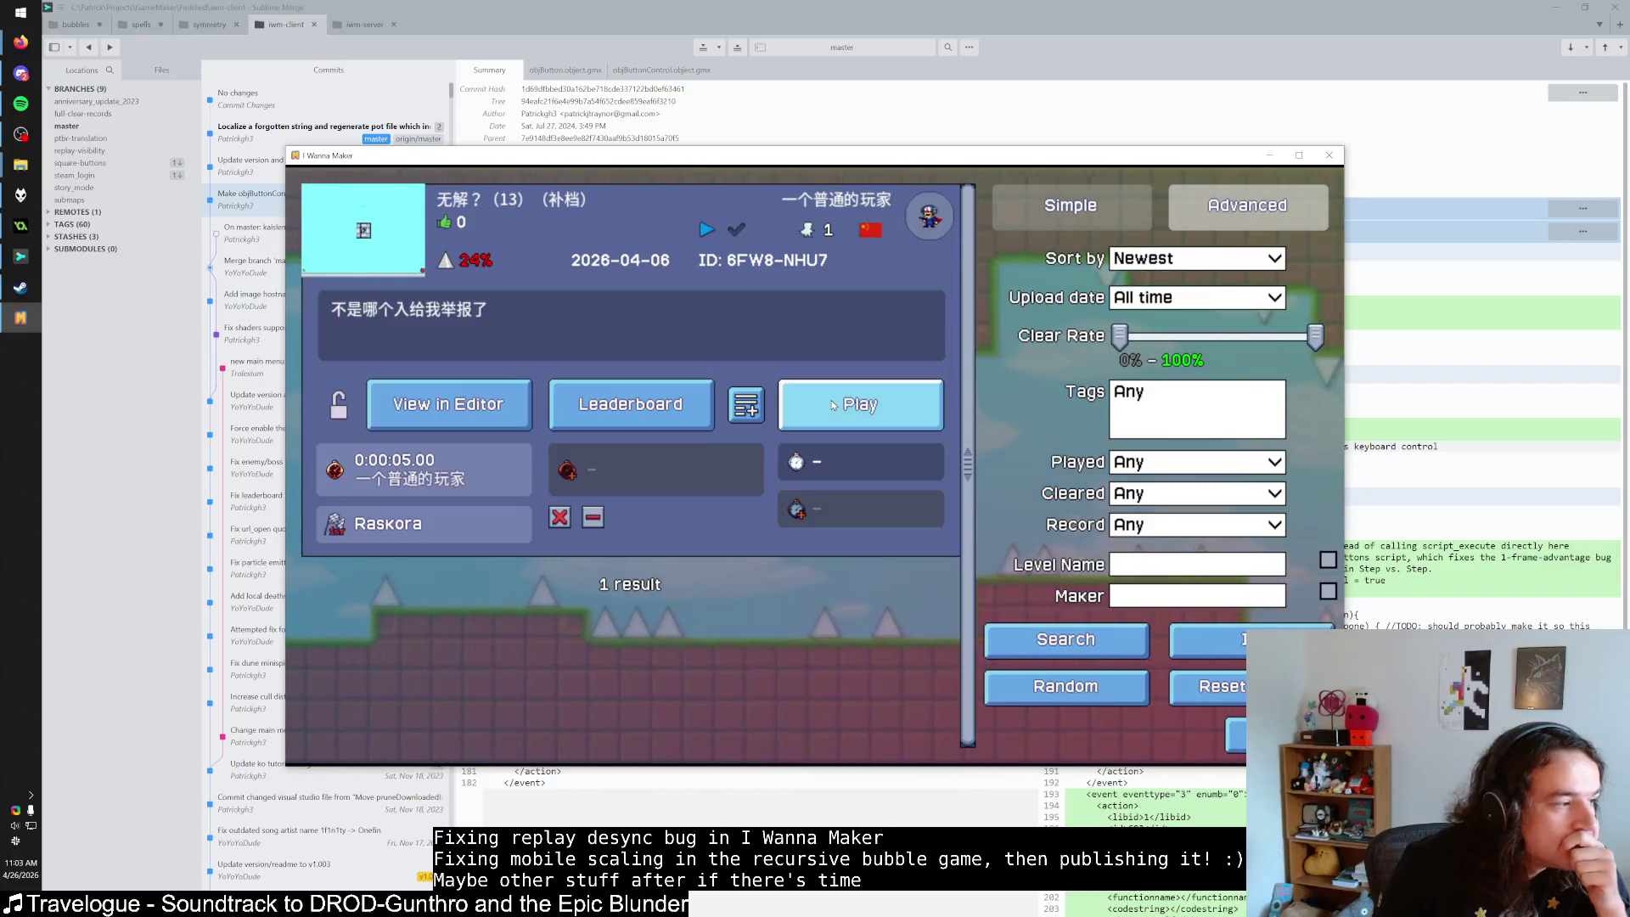
Glance at the leaderboard for 无解？ (13), then start playing the level.
{"action": "left_click", "coordinate": [700, 416]}
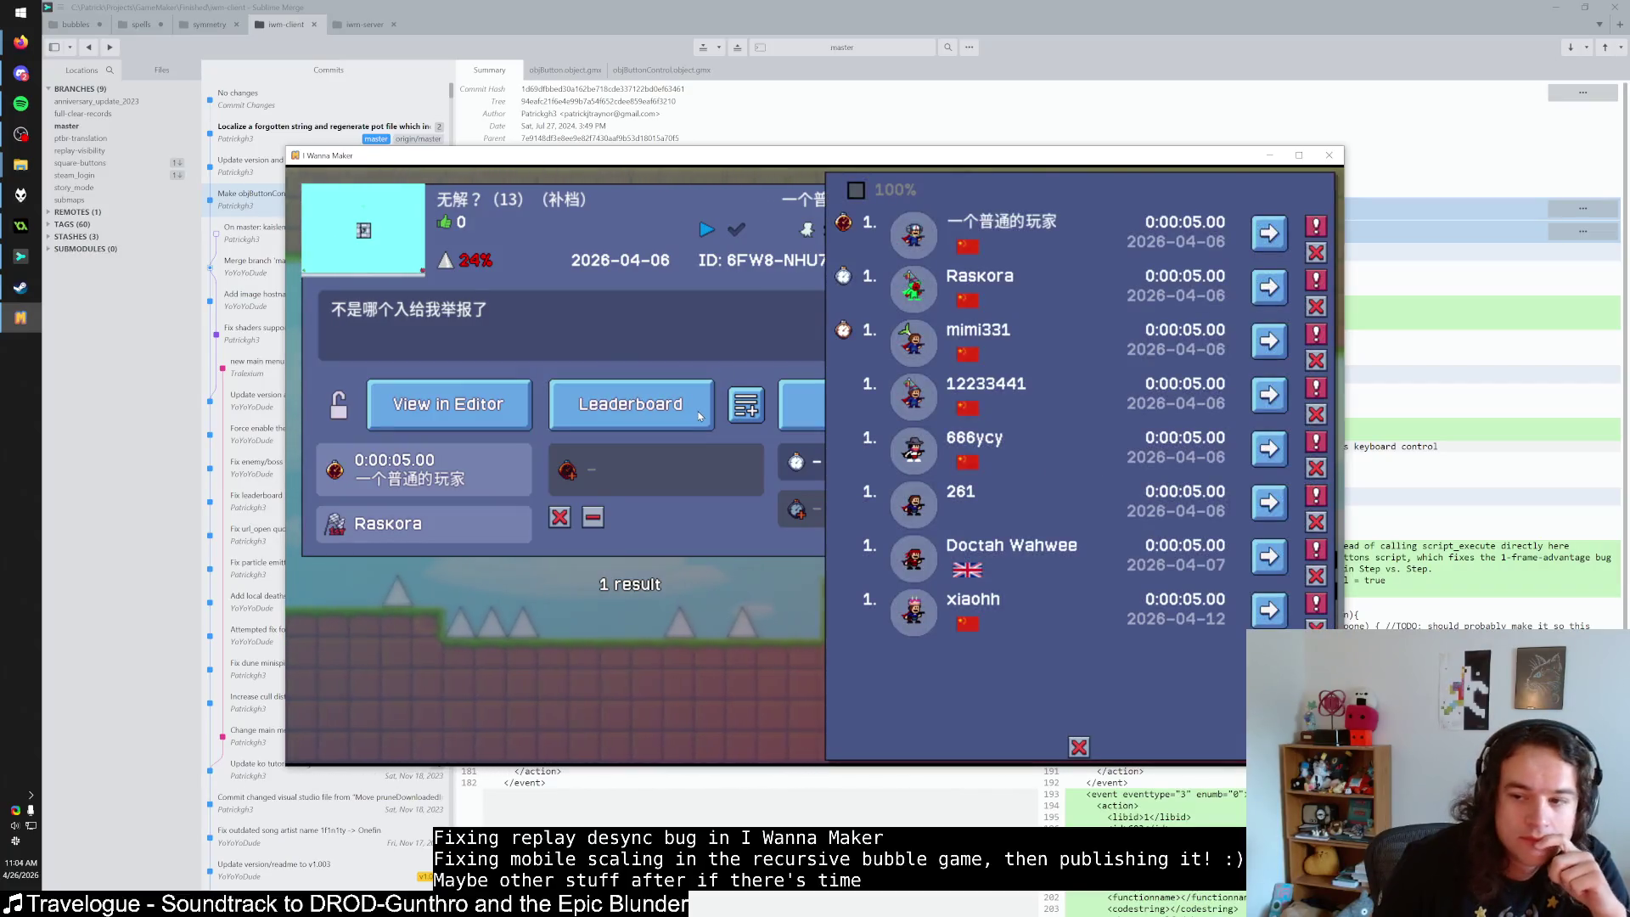
{"action": "left_click", "coordinate": [804, 403]}
{"action": "left_click", "coordinate": [804, 404]}
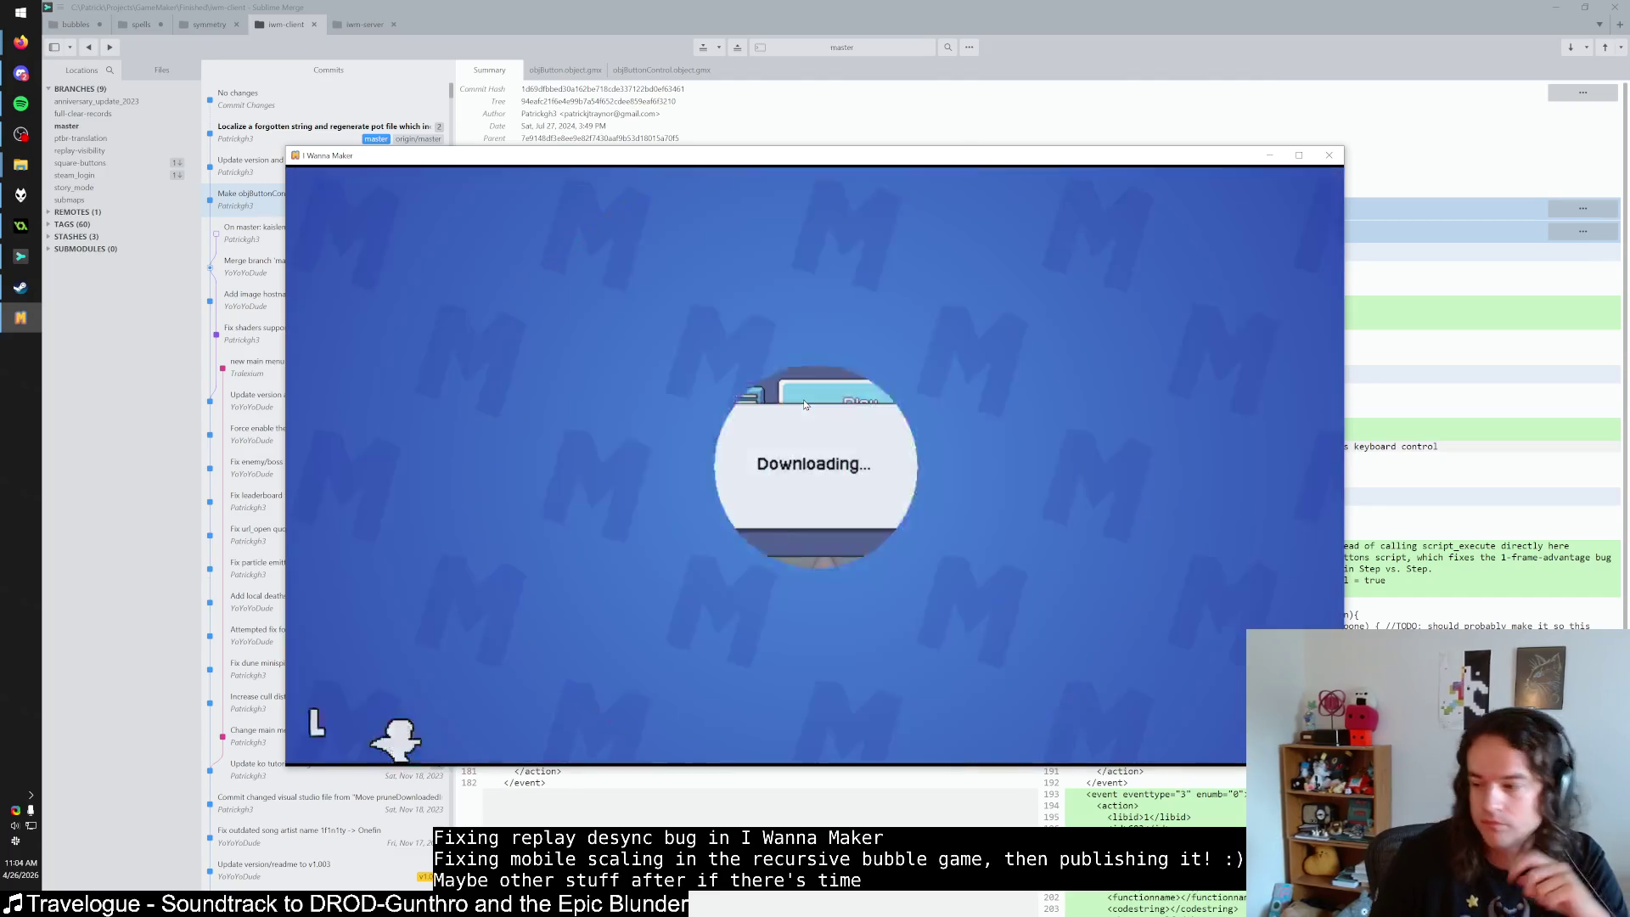
Make repeated attempts running right and jumping toward the goal, dying on the red orb and saw.
{"action": "key", "text": "Right"}
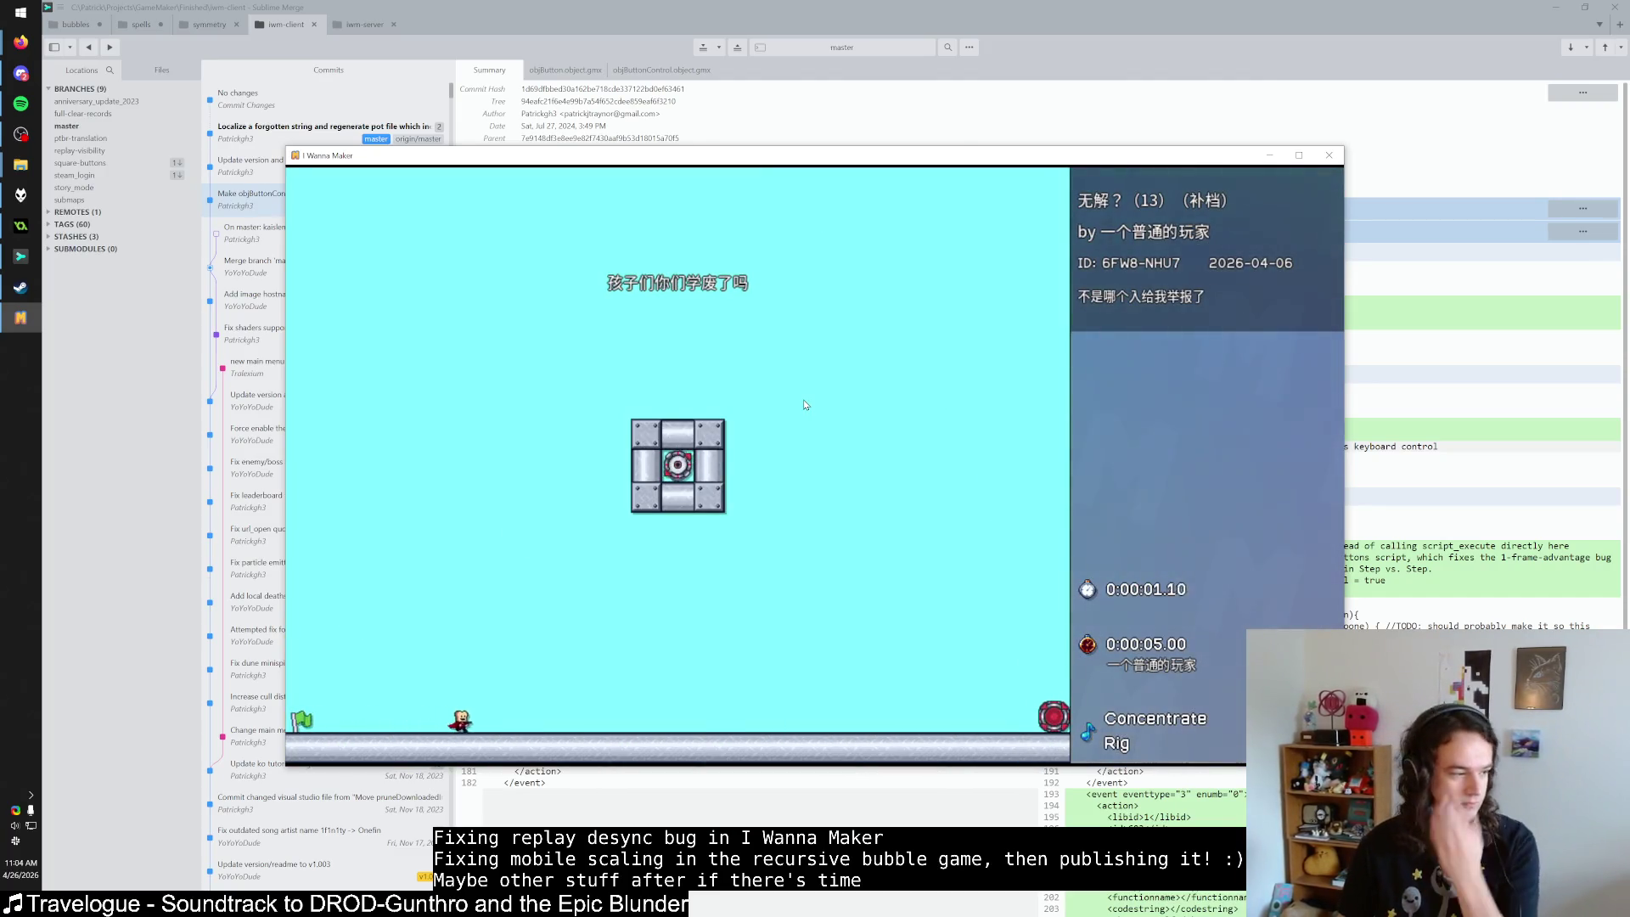
{"action": "key", "text": "shift"}
{"action": "key", "text": "r"}
{"action": "key", "text": "r"}
{"action": "key", "text": "Right"}
{"action": "key", "text": "Right"}
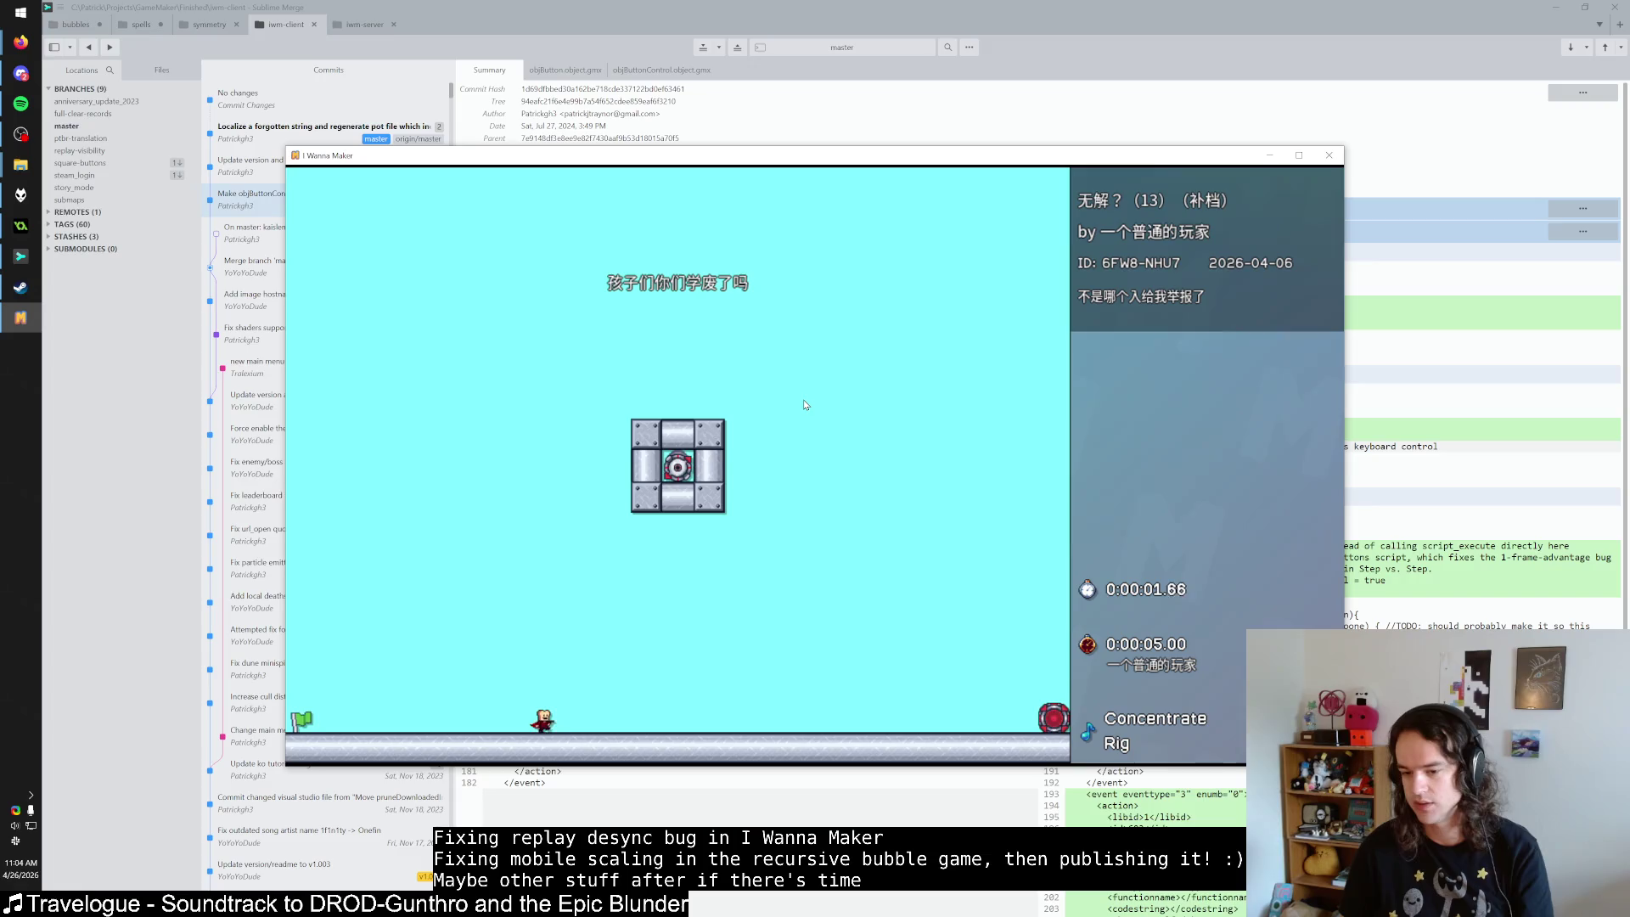
{"action": "key", "text": "Right"}
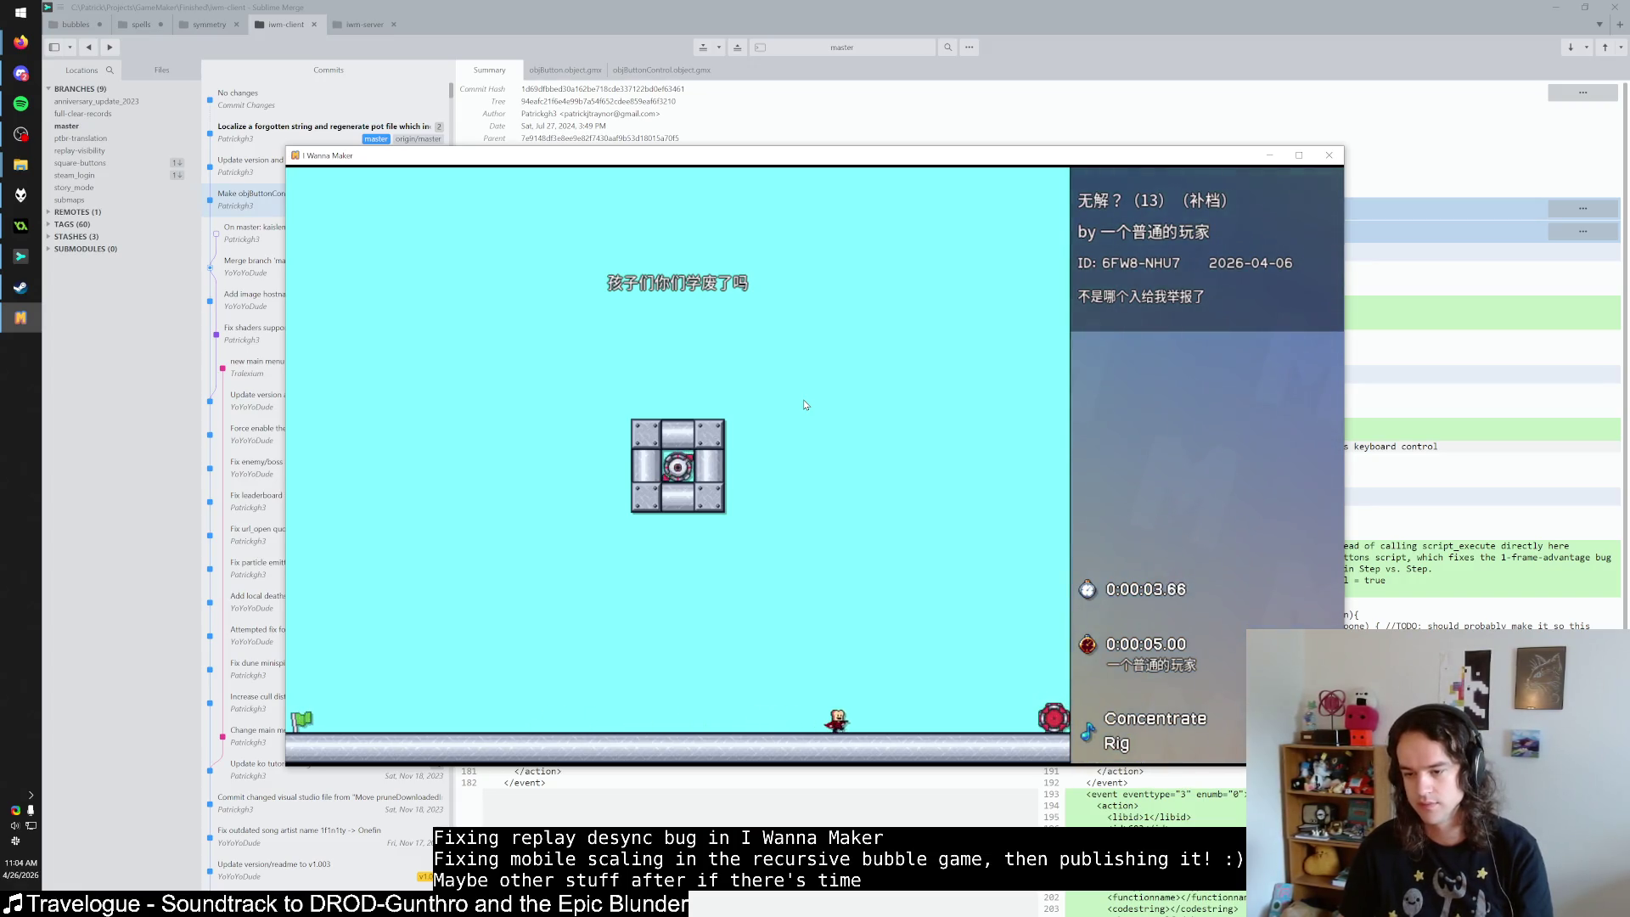
{"action": "key", "text": "Right"}
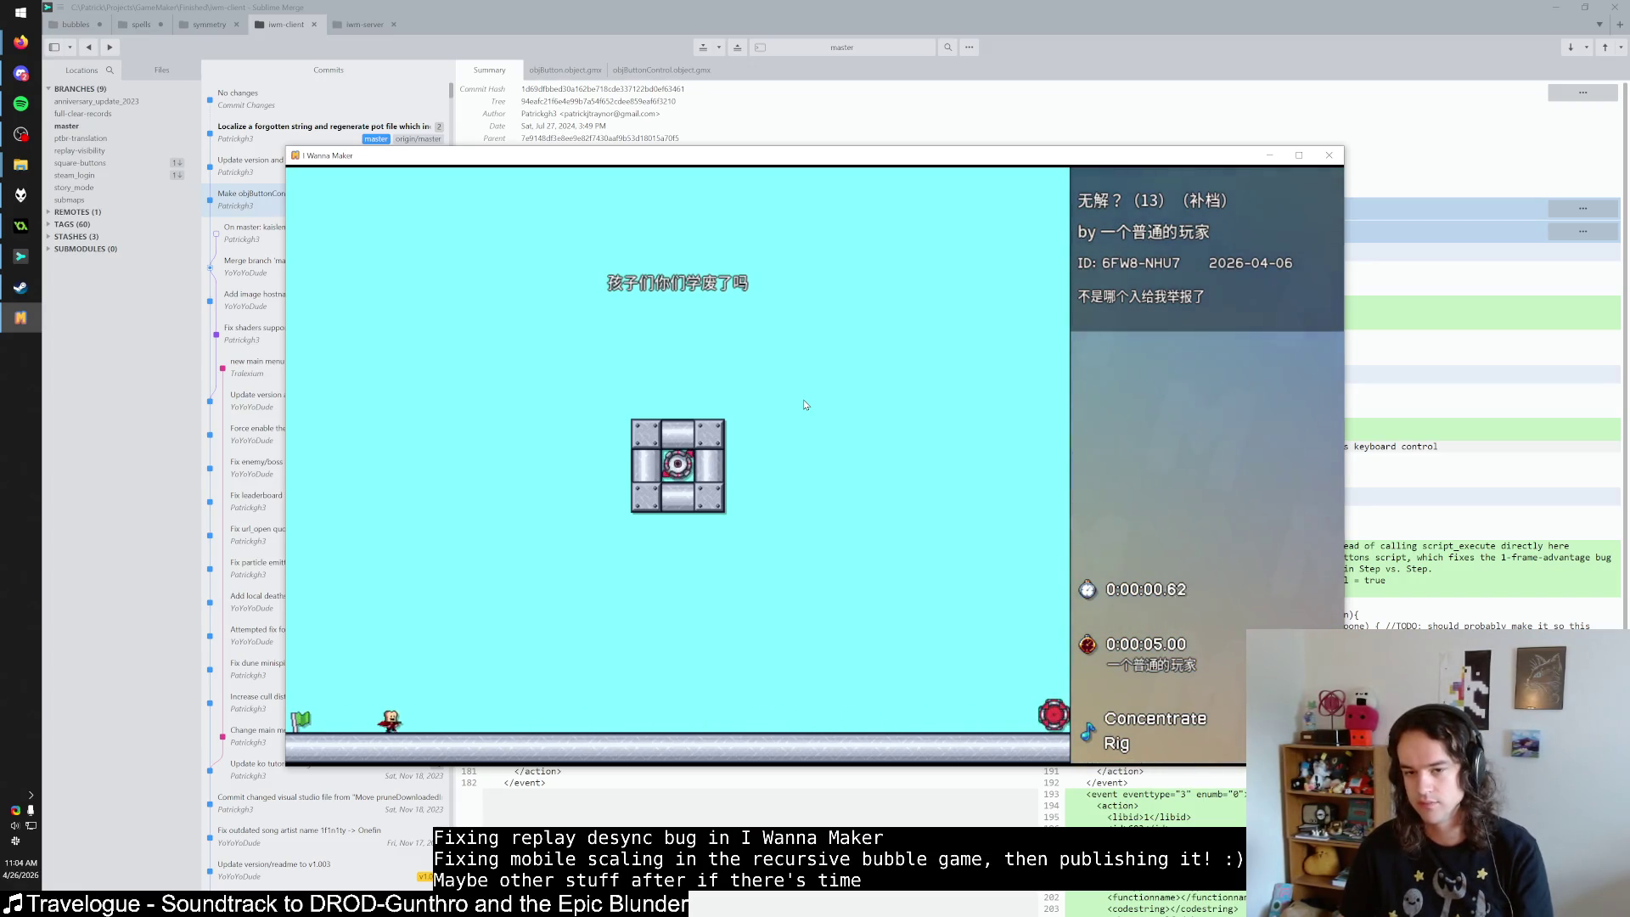
{"action": "key", "text": "Right"}
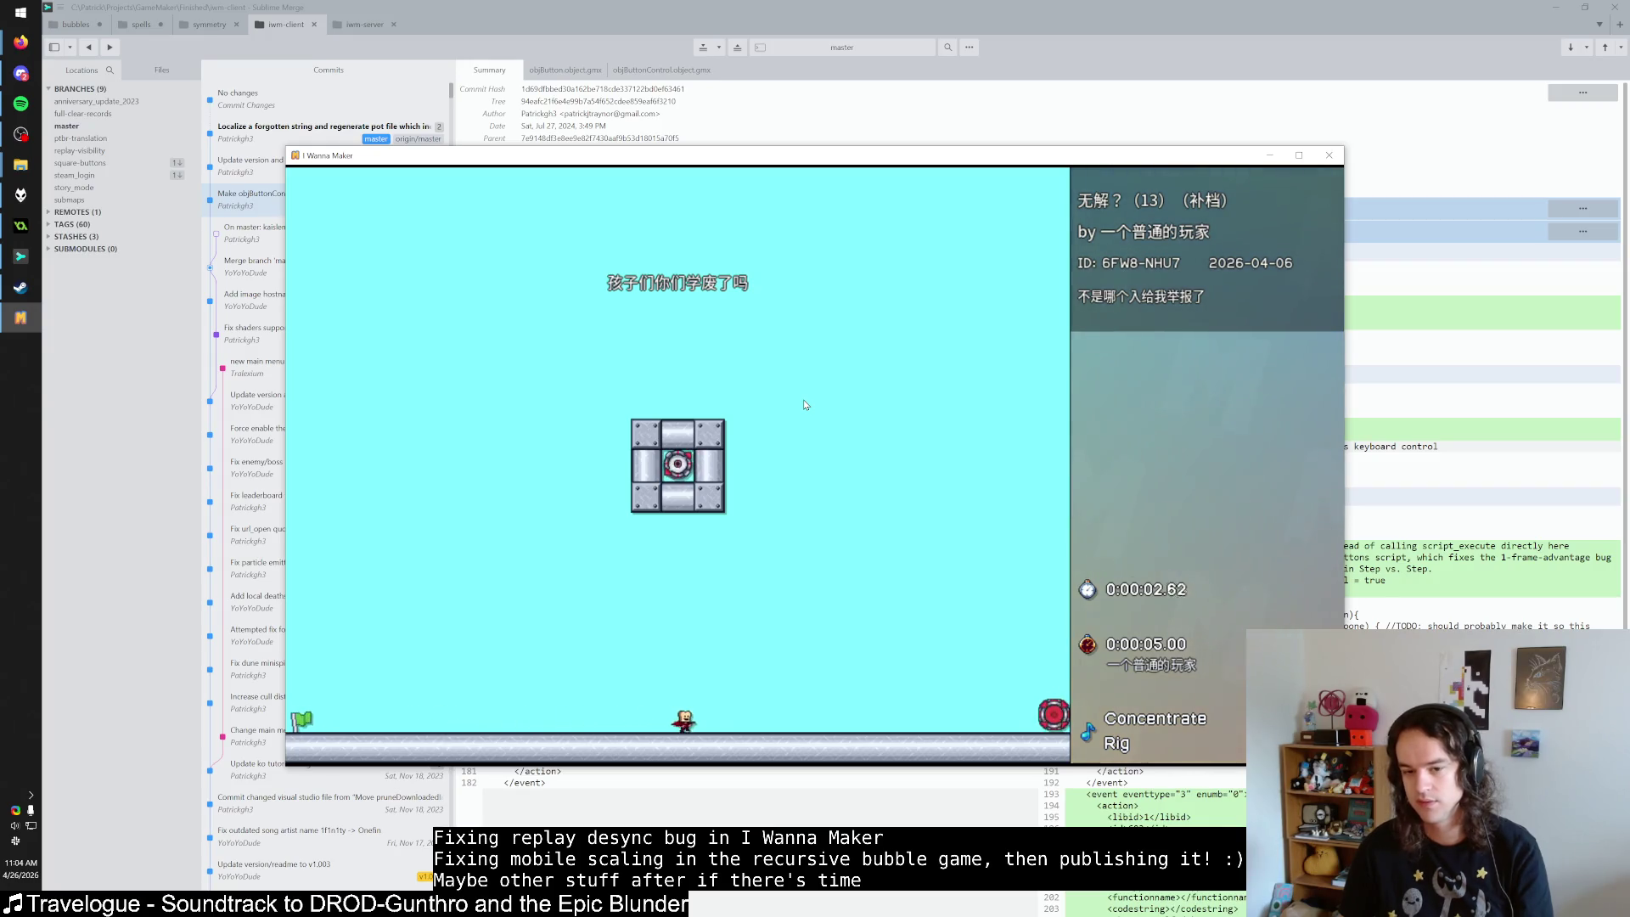
{"action": "key", "text": "Right"}
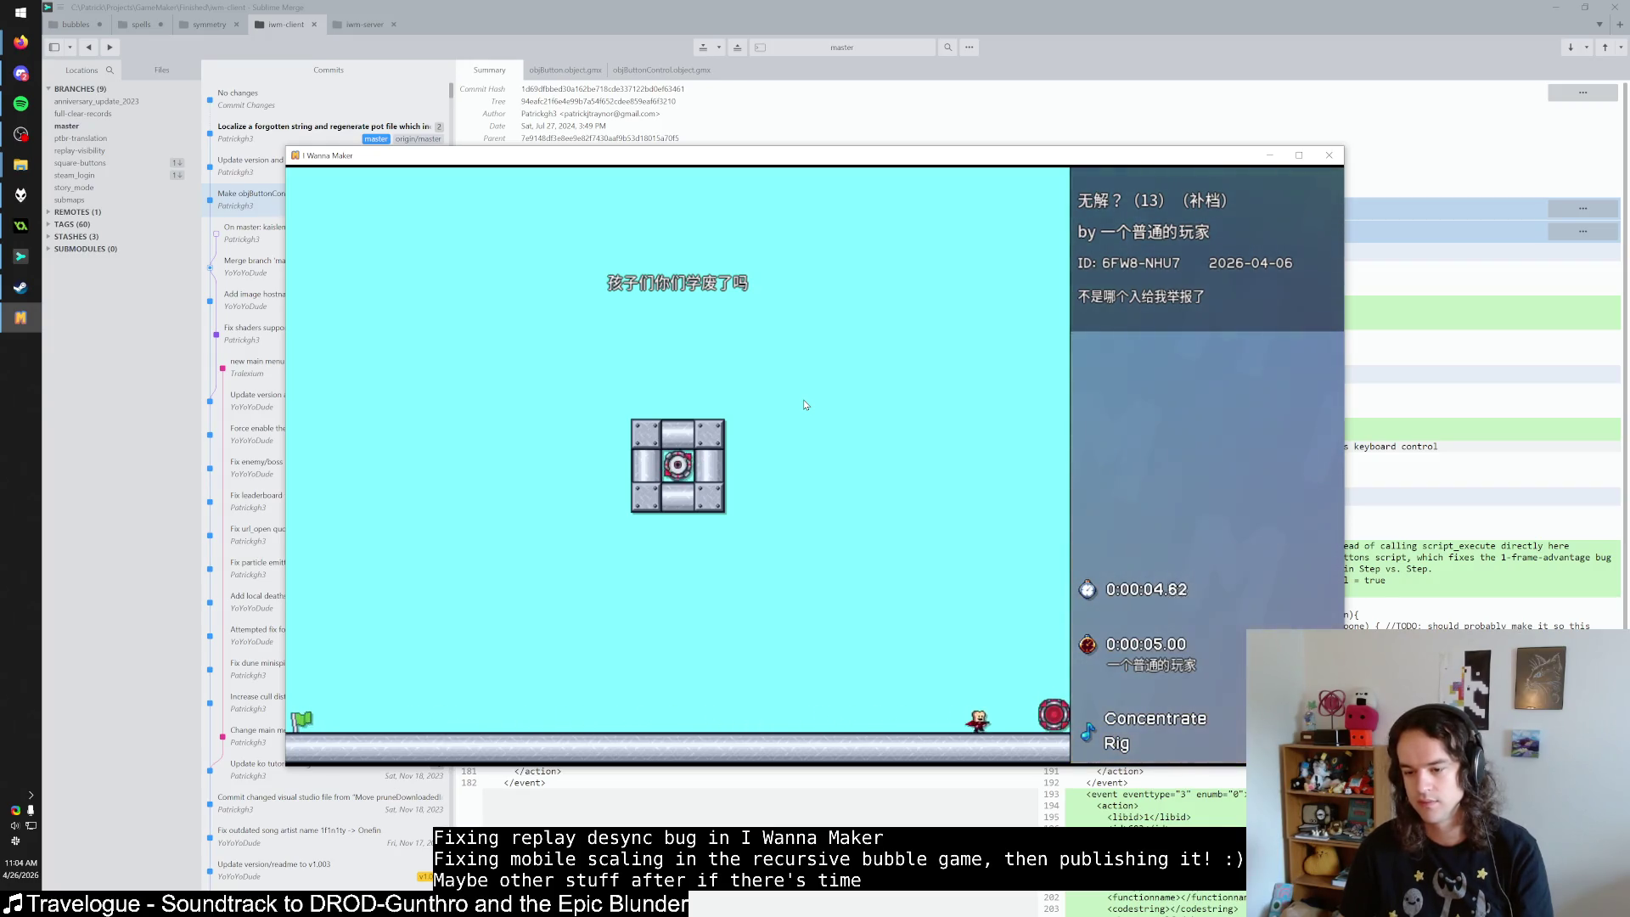
{"action": "key", "text": "r"}
{"action": "key", "text": "Right"}
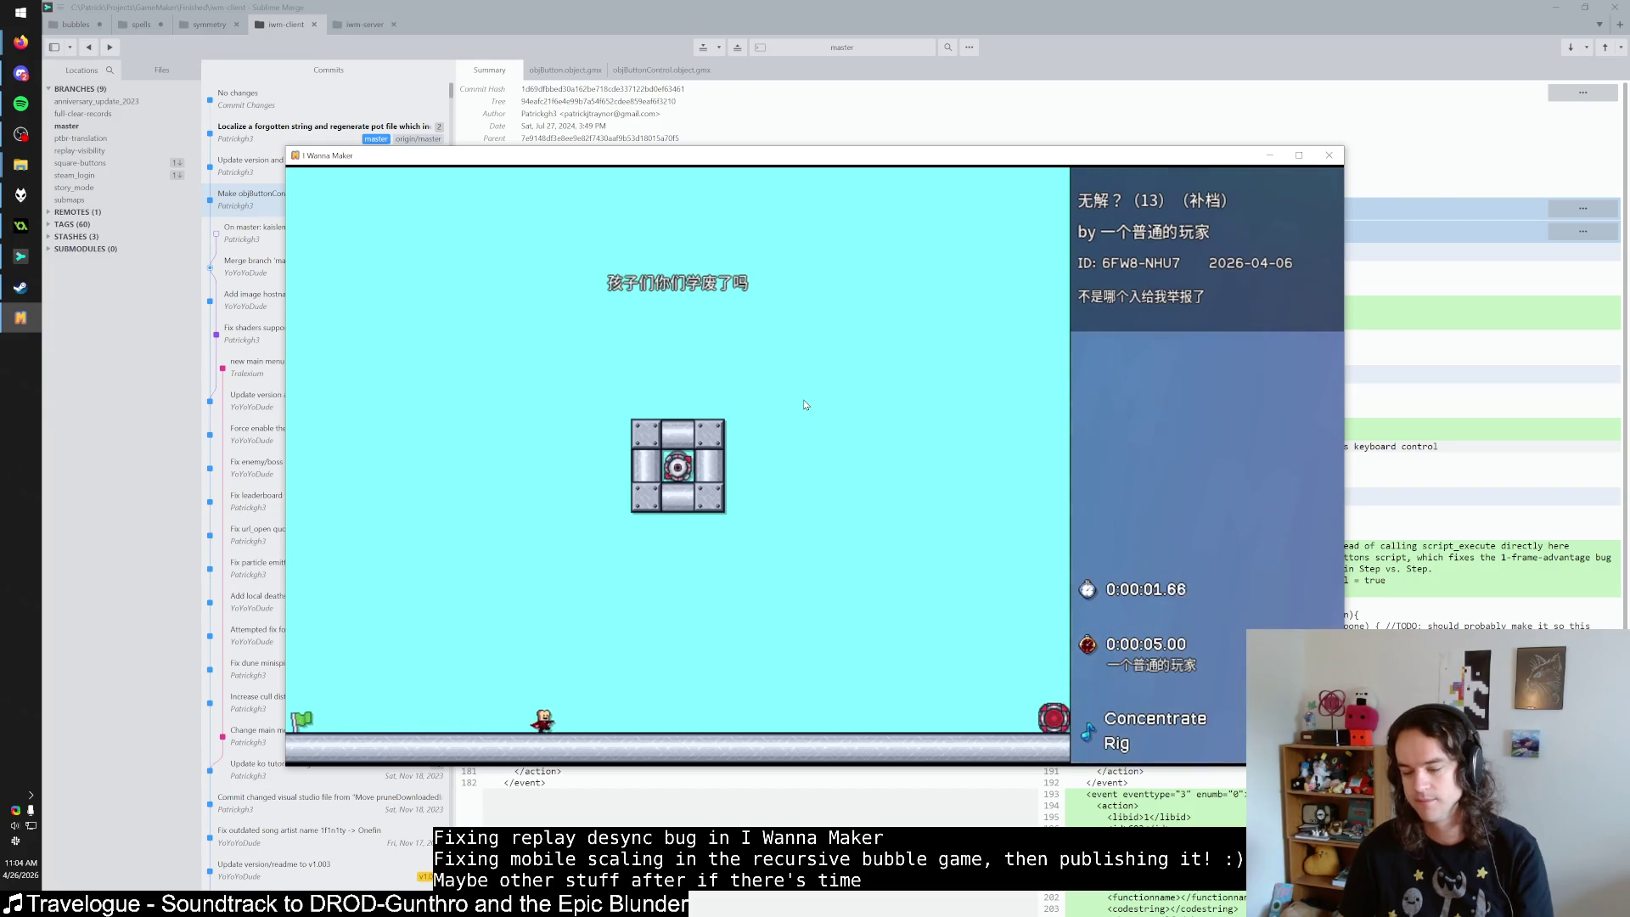
{"action": "key", "text": "Right"}
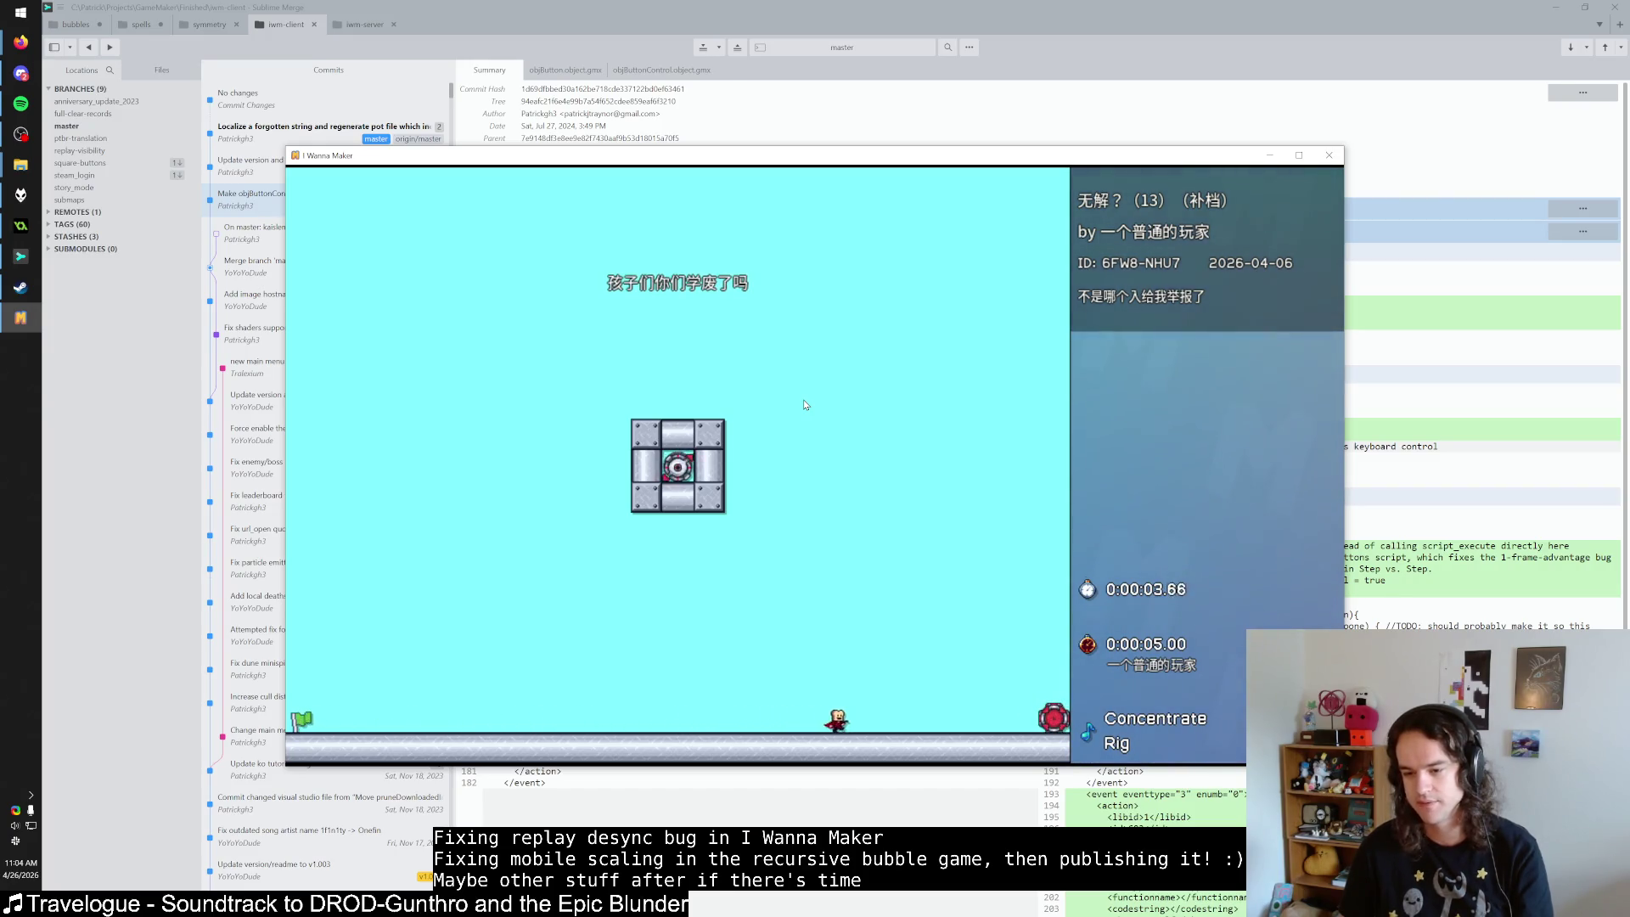
{"action": "key", "text": "Right"}
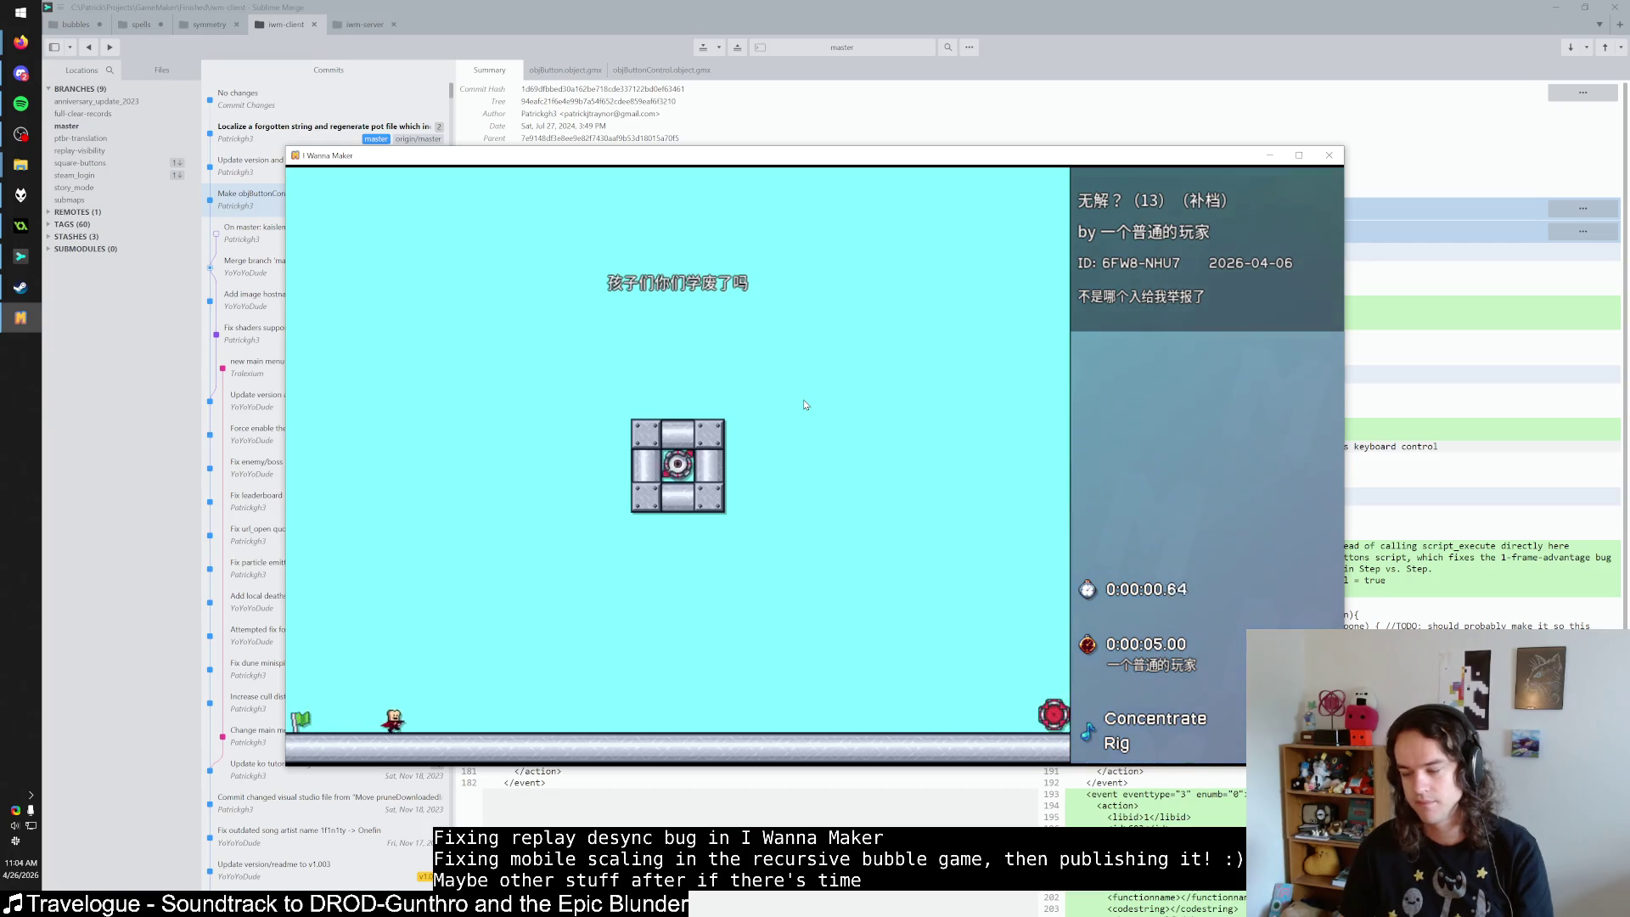
{"action": "key", "text": "Right"}
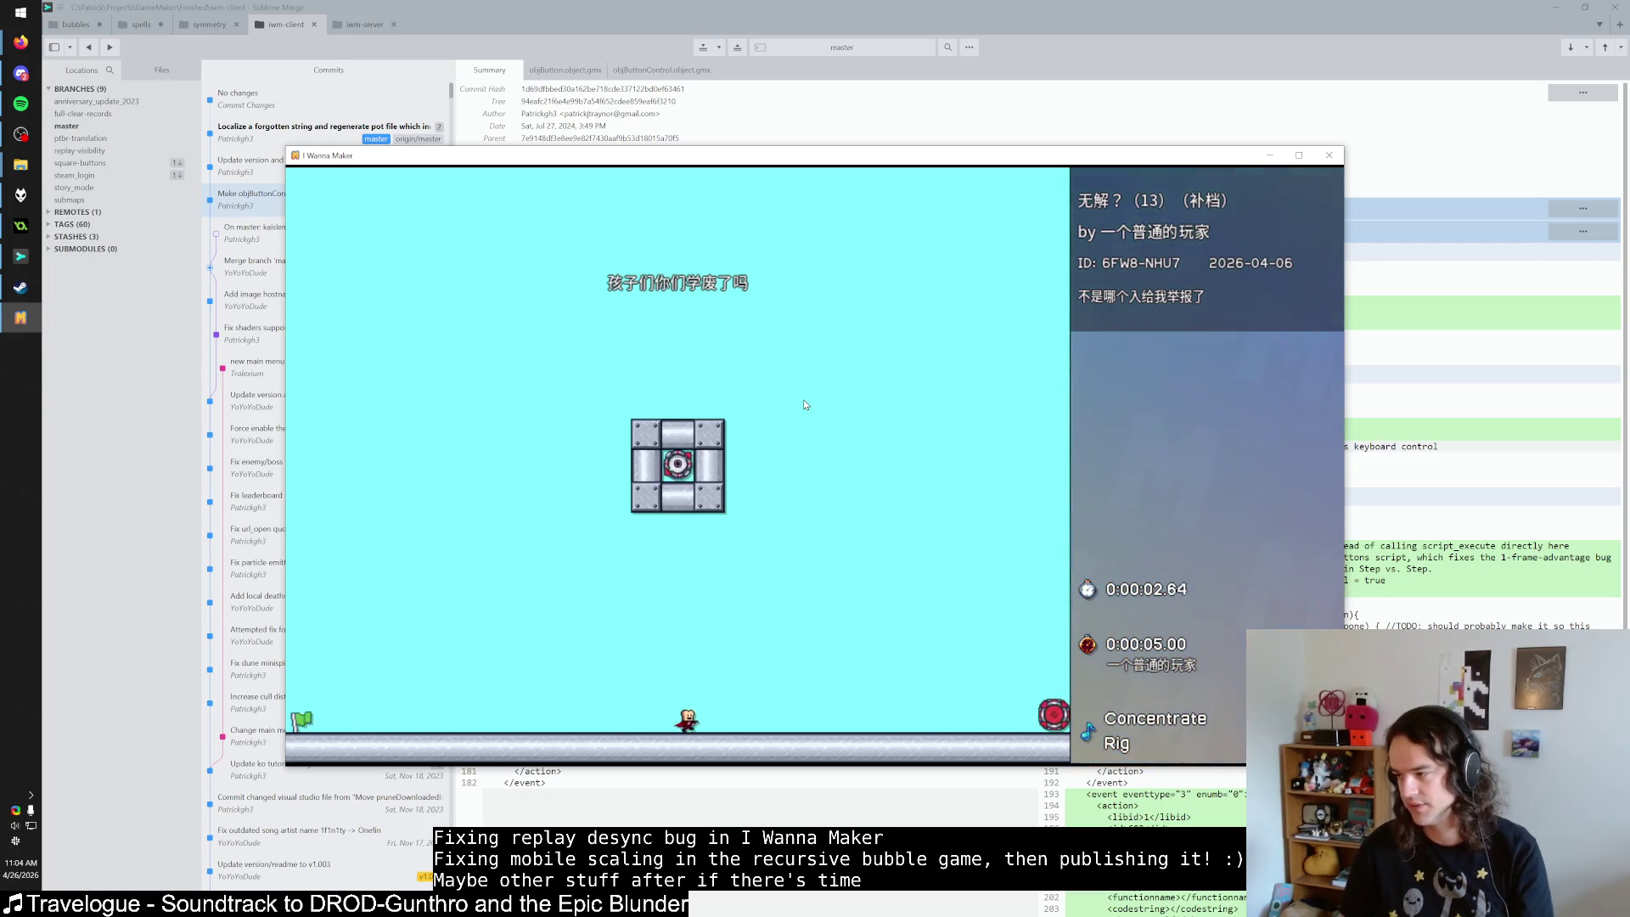
{"action": "key", "text": "Right"}
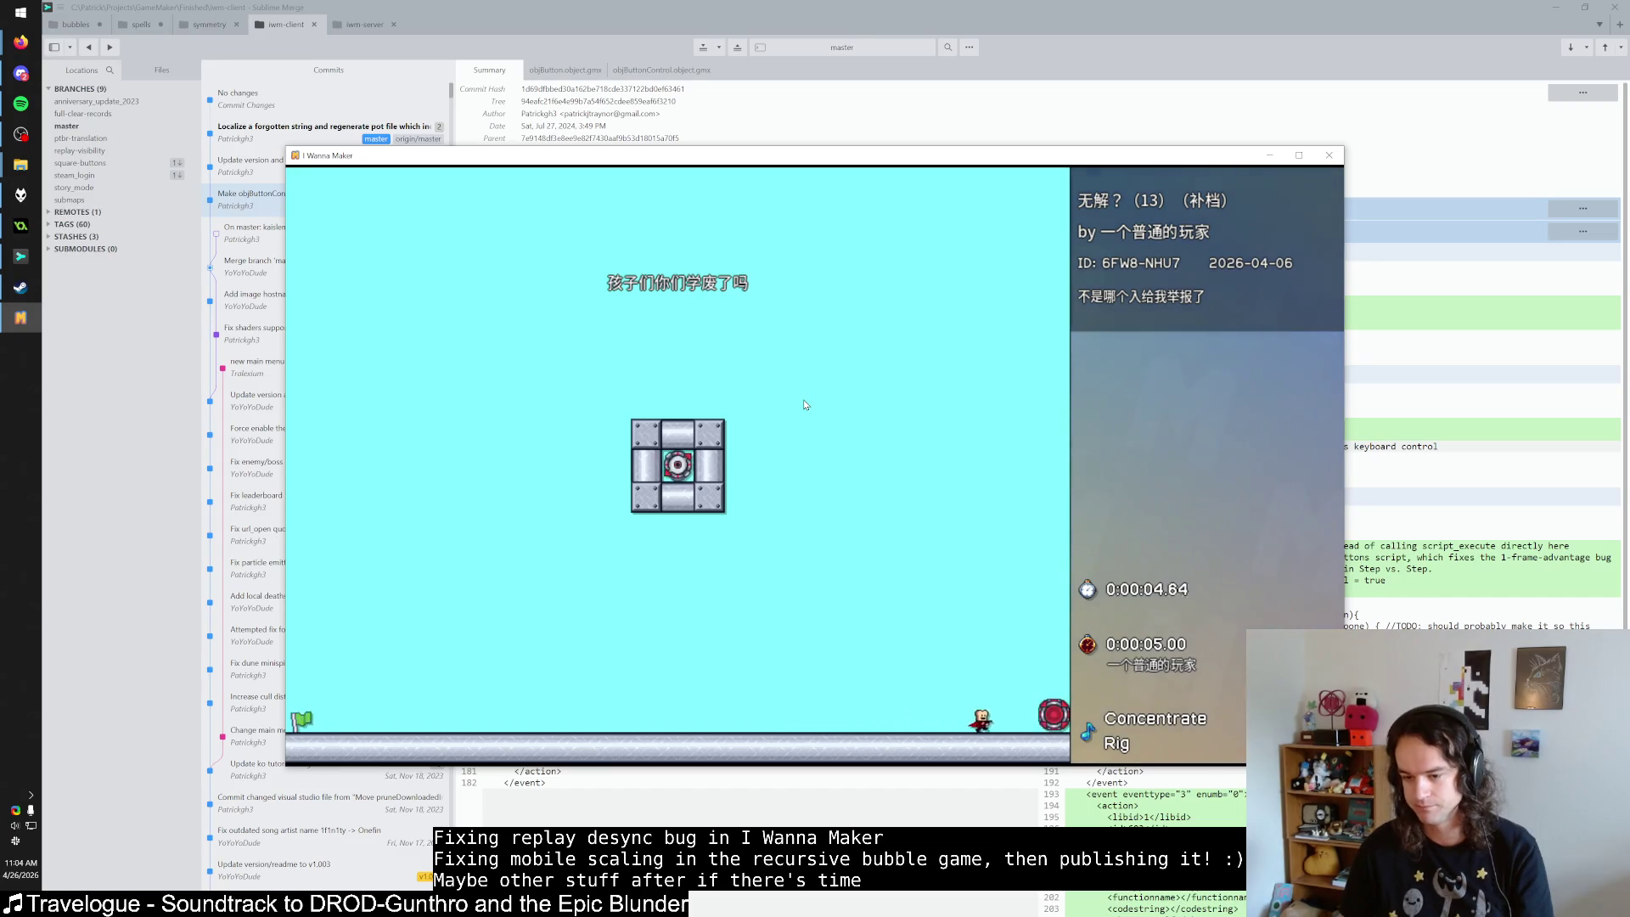
{"action": "key", "text": "Right"}
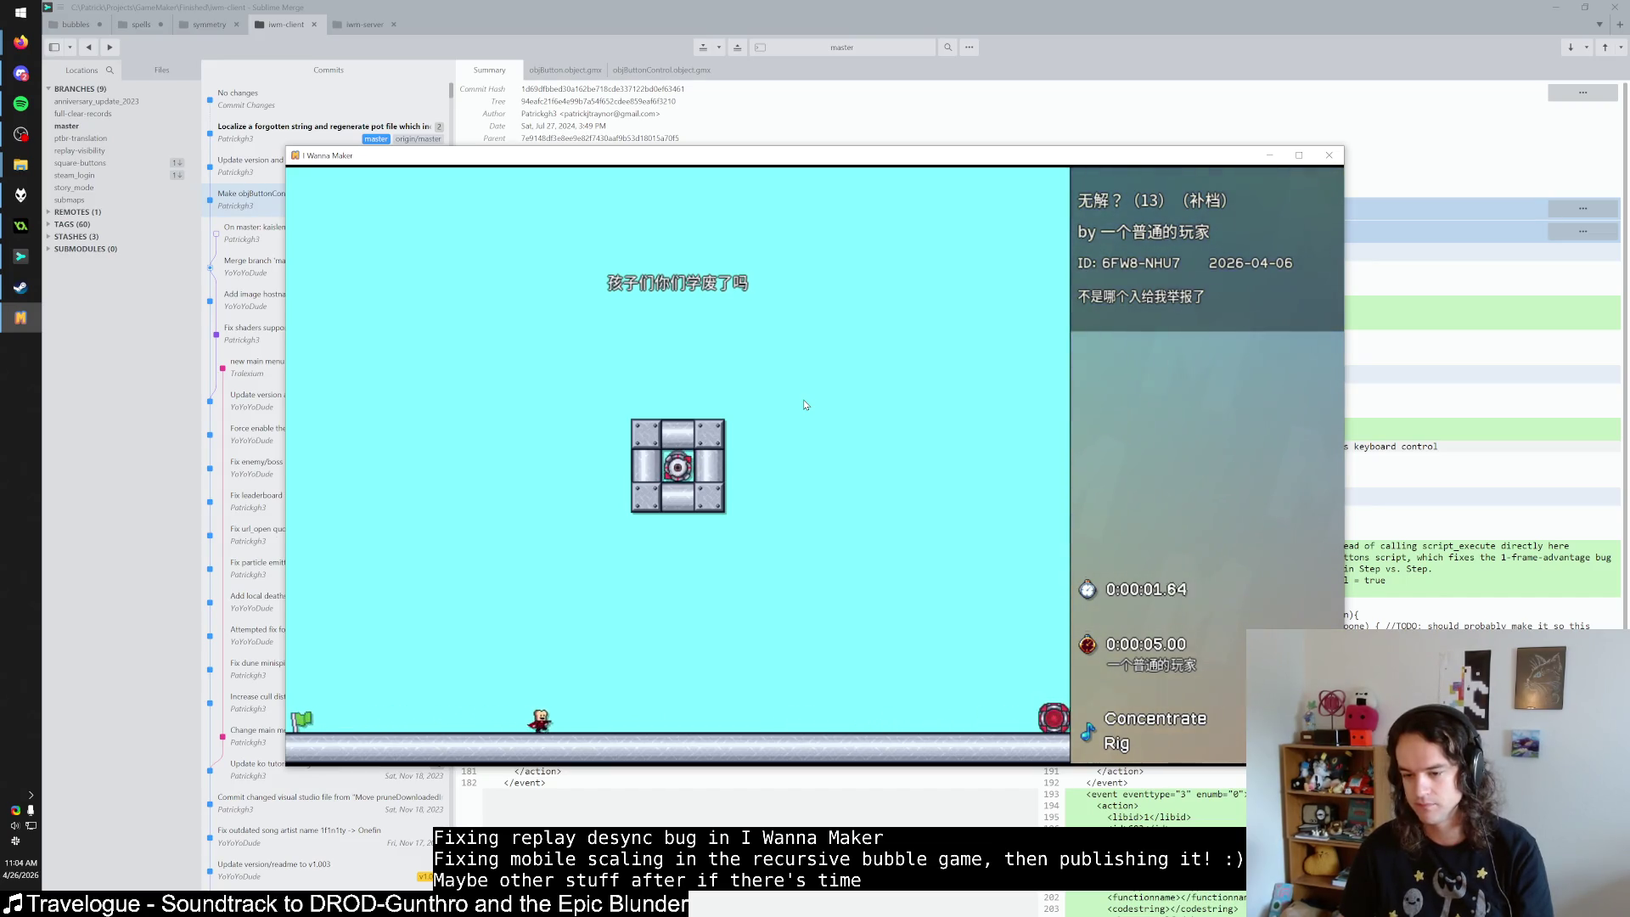
{"action": "key", "text": "Right"}
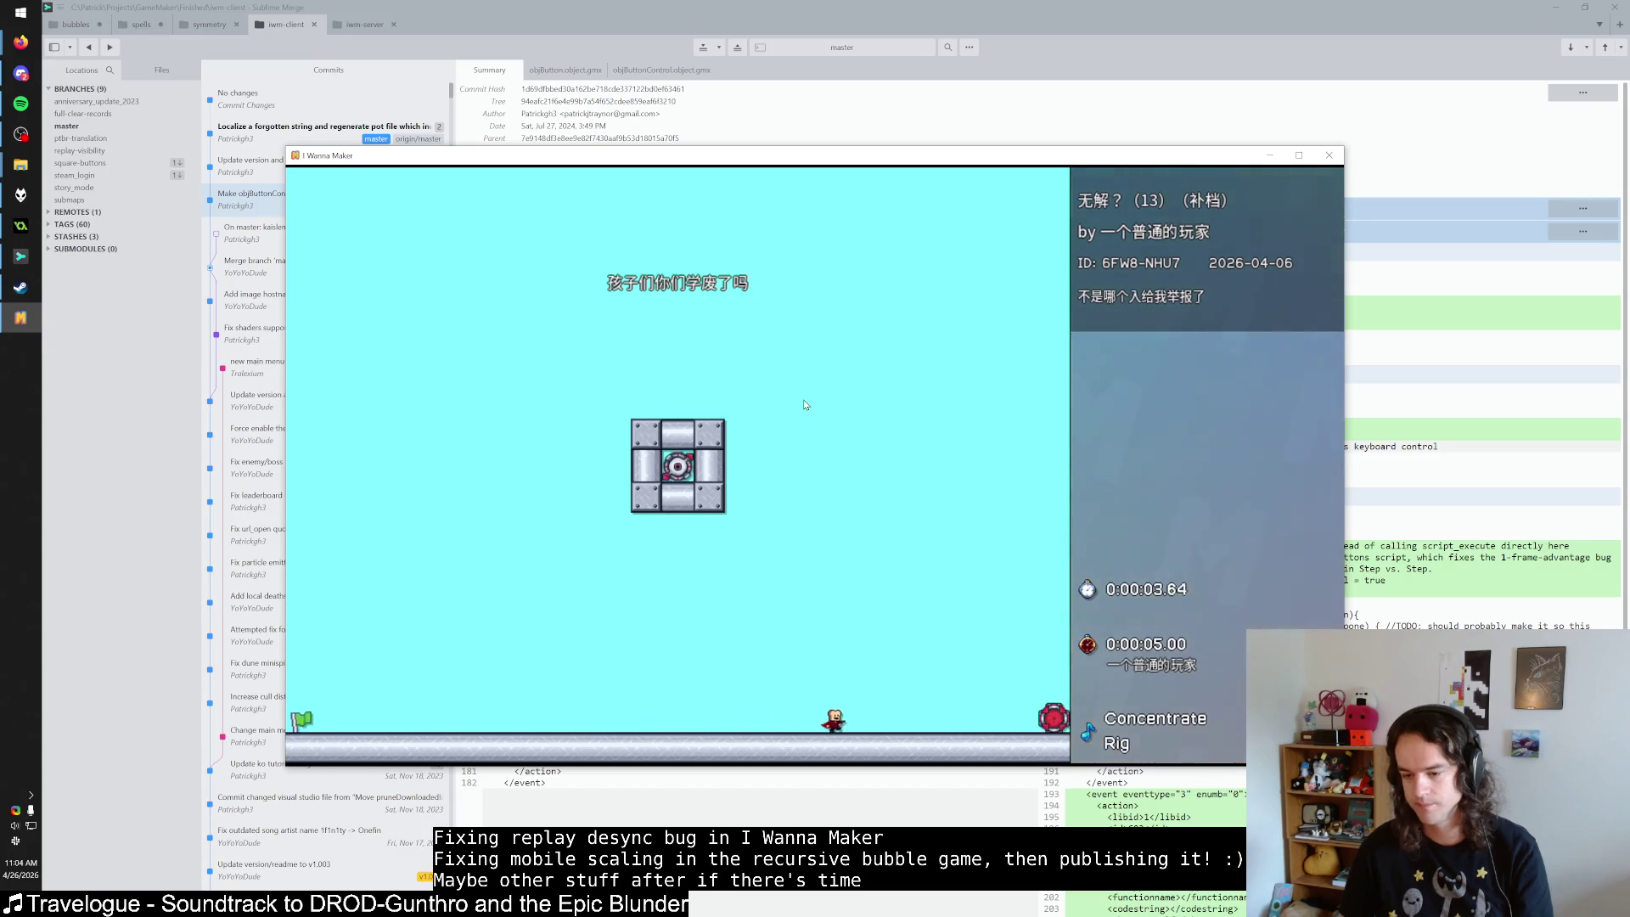
{"action": "key", "text": "Right"}
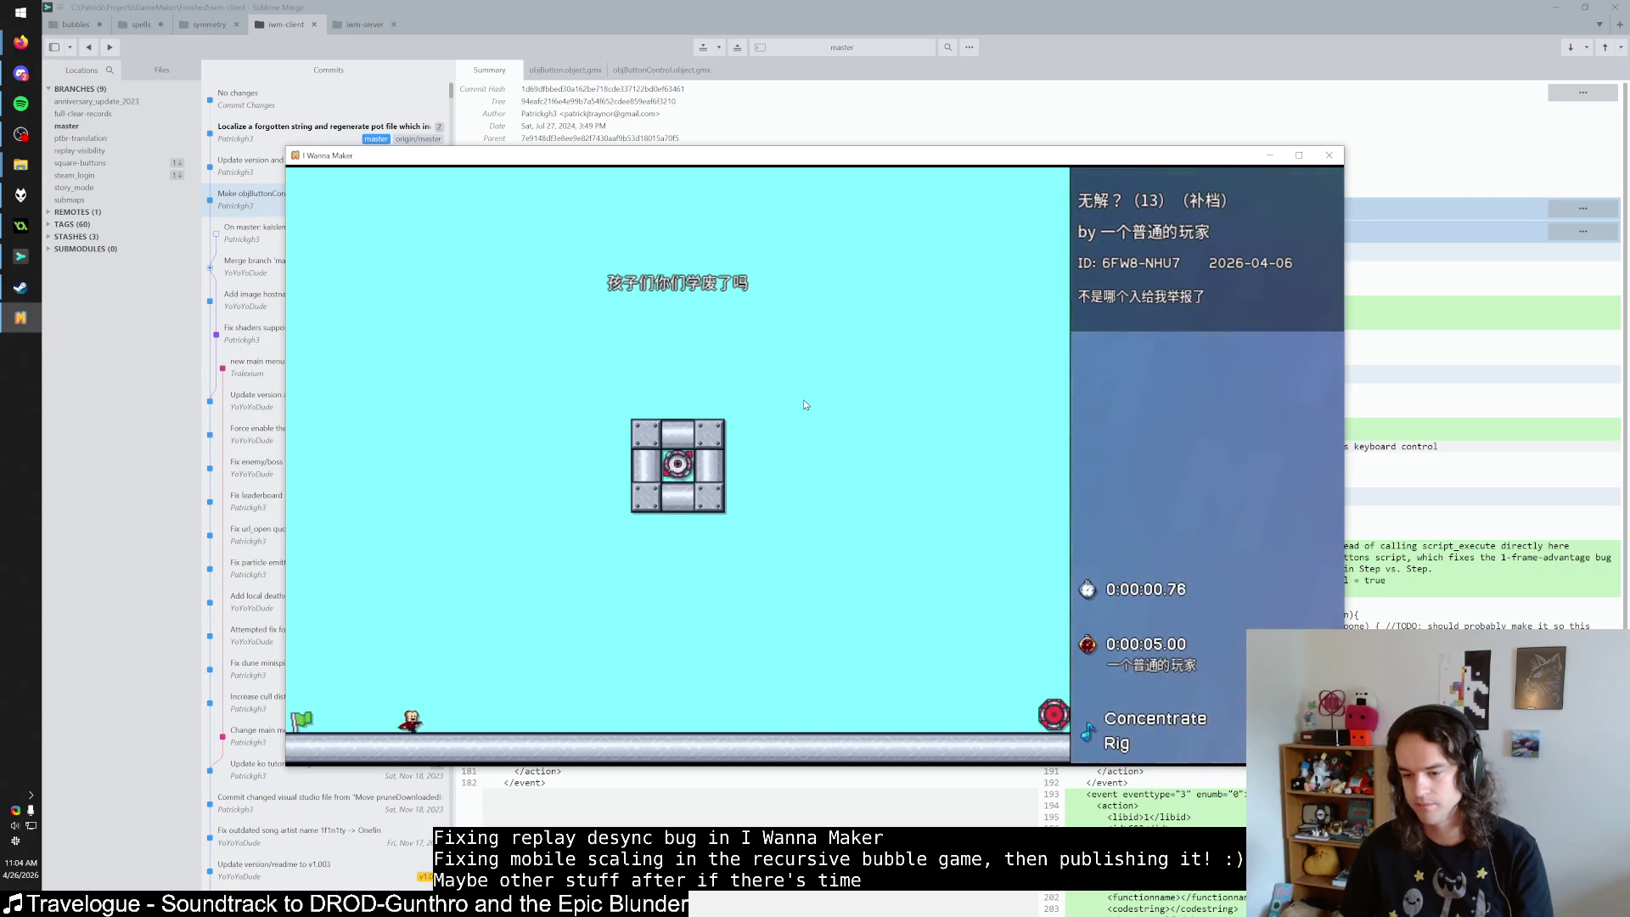
{"action": "key", "text": "Right"}
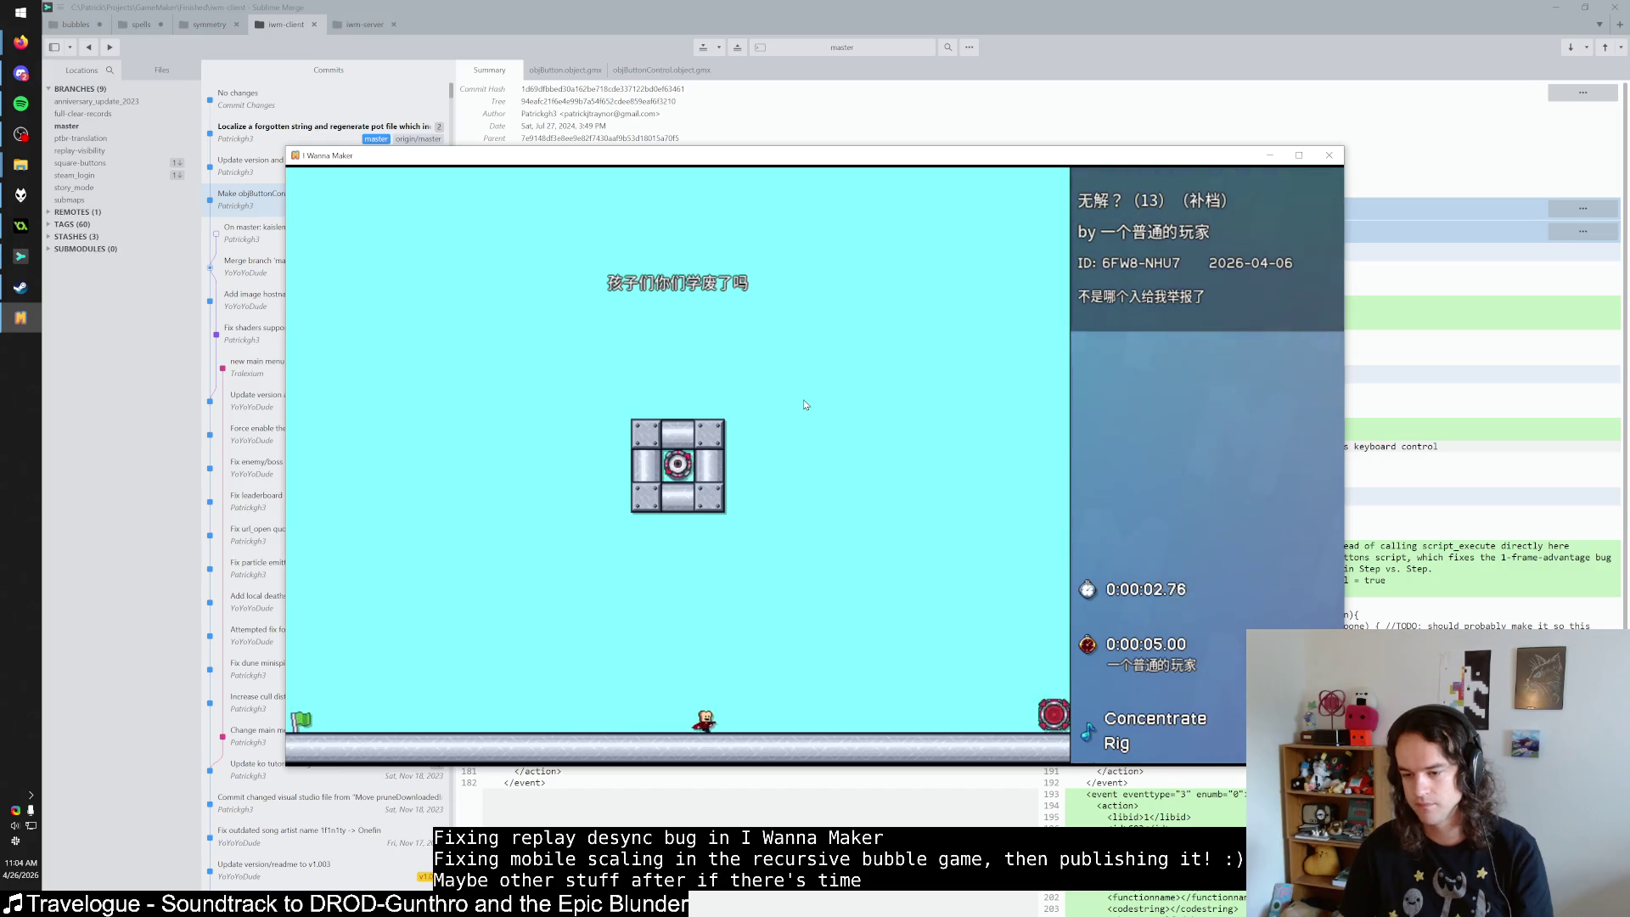
{"action": "key", "text": "shift"}
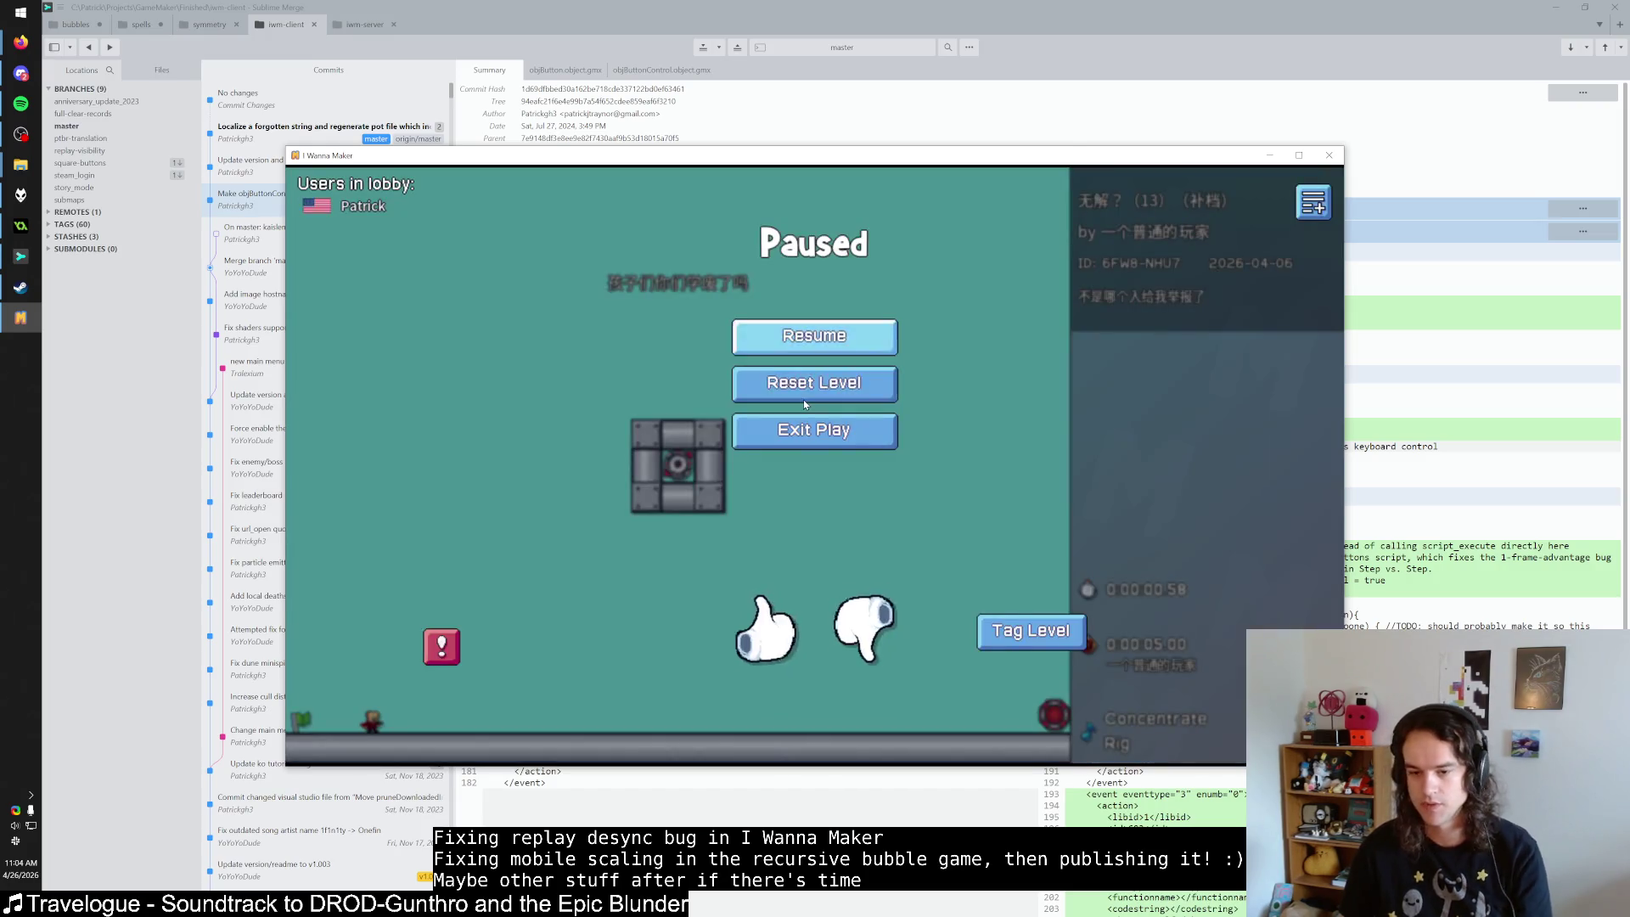
Pause the game and exit play back to the level details.
{"action": "key", "text": "Escape"}
{"action": "scroll", "coordinate": [805, 404], "scroll_direction": "up", "scroll_amount": 5}
{"action": "scroll", "coordinate": [815, 425], "scroll_direction": "down", "scroll_amount": 5}
{"action": "left_click", "coordinate": [824, 430]}
Watch the top-ranked leaderboard run's replay, then start the level again.
{"action": "left_click", "coordinate": [630, 404]}
{"action": "left_click", "coordinate": [1271, 226]}
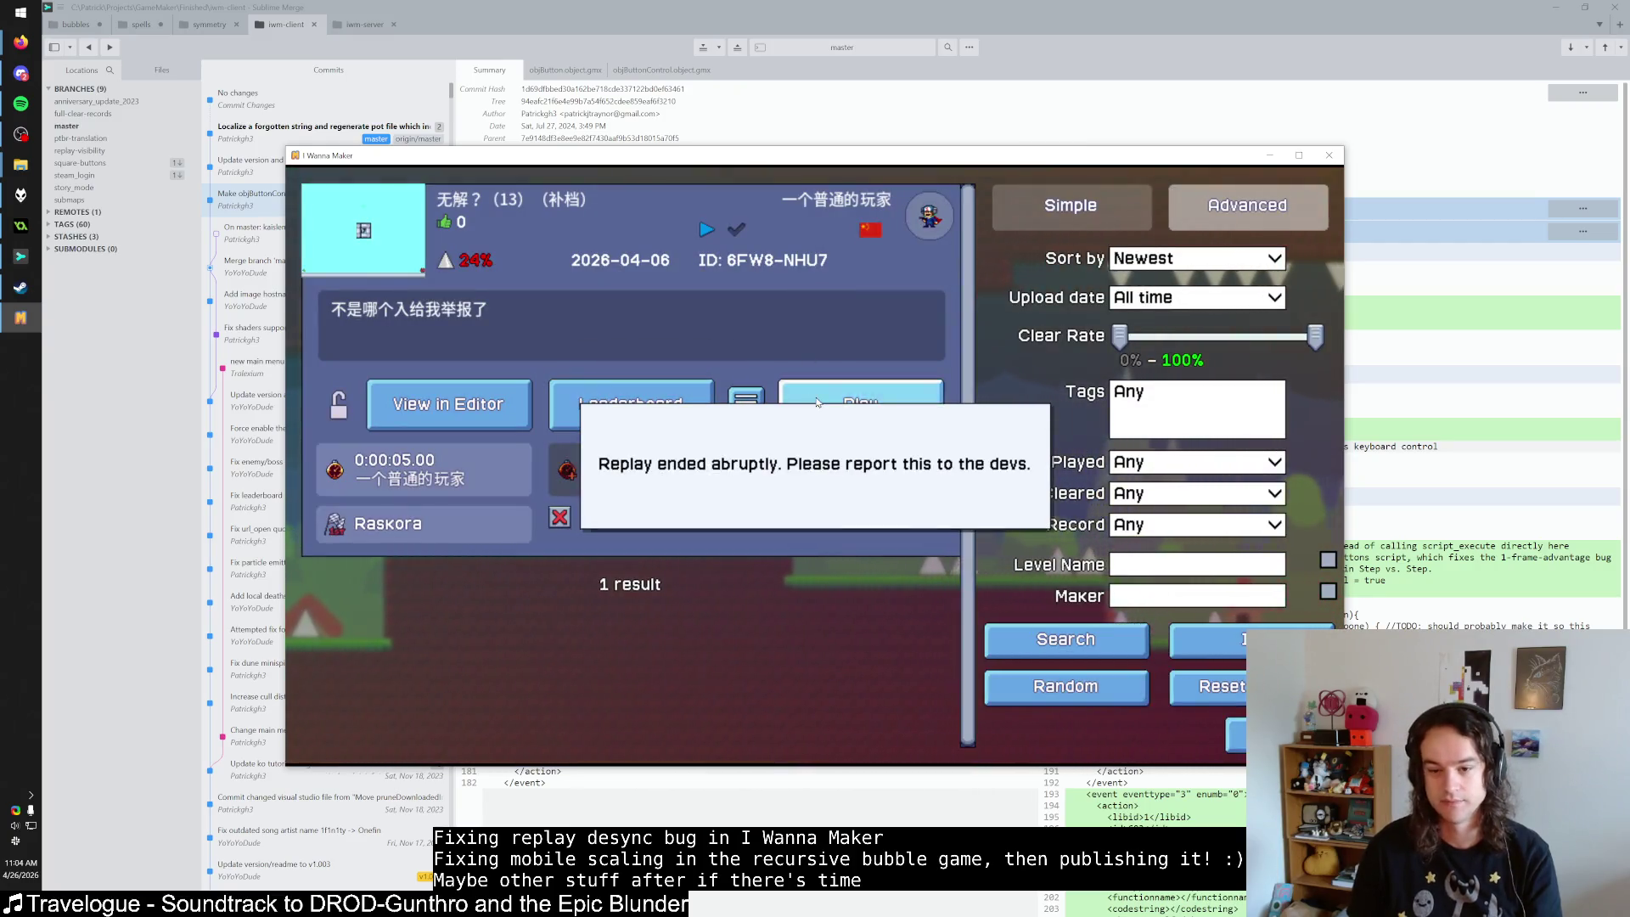
{"action": "left_click", "coordinate": [818, 403]}
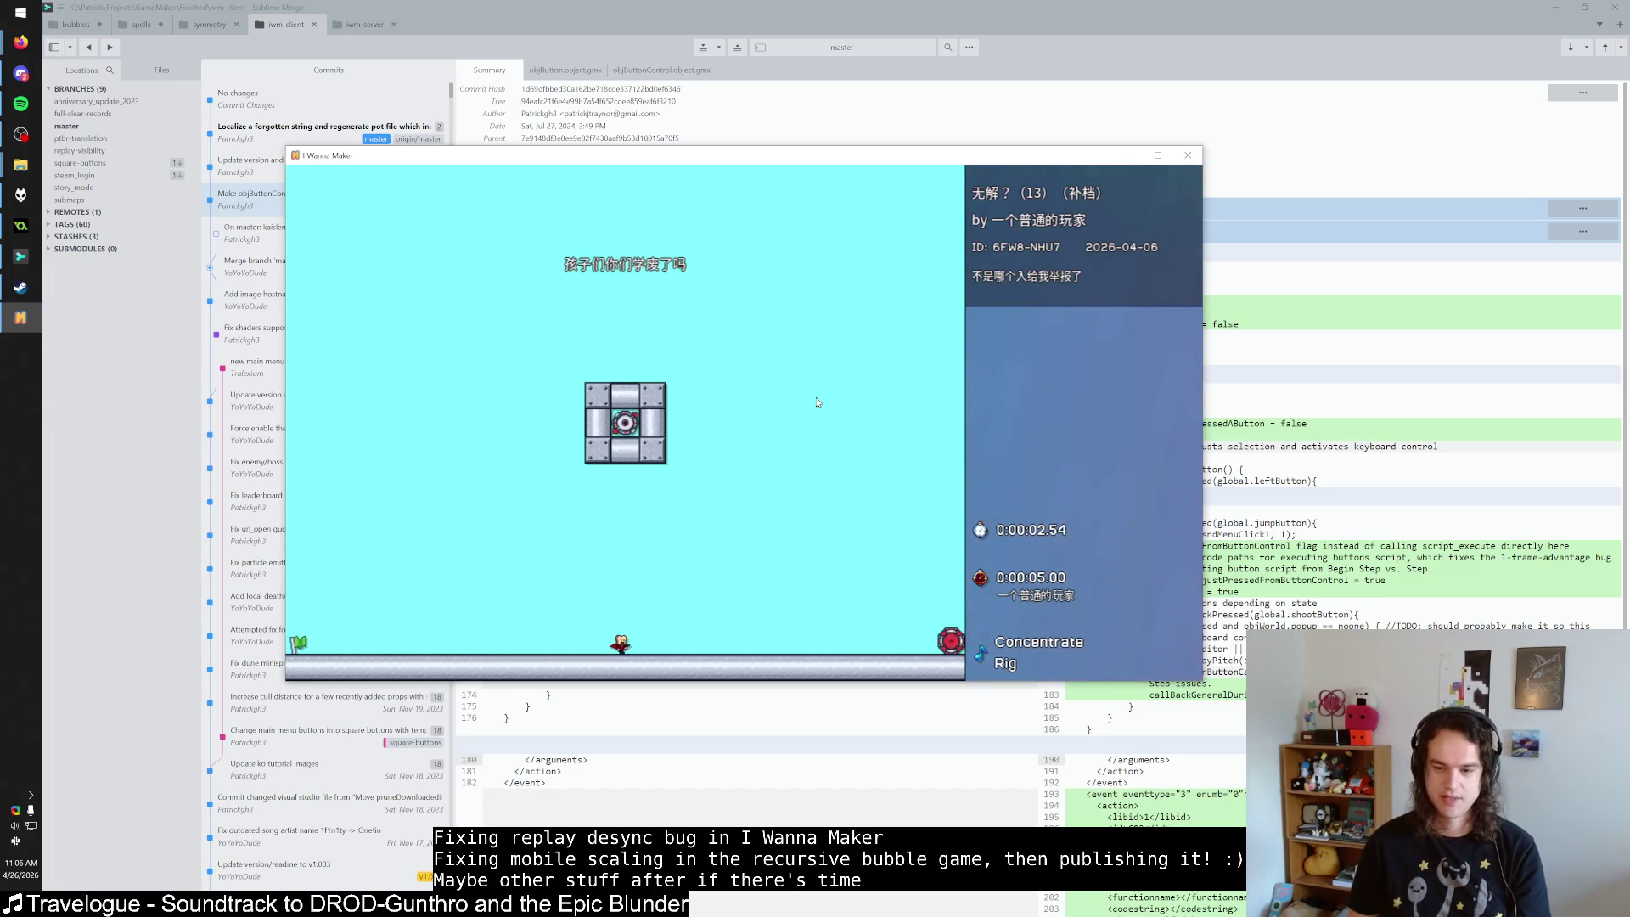
Let the reloaded level run, then pause it to bring up Resume, Reset Level and Exit Play.
{"action": "key", "text": "Escape"}
{"action": "key", "text": "Escape"}
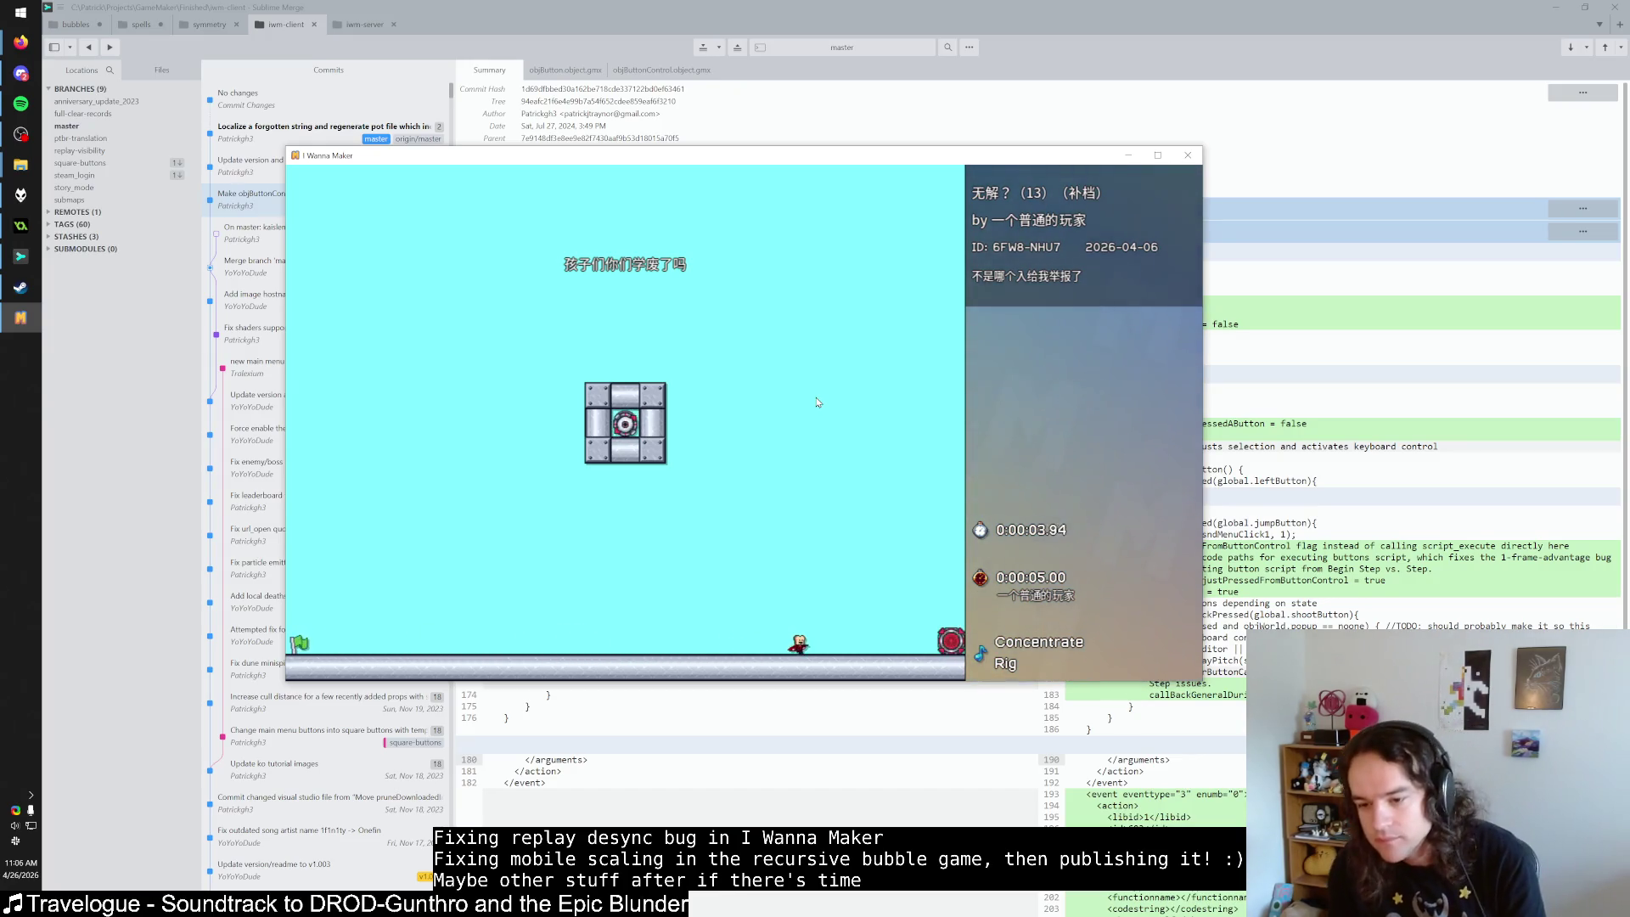
{"action": "key", "text": "Escape"}
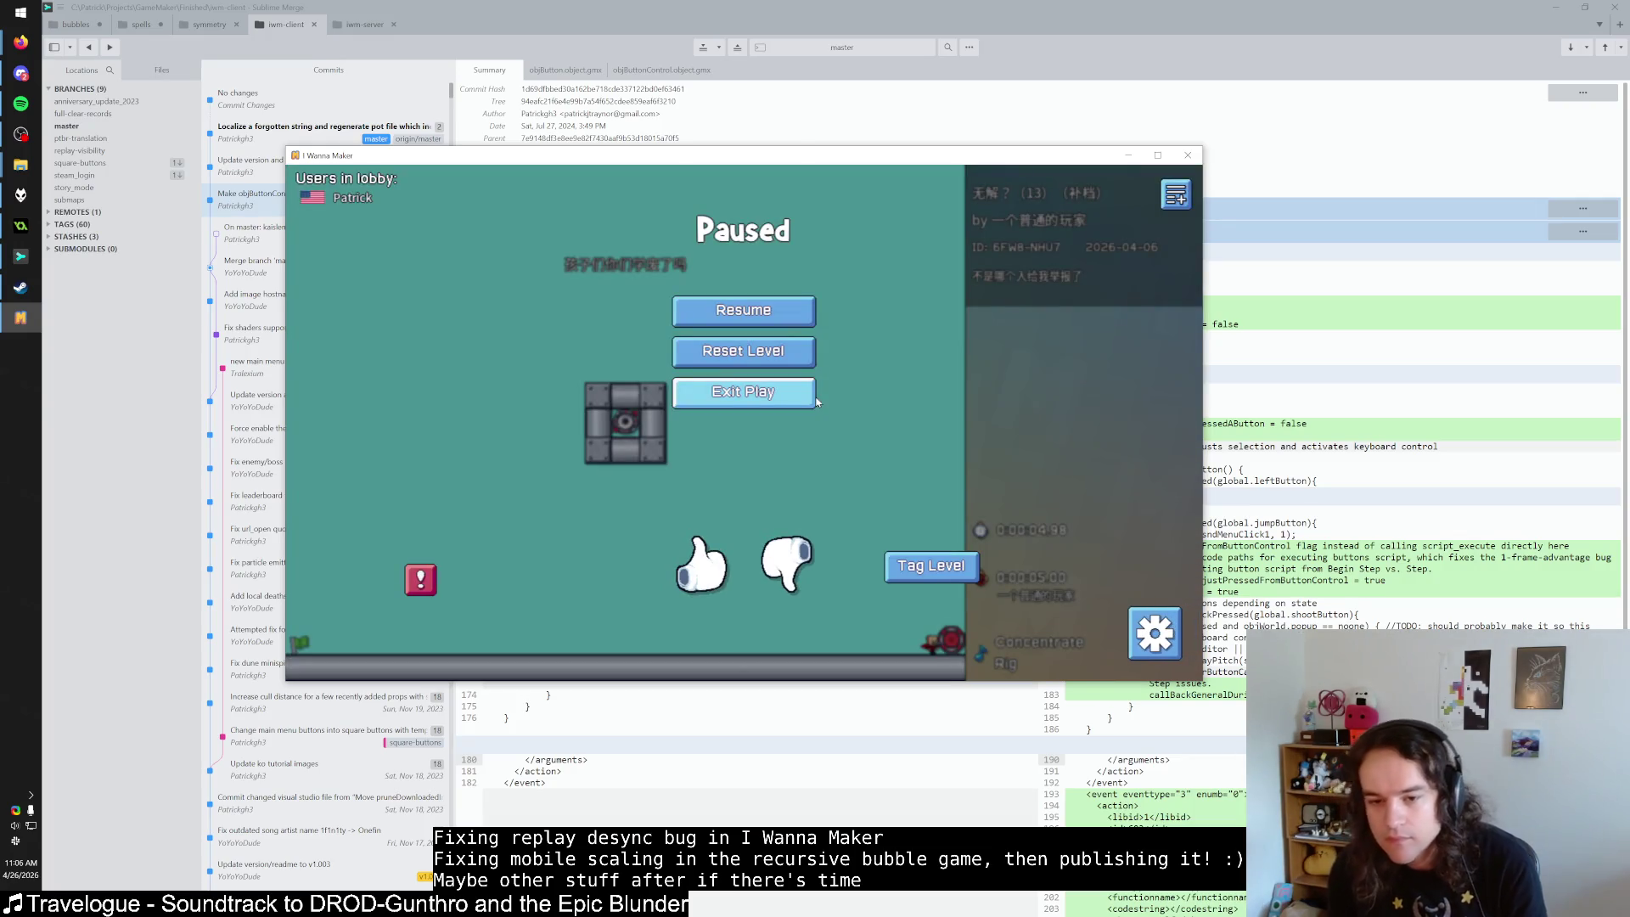
Reset the level twice, clear it with 0:00:05.00 and 29 deaths, then switch to GameMaker.
{"action": "left_click", "coordinate": [784, 356]}
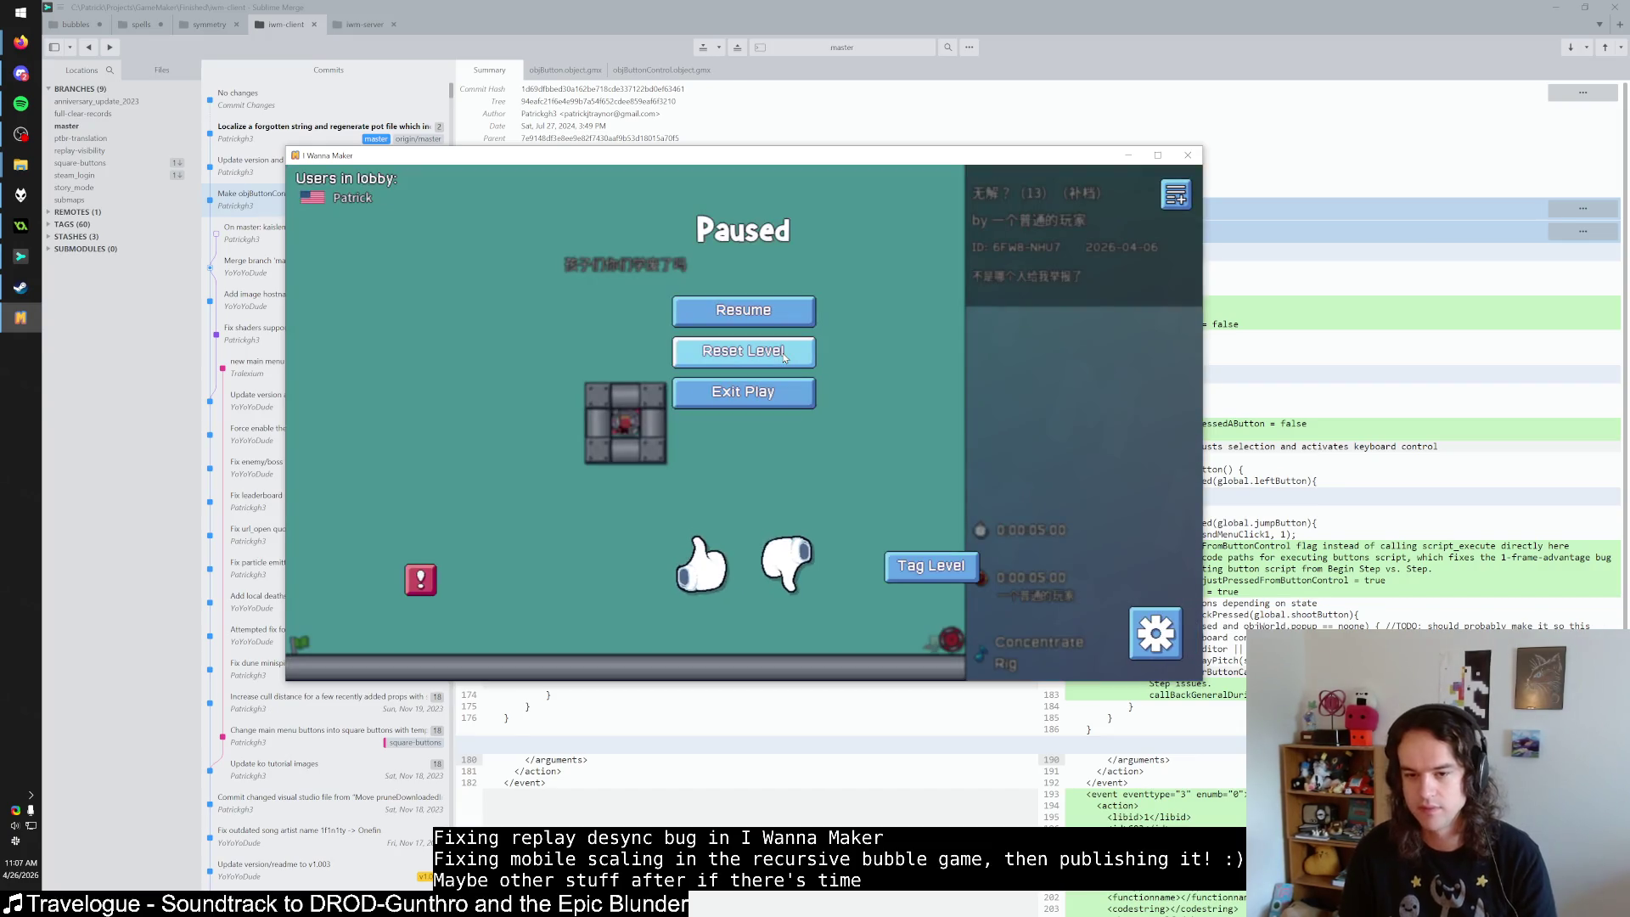
{"action": "left_click", "coordinate": [783, 356]}
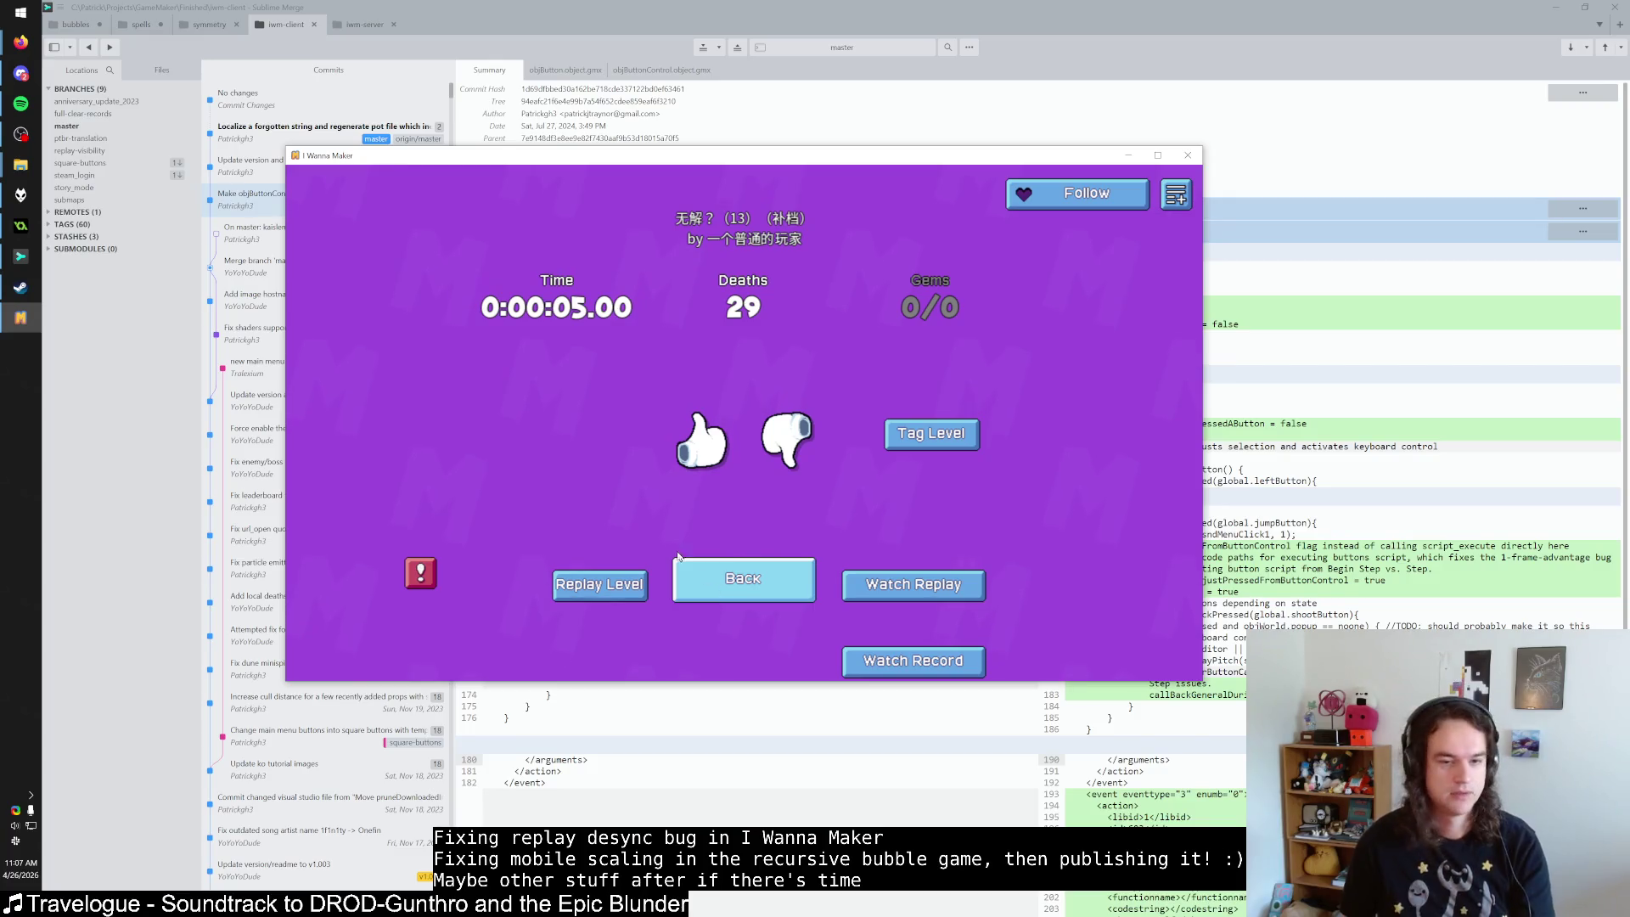
{"action": "left_click", "coordinate": [21, 225]}
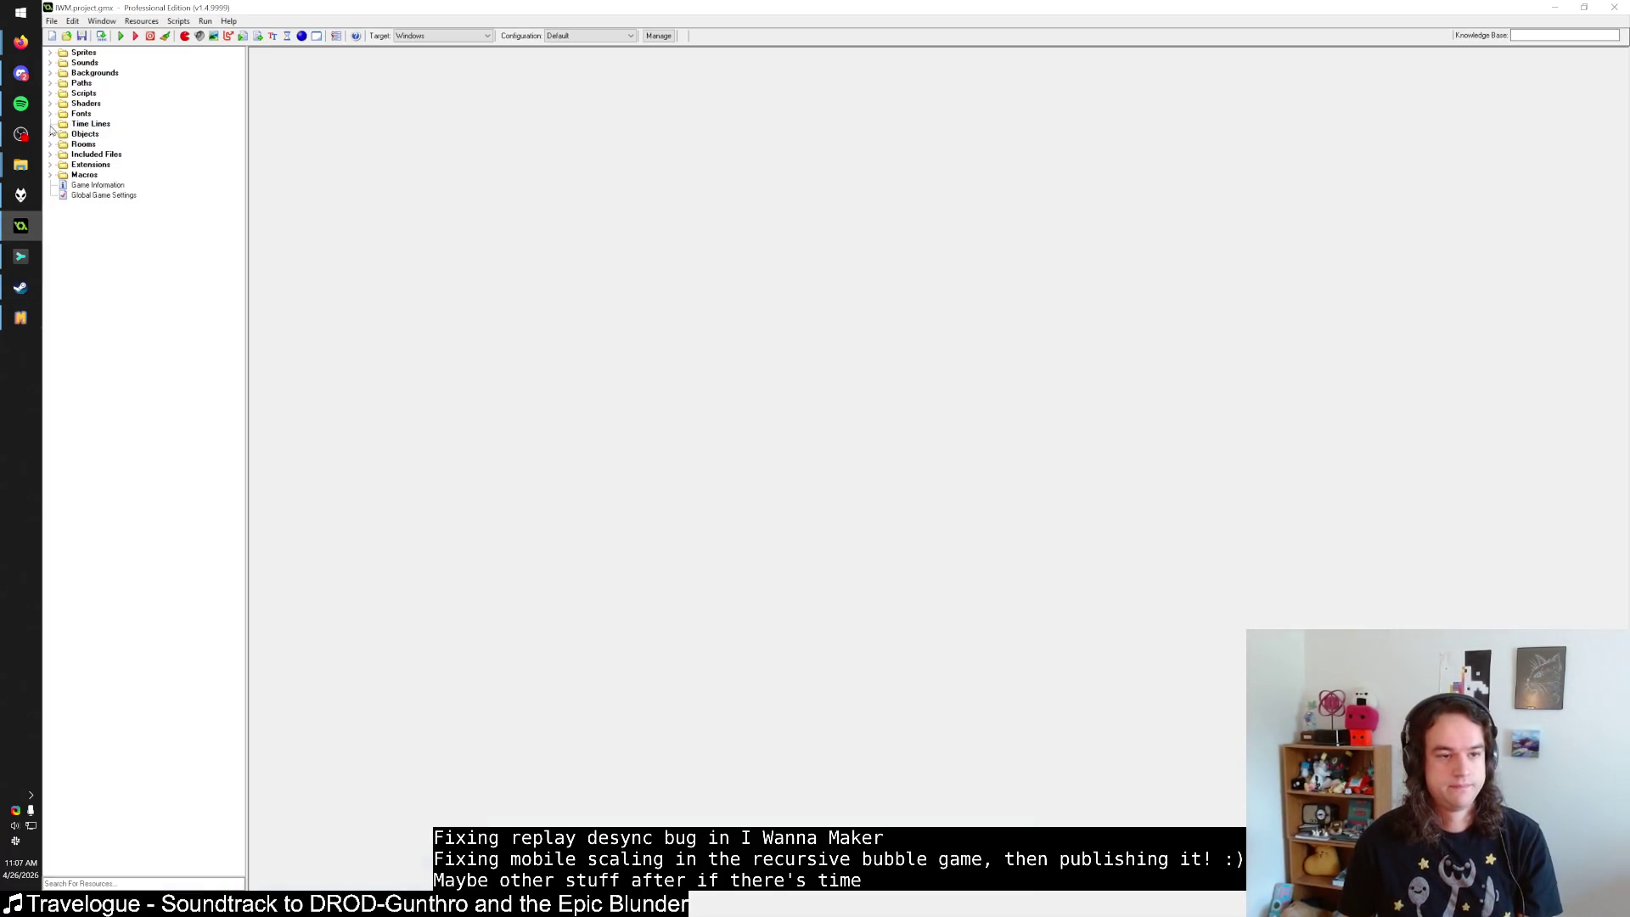
Find objSFMTeleporterEntrance by name with Ctrl+T and open its object properties.
{"action": "key", "text": "ctrl+t"}
{"action": "type", "text": "objSFMTeleporter"}
{"action": "key", "text": "Return"}
{"action": "key", "text": "Return"}
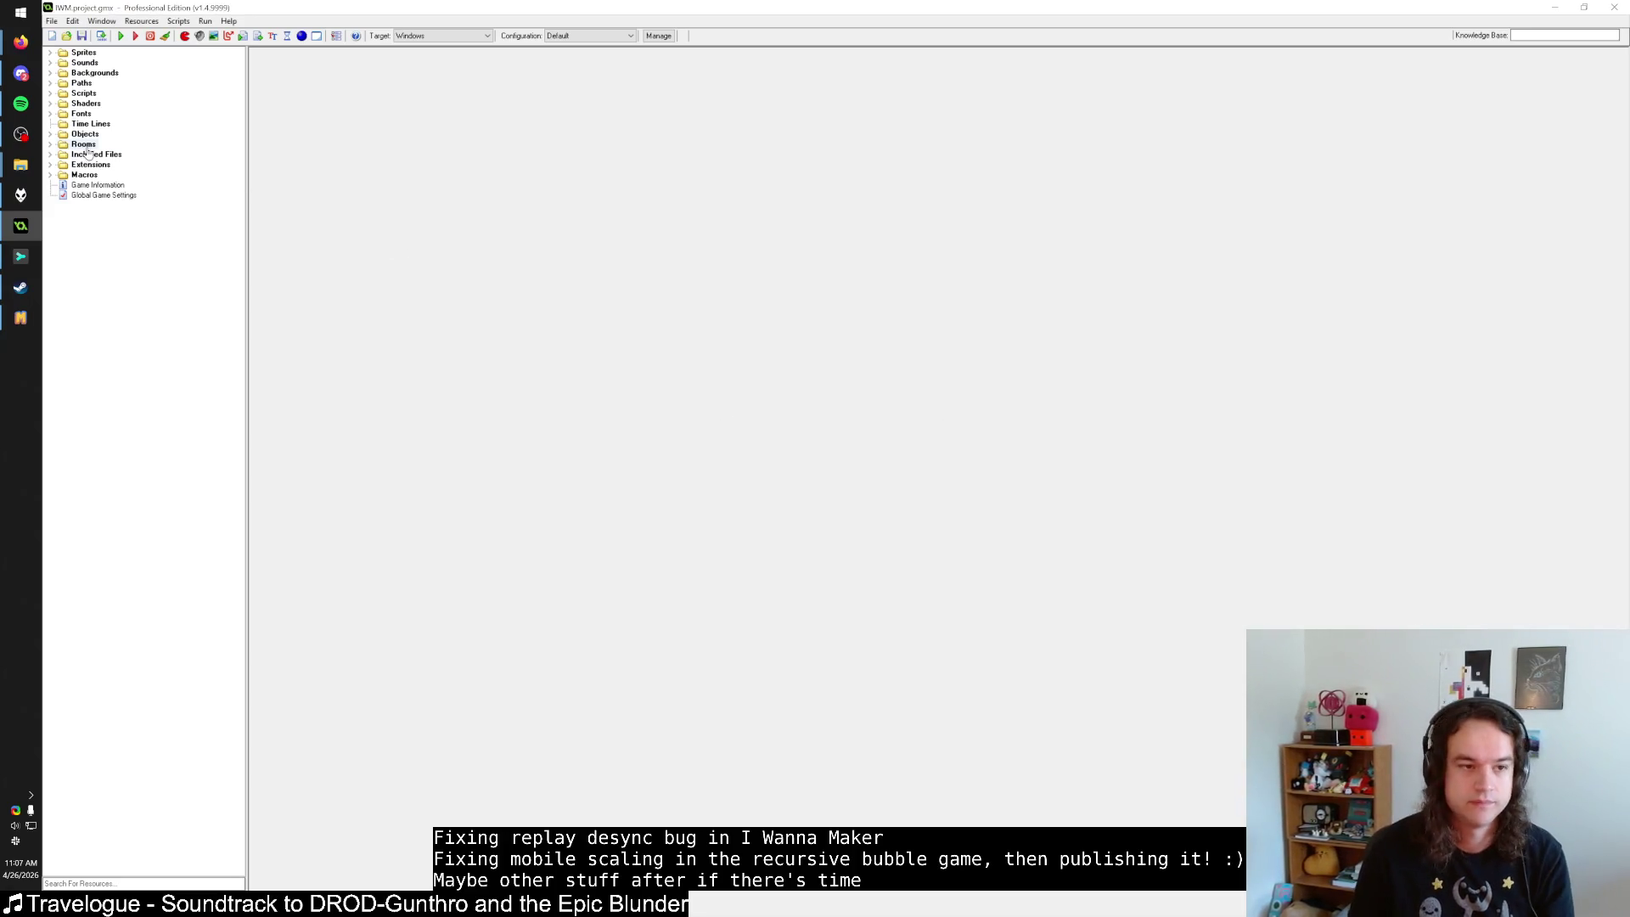
{"action": "left_click", "coordinate": [51, 136]}
{"action": "left_click", "coordinate": [50, 136]}
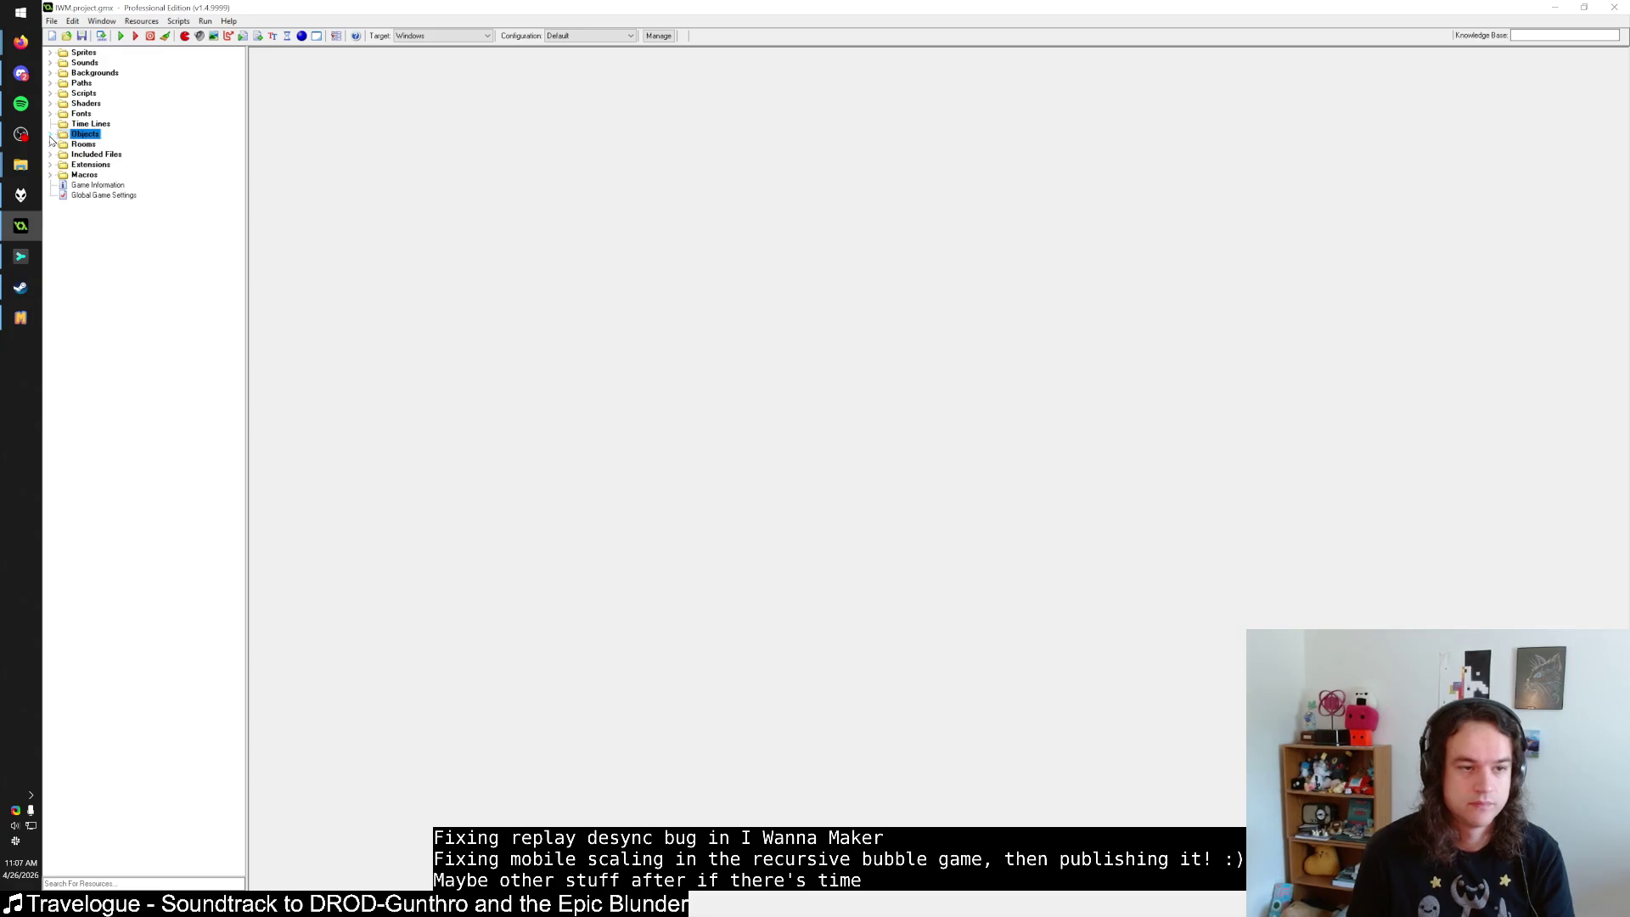
{"action": "key", "text": "ctrl+t"}
{"action": "type", "text": "objSFMTeleporter"}
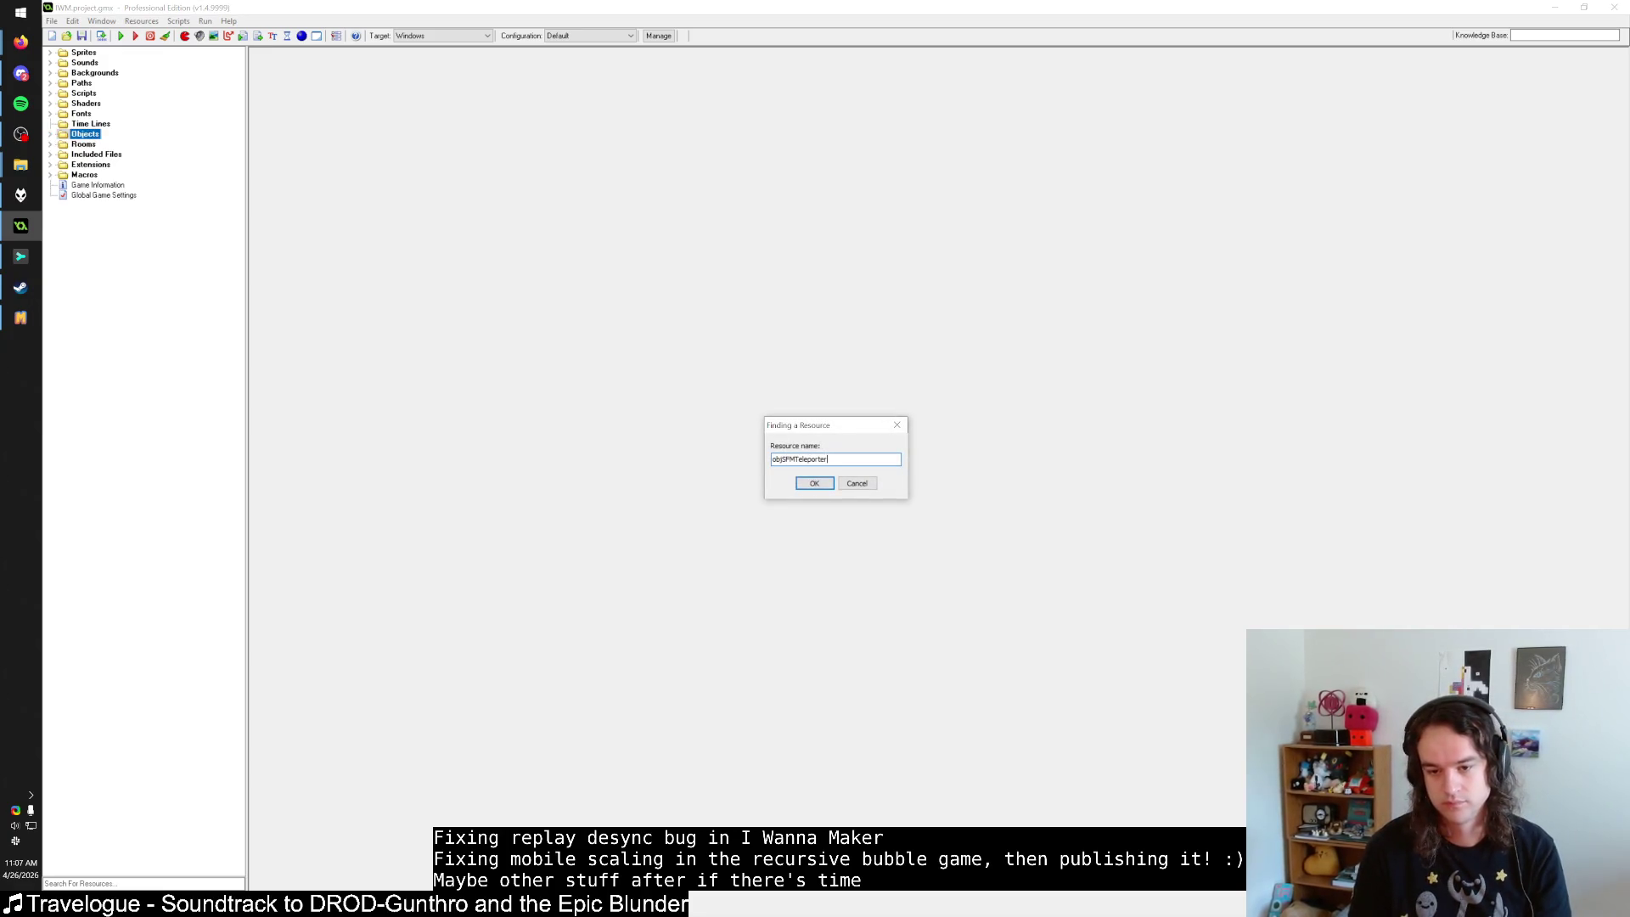
{"action": "key", "text": "Return"}
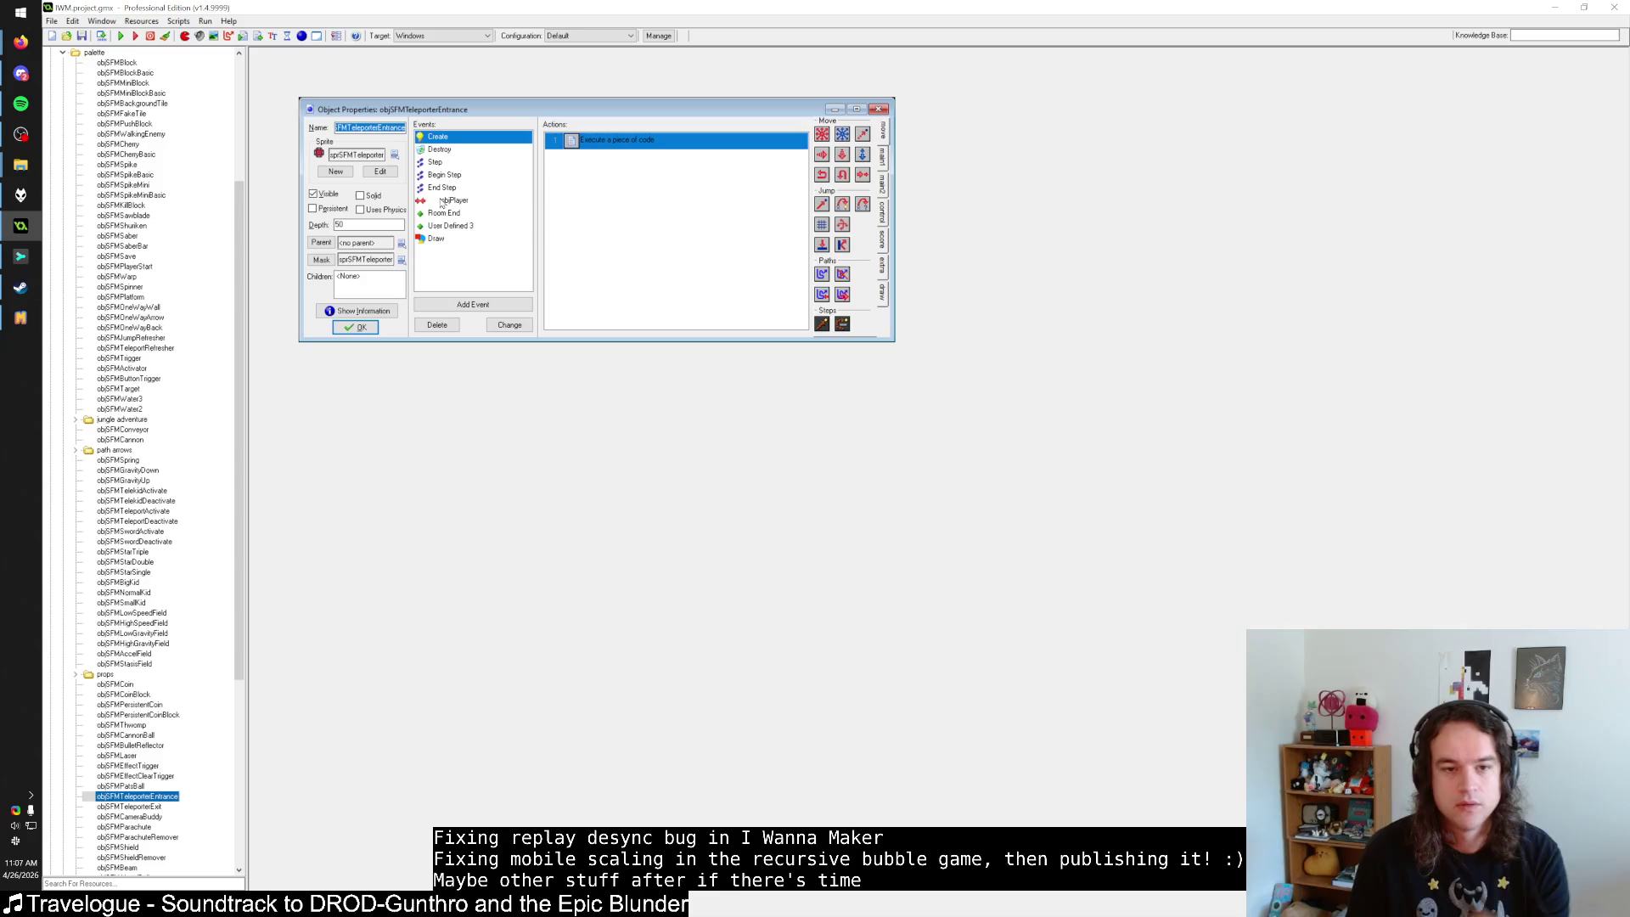
Open the objPlayer collision event's teleport code, then bring up File > Preferences.
{"action": "left_click", "coordinate": [441, 201]}
{"action": "double_click", "coordinate": [565, 139]}
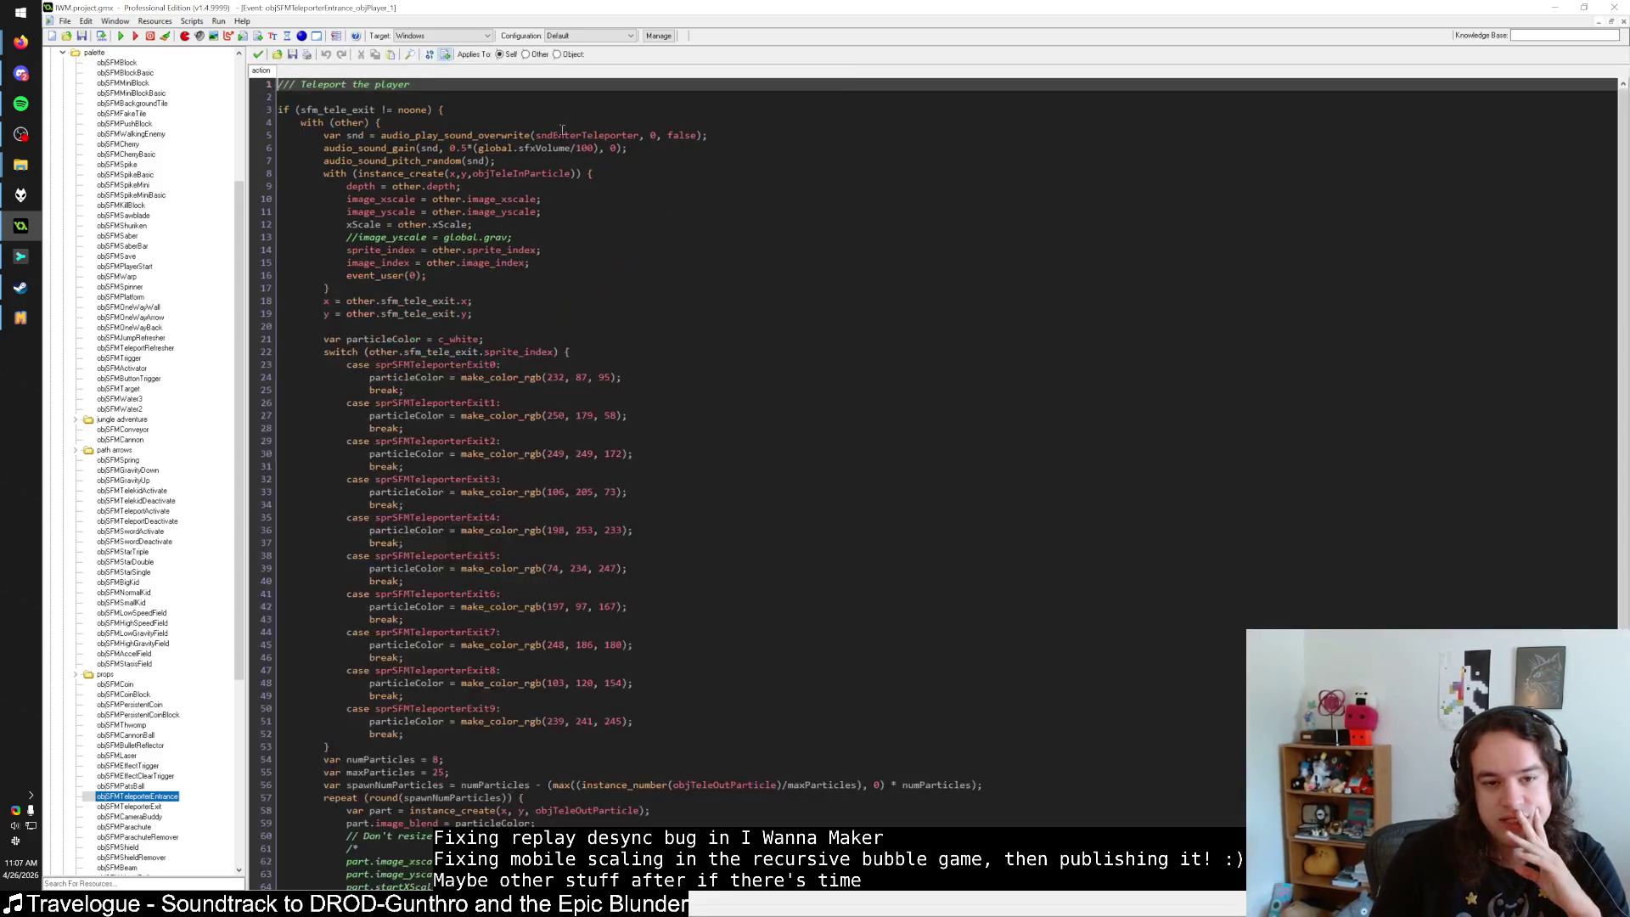
{"action": "scroll", "coordinate": [526, 312], "scroll_direction": "down", "scroll_amount": 7}
{"action": "scroll", "coordinate": [526, 312], "scroll_direction": "up", "scroll_amount": 7}
{"action": "left_click", "coordinate": [526, 288]}
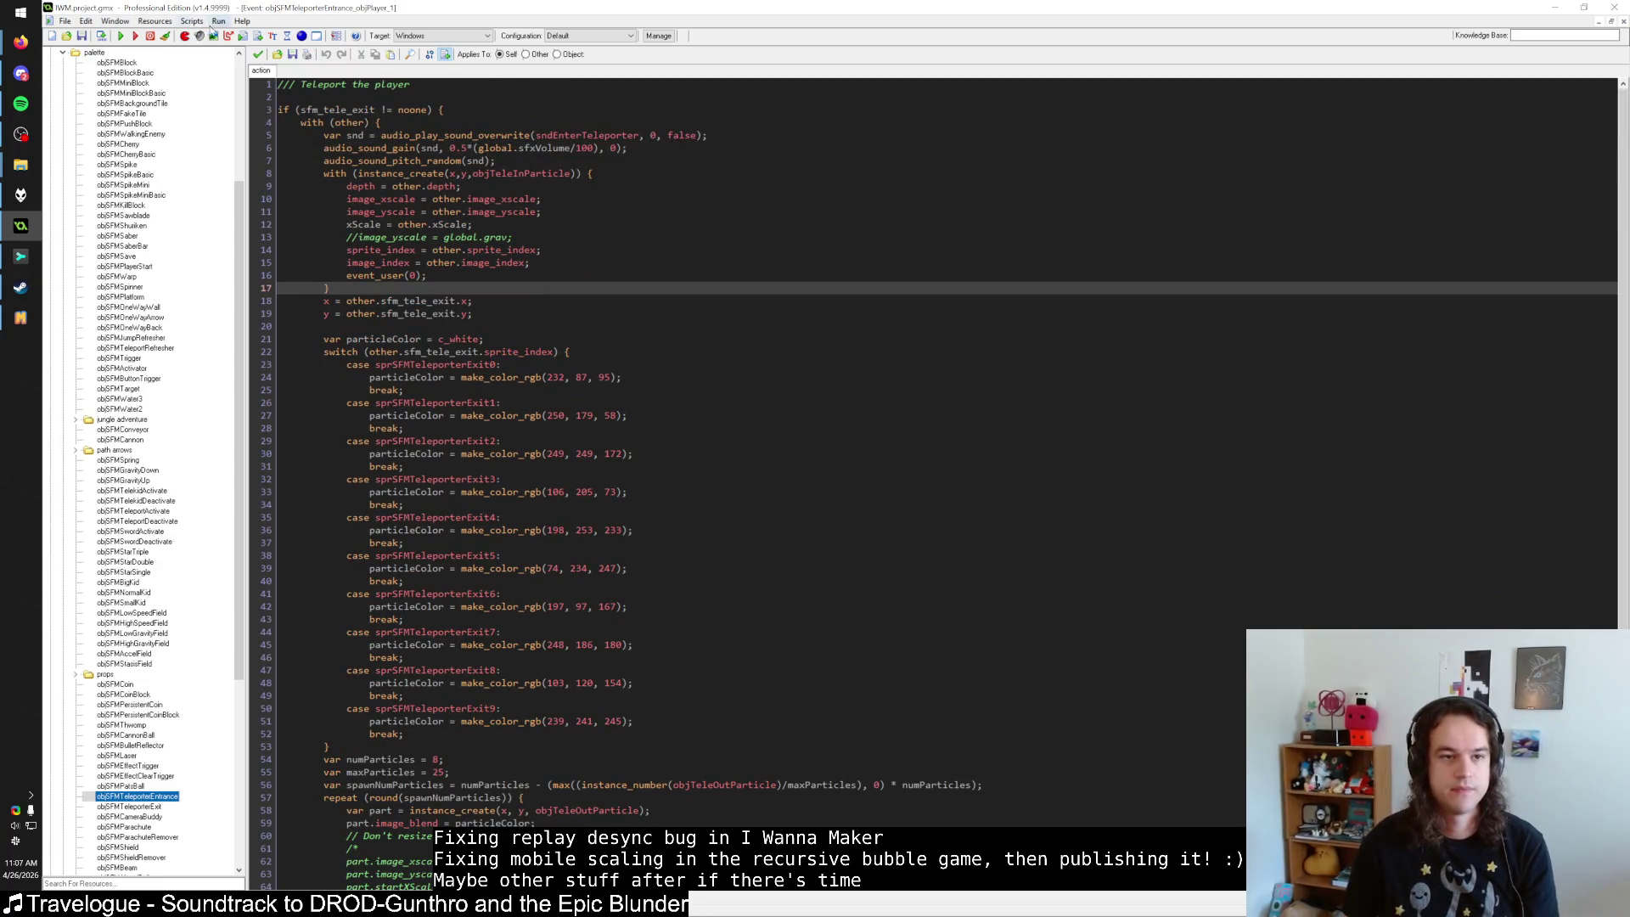
{"action": "left_click", "coordinate": [65, 21]}
{"action": "left_click", "coordinate": [89, 178]}
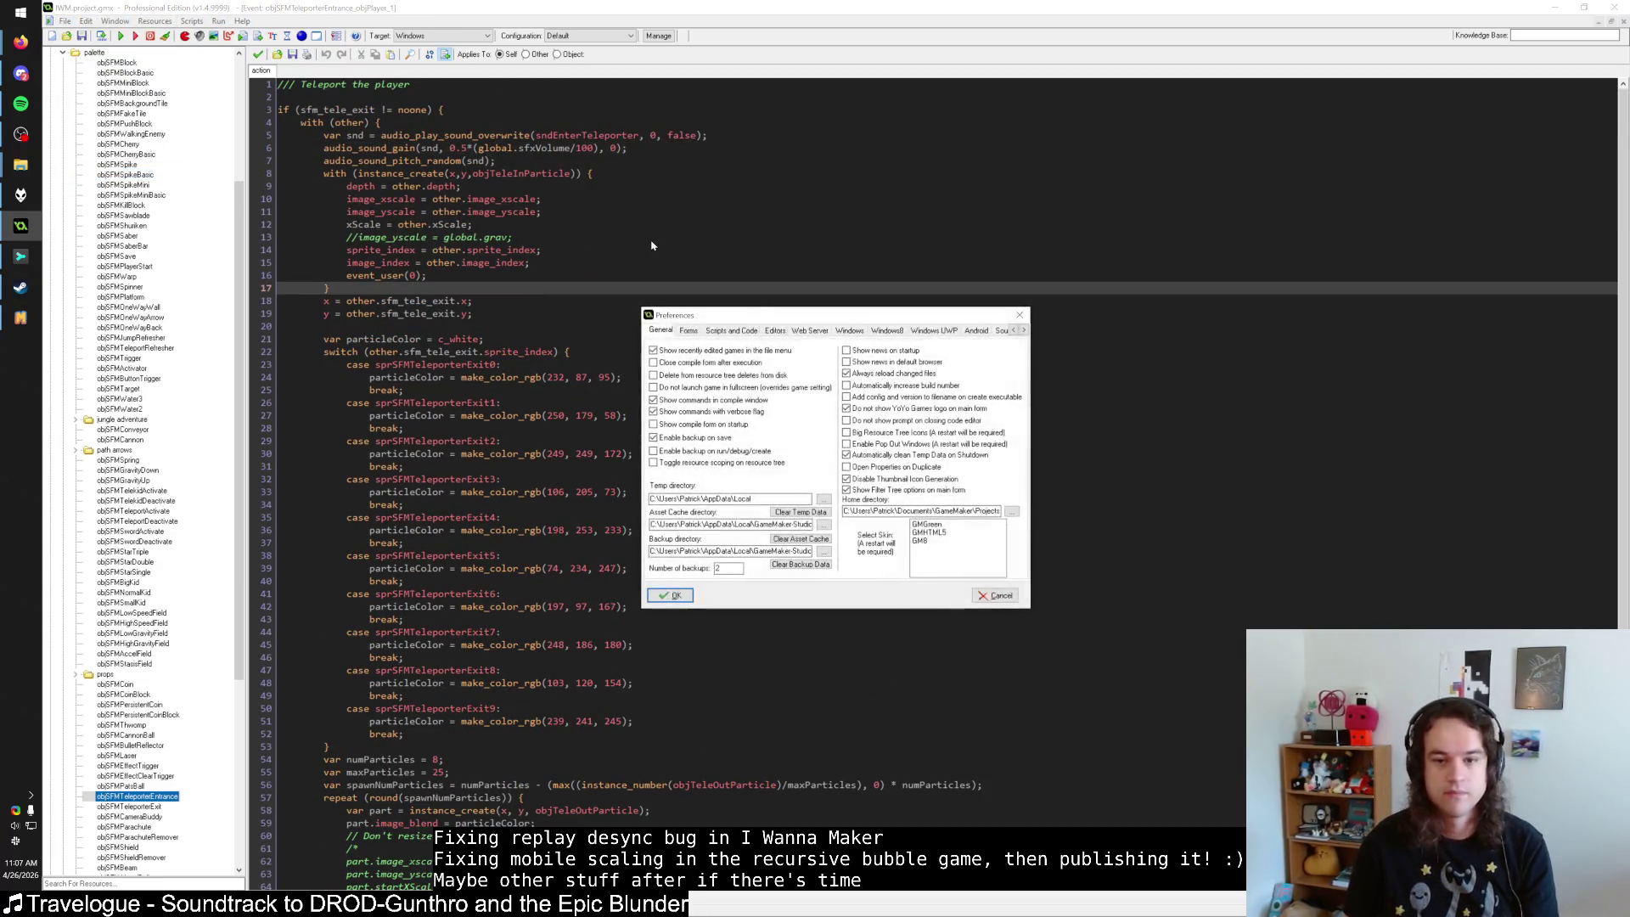
Pick a larger code font size under Scripts and Code and apply the preferences.
{"action": "left_click", "coordinate": [784, 333]}
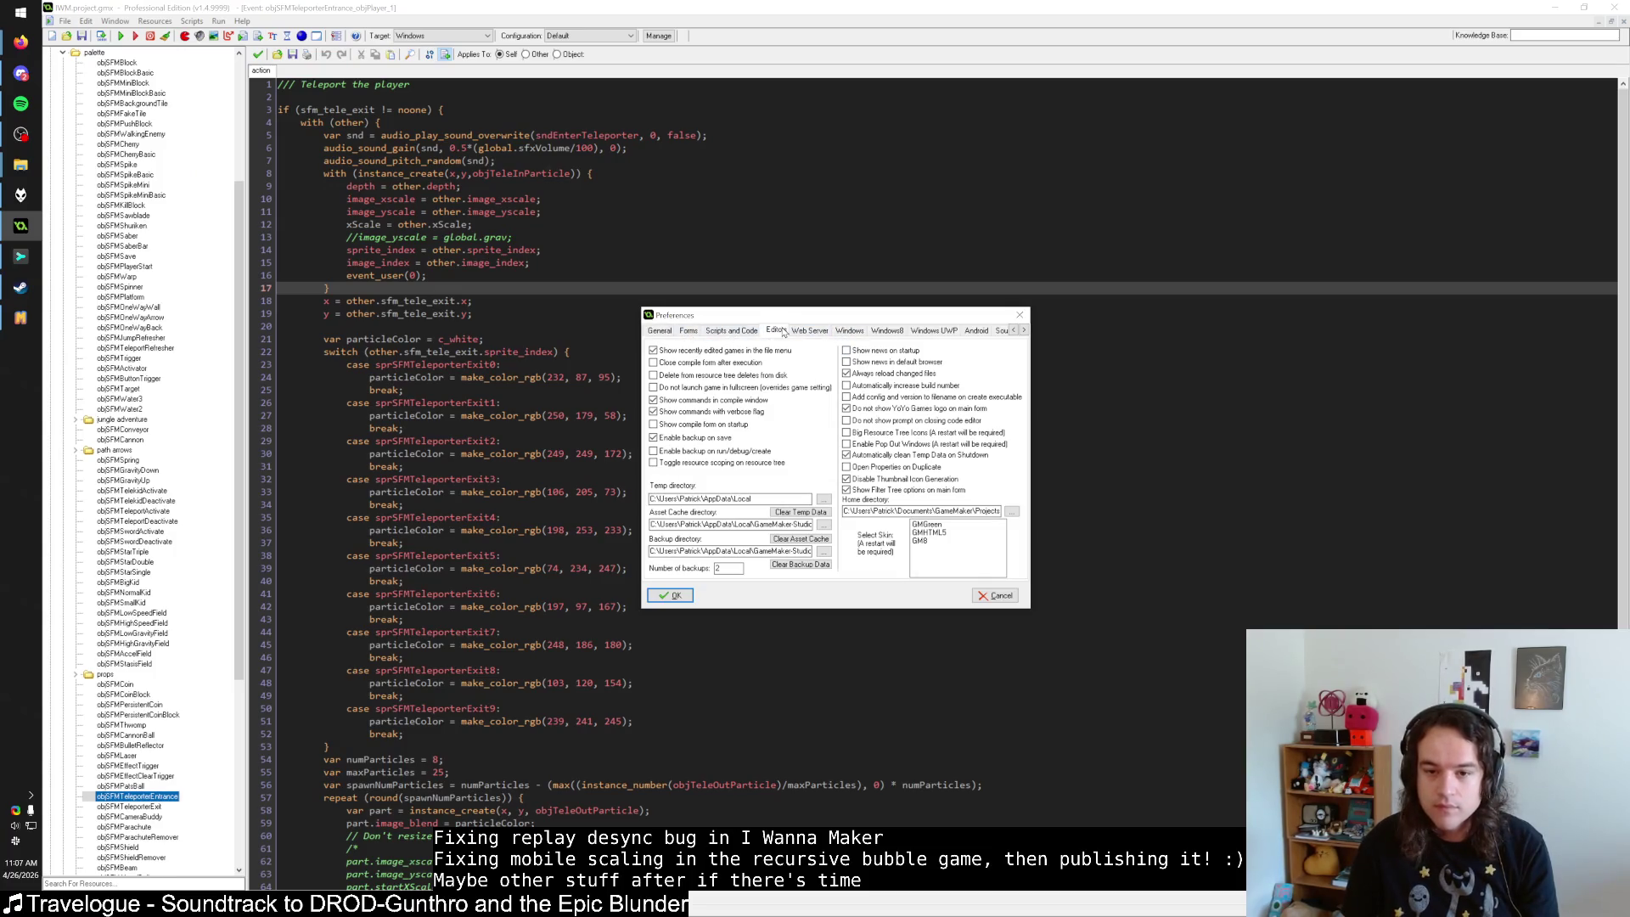
{"action": "left_click", "coordinate": [661, 332]}
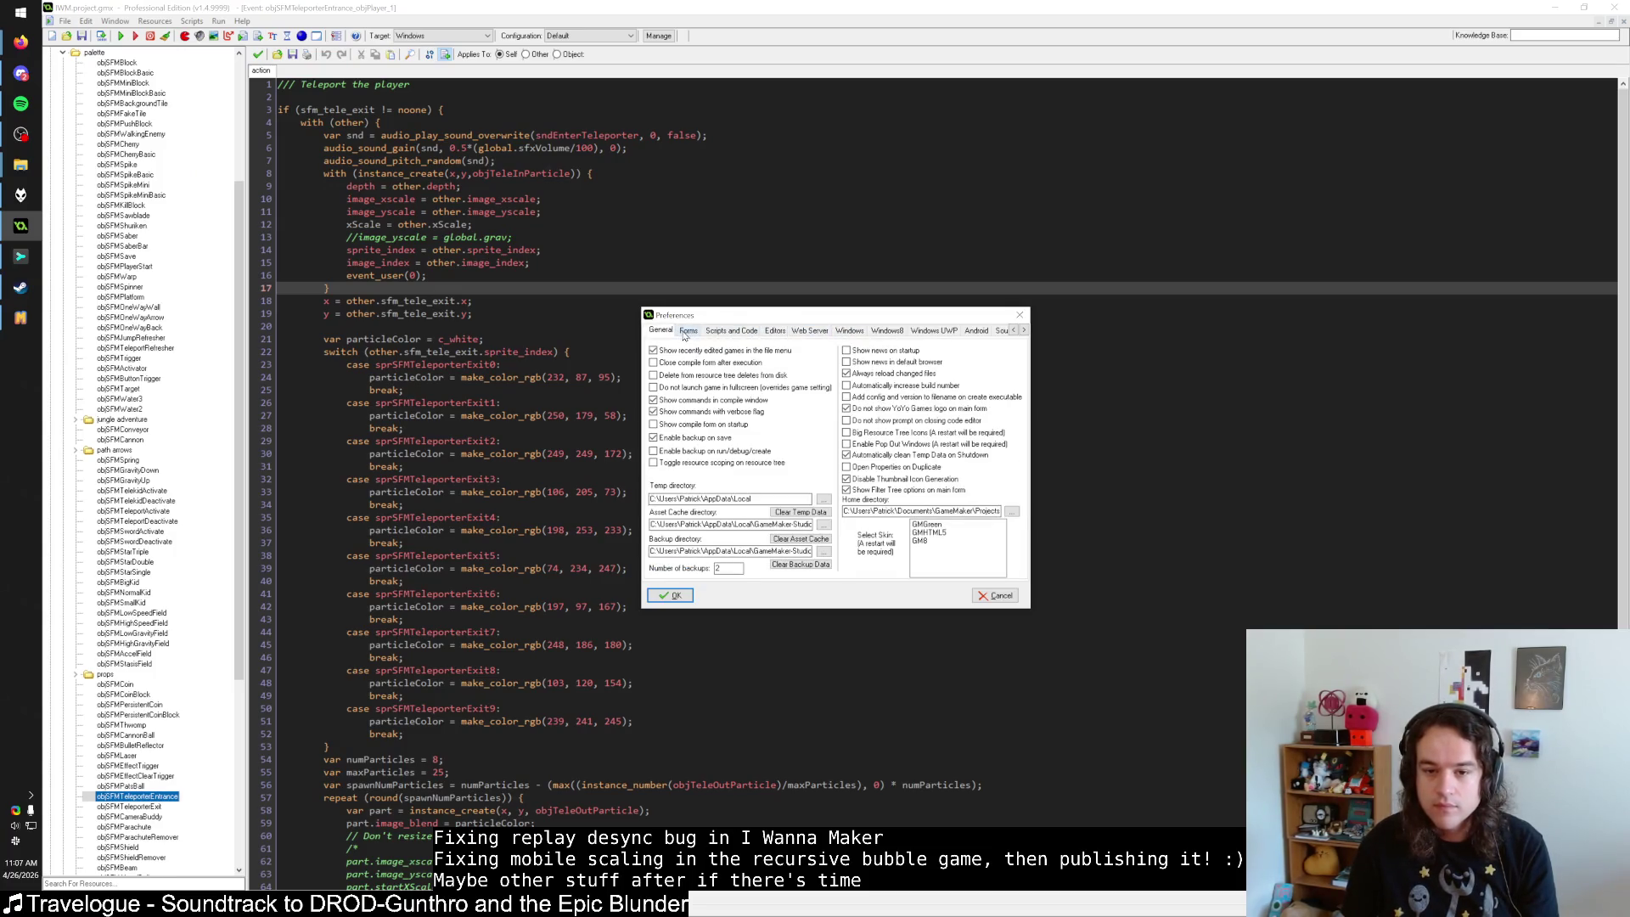
{"action": "left_click", "coordinate": [687, 331]}
{"action": "left_click", "coordinate": [730, 331]}
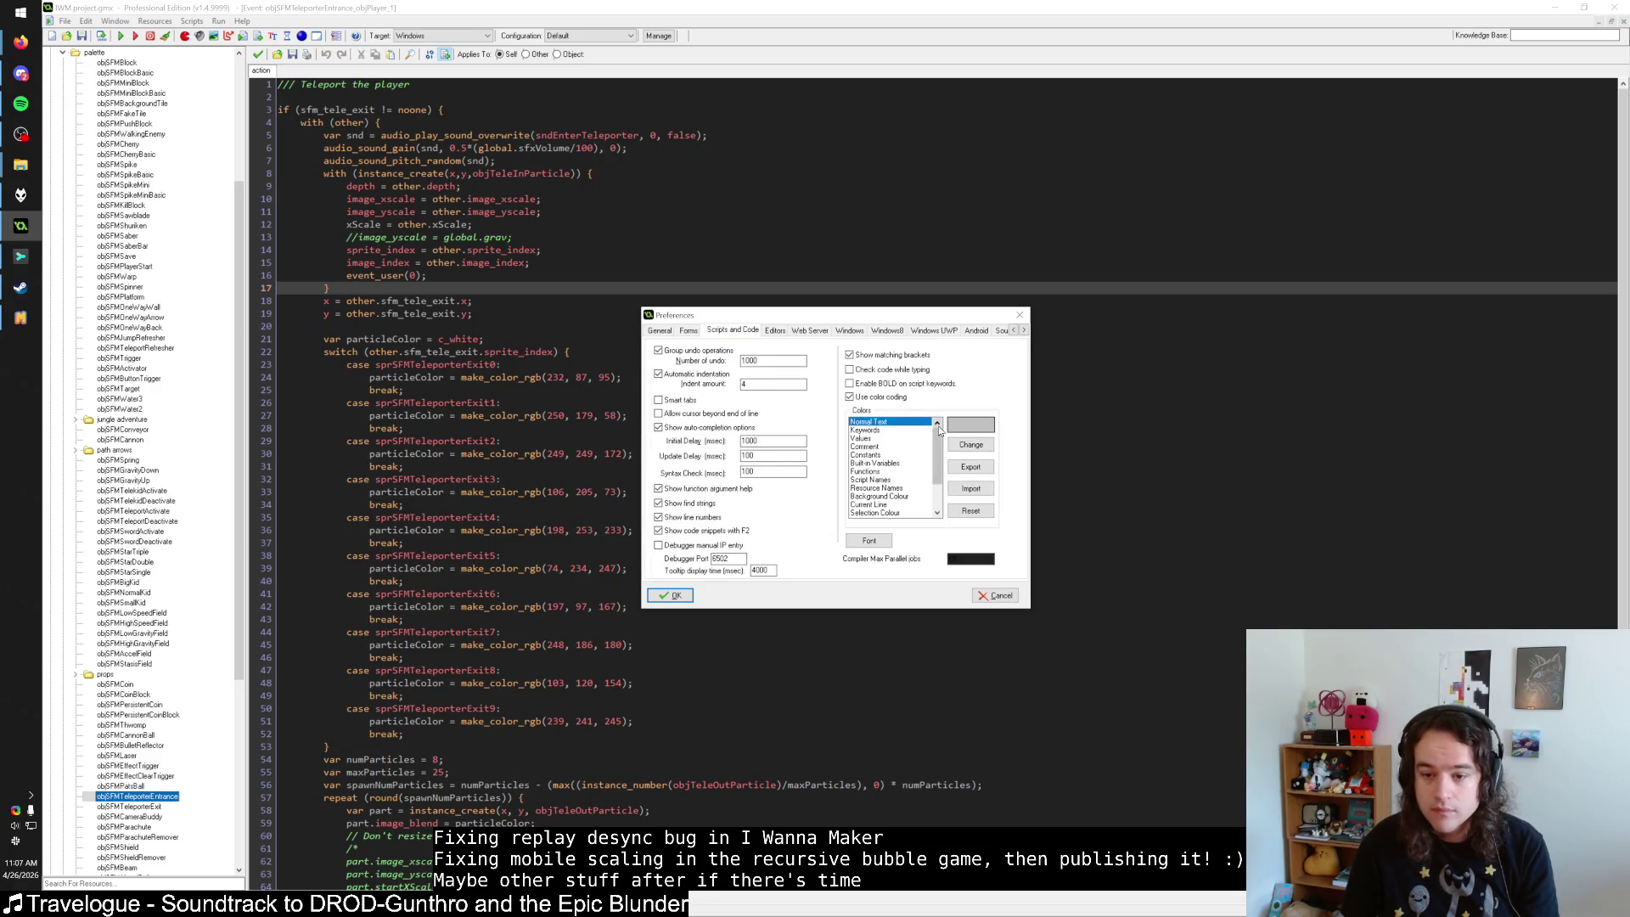
{"action": "left_click", "coordinate": [879, 540]}
{"action": "left_click", "coordinate": [868, 301]}
{"action": "left_click", "coordinate": [919, 272]}
{"action": "left_click", "coordinate": [880, 543]}
{"action": "left_click", "coordinate": [867, 300]}
{"action": "left_click", "coordinate": [920, 272]}
{"action": "left_click", "coordinate": [671, 595]}
Check the larger font in the teleport code, then reopen Preferences to confirm the font choice.
{"action": "left_click", "coordinate": [686, 546], "text": "shift"}
{"action": "left_click_drag", "start_coordinate": [338, 319], "coordinate": [586, 331]}
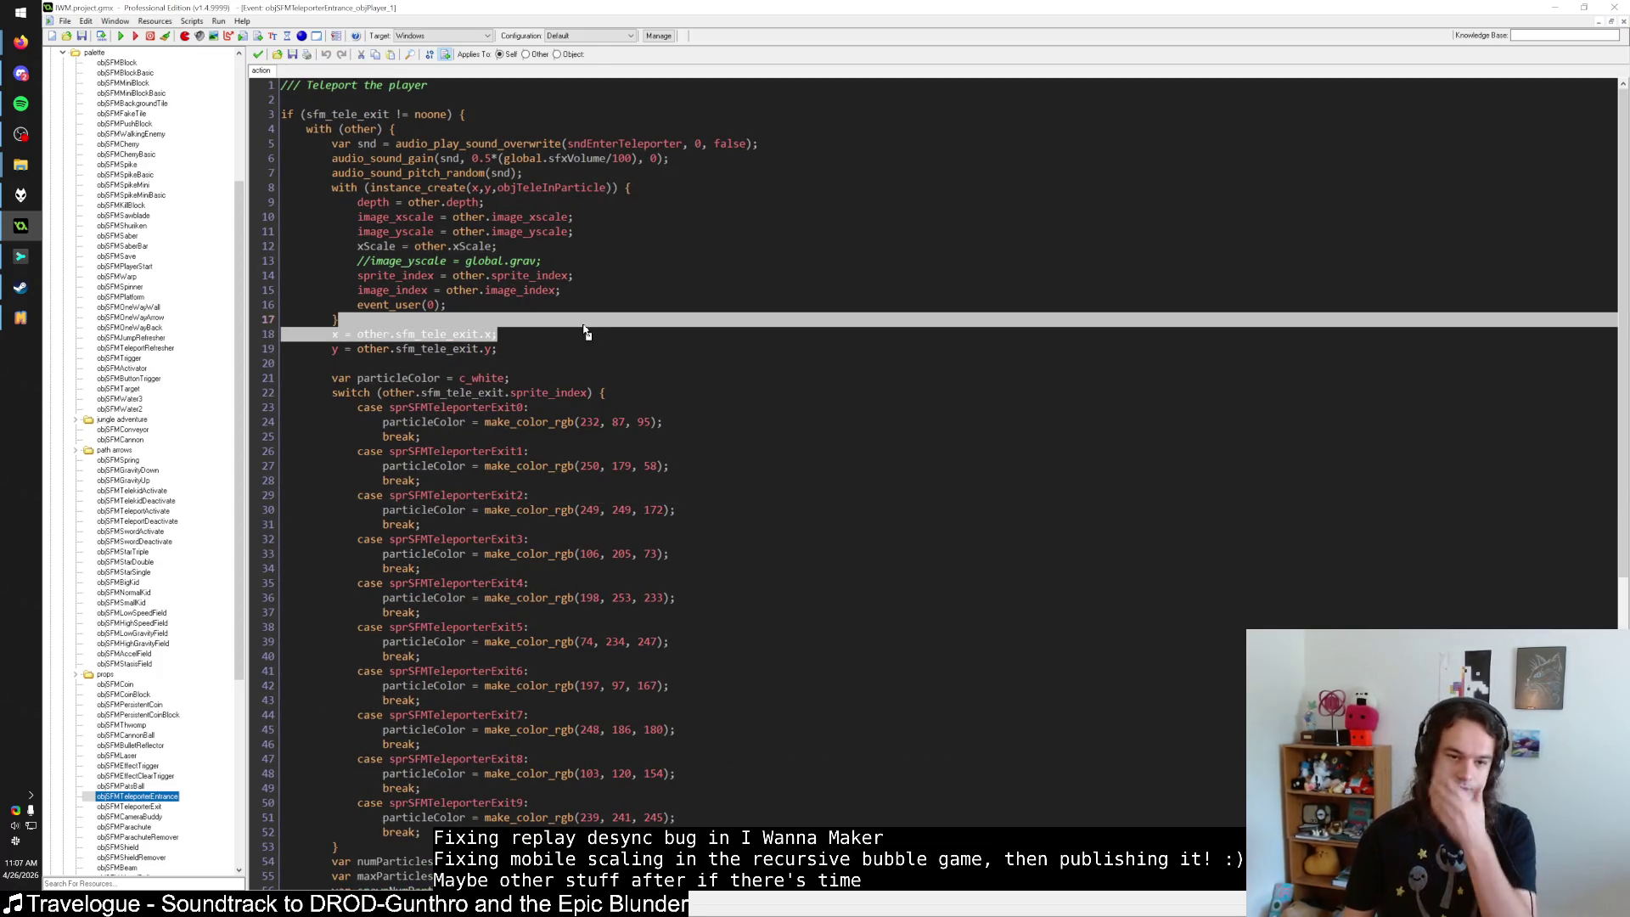
{"action": "left_click", "coordinate": [568, 361]}
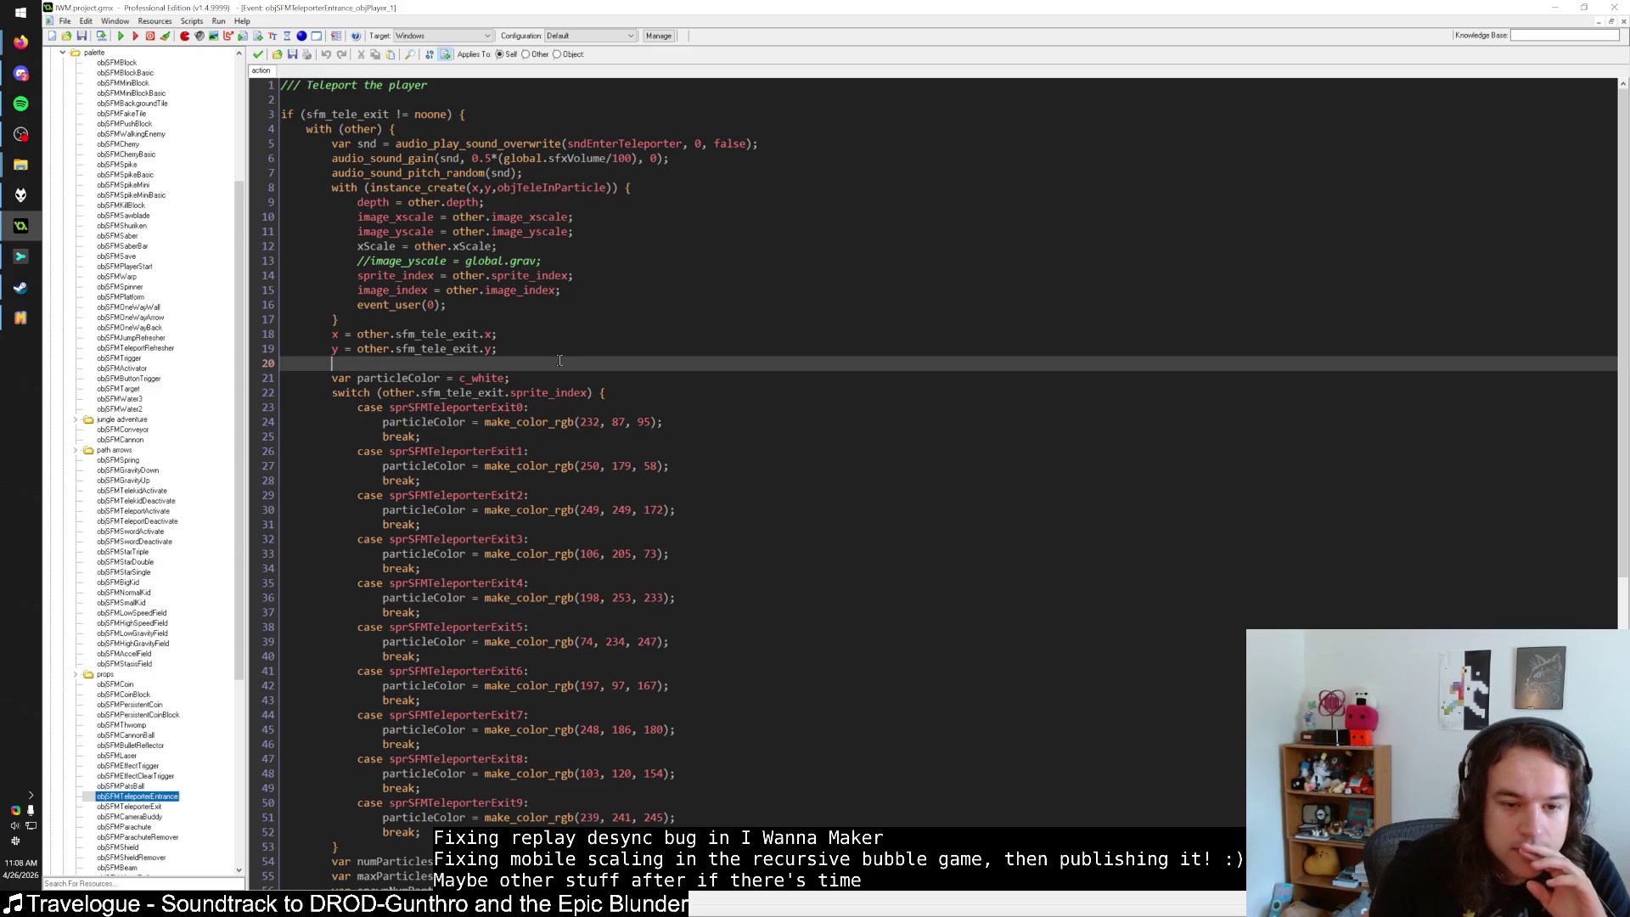
{"action": "left_click", "coordinate": [192, 20]}
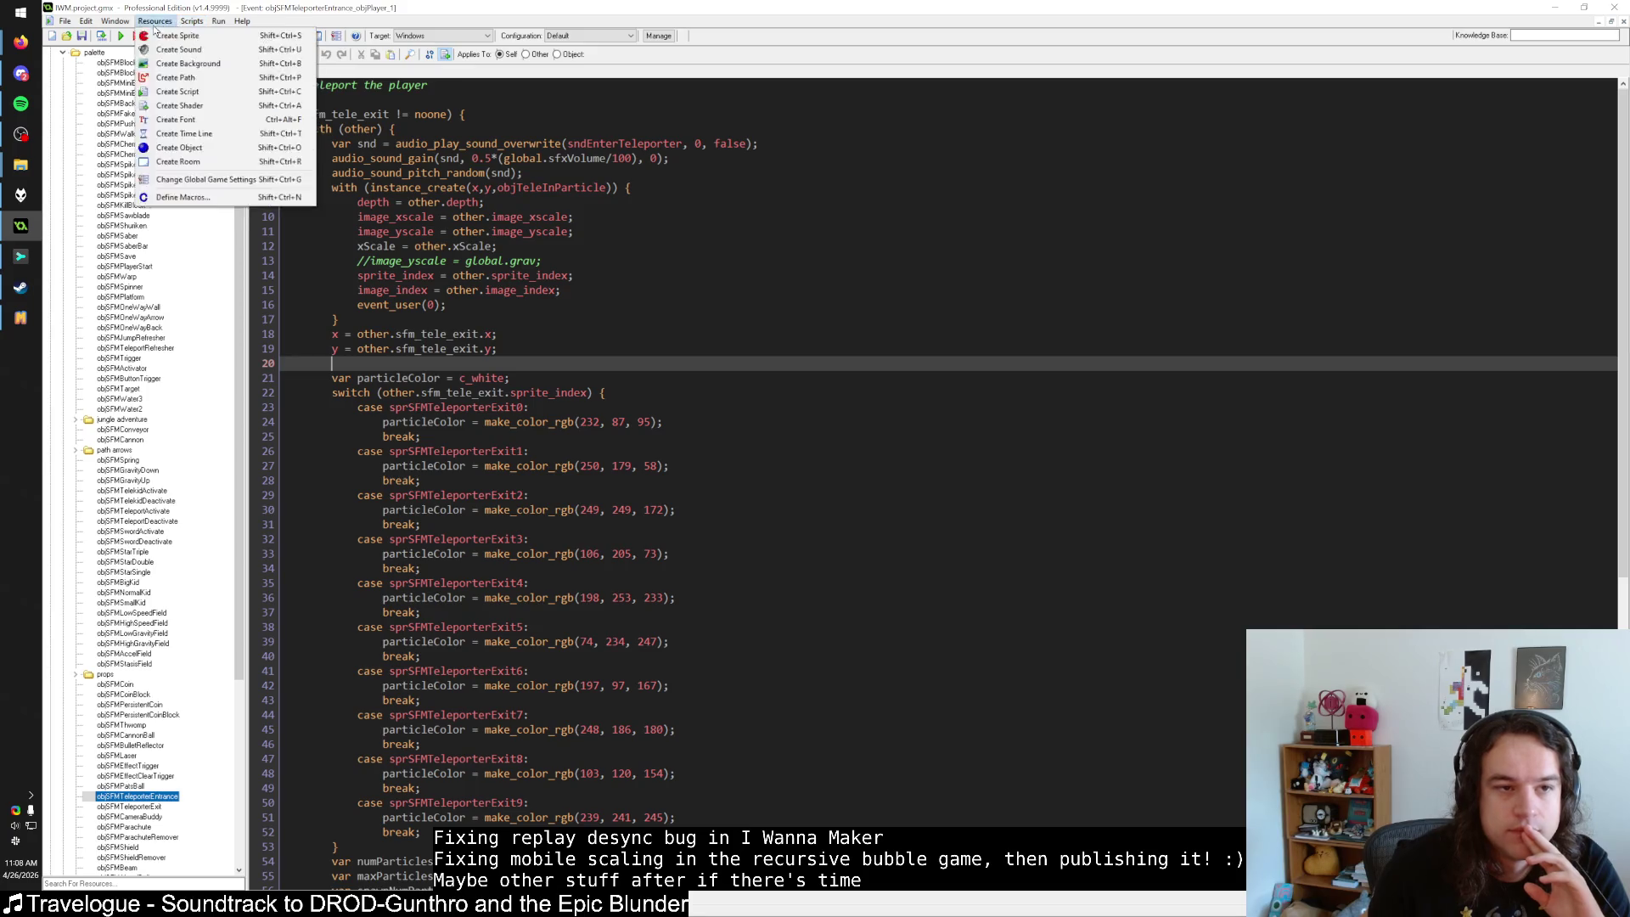
{"action": "left_click", "coordinate": [101, 174]}
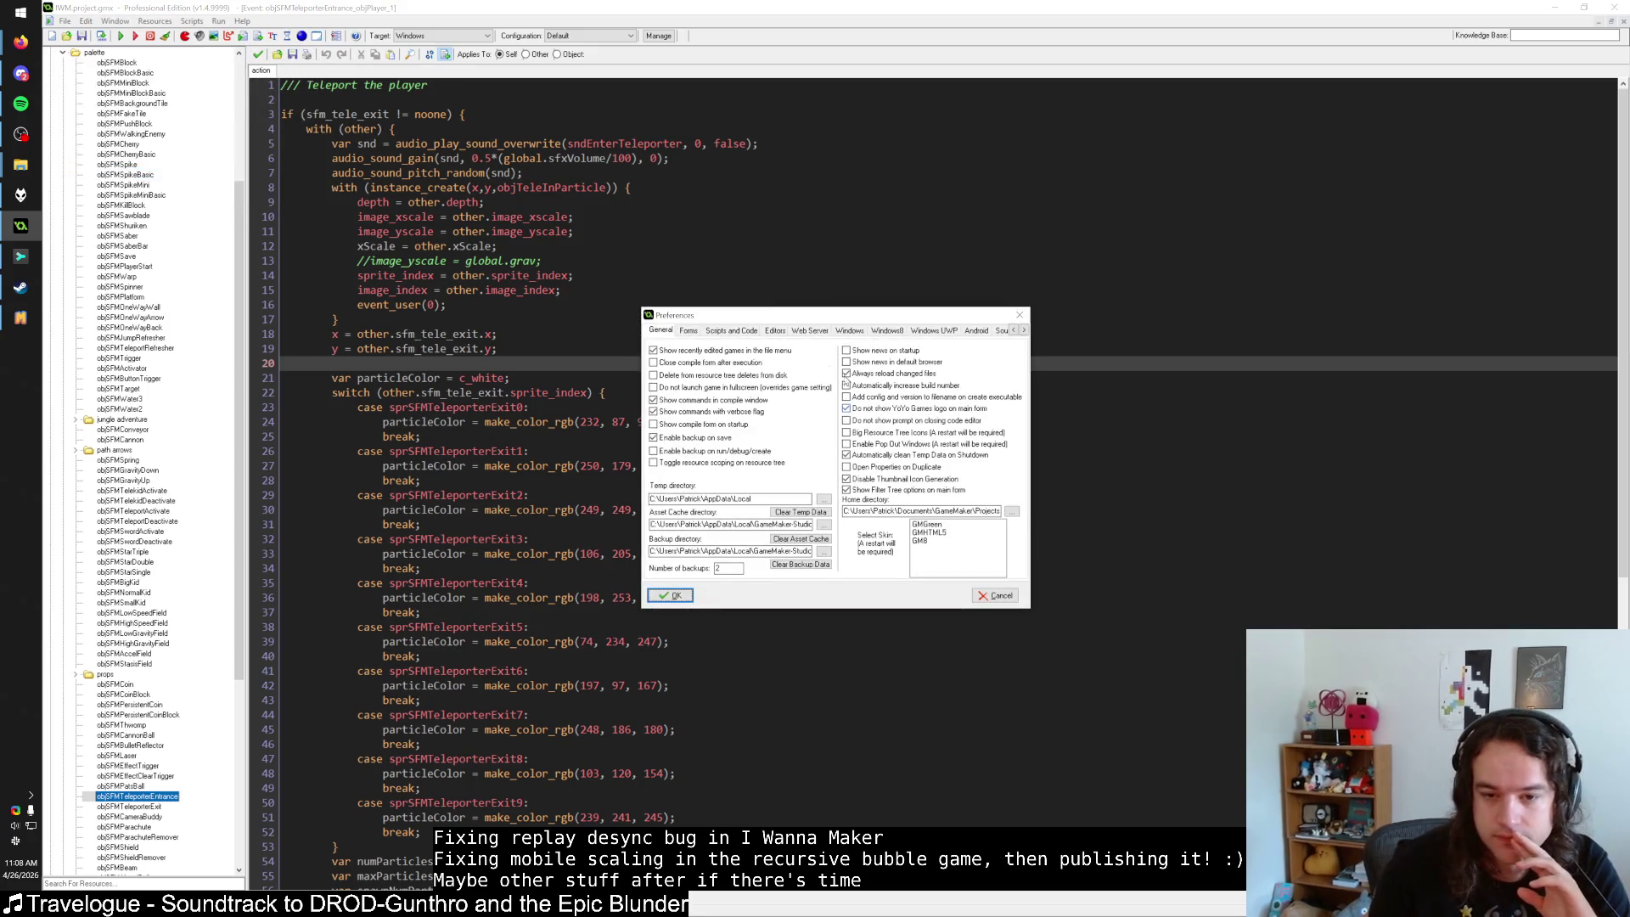
{"action": "left_click", "coordinate": [731, 331]}
{"action": "left_click", "coordinate": [869, 540]}
{"action": "key", "text": "Escape"}
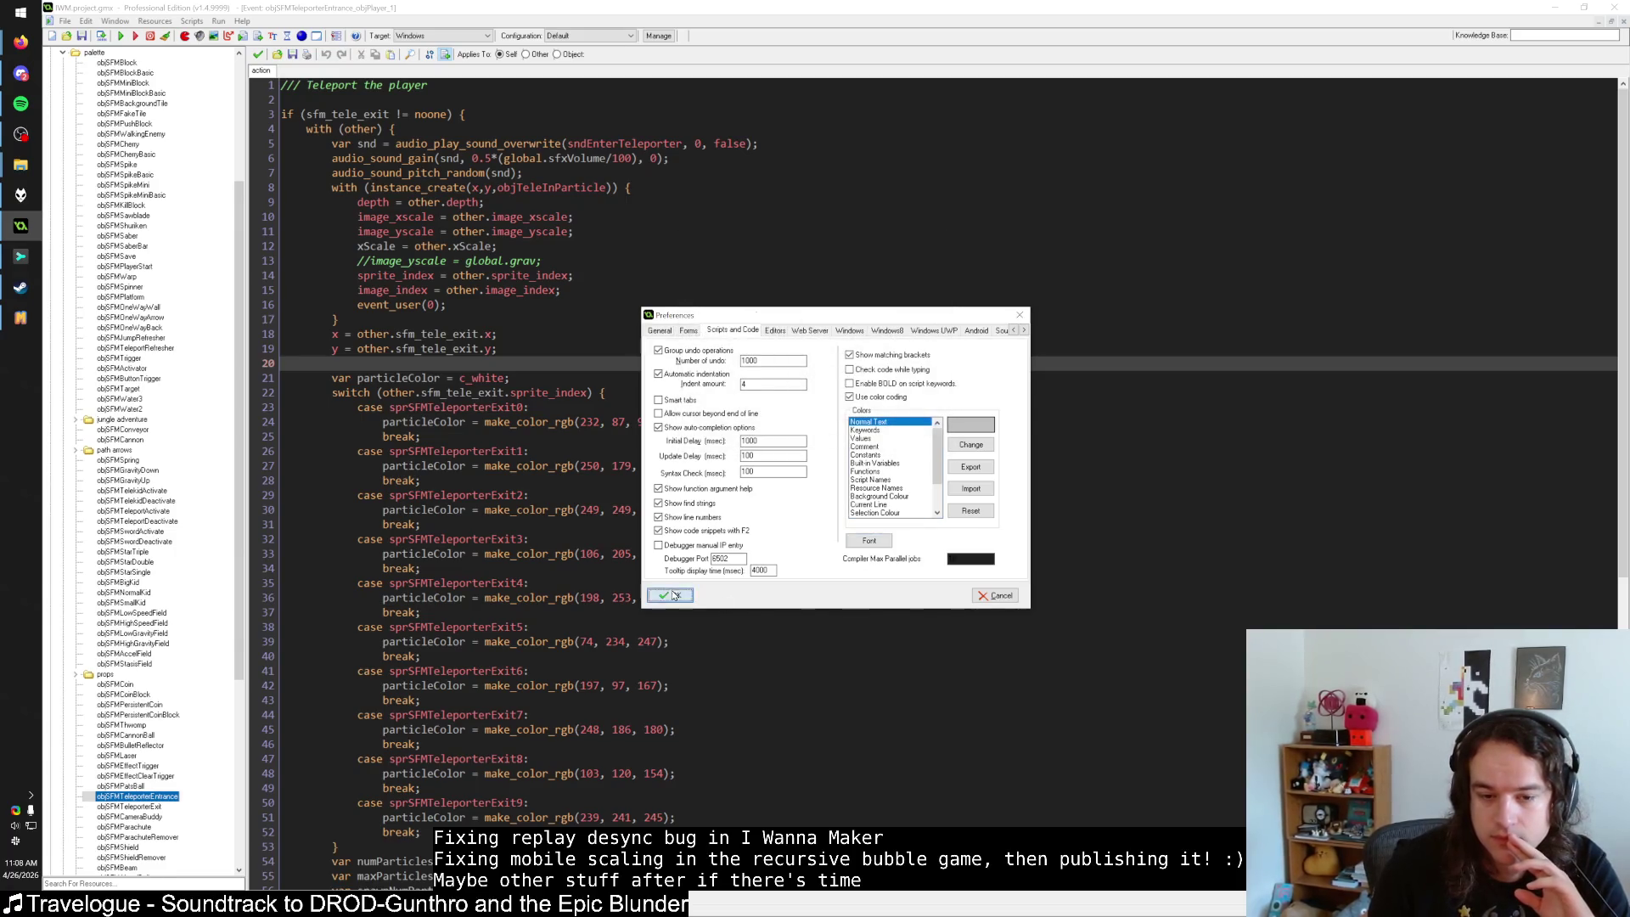
{"action": "left_click", "coordinate": [671, 596]}
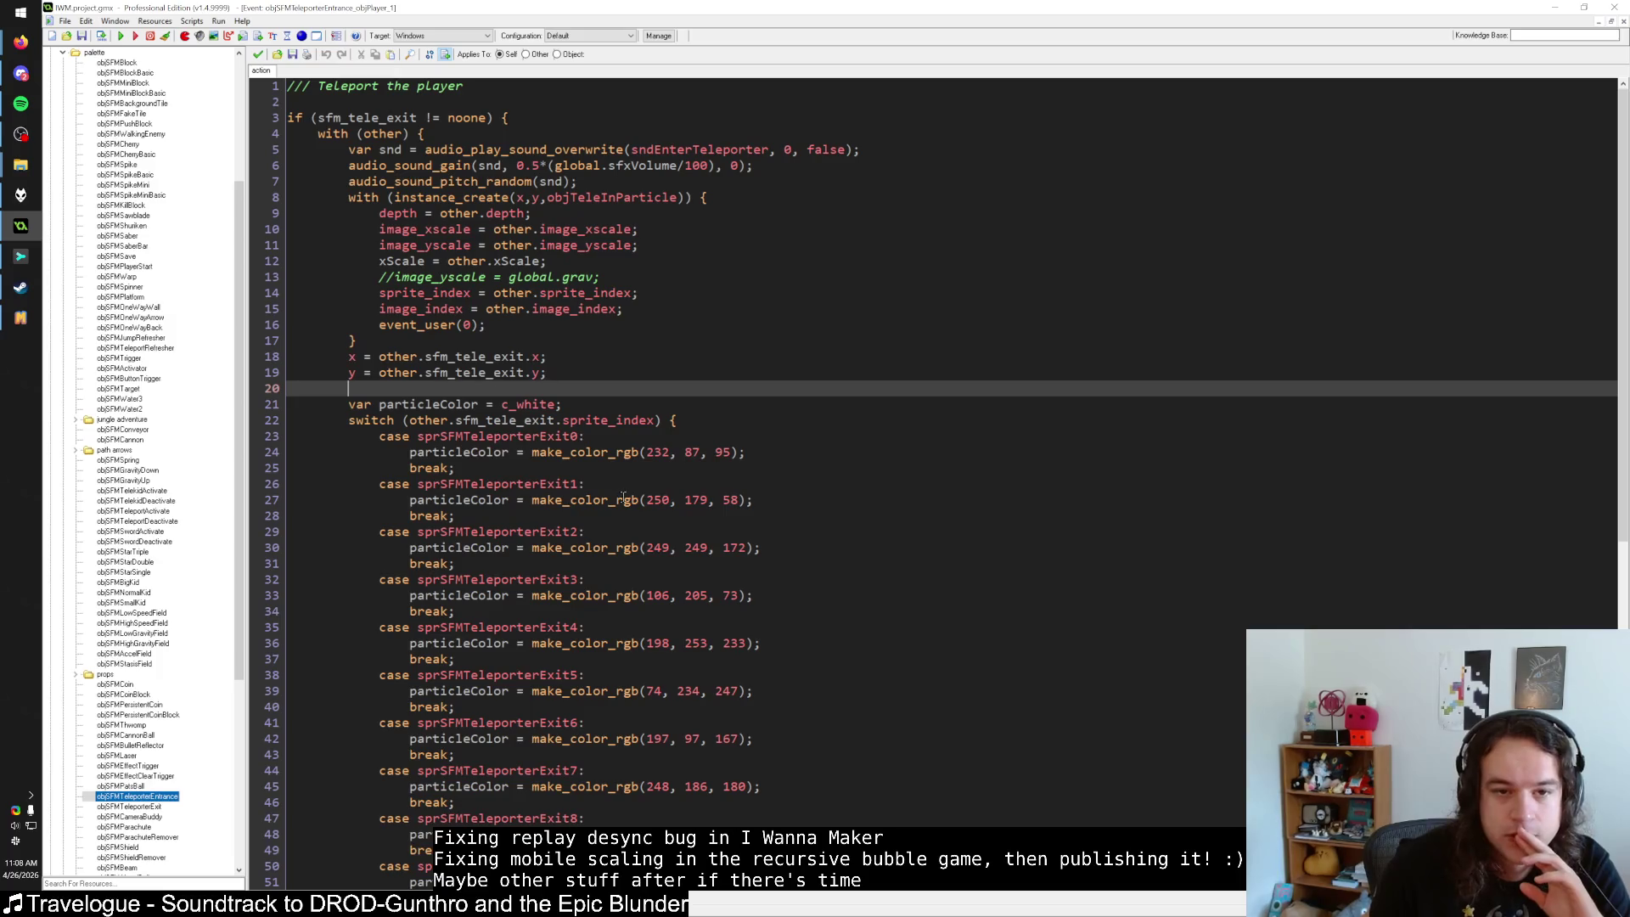
{"action": "left_click", "coordinate": [626, 468]}
{"action": "left_click", "coordinate": [677, 433]}
{"action": "mouse_move", "coordinate": [348, 150]}
{"action": "left_mouse_down"}
{"action": "mouse_move", "coordinate": [476, 168]}
{"action": "mouse_move", "coordinate": [551, 376]}
{"action": "left_mouse_up"}
{"action": "left_click", "coordinate": [599, 377]}
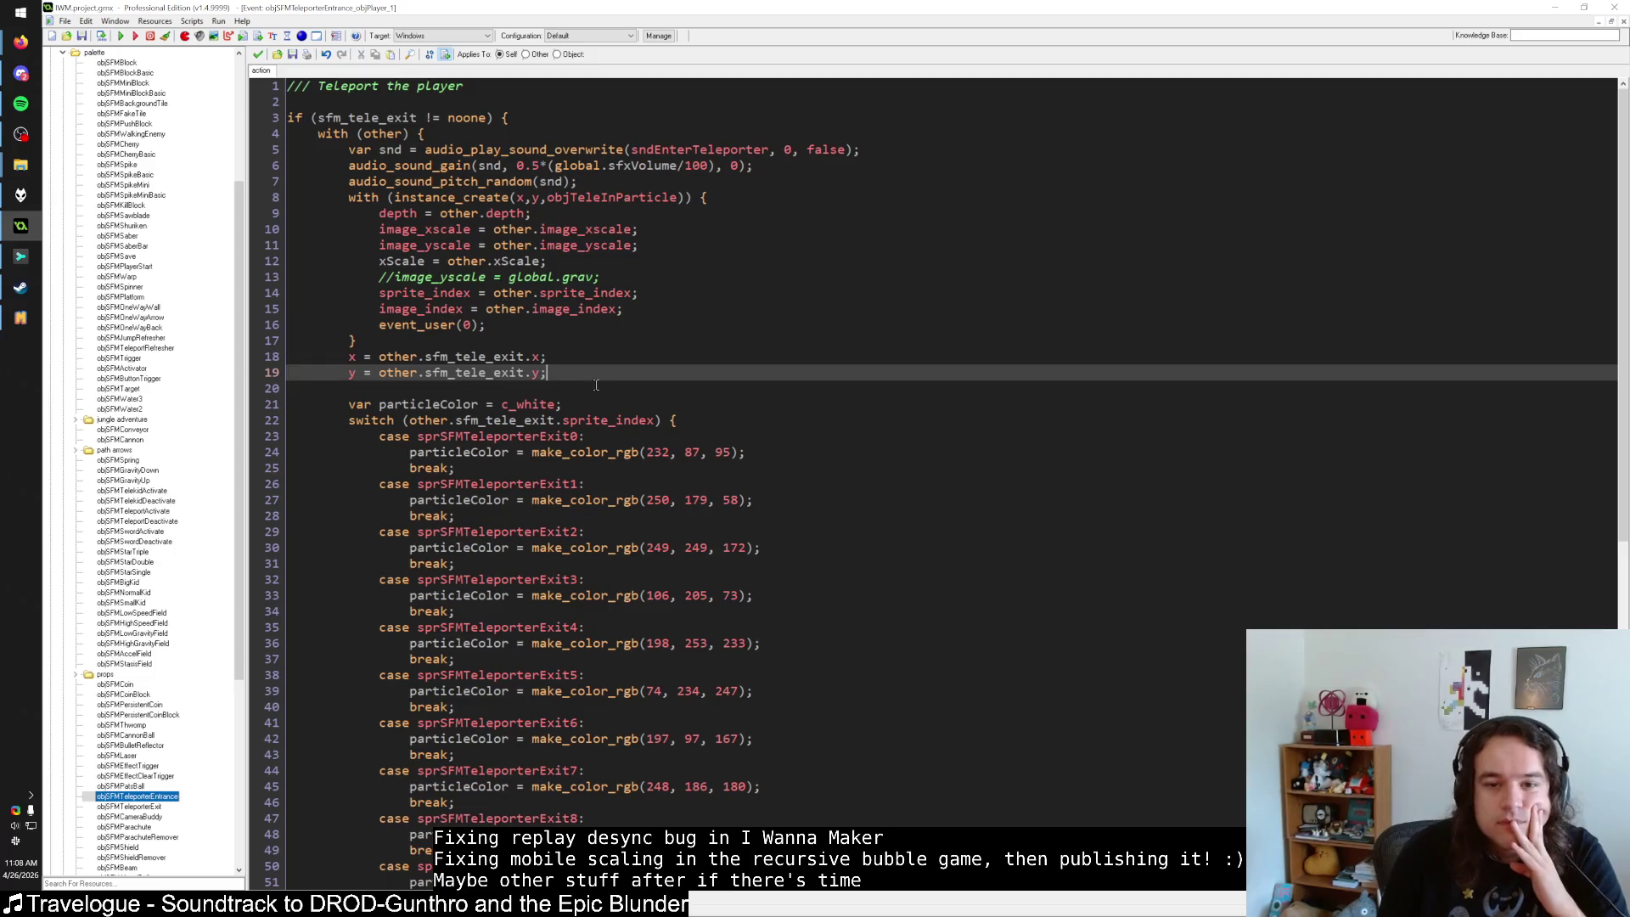
{"action": "left_click", "coordinate": [425, 133]}
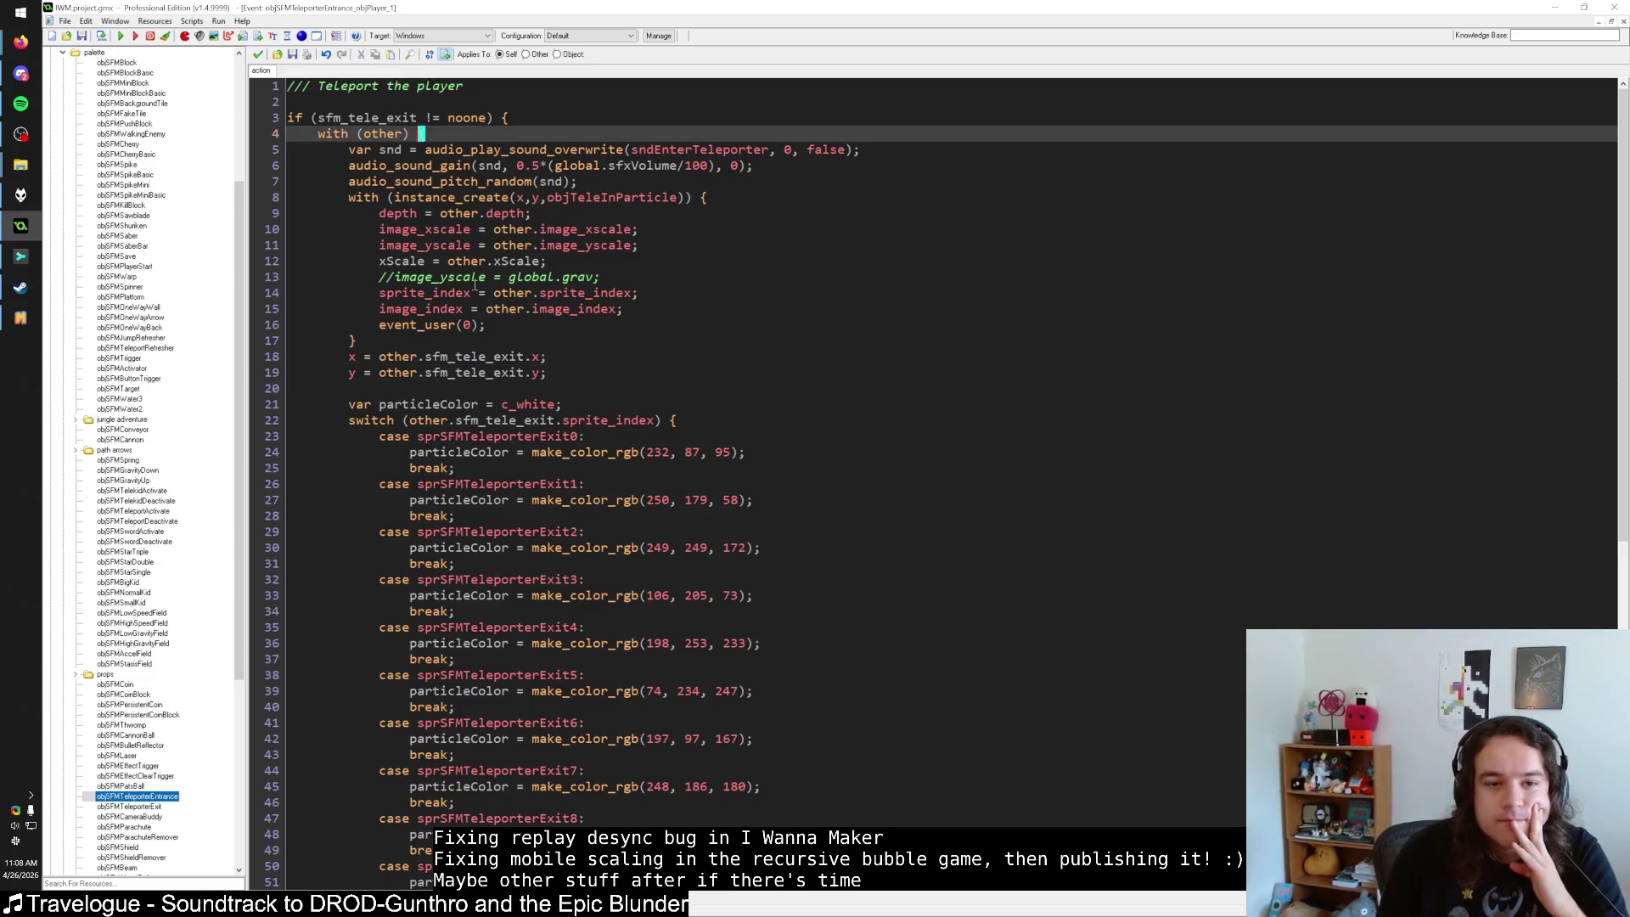
{"action": "scroll", "coordinate": [450, 322], "scroll_direction": "down", "scroll_amount": 8}
{"action": "scroll", "coordinate": [450, 322], "scroll_direction": "down", "scroll_amount": 5}
{"action": "scroll", "coordinate": [450, 325], "scroll_direction": "up", "scroll_amount": 13}
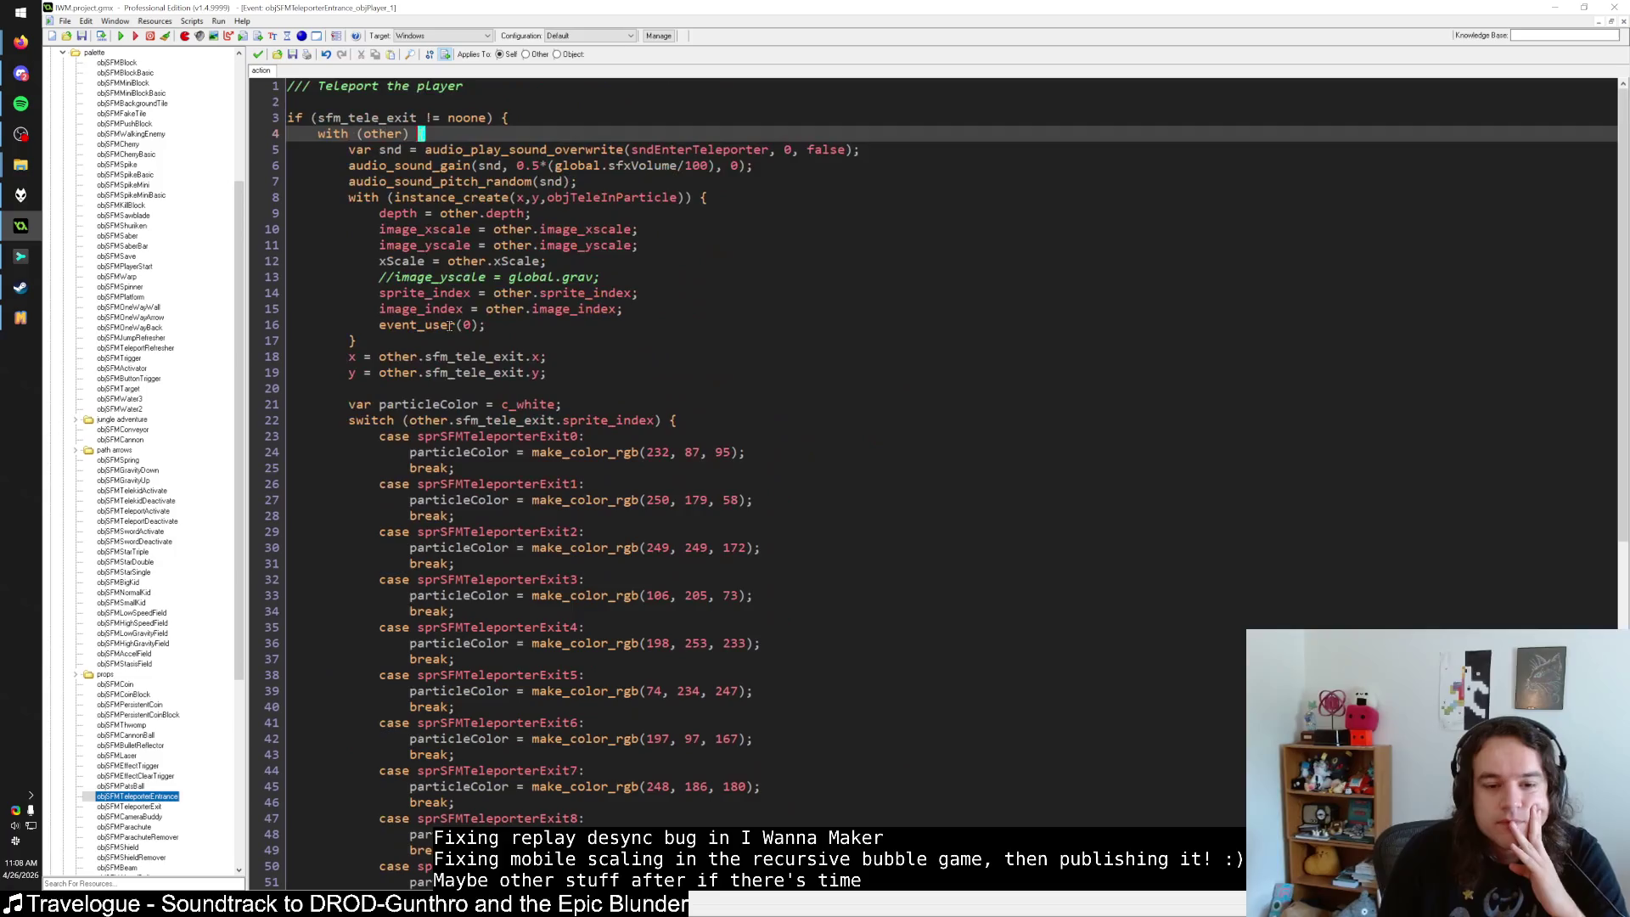
{"action": "double_click", "coordinate": [465, 357]}
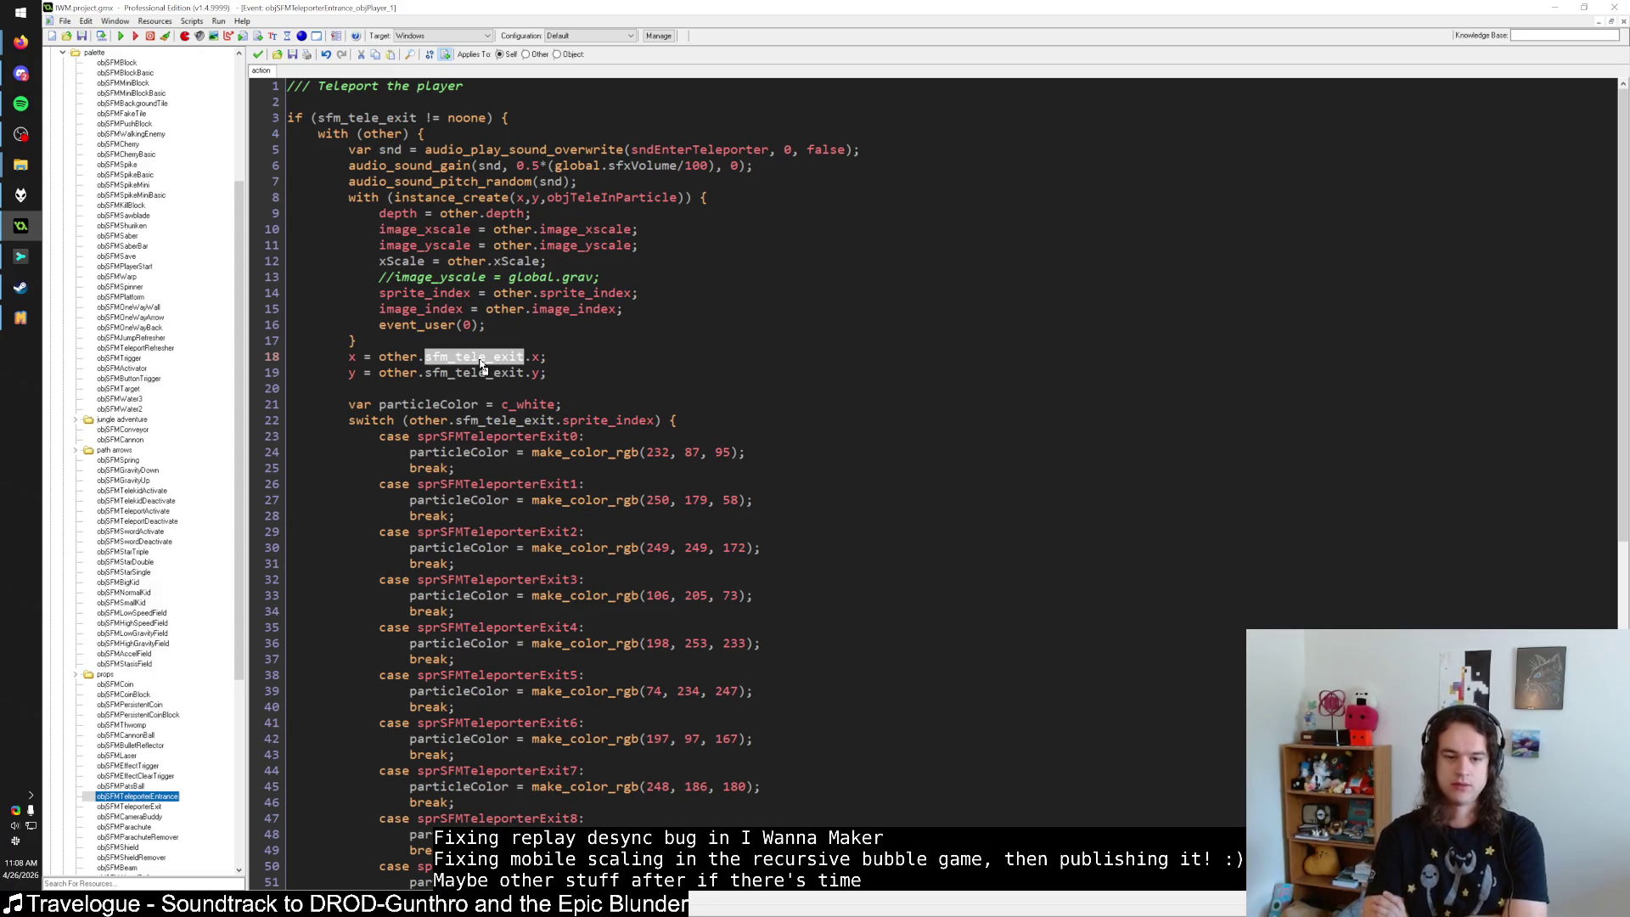
{"action": "scroll", "coordinate": [481, 365], "scroll_direction": "down", "scroll_amount": 10}
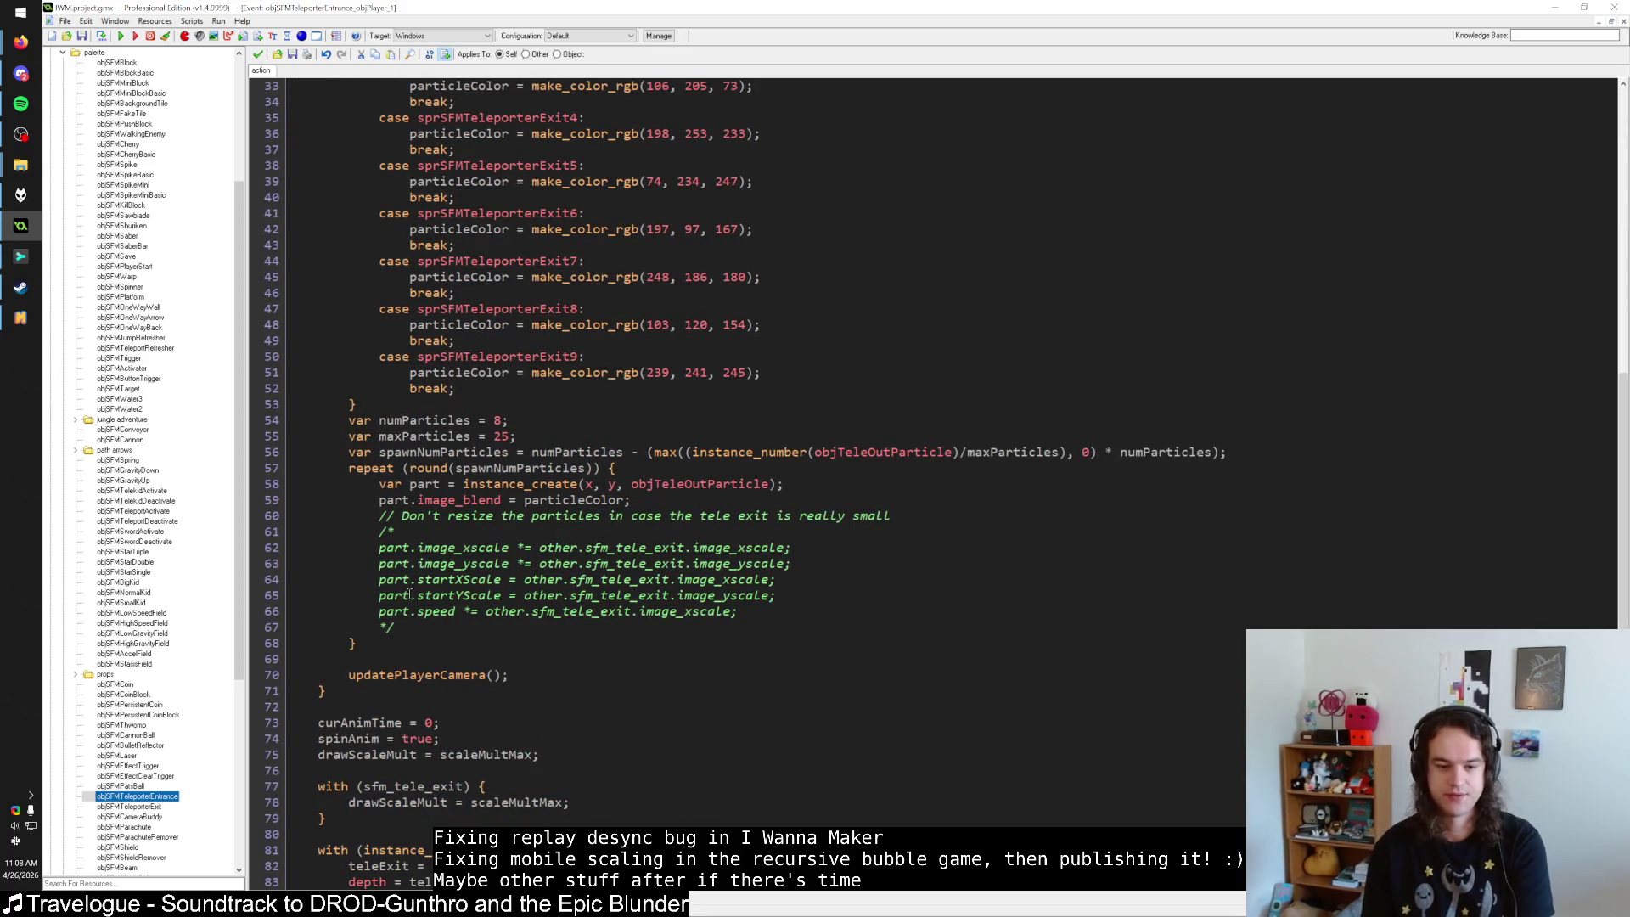
{"action": "left_click", "coordinate": [441, 674]}
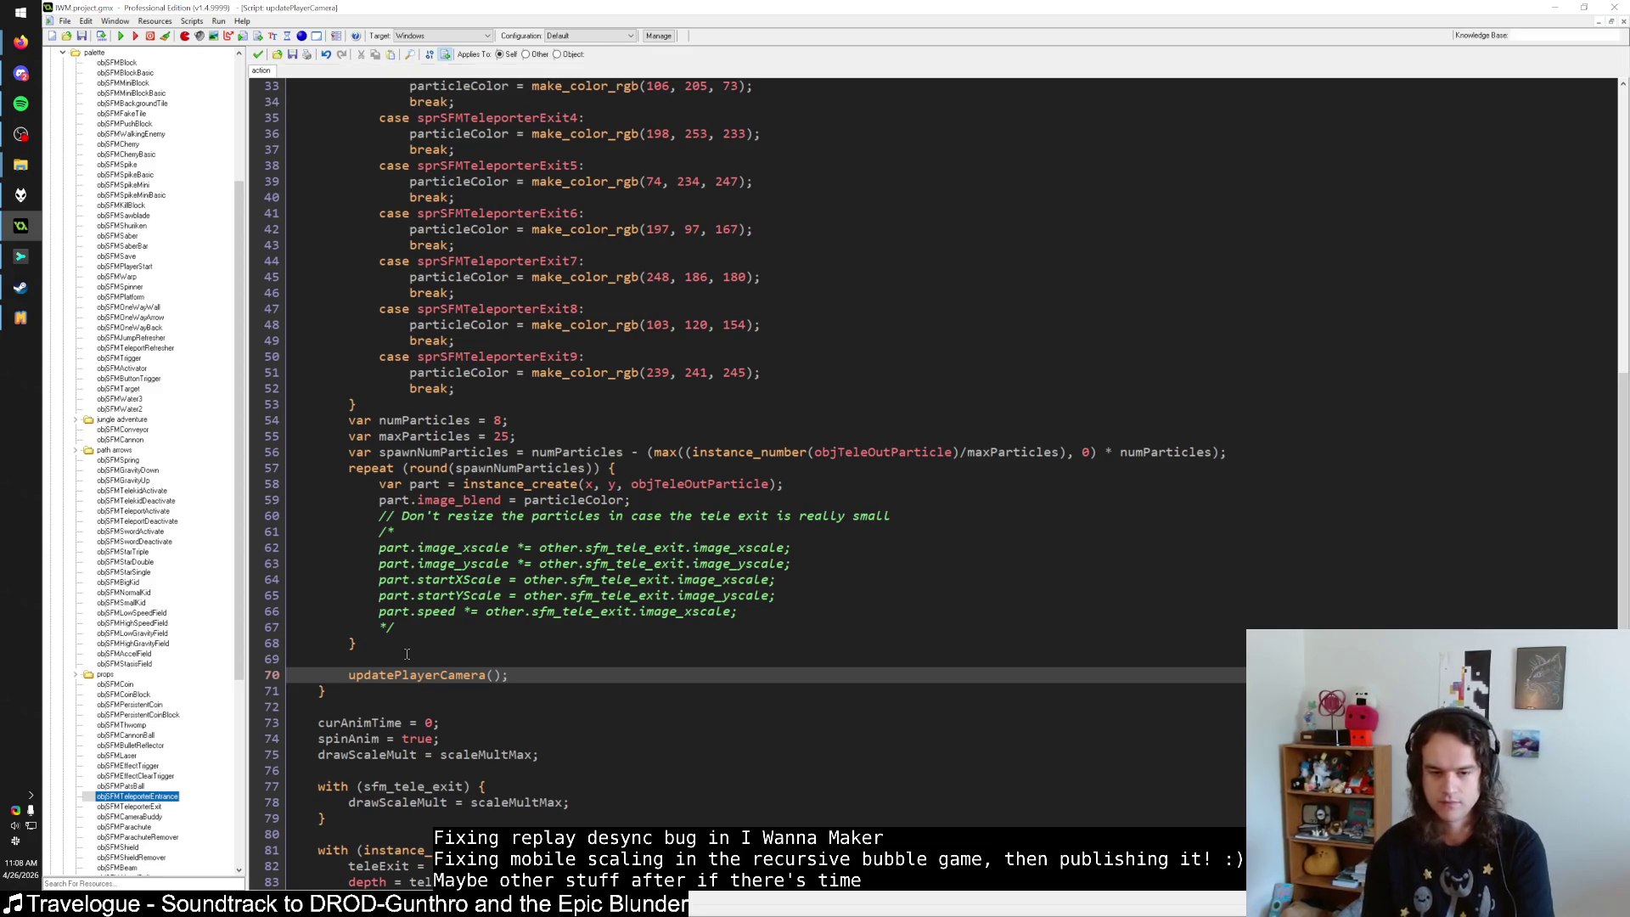
{"action": "key", "text": "F12"}
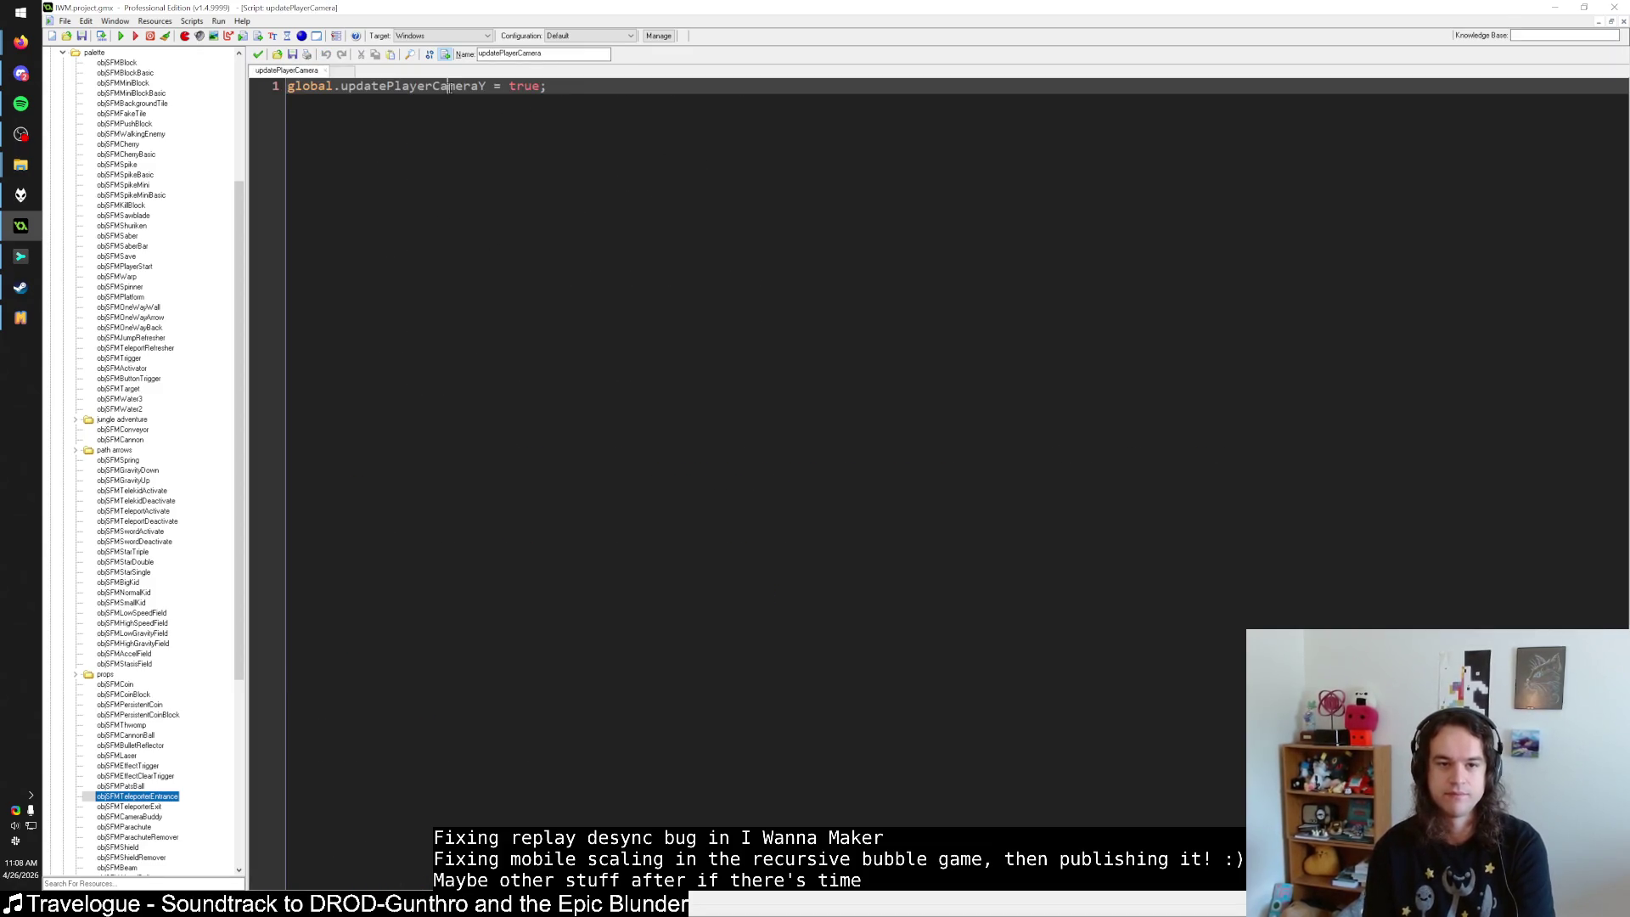
{"action": "left_click_drag", "start_coordinate": [486, 86], "coordinate": [268, 89]}
{"action": "left_click", "coordinate": [823, 113]}
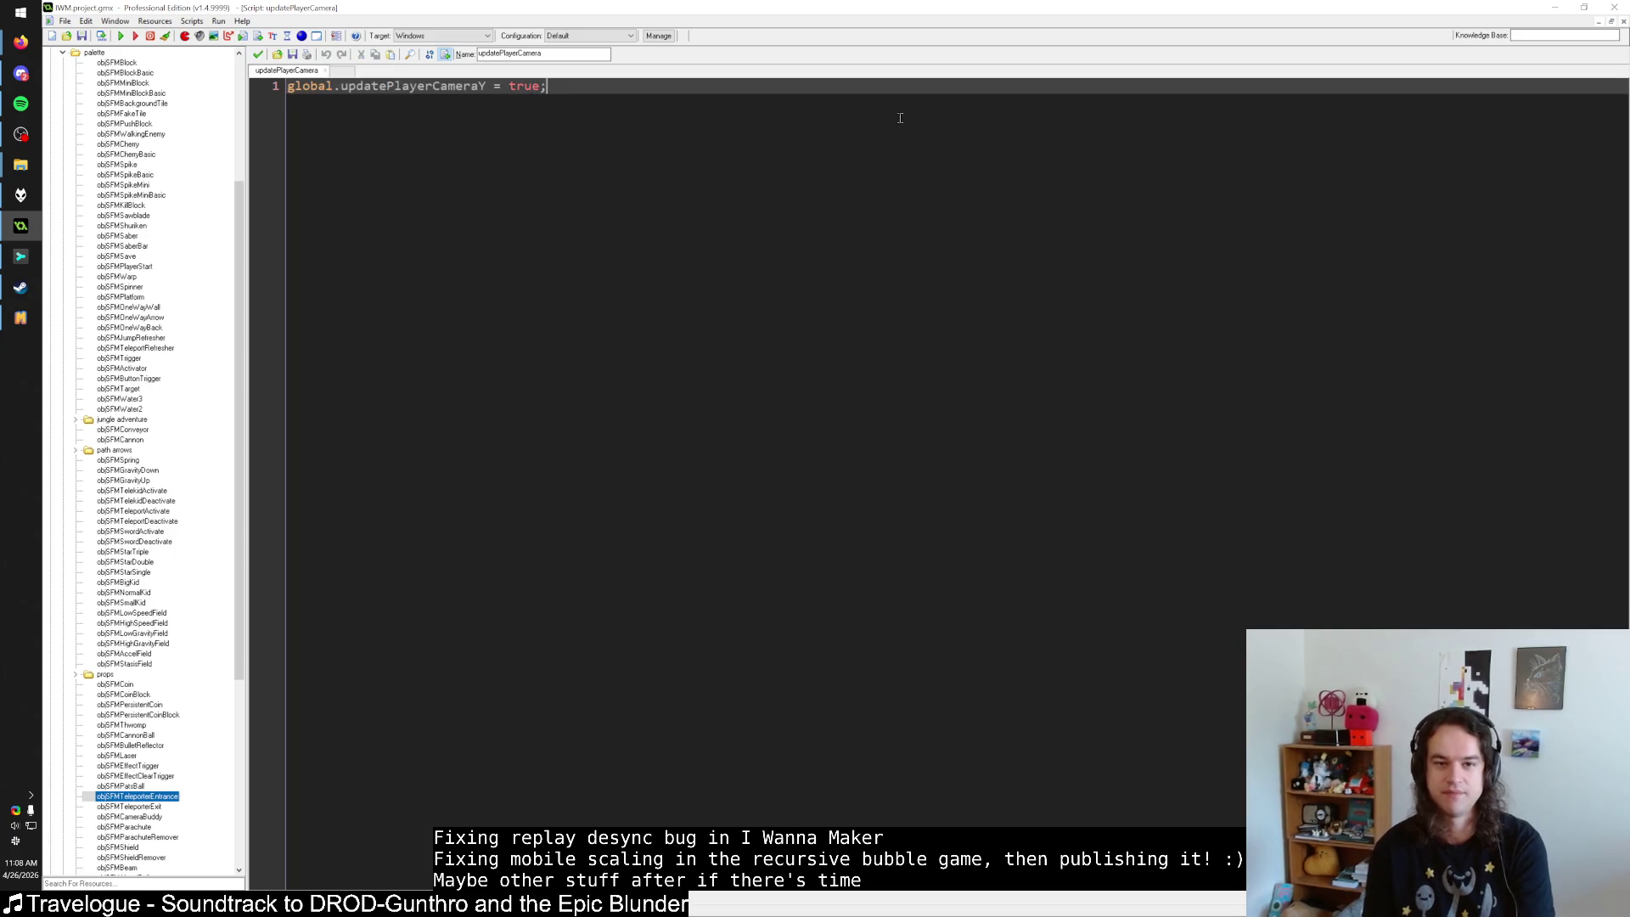
{"action": "key", "text": "Escape"}
{"action": "scroll", "coordinate": [632, 378], "scroll_direction": "down", "scroll_amount": 2}
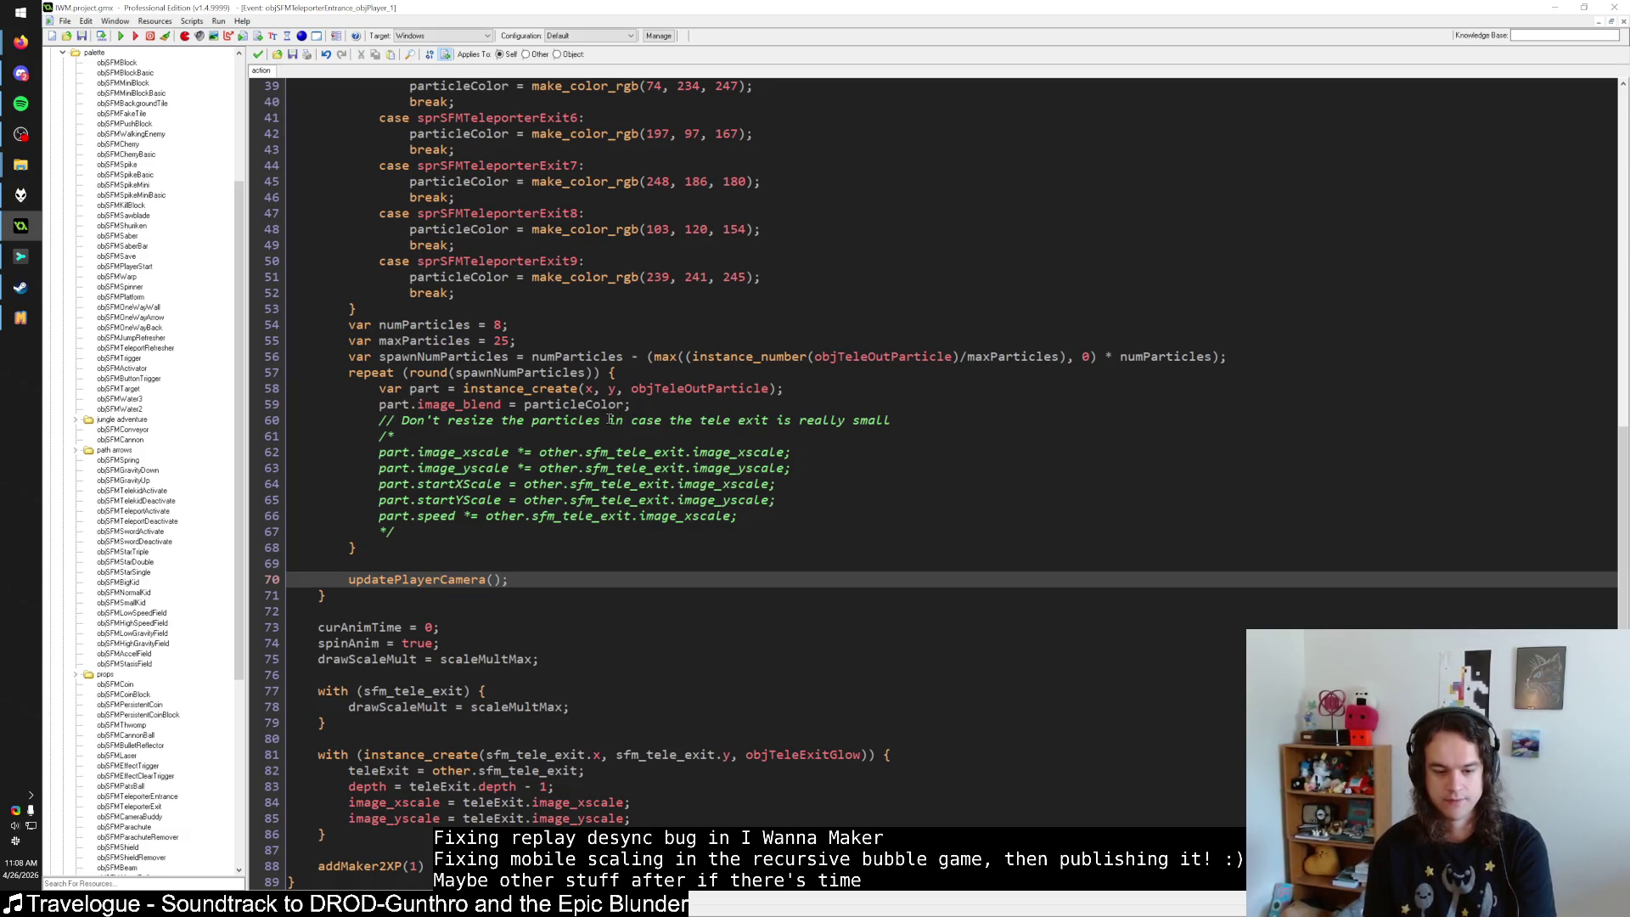
Read the teleport code and start, then cancel, a script-wide search for sfm_tele_exit.
{"action": "left_click", "coordinate": [366, 867]}
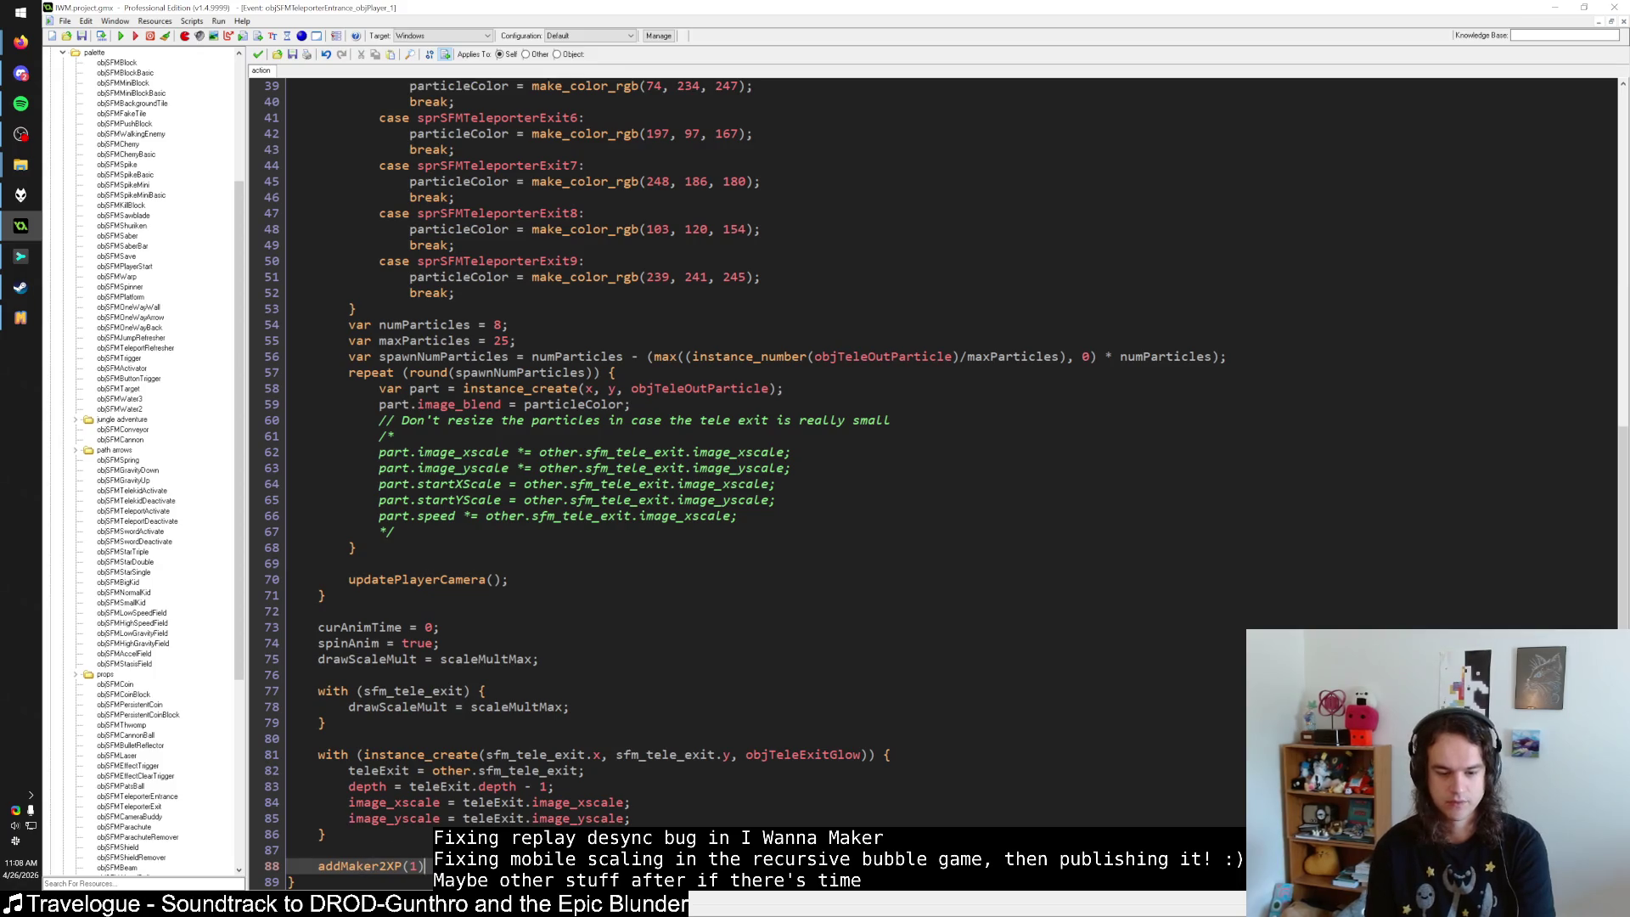
{"action": "left_click", "coordinate": [480, 601]}
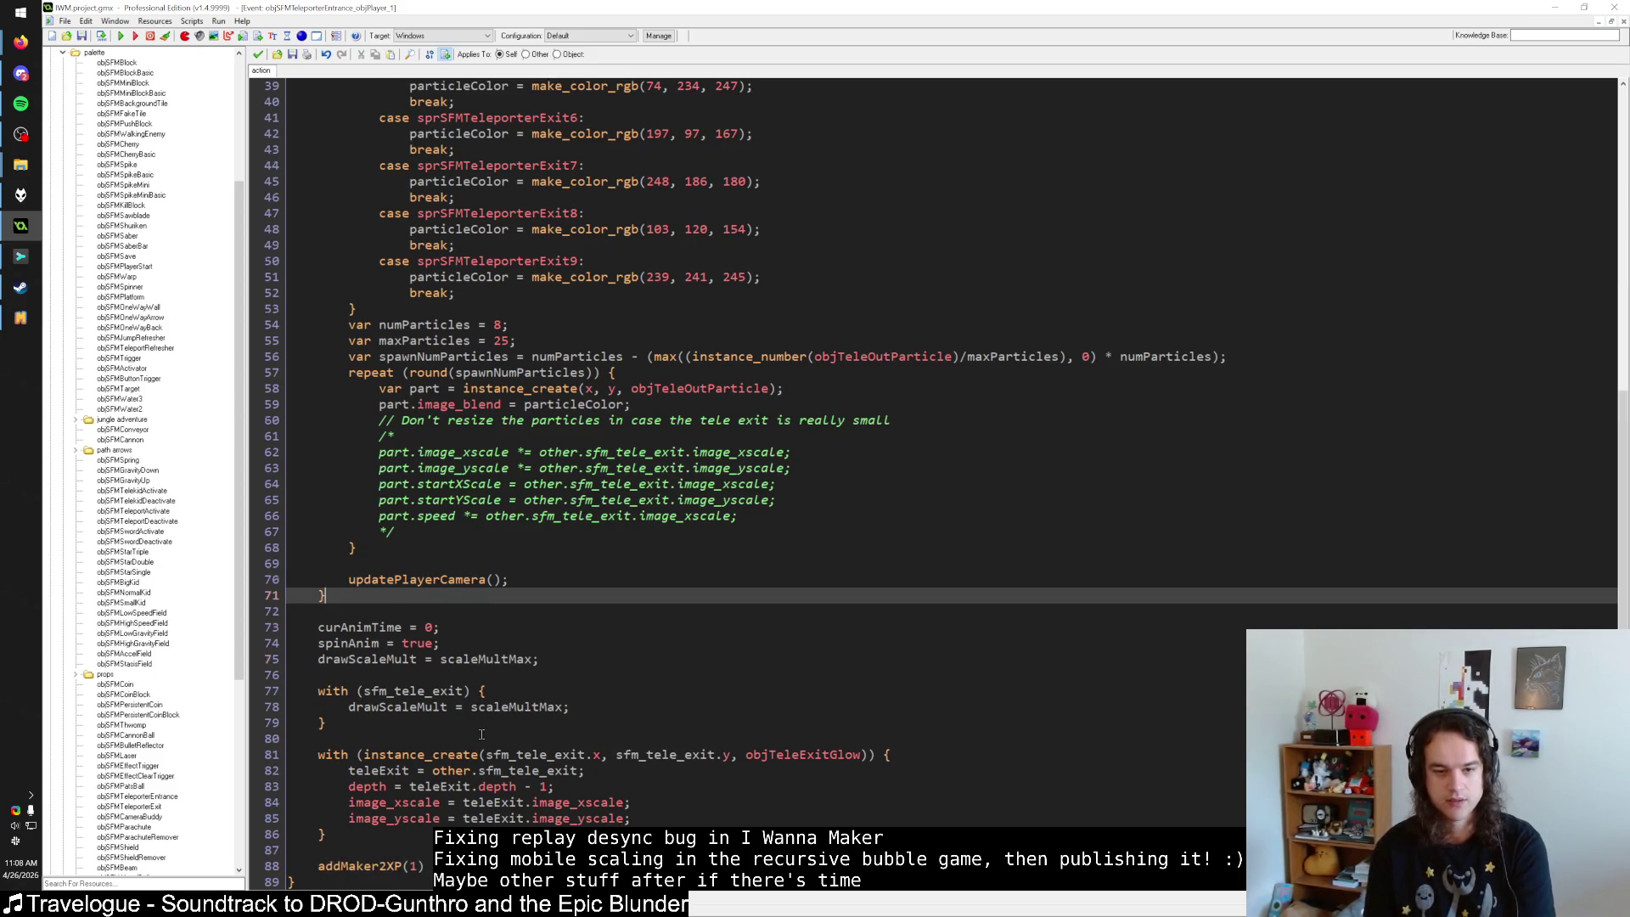
{"action": "scroll", "coordinate": [482, 734], "scroll_direction": "up", "scroll_amount": 13}
{"action": "left_click", "coordinate": [535, 352]}
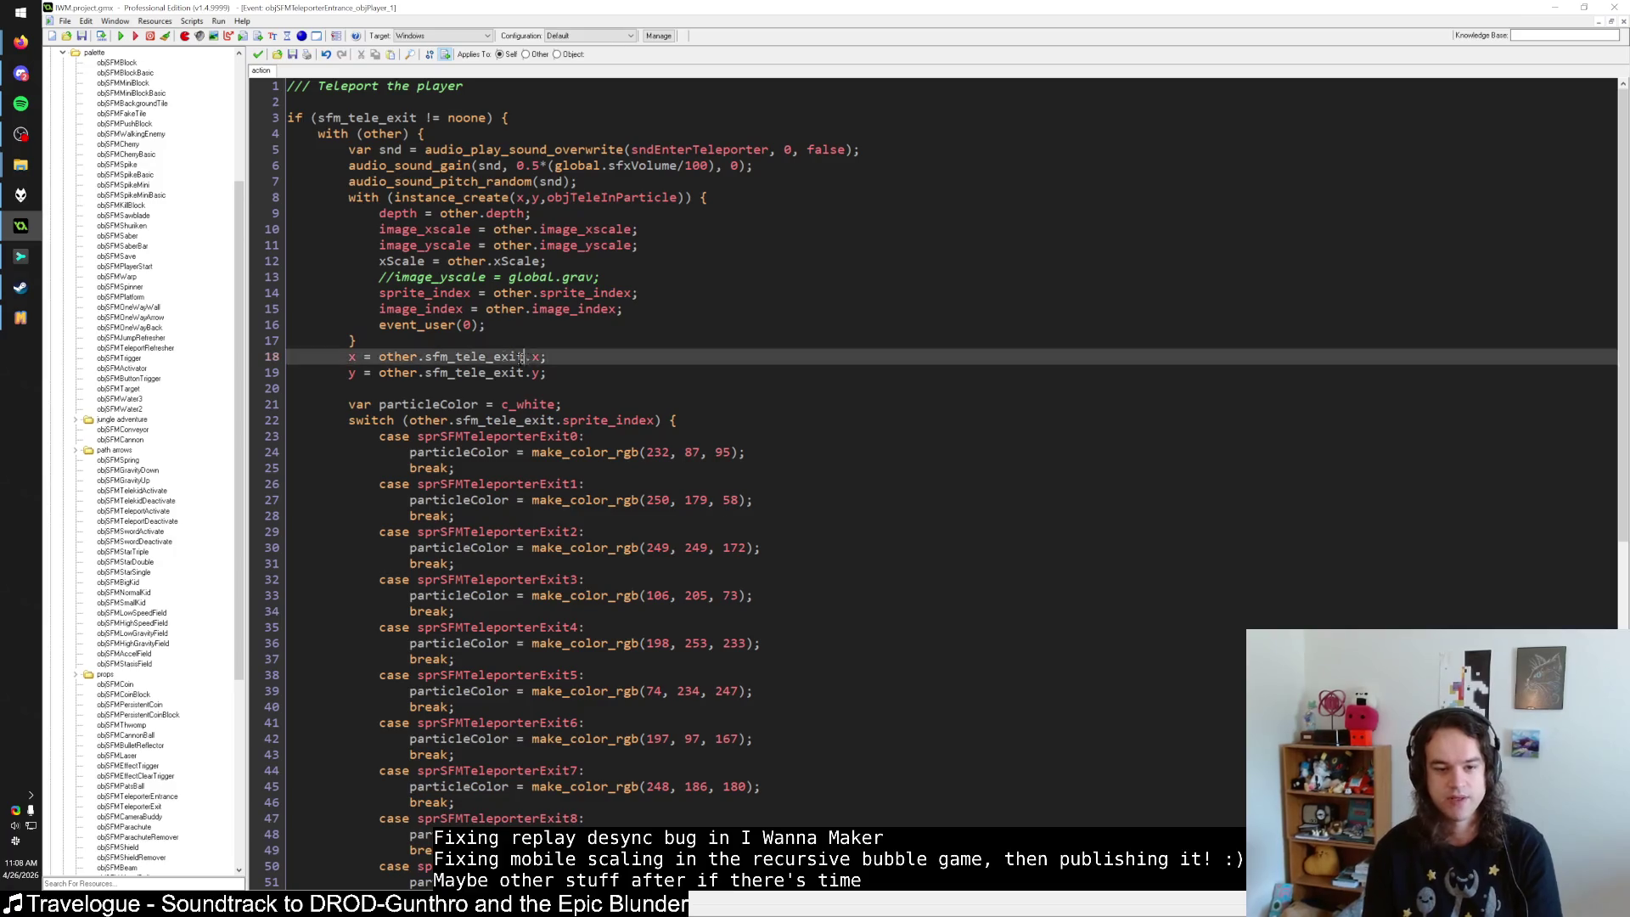
{"action": "left_click", "coordinate": [503, 373]}
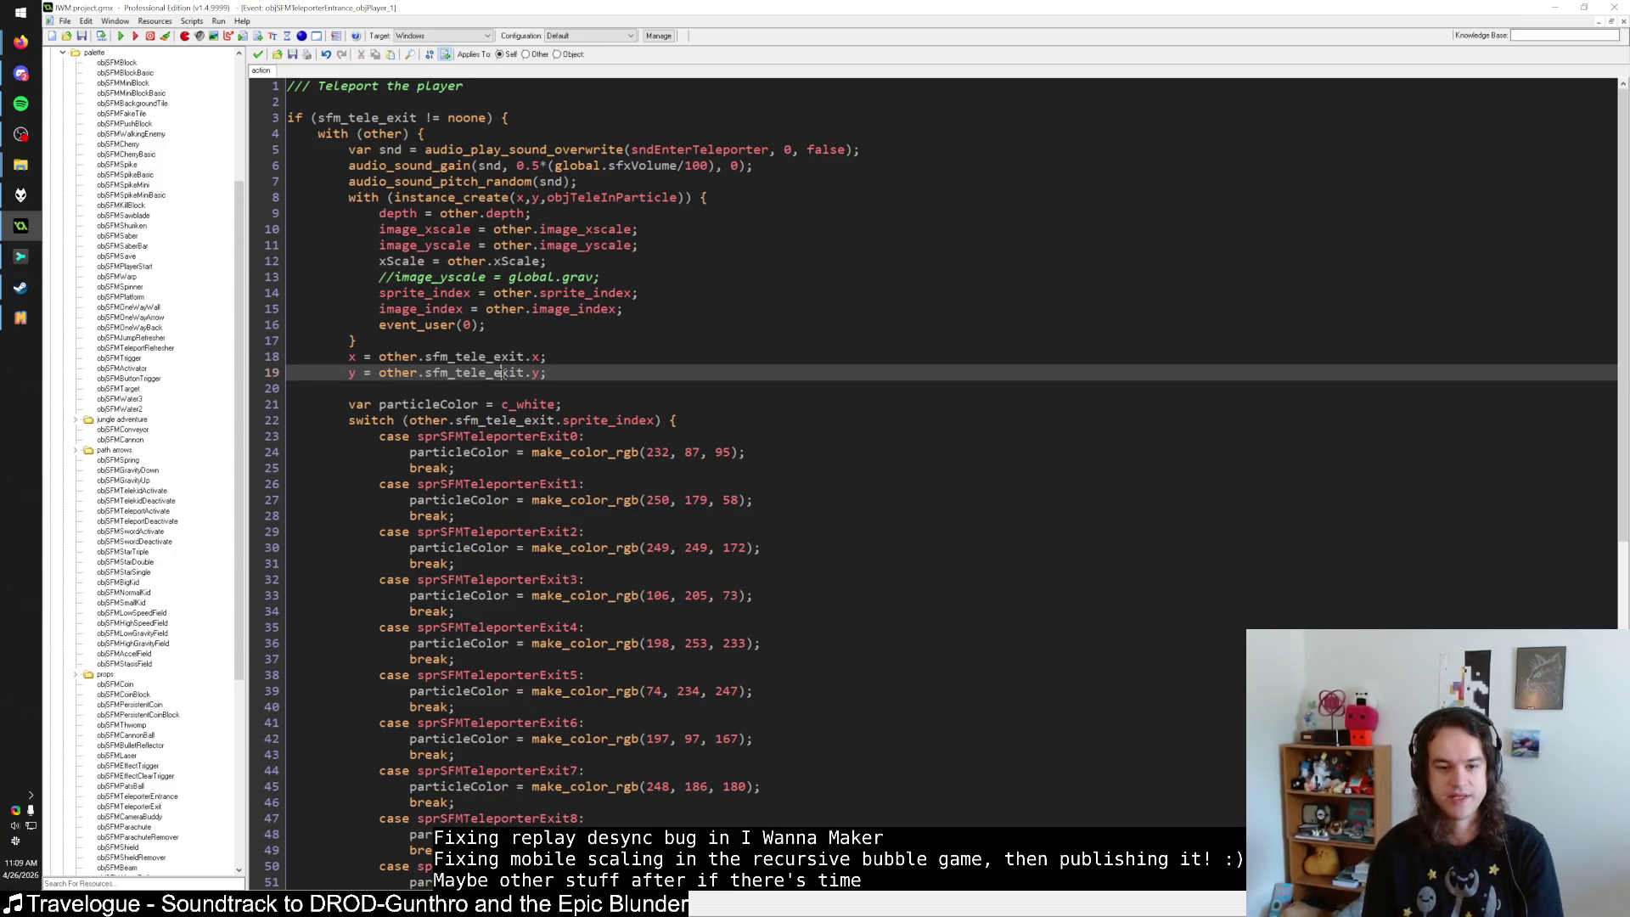
{"action": "key", "text": "ctrl+shift+f"}
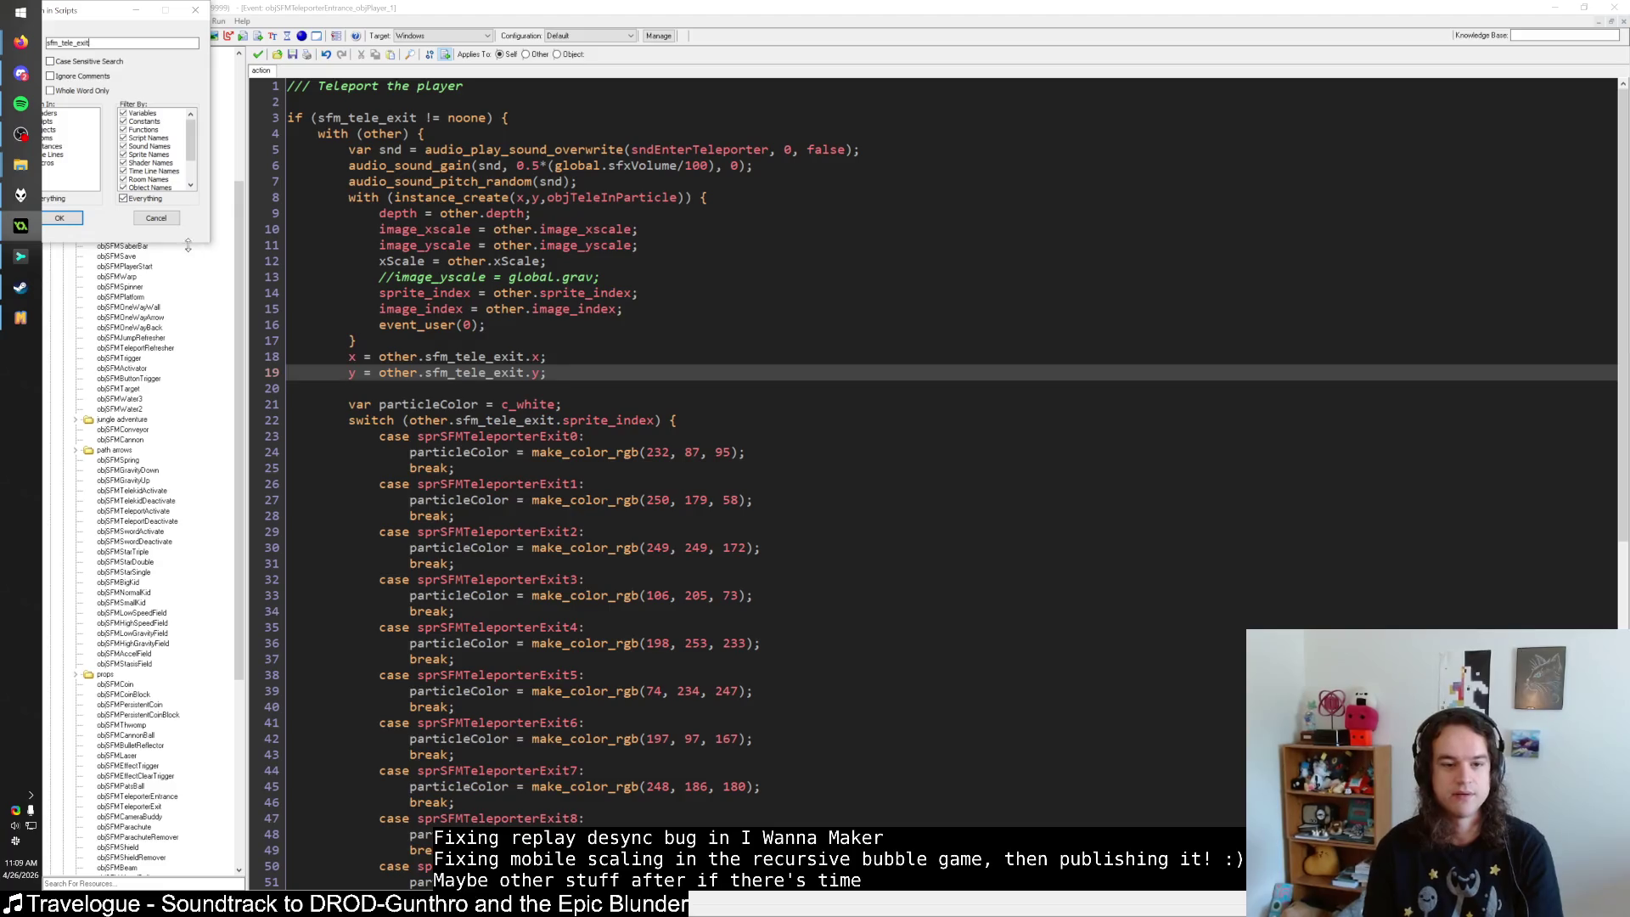
{"action": "key", "text": "Escape"}
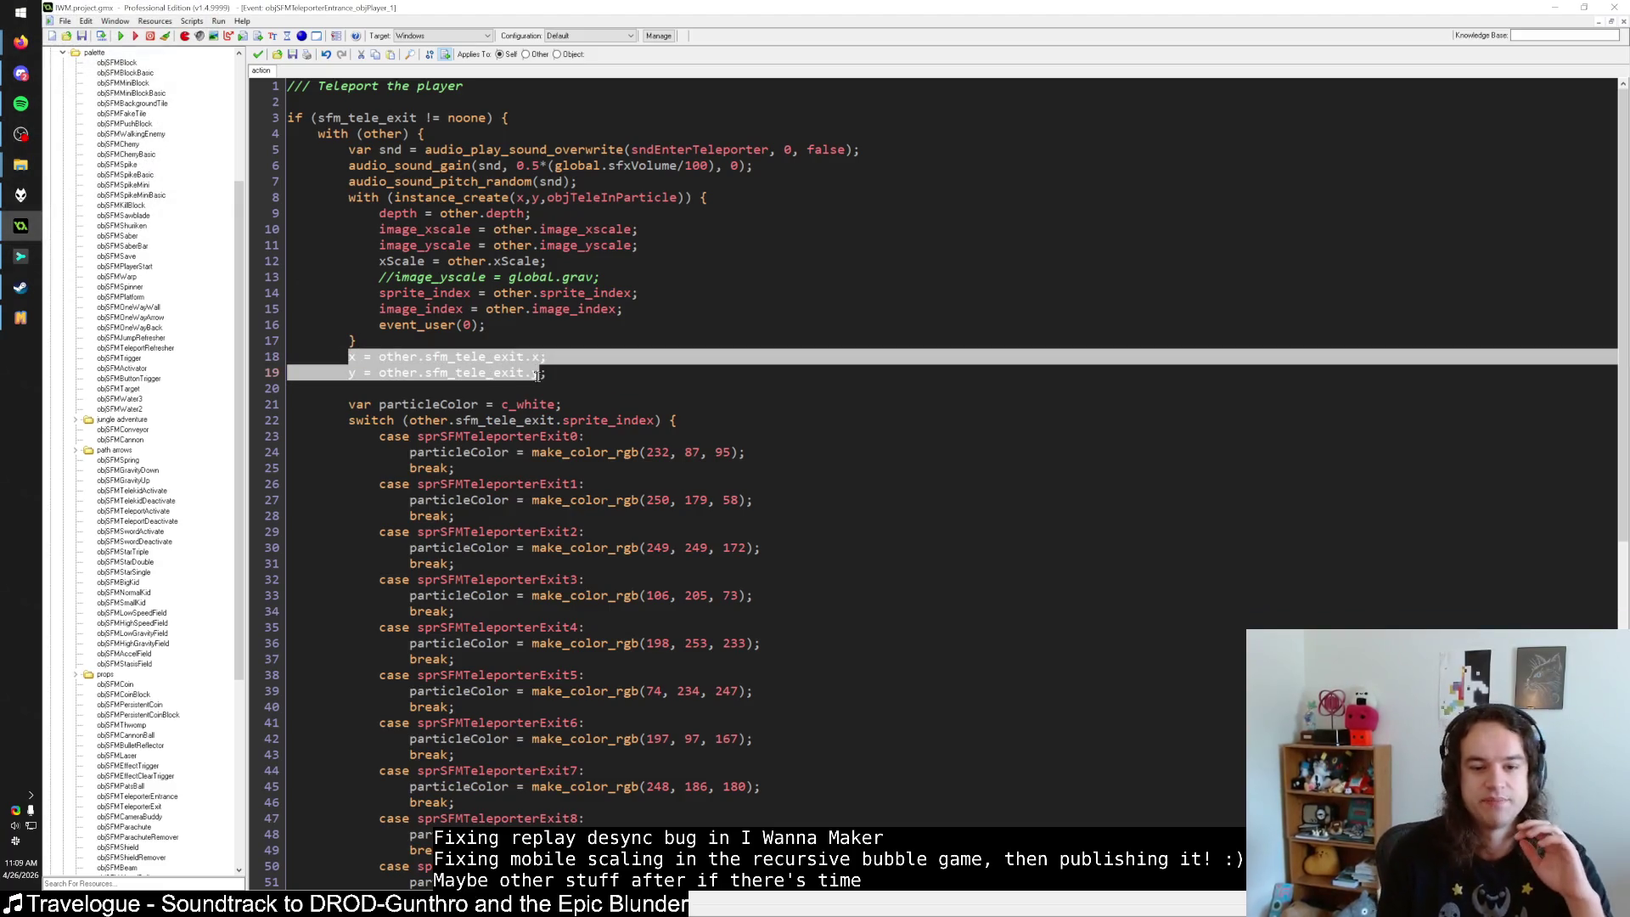
Select the x/y assignment lines and the with block's sound lines, then bring I Wanna Maker forward.
{"action": "left_click", "coordinate": [348, 355], "text": "shift"}
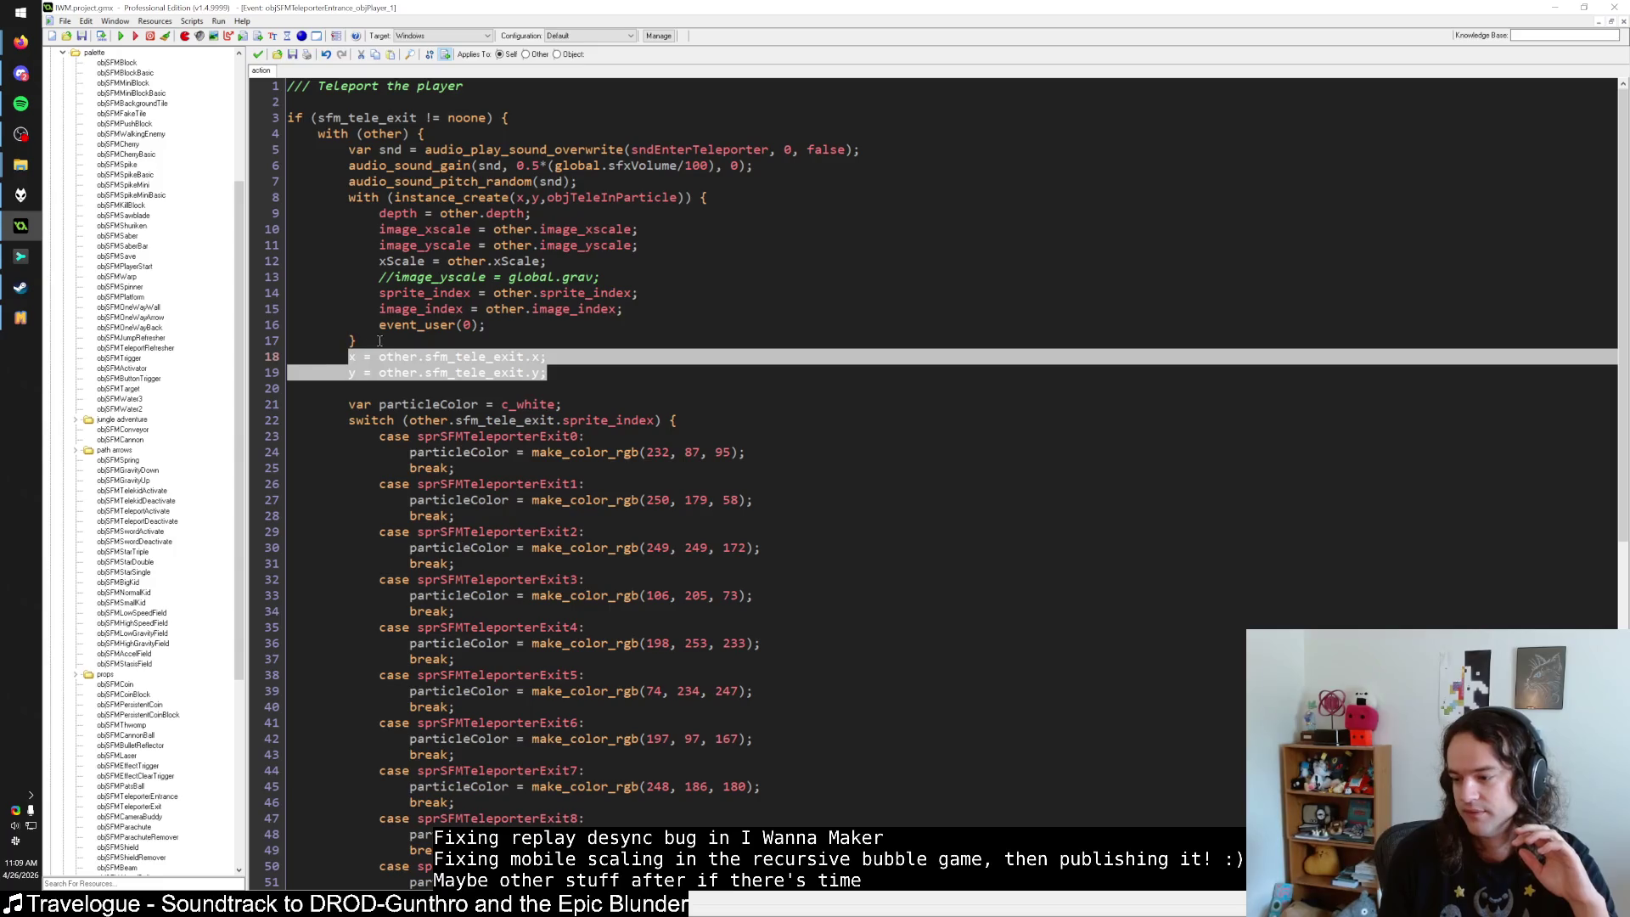
{"action": "left_click", "coordinate": [348, 355]}
{"action": "left_click", "coordinate": [599, 372], "text": "shift"}
{"action": "left_click", "coordinate": [600, 373]}
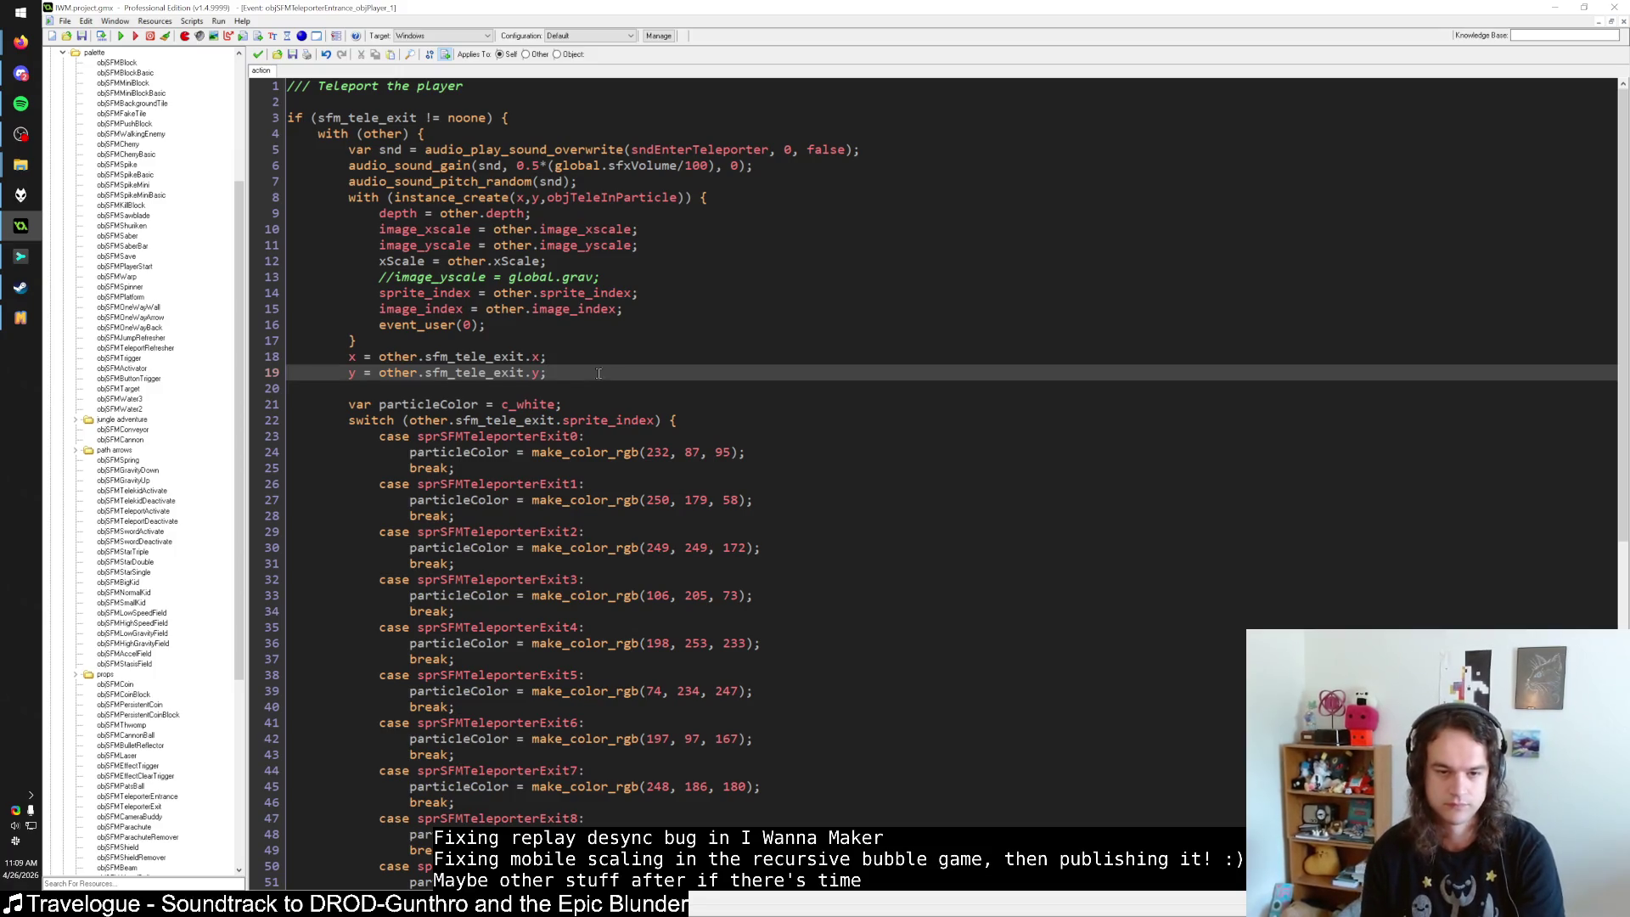
{"action": "key", "text": "Up"}
{"action": "key", "text": "Up"}
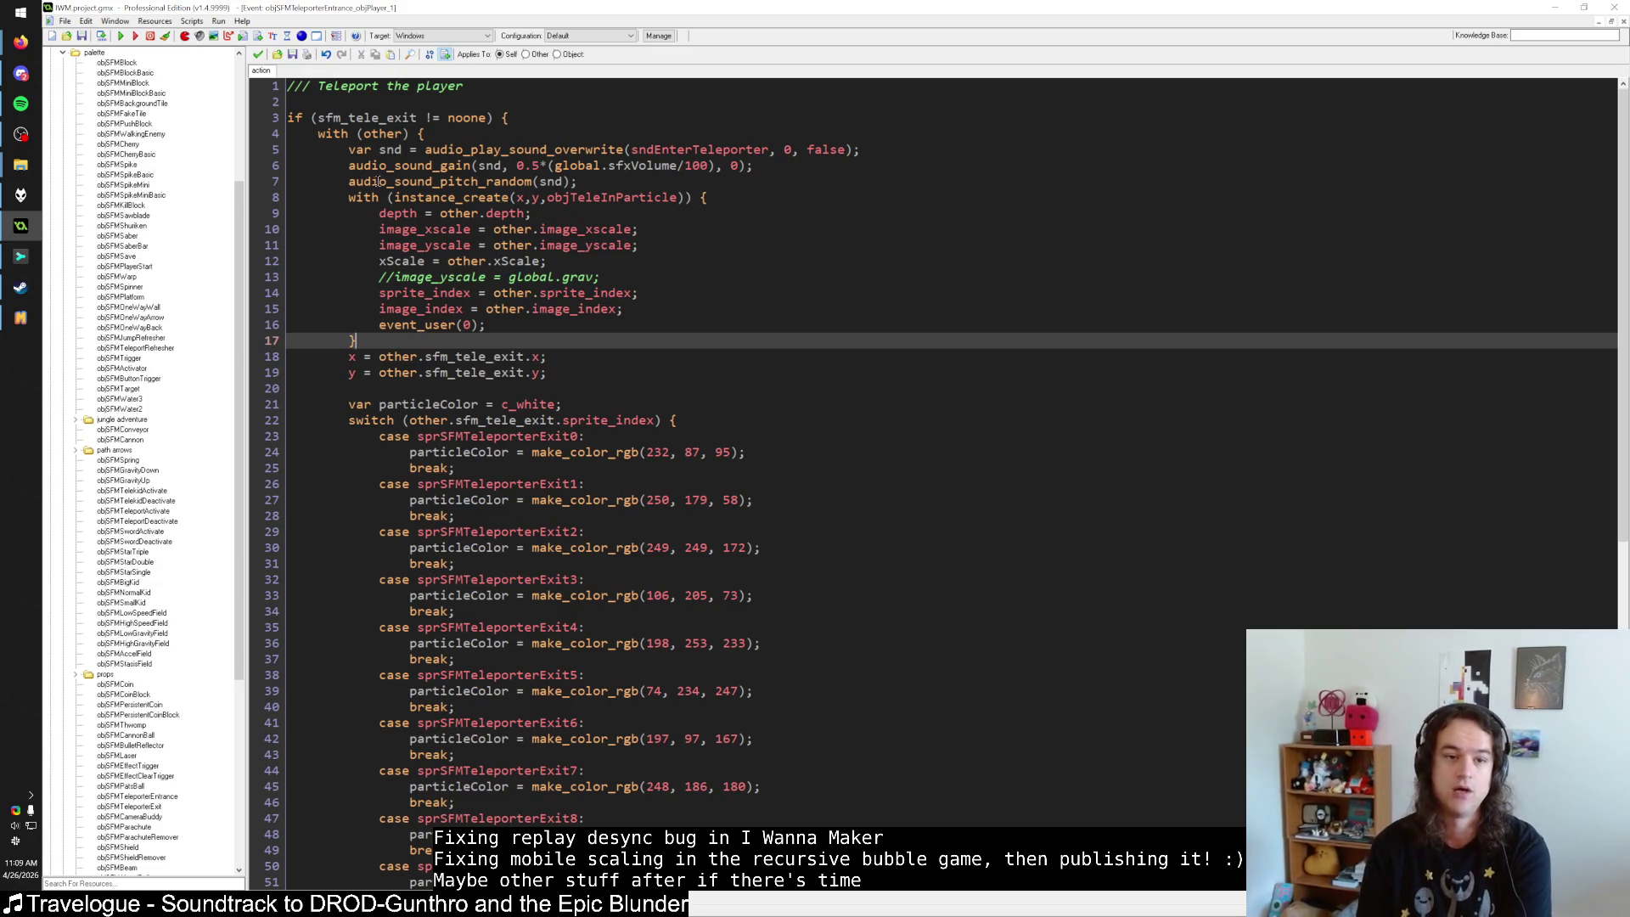
{"action": "left_click_drag", "start_coordinate": [348, 150], "coordinate": [444, 280]}
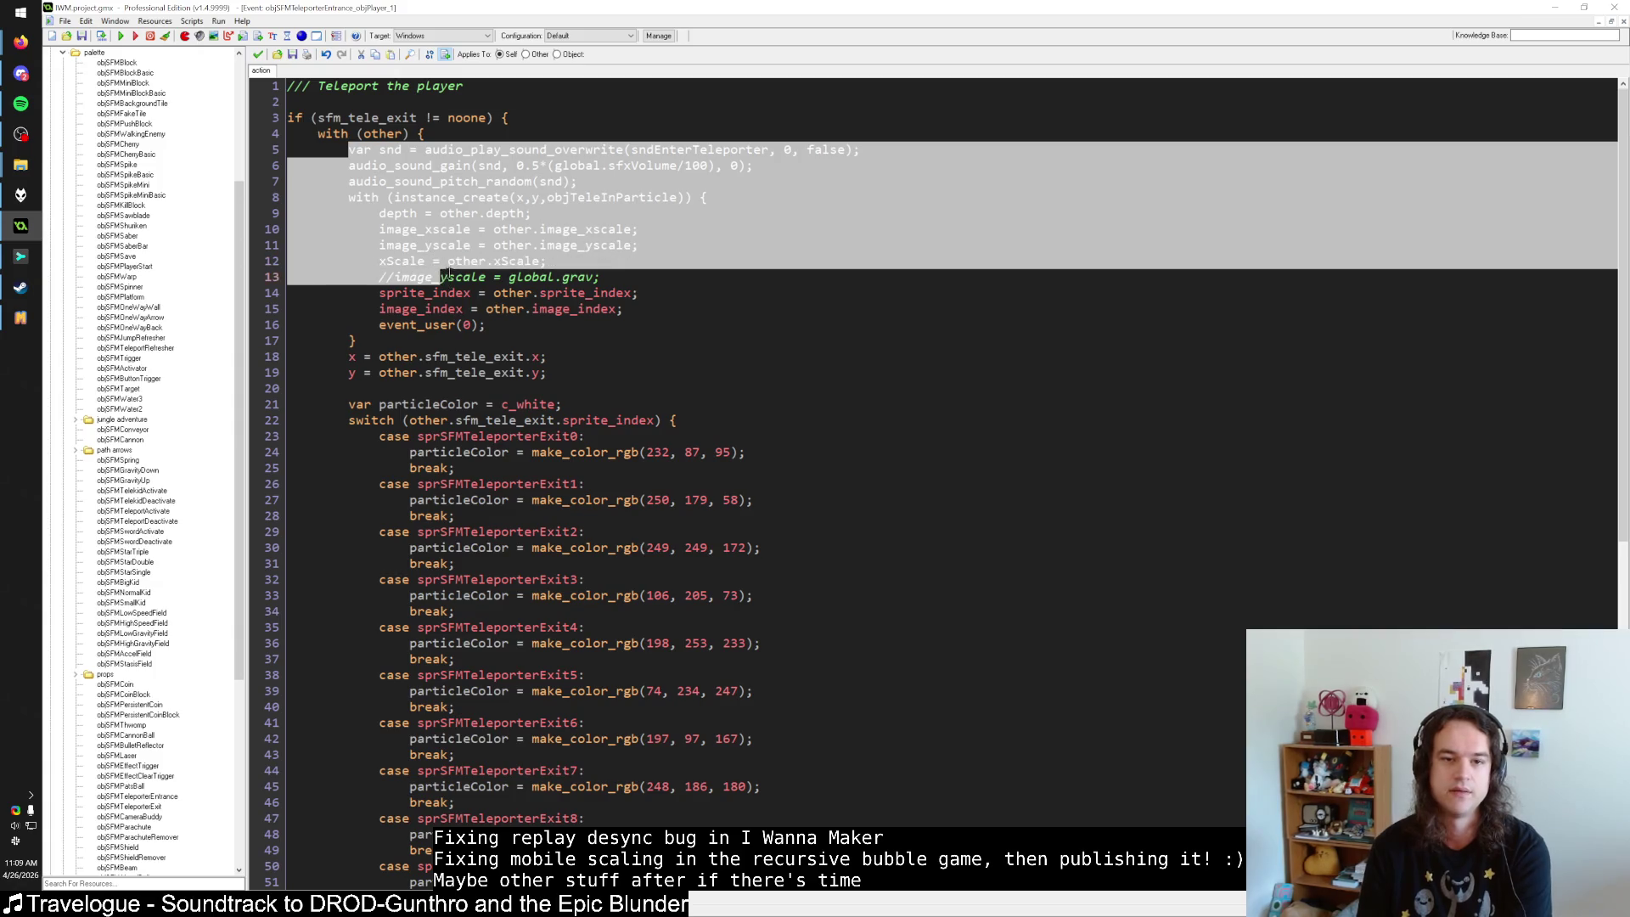
{"action": "left_click", "coordinate": [498, 290]}
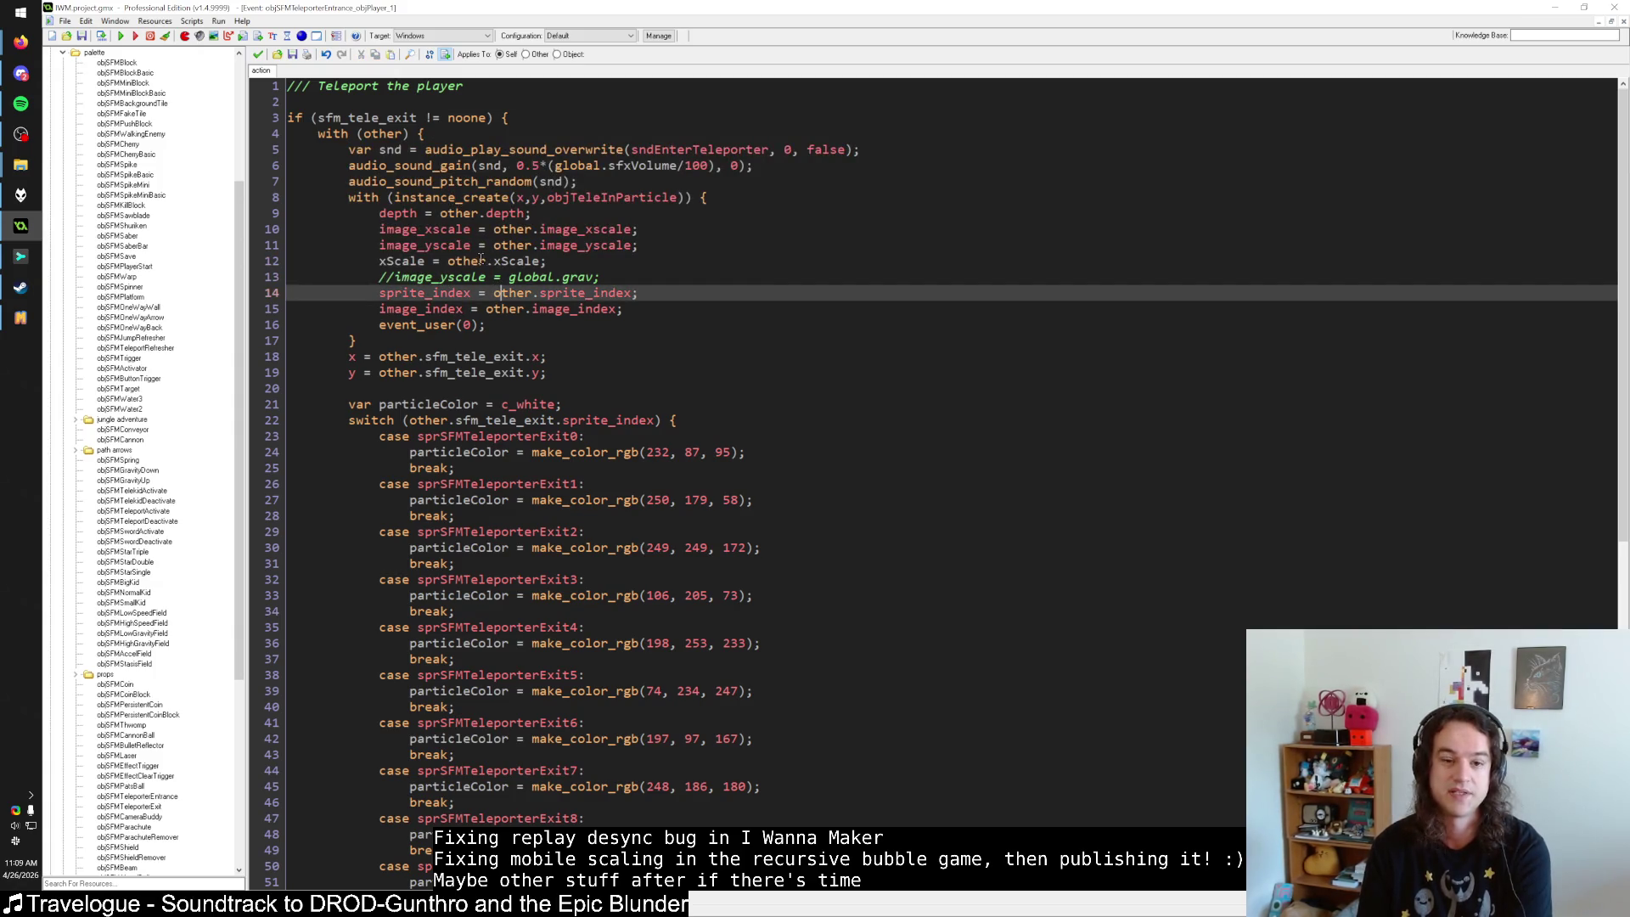
{"action": "left_click", "coordinate": [436, 342]}
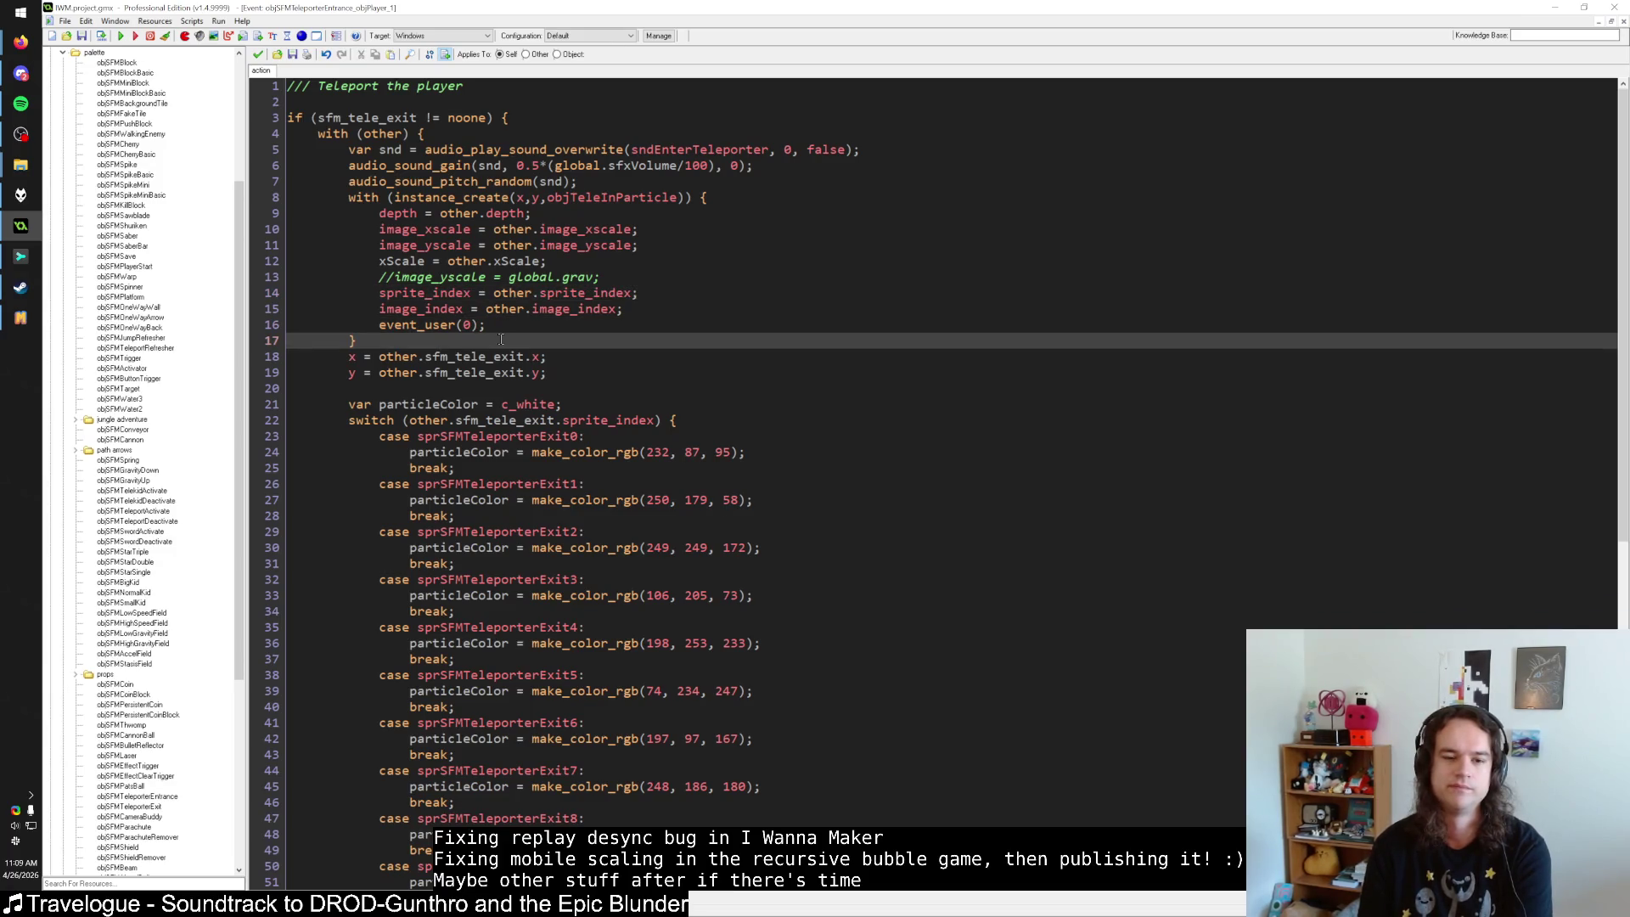
{"action": "left_click", "coordinate": [31, 320]}
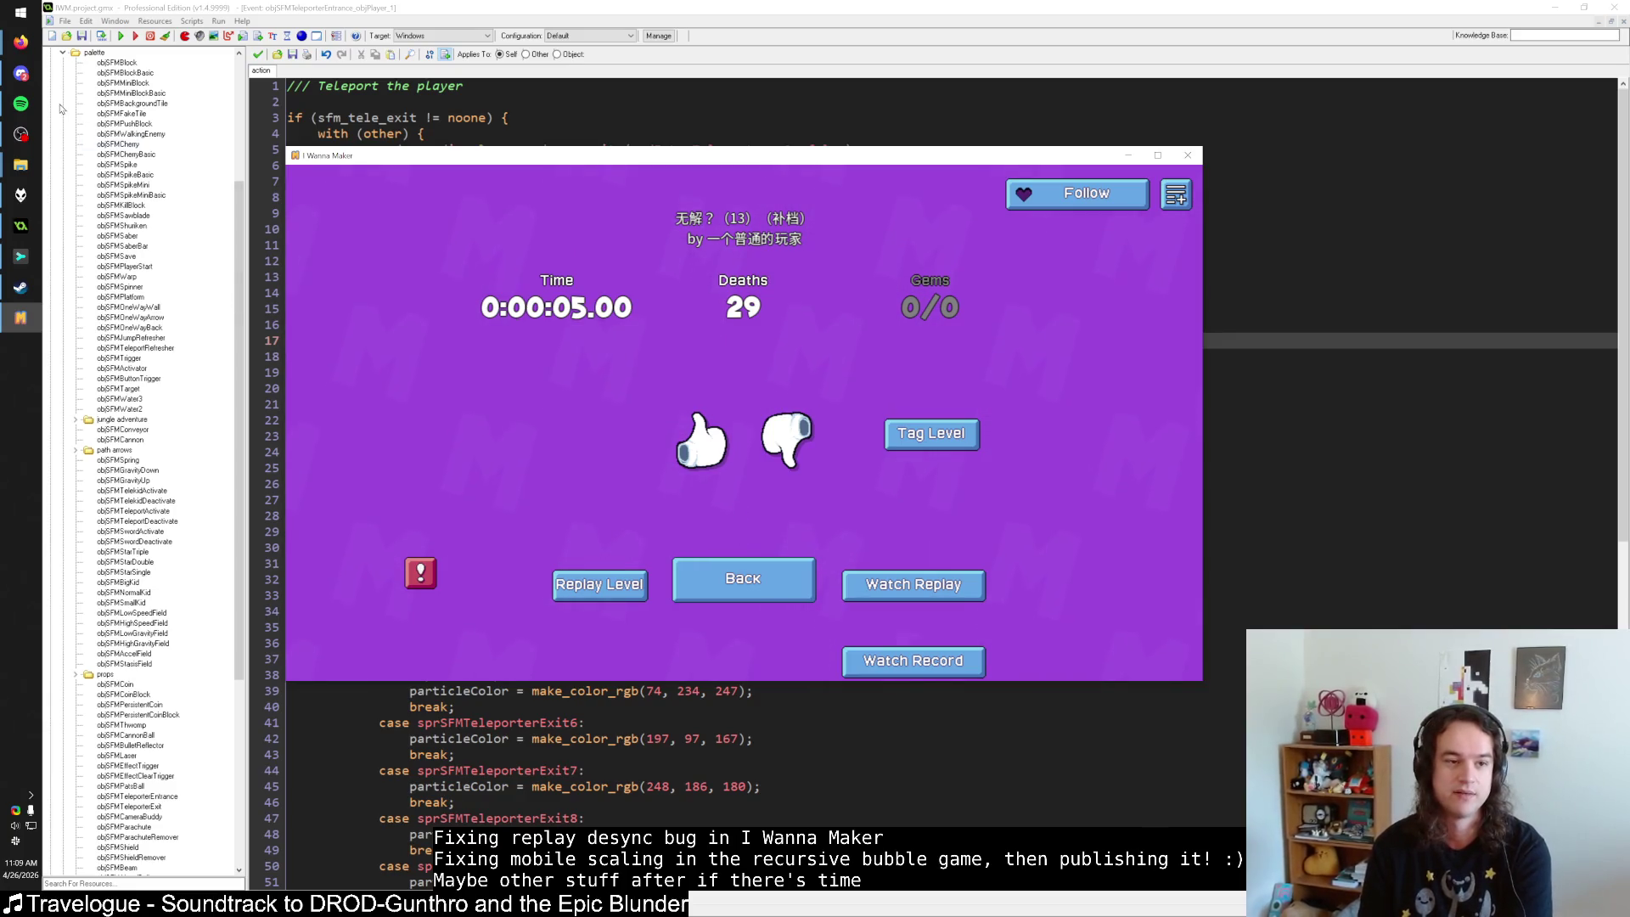
Switch to Sublime Merge to view the objButtonControl script_execute commit diff.
{"action": "left_click", "coordinate": [21, 256]}
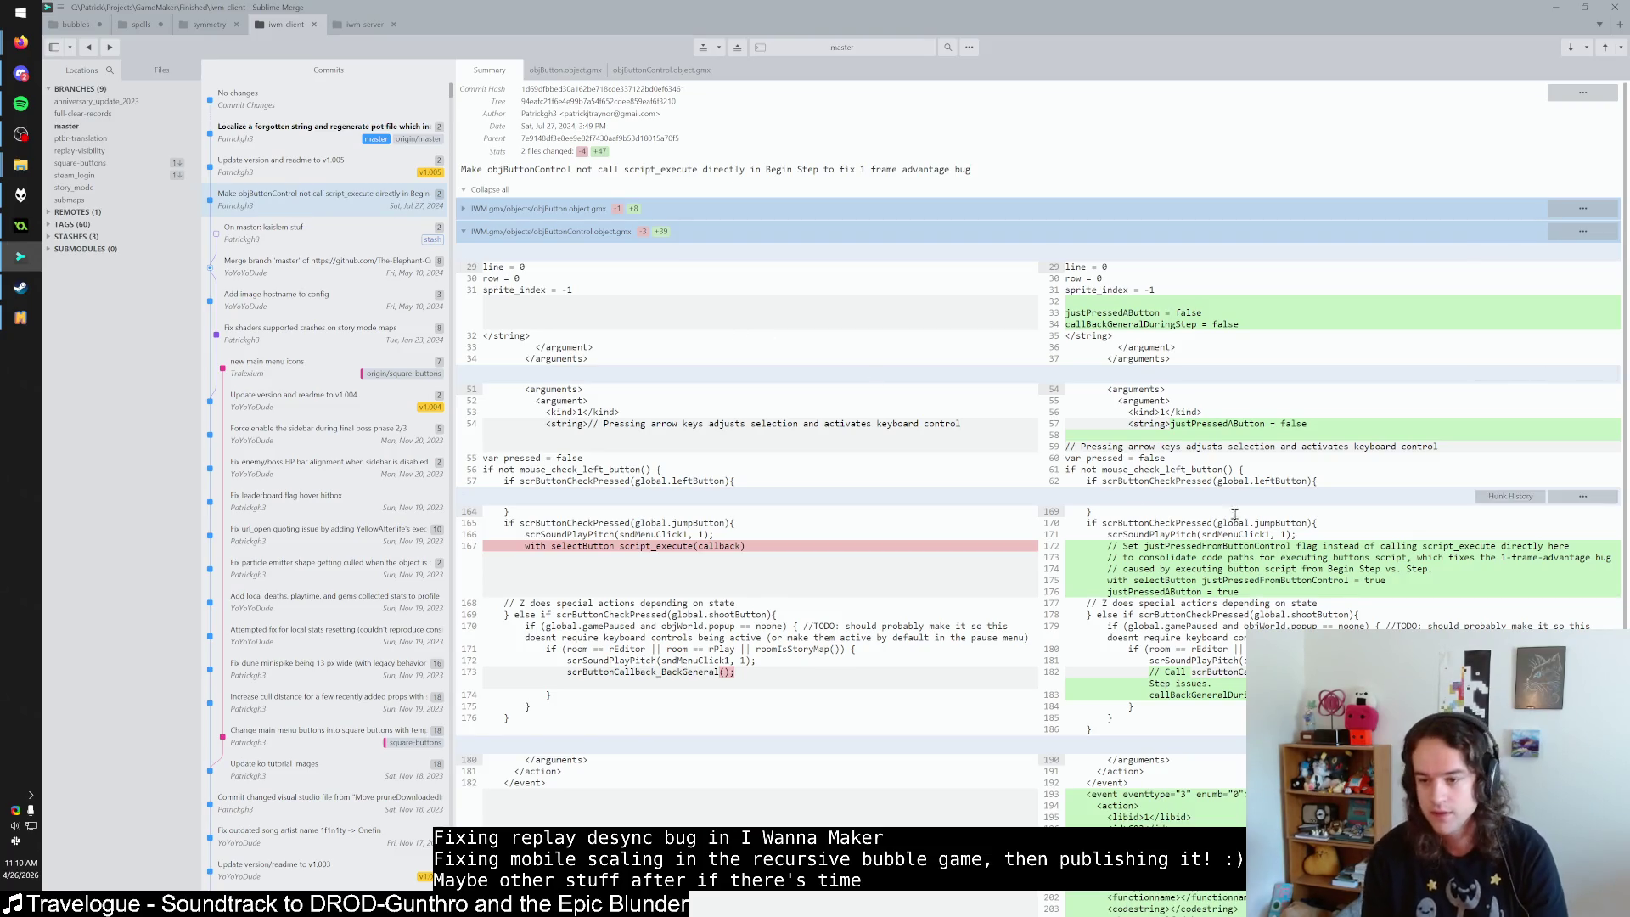
{"action": "scroll", "coordinate": [1288, 547], "scroll_direction": "down", "scroll_amount": 5}
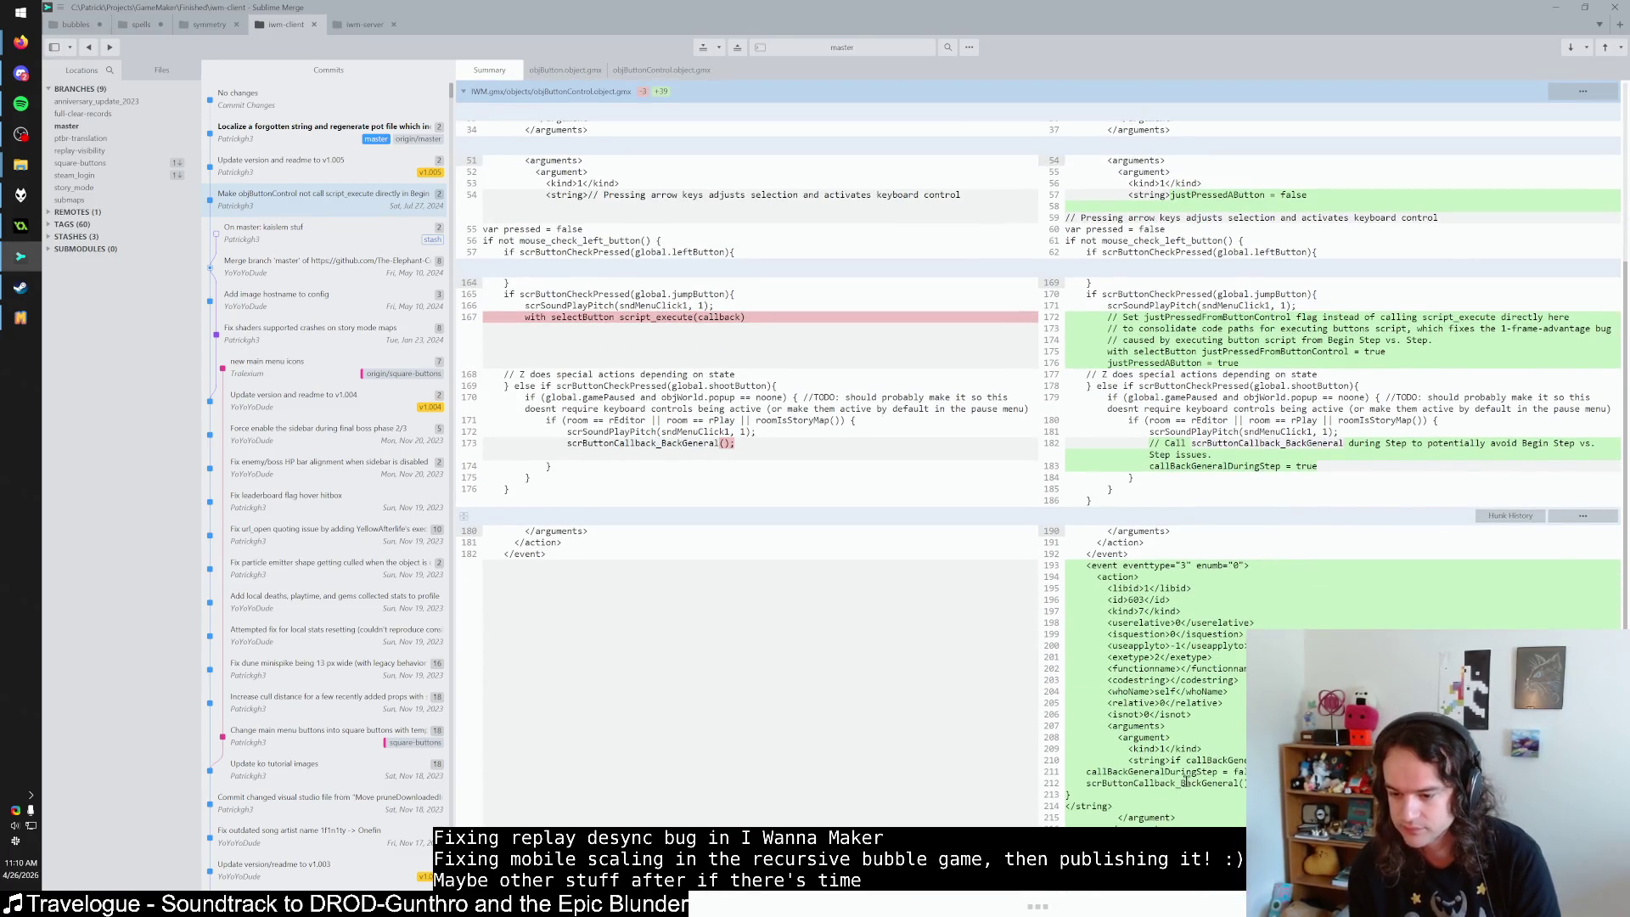
{"action": "scroll", "coordinate": [1214, 763], "scroll_direction": "up", "scroll_amount": 5}
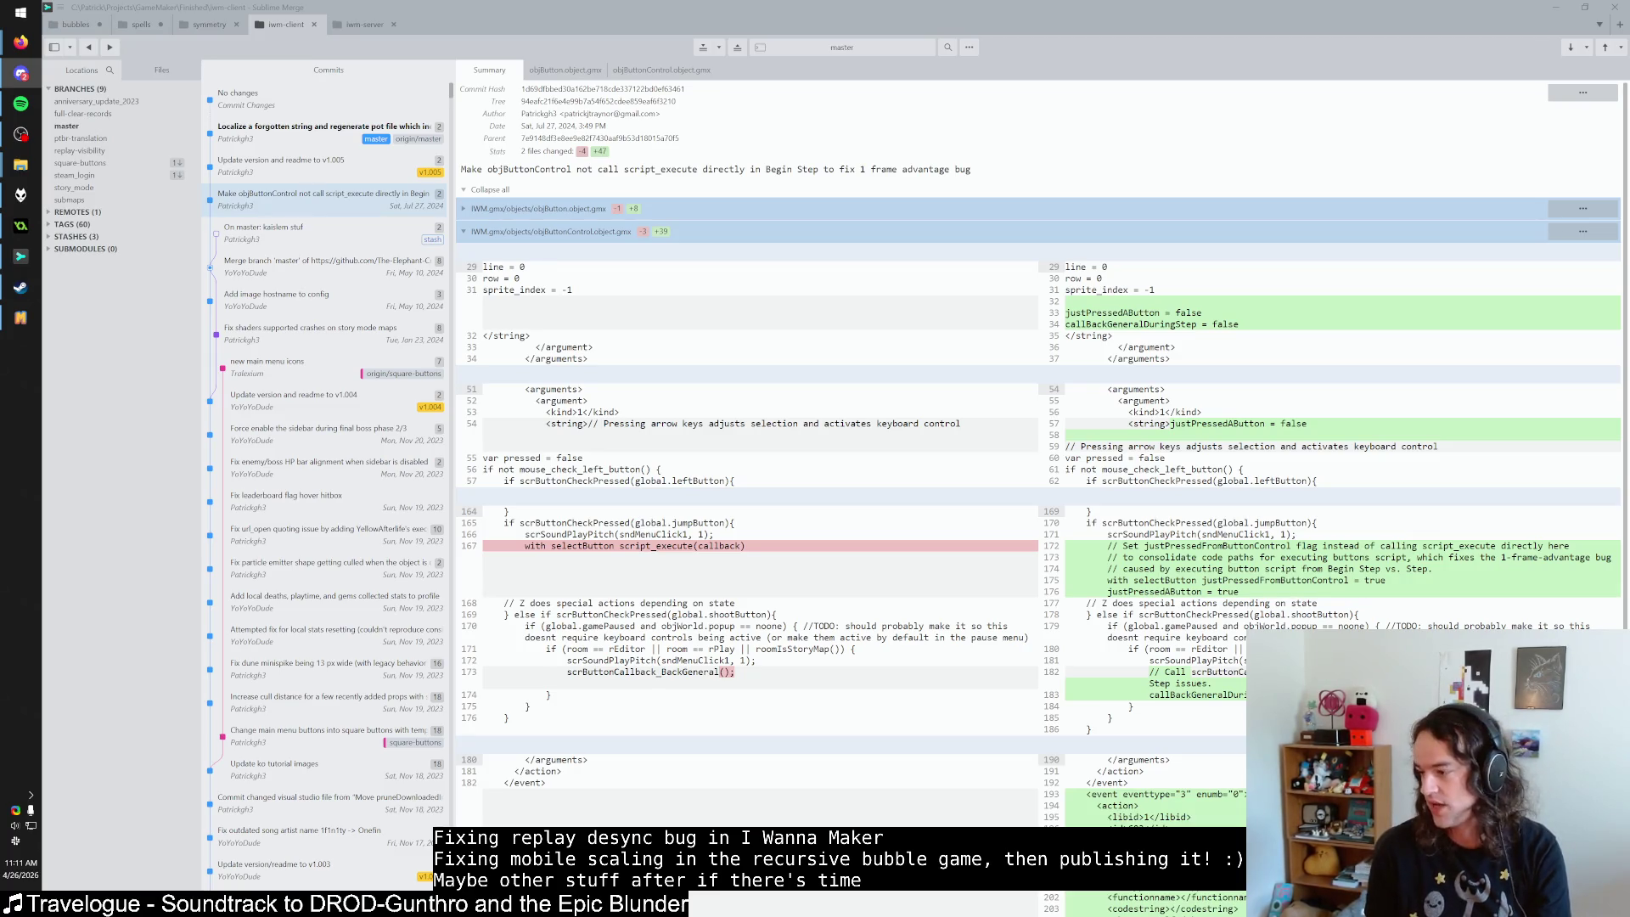
{"action": "key", "text": "alt+Tab"}
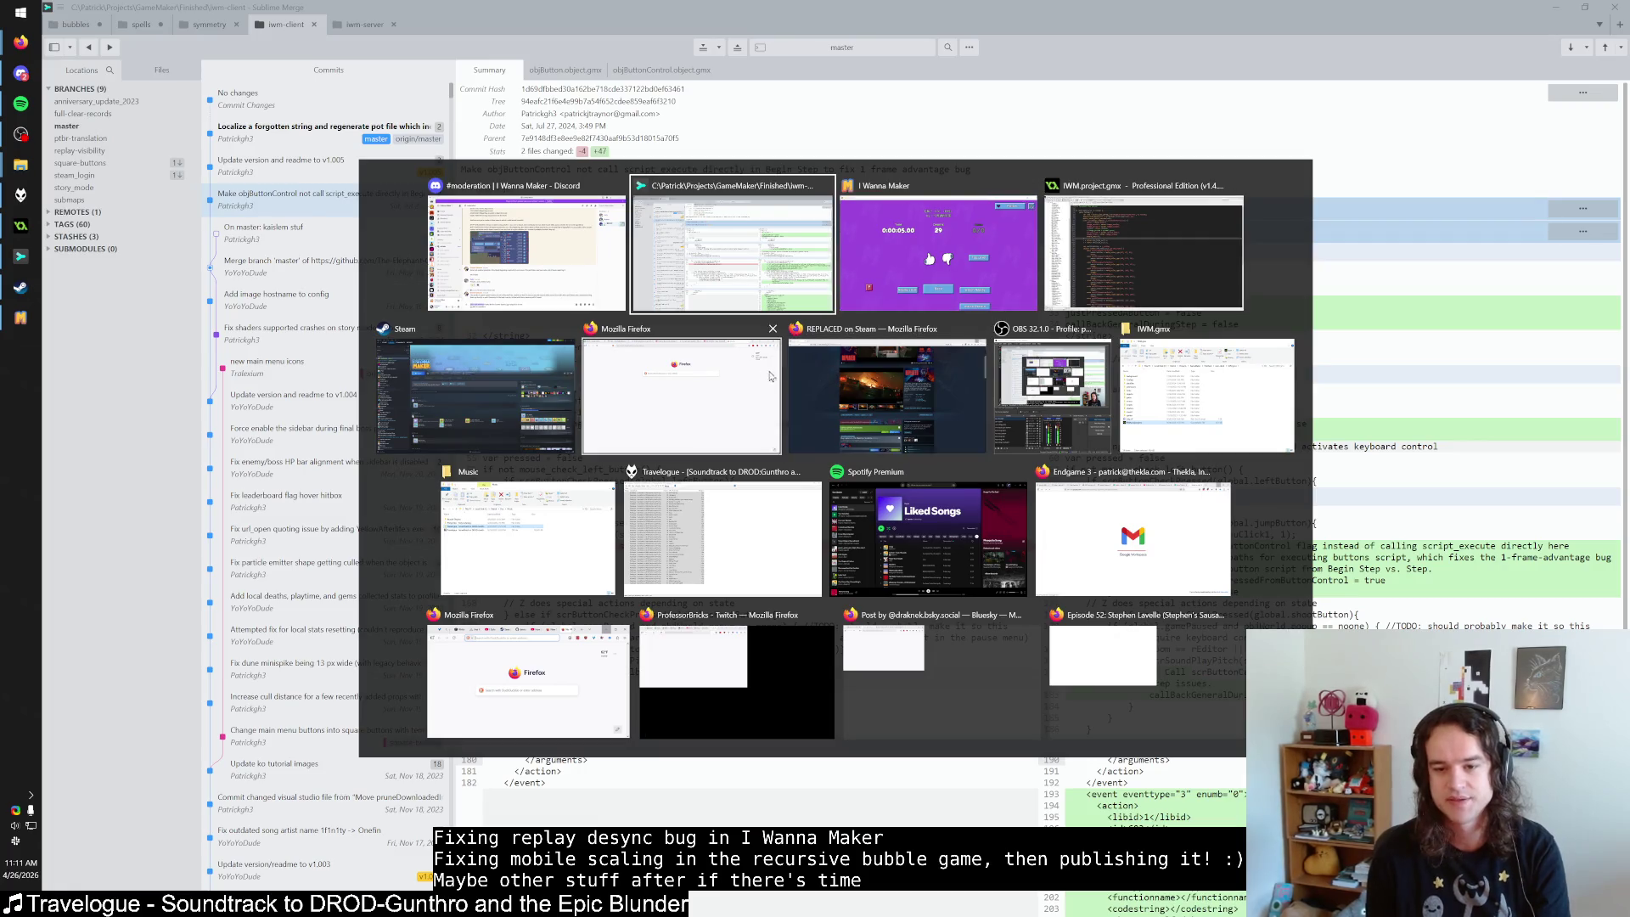
{"action": "left_click", "coordinate": [819, 374]}
{"action": "key", "text": "ctrl+t"}
{"action": "type", "text": "netrunner term"}
{"action": "key", "text": "Return"}
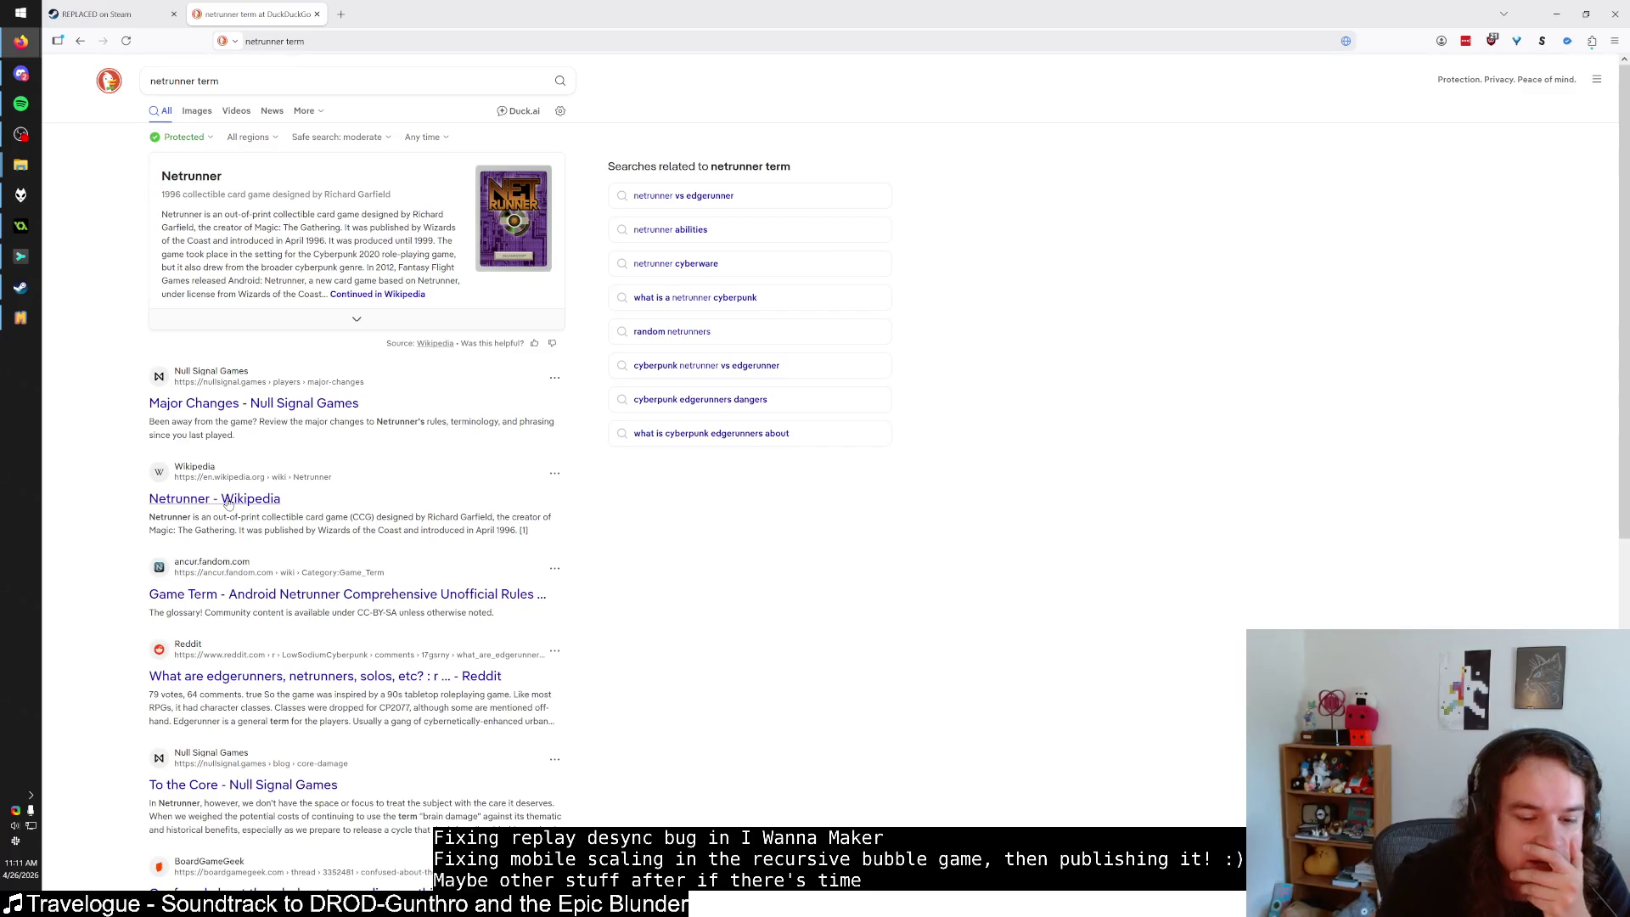
{"action": "left_click", "coordinate": [310, 677]}
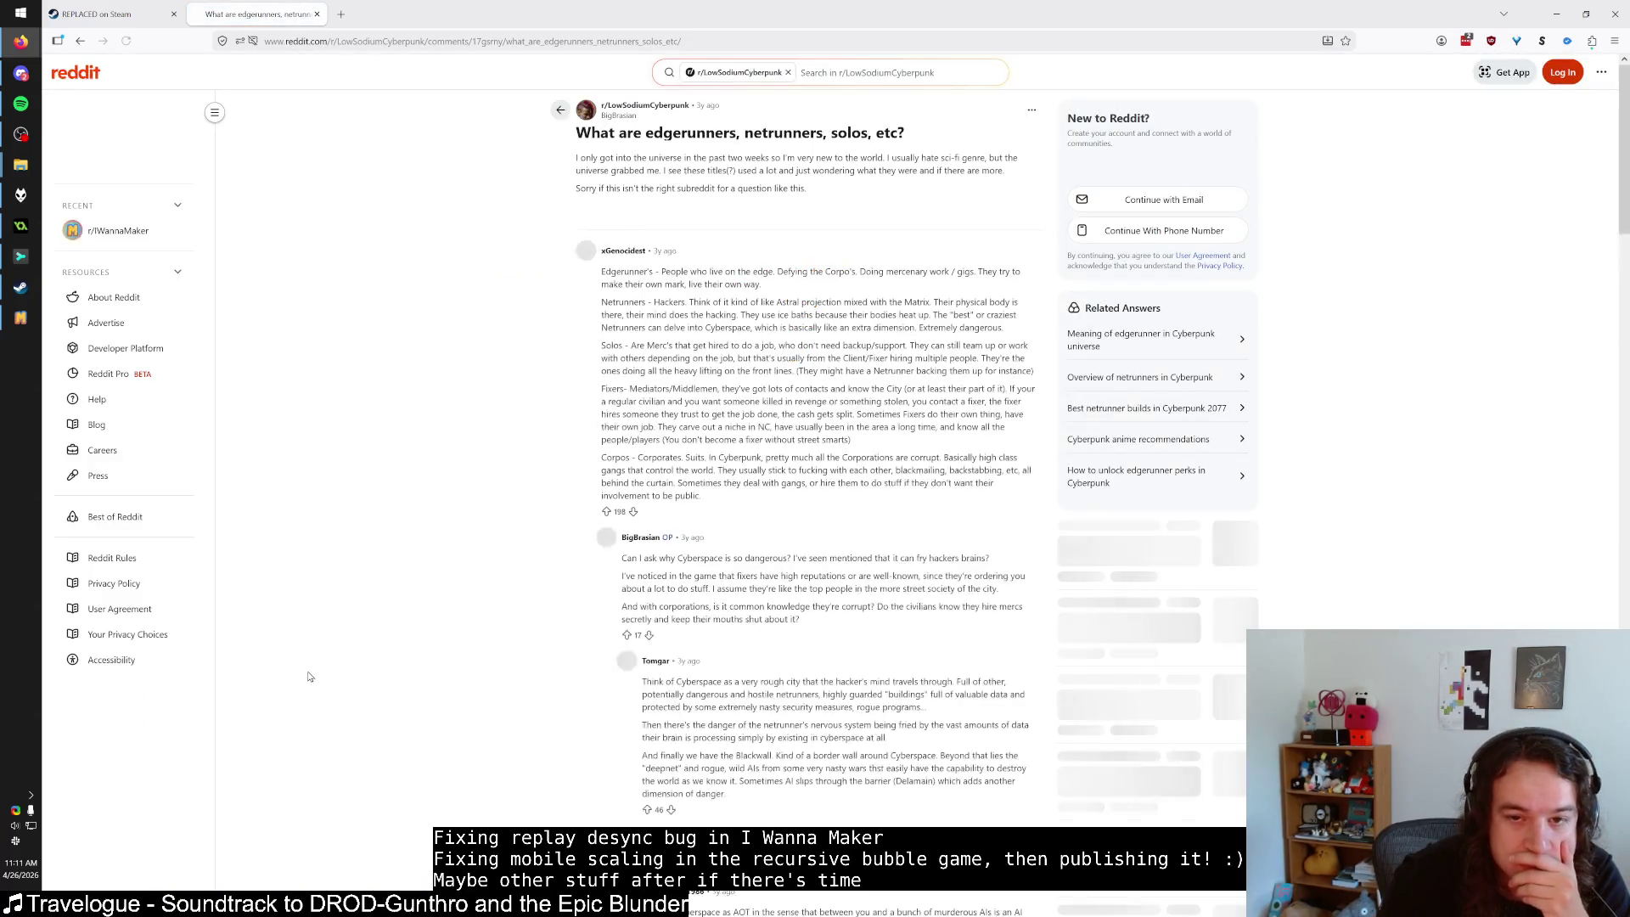
{"action": "left_click_drag", "start_coordinate": [614, 302], "coordinate": [785, 331]}
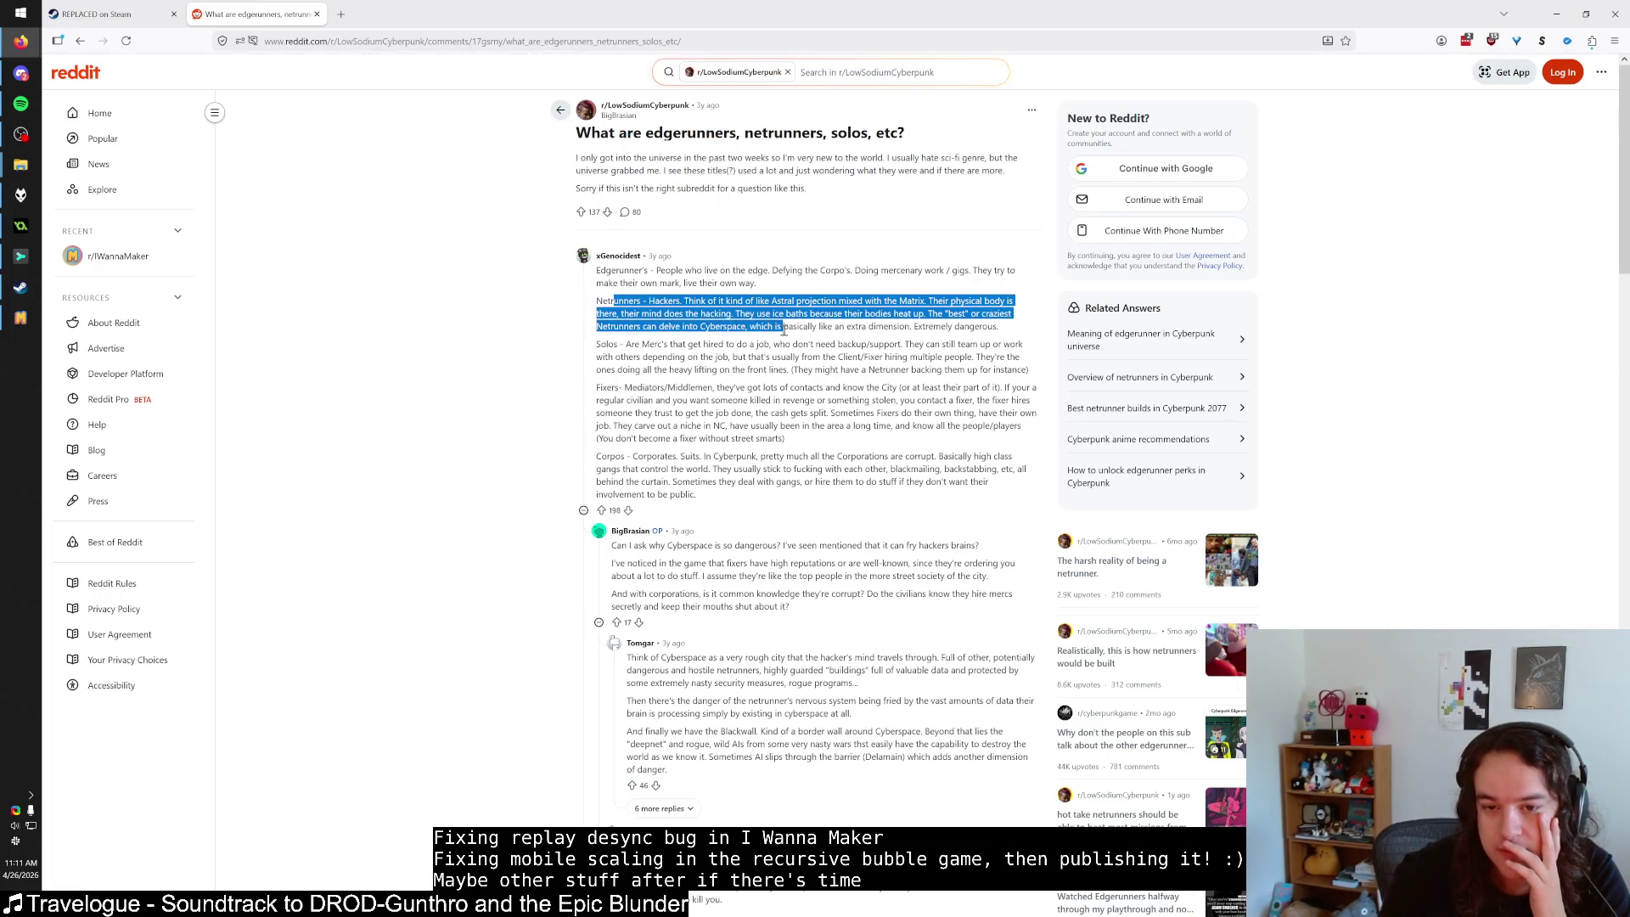
{"action": "middle_click", "coordinate": [240, 12]}
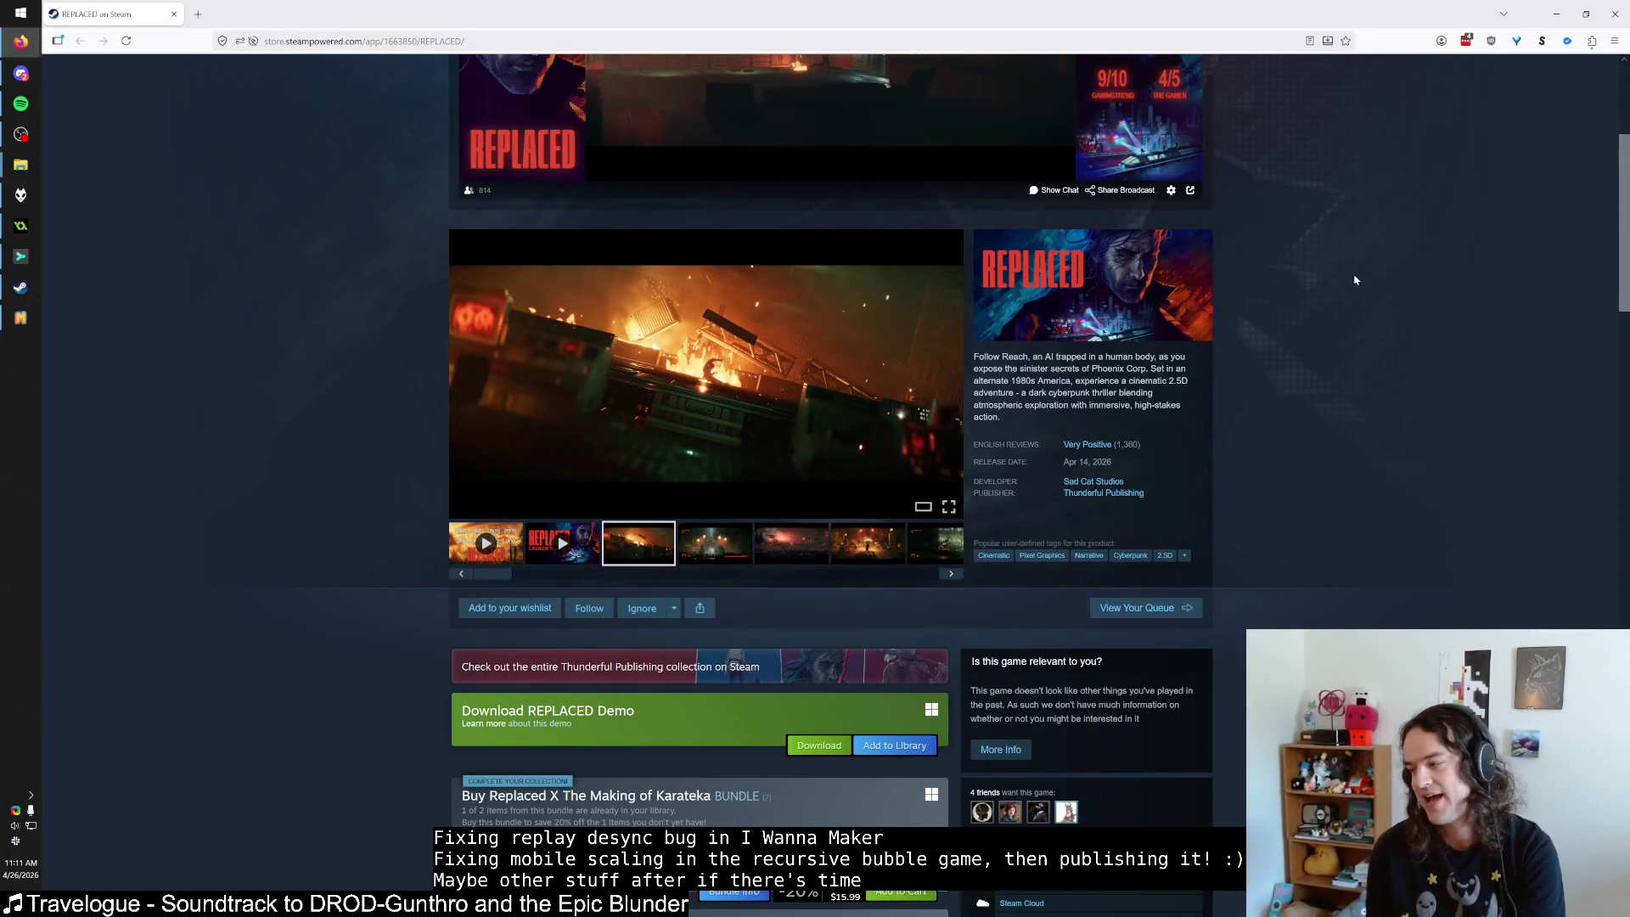
{"action": "key", "text": "alt+Tab"}
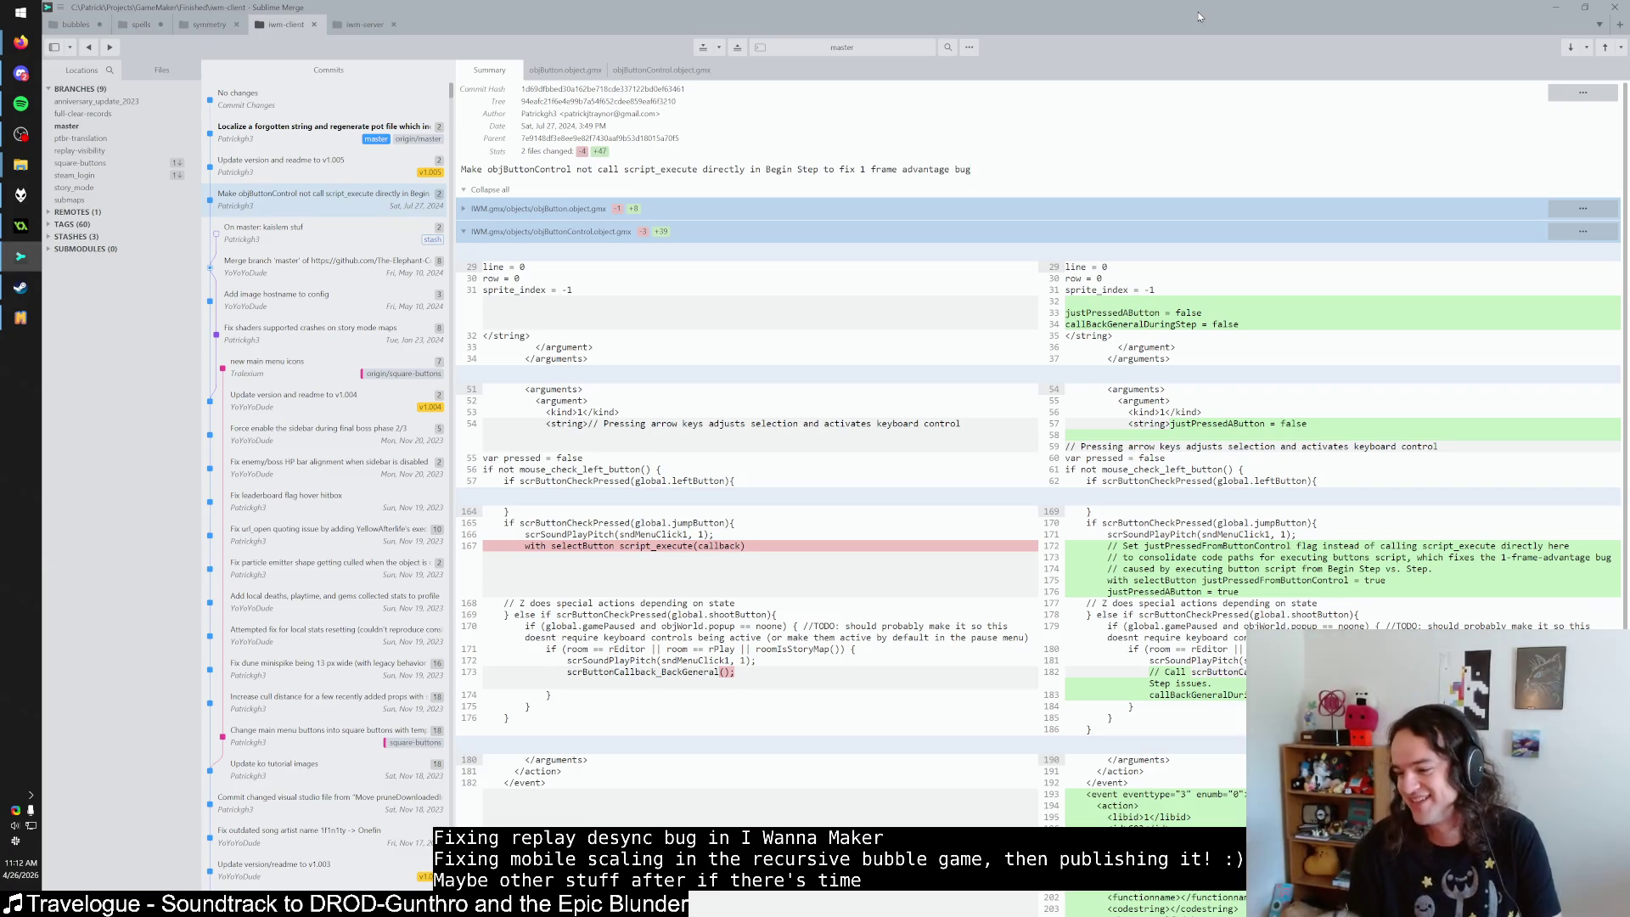
Stay in Sublime Merge and select the 'No changes' working-directory row, which shows nothing to commit.
{"action": "key", "text": "alt+Tab"}
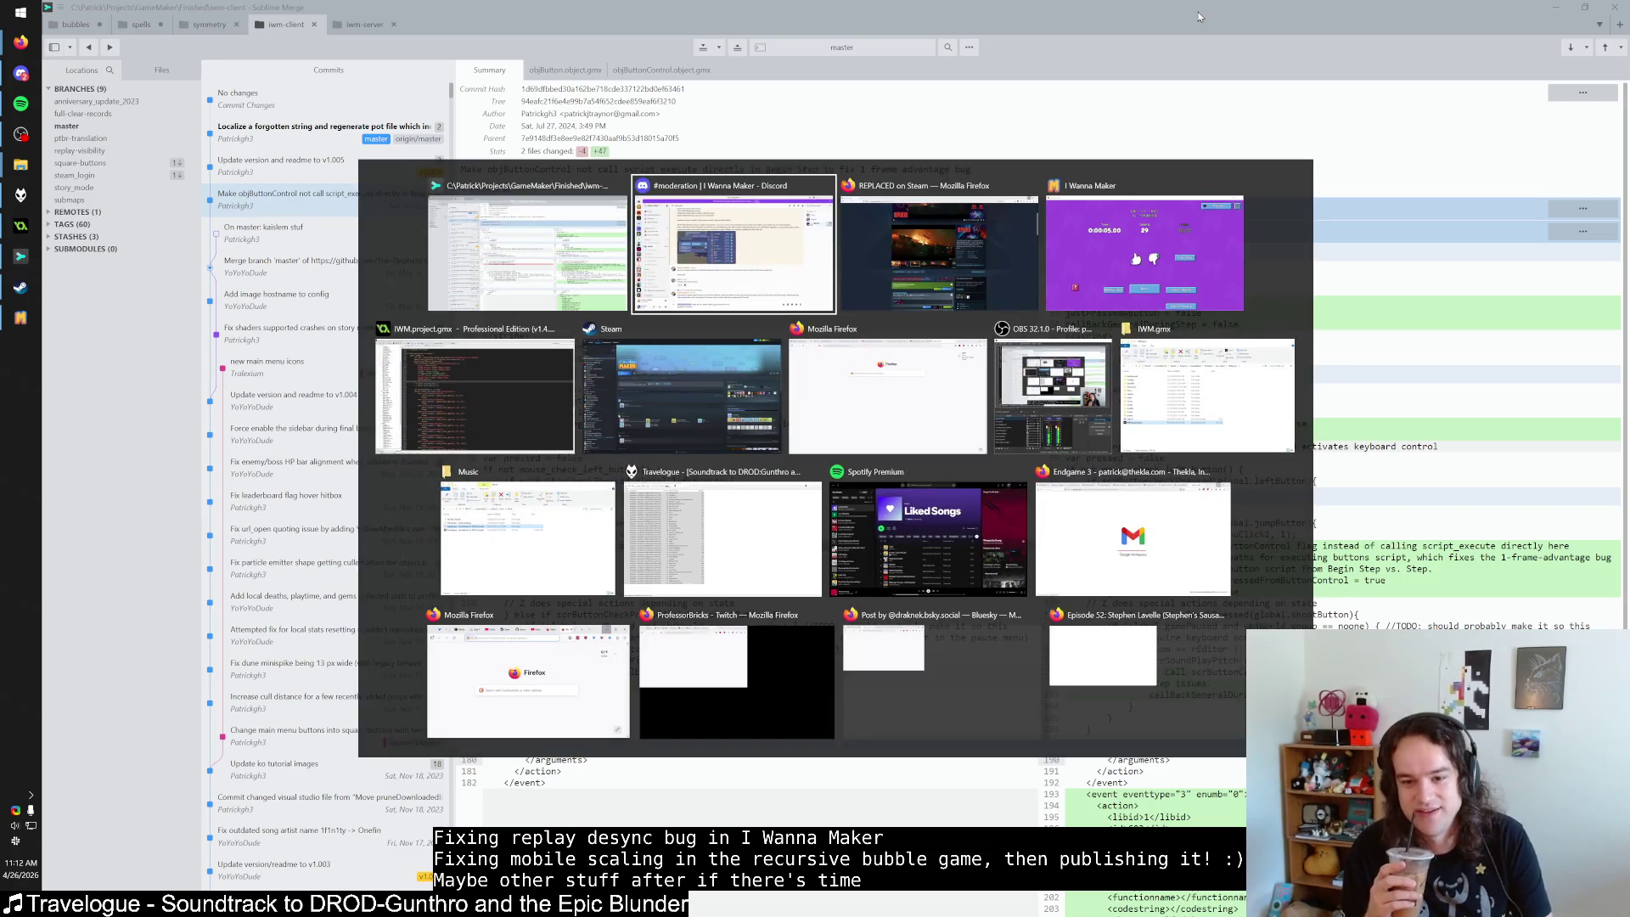
{"action": "key", "text": "Escape"}
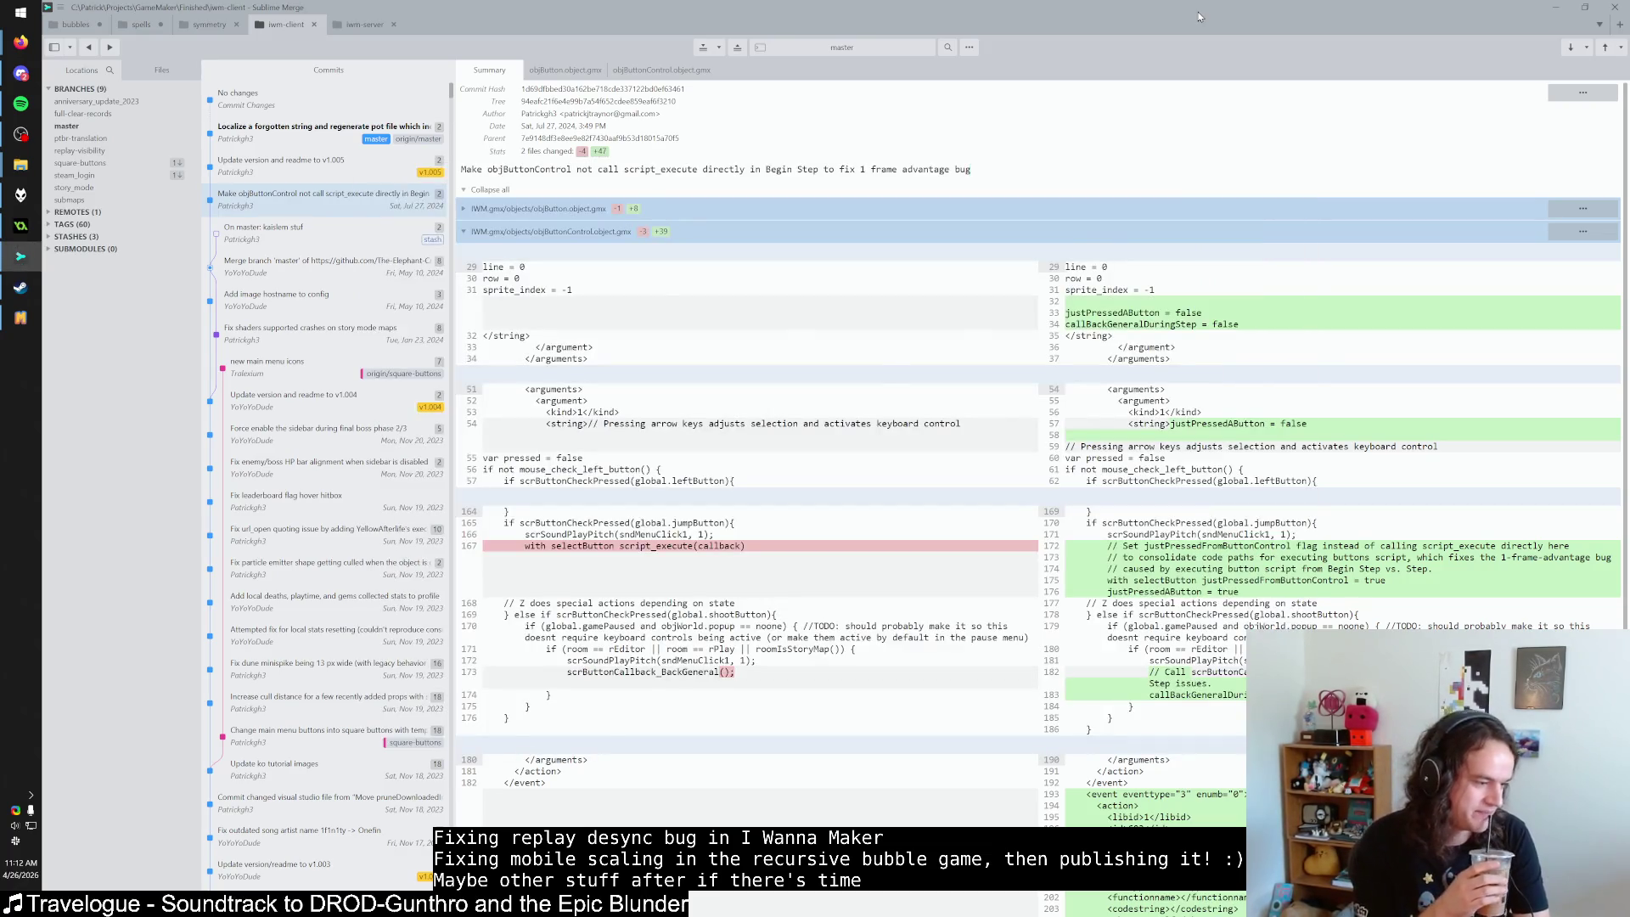
{"action": "key", "text": "alt+Tab"}
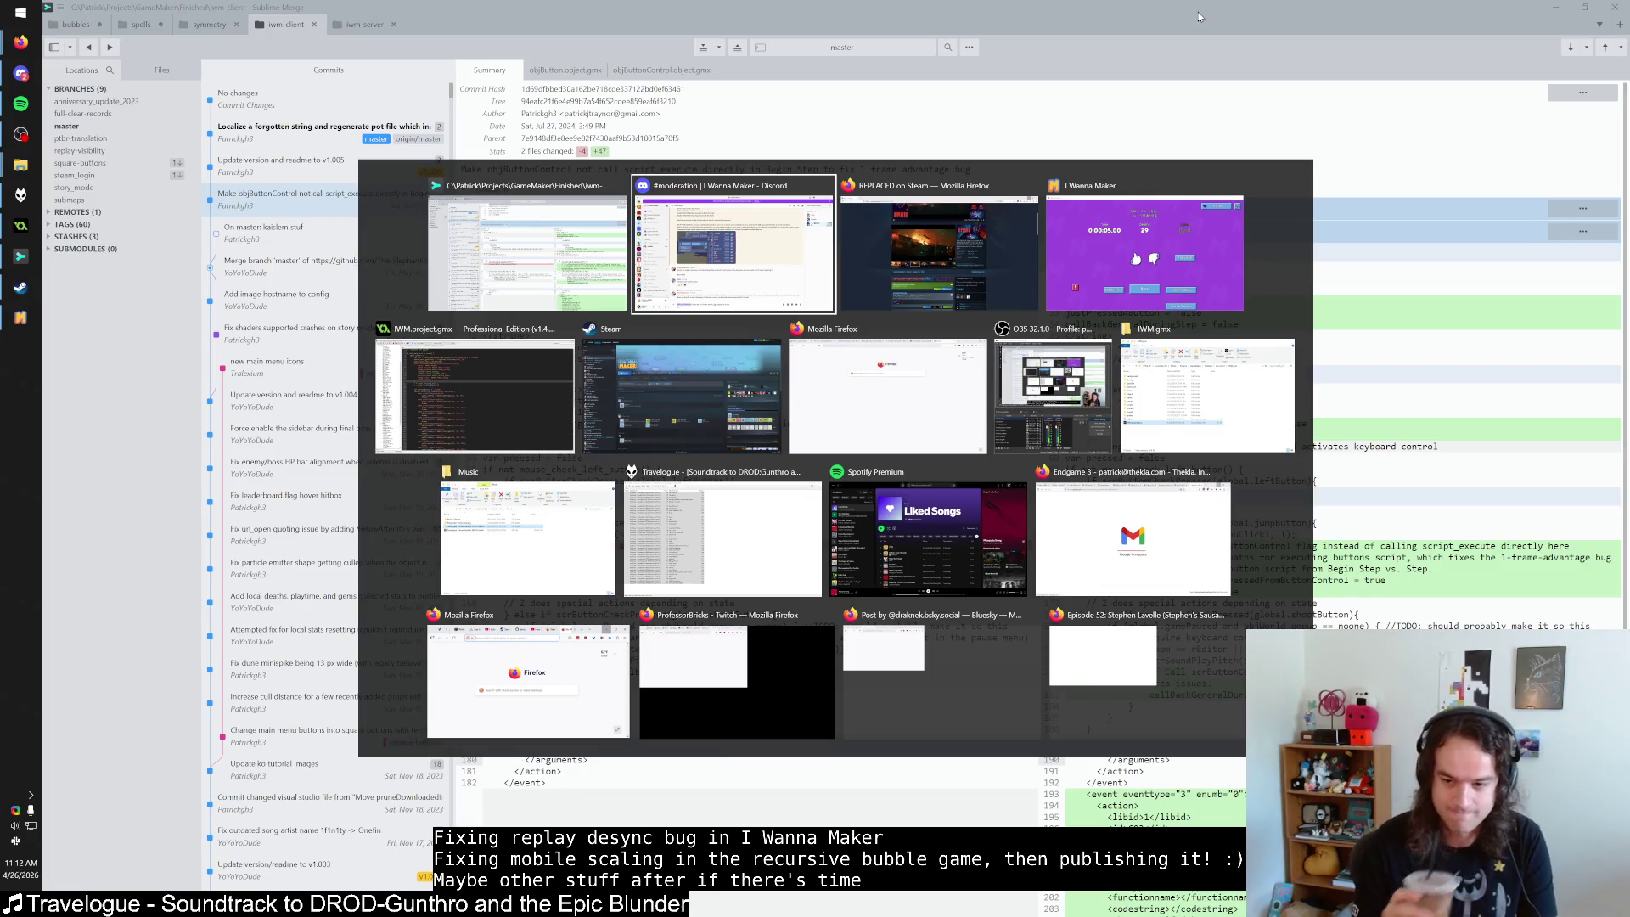
{"action": "key", "text": "Escape"}
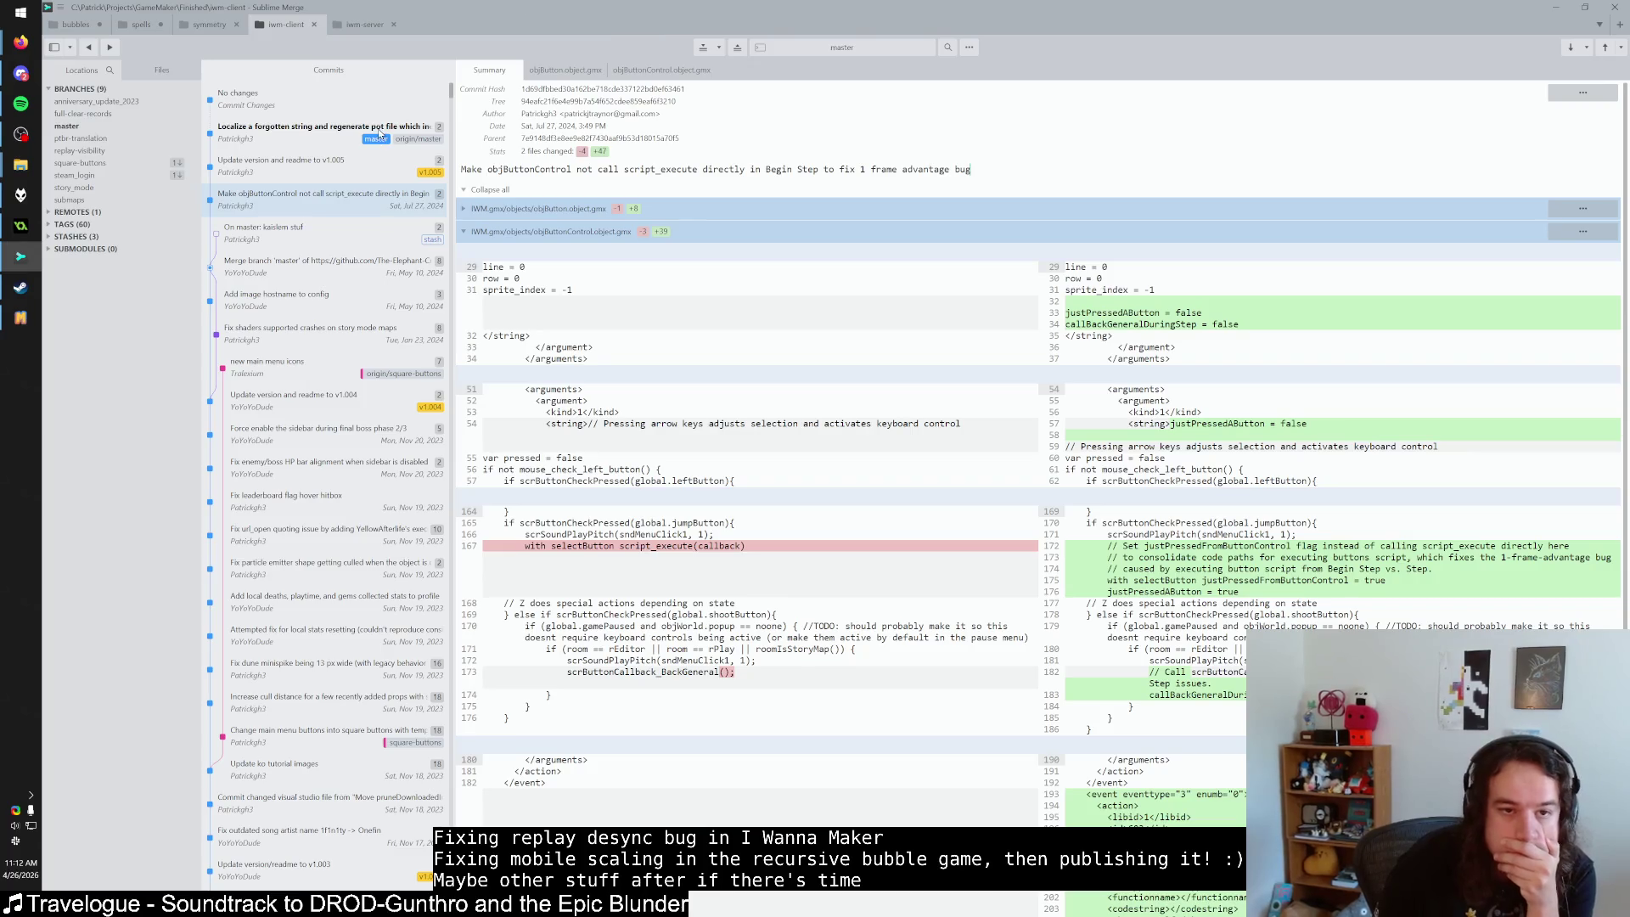
{"action": "left_click", "coordinate": [254, 98]}
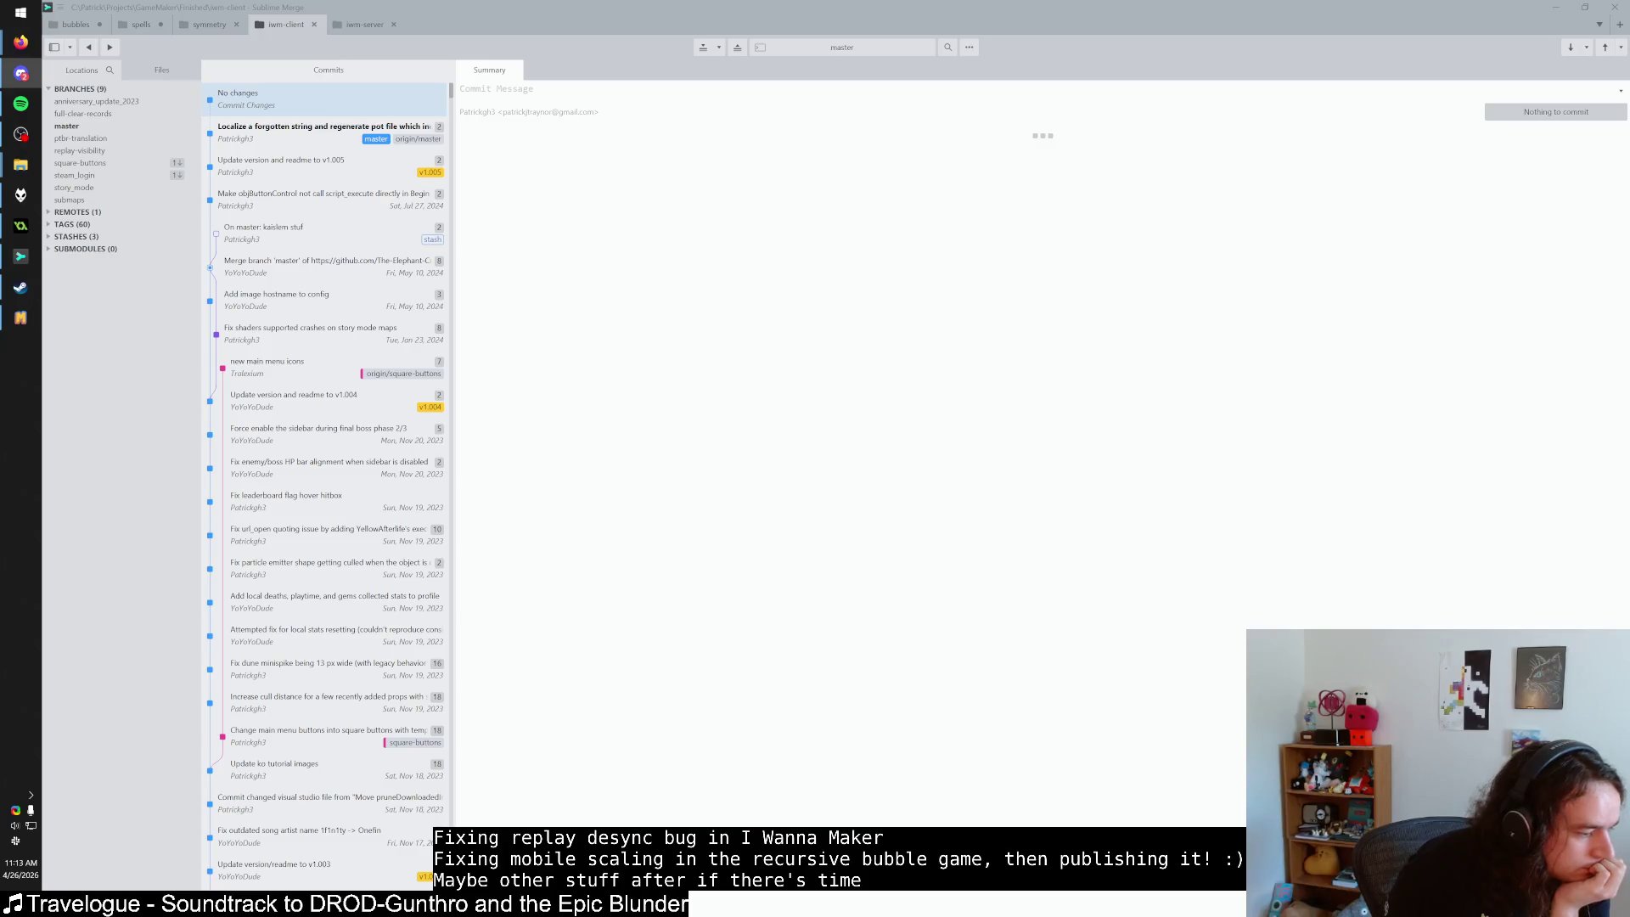
View the localization commit, toggle to I Wanna Maker and back, then reopen the objButtonControl commit.
{"action": "left_click", "coordinate": [902, 153]}
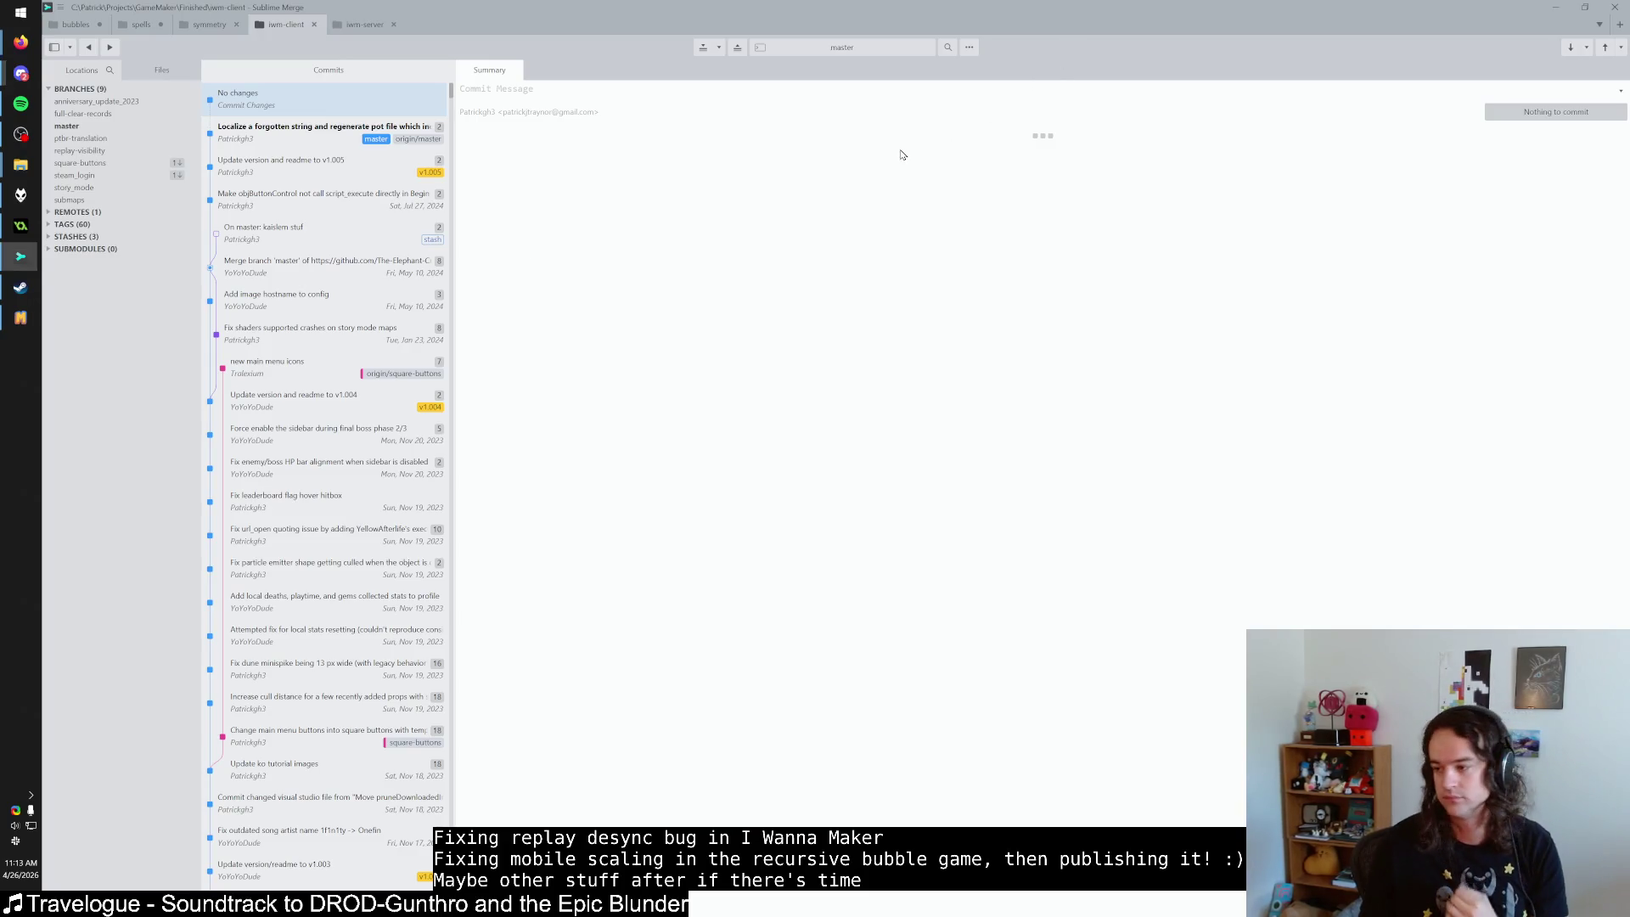
{"action": "left_click", "coordinate": [334, 123]}
{"action": "key", "text": "alt+Tab"}
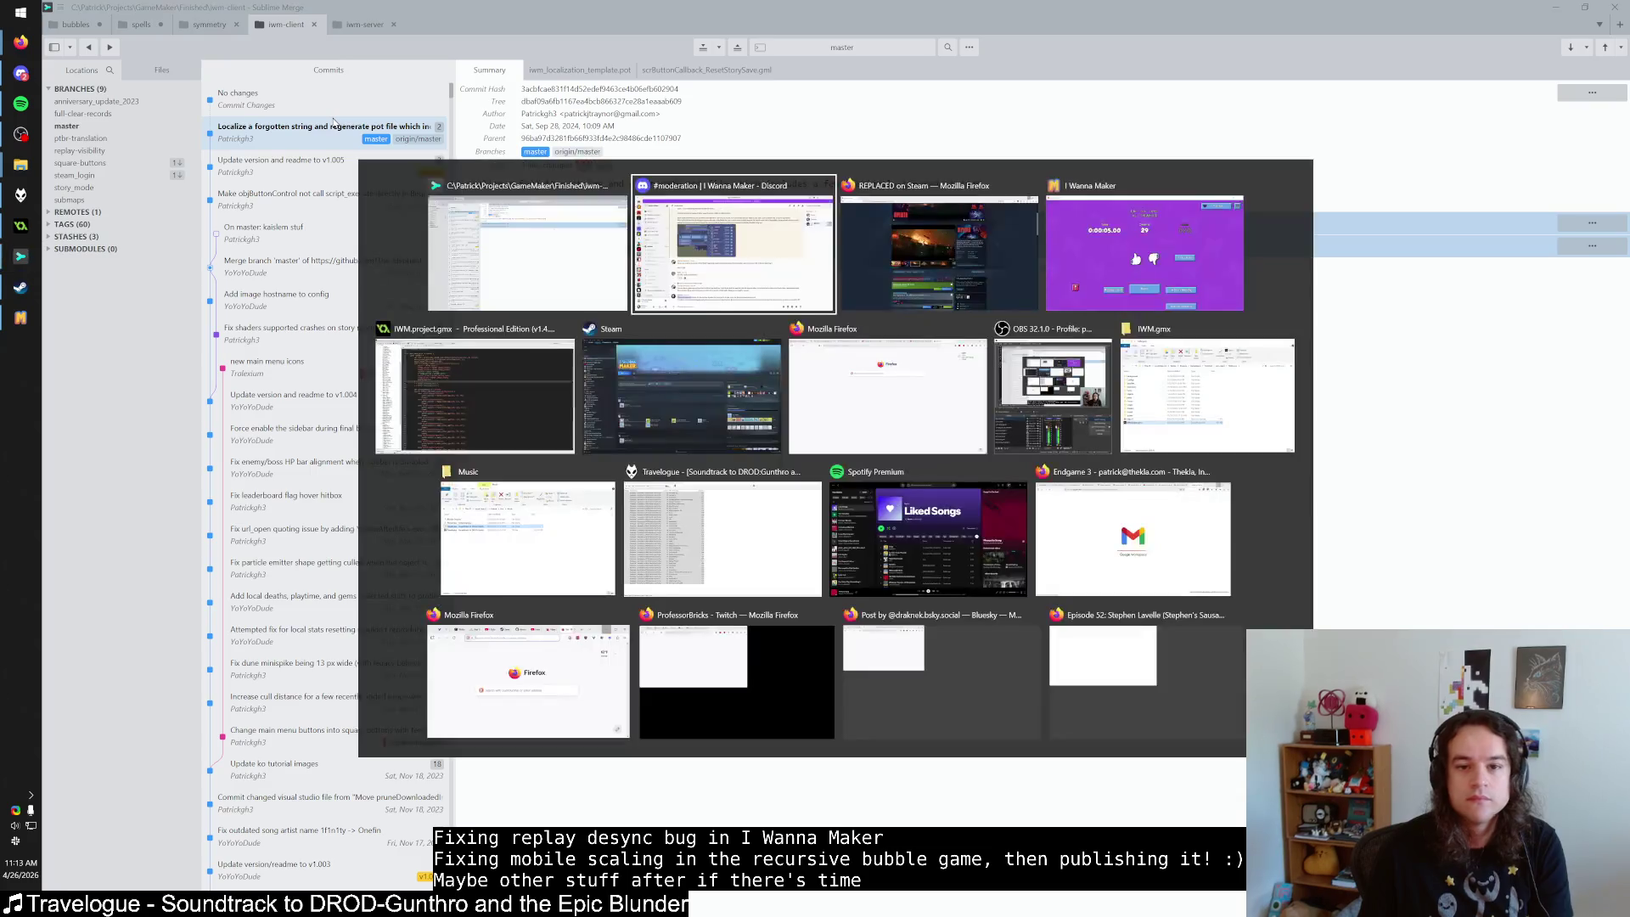
{"action": "key", "text": "alt+Tab"}
{"action": "key", "text": "alt+Tab"}
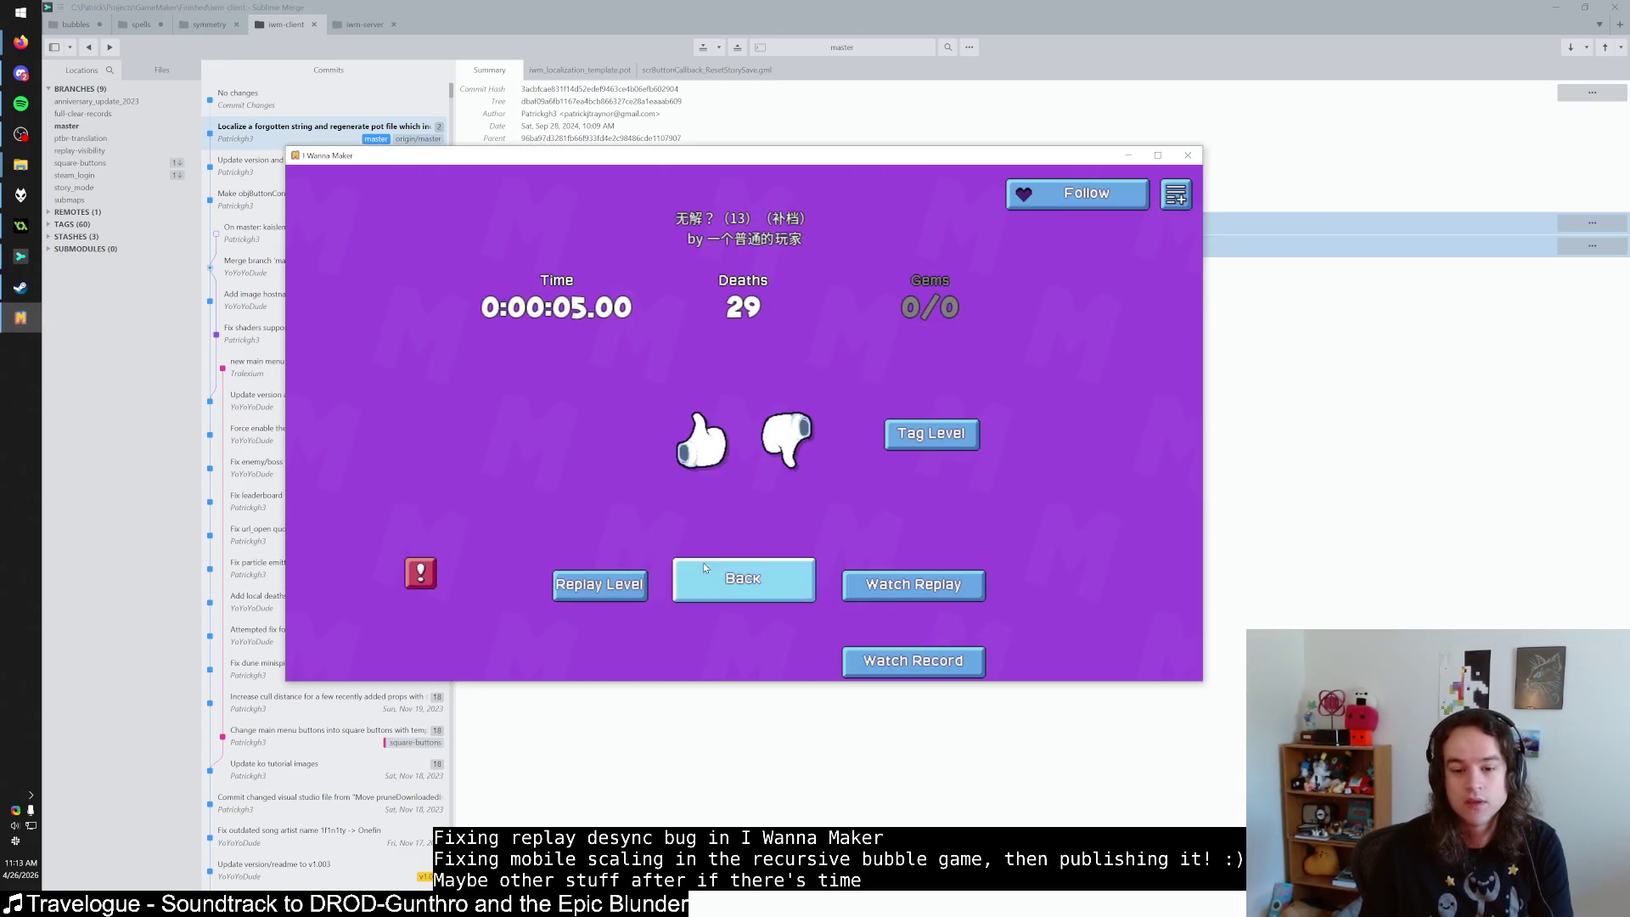
{"action": "key", "text": "alt+Tab"}
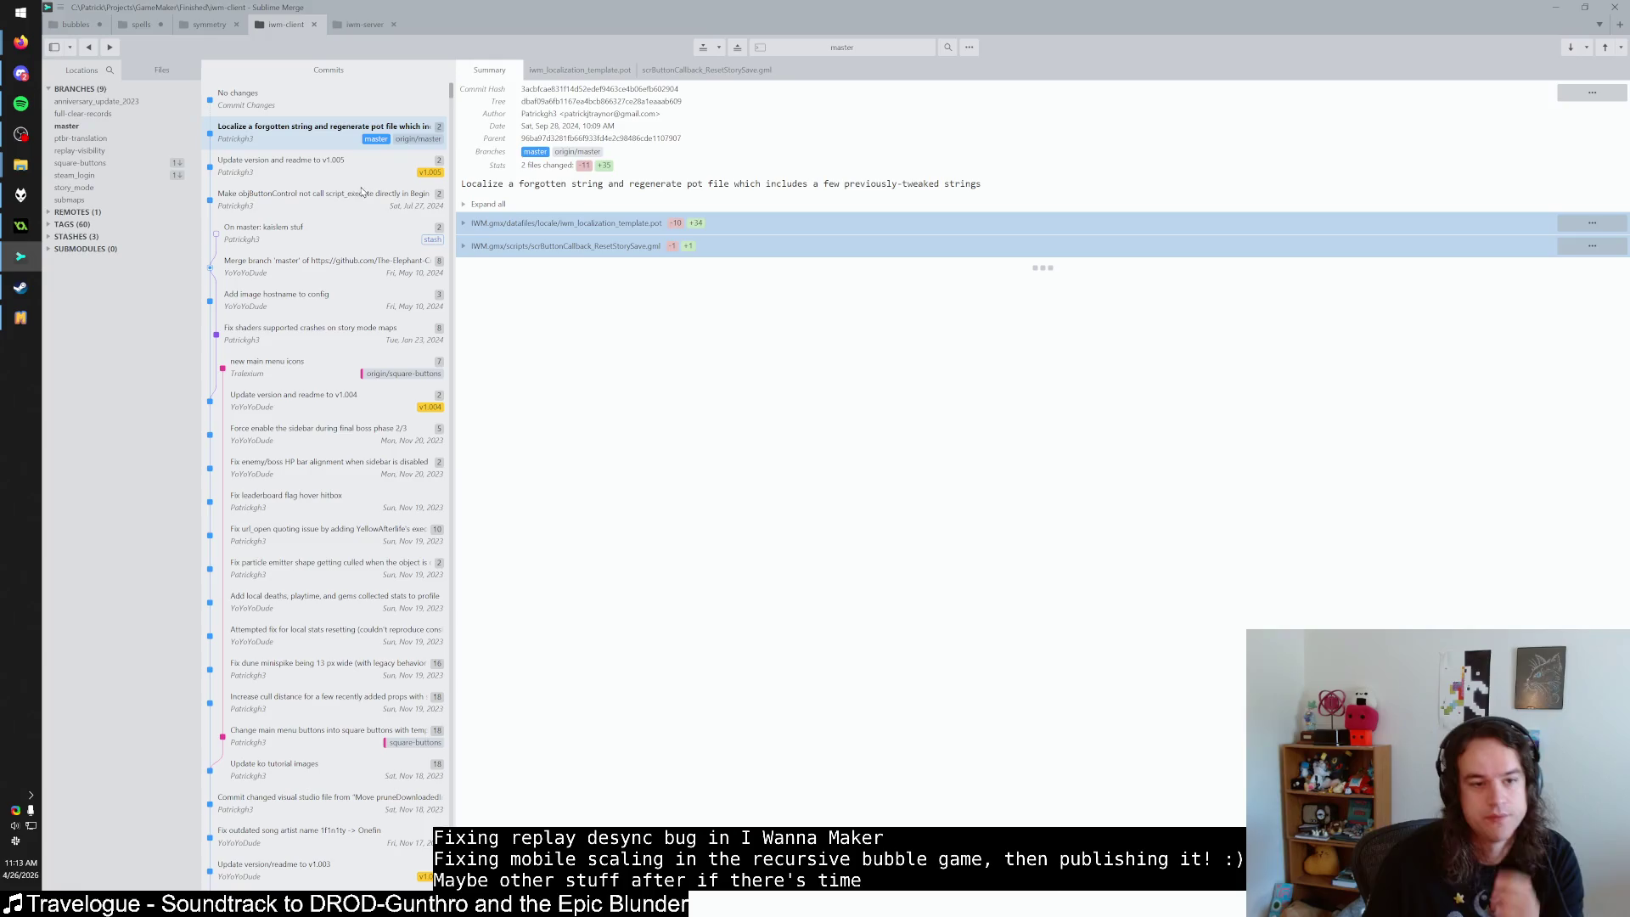
{"action": "left_click", "coordinate": [365, 190]}
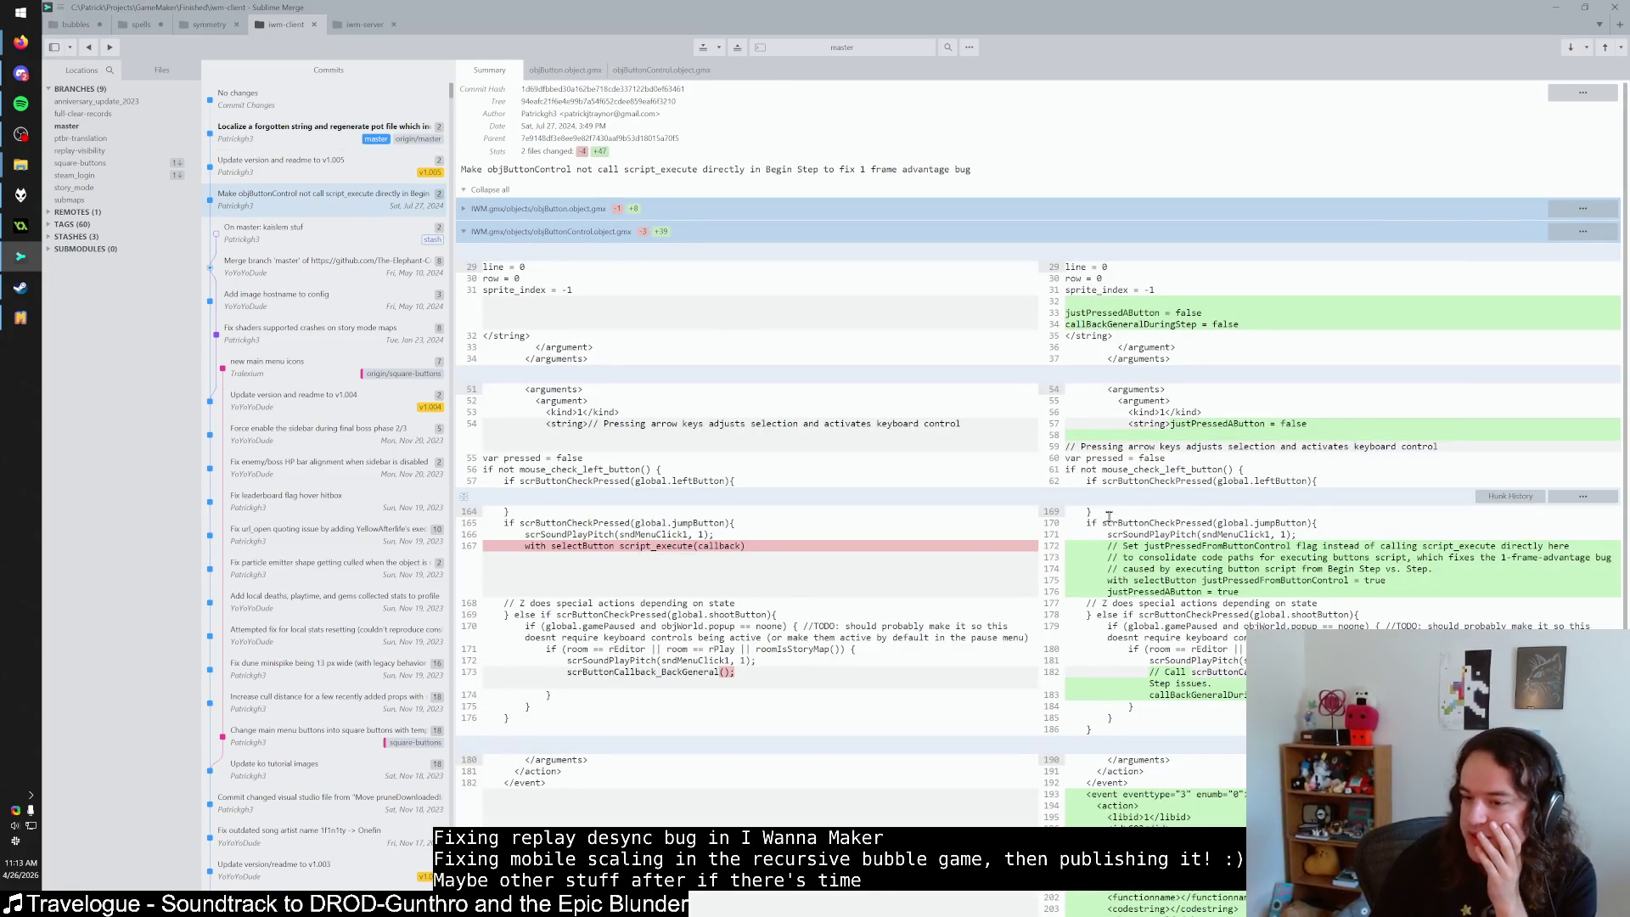
Scroll through the objButtonControl.object.gmx diff, then return to GameMaker's 'Teleport the player' code.
{"action": "scroll", "coordinate": [1110, 518], "scroll_direction": "down", "scroll_amount": 5}
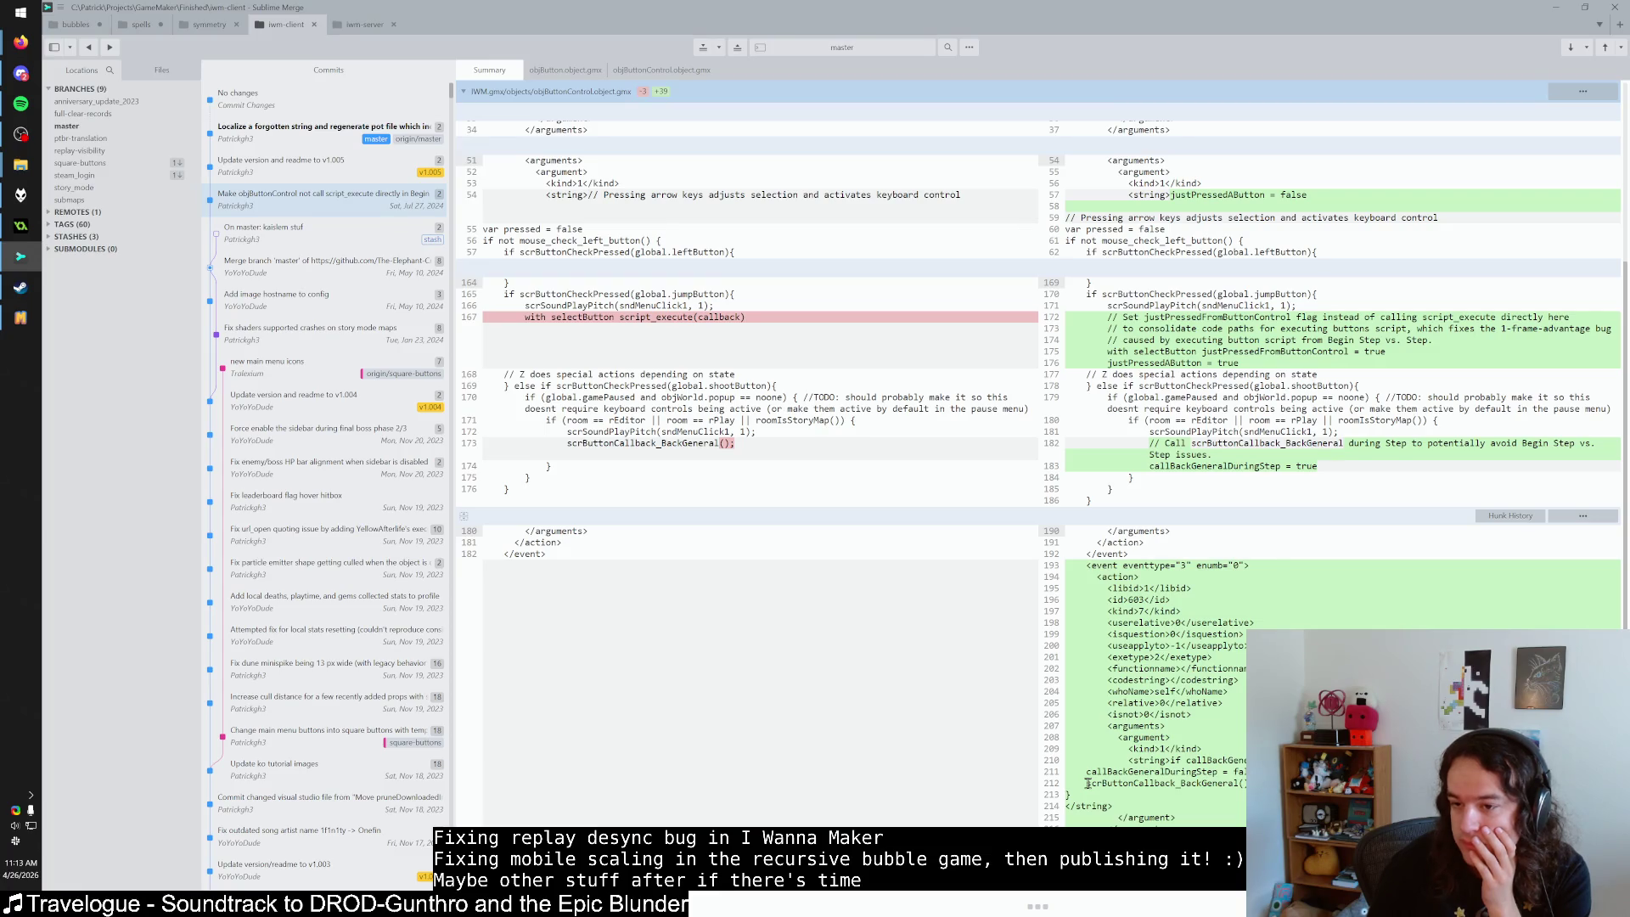
{"action": "scroll", "coordinate": [1088, 783], "scroll_direction": "up", "scroll_amount": 5}
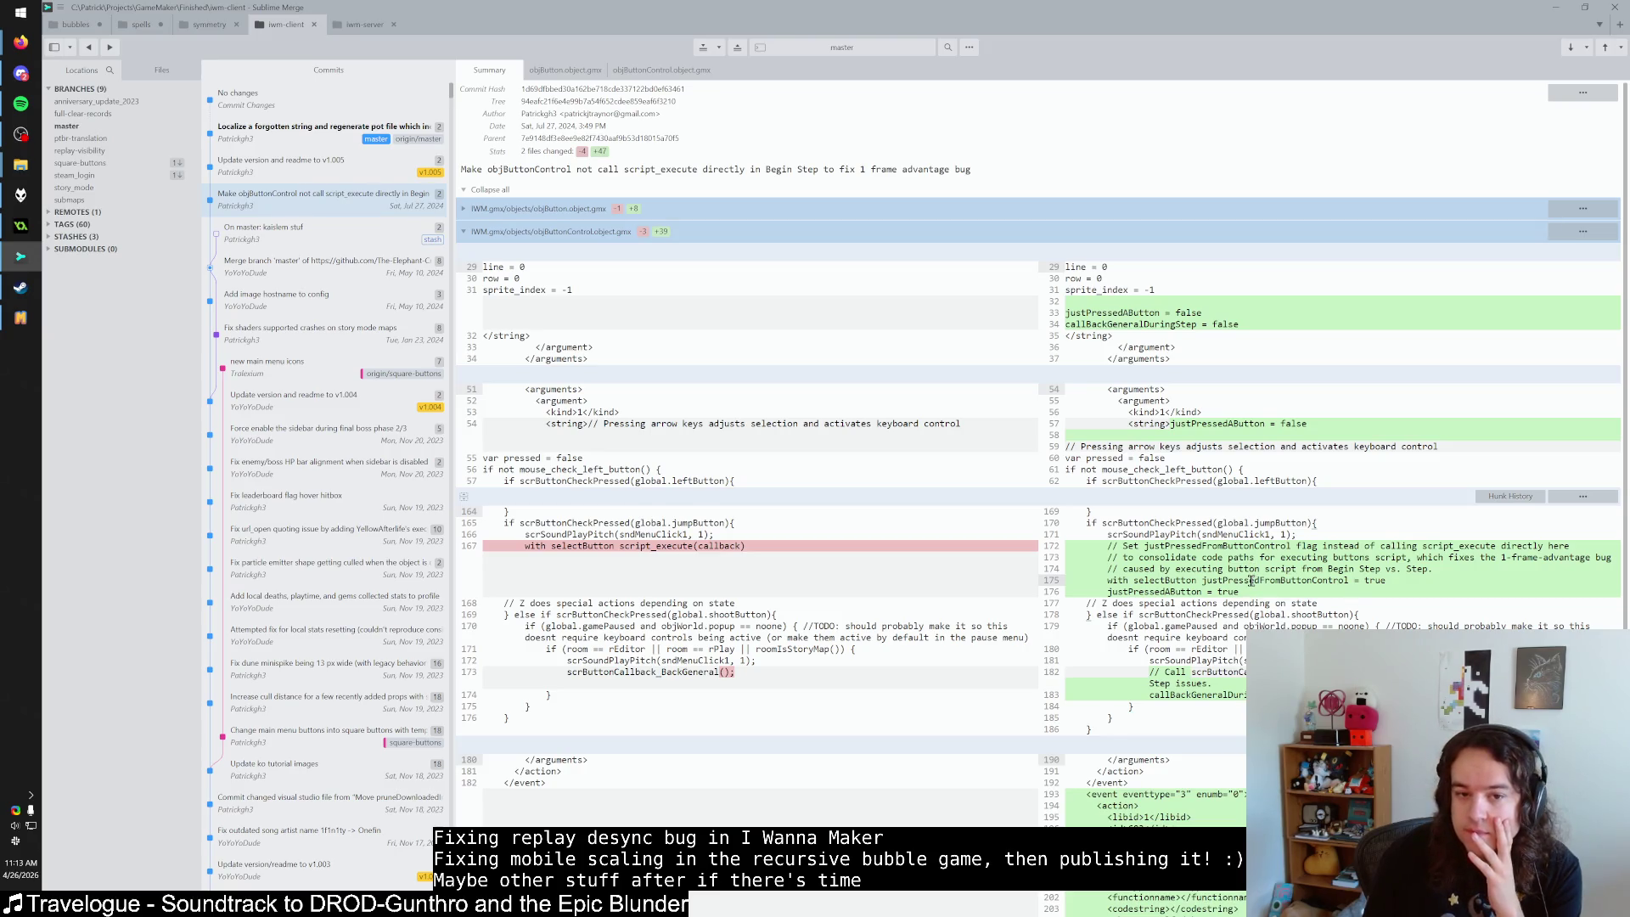
{"action": "scroll", "coordinate": [1296, 609], "scroll_direction": "down", "scroll_amount": 3}
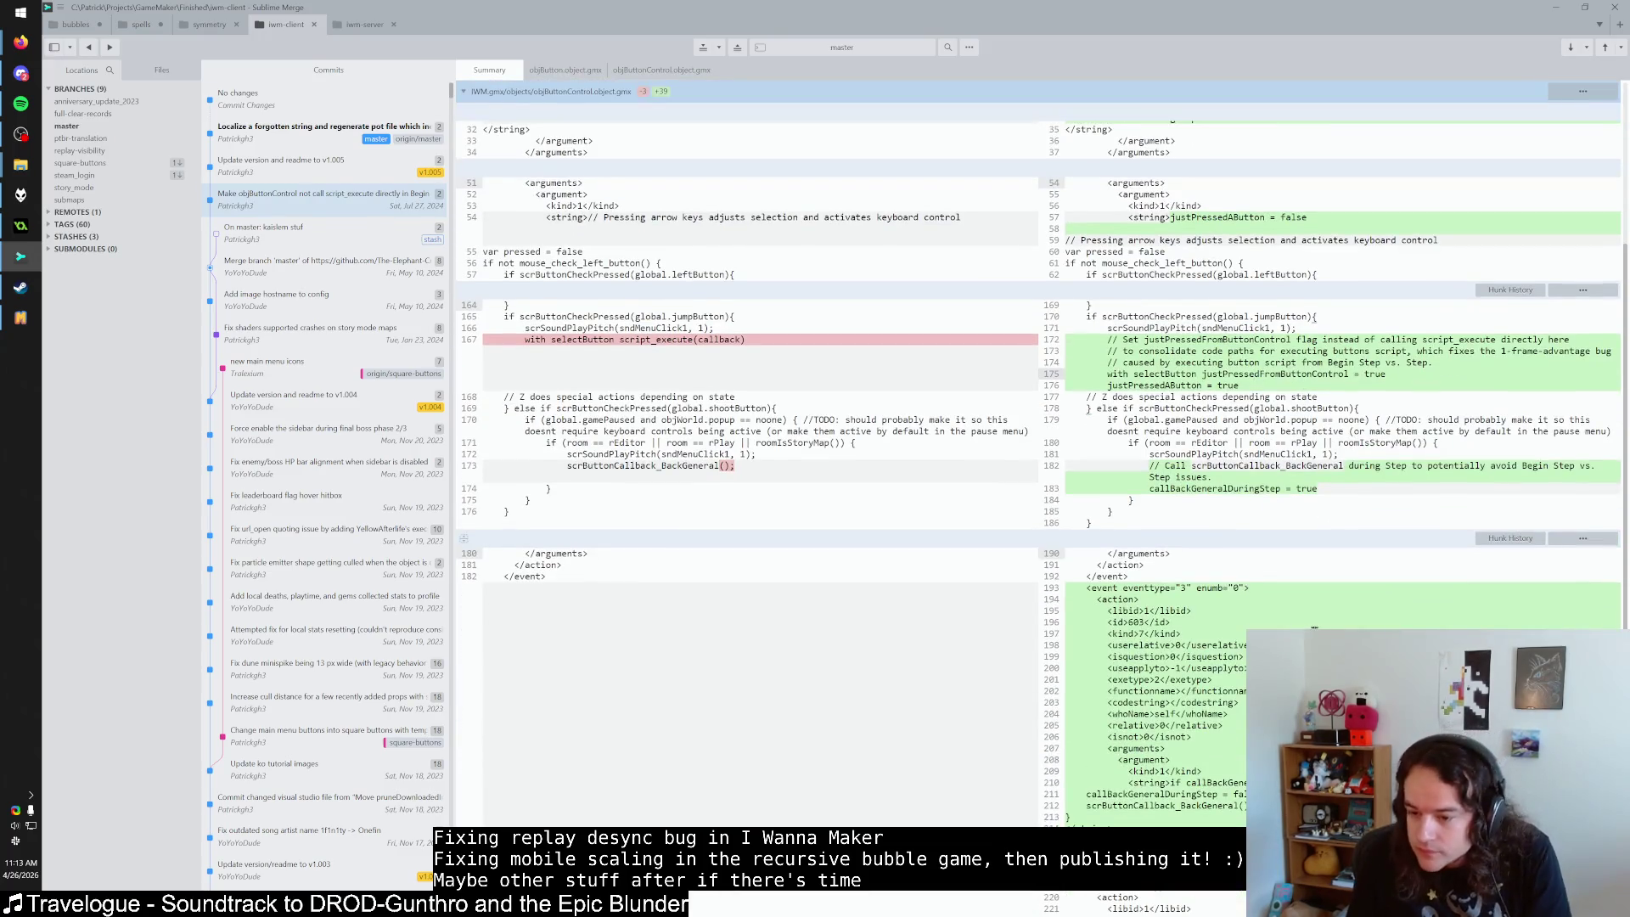
{"action": "scroll", "coordinate": [1310, 627], "scroll_direction": "down", "scroll_amount": 1}
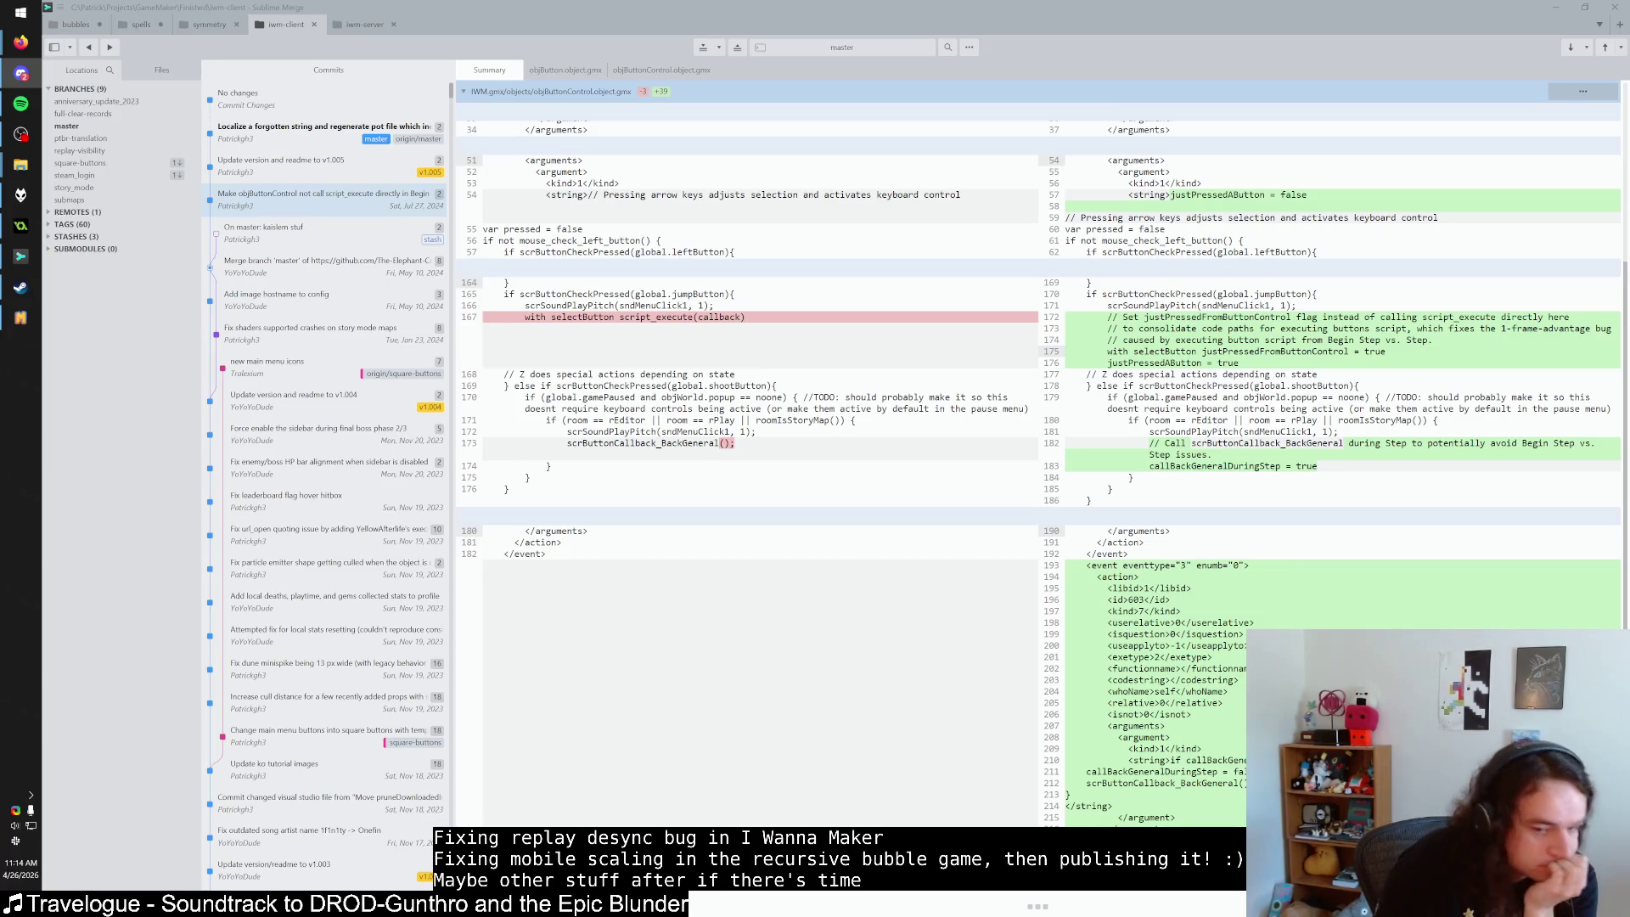
{"action": "scroll", "coordinate": [532, 319], "scroll_direction": "up", "scroll_amount": 5}
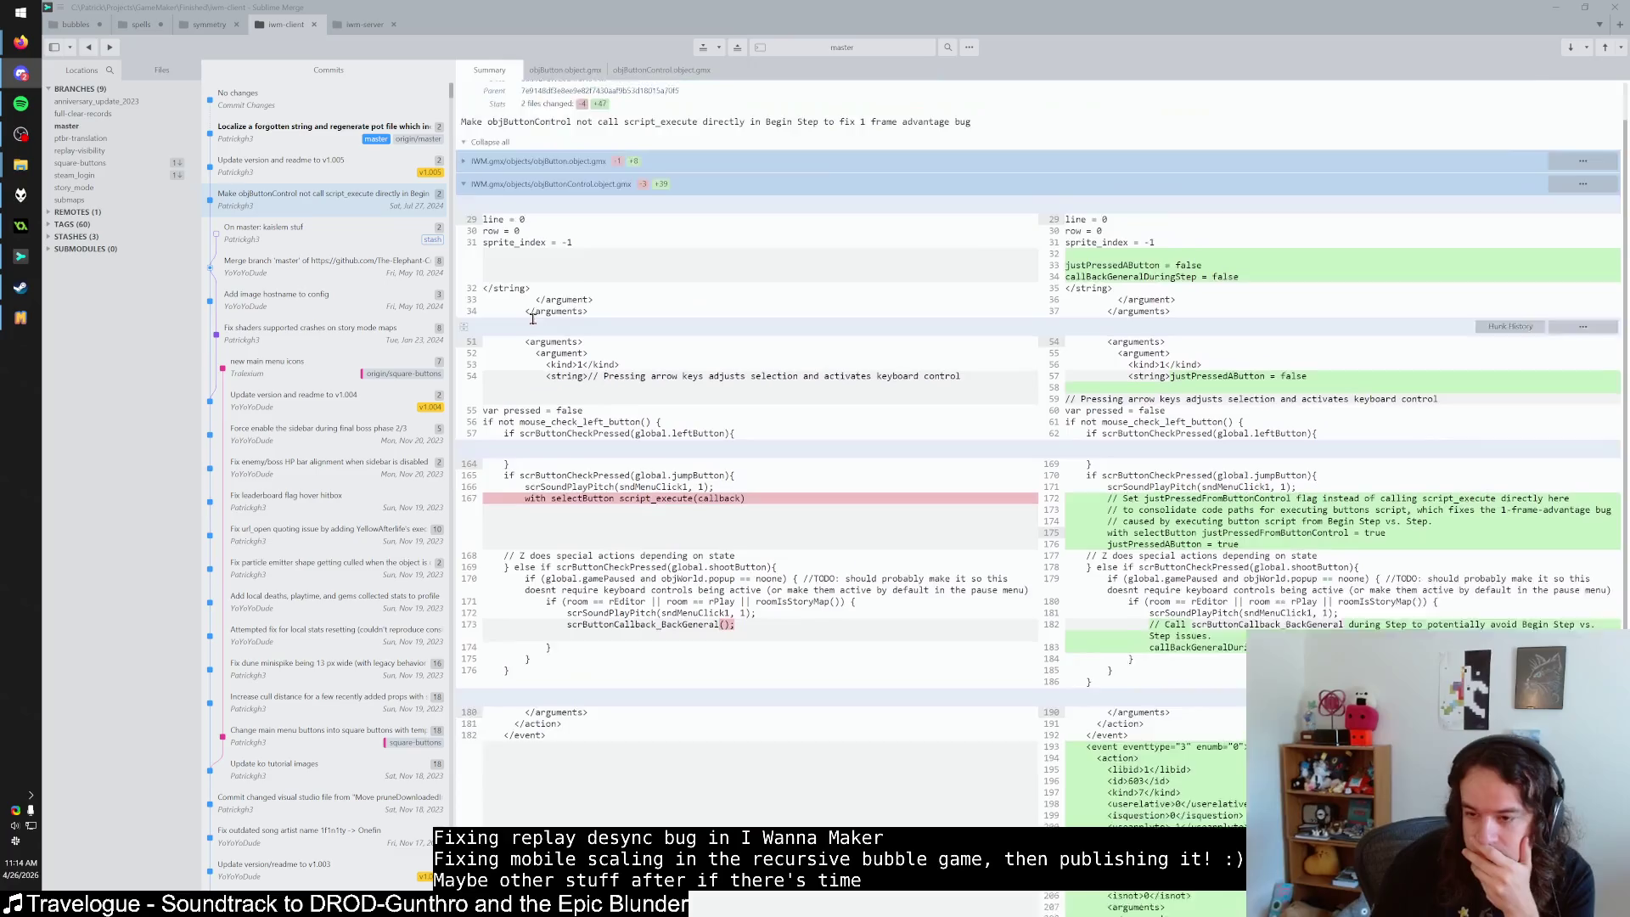
{"action": "scroll", "coordinate": [532, 319], "scroll_direction": "down", "scroll_amount": 5}
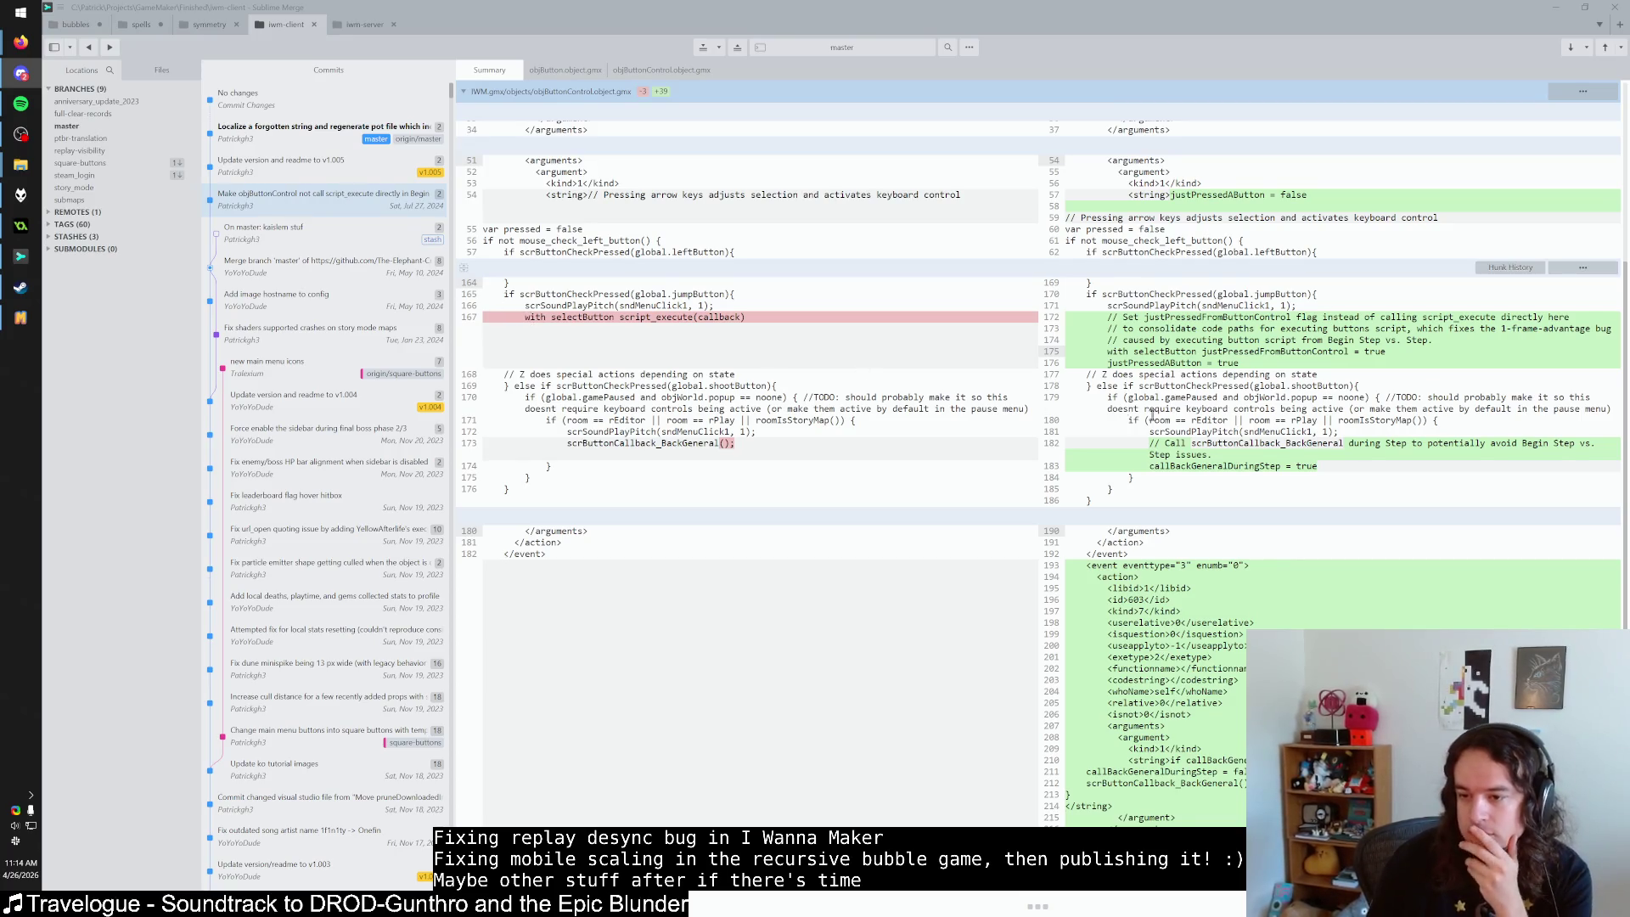
{"action": "scroll", "coordinate": [1149, 417], "scroll_direction": "up", "scroll_amount": 5}
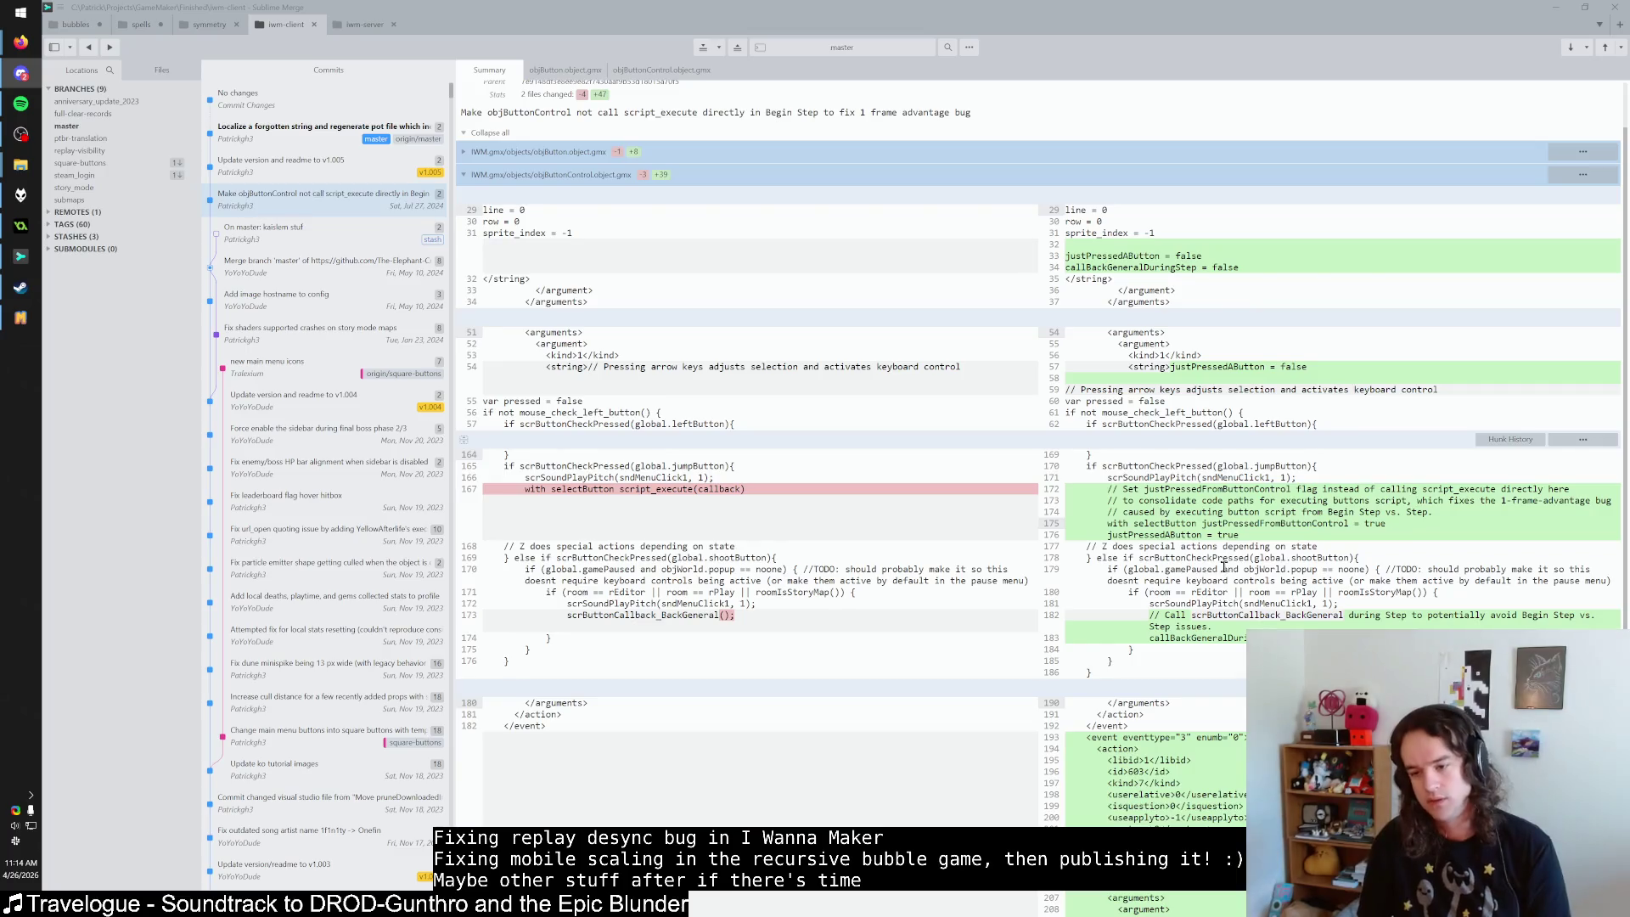
{"action": "scroll", "coordinate": [993, 552], "scroll_direction": "down", "scroll_amount": 2}
{"action": "key", "text": "alt+Tab"}
{"action": "left_click", "coordinate": [552, 374]}
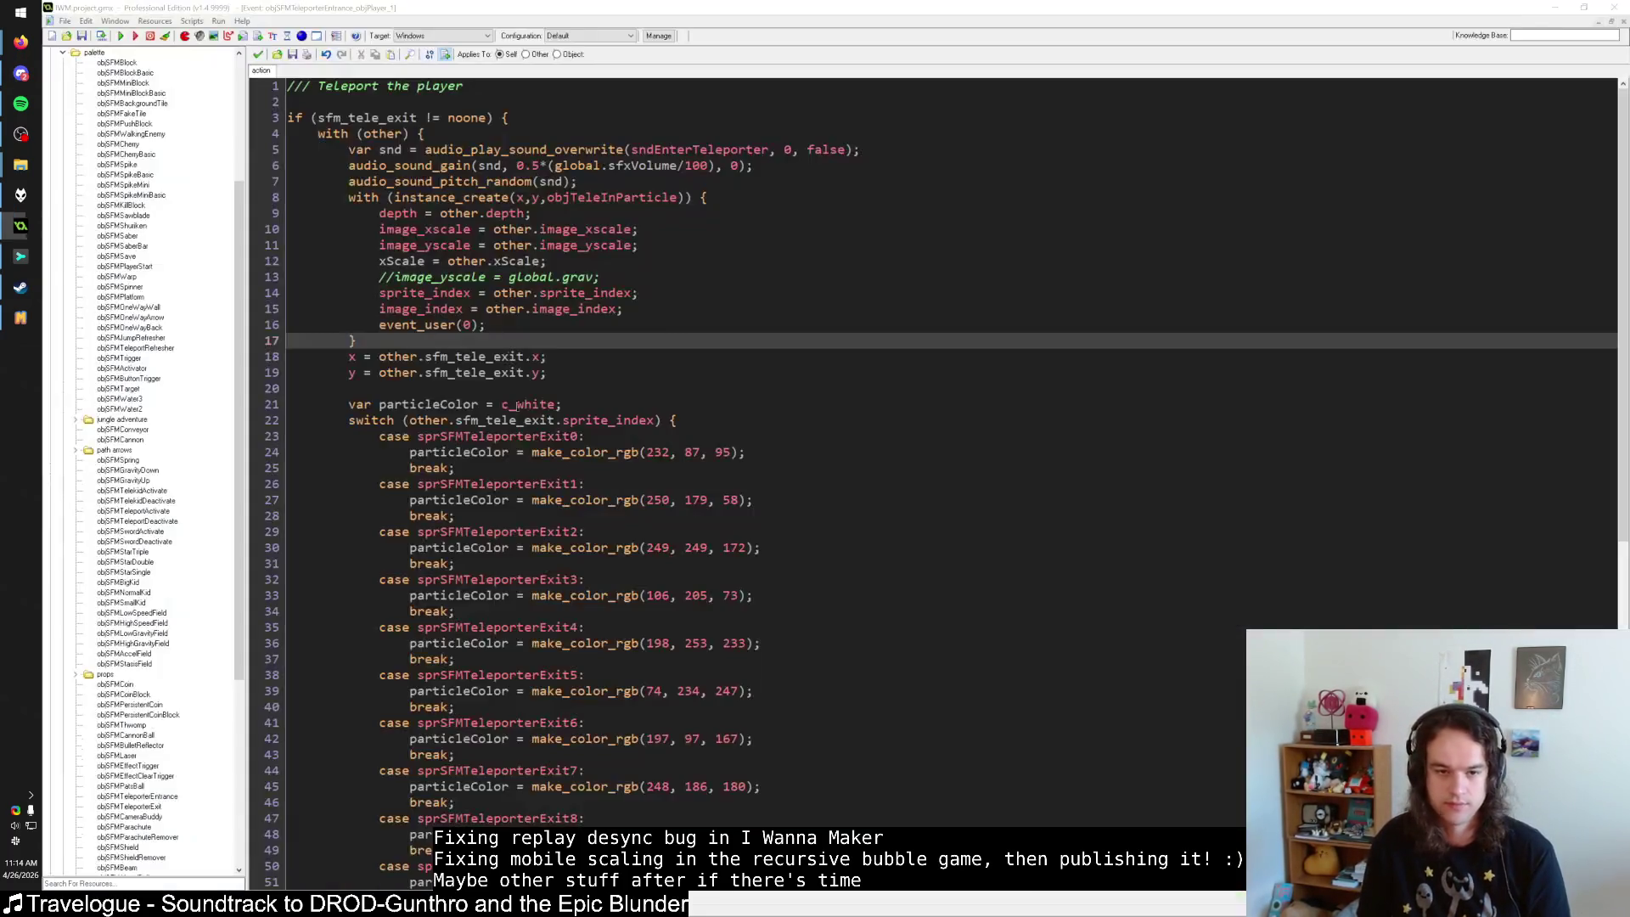
Review lines 18–19 of the teleporter entrance code, then close that code editor.
{"action": "left_click", "coordinate": [549, 360]}
{"action": "key", "text": "Down"}
{"action": "key", "text": "Up"}
{"action": "key", "text": "Down"}
{"action": "key", "text": "Up"}
{"action": "key", "text": "Down"}
{"action": "key", "text": "Up"}
{"action": "key", "text": "Down"}
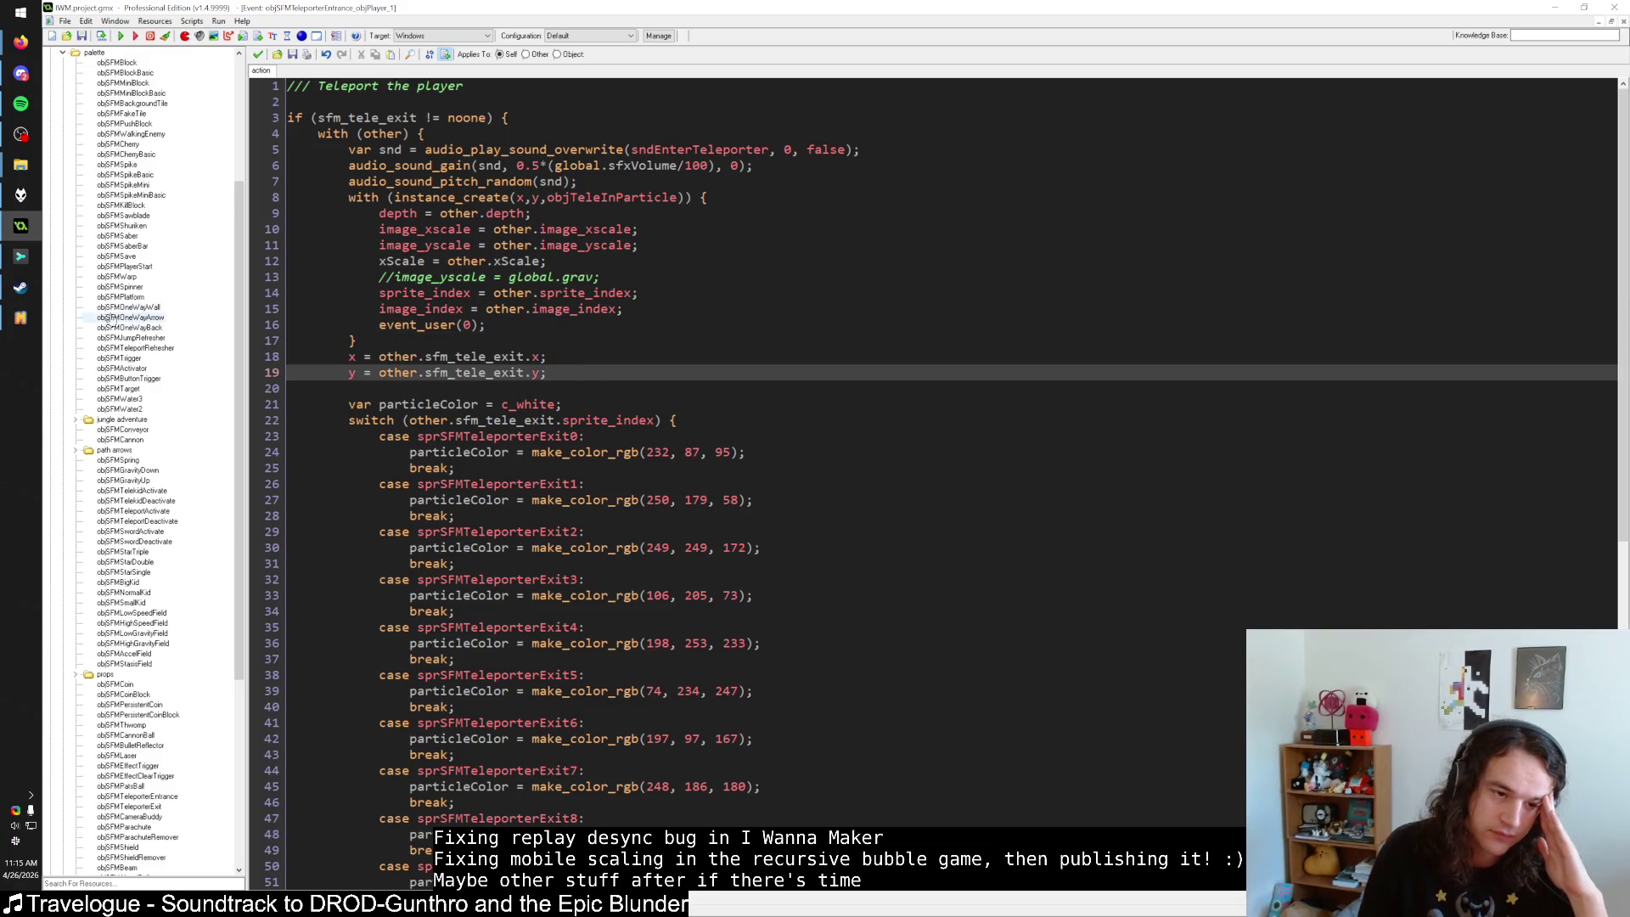
{"action": "left_click", "coordinate": [21, 316]}
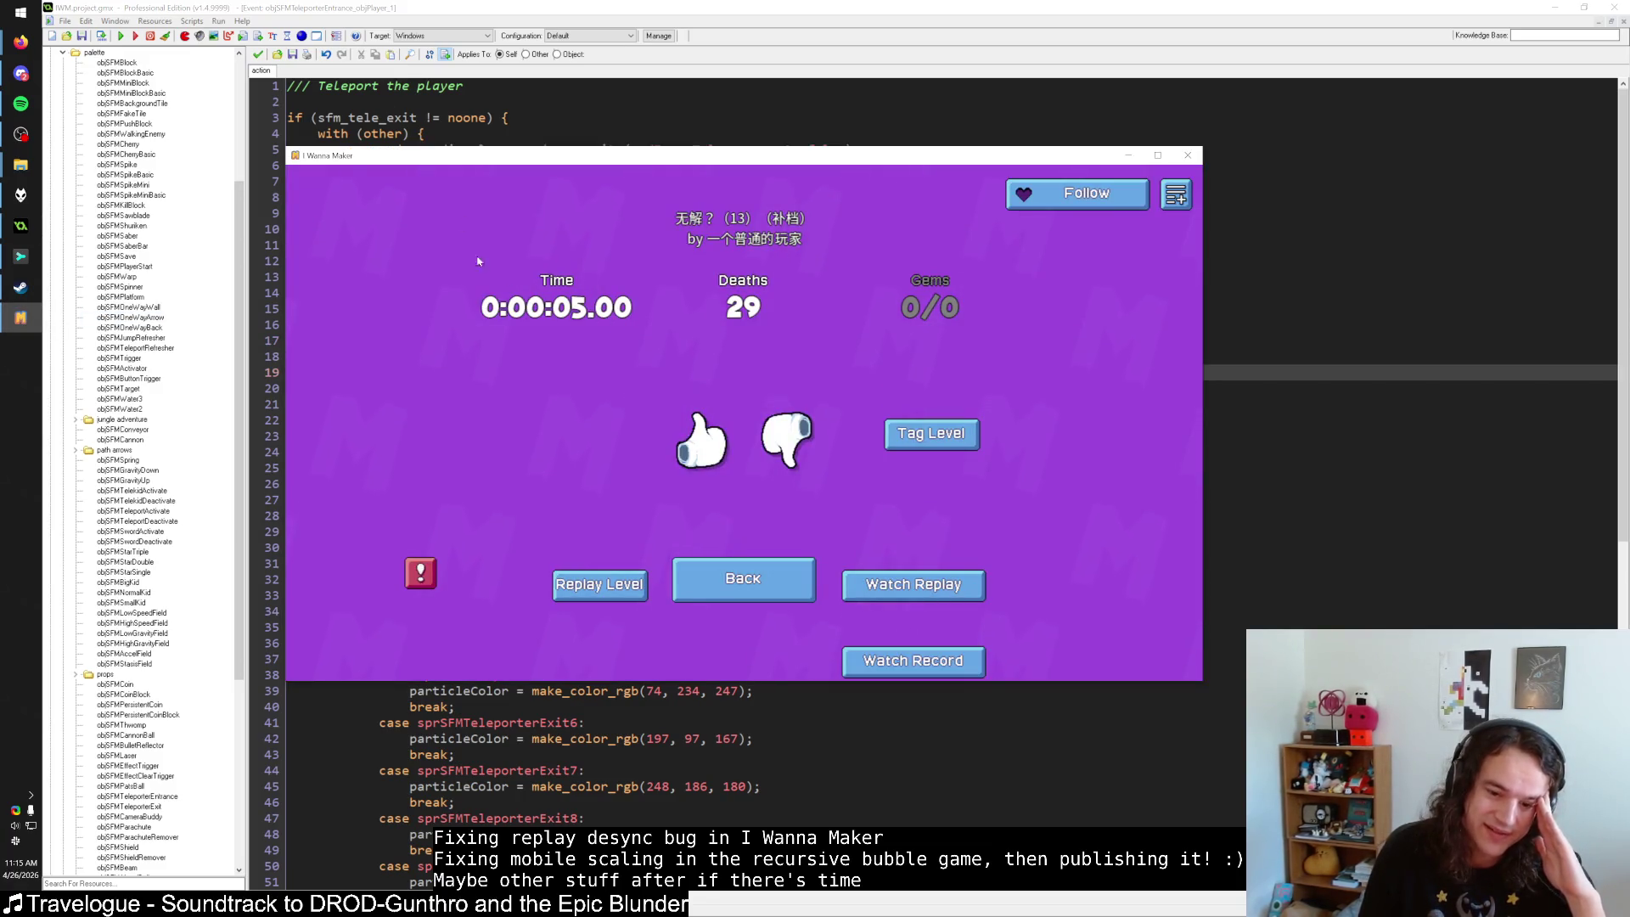
{"action": "key", "text": "alt+Tab"}
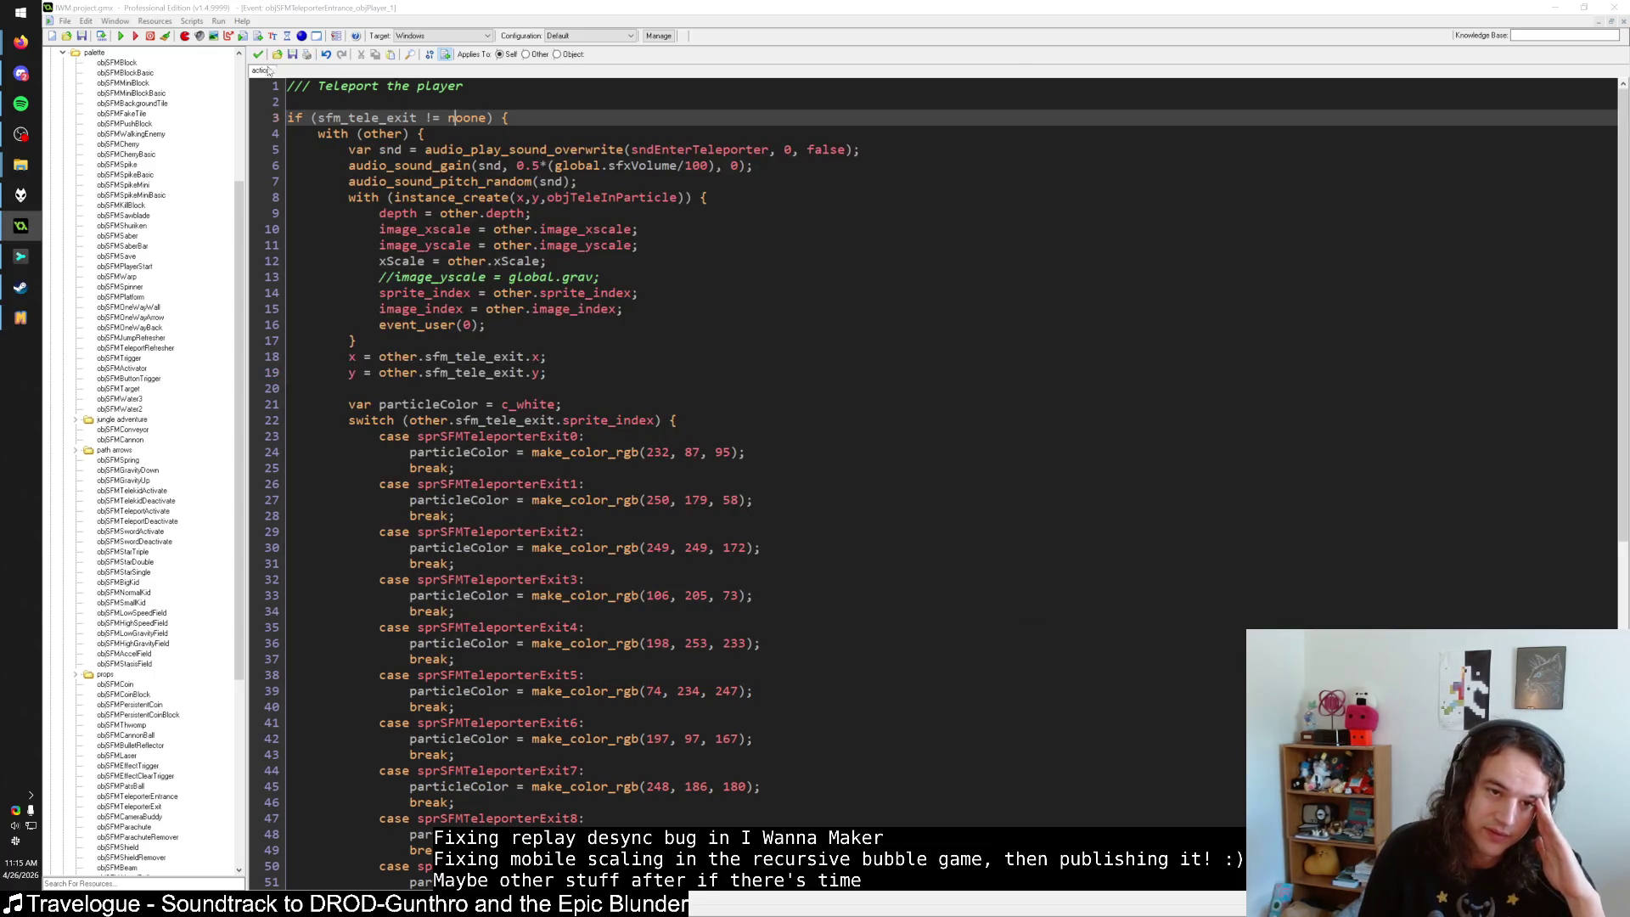
{"action": "left_click", "coordinate": [257, 54]}
Open objButtonControl's Step event through the resource search, then return to the commit diff.
{"action": "key", "text": "ctrl+t"}
{"action": "type", "text": "objButtonControl"}
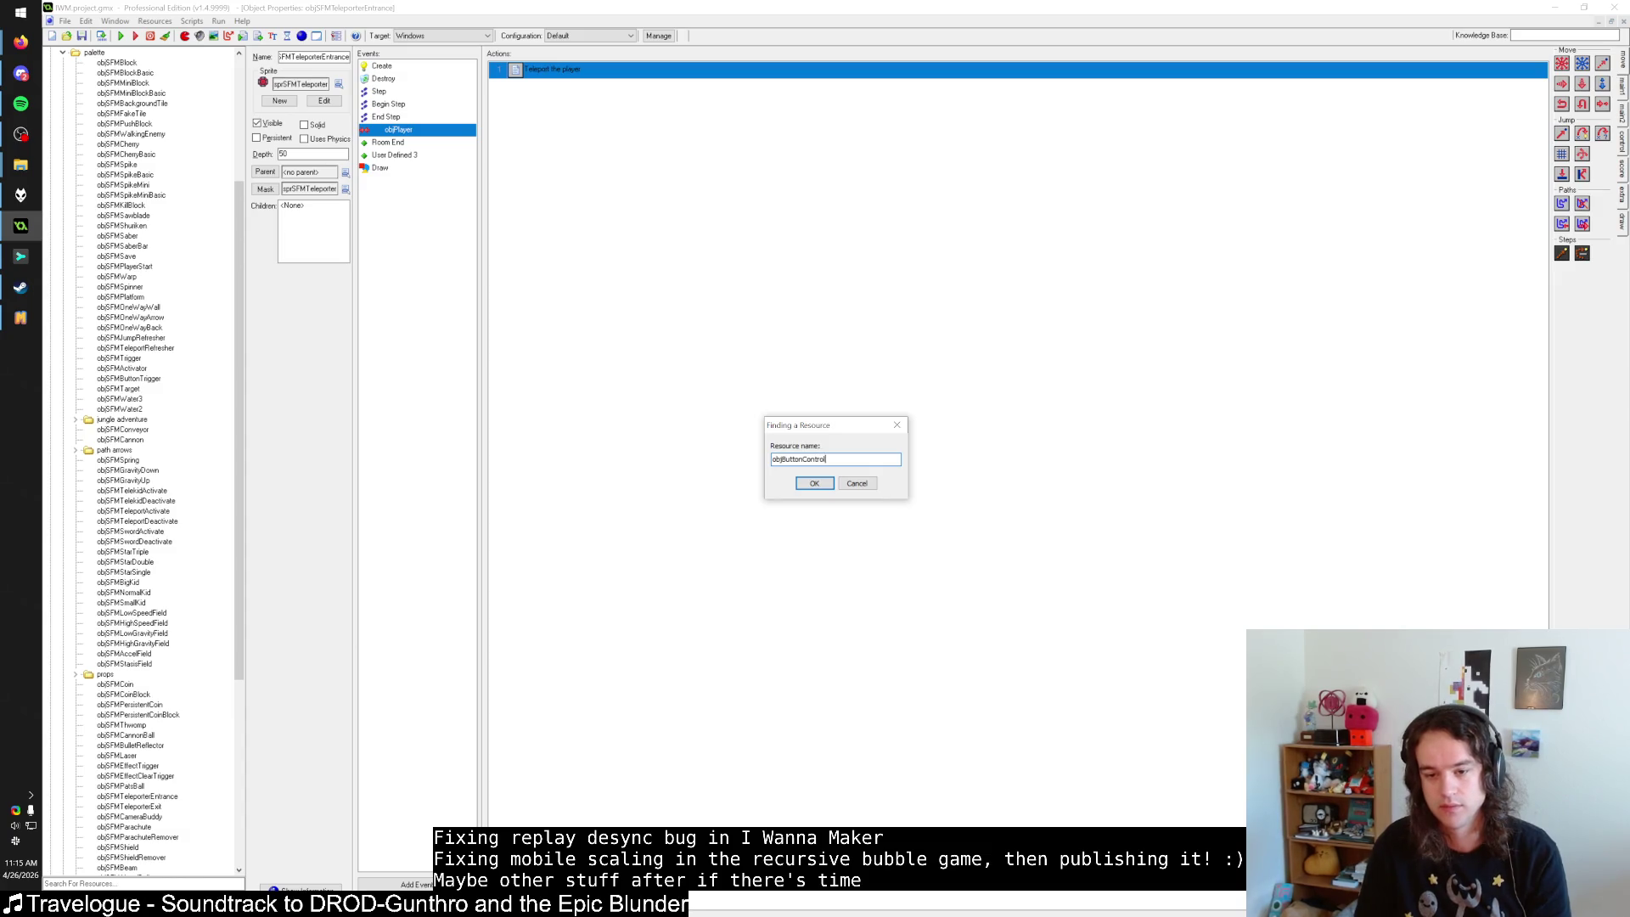
{"action": "key", "text": "Return"}
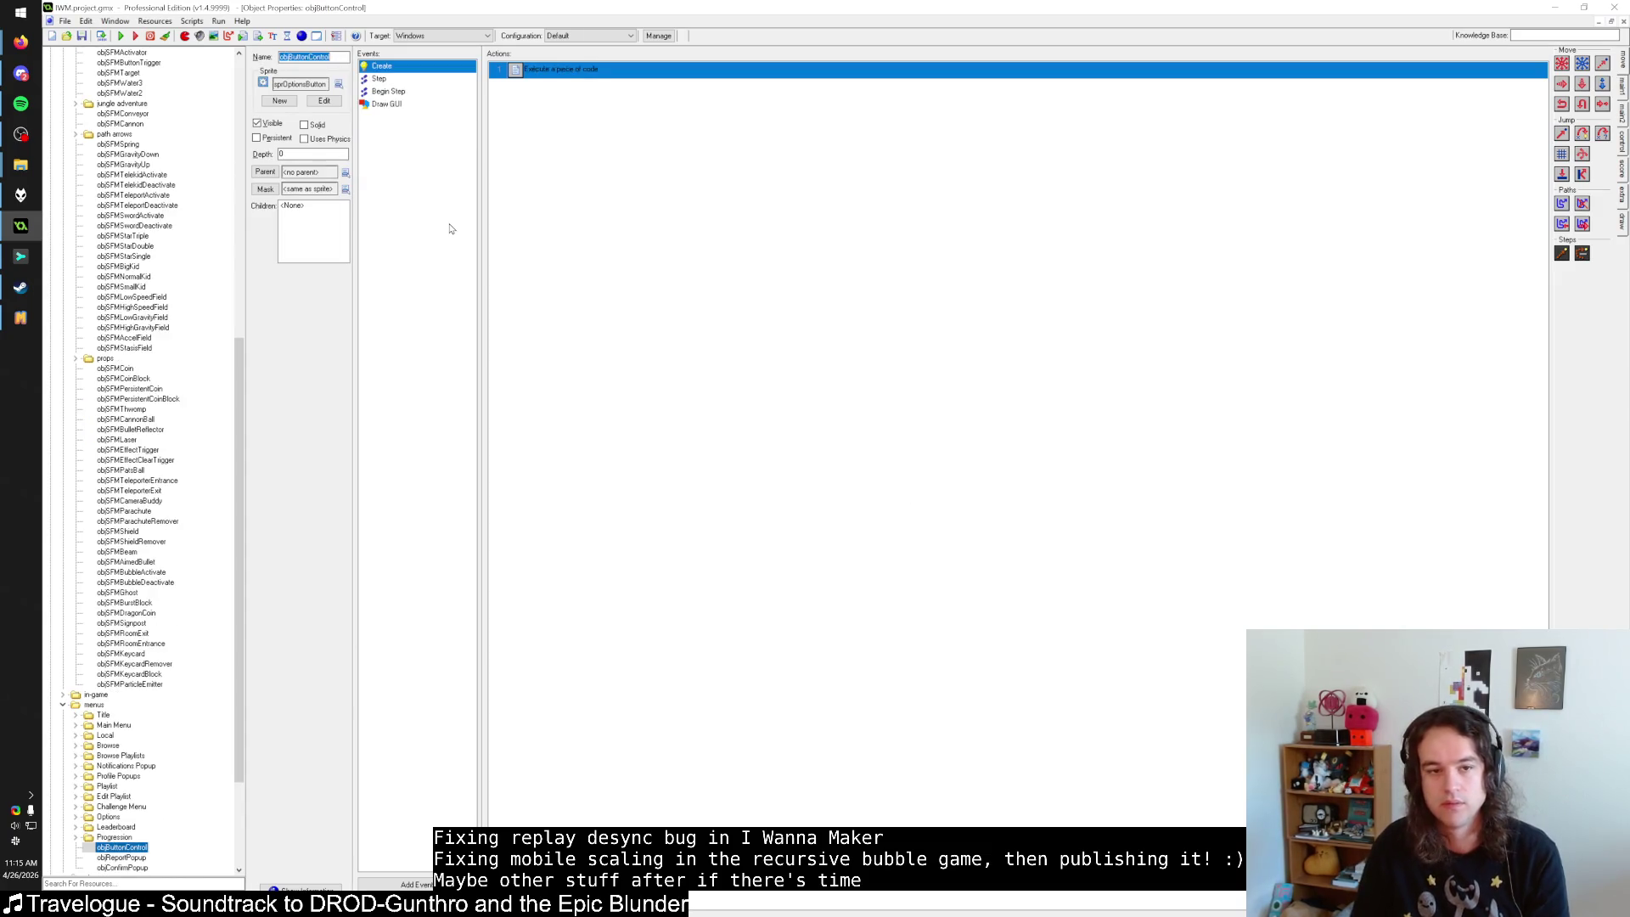
{"action": "left_click", "coordinate": [425, 79]}
{"action": "key", "text": "alt+Tab"}
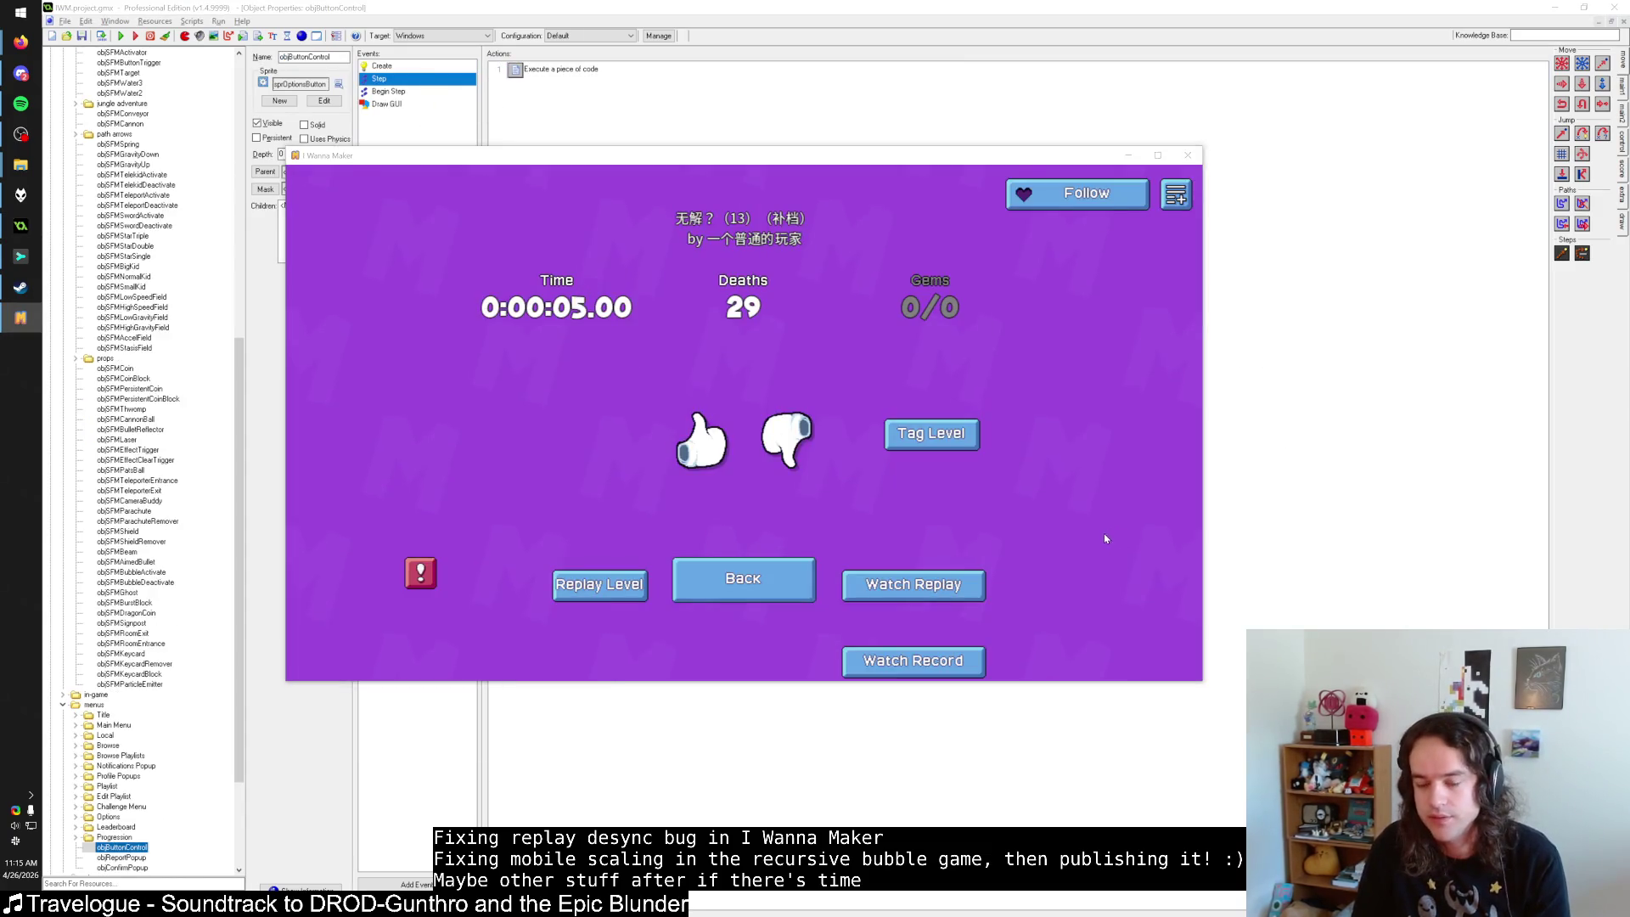
{"action": "key", "text": "alt+Tab"}
{"action": "key", "text": "Tab"}
{"action": "key", "text": "Tab"}
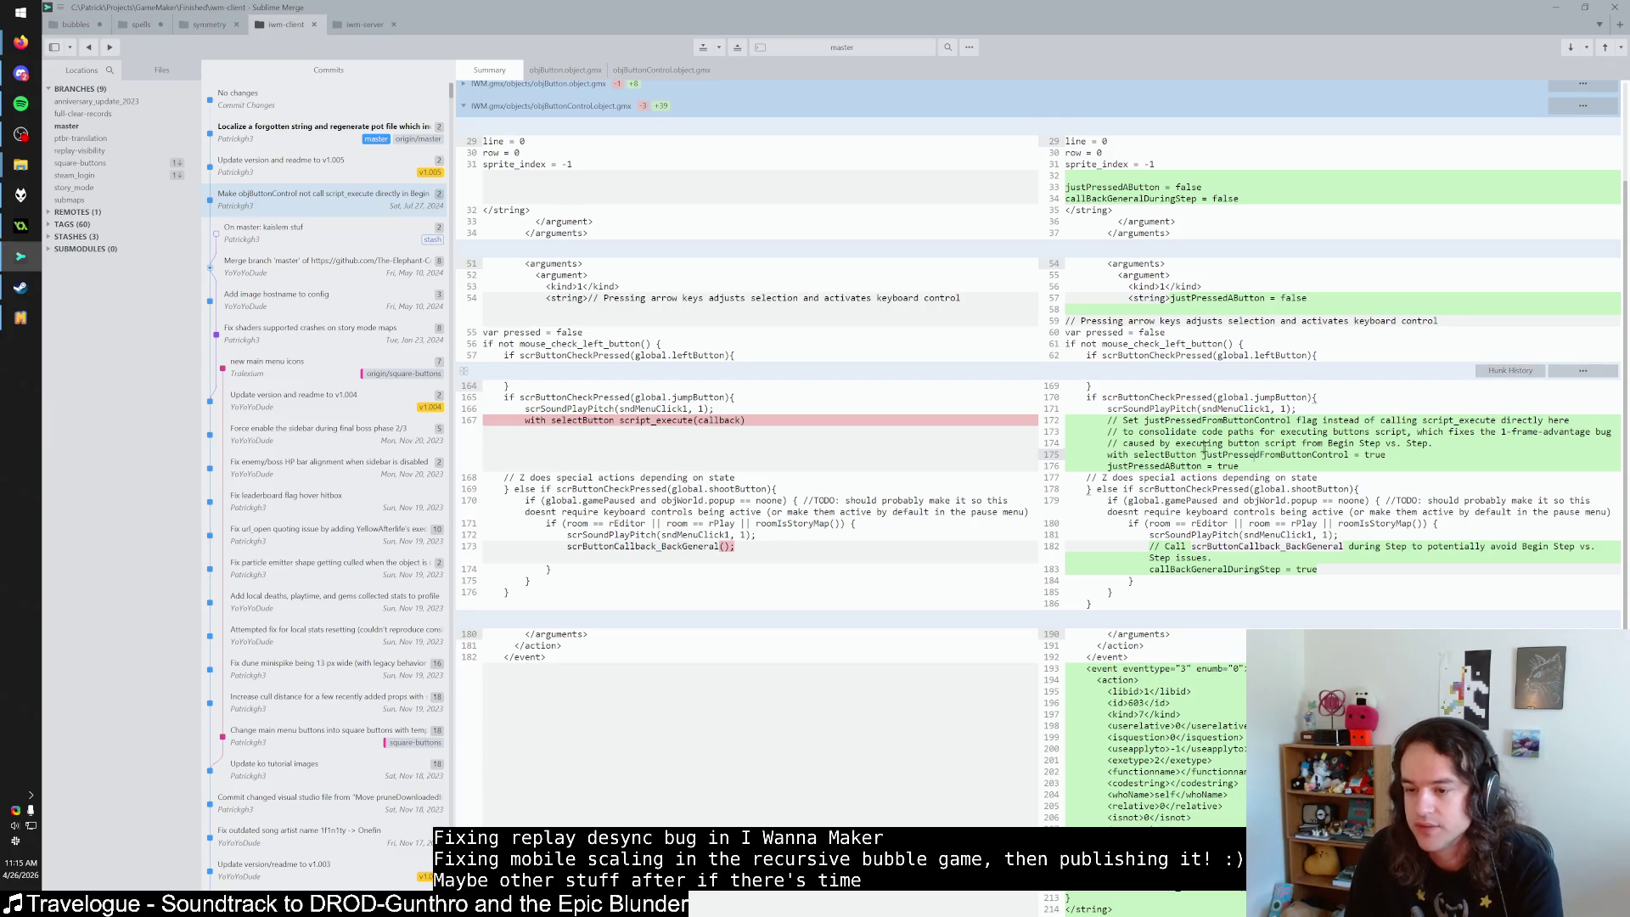
Inspect new lines 175 and 176, where justPressedAButton becomes true.
{"action": "scroll", "coordinate": [1212, 447], "scroll_direction": "down", "scroll_amount": 3}
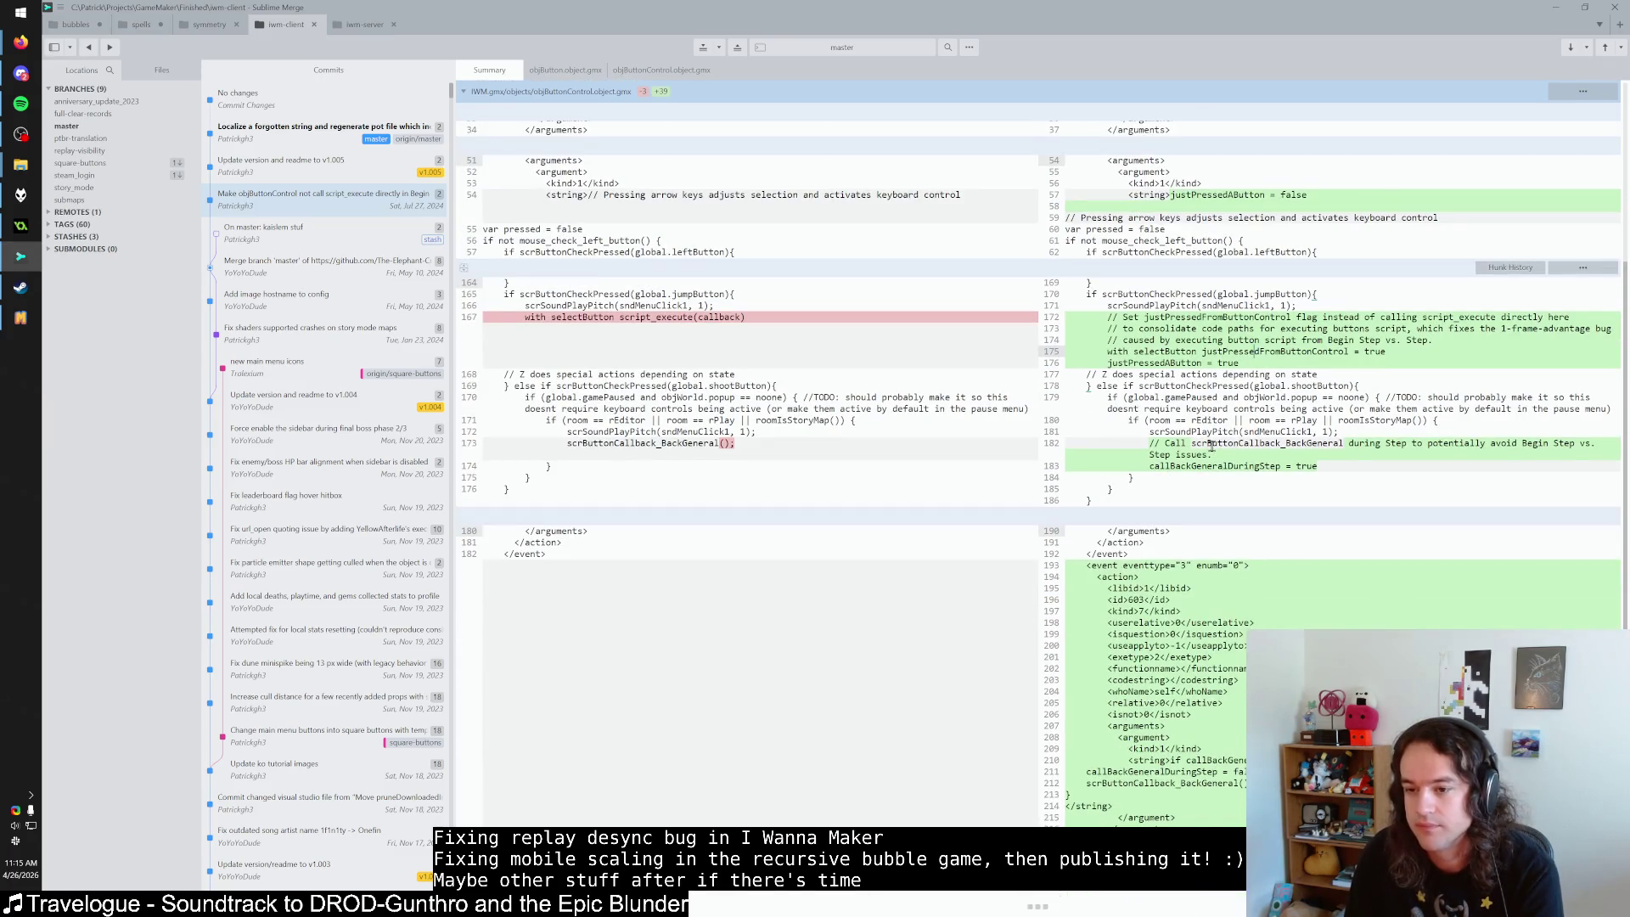
{"action": "left_click", "coordinate": [1262, 355]}
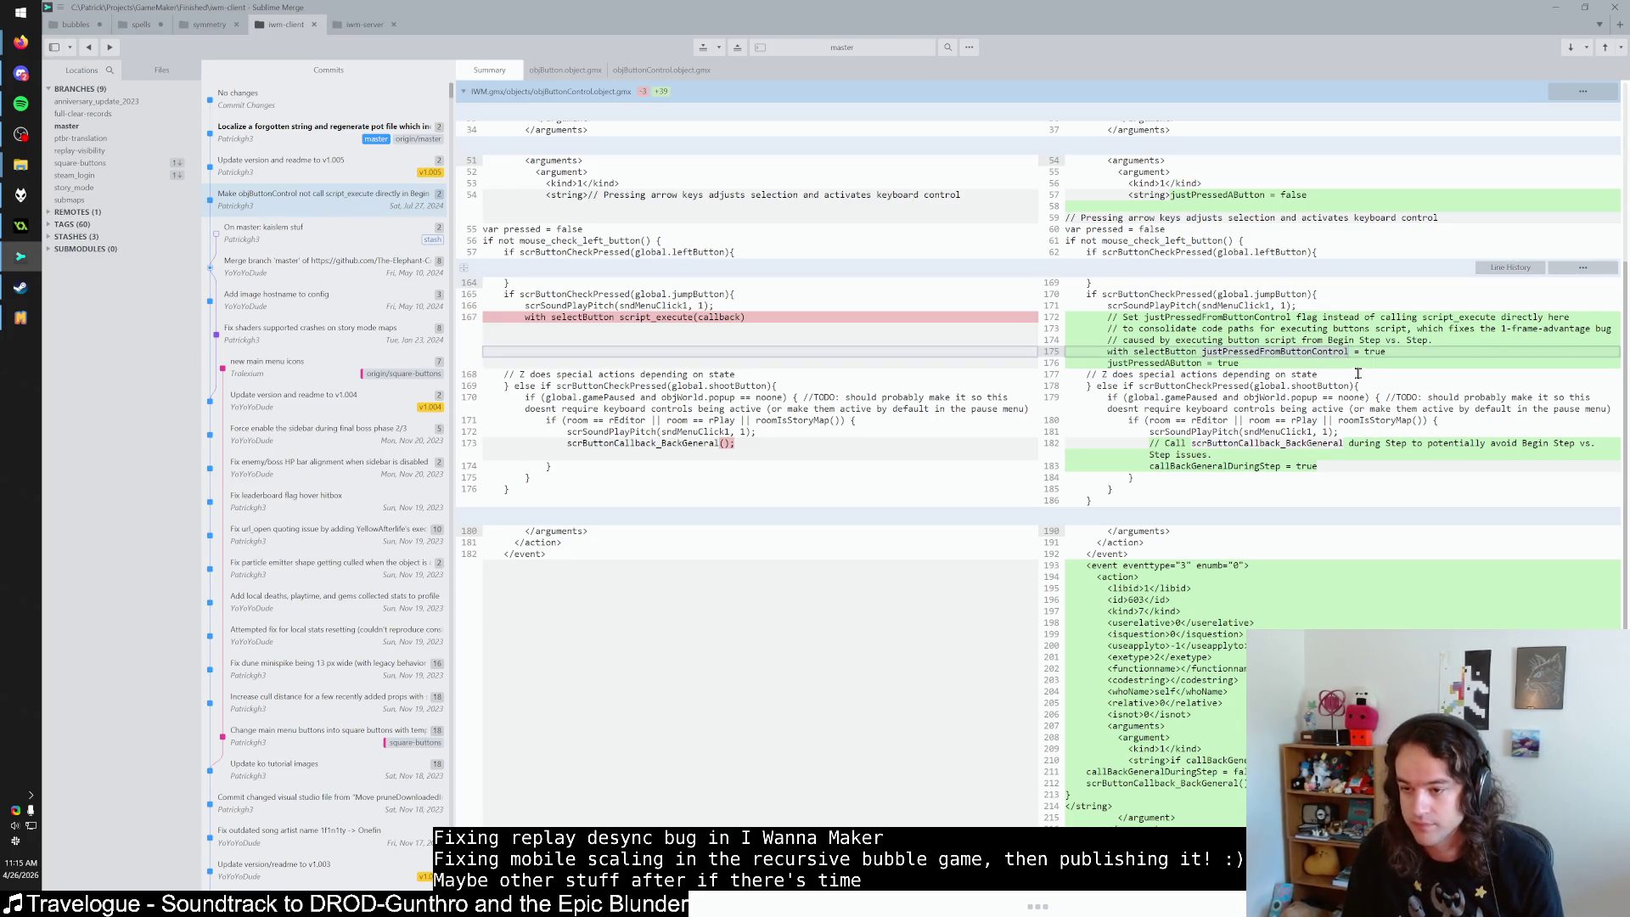
{"action": "scroll", "coordinate": [1346, 433], "scroll_direction": "up", "scroll_amount": 2}
{"action": "left_click", "coordinate": [1346, 432]}
Highlight callBackGeneralDuringStep on line 34, then go back to I Wanna Maker's level browser.
{"action": "scroll", "coordinate": [1347, 433], "scroll_direction": "up", "scroll_amount": 4}
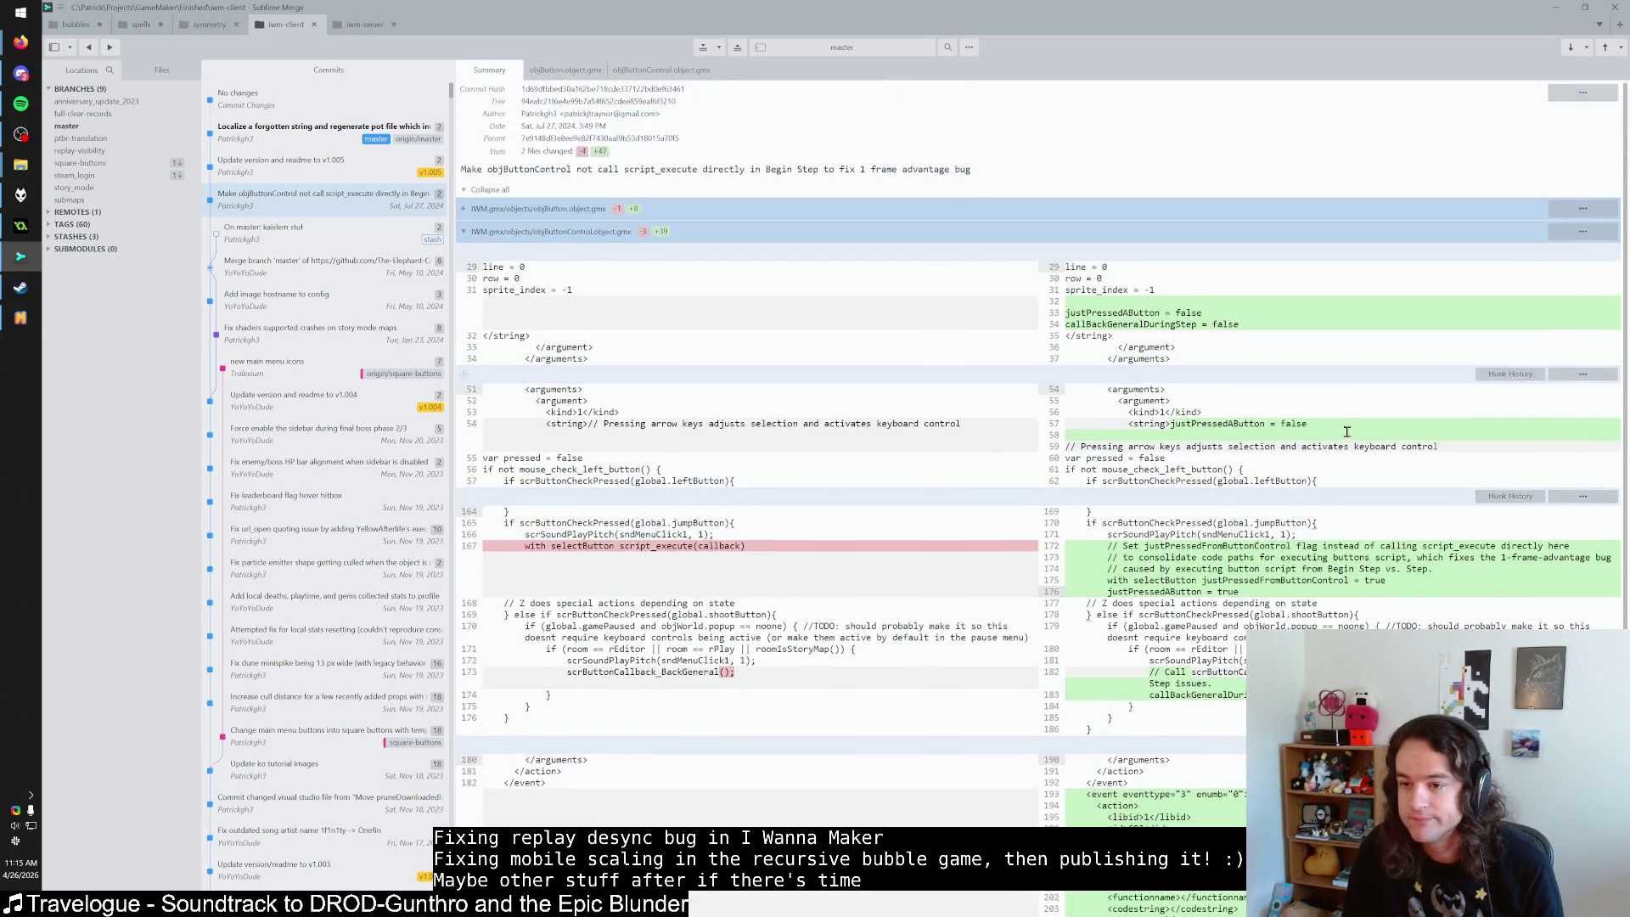
{"action": "double_click", "coordinate": [1135, 326]}
{"action": "scroll", "coordinate": [1222, 467], "scroll_direction": "down", "scroll_amount": 4}
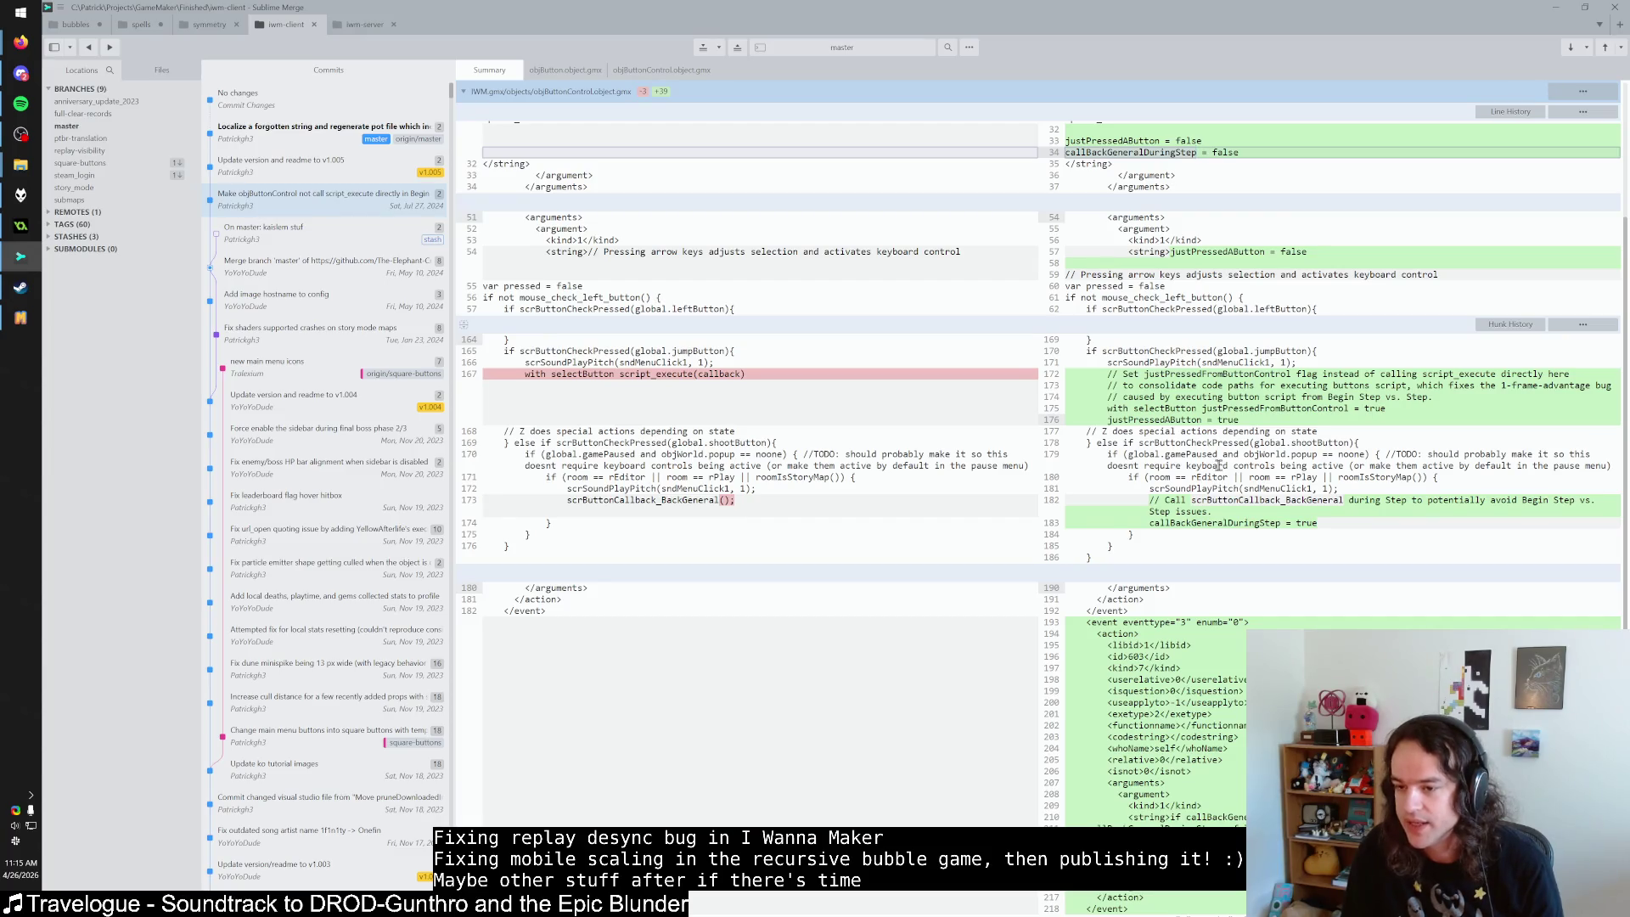
{"action": "left_click", "coordinate": [1247, 416]}
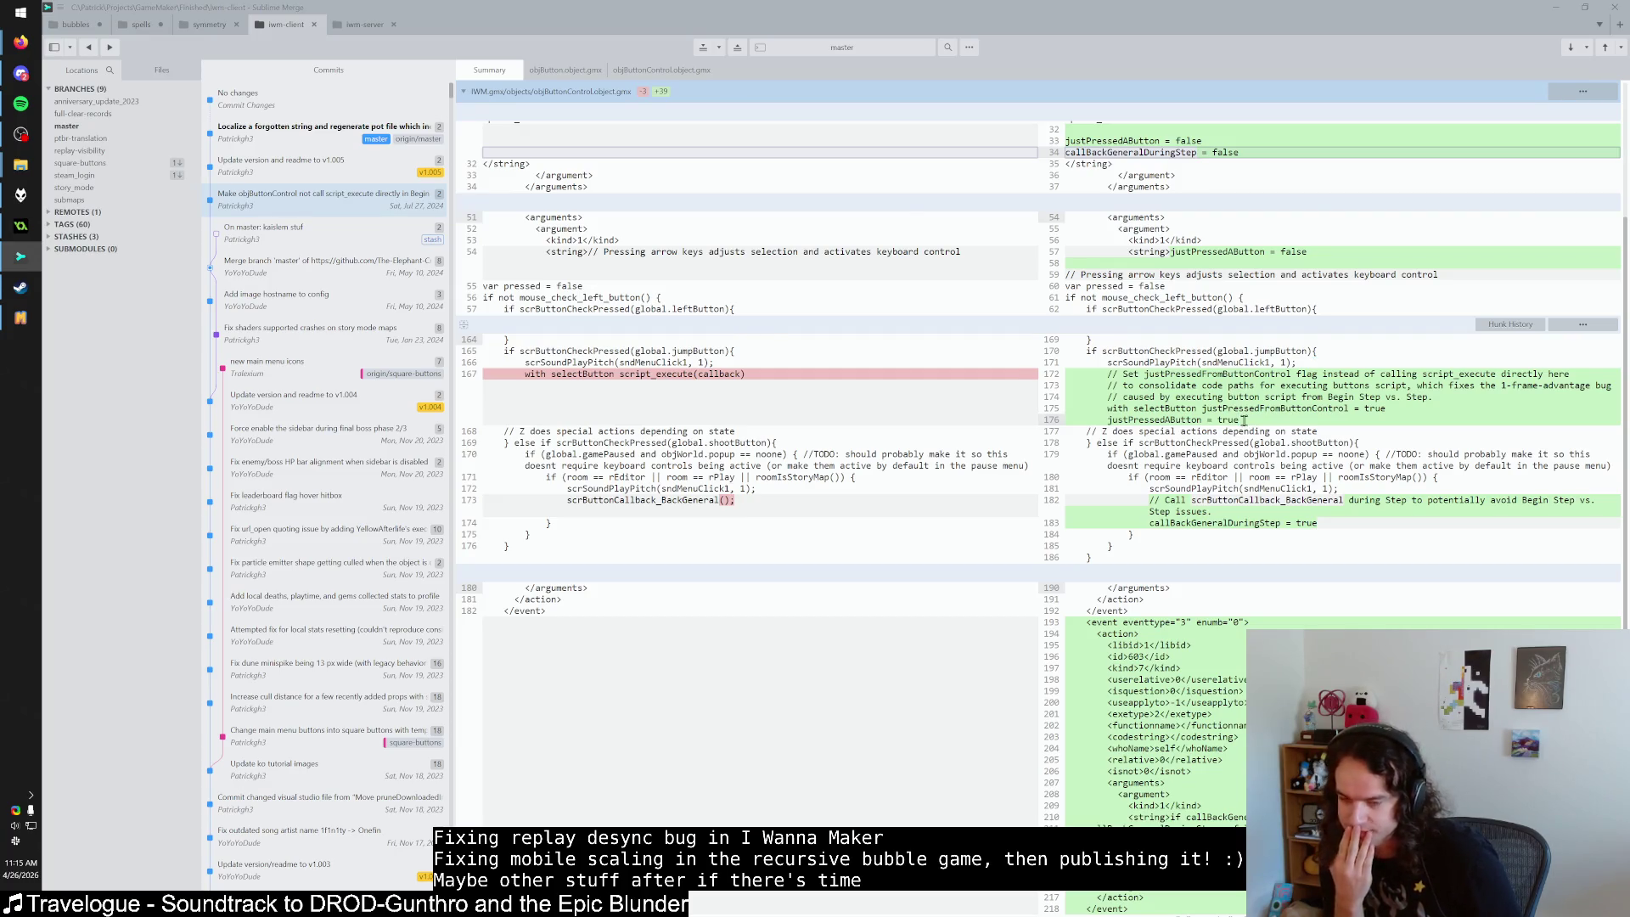
{"action": "key", "text": "alt+Tab"}
{"action": "left_click", "coordinate": [737, 580]}
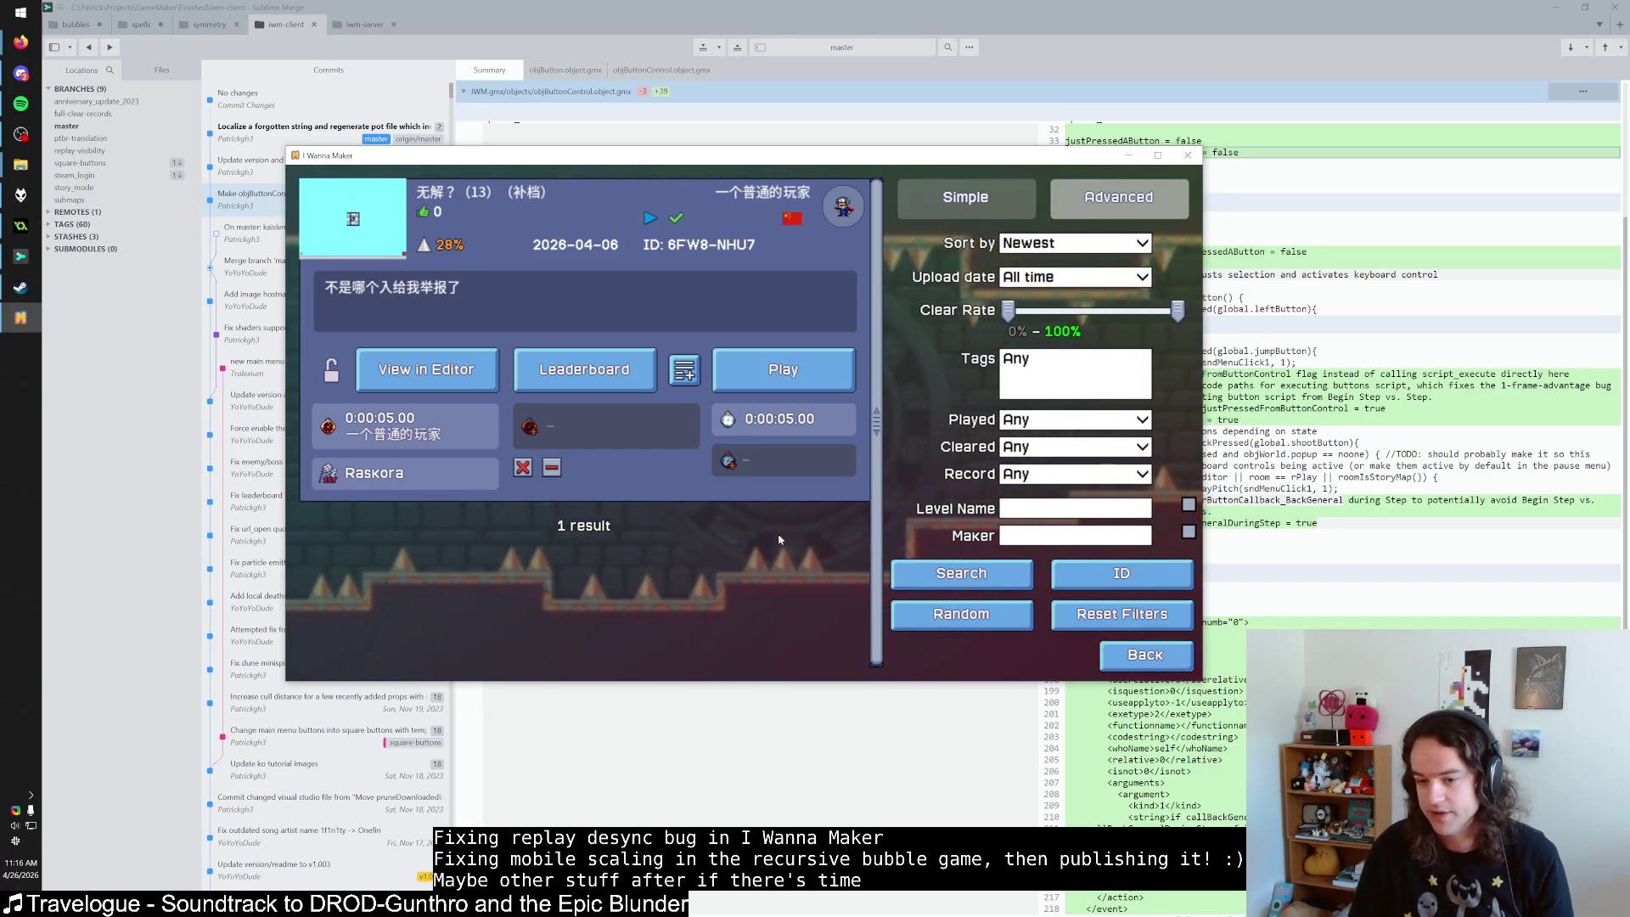
Search 'beast of reincarnatino' in a new Firefox tab and open its Steam store result.
{"action": "mouse_move", "coordinate": [21, 42]}
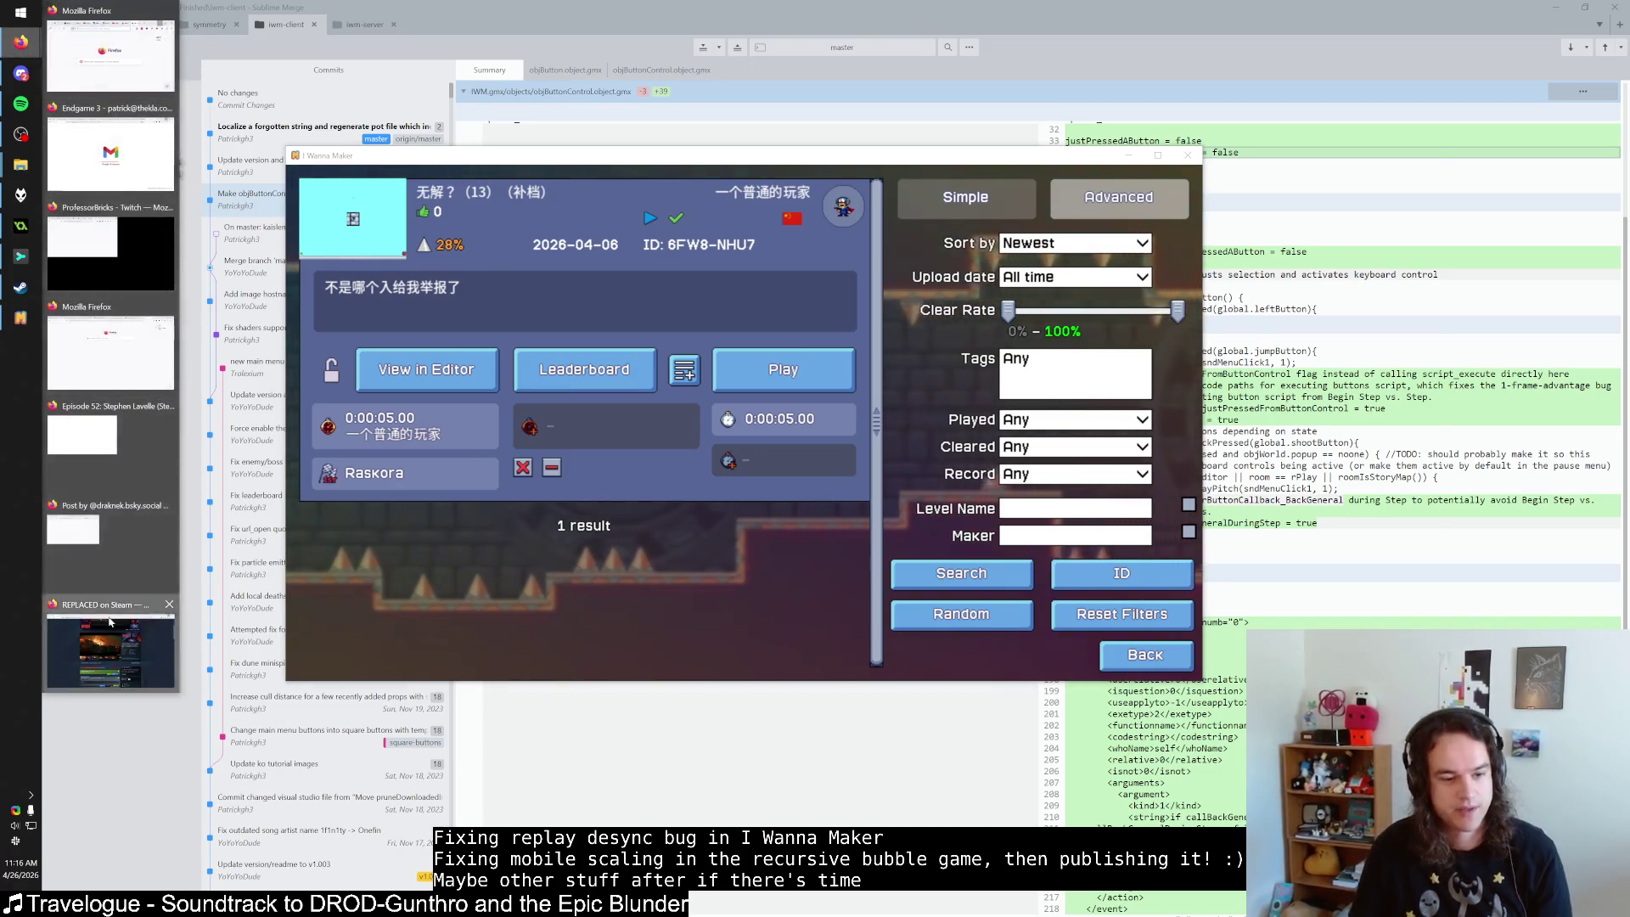
{"action": "left_click", "coordinate": [94, 645]}
{"action": "key", "text": "ctrl+t"}
{"action": "type", "text": "beast of reincarnatino"}
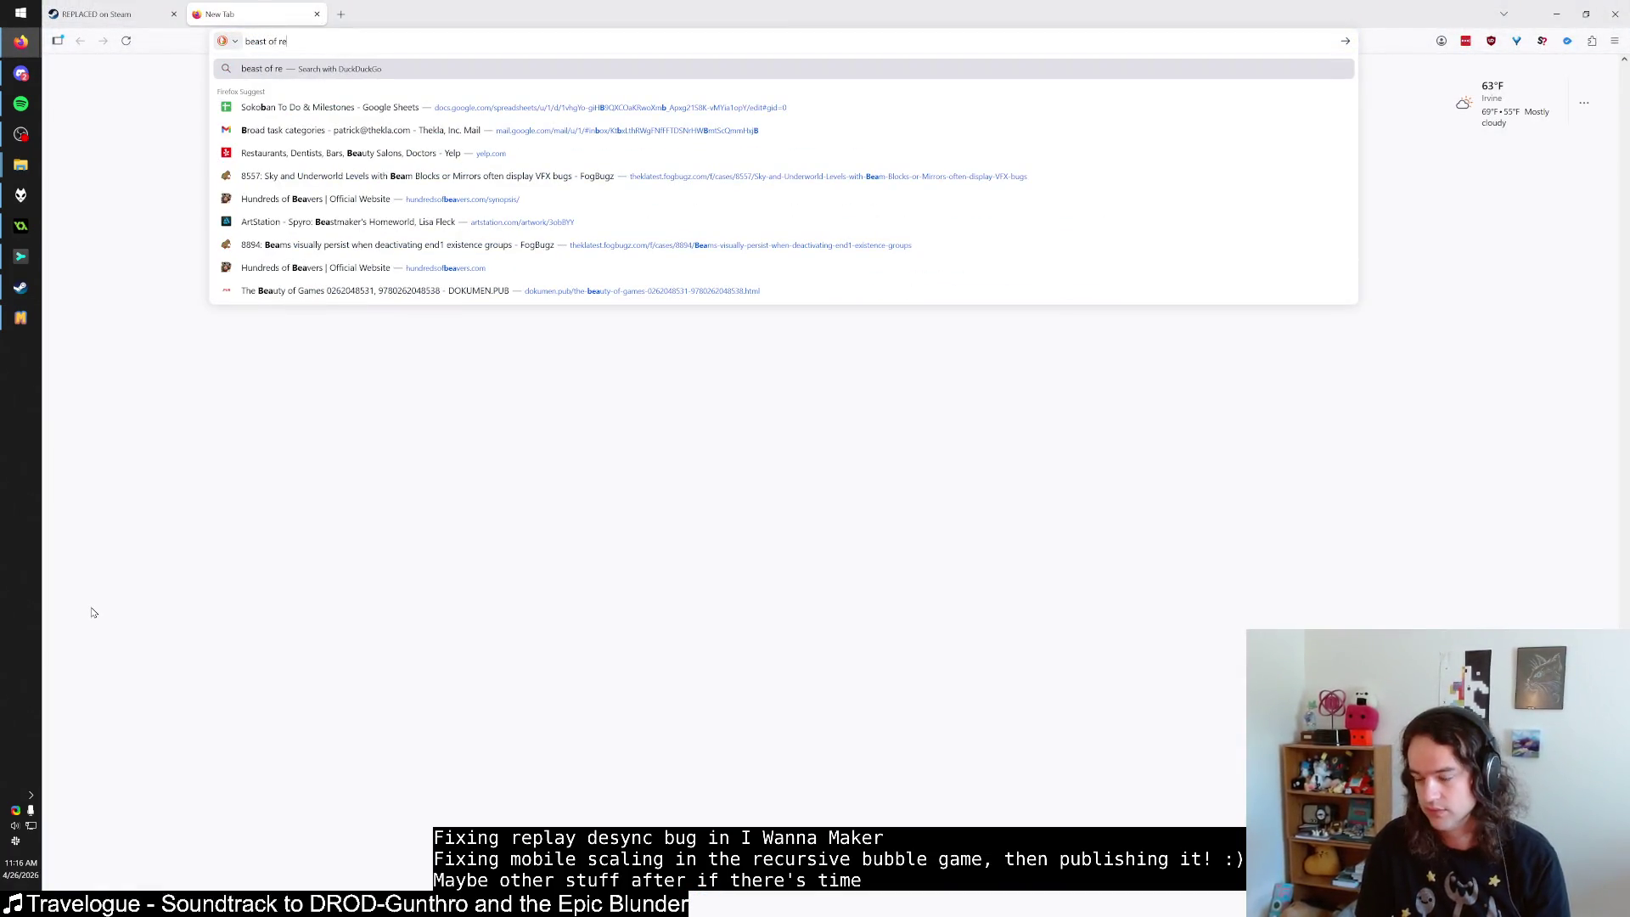
{"action": "key", "text": "Return"}
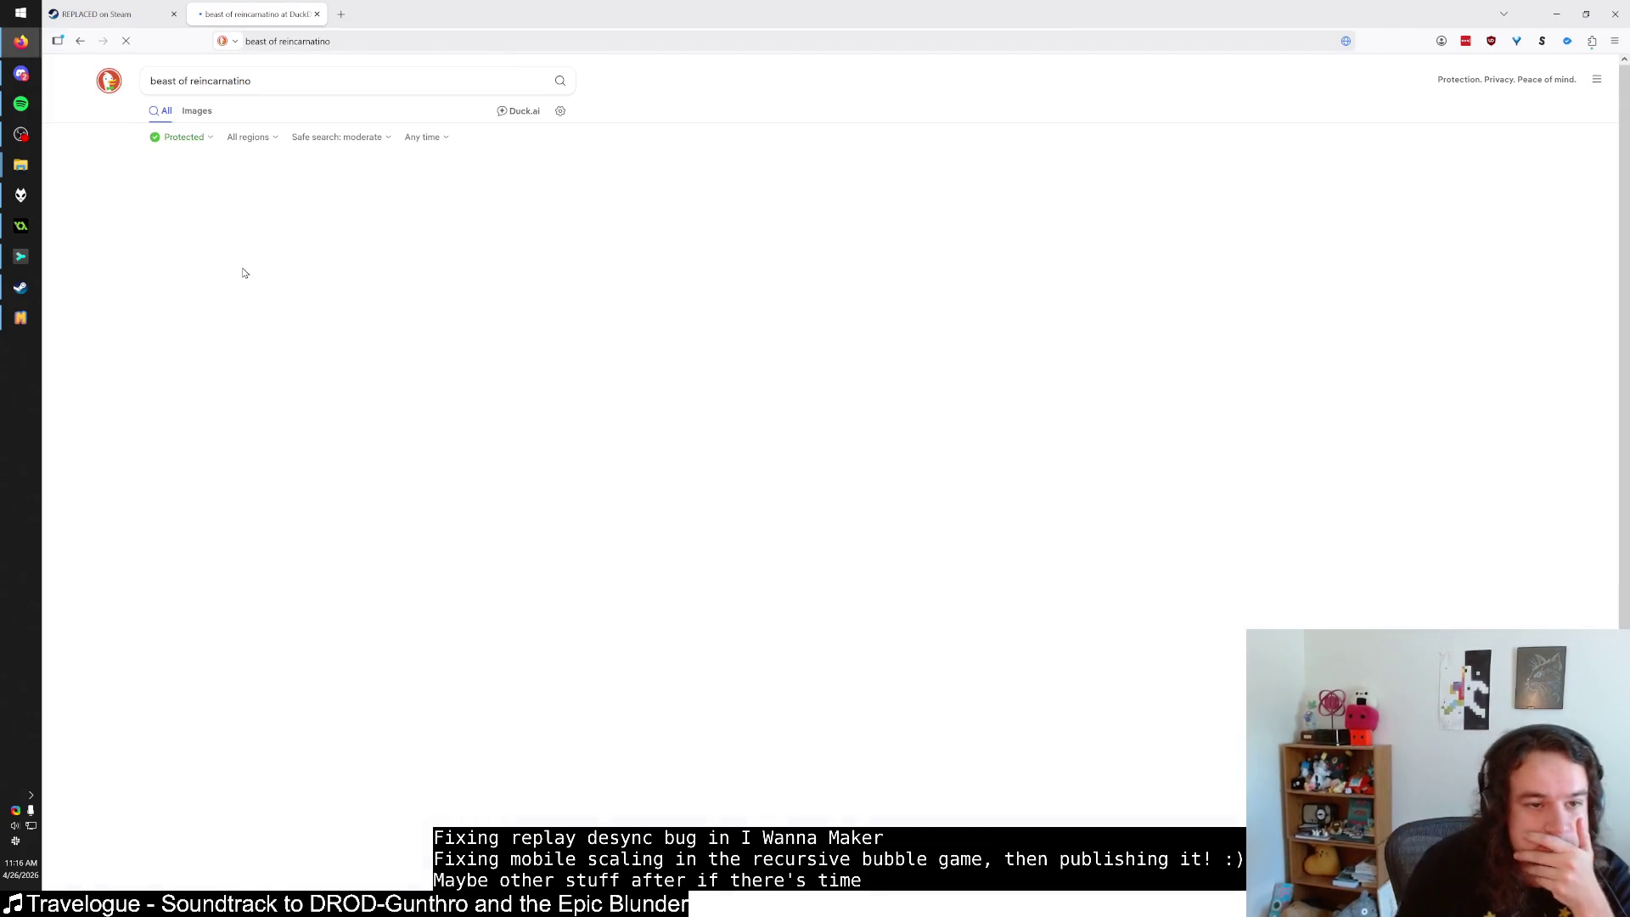
{"action": "left_click", "coordinate": [280, 484]}
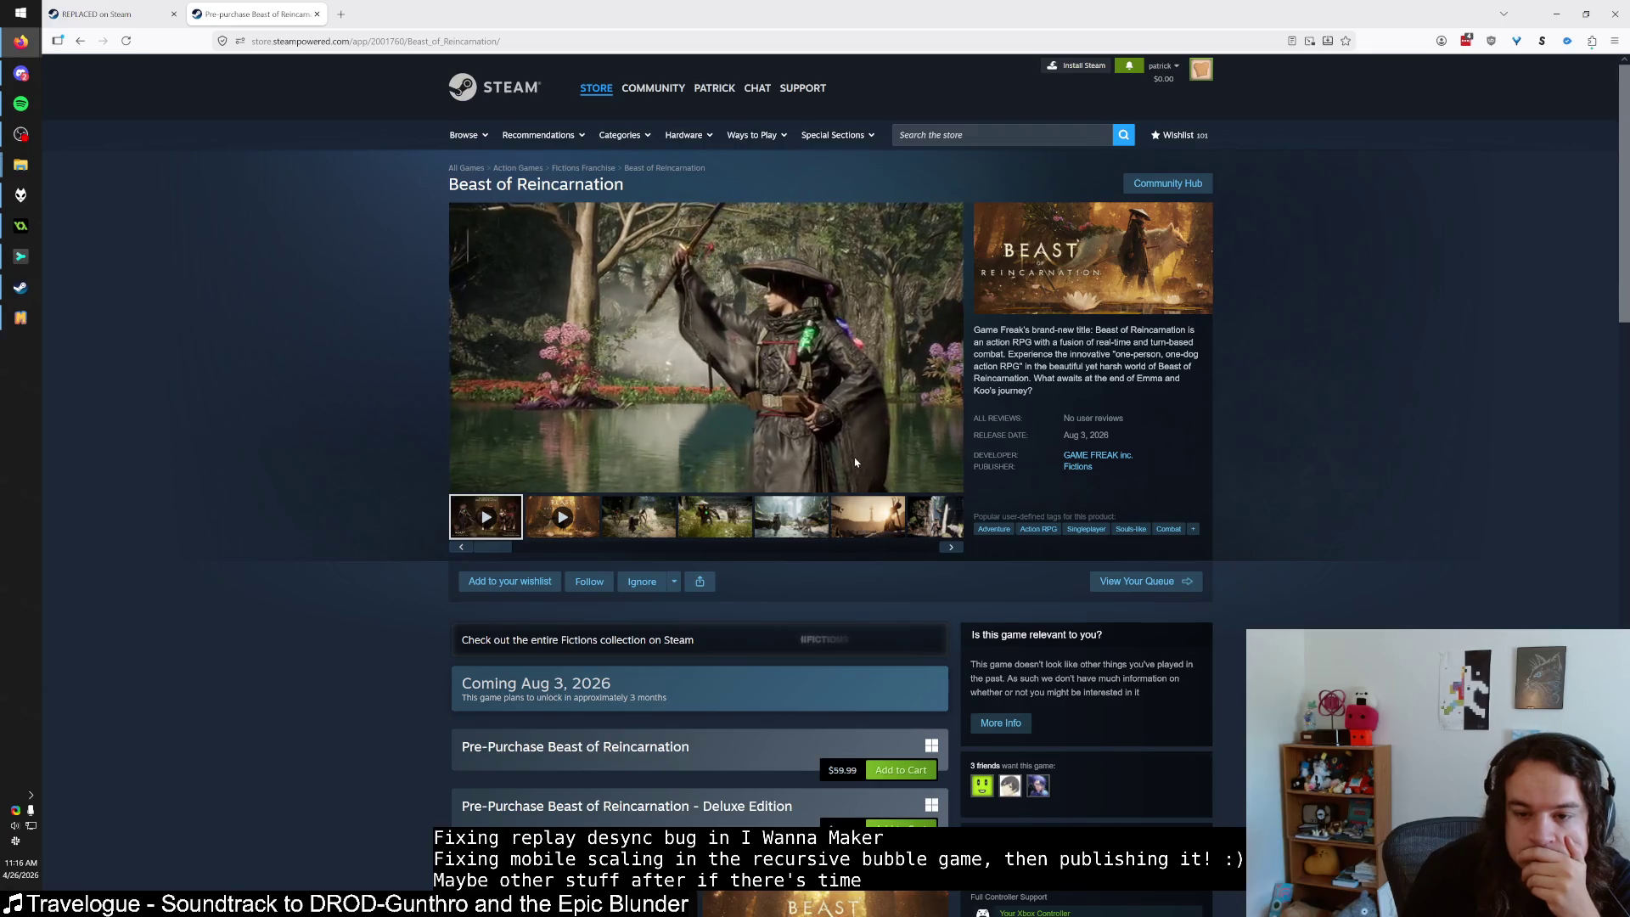
Skip the trailer to about 1:01 and pause it, then expand the Emma and Koo's Synergy section.
{"action": "left_click", "coordinate": [862, 465]}
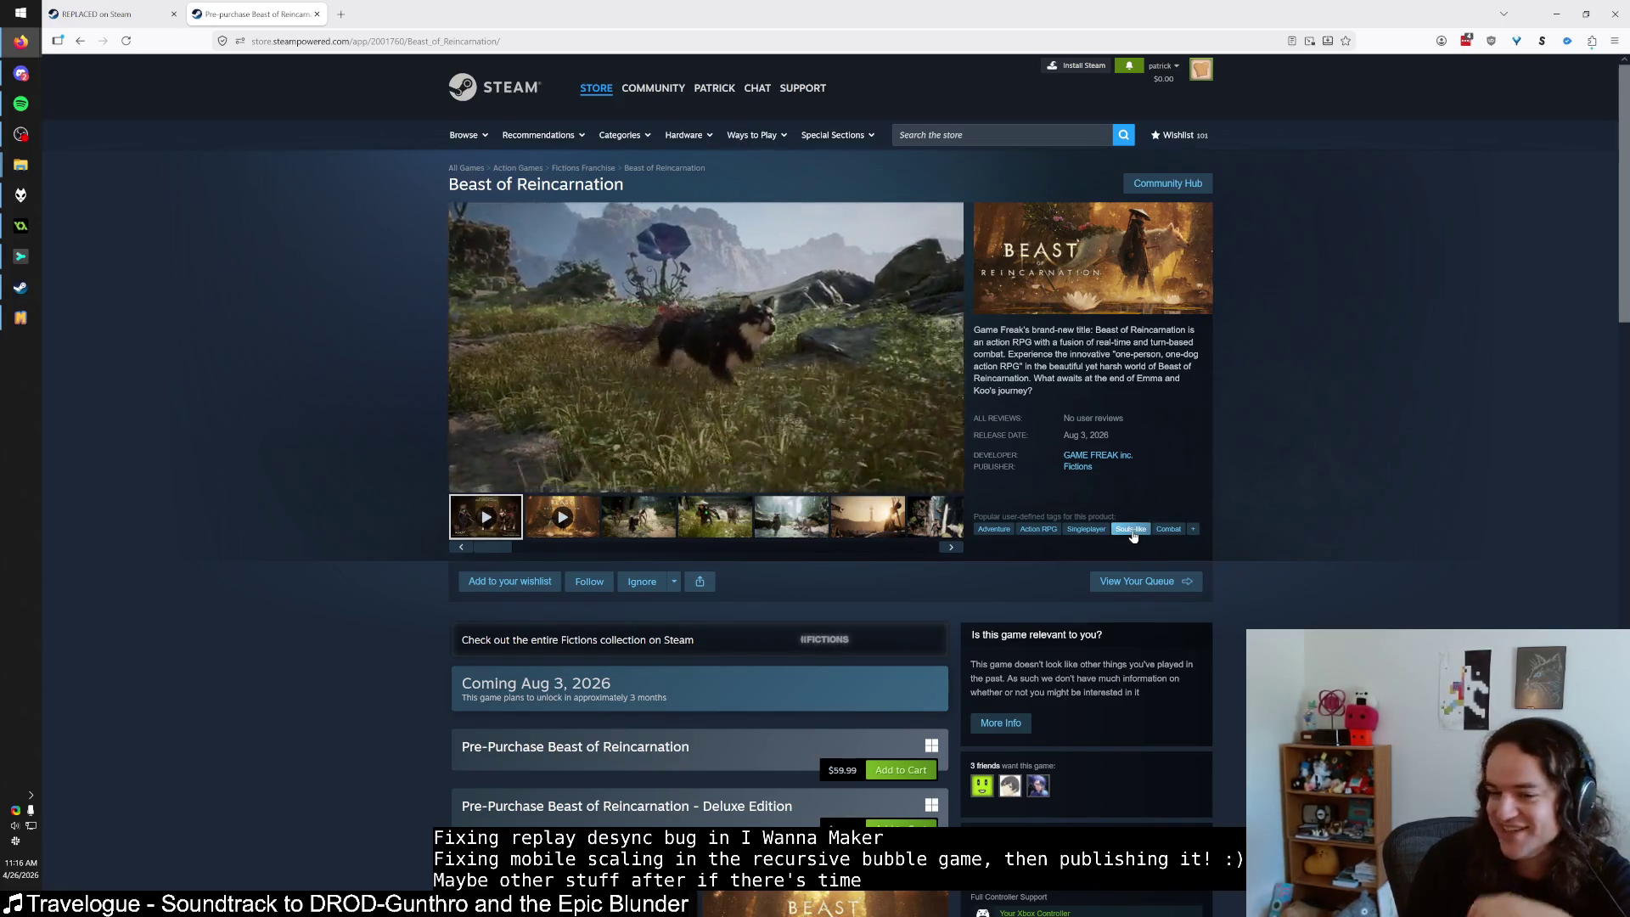
{"action": "left_click", "coordinate": [957, 450]}
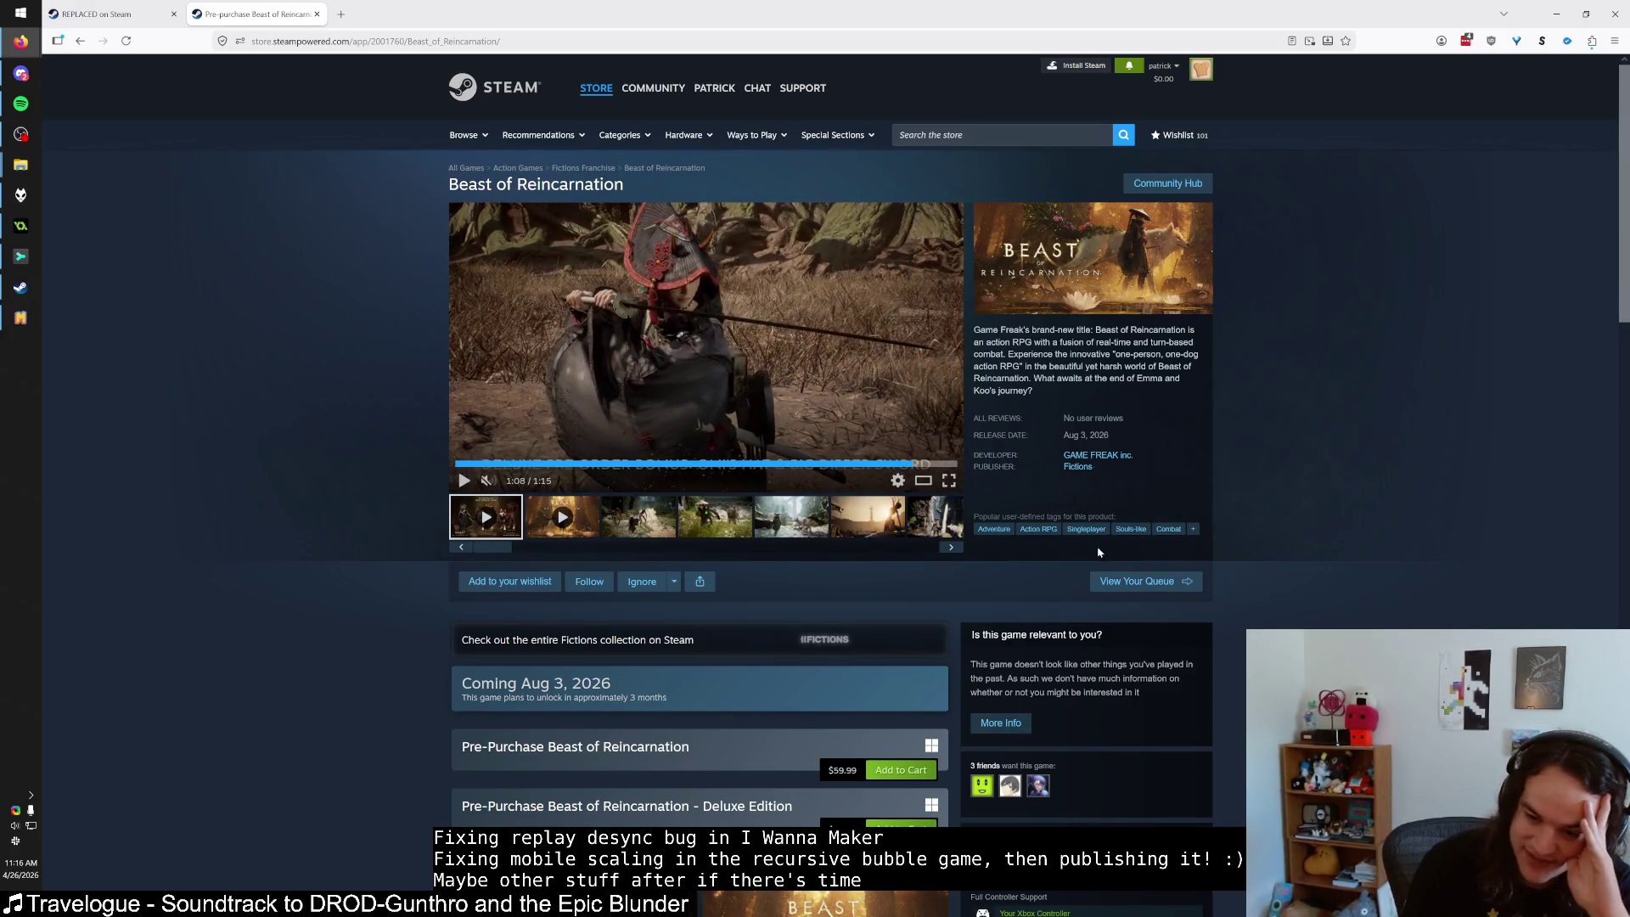
{"action": "scroll", "coordinate": [1097, 552], "scroll_direction": "down", "scroll_amount": 10}
{"action": "scroll", "coordinate": [1103, 556], "scroll_direction": "down", "scroll_amount": 2}
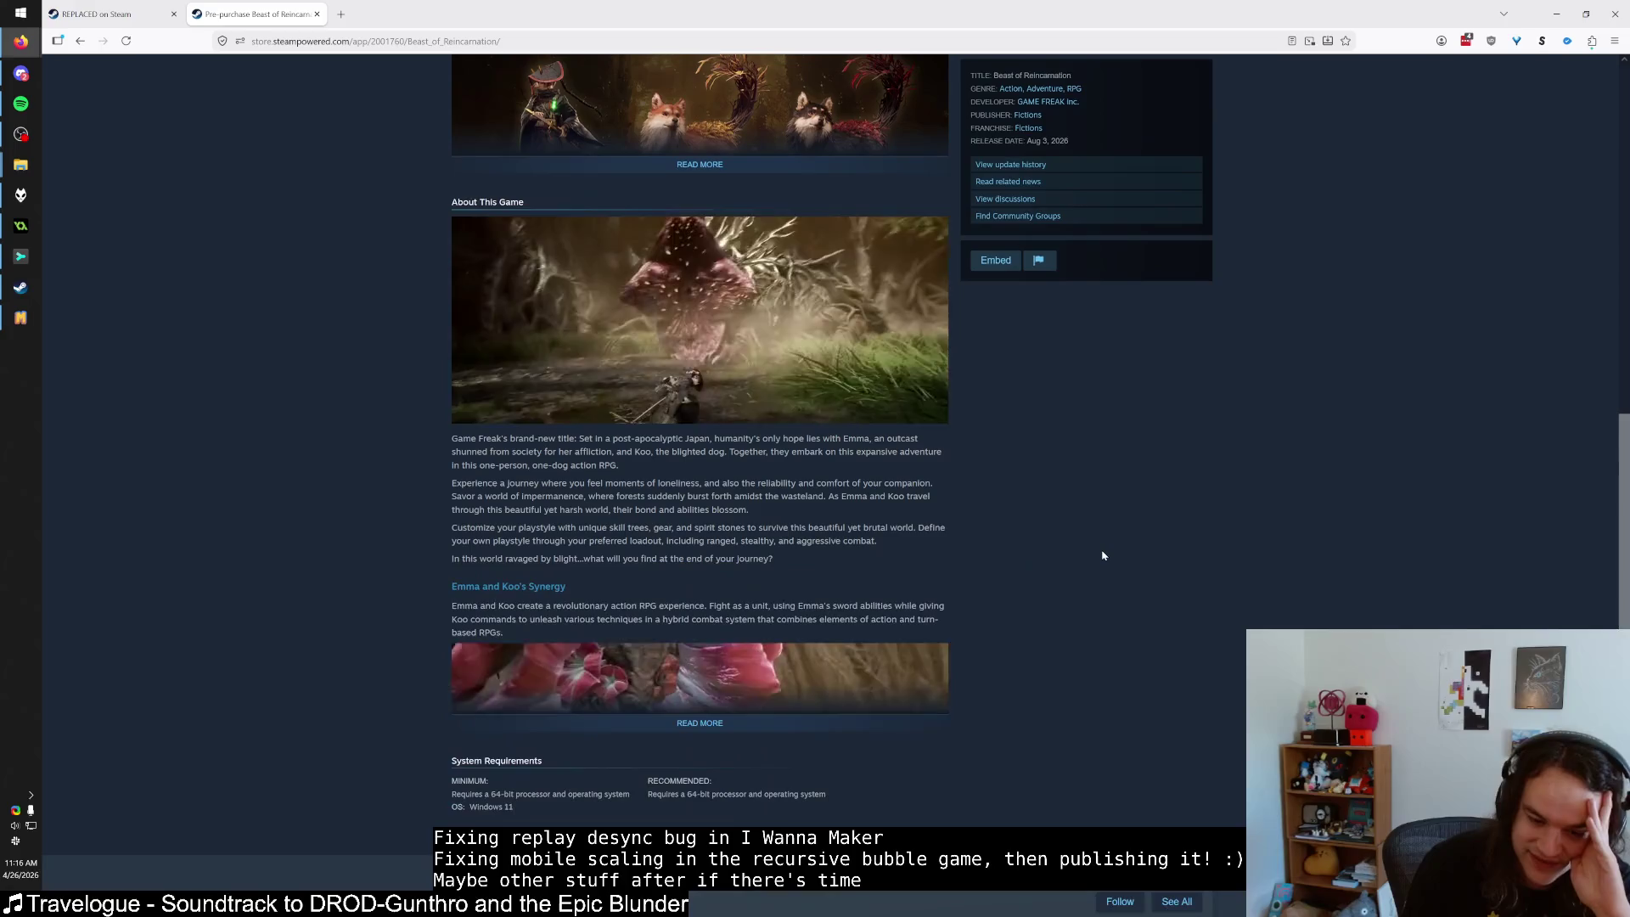
{"action": "left_click", "coordinate": [700, 722]}
{"action": "scroll", "coordinate": [909, 639], "scroll_direction": "up", "scroll_amount": 3}
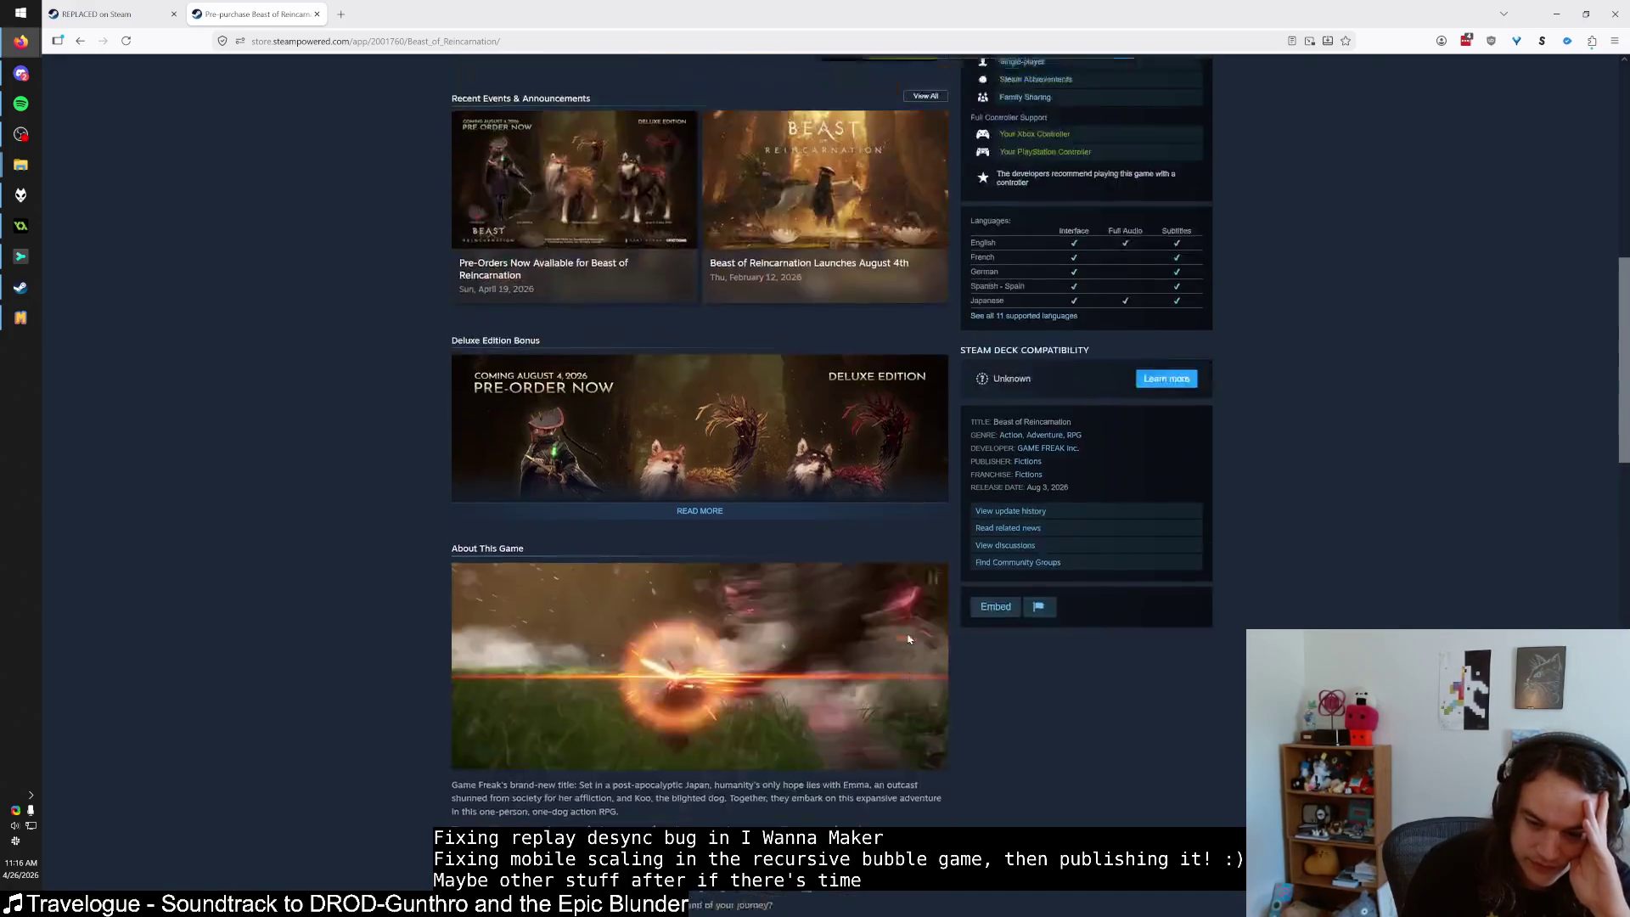
{"action": "scroll", "coordinate": [911, 640], "scroll_direction": "down", "scroll_amount": 7}
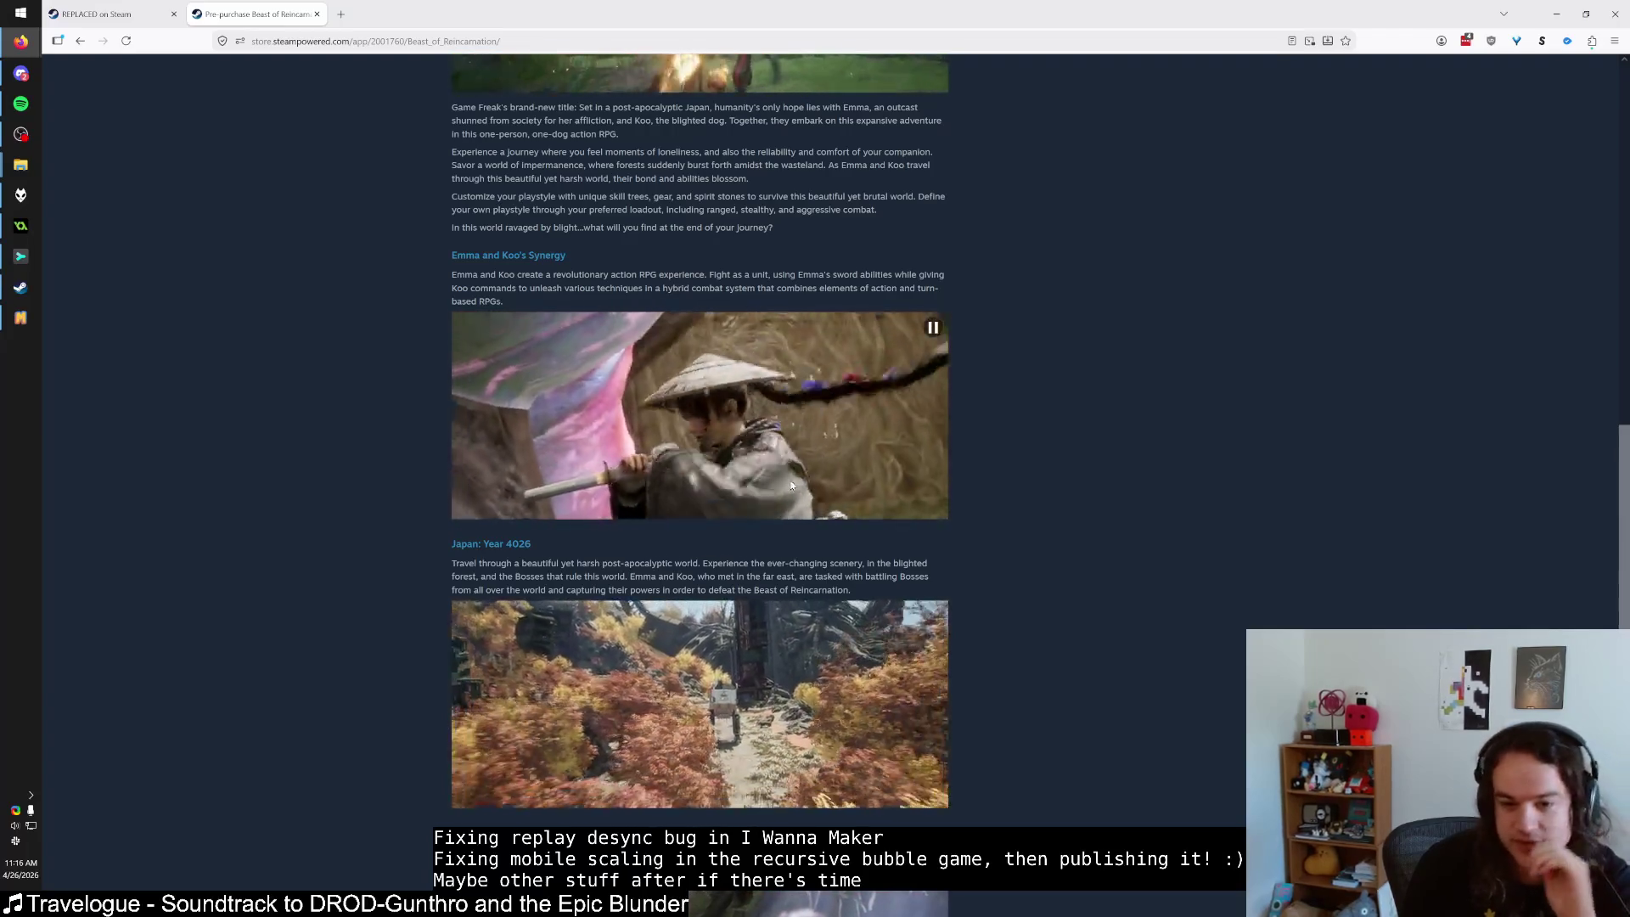
{"action": "scroll", "coordinate": [776, 522], "scroll_direction": "up", "scroll_amount": 4}
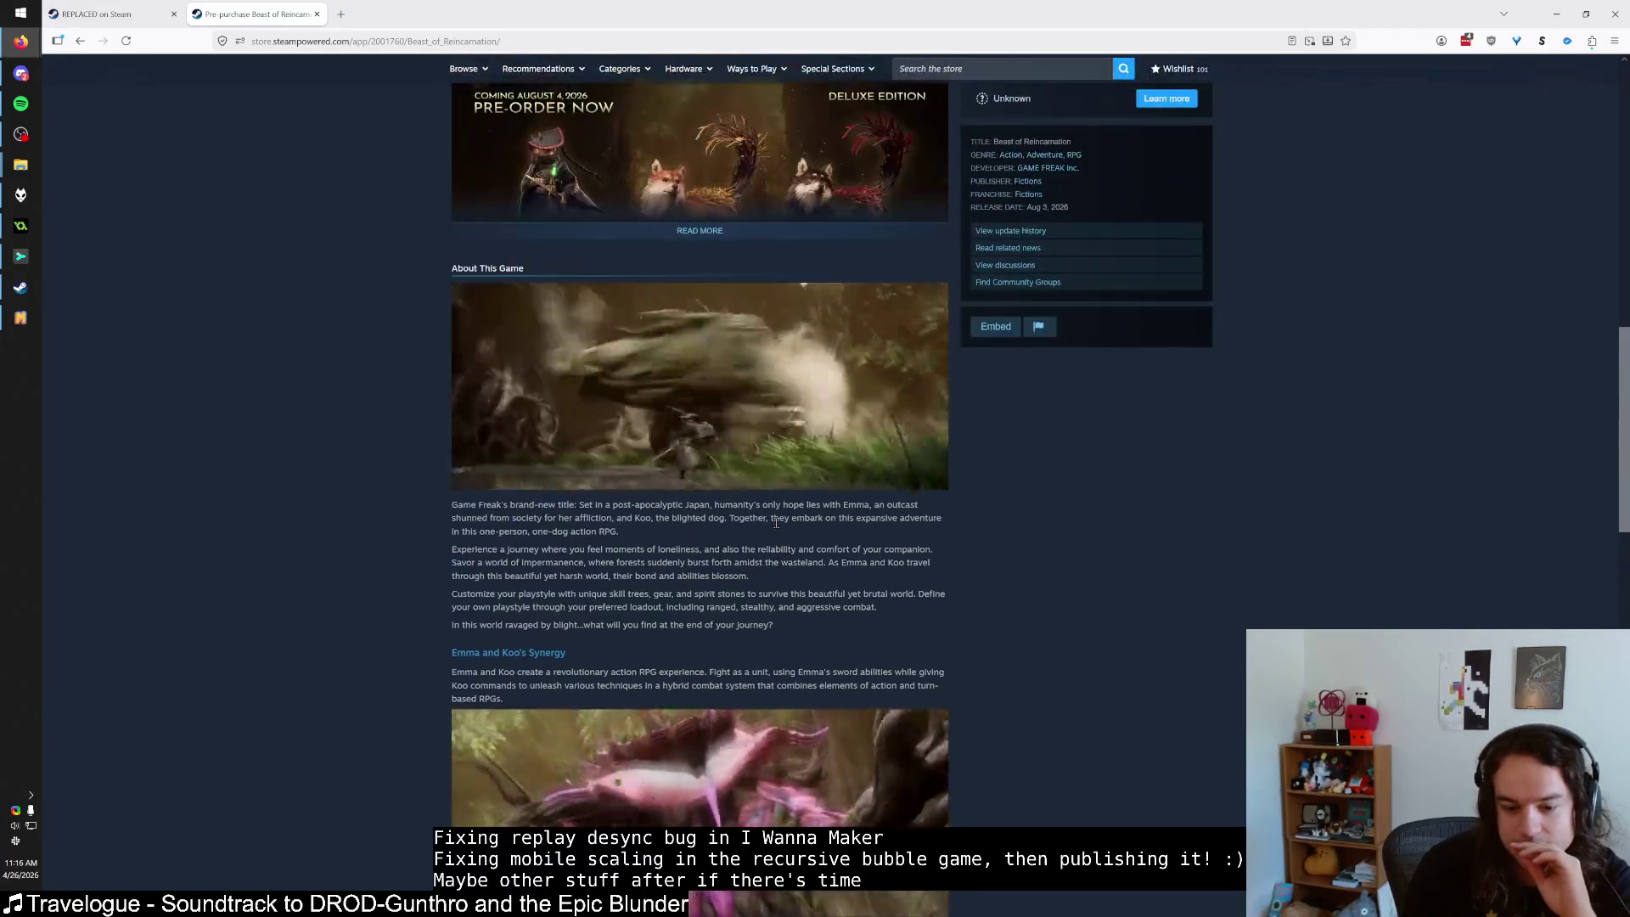
{"action": "scroll", "coordinate": [776, 522], "scroll_direction": "up", "scroll_amount": 10}
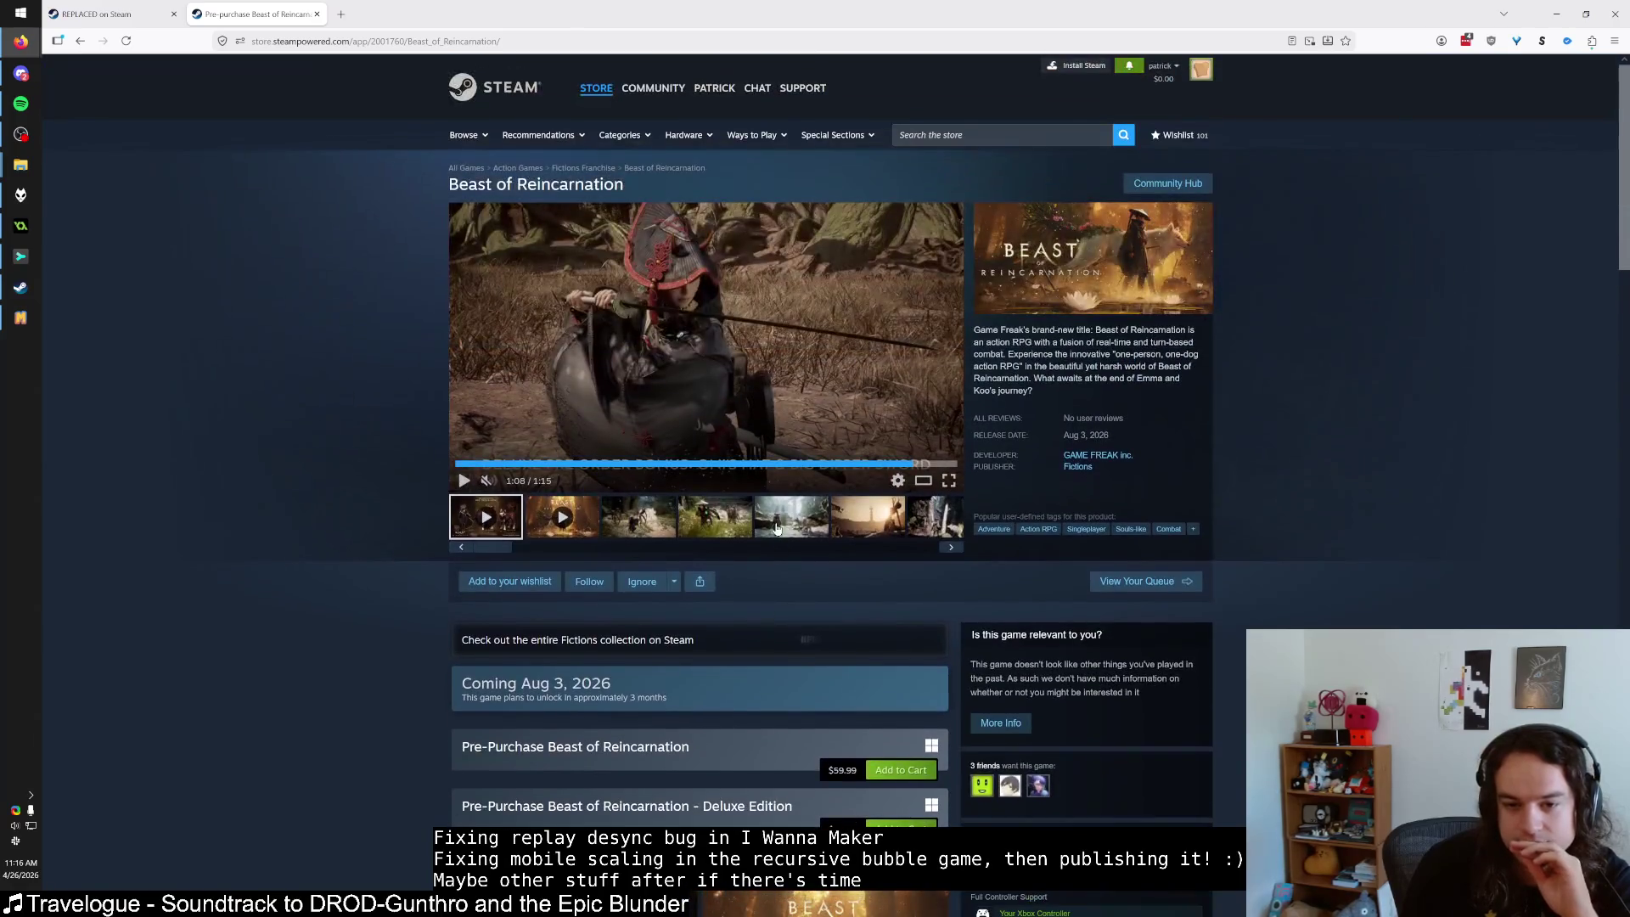
Step through the gallery to the woman-and-wolf screenshot and open it full-screen.
{"action": "left_click", "coordinate": [784, 526]}
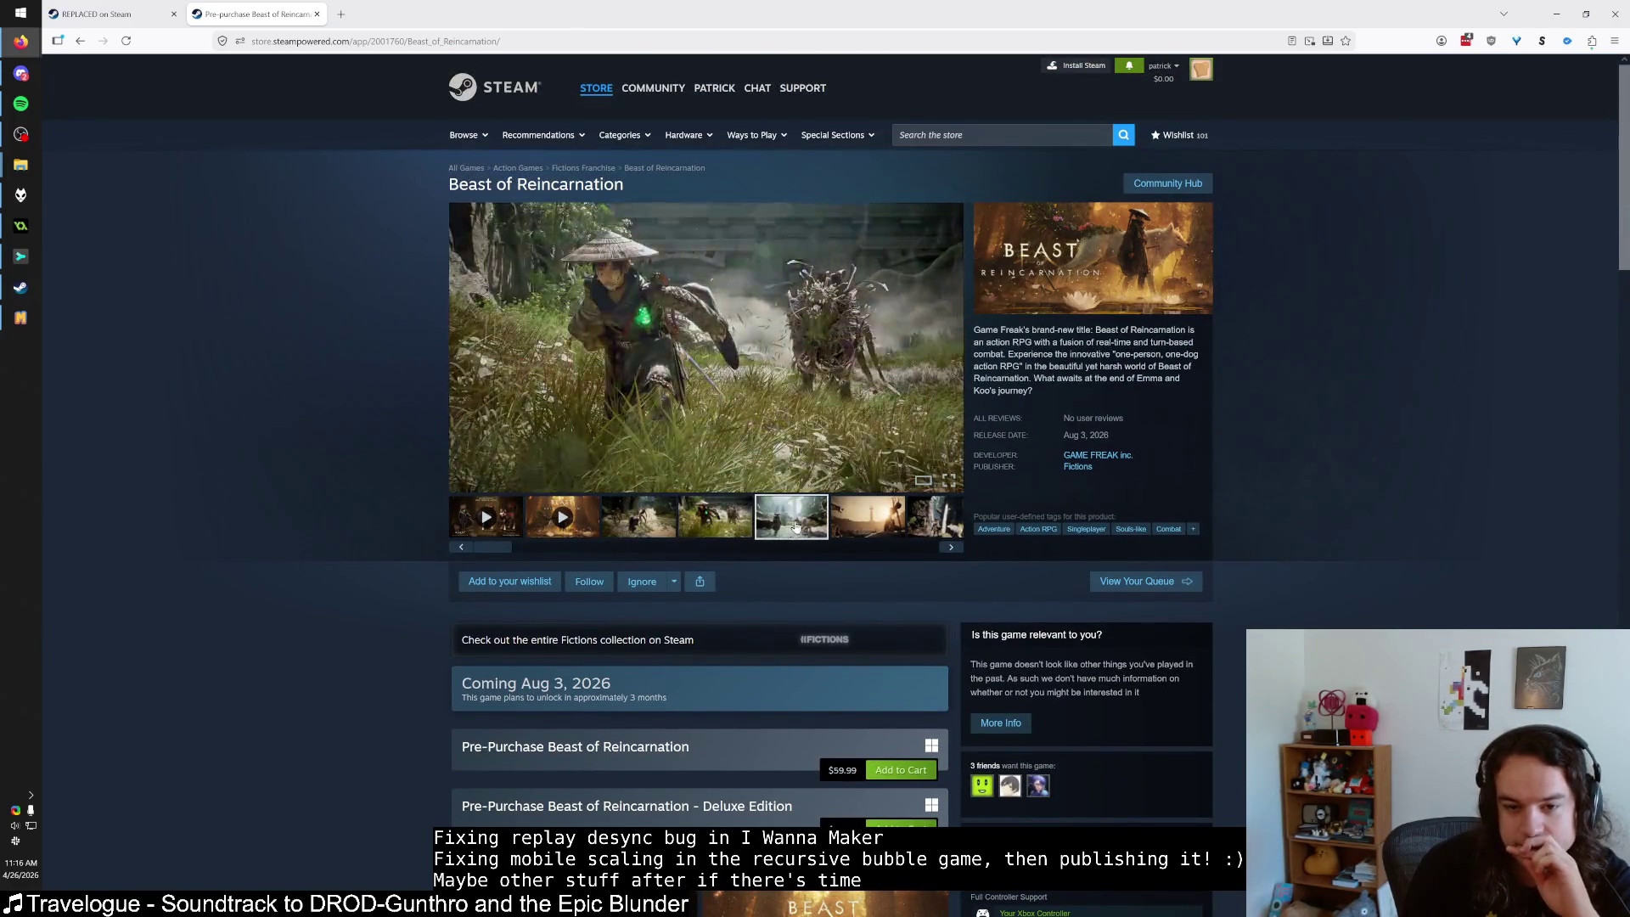
{"action": "left_click", "coordinate": [867, 516]}
{"action": "left_click", "coordinate": [951, 547]}
{"action": "left_click", "coordinate": [951, 547]}
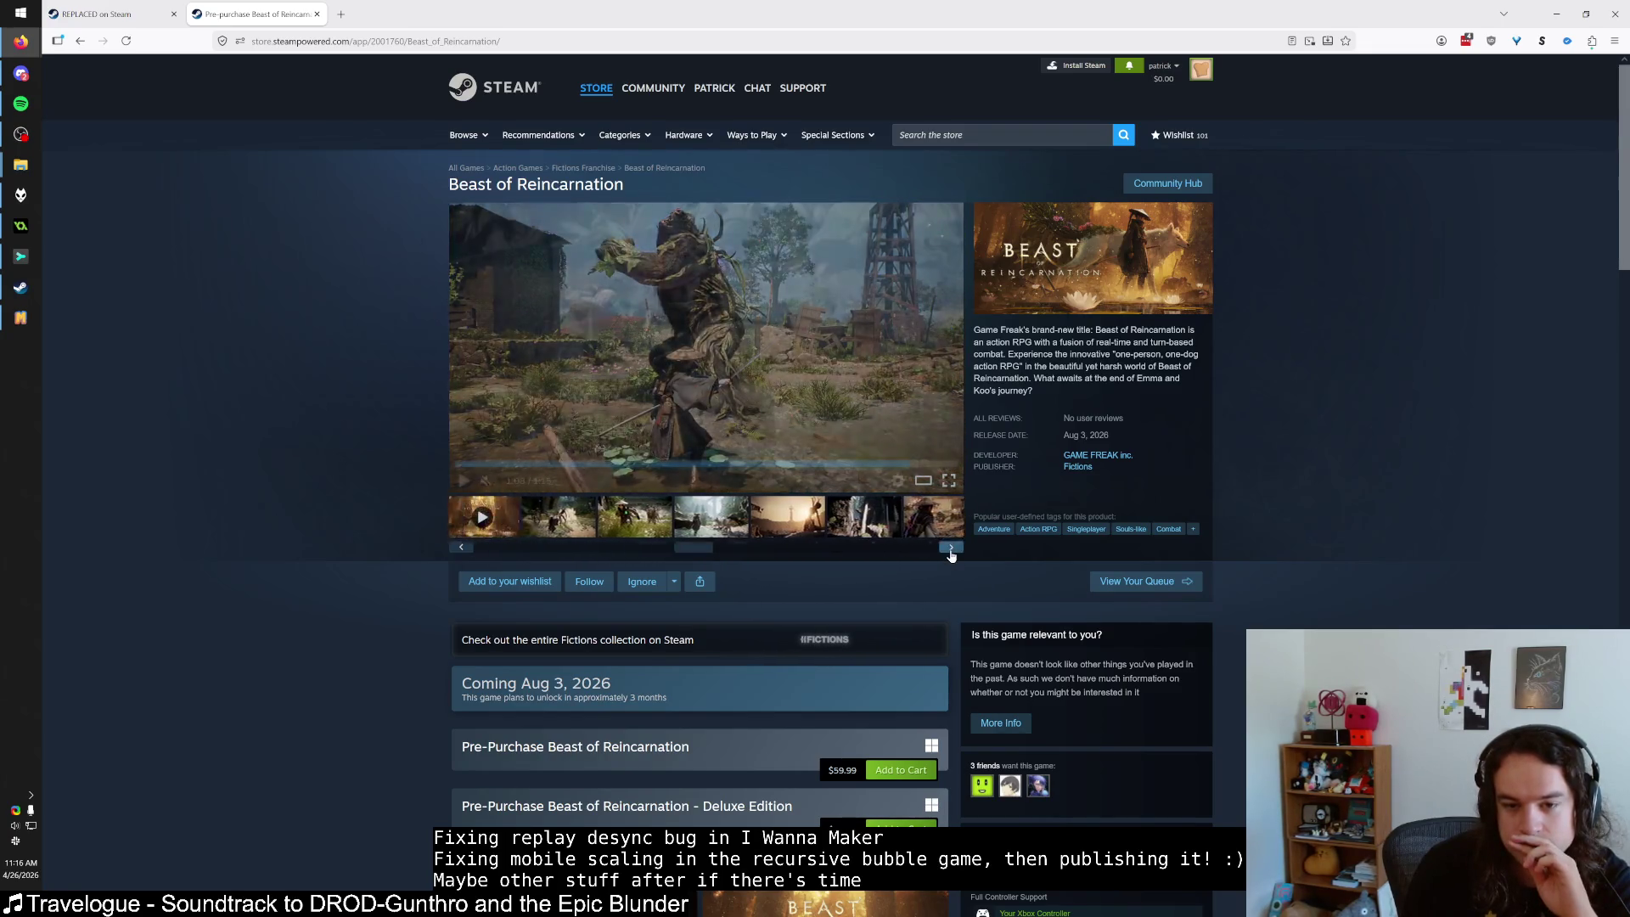
{"action": "left_click", "coordinate": [951, 548]}
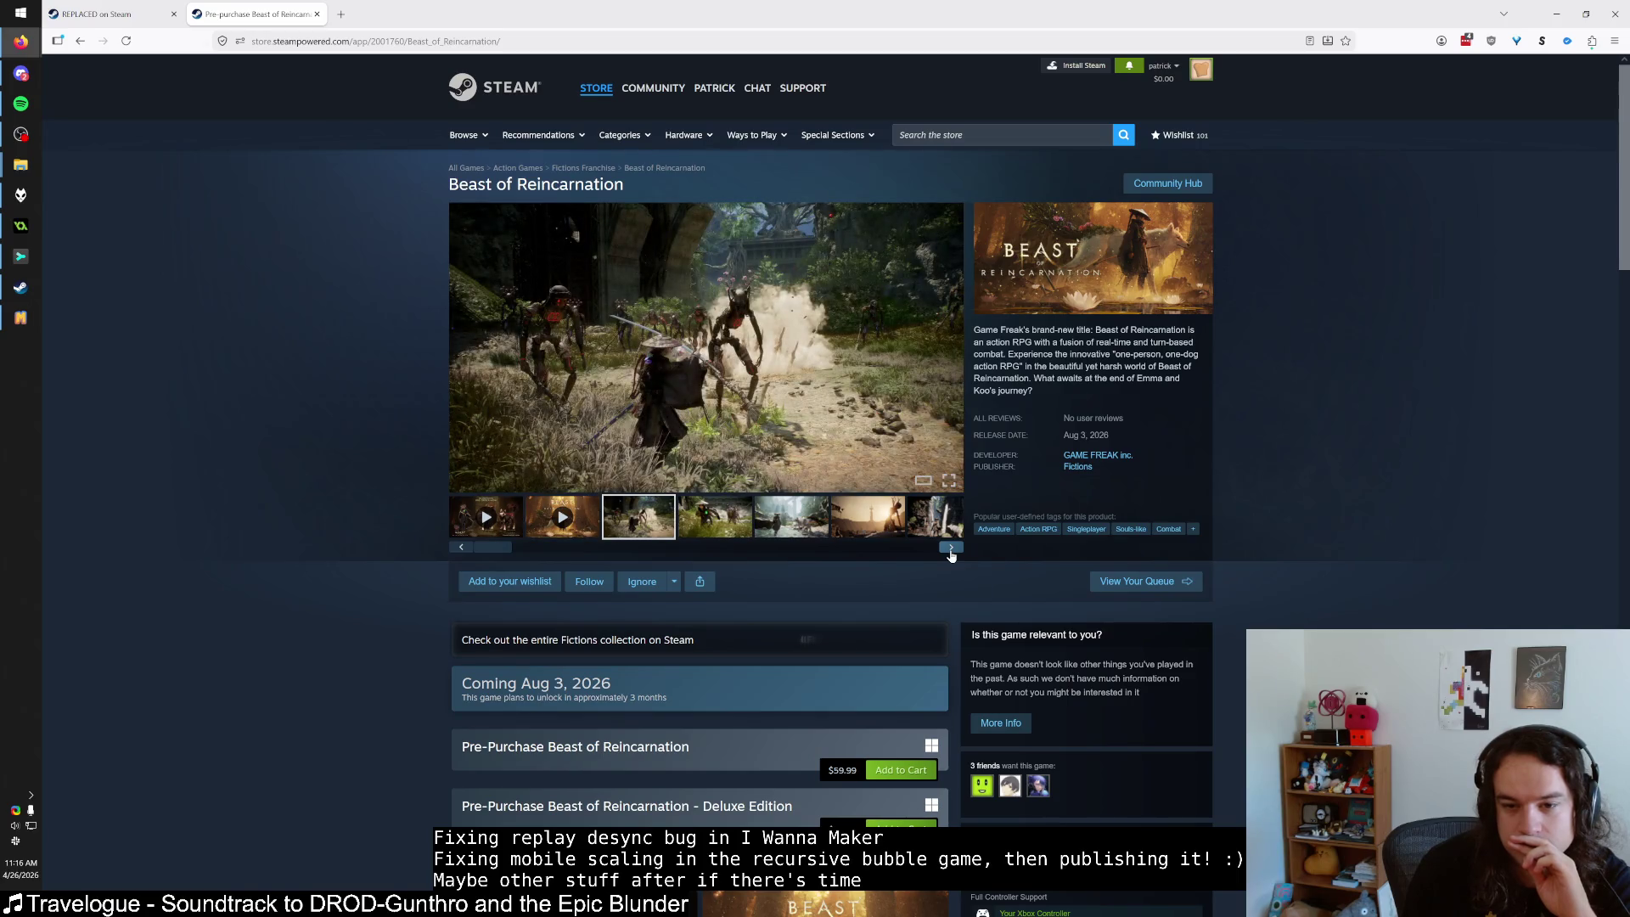
{"action": "left_click", "coordinate": [951, 549]}
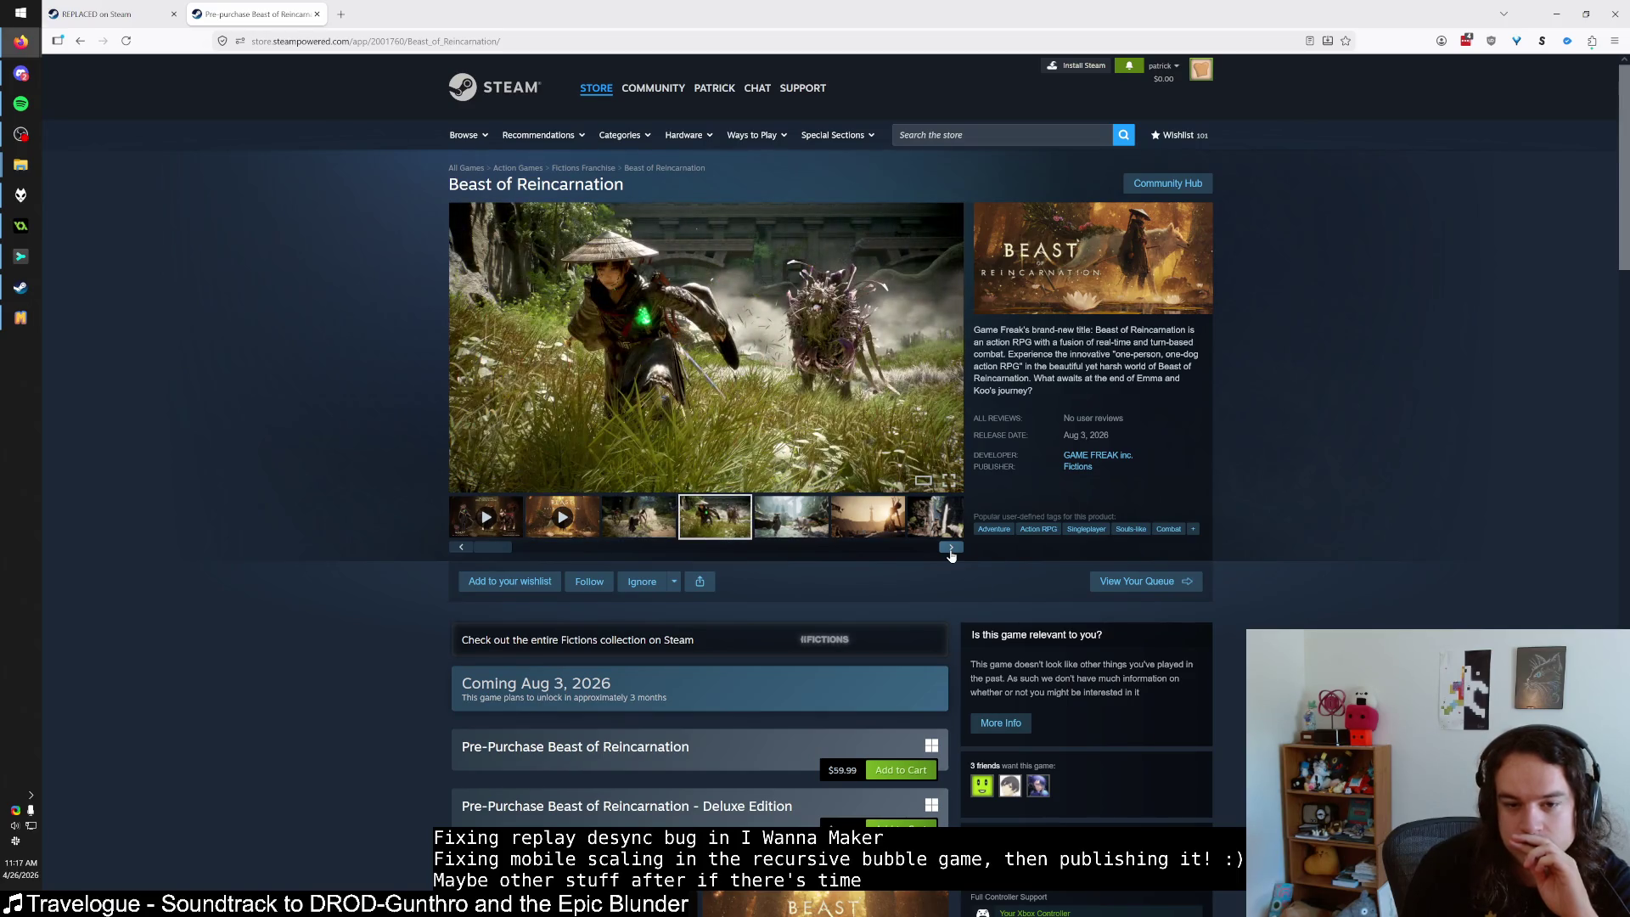
{"action": "left_click", "coordinate": [951, 548]}
{"action": "left_click", "coordinate": [728, 342]}
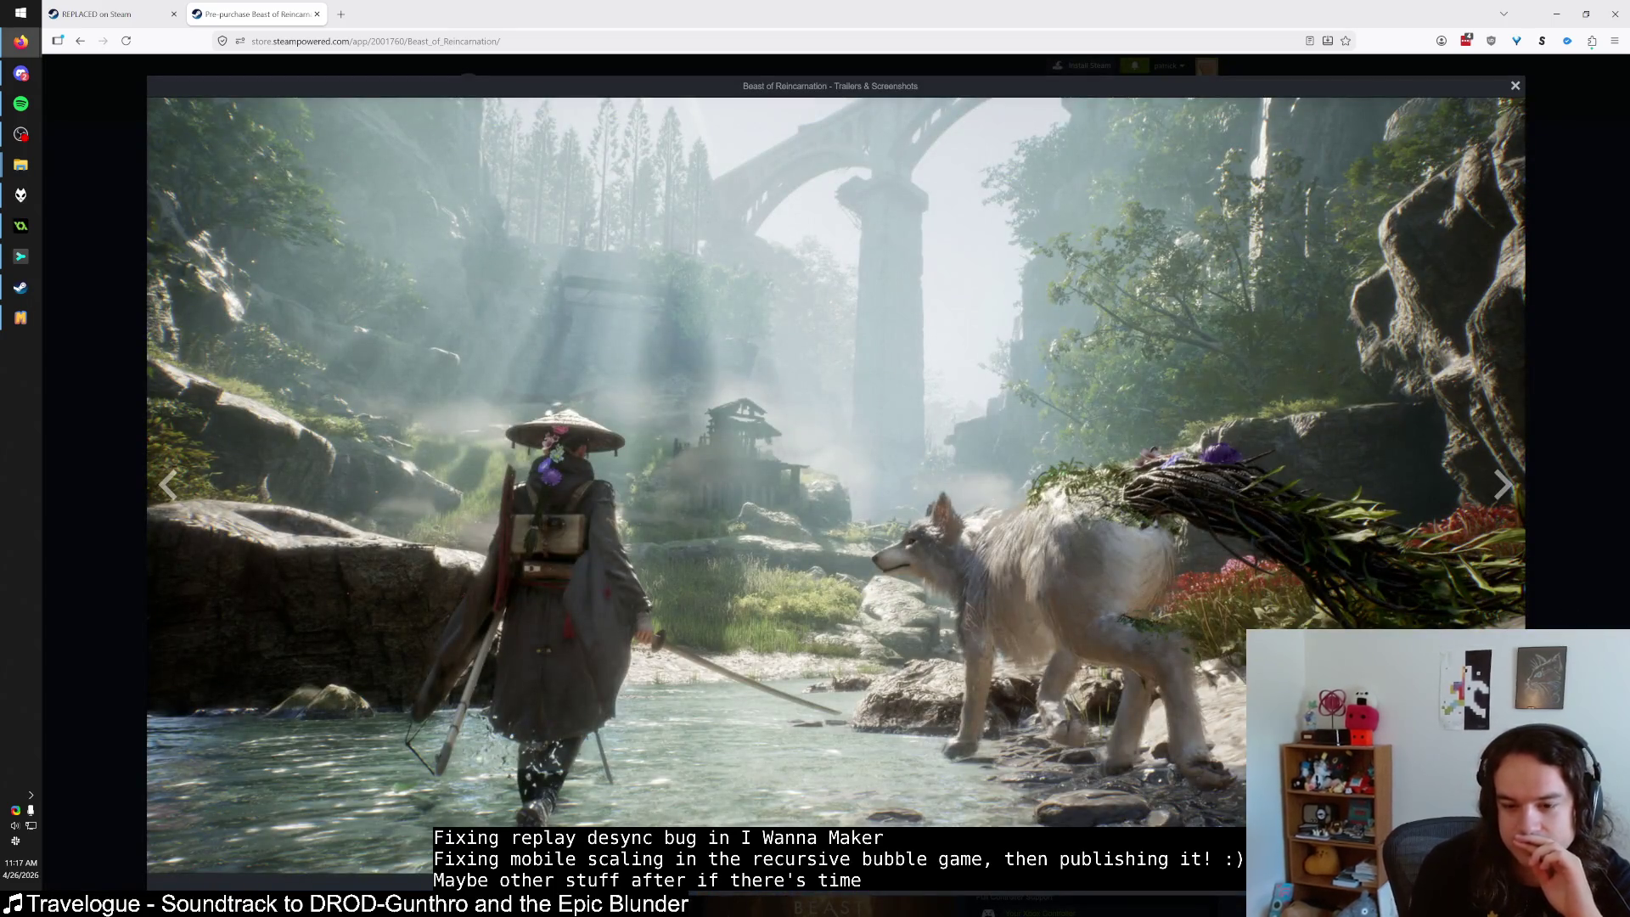
Page through the desert tower, boar-combat and waterfall screenshots, then close the viewer.
{"action": "key", "text": "Right"}
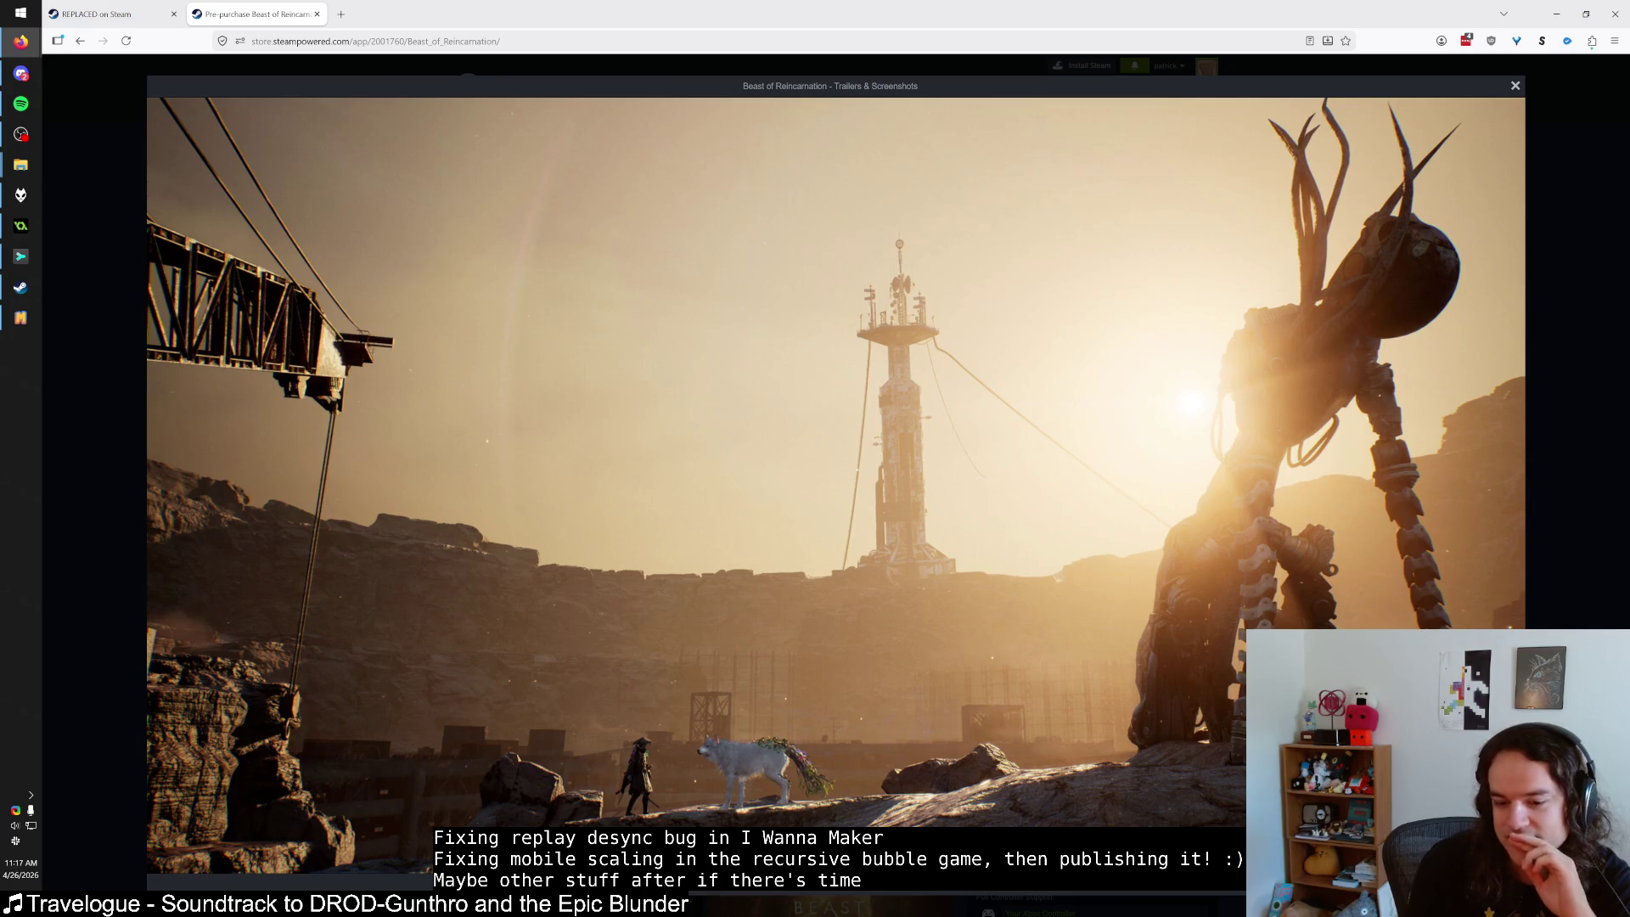
{"action": "key", "text": "Right"}
{"action": "key", "text": "Right"}
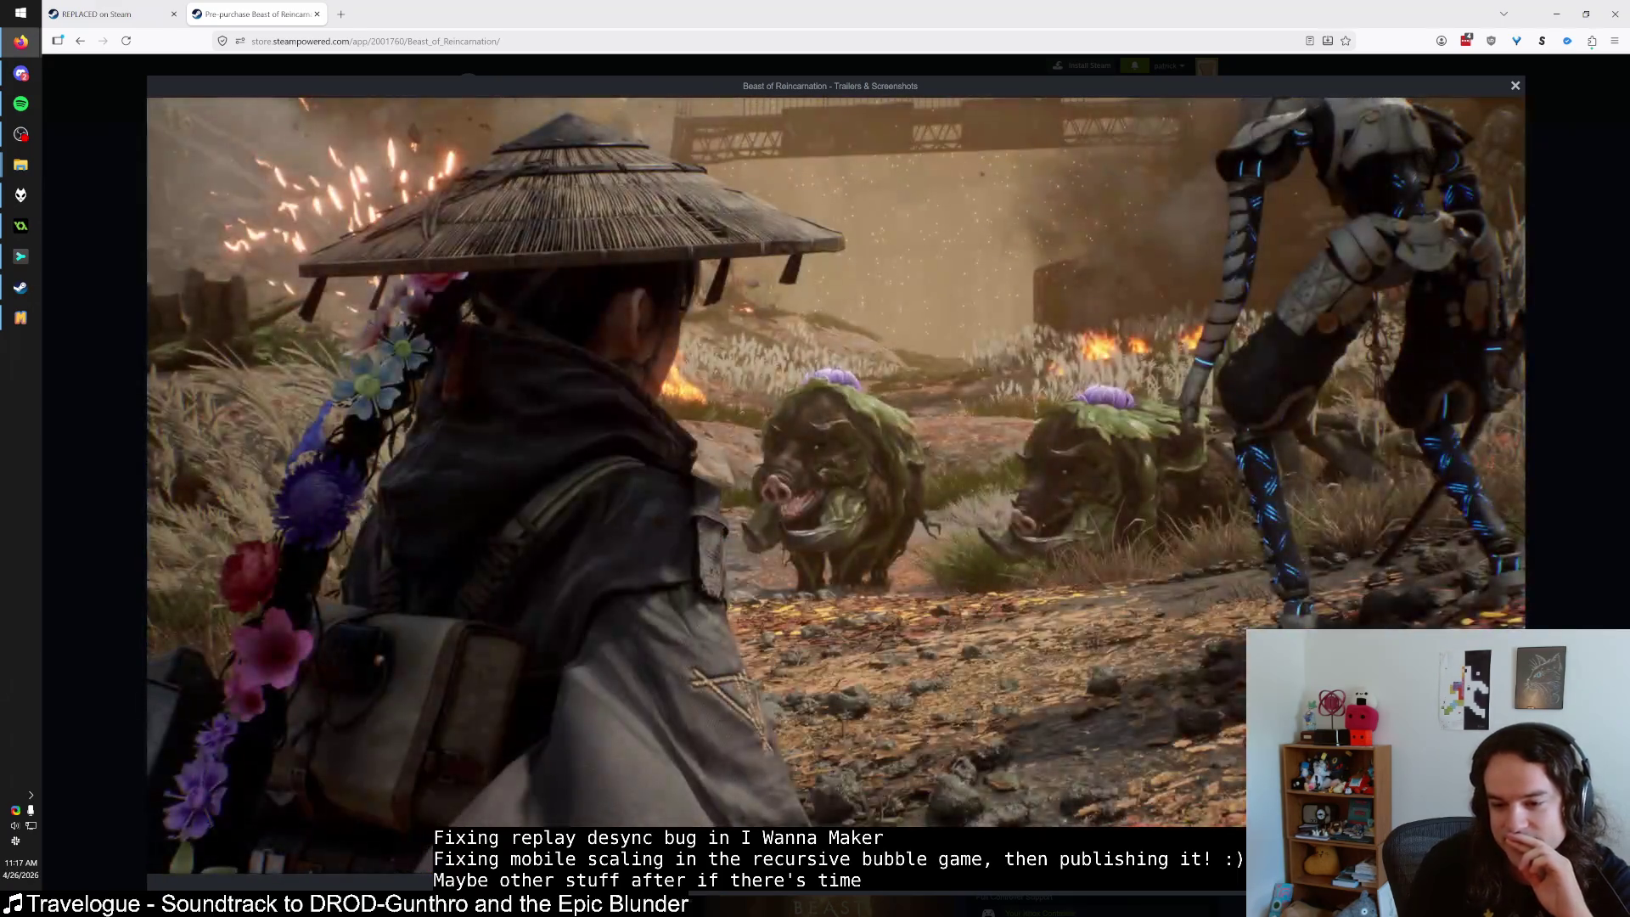
{"action": "key", "text": "Left"}
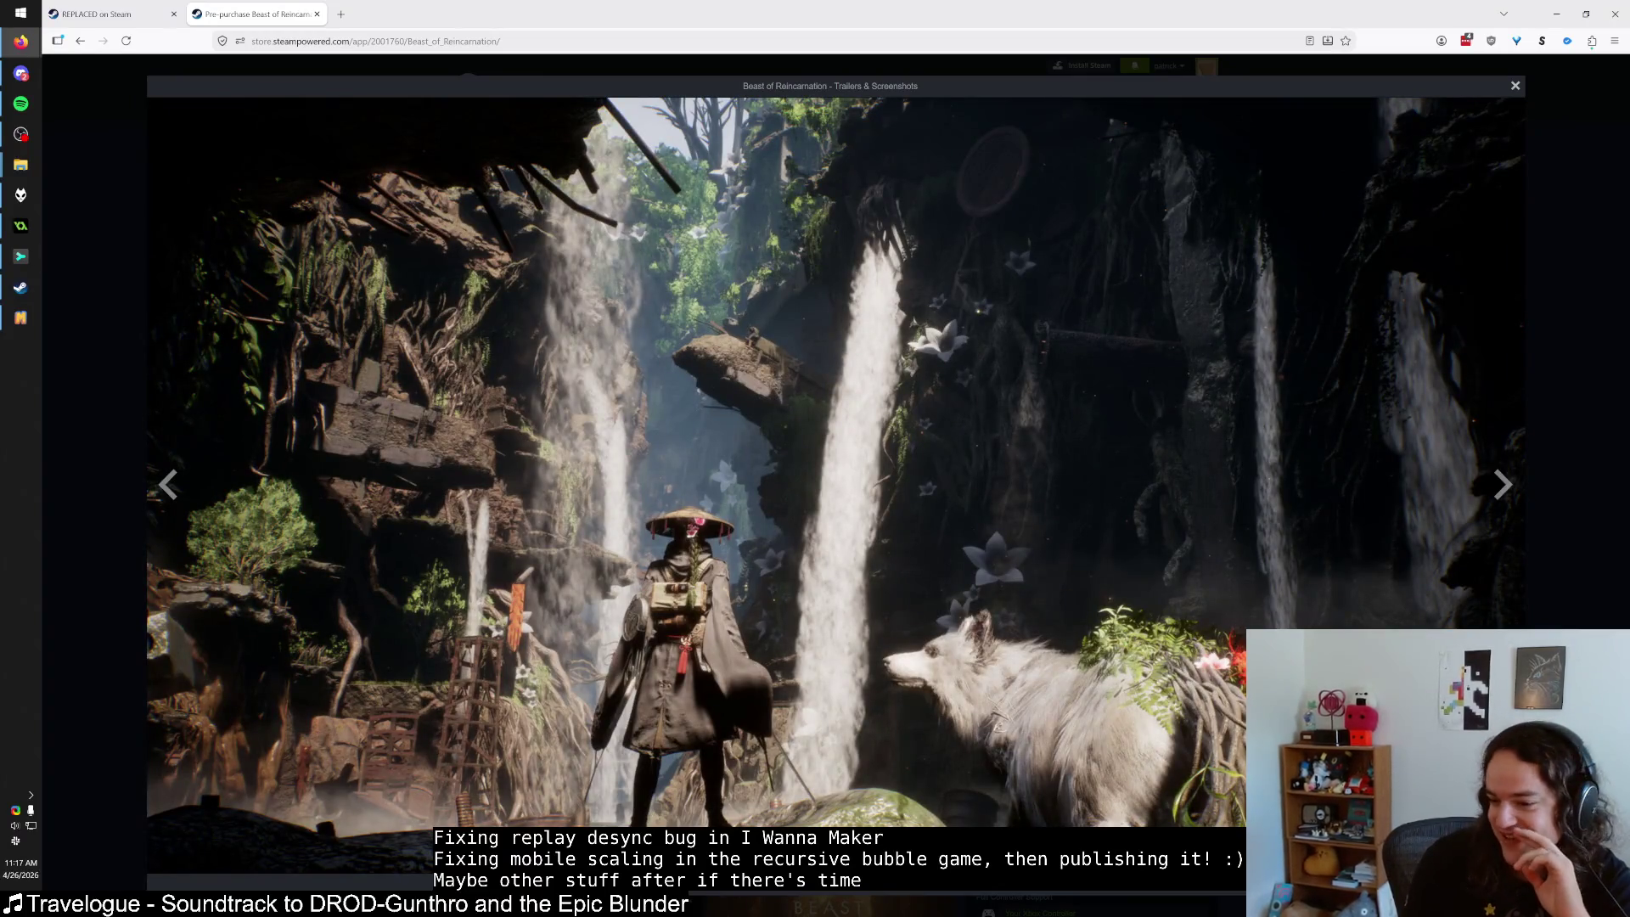
{"action": "key", "text": "Left"}
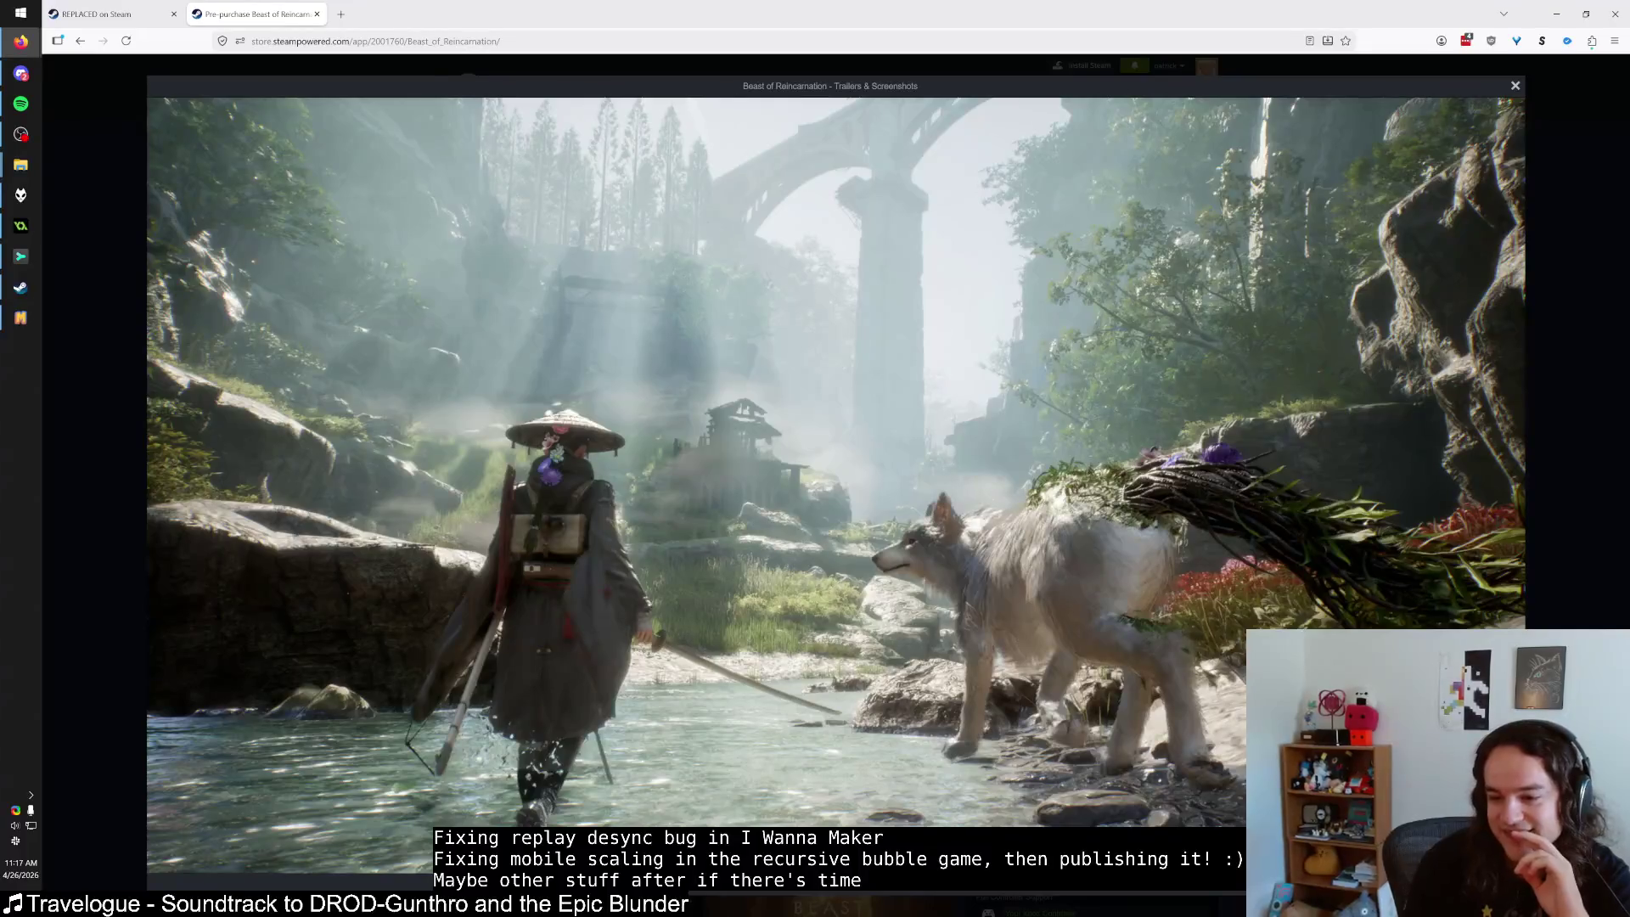
{"action": "key", "text": "Escape"}
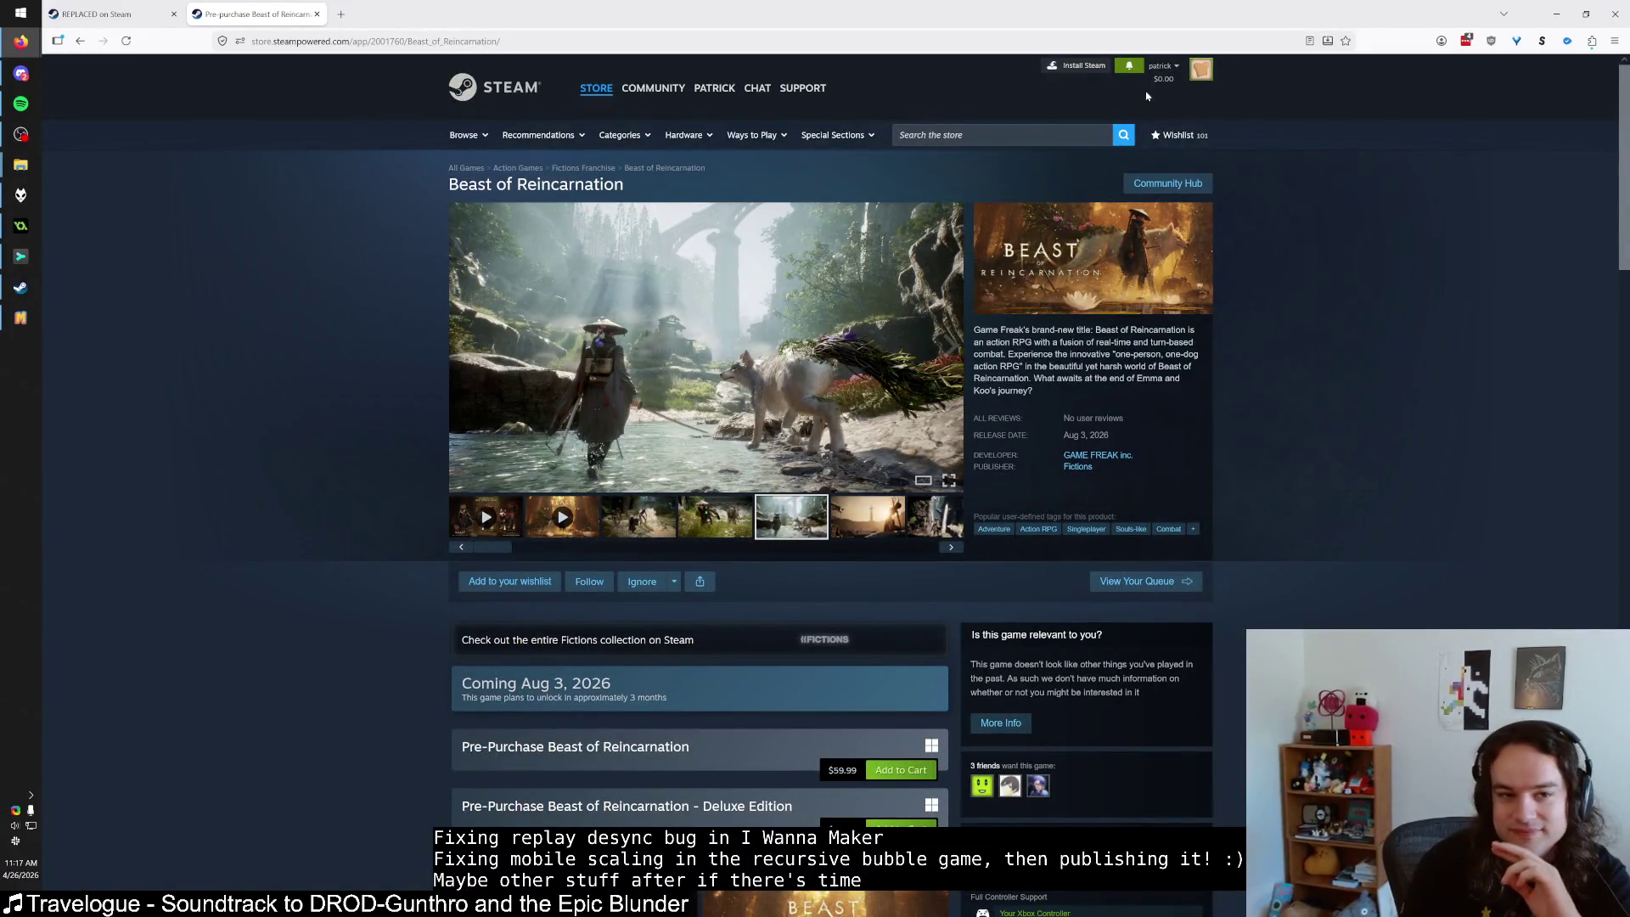
Close the Beast of Reincarnation tab, then restore it in the browser.
{"action": "left_click", "coordinate": [317, 14]}
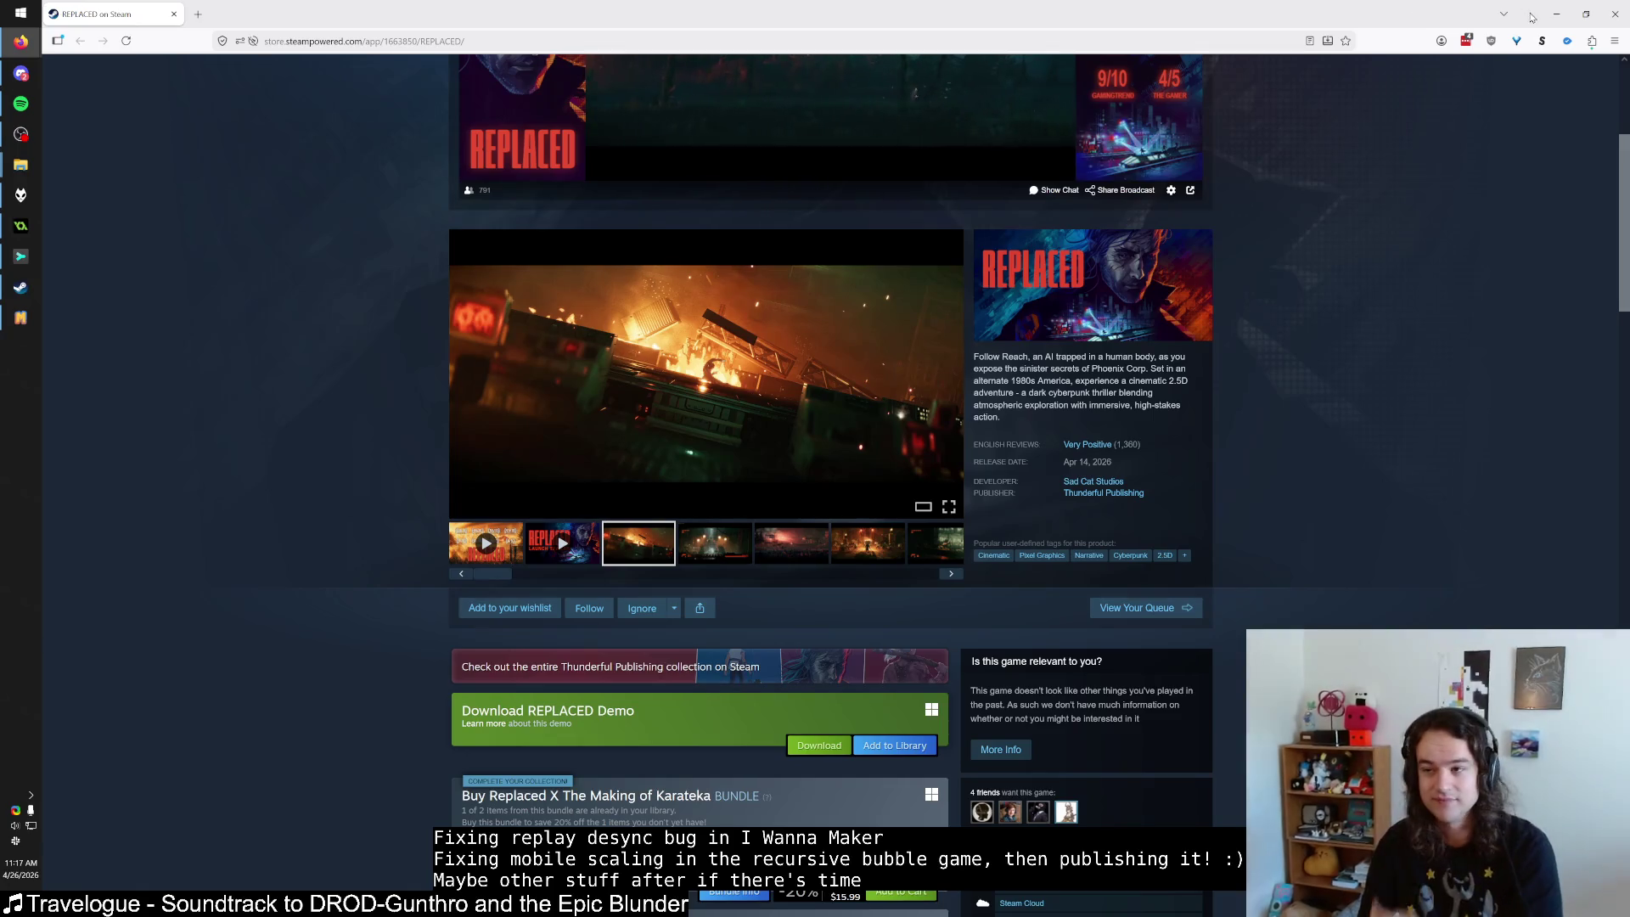
{"action": "left_click", "coordinate": [1557, 14]}
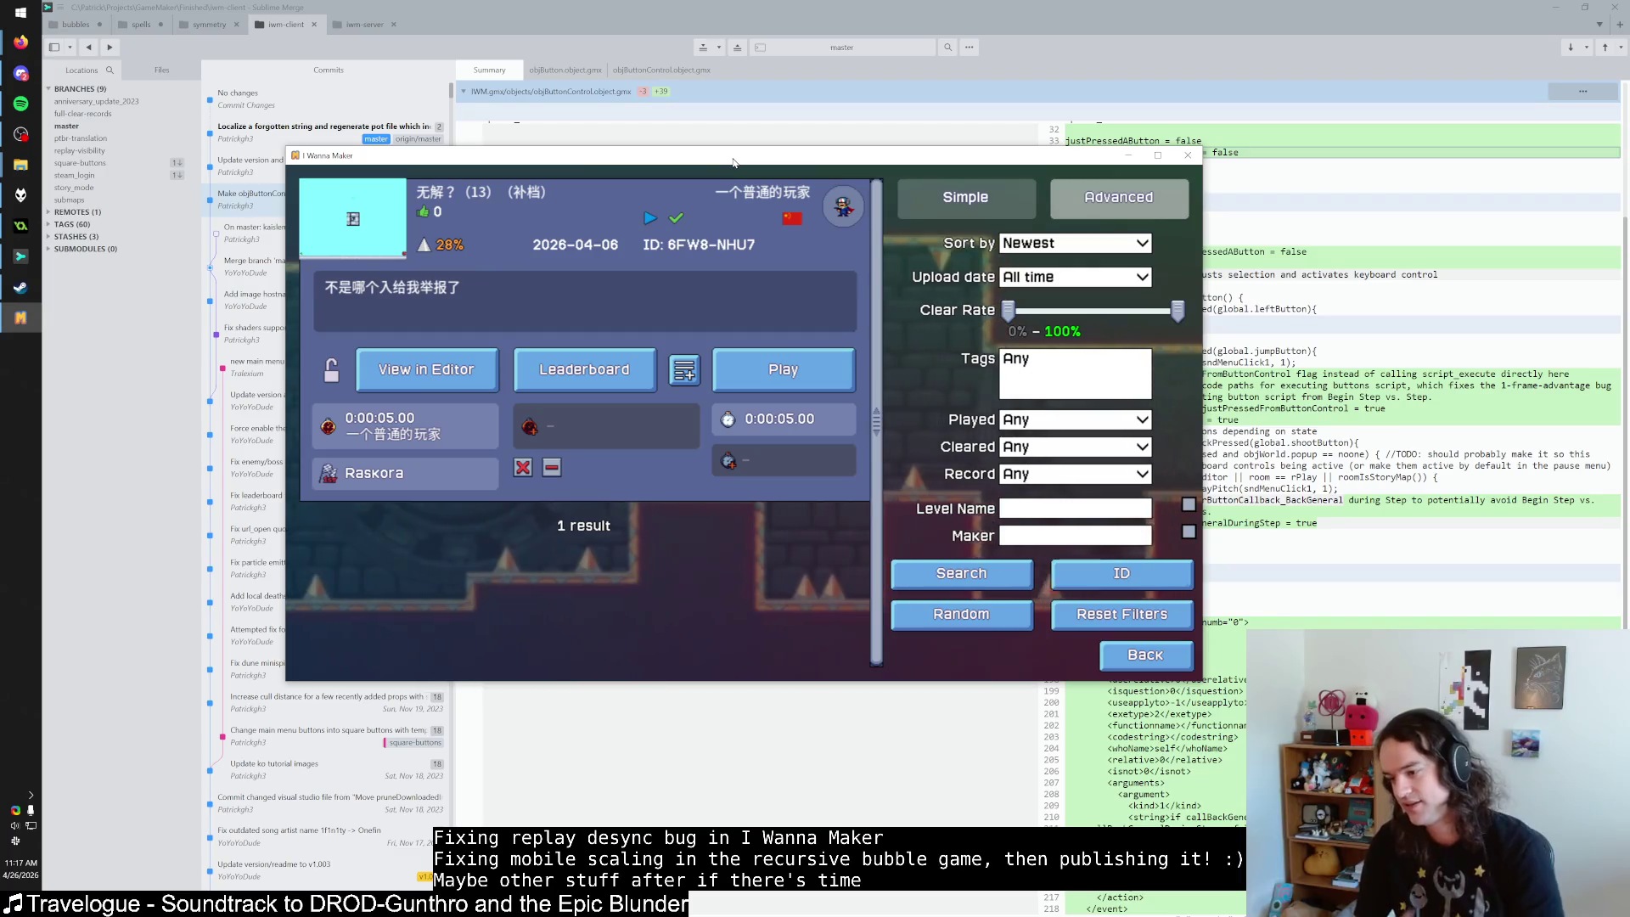
{"action": "key", "text": "alt+Tab"}
{"action": "key", "text": "ctrl+shift+t"}
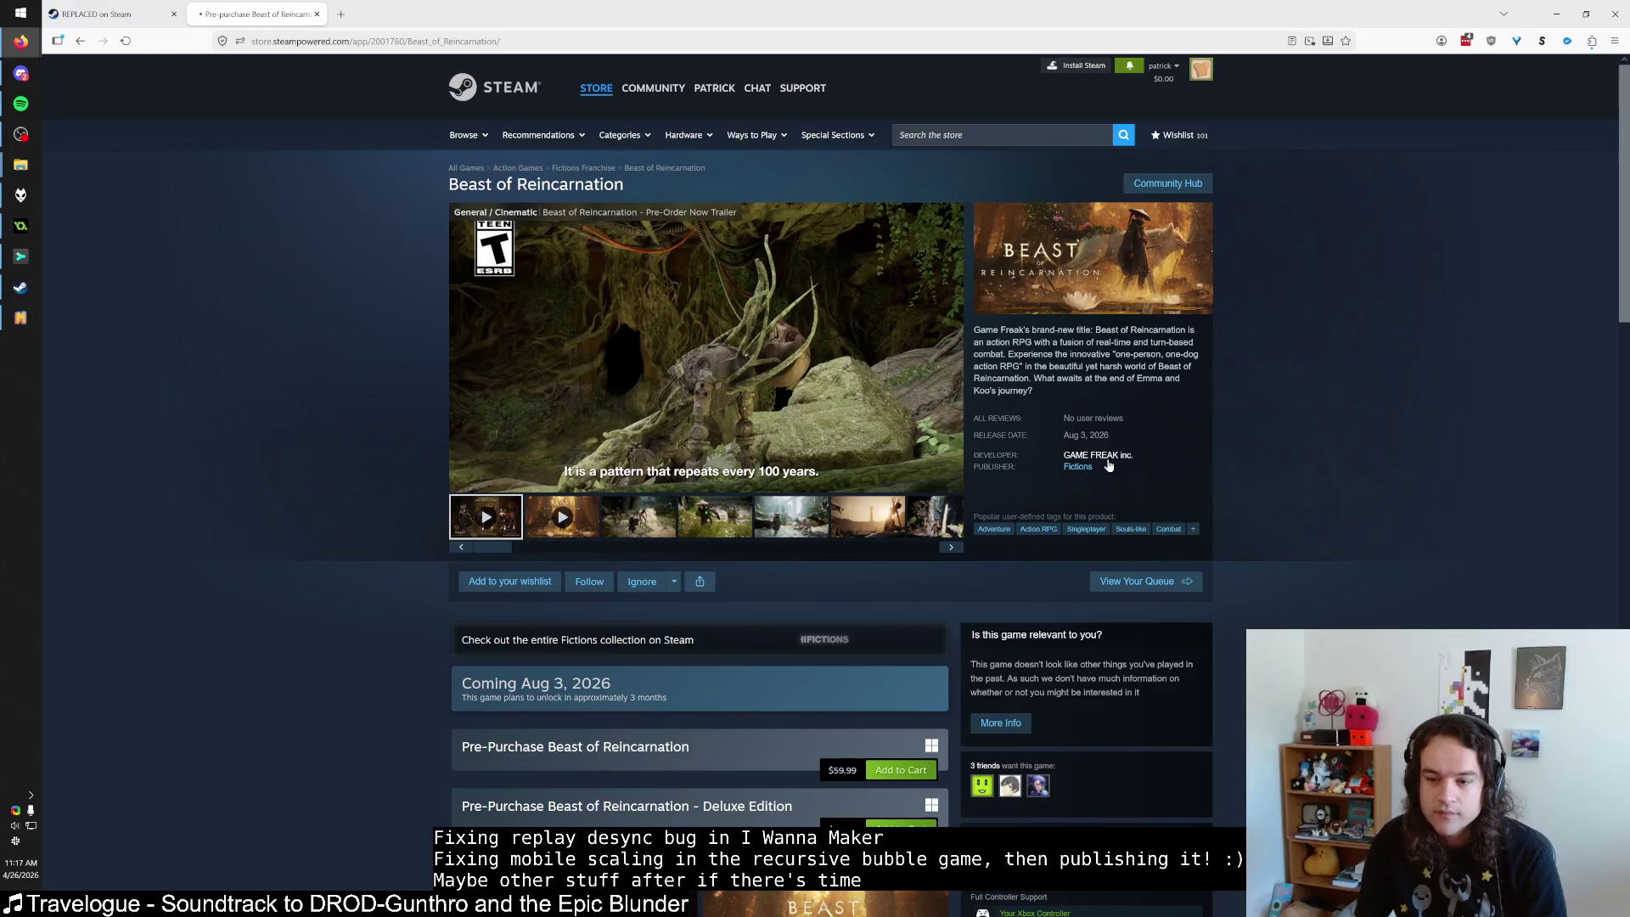
Browse the Fictions publisher page's new releases, then return to I Wanna Maker.
{"action": "left_click", "coordinate": [1087, 466]}
{"action": "scroll", "coordinate": [666, 466], "scroll_direction": "down", "scroll_amount": 5}
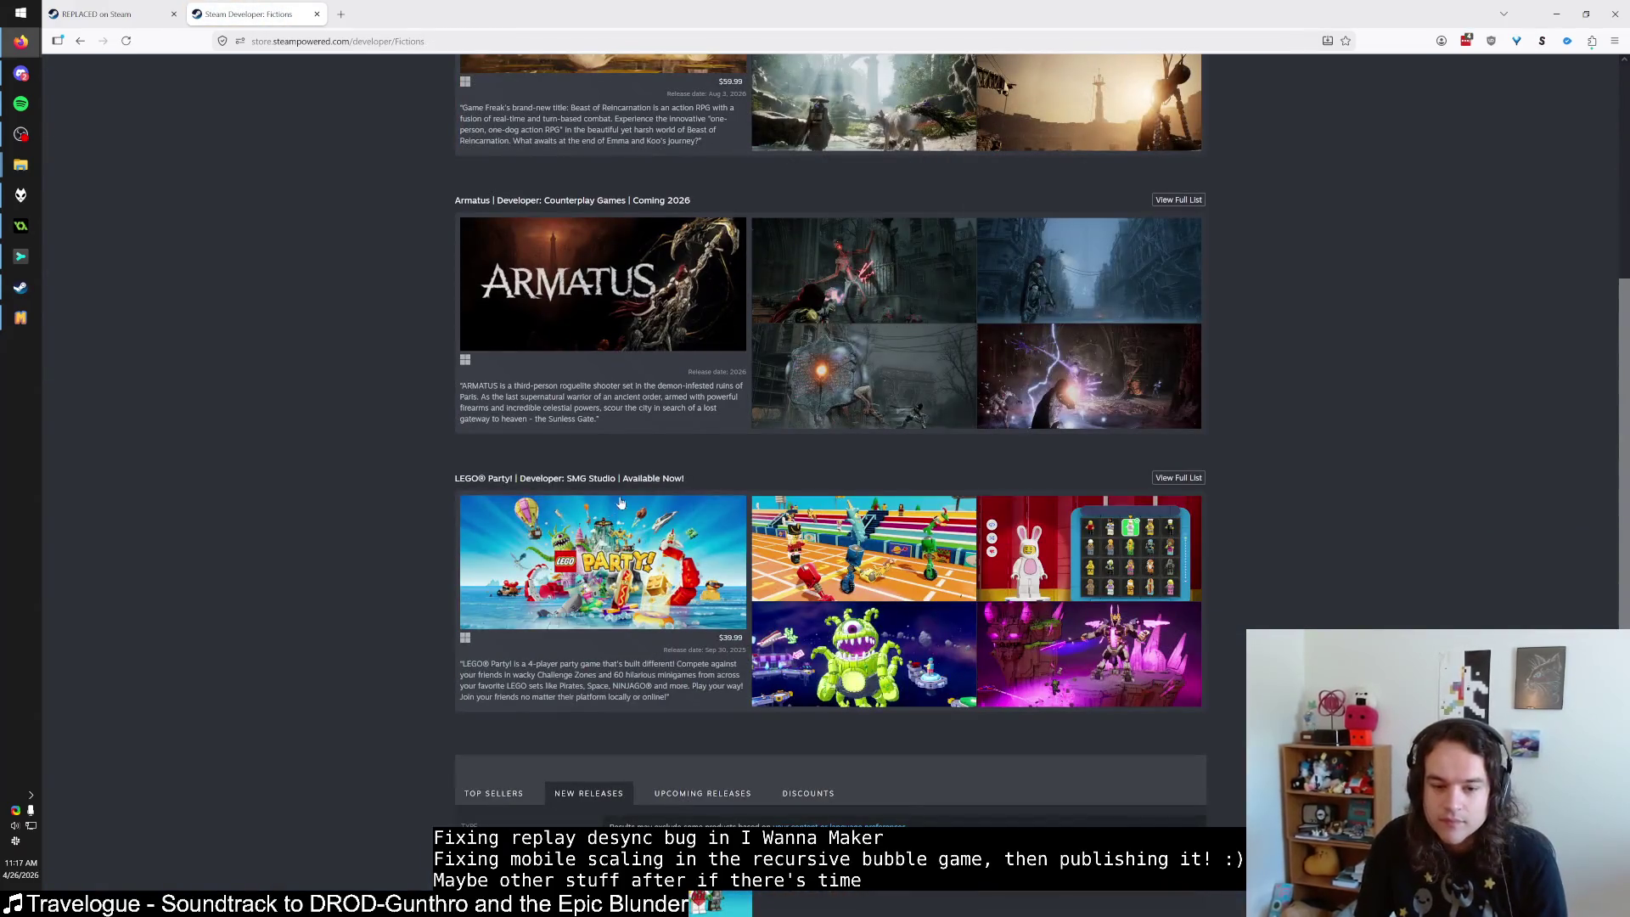
{"action": "scroll", "coordinate": [378, 505], "scroll_direction": "down", "scroll_amount": 6}
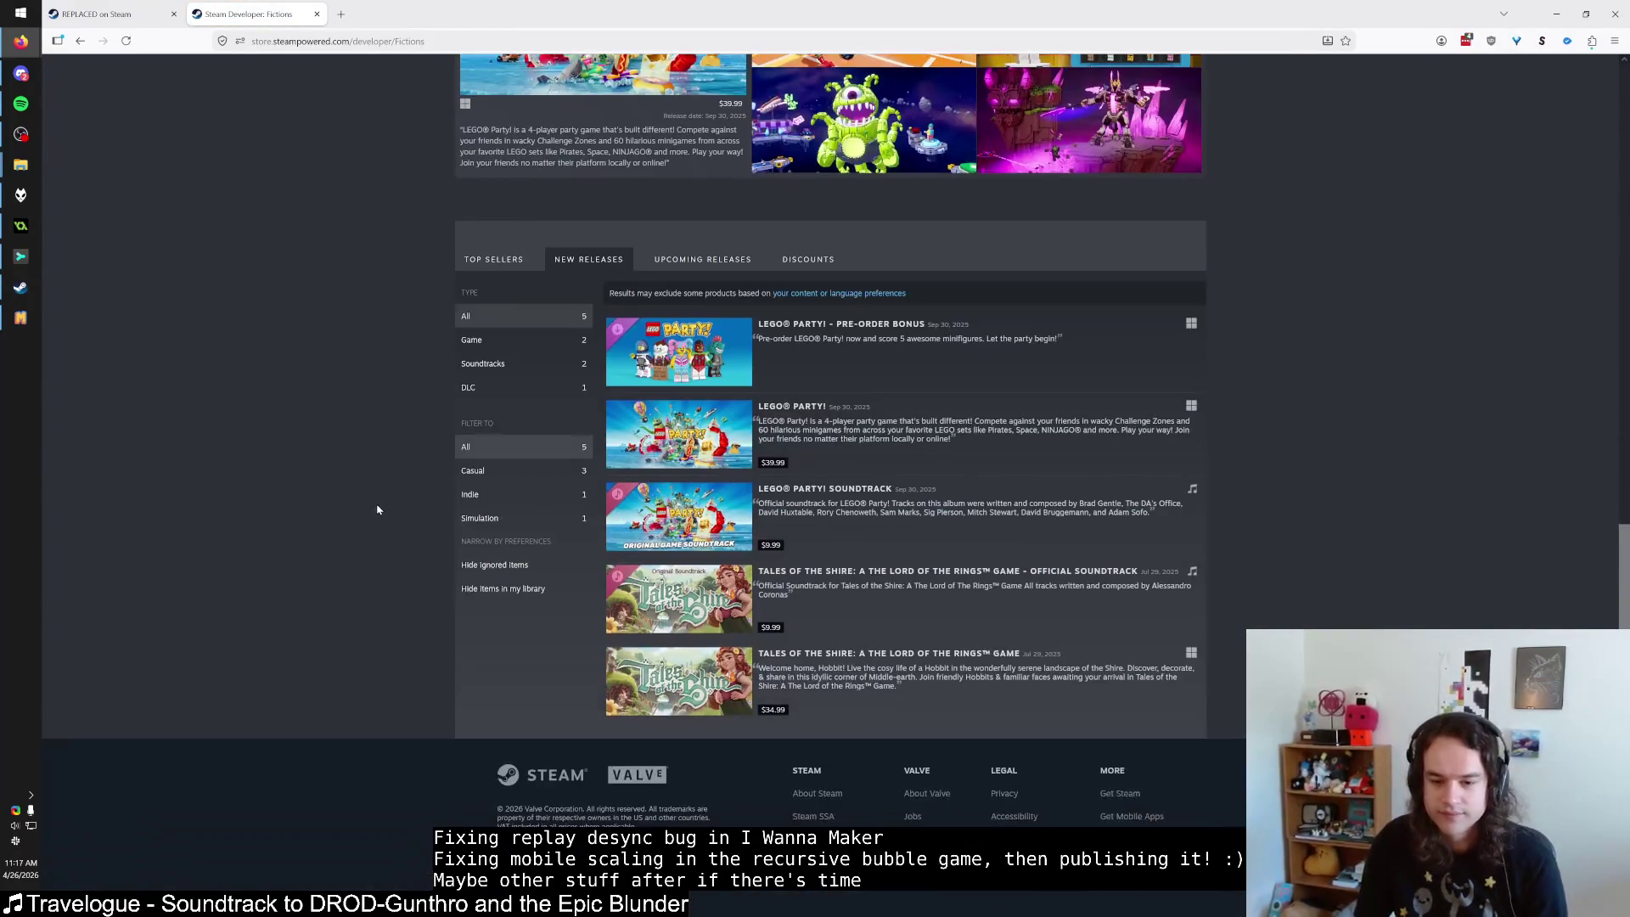
{"action": "mouse_move", "coordinate": [661, 677]}
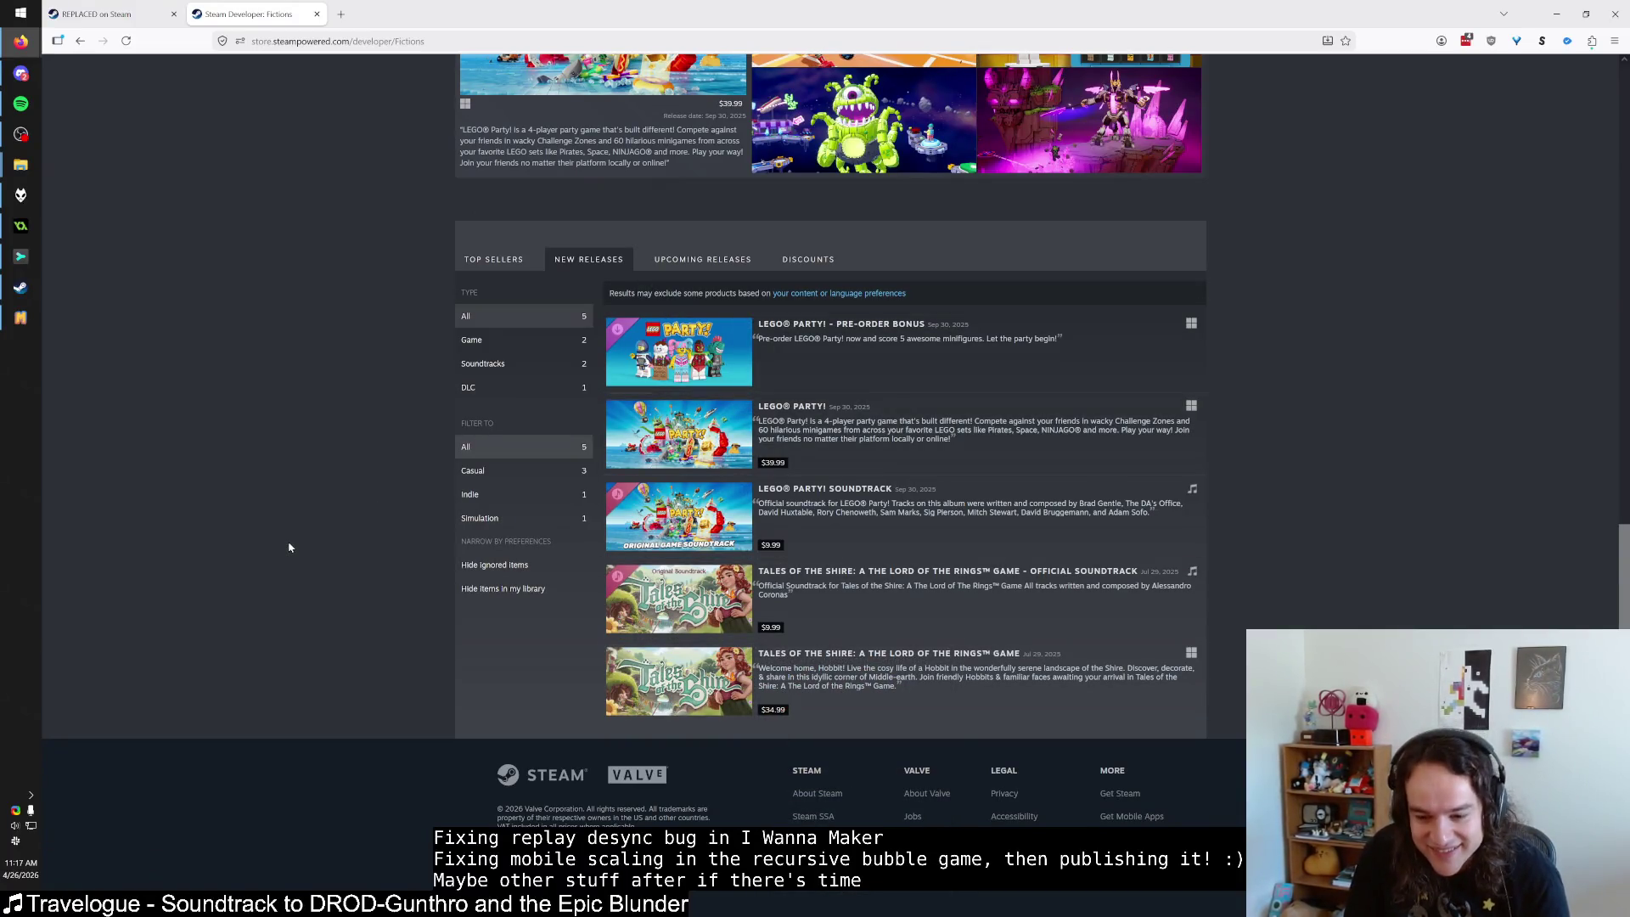
{"action": "key", "text": "ctrl+Page_Up"}
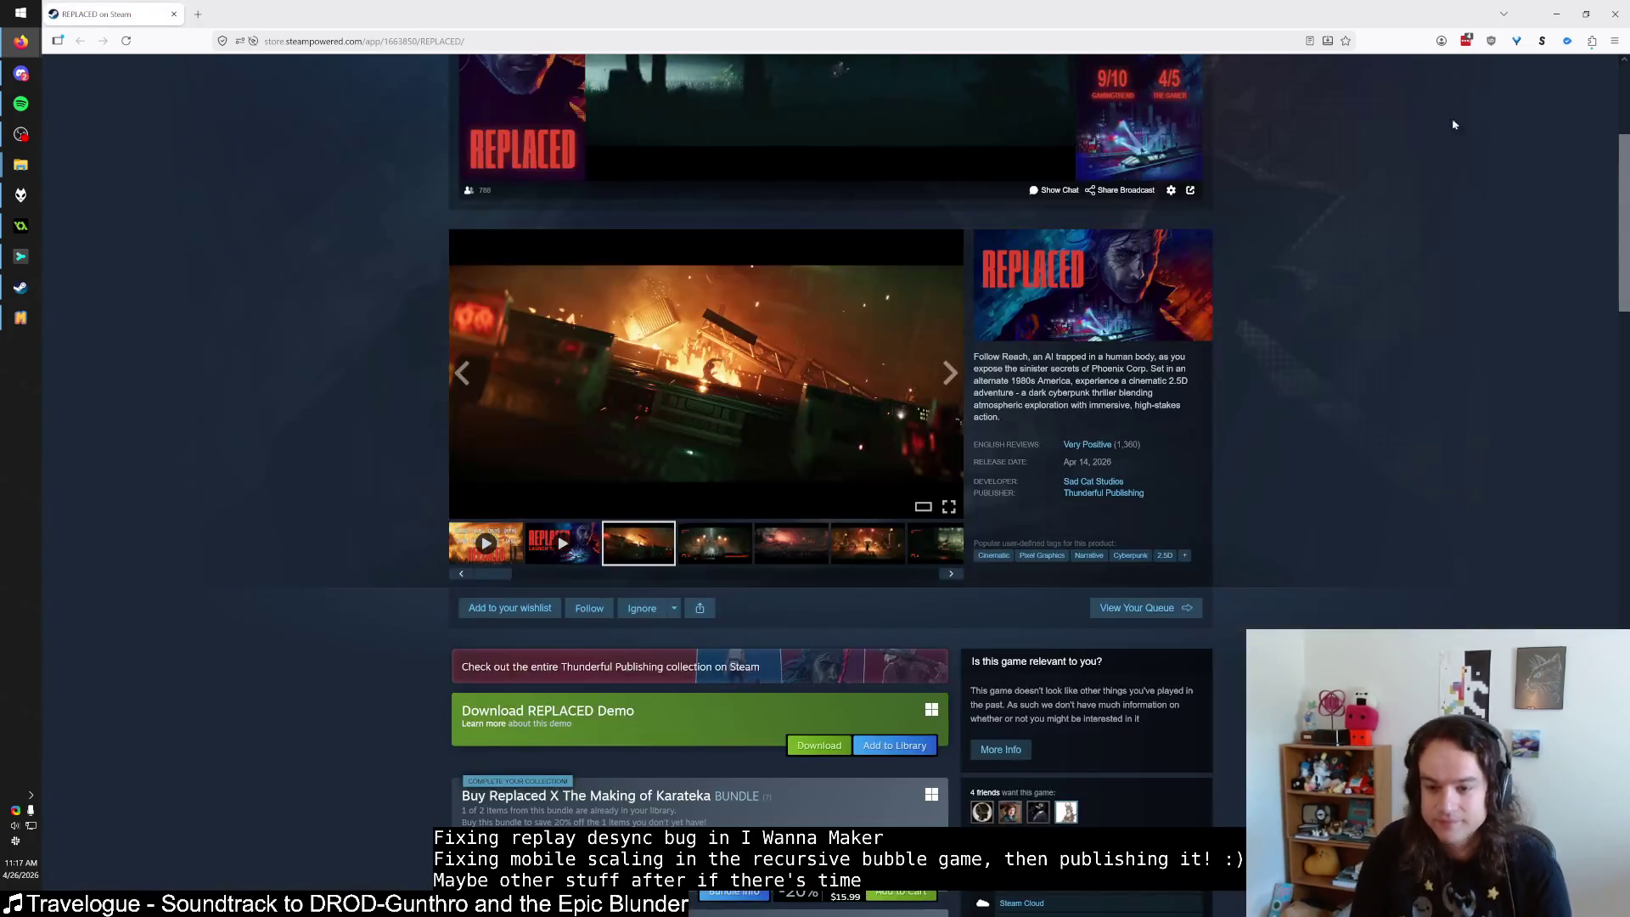
{"action": "key", "text": "alt+Tab"}
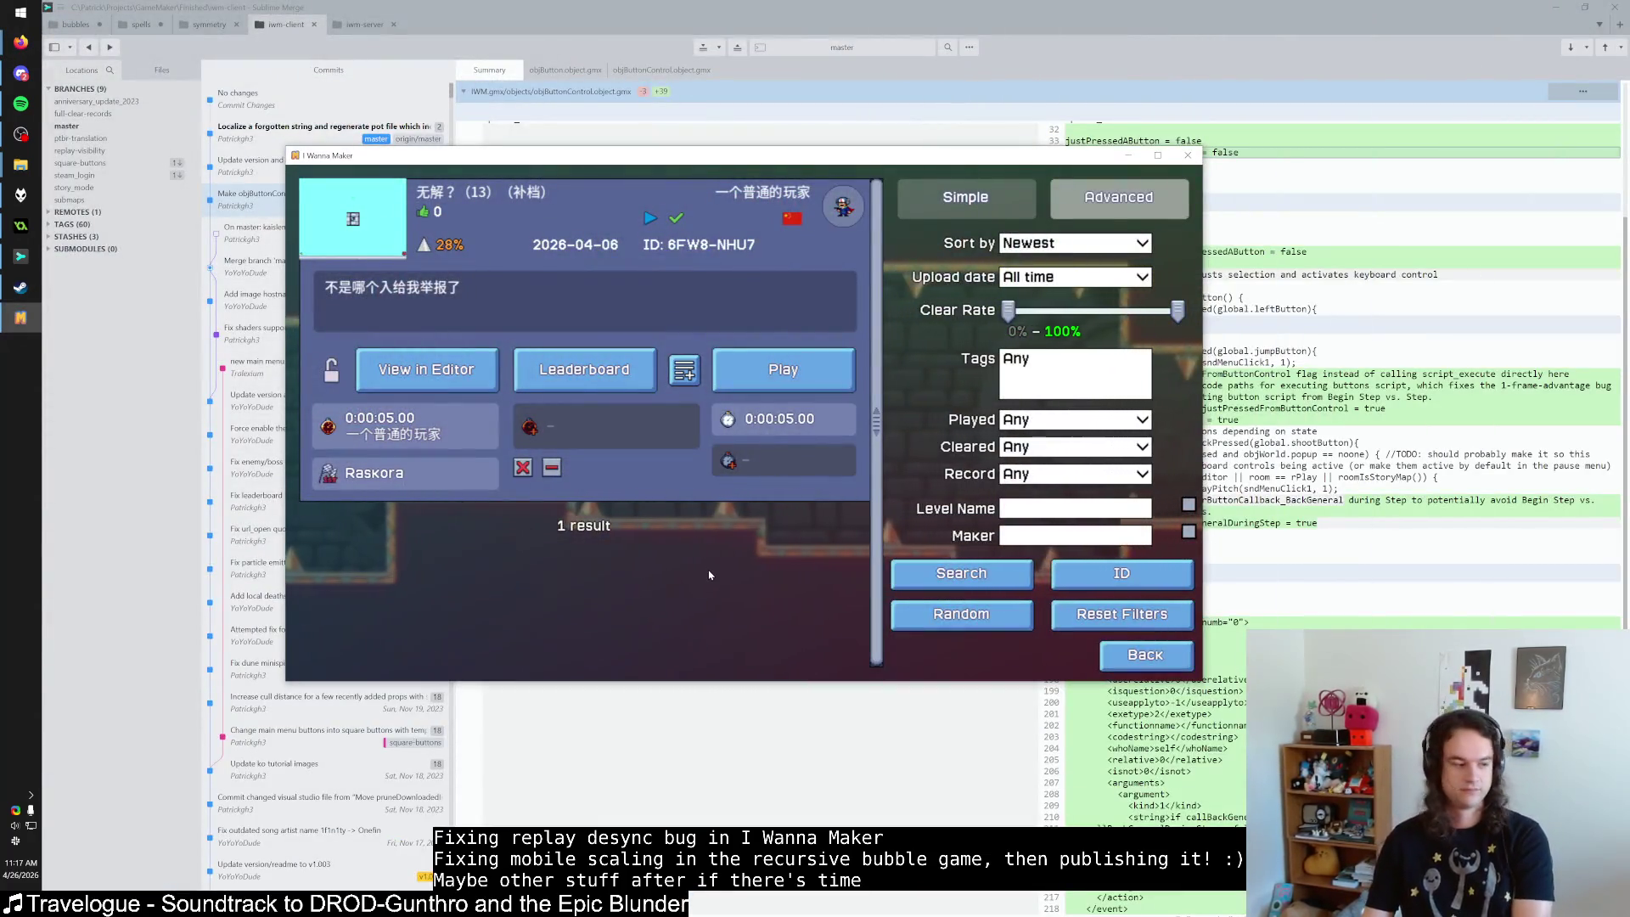
{"action": "left_click", "coordinate": [681, 241]}
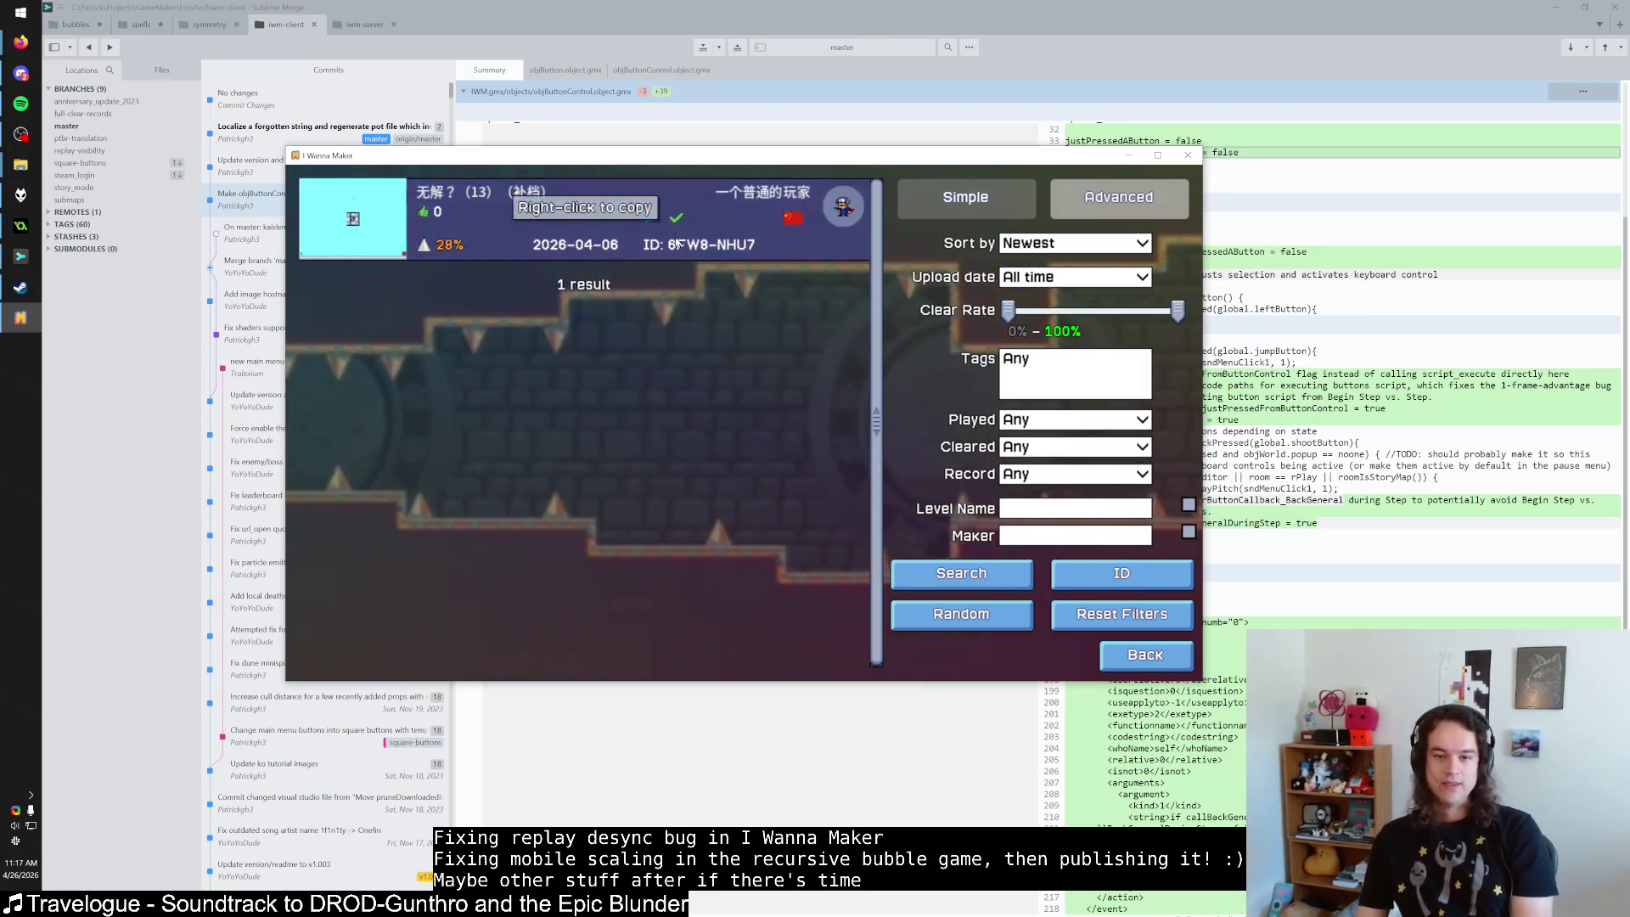
Start level 6FW8-NHU7's record replay and restart it twice with Reset Level.
{"action": "left_click", "coordinate": [671, 257]}
{"action": "left_click", "coordinate": [803, 378]}
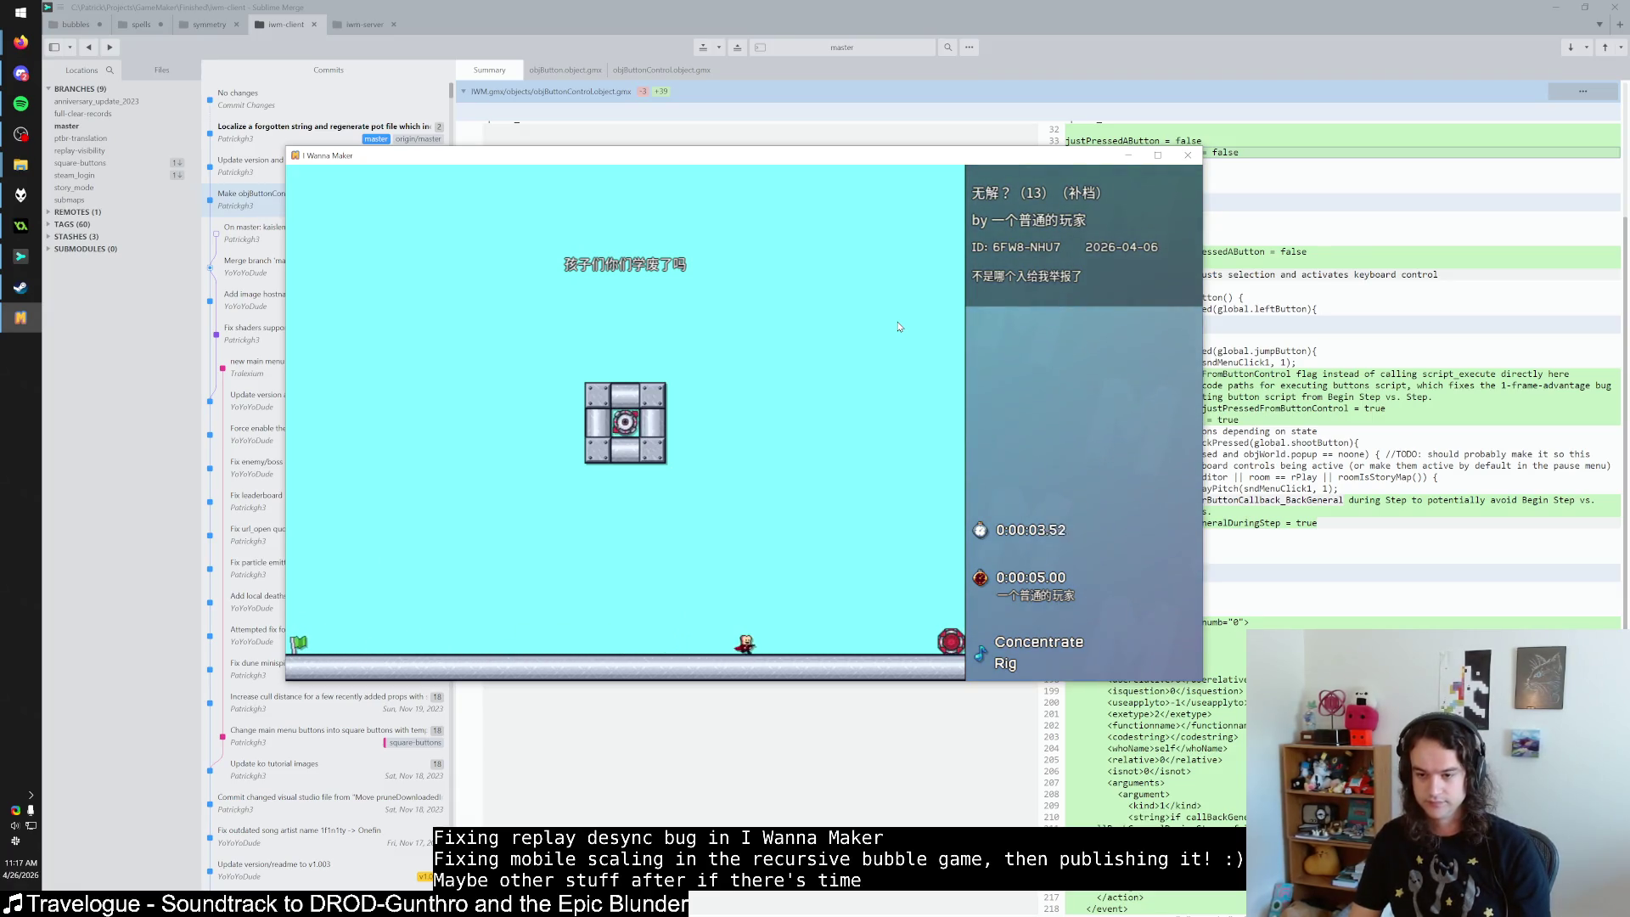
{"action": "key", "text": "Escape"}
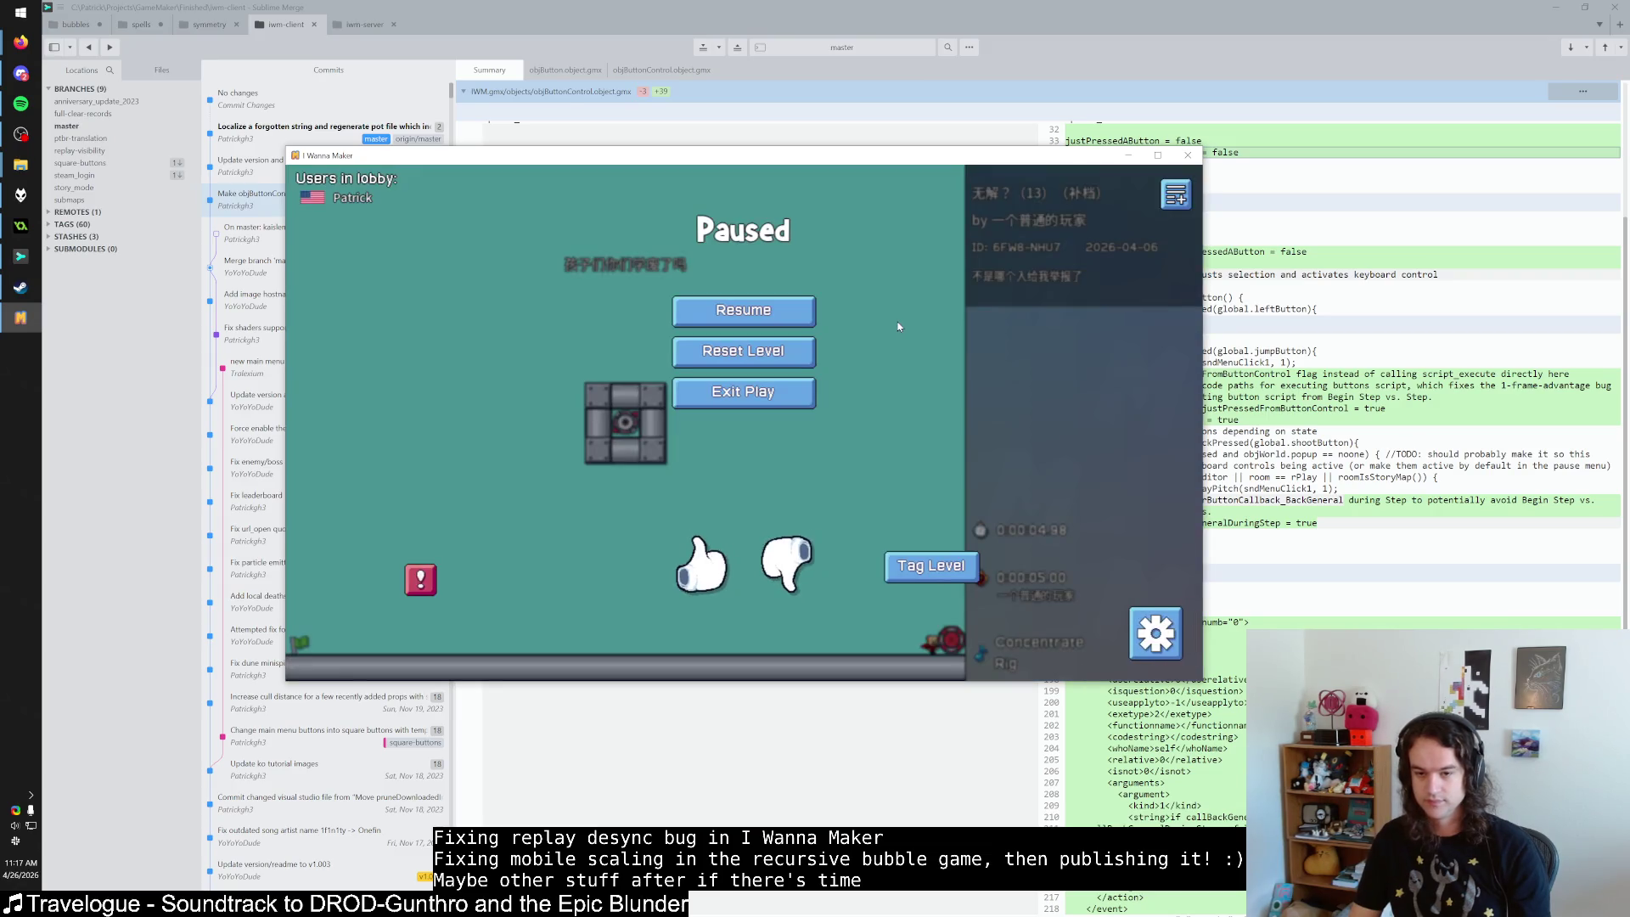
{"action": "left_click", "coordinate": [784, 353]}
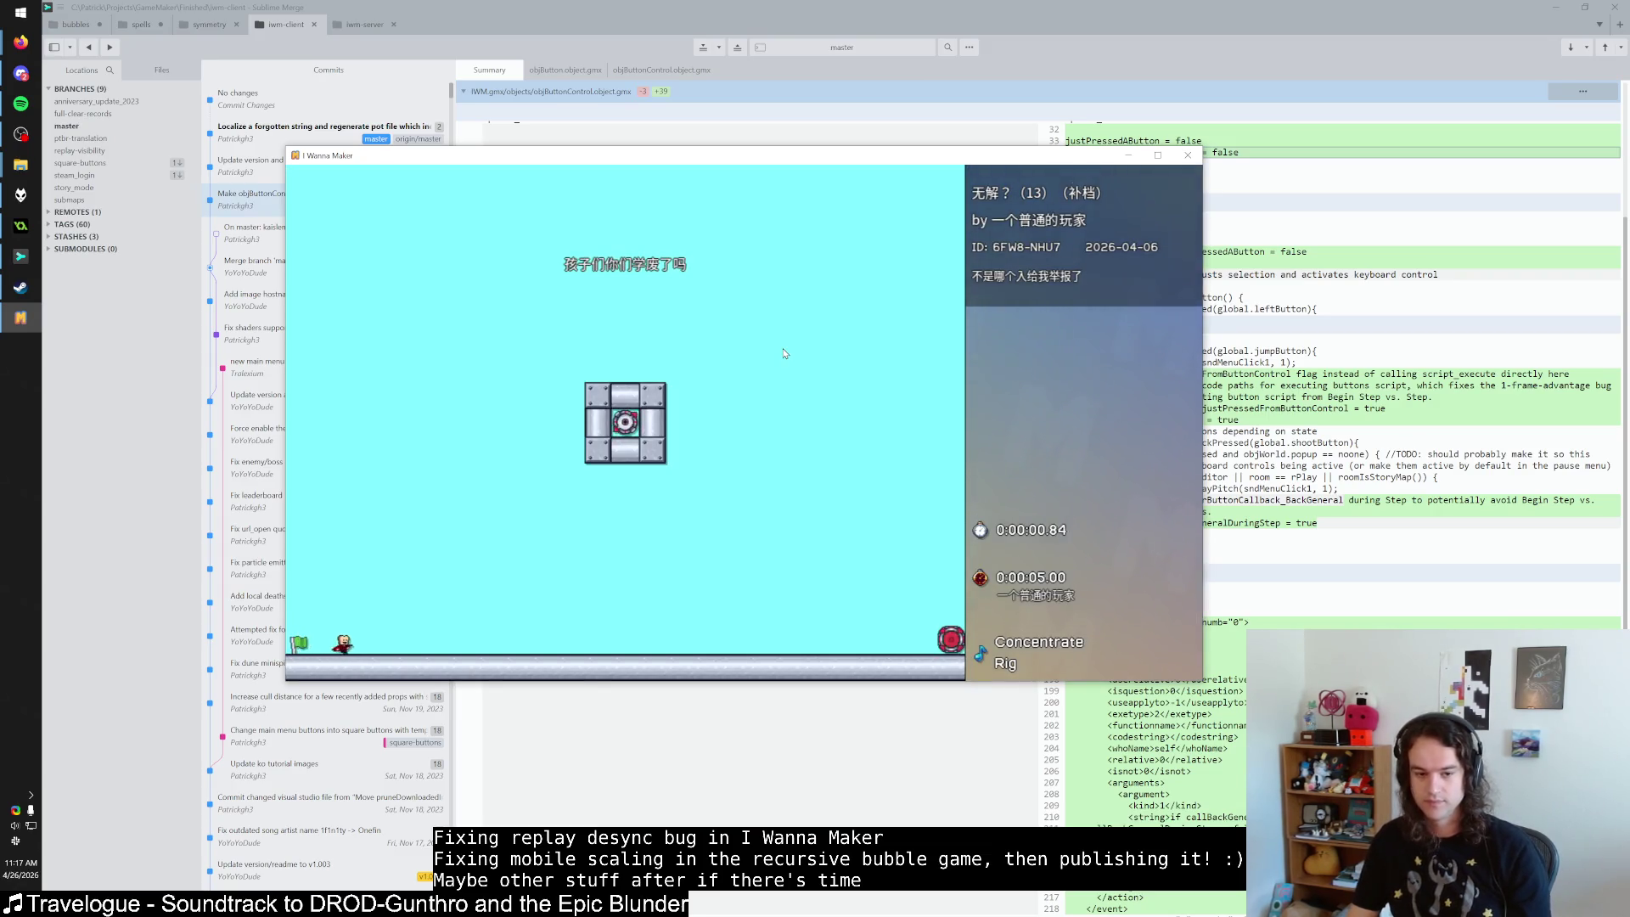
{"action": "key", "text": "Right"}
{"action": "key", "text": "Right"}
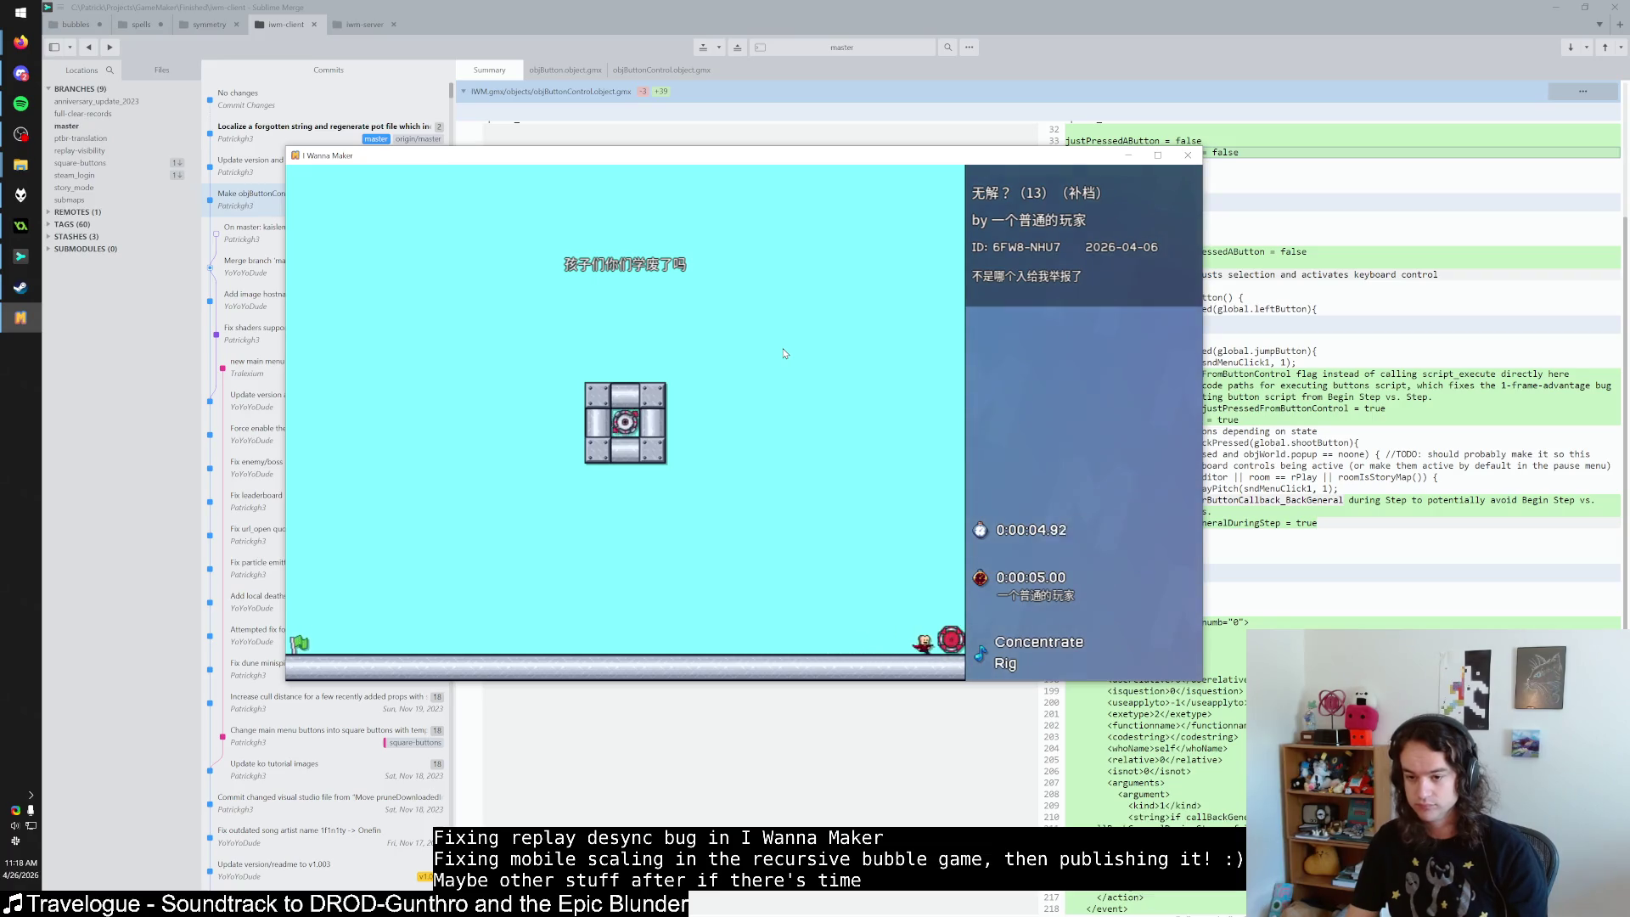
{"action": "key", "text": "Escape"}
{"action": "left_click", "coordinate": [785, 353]}
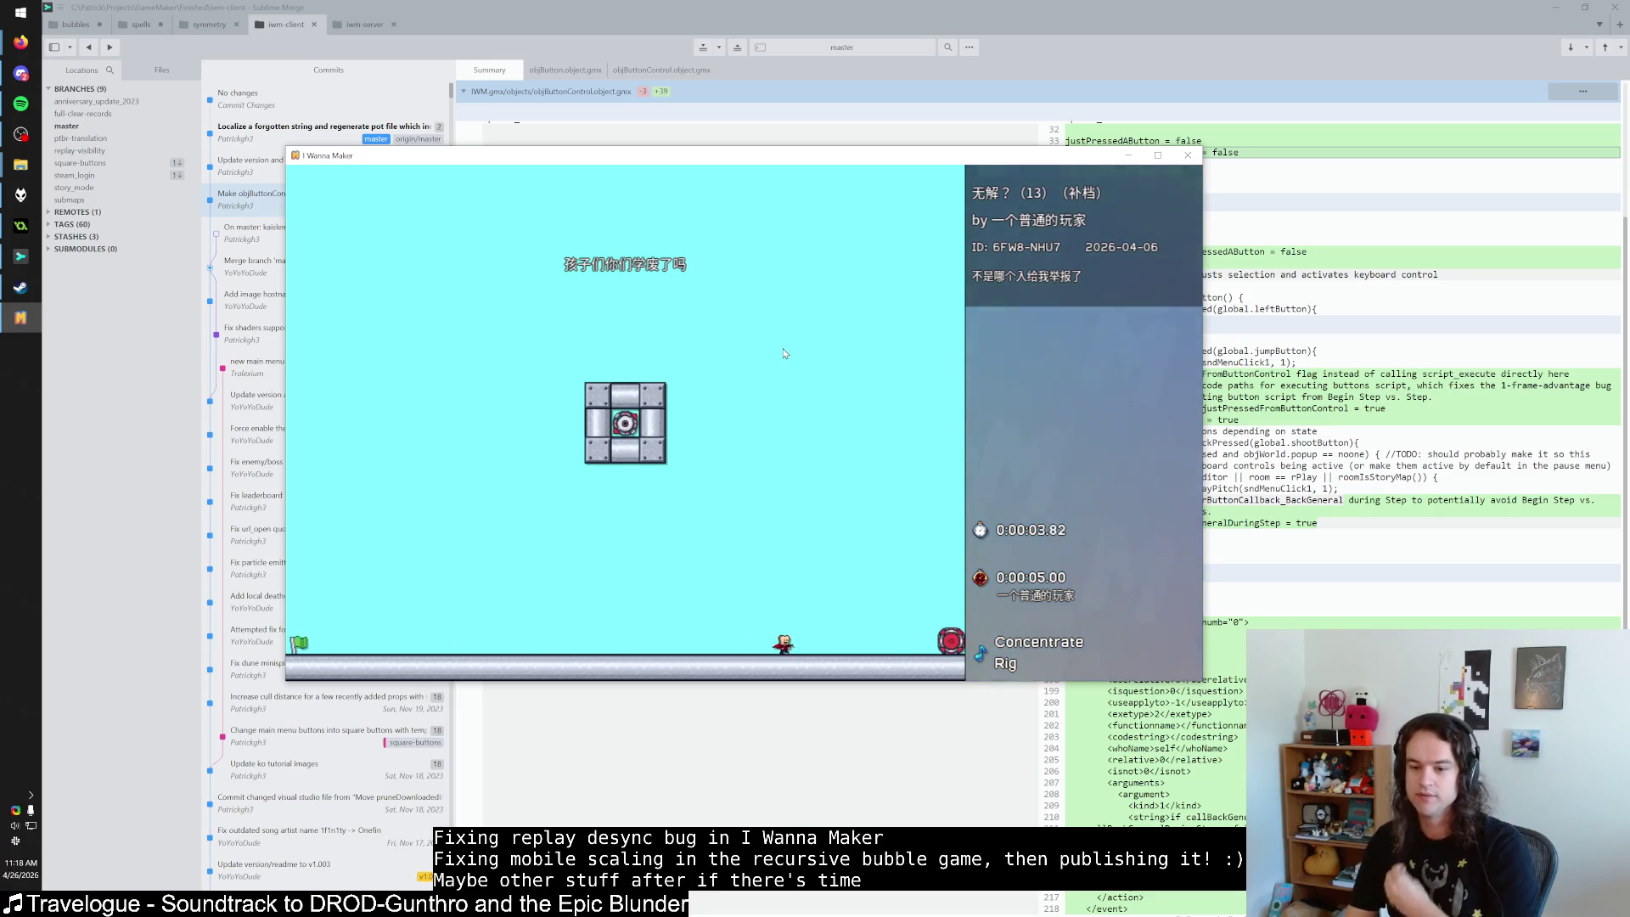
Pause and resume the replay near its end, restart it once more, and pause again.
{"action": "key", "text": "Escape"}
{"action": "key", "text": "Escape"}
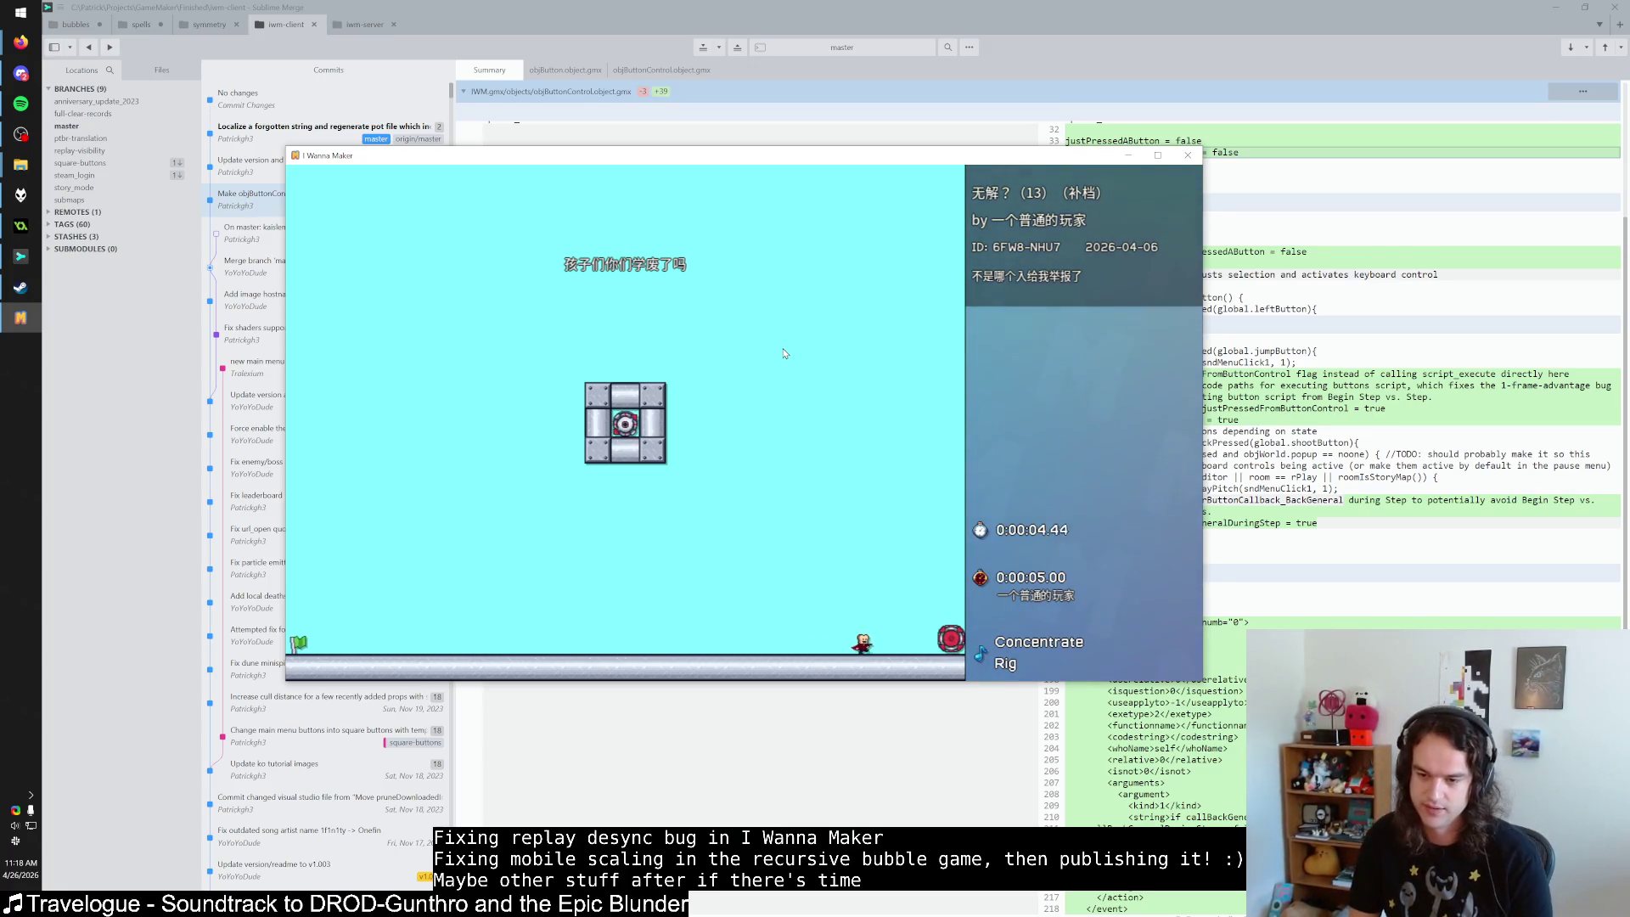
{"action": "key", "text": "Escape"}
{"action": "key", "text": "Up"}
{"action": "key", "text": "Return"}
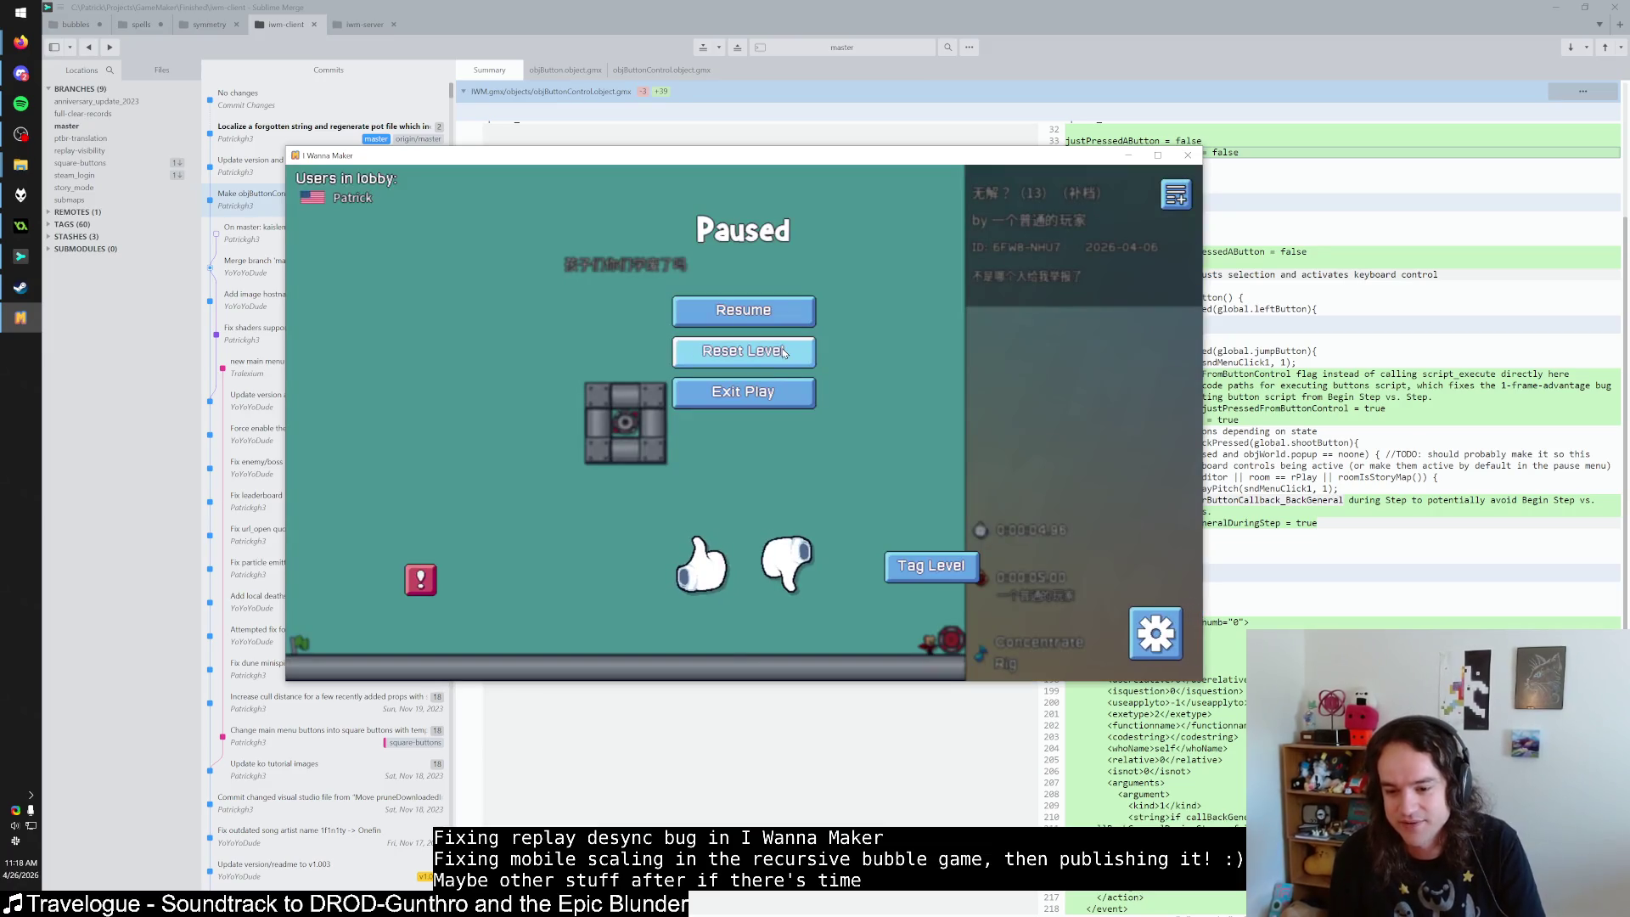
{"action": "left_click", "coordinate": [783, 352]}
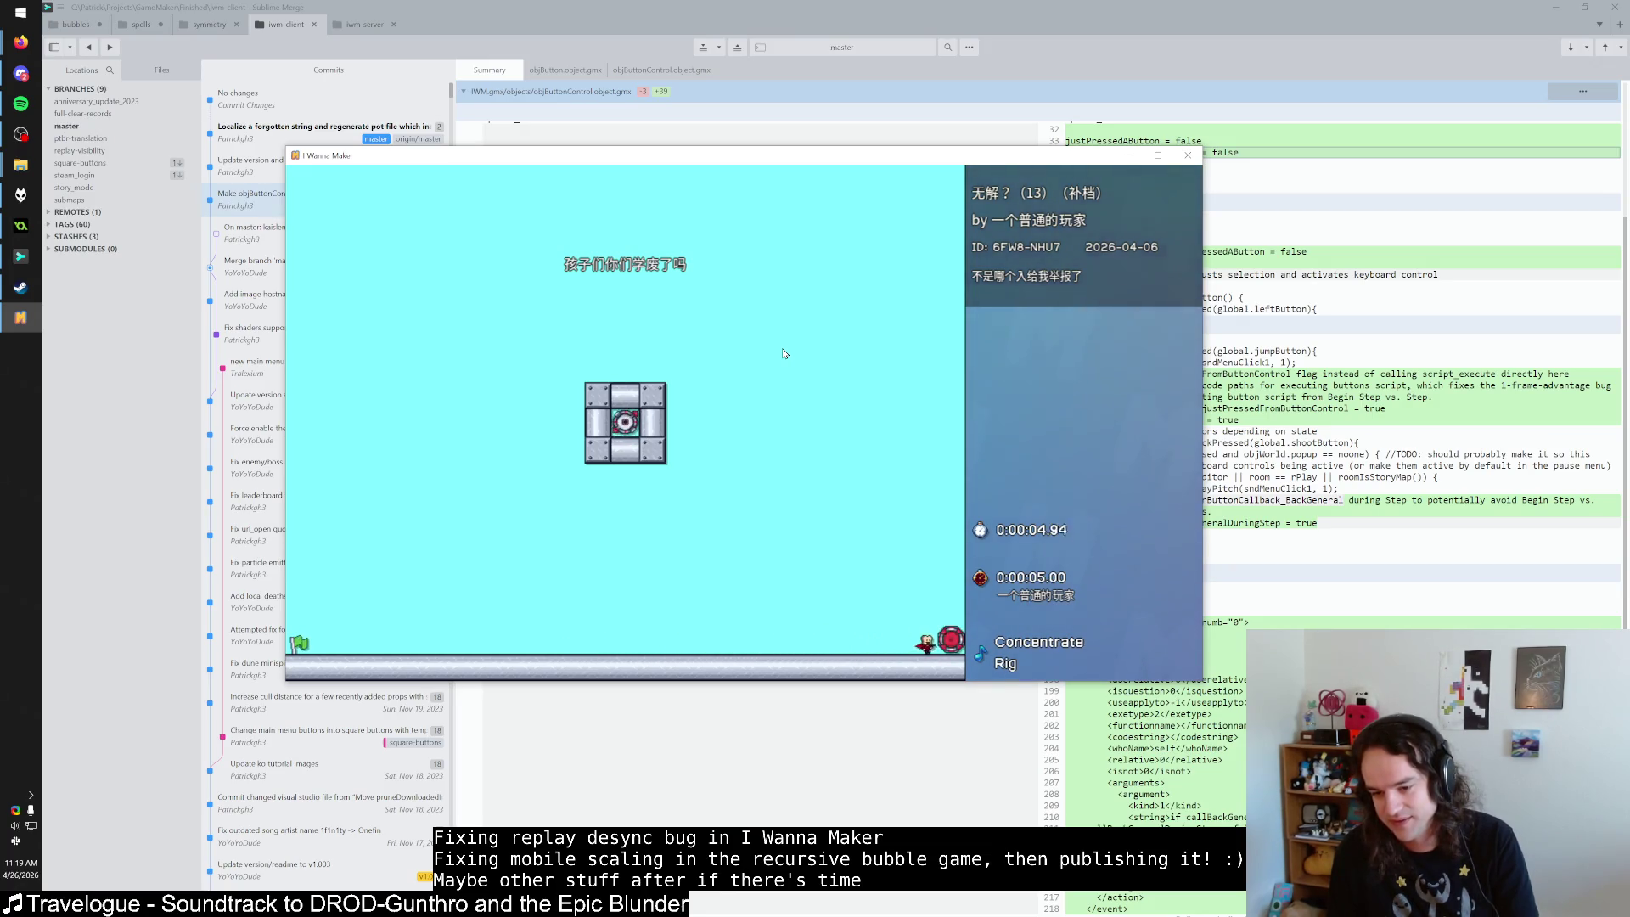
{"action": "key", "text": "Escape"}
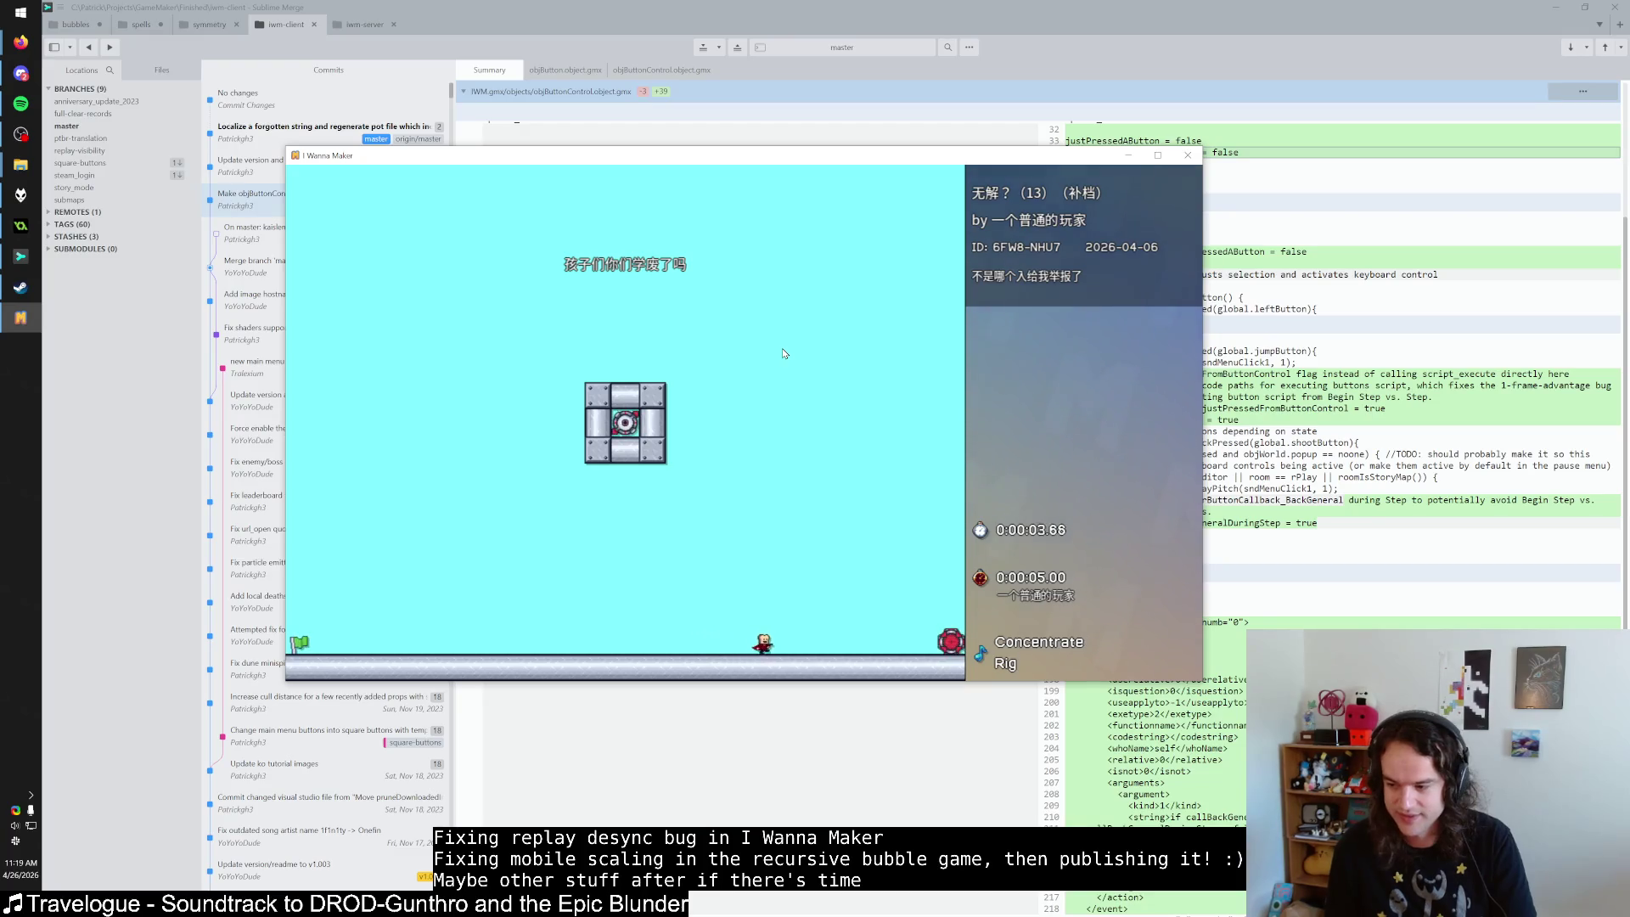
{"action": "key", "text": "Escape"}
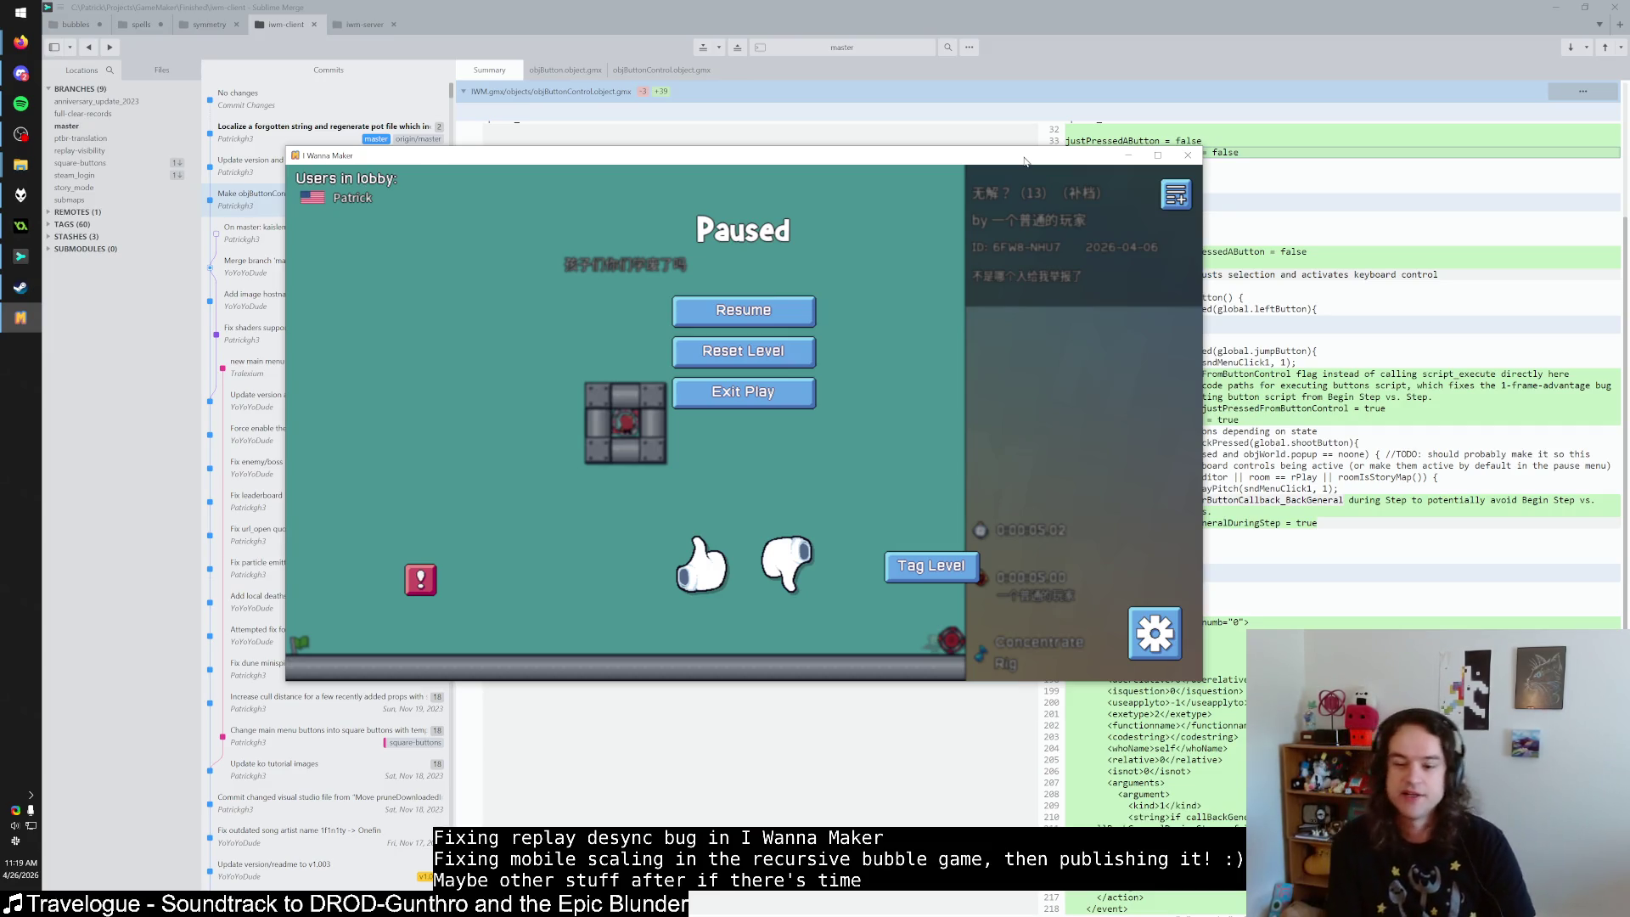
Resume and restart the level, then walk the kid right toward the goal and pause.
{"action": "left_click", "coordinate": [799, 308]}
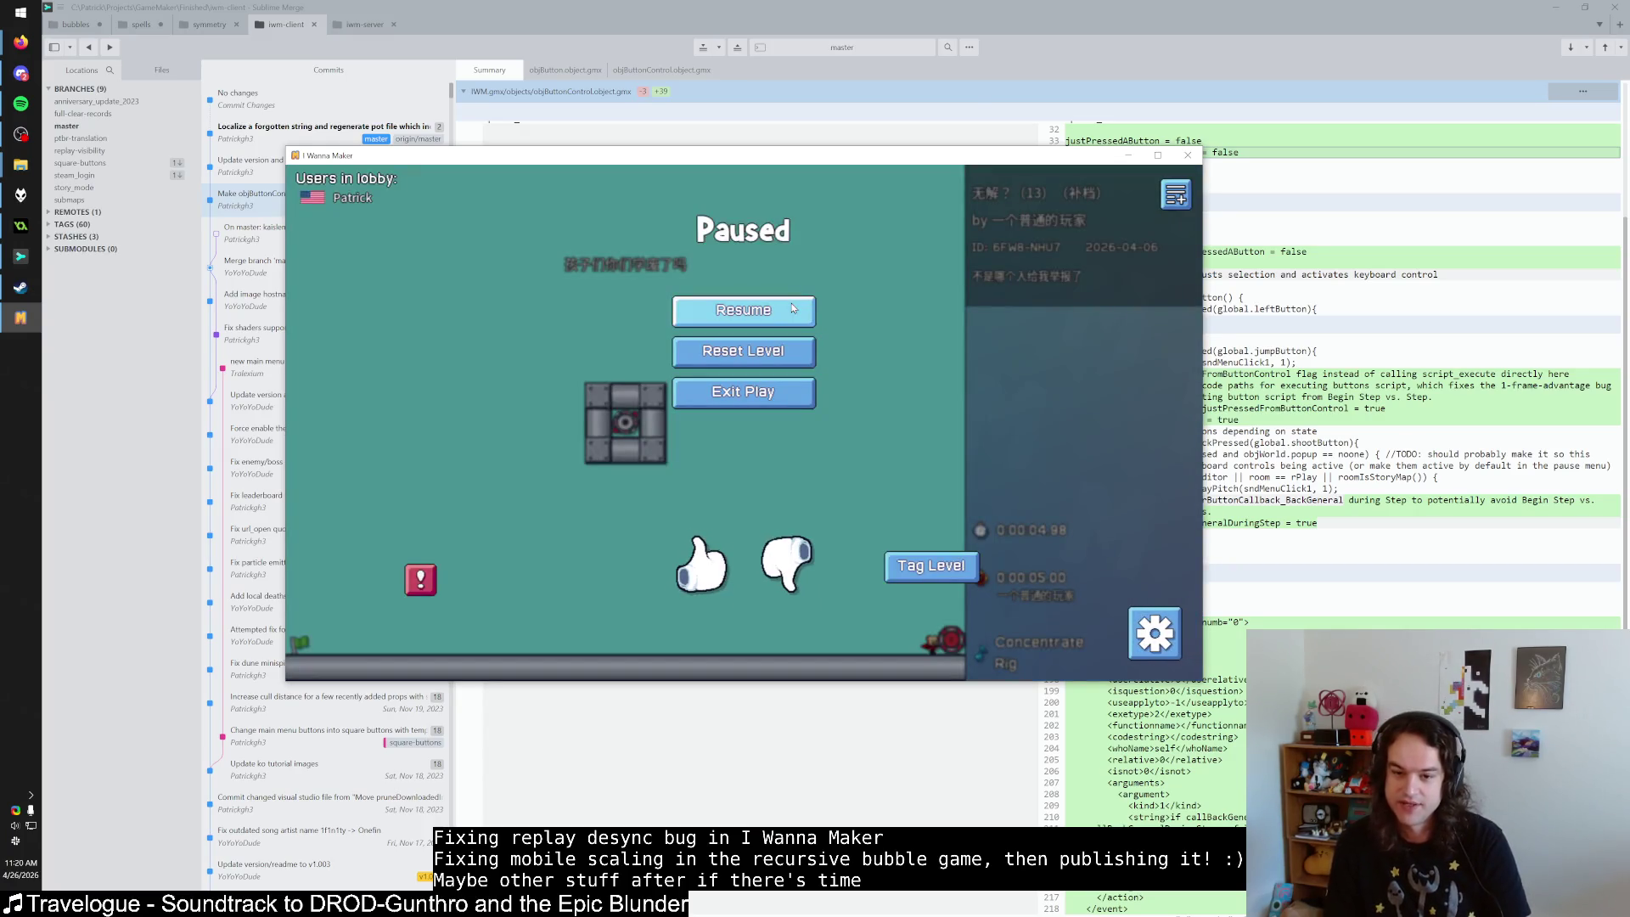
{"action": "left_click", "coordinate": [779, 351]}
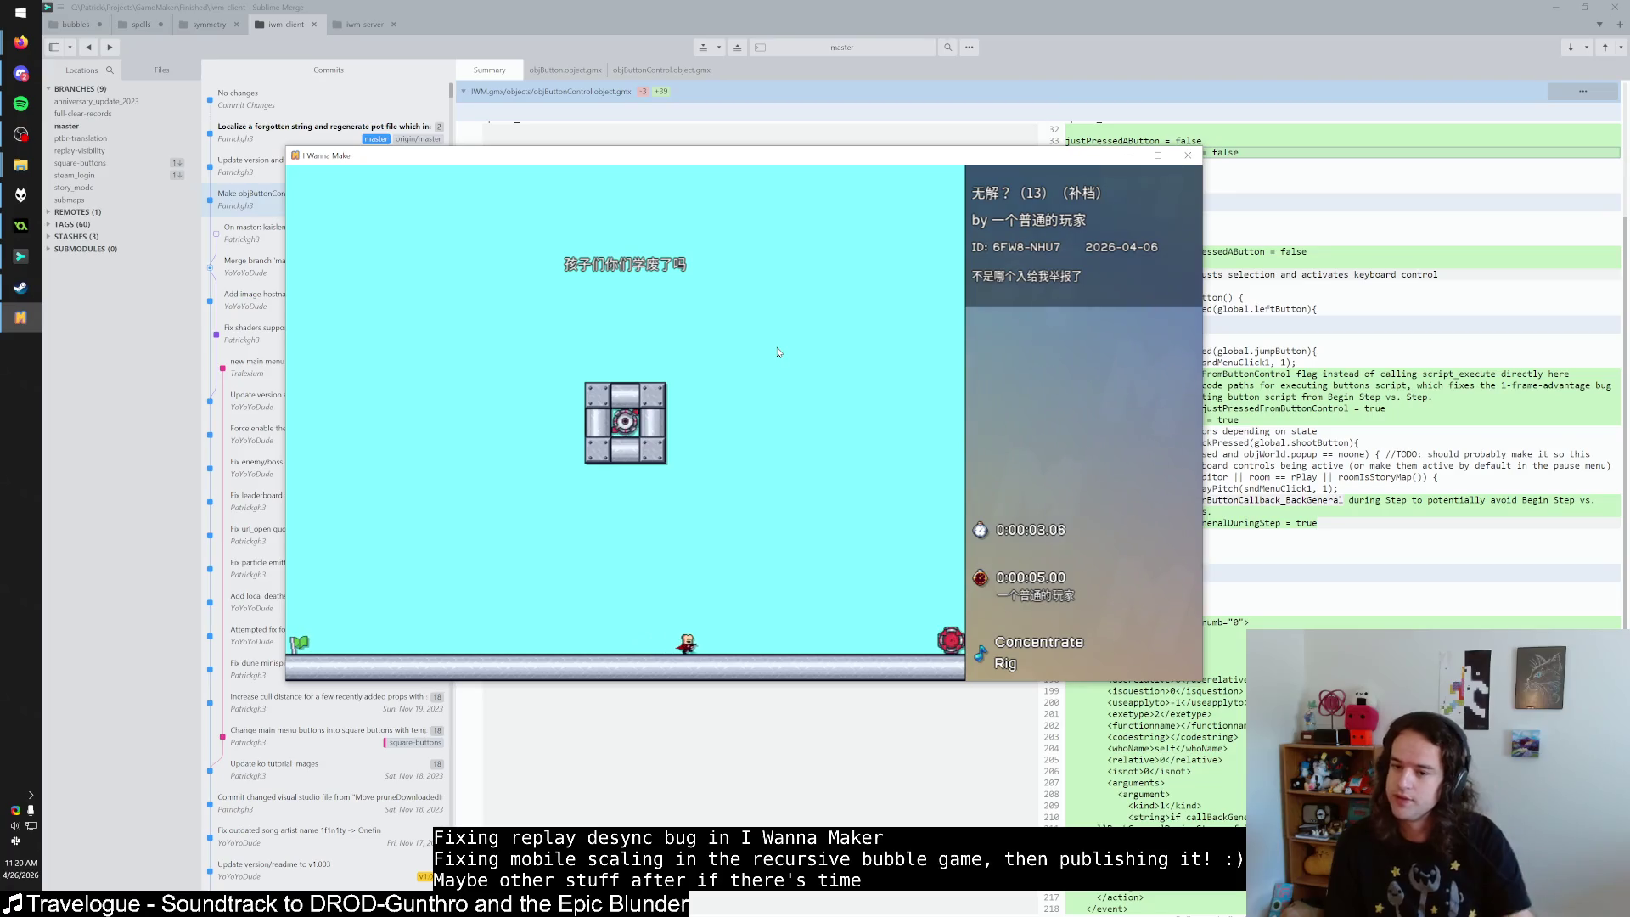
{"action": "key", "text": "Escape"}
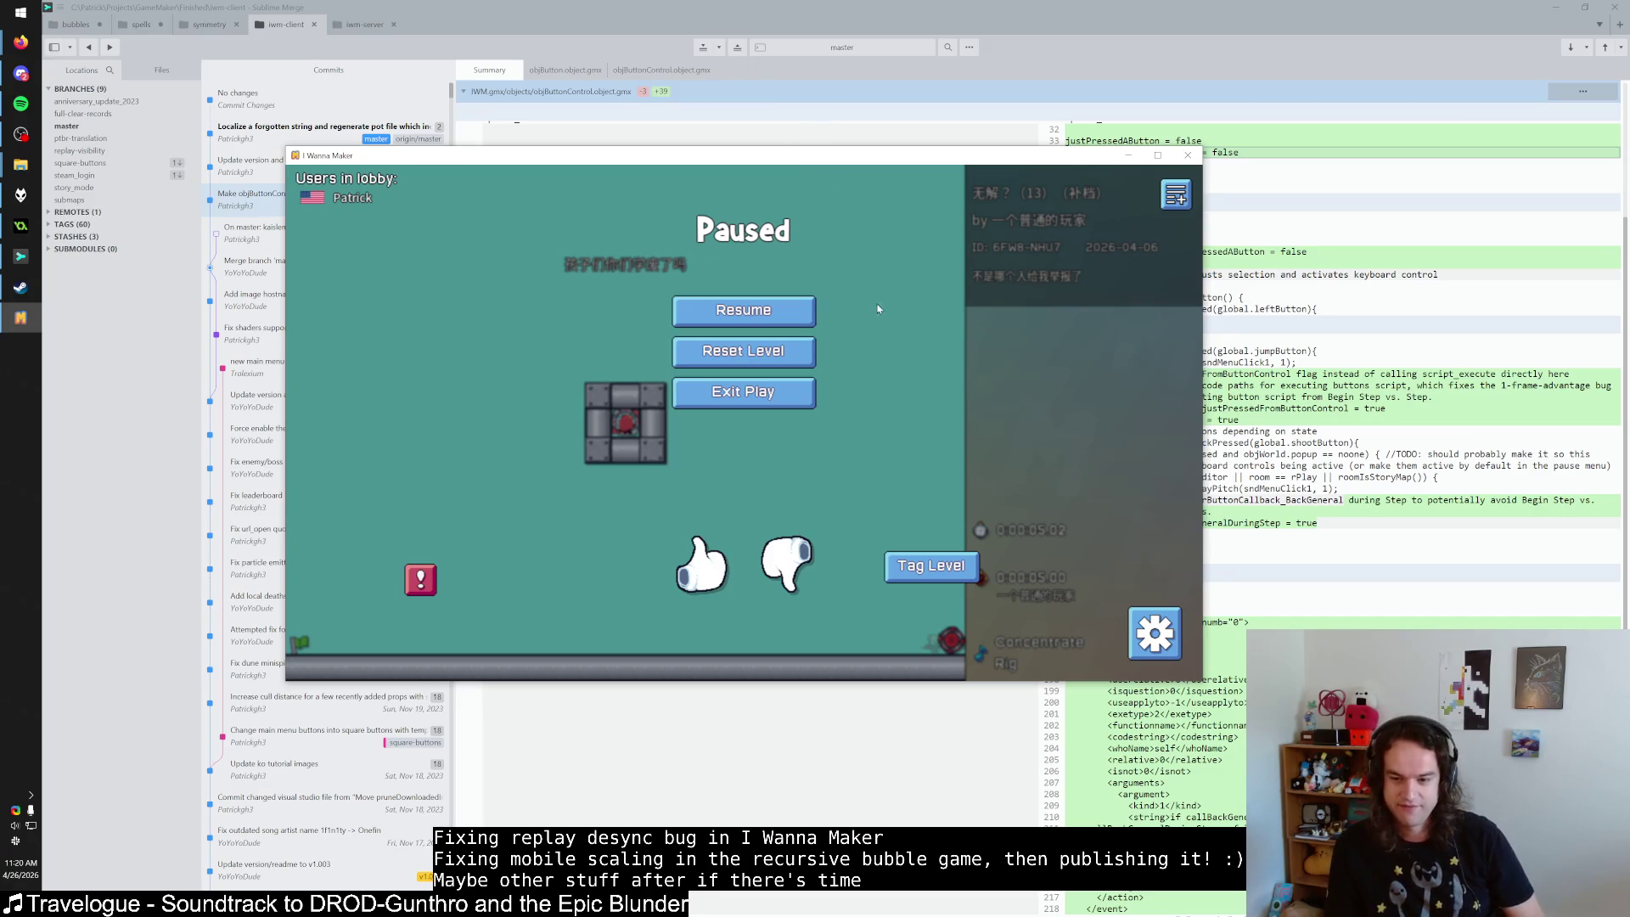
{"action": "left_click", "coordinate": [782, 350]}
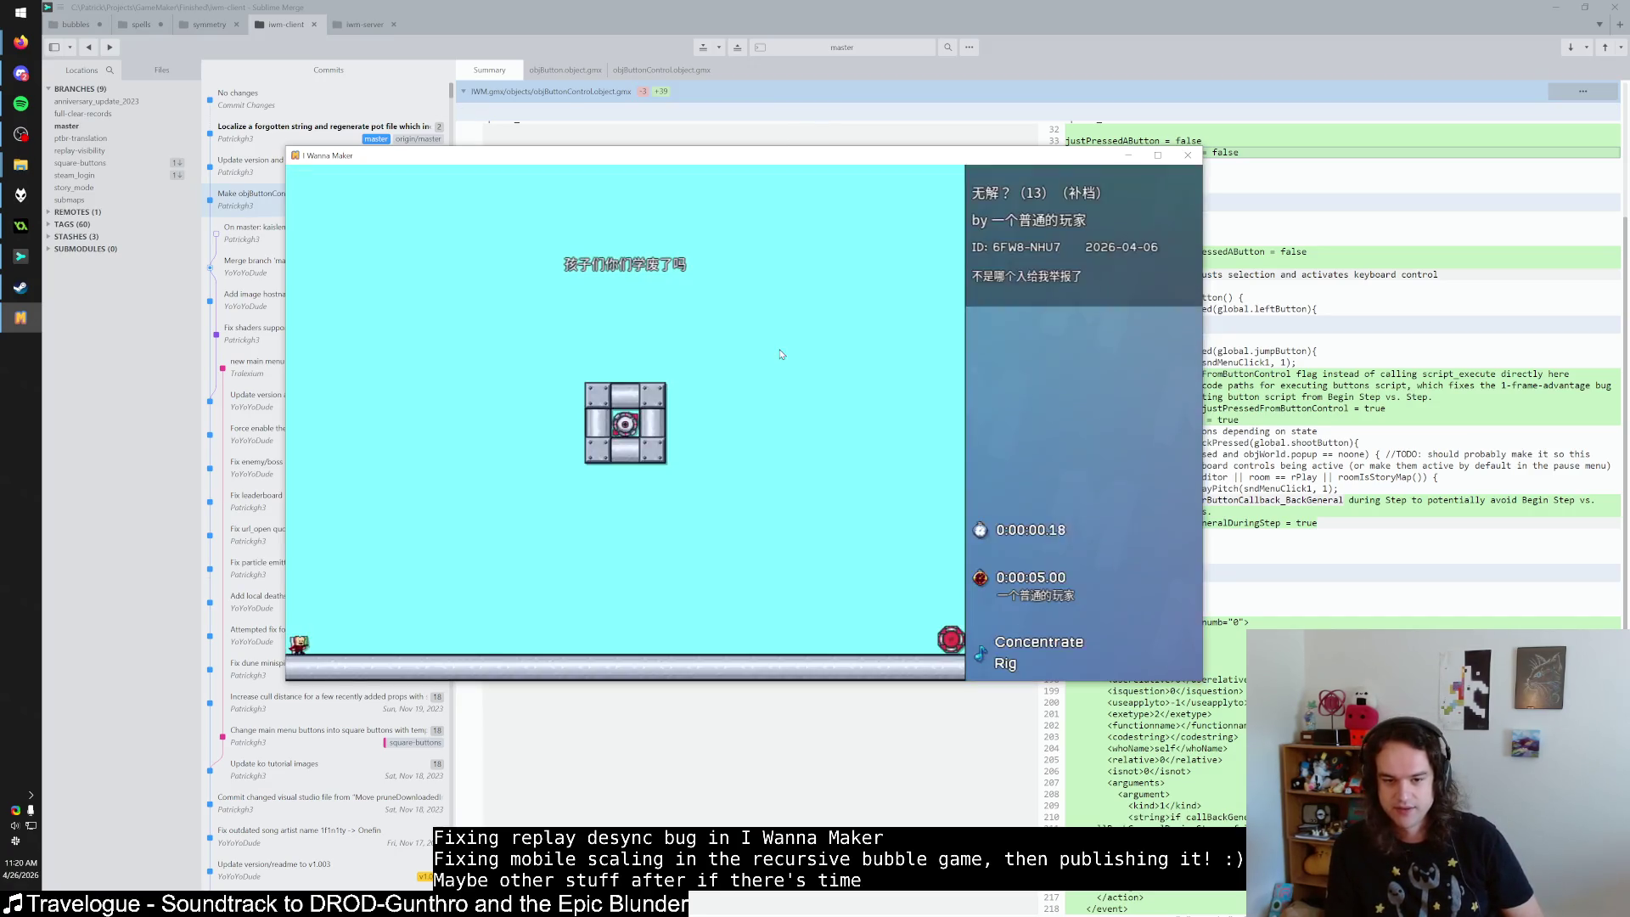
{"action": "key", "text": "Right"}
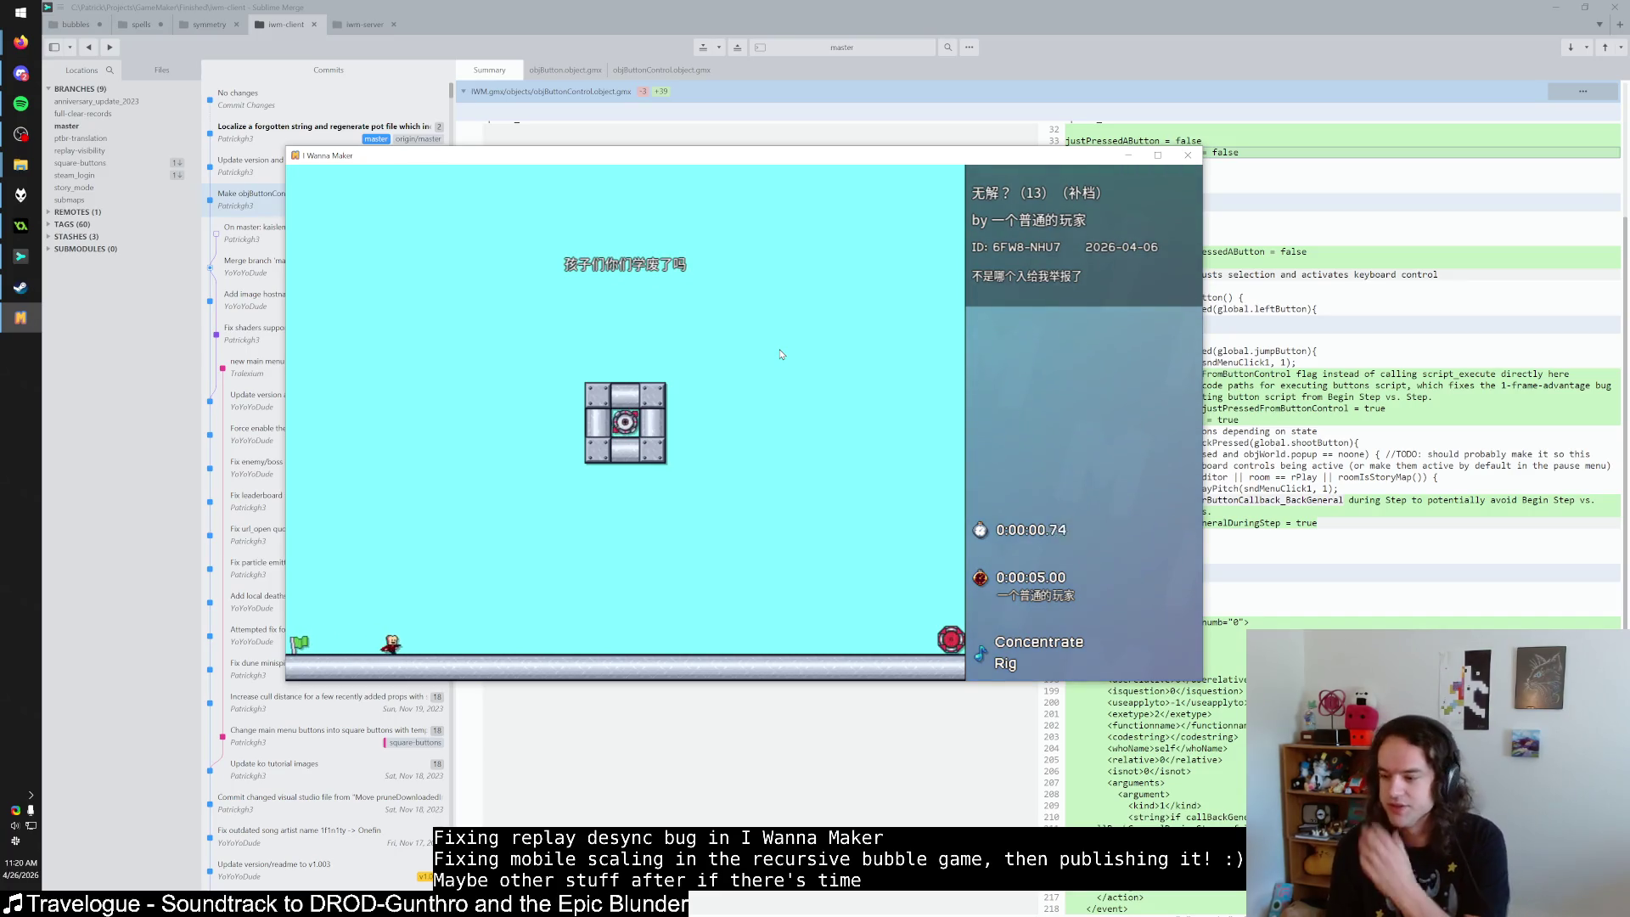
{"action": "key", "text": "Right"}
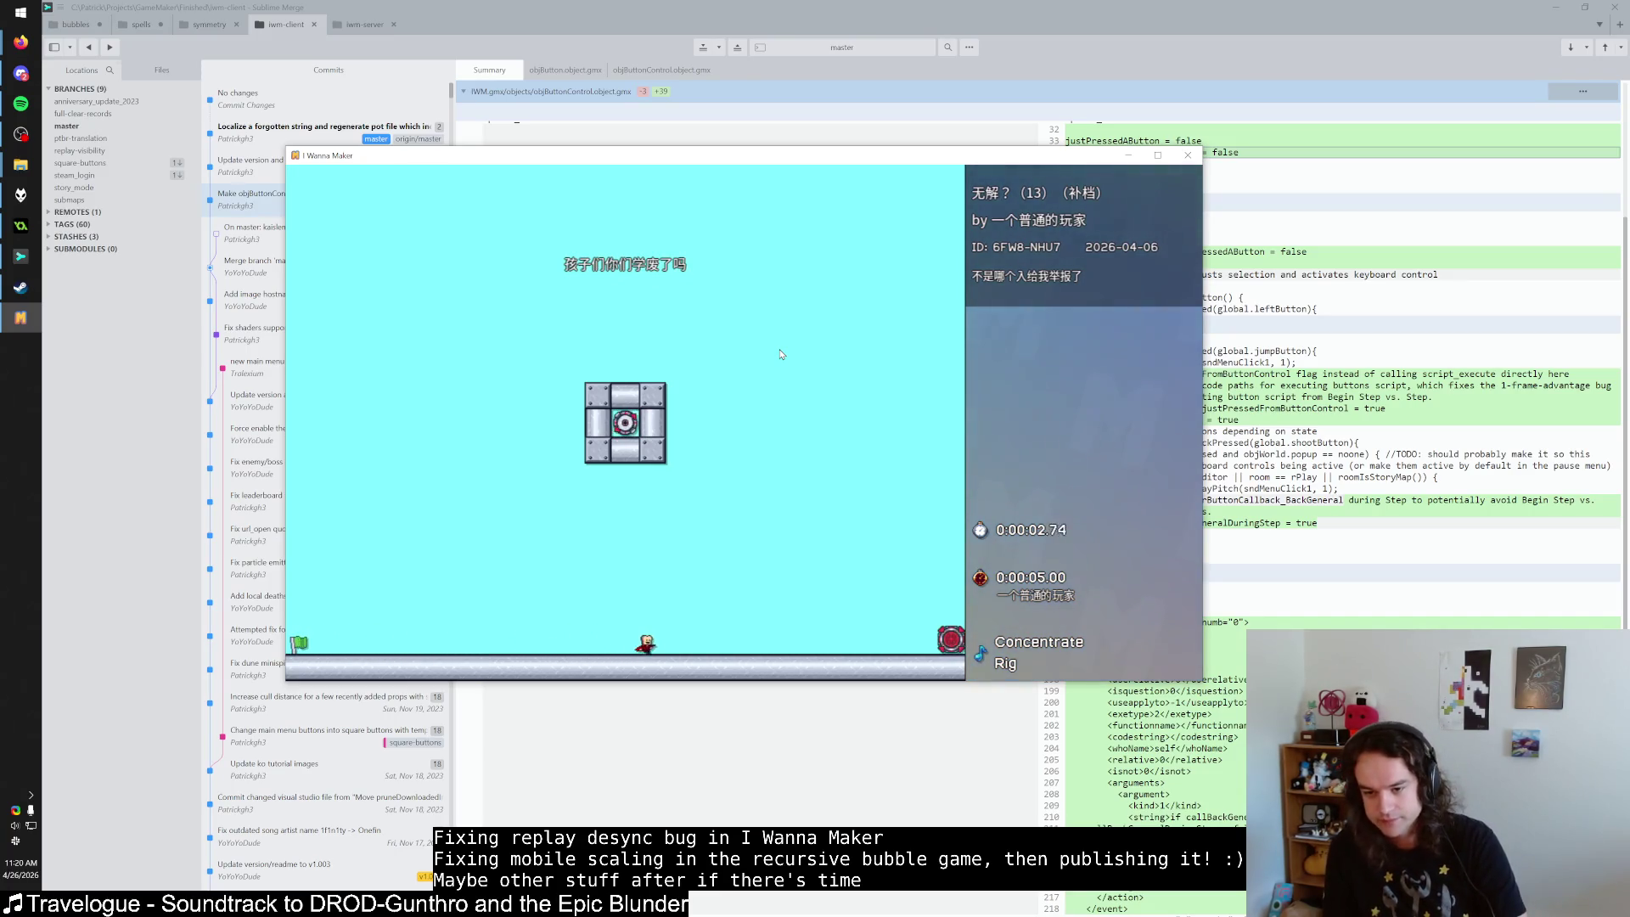
{"action": "key", "text": "Right"}
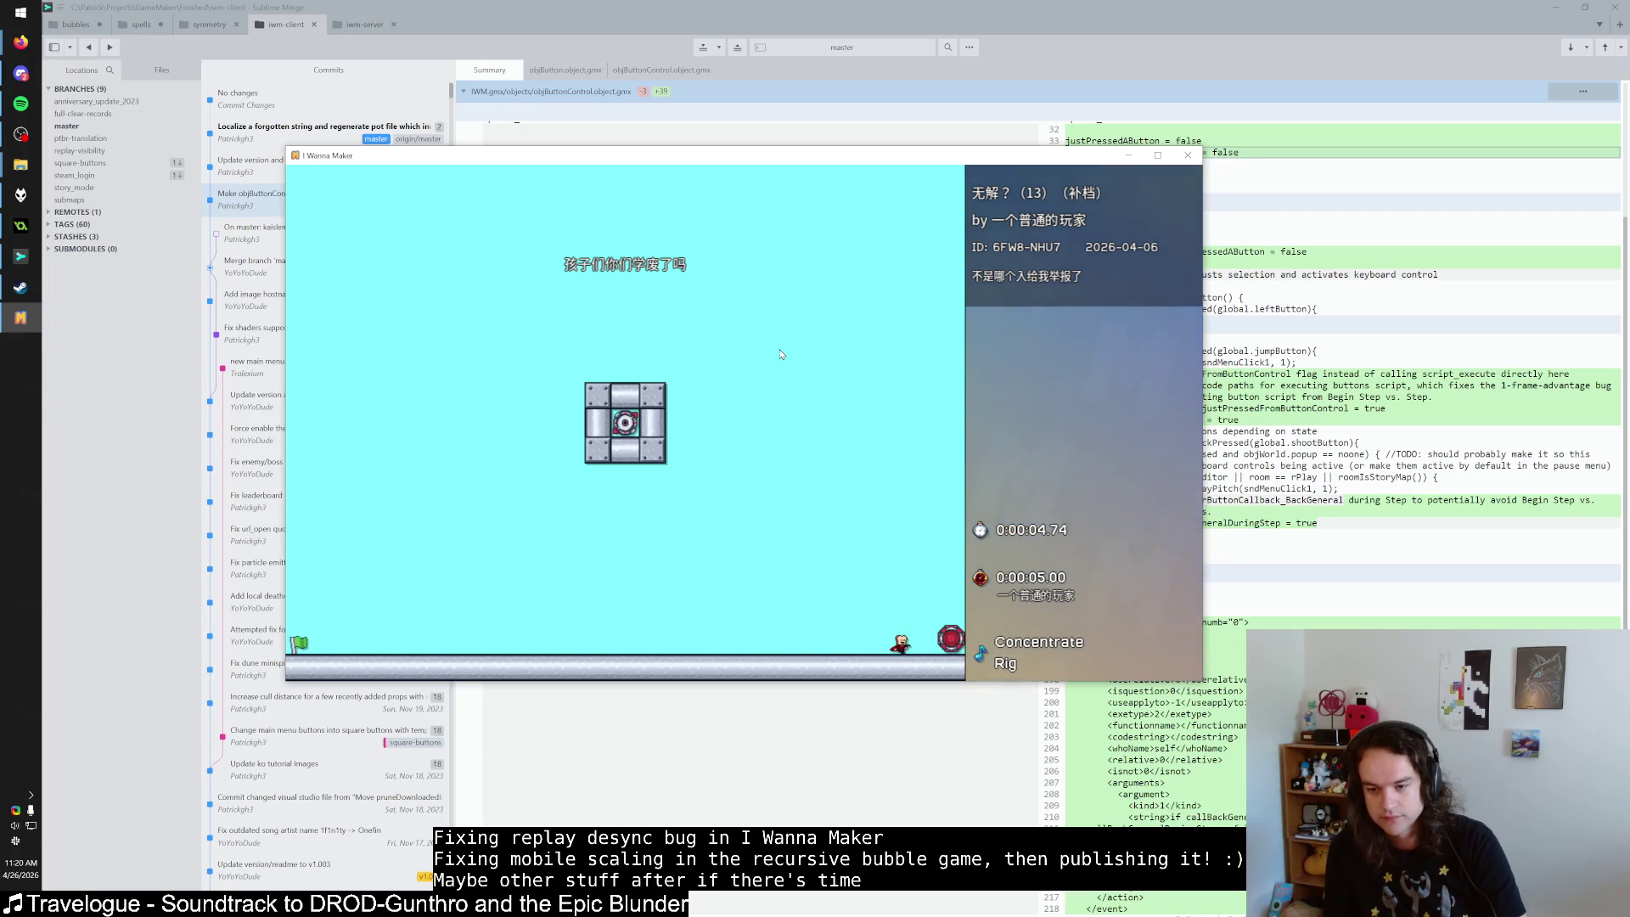
{"action": "key", "text": "Escape"}
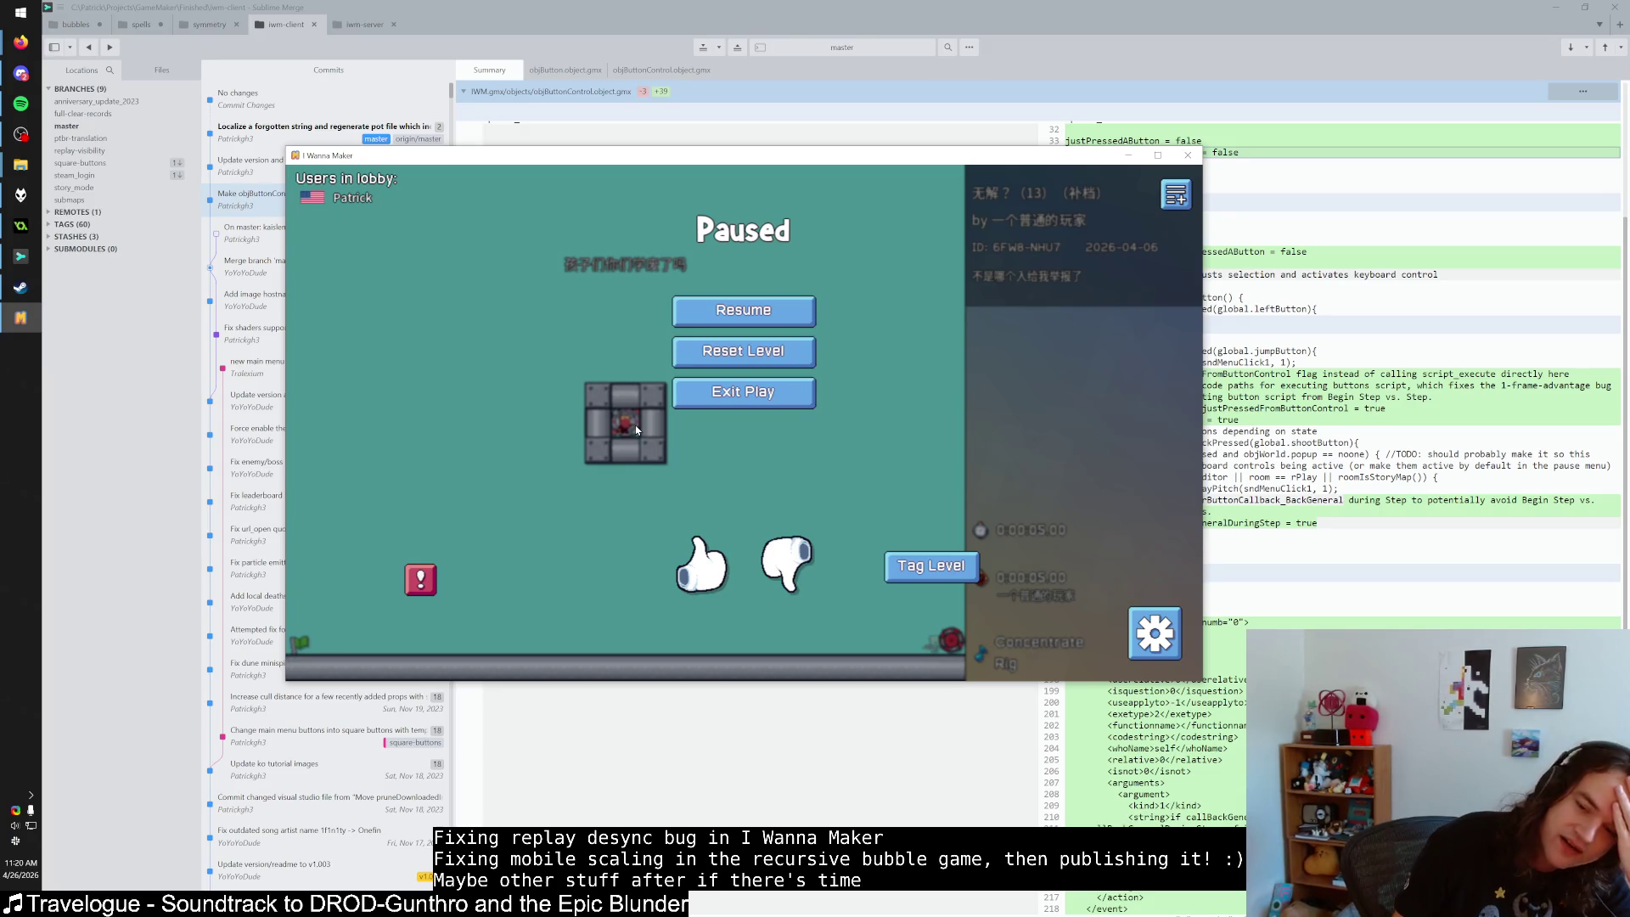
{"action": "key", "text": "Up"}
{"action": "key", "text": "Up"}
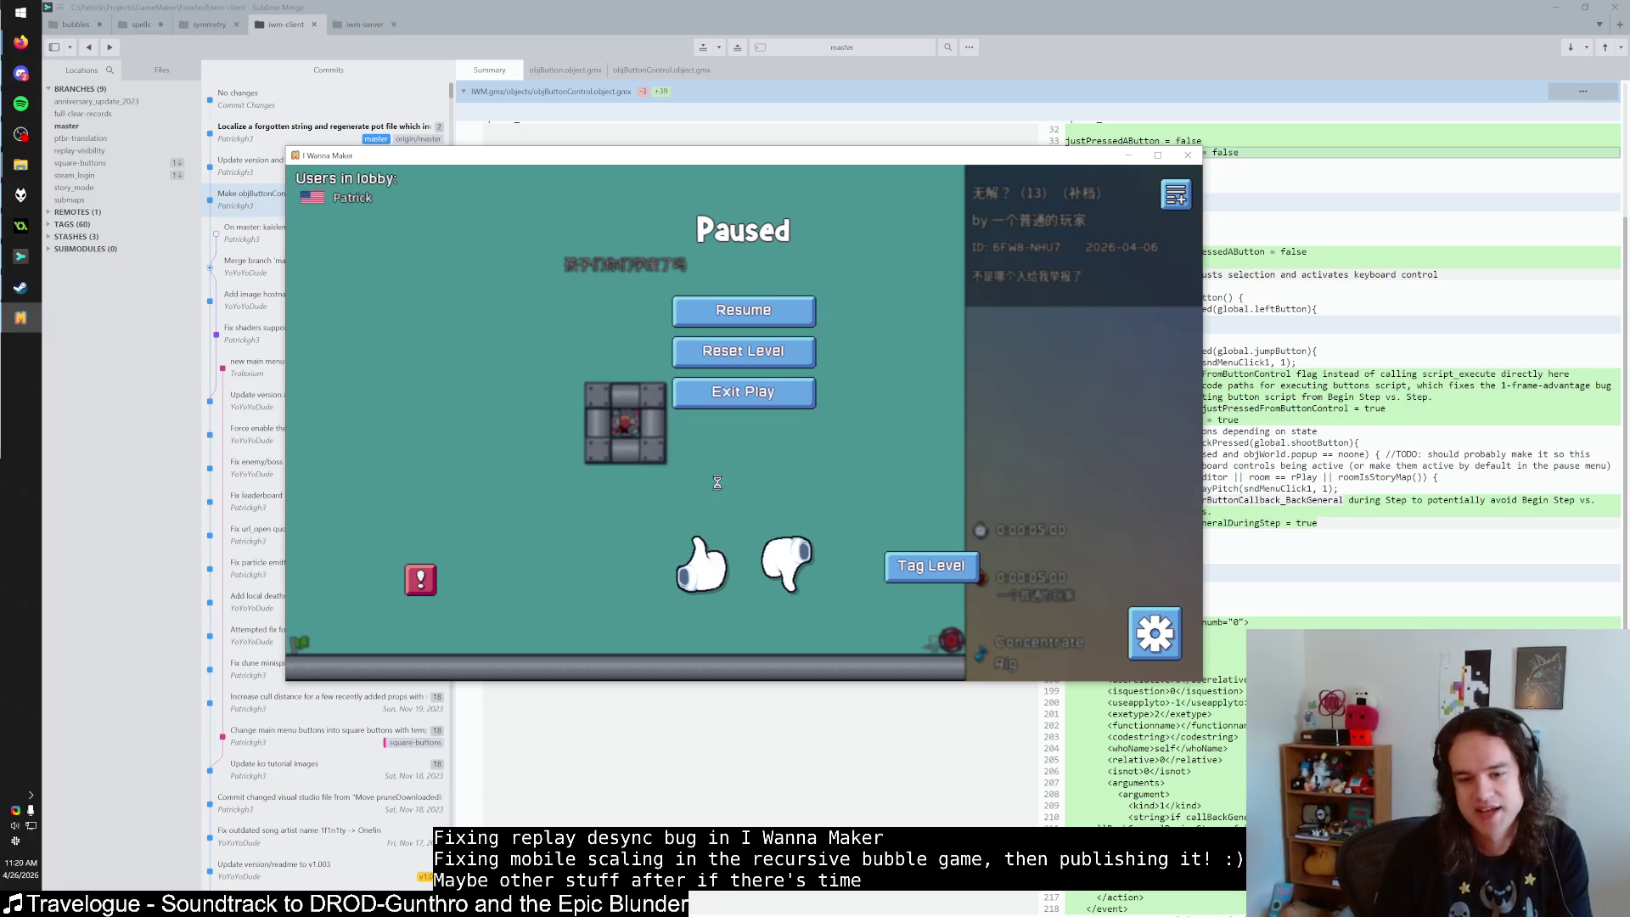
Resume, restart from the flag, walk right again, and reset the level to its start.
{"action": "key", "text": "Print"}
{"action": "key", "text": "Escape"}
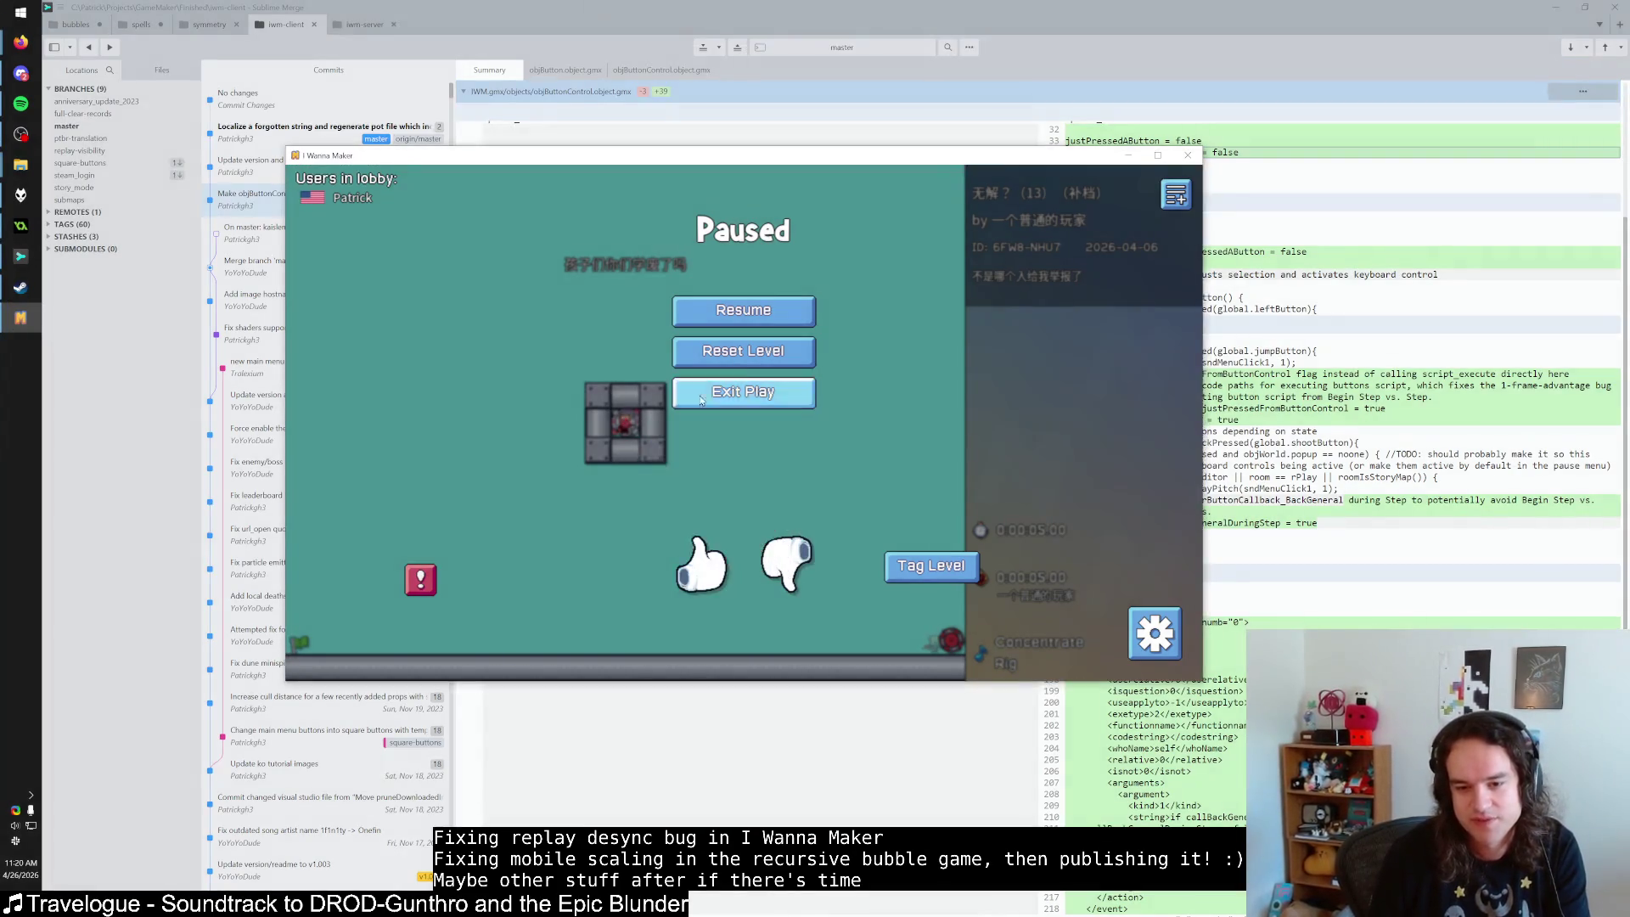
{"action": "left_click", "coordinate": [762, 308]}
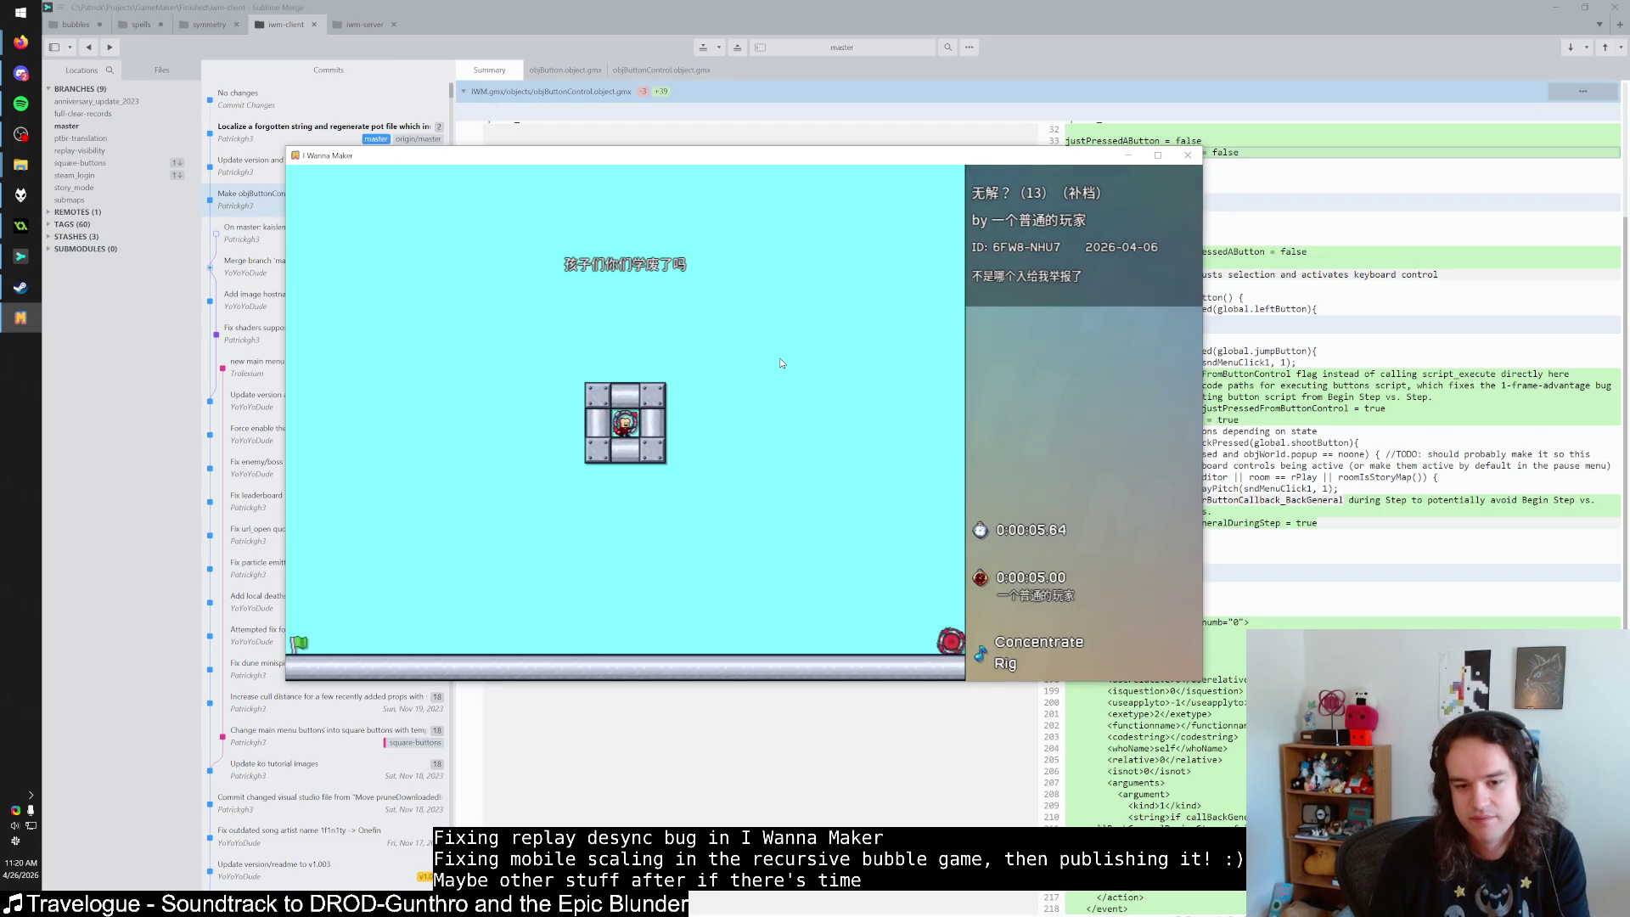
{"action": "key", "text": "r"}
{"action": "key", "text": "Right"}
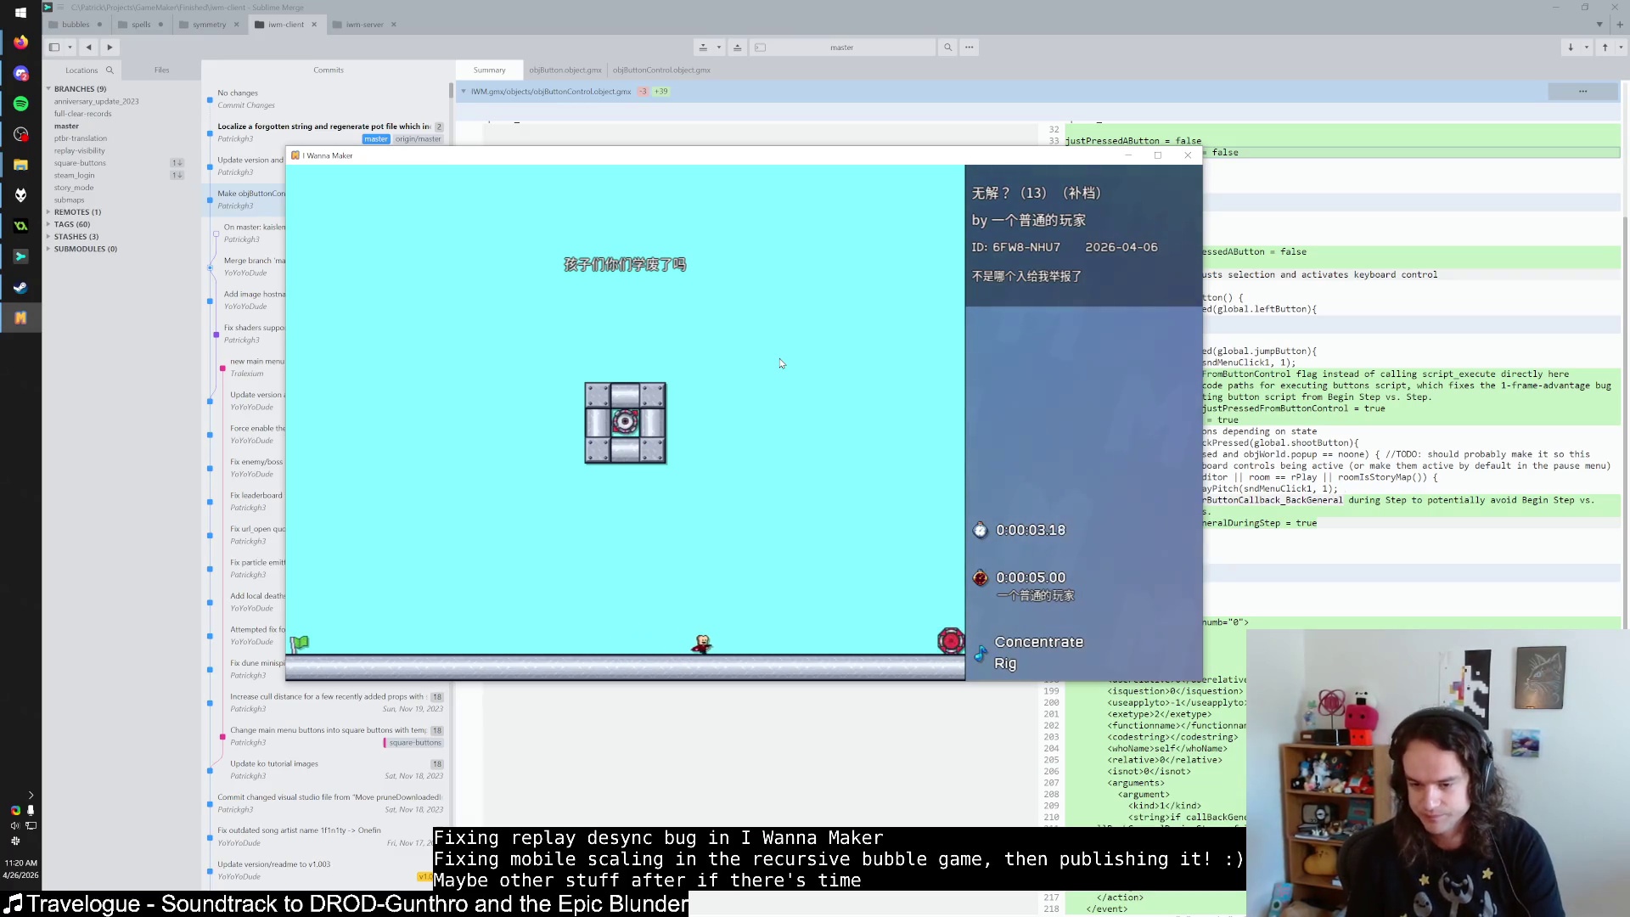
{"action": "key", "text": "Escape"}
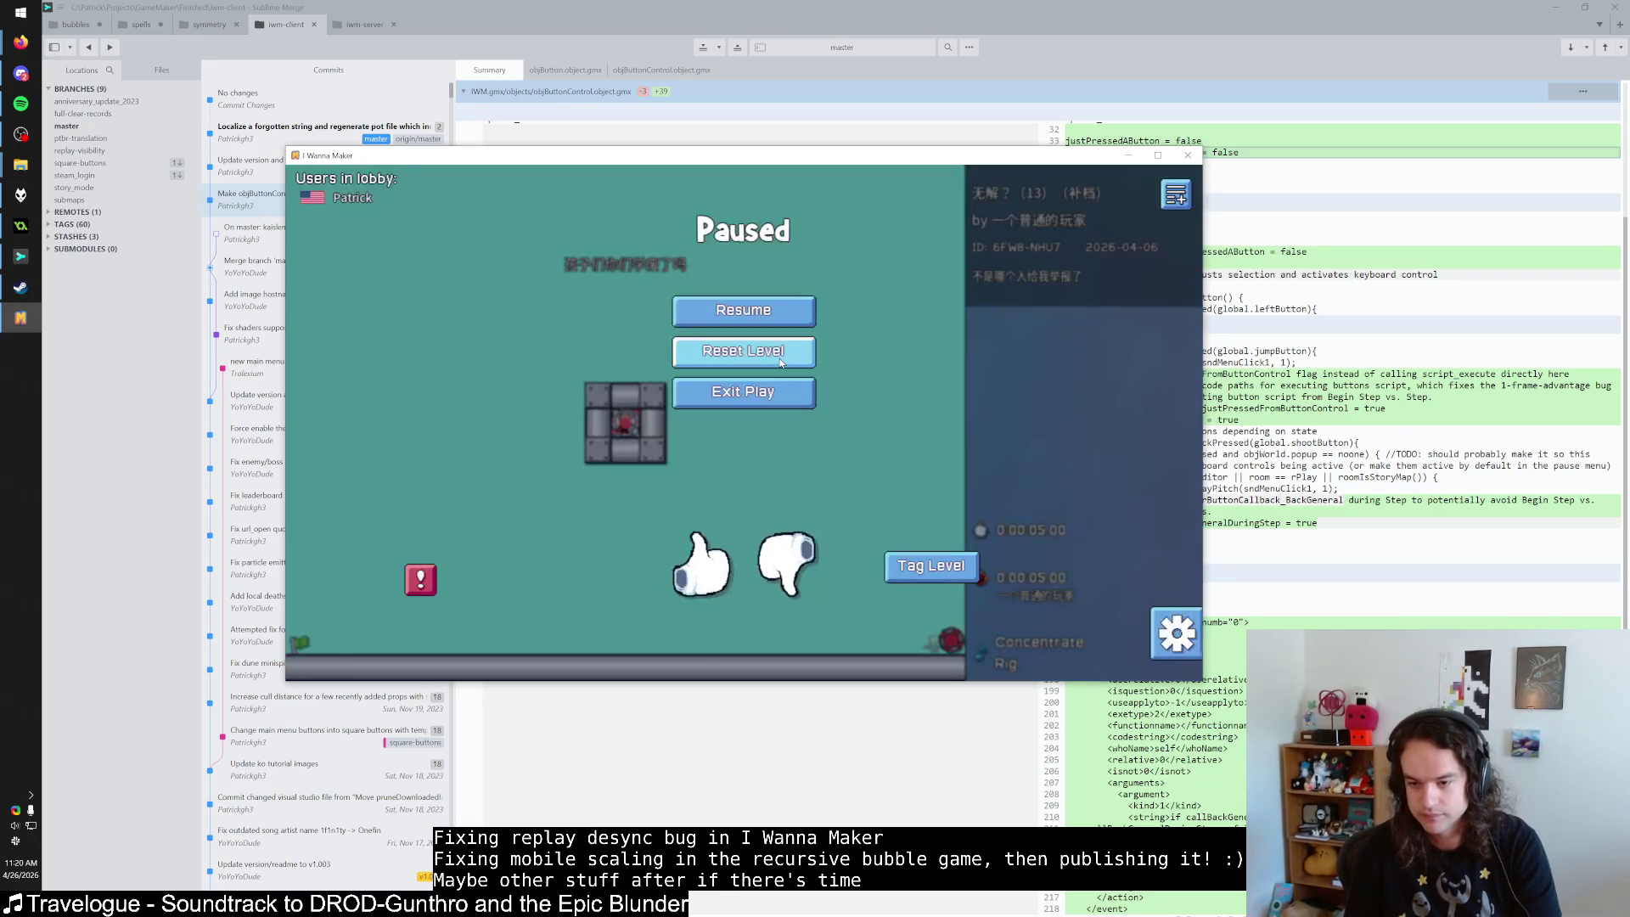
{"action": "left_click", "coordinate": [788, 362]}
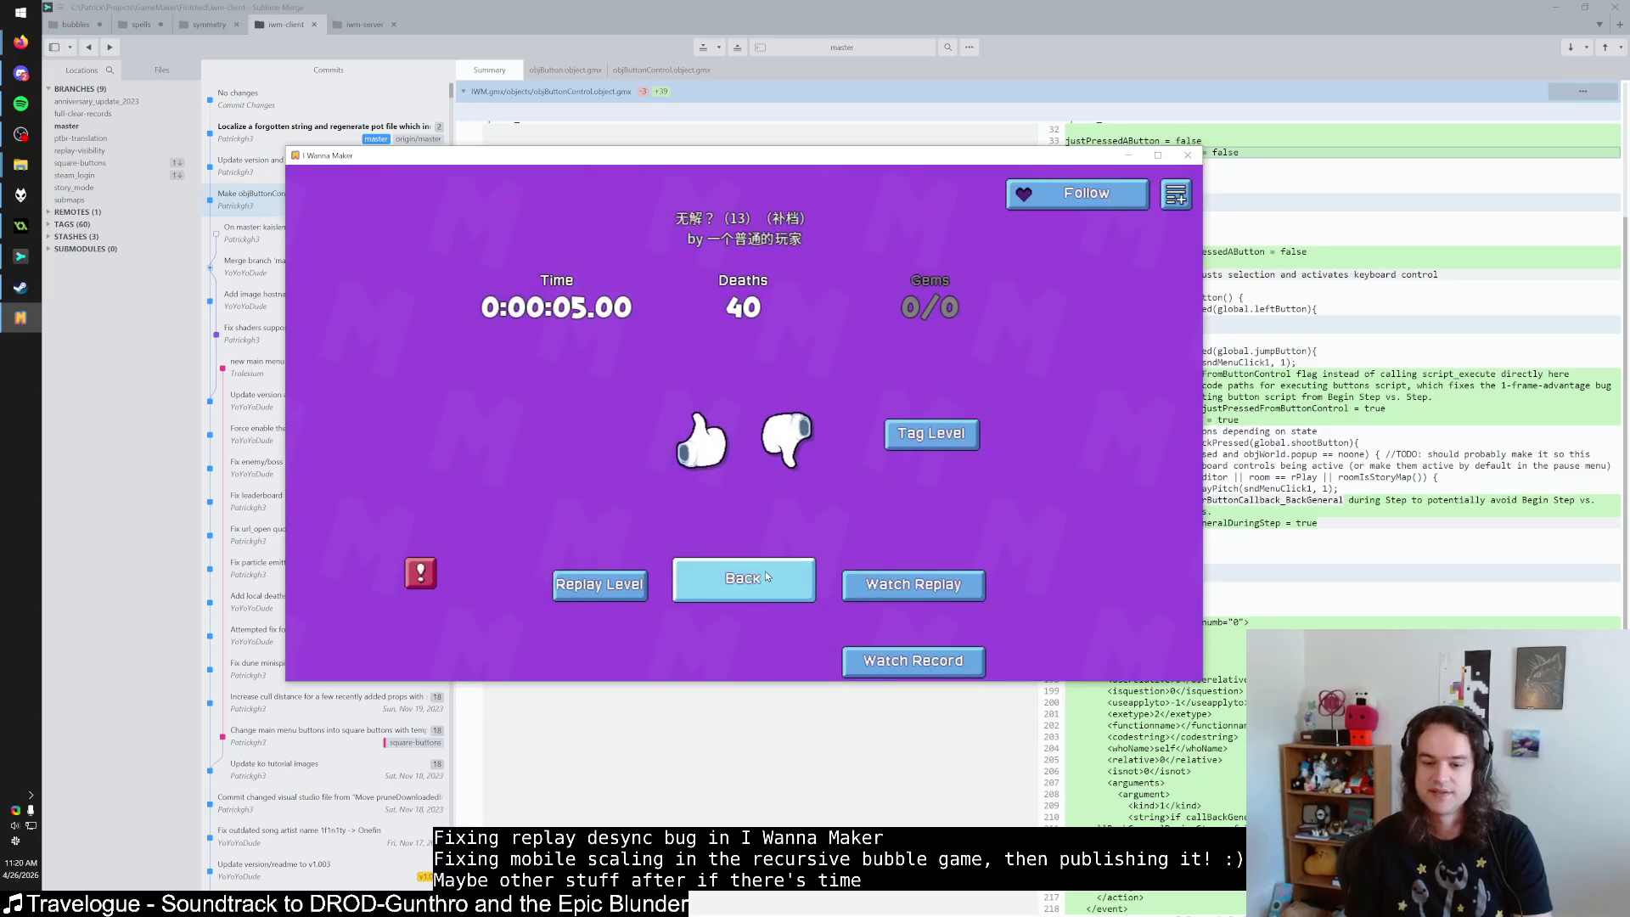
Return to the level browser, reload the same level, and start playing it again.
{"action": "left_click", "coordinate": [766, 571]}
{"action": "left_click", "coordinate": [793, 380]}
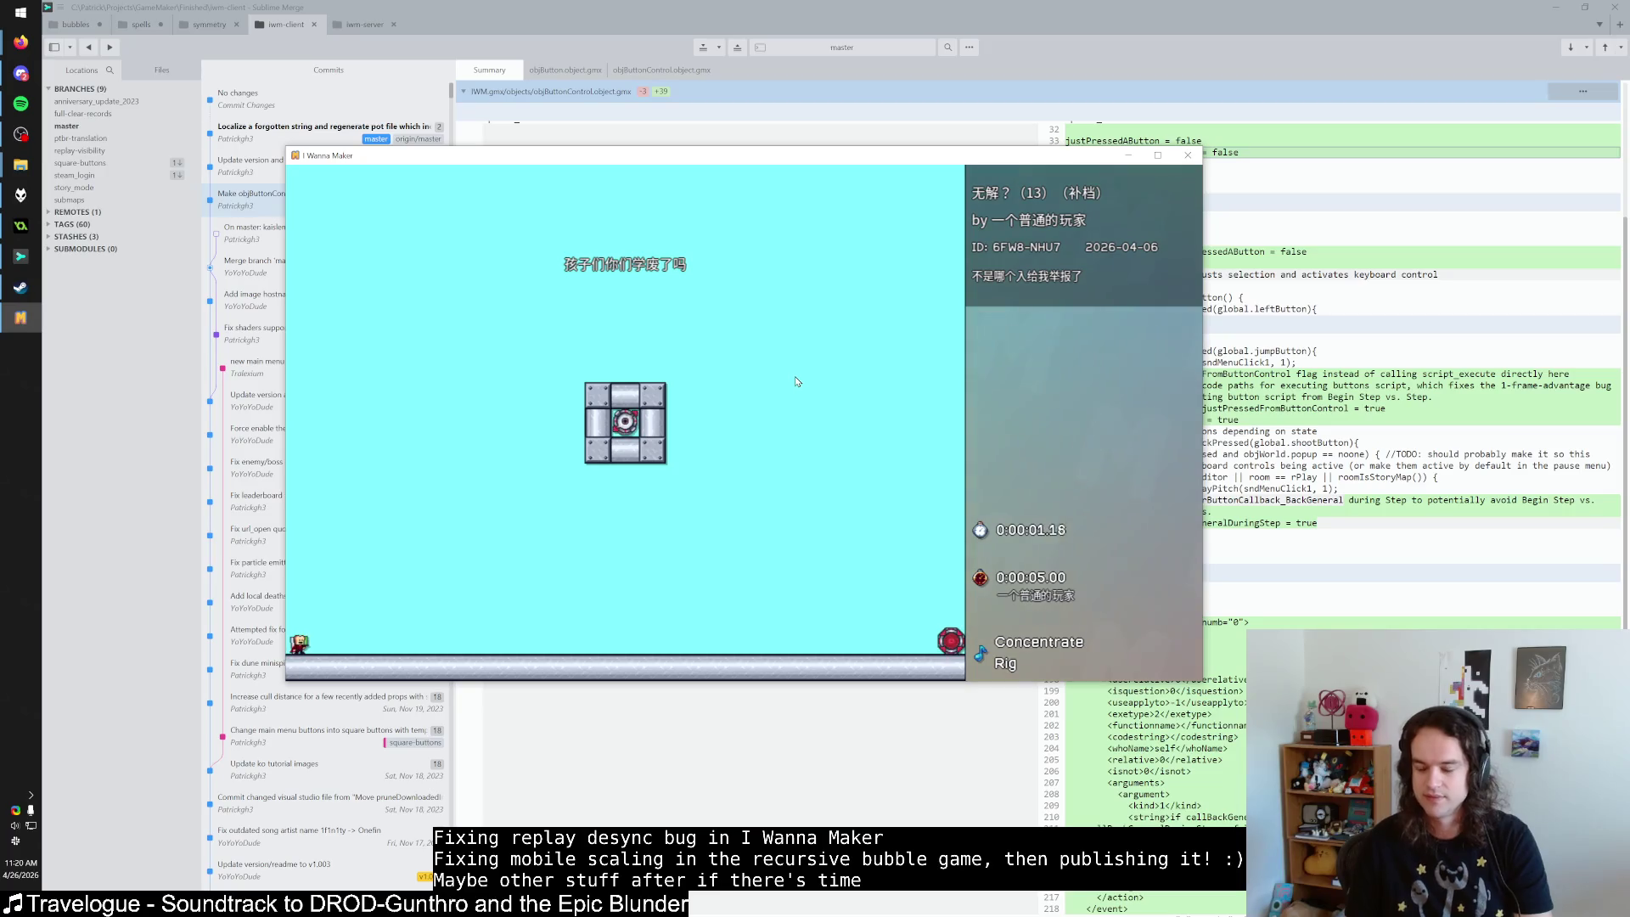
{"action": "key", "text": "Right"}
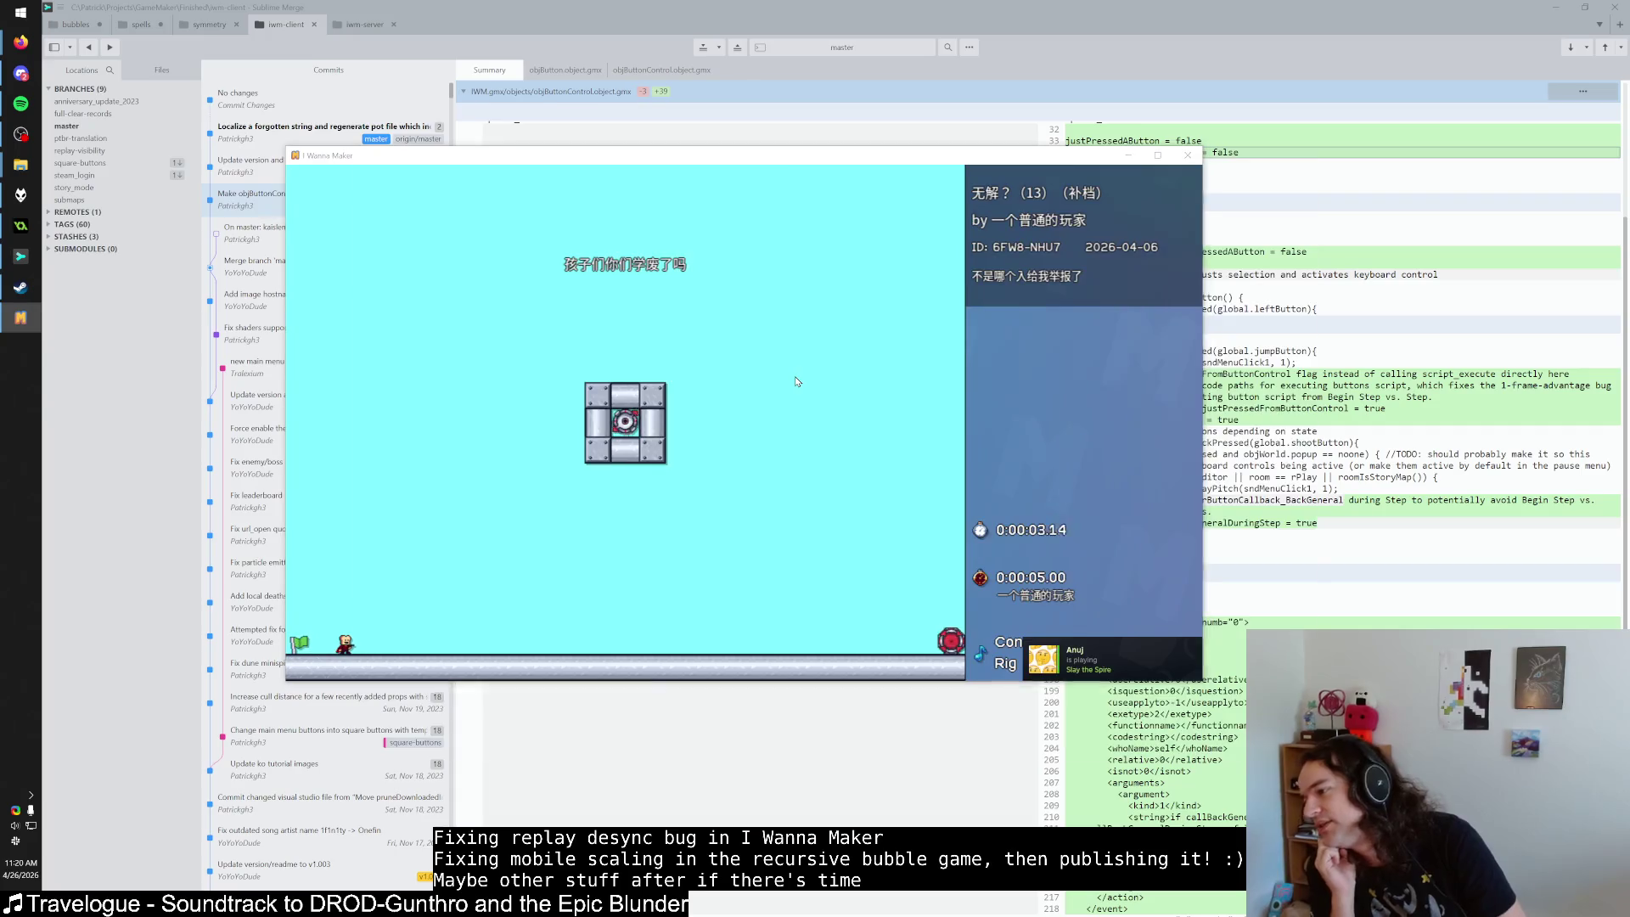
{"action": "key", "text": "alt+Tab"}
{"action": "key", "text": "alt+Tab"}
{"action": "key", "text": "alt+Tab"}
{"action": "key", "text": "alt+Tab"}
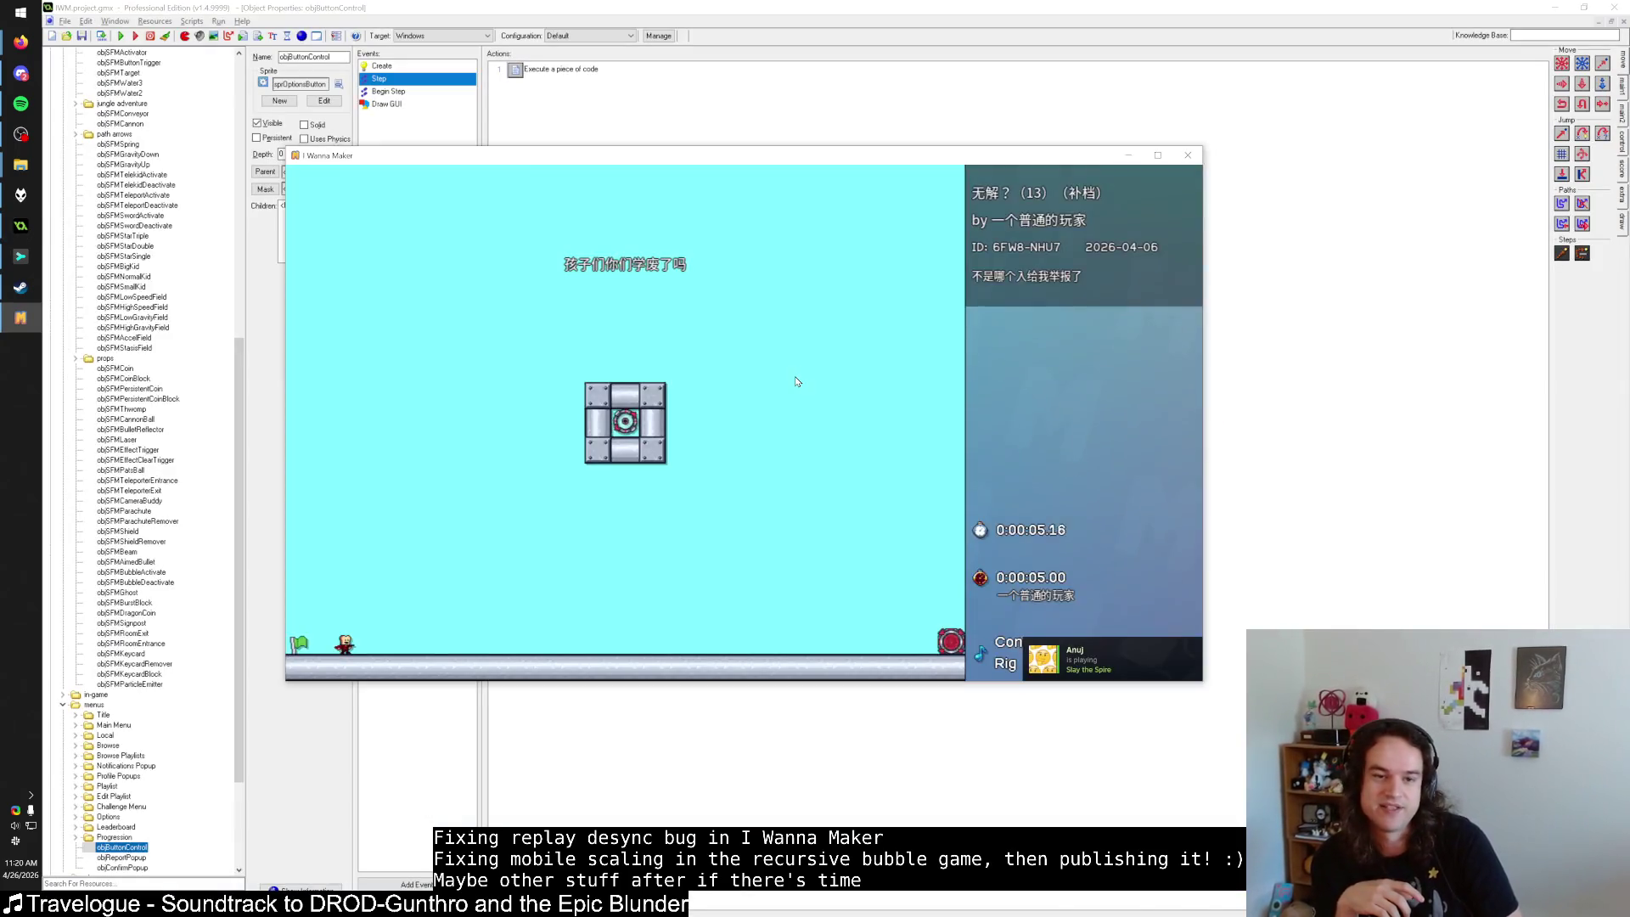
{"action": "key", "text": "alt+Tab"}
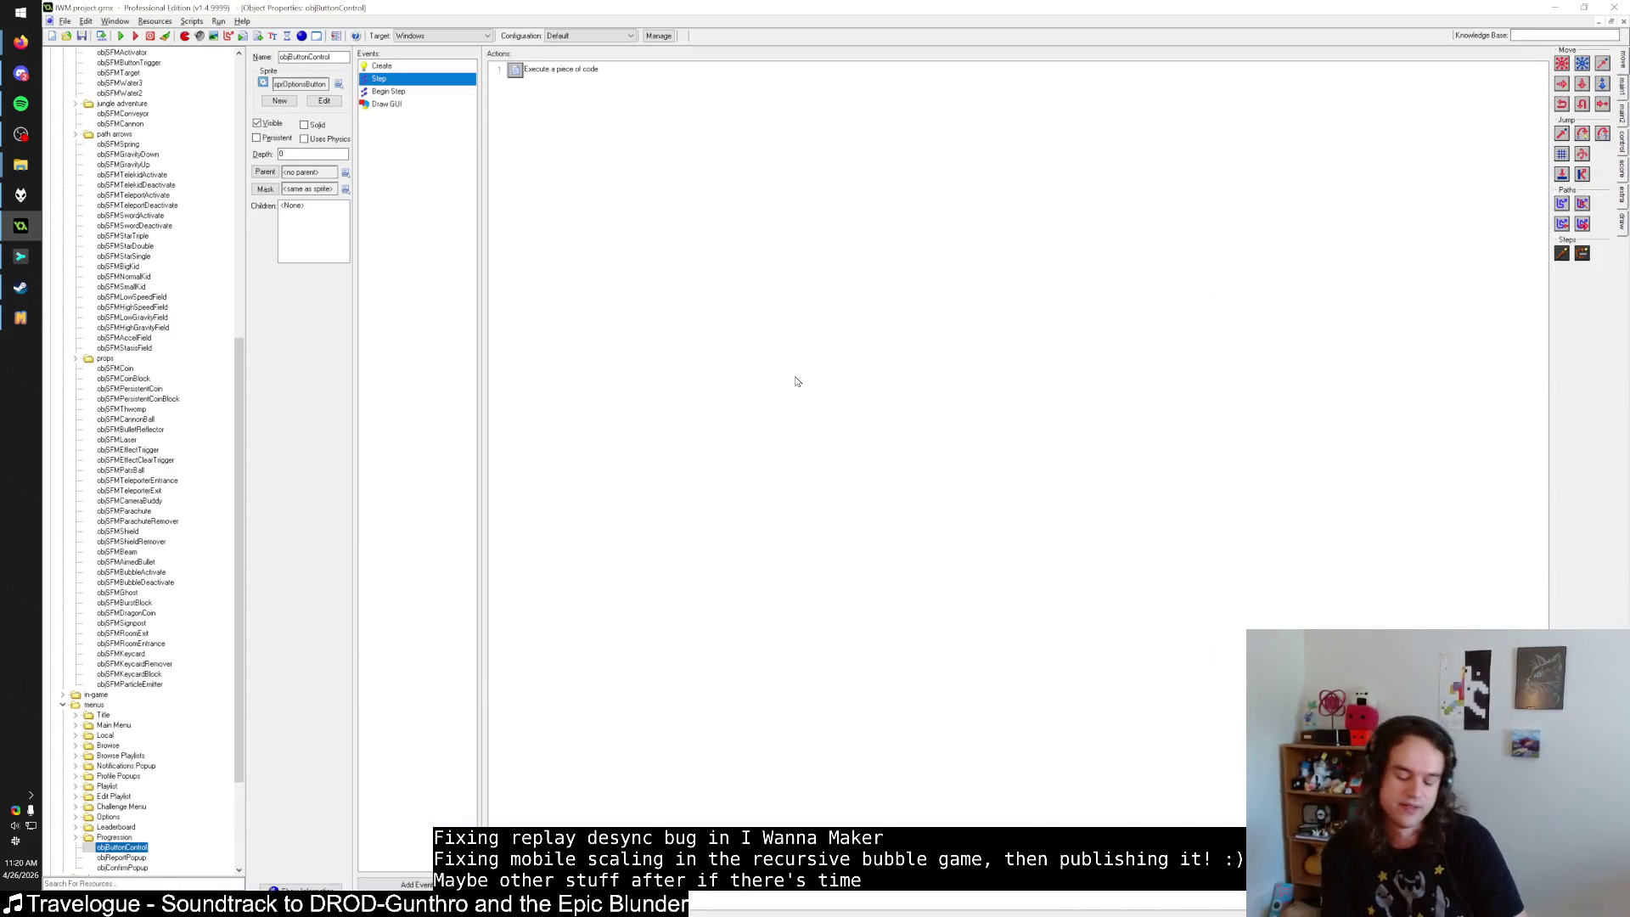
Close the running game and open the Execute code of objSFMWarp's objPlayer collision event.
{"action": "key", "text": "alt+Tab"}
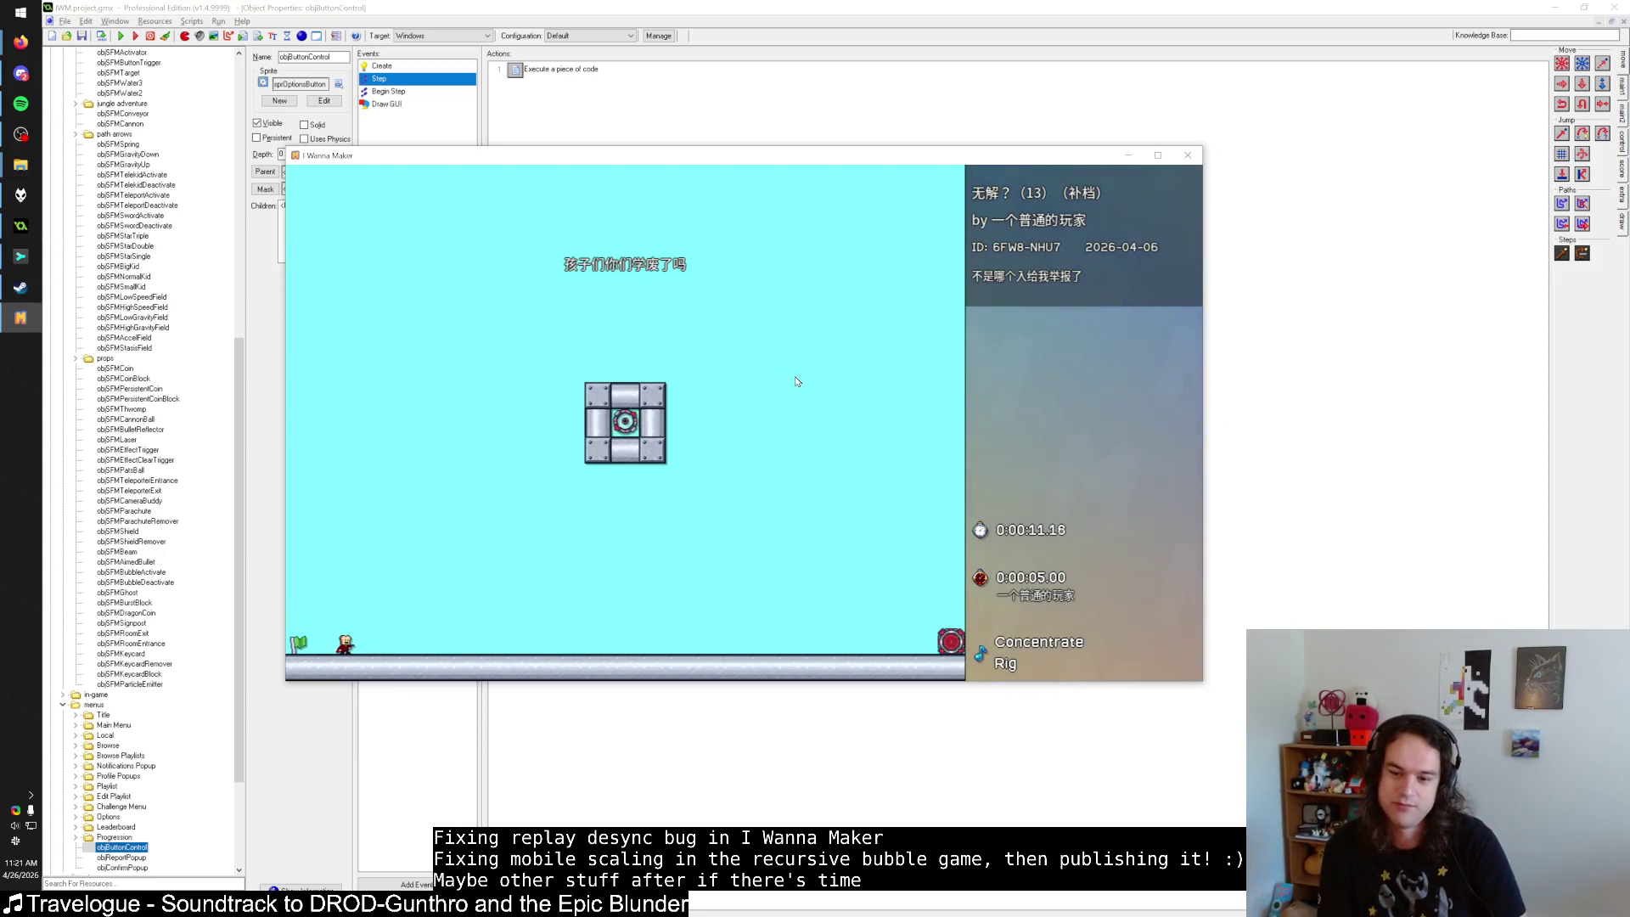
{"action": "key", "text": "r"}
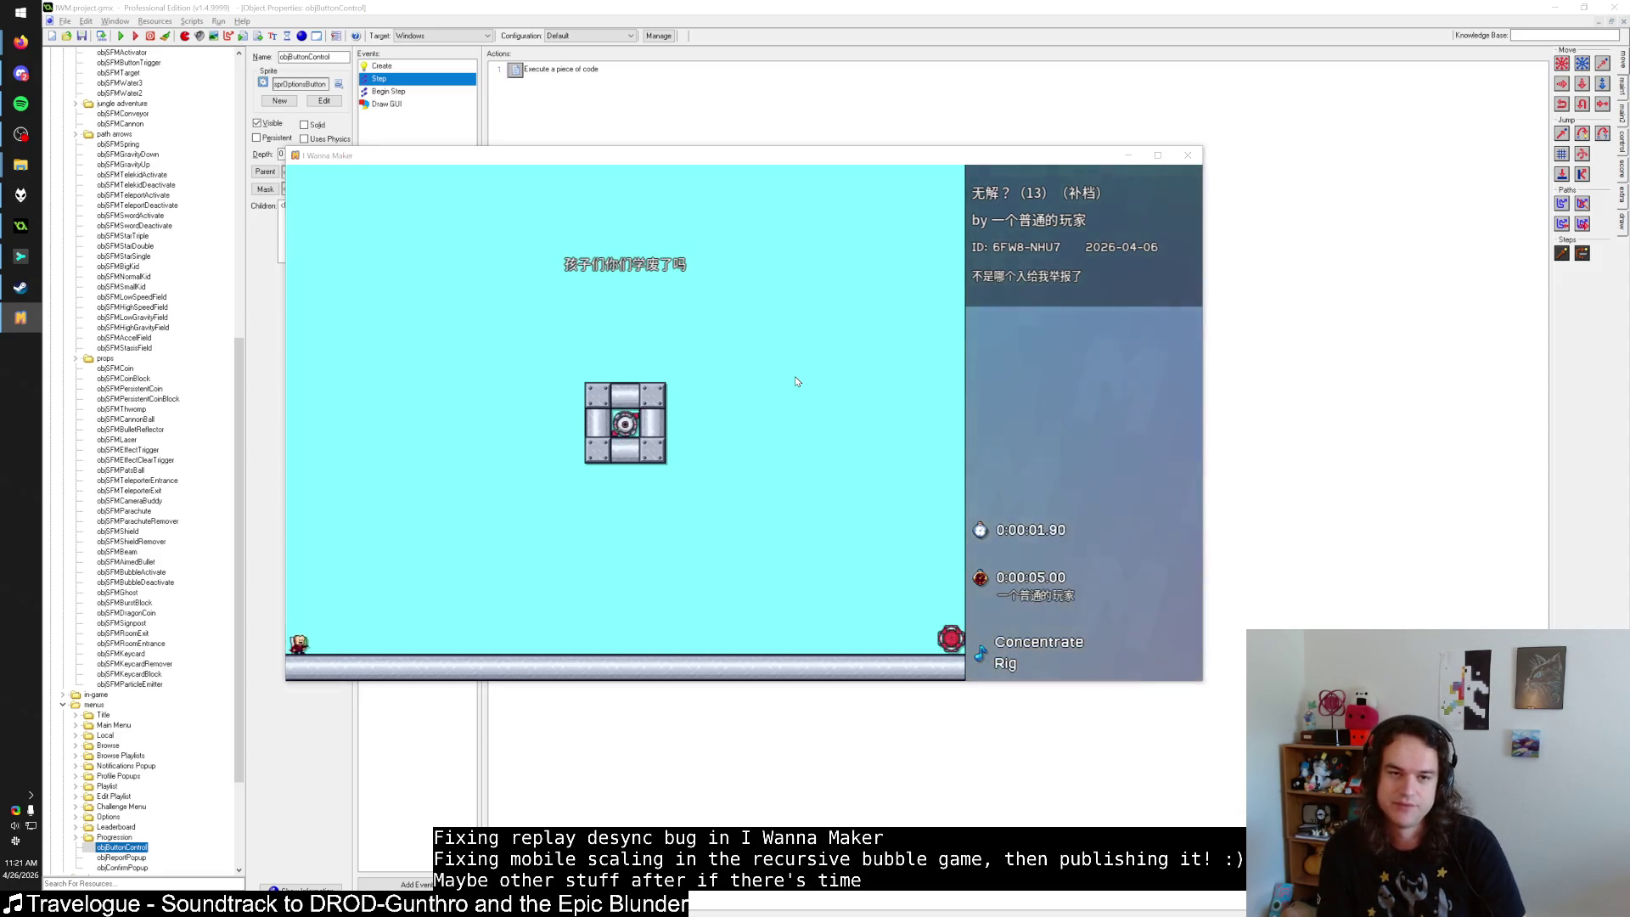
{"action": "key", "text": "Escape"}
{"action": "key", "text": "ctrl+t"}
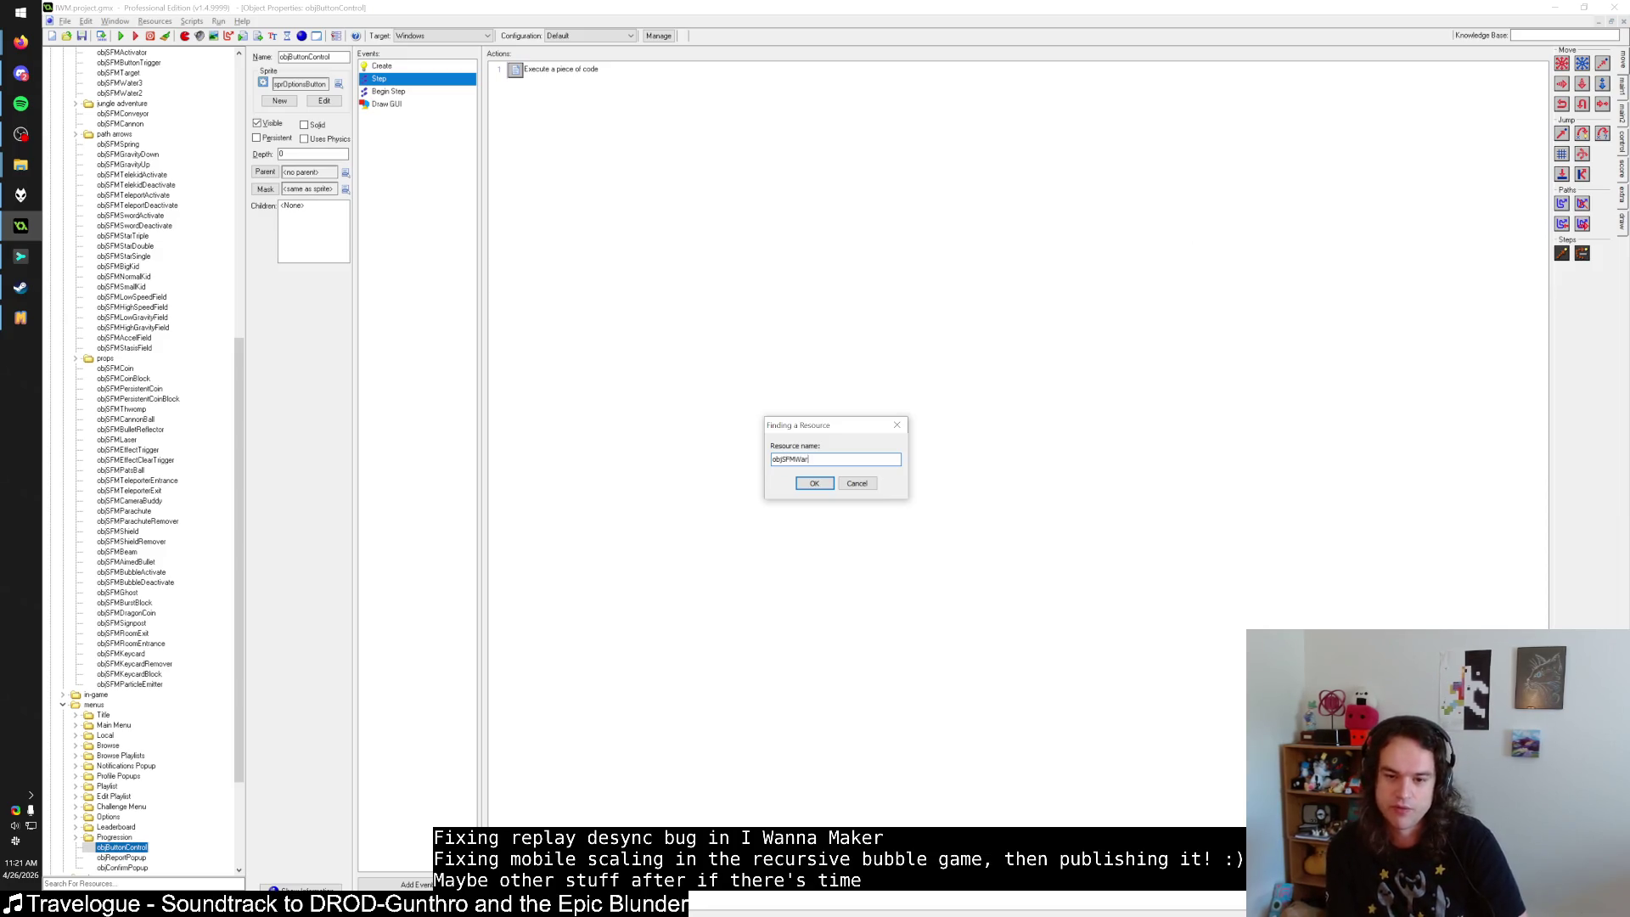
{"action": "key", "text": "Return"}
{"action": "left_click", "coordinate": [424, 129]}
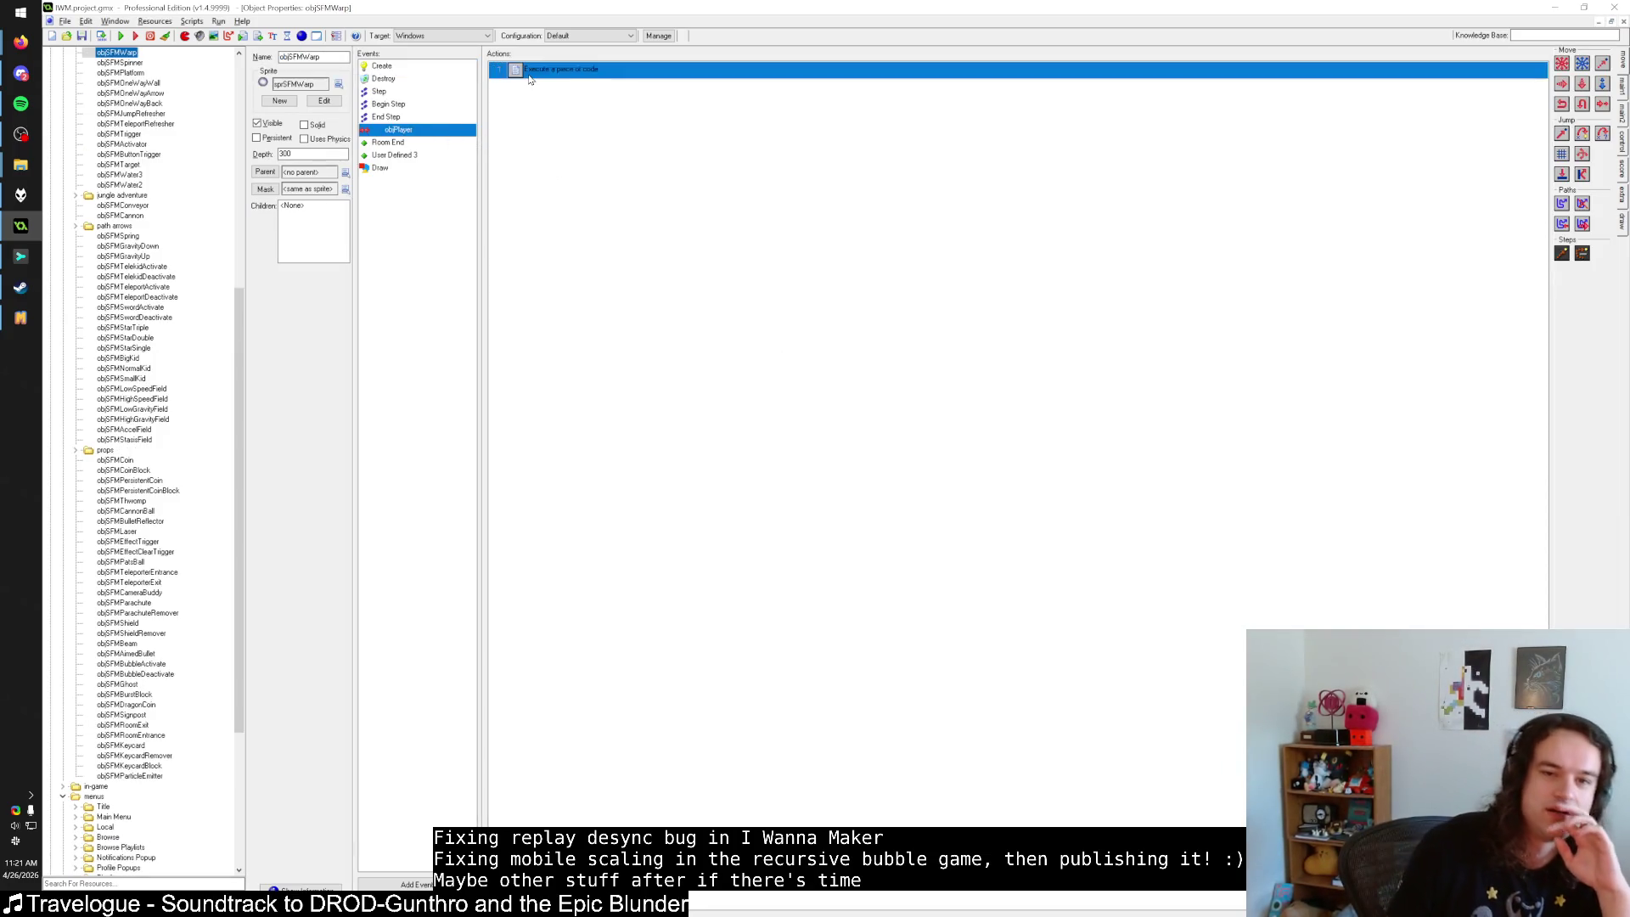
{"action": "double_click", "coordinate": [529, 73]}
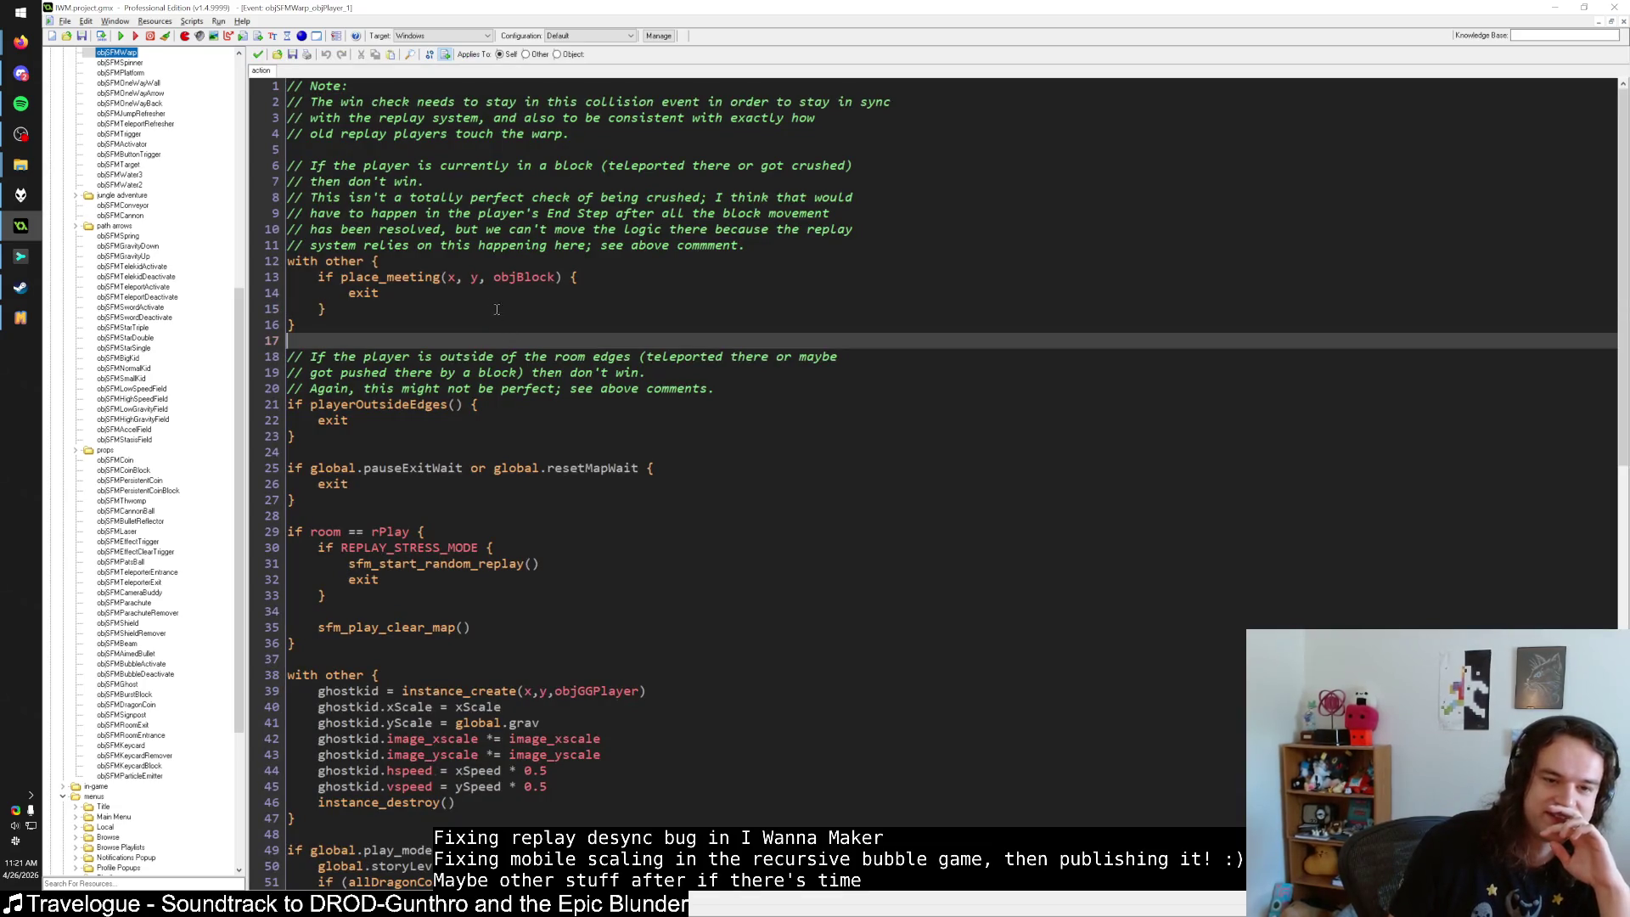
Review the with-other block-overlap check on lines 12–16 of the collision code.
{"action": "left_click", "coordinate": [428, 260]}
{"action": "key", "text": "Down"}
{"action": "key", "text": "Down"}
{"action": "key", "text": "Down"}
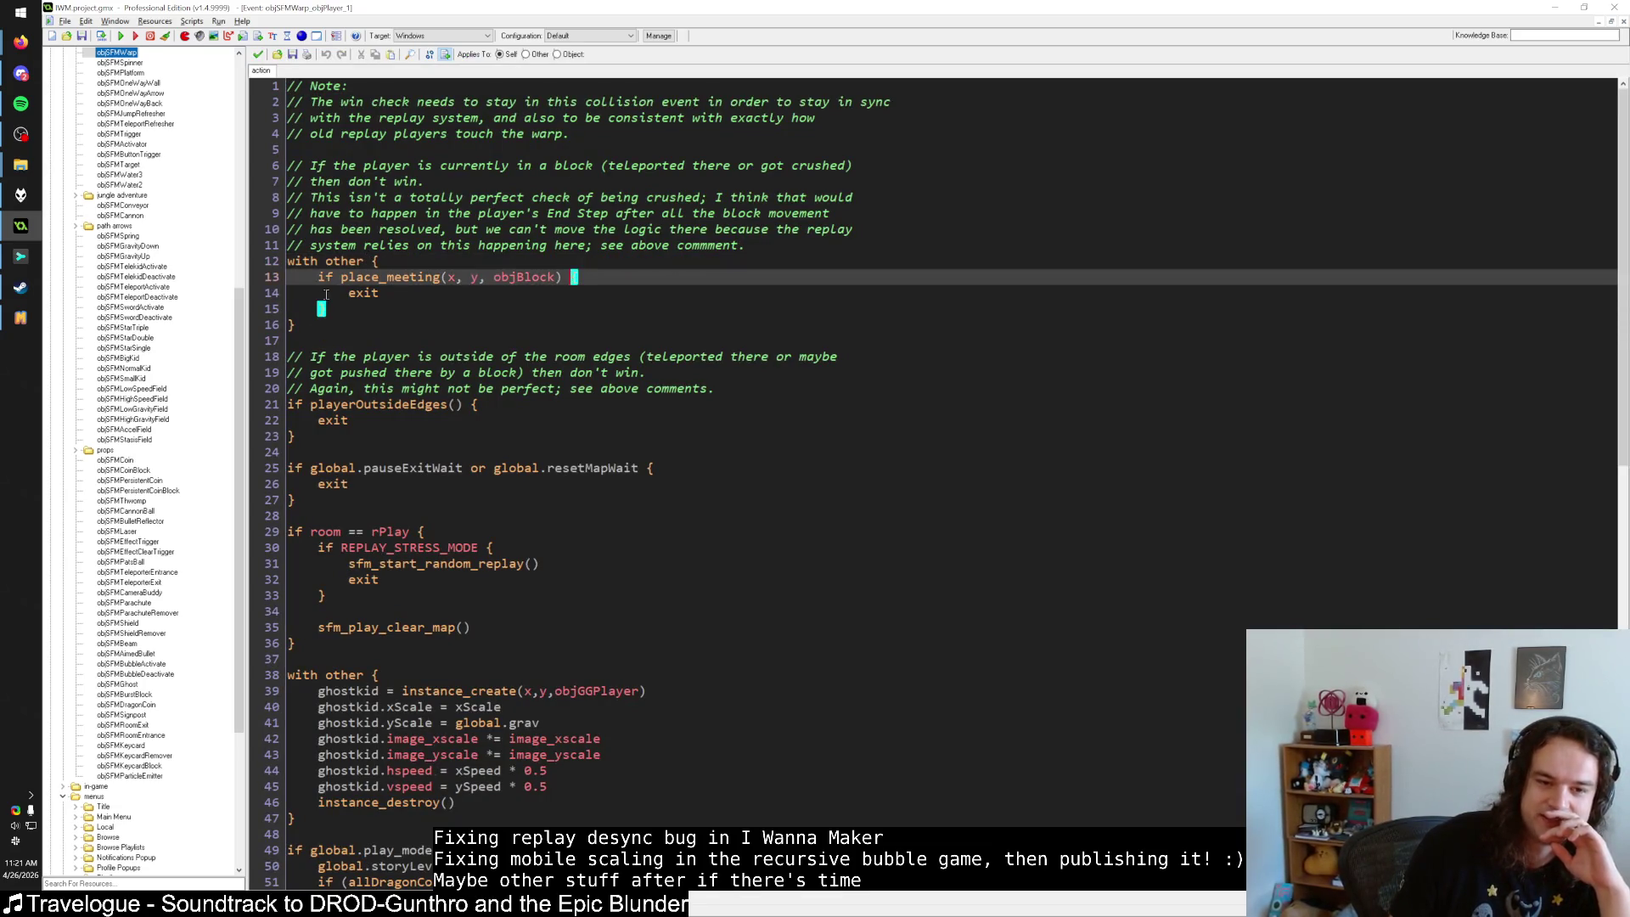
{"action": "key", "text": "Down"}
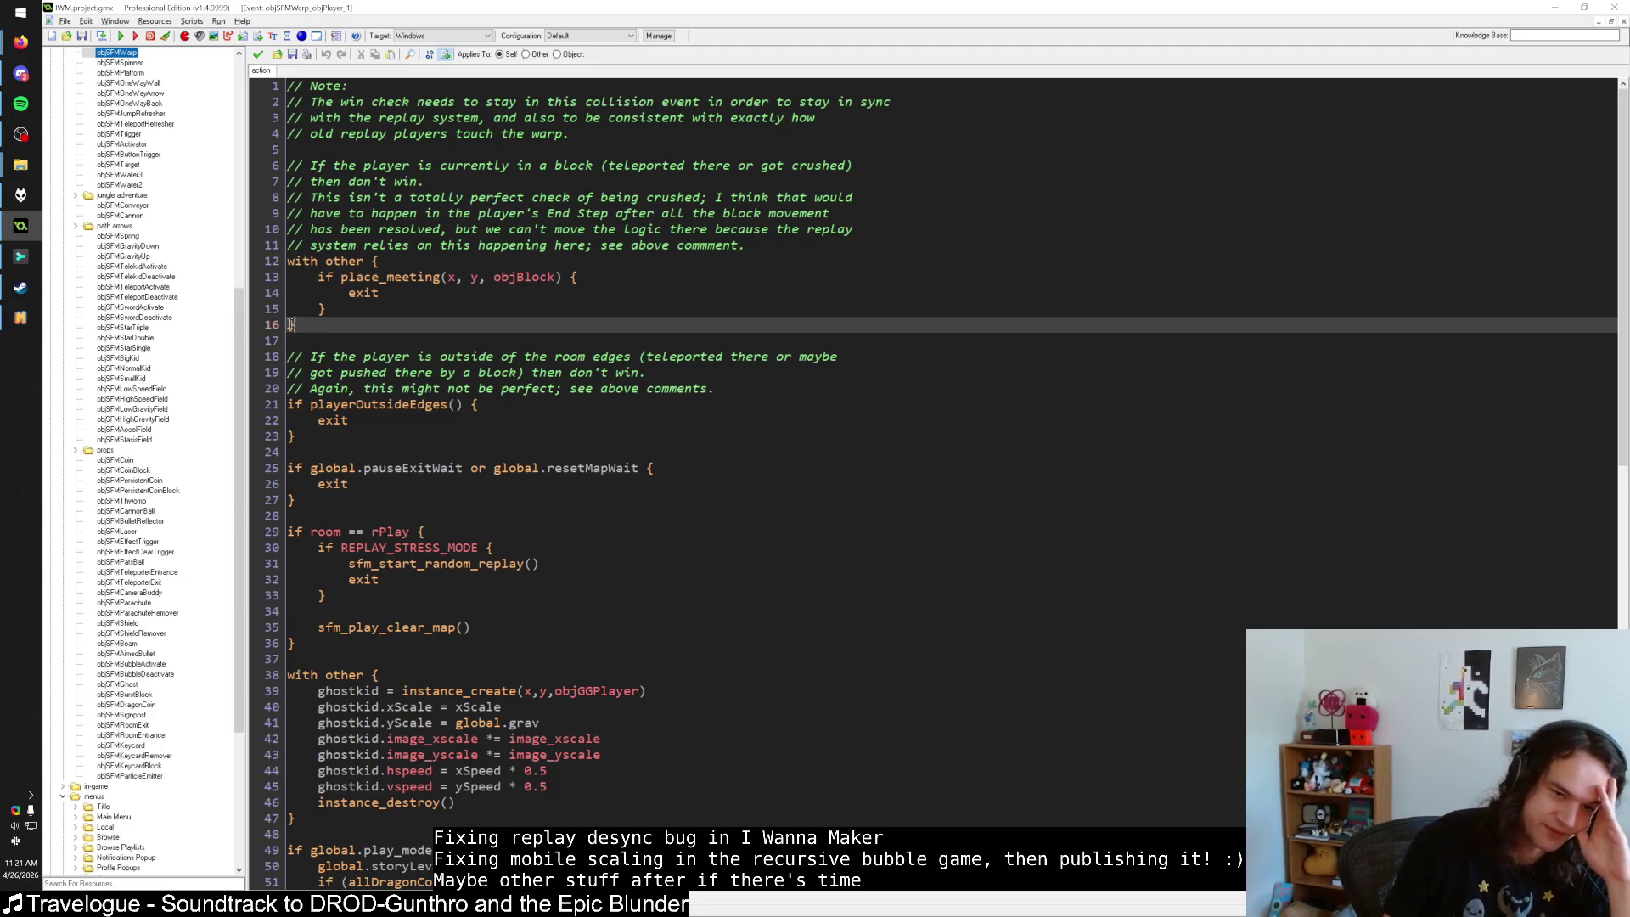
{"action": "key", "text": "Up"}
{"action": "key", "text": "Up"}
{"action": "key", "text": "Up"}
{"action": "key", "text": "Down"}
{"action": "key", "text": "Down"}
{"action": "key", "text": "Down"}
{"action": "key", "text": "Down"}
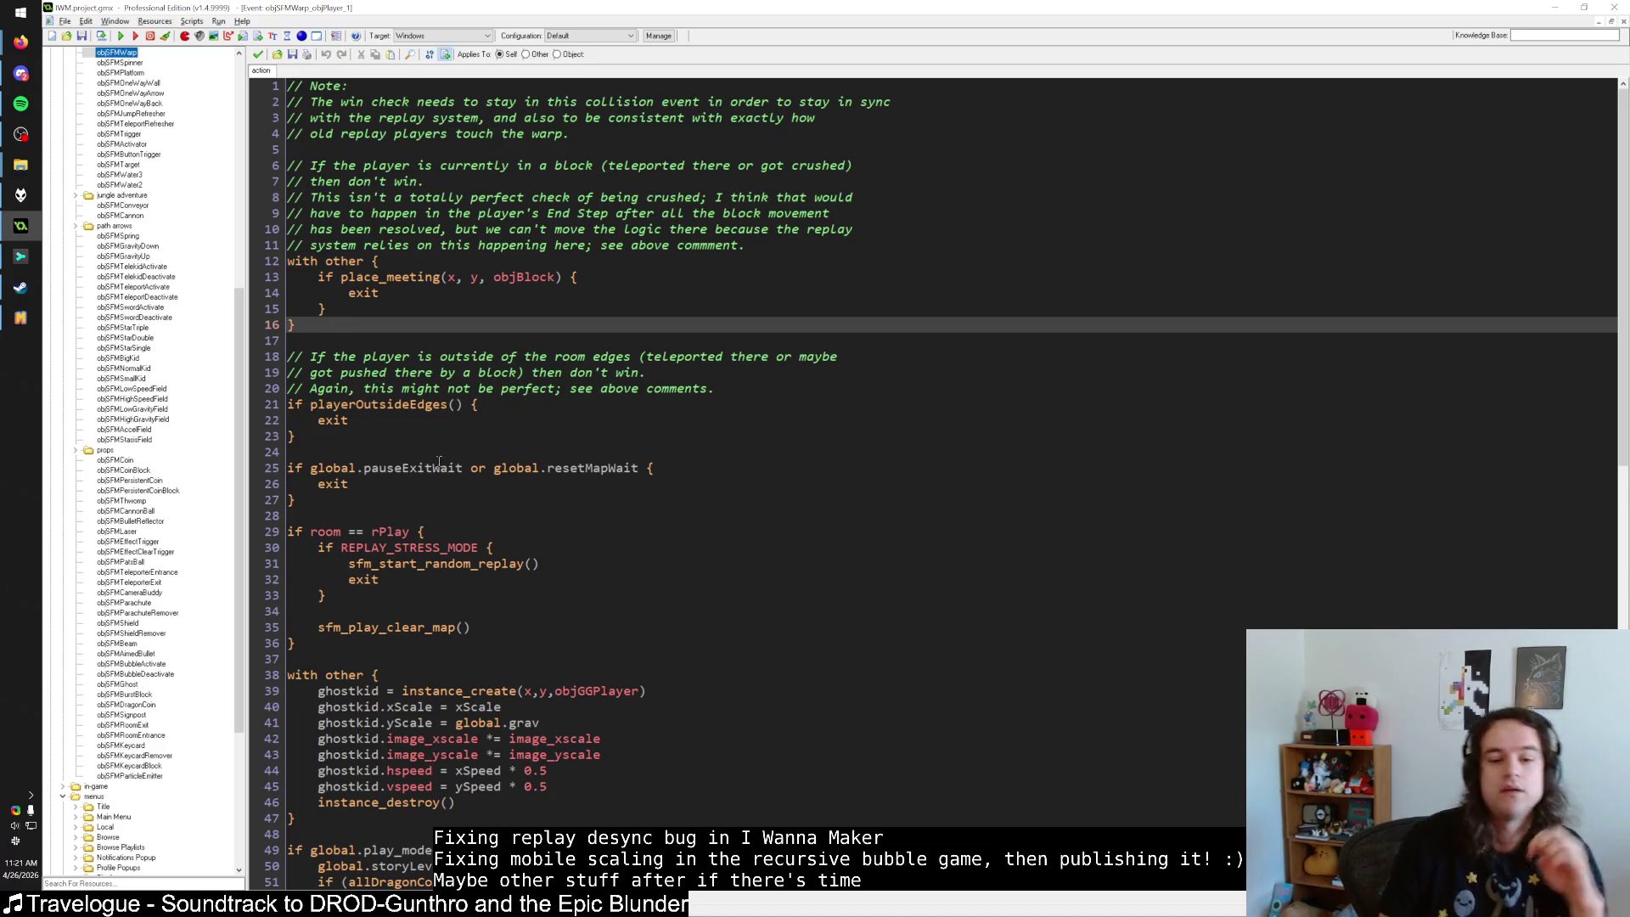
Select global.resetMapWait on line 25 and search all scripts for it.
{"action": "left_click_drag", "start_coordinate": [463, 468], "coordinate": [312, 473]}
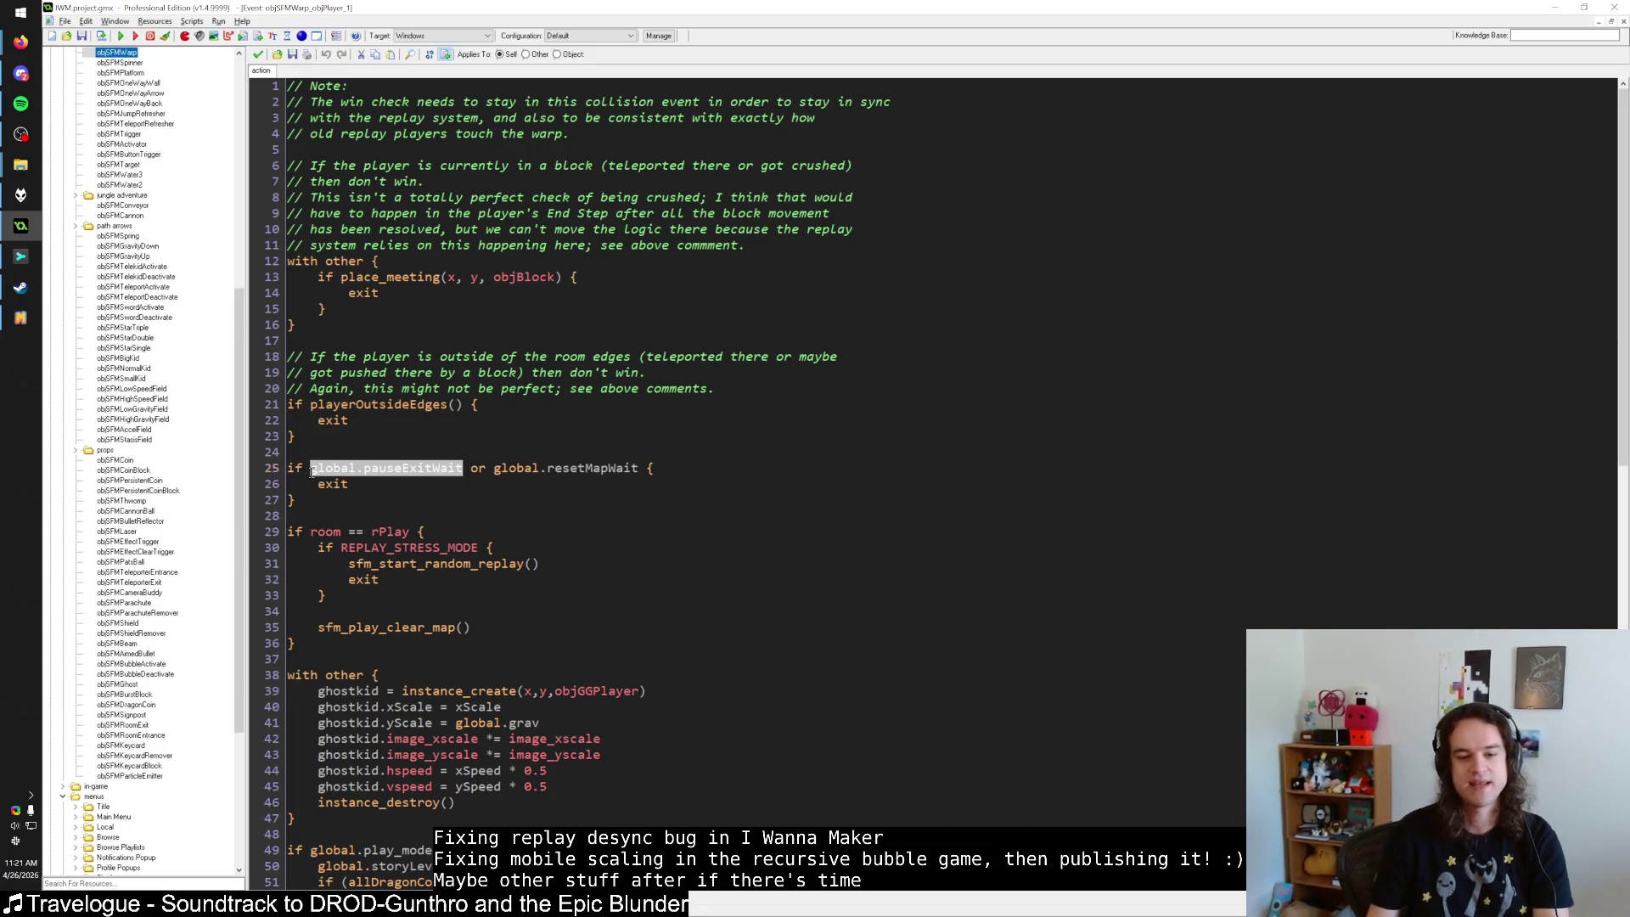
{"action": "left_click", "coordinate": [329, 502]}
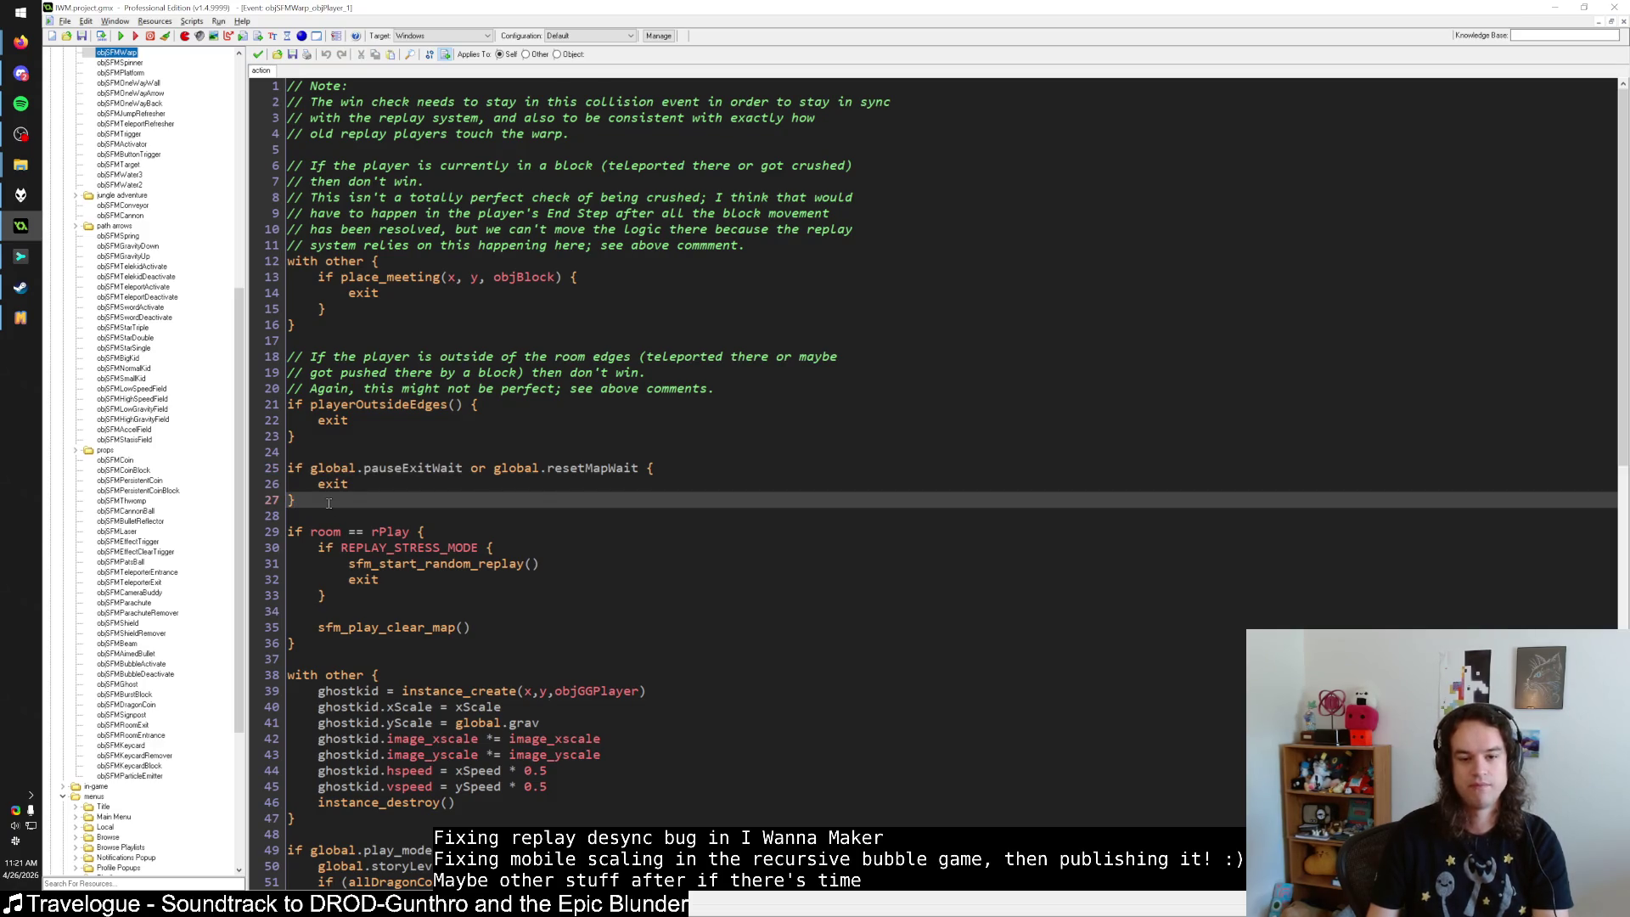
{"action": "left_click_drag", "start_coordinate": [648, 468], "coordinate": [493, 471]}
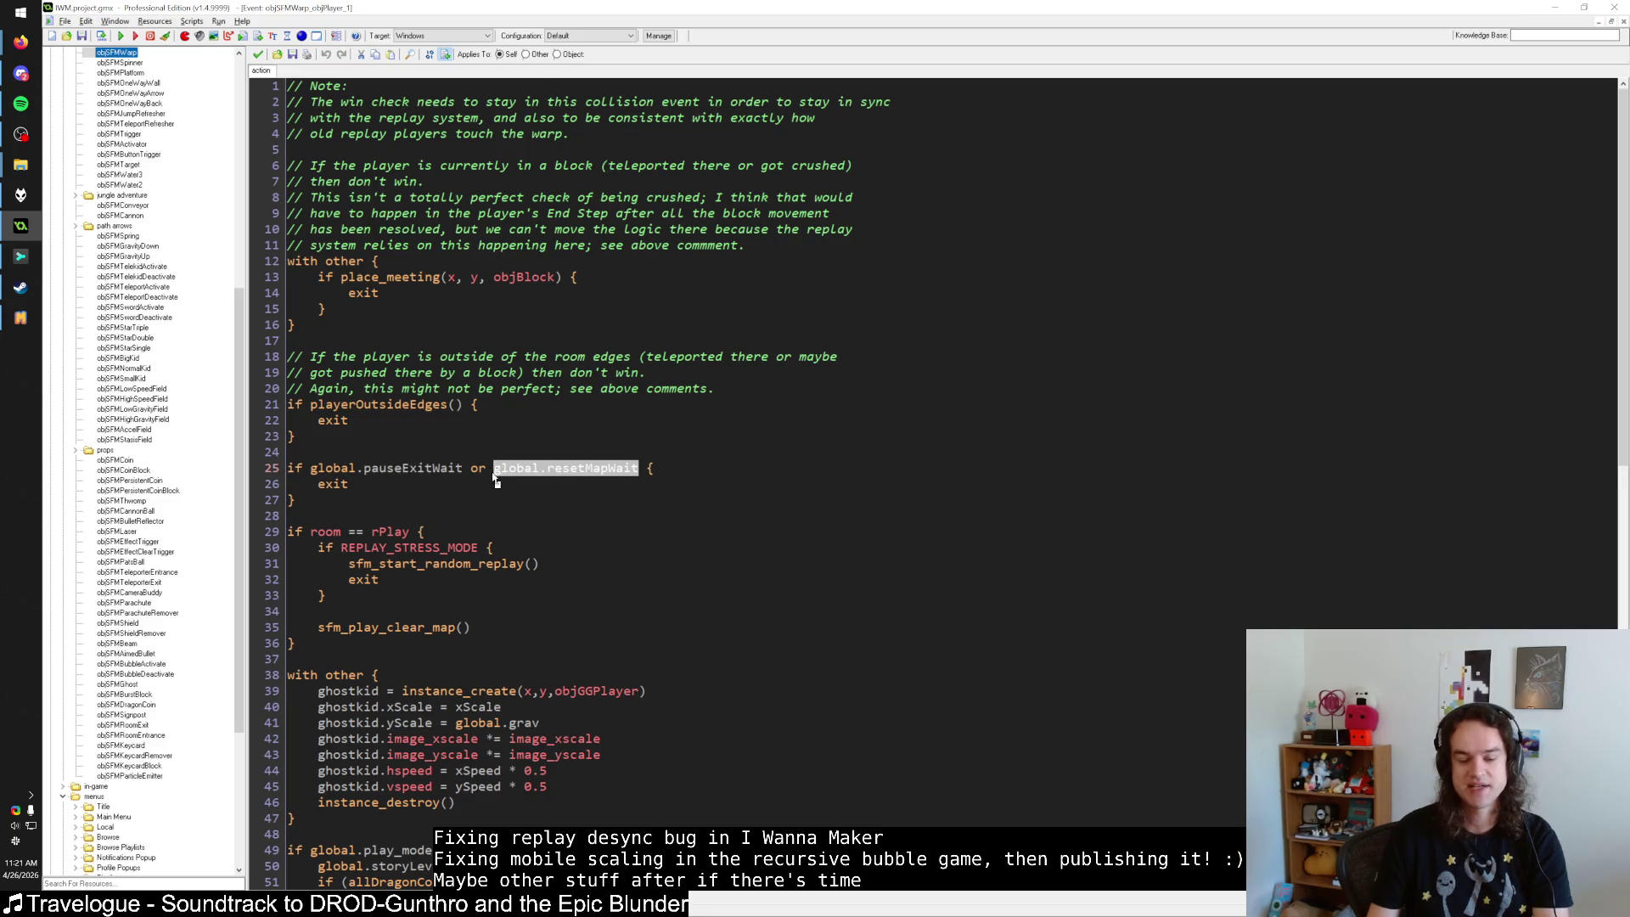
{"action": "left_click", "coordinate": [513, 499]}
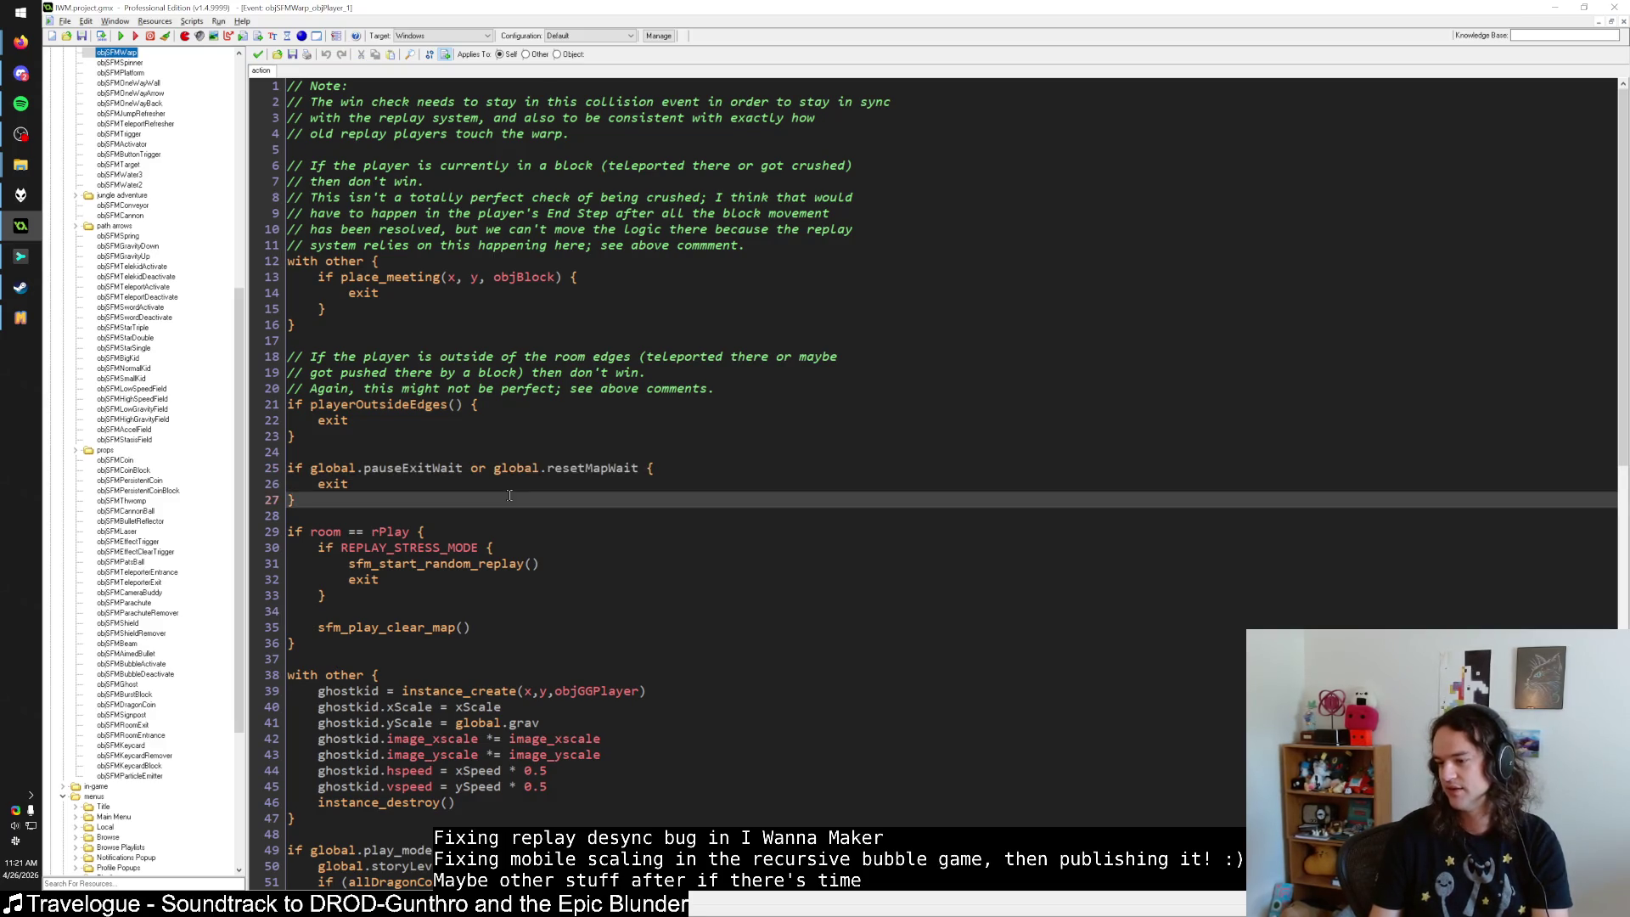
{"action": "key", "text": "ctrl+shift+f"}
{"action": "key", "text": "Return"}
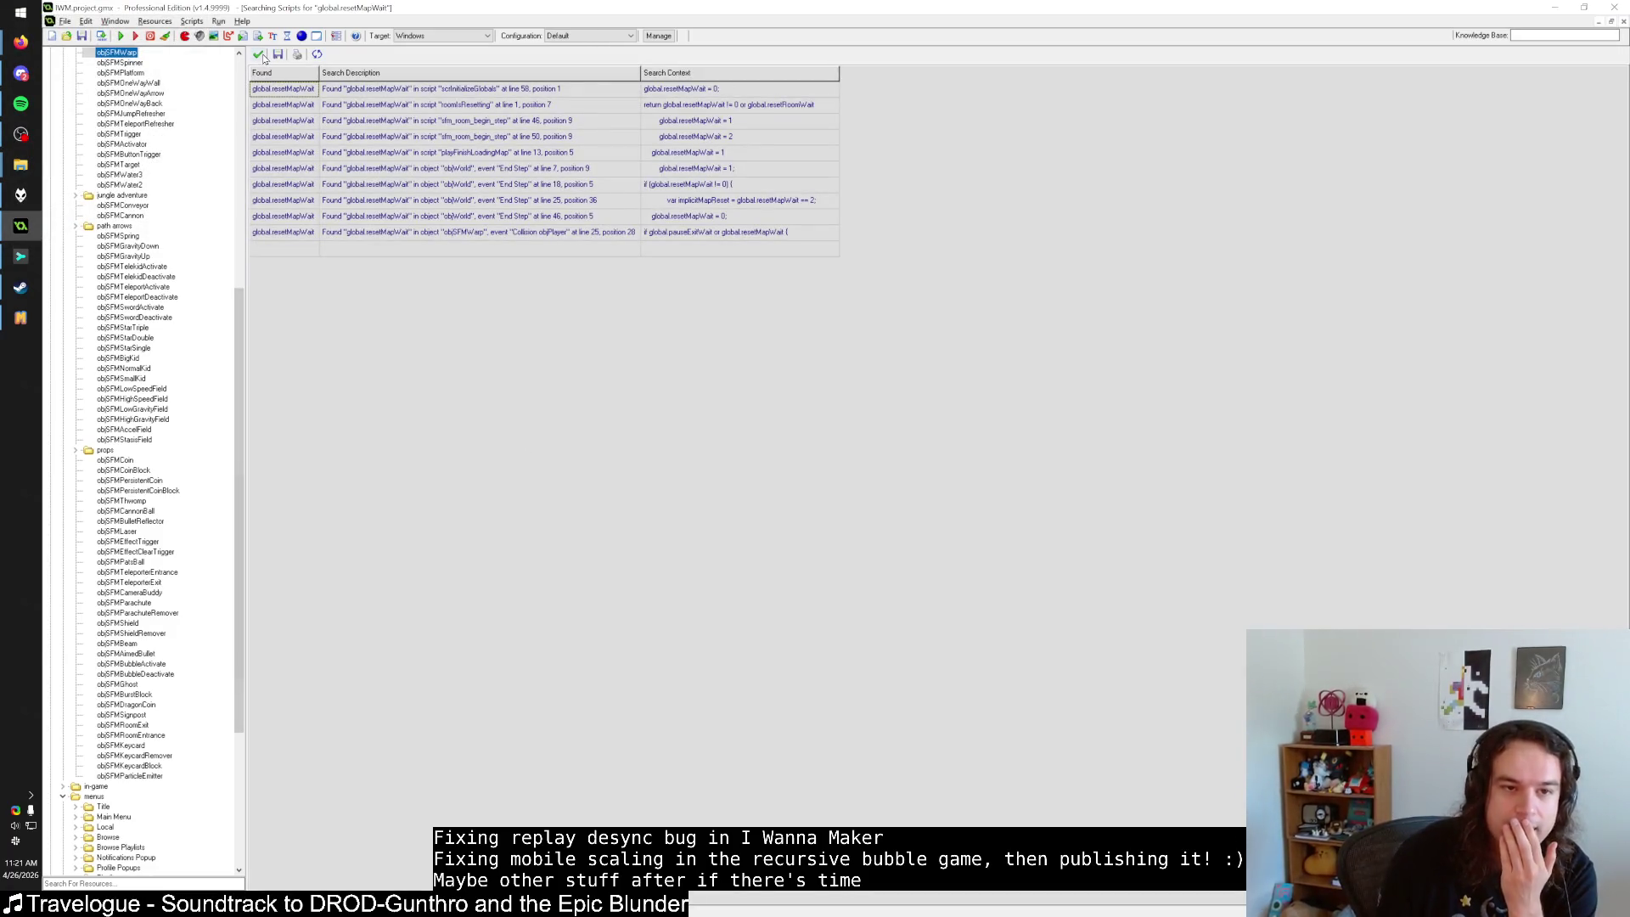
Reset the level and play it through to a 0:00:05.00 clear with 11 deaths.
{"action": "left_click", "coordinate": [20, 318]}
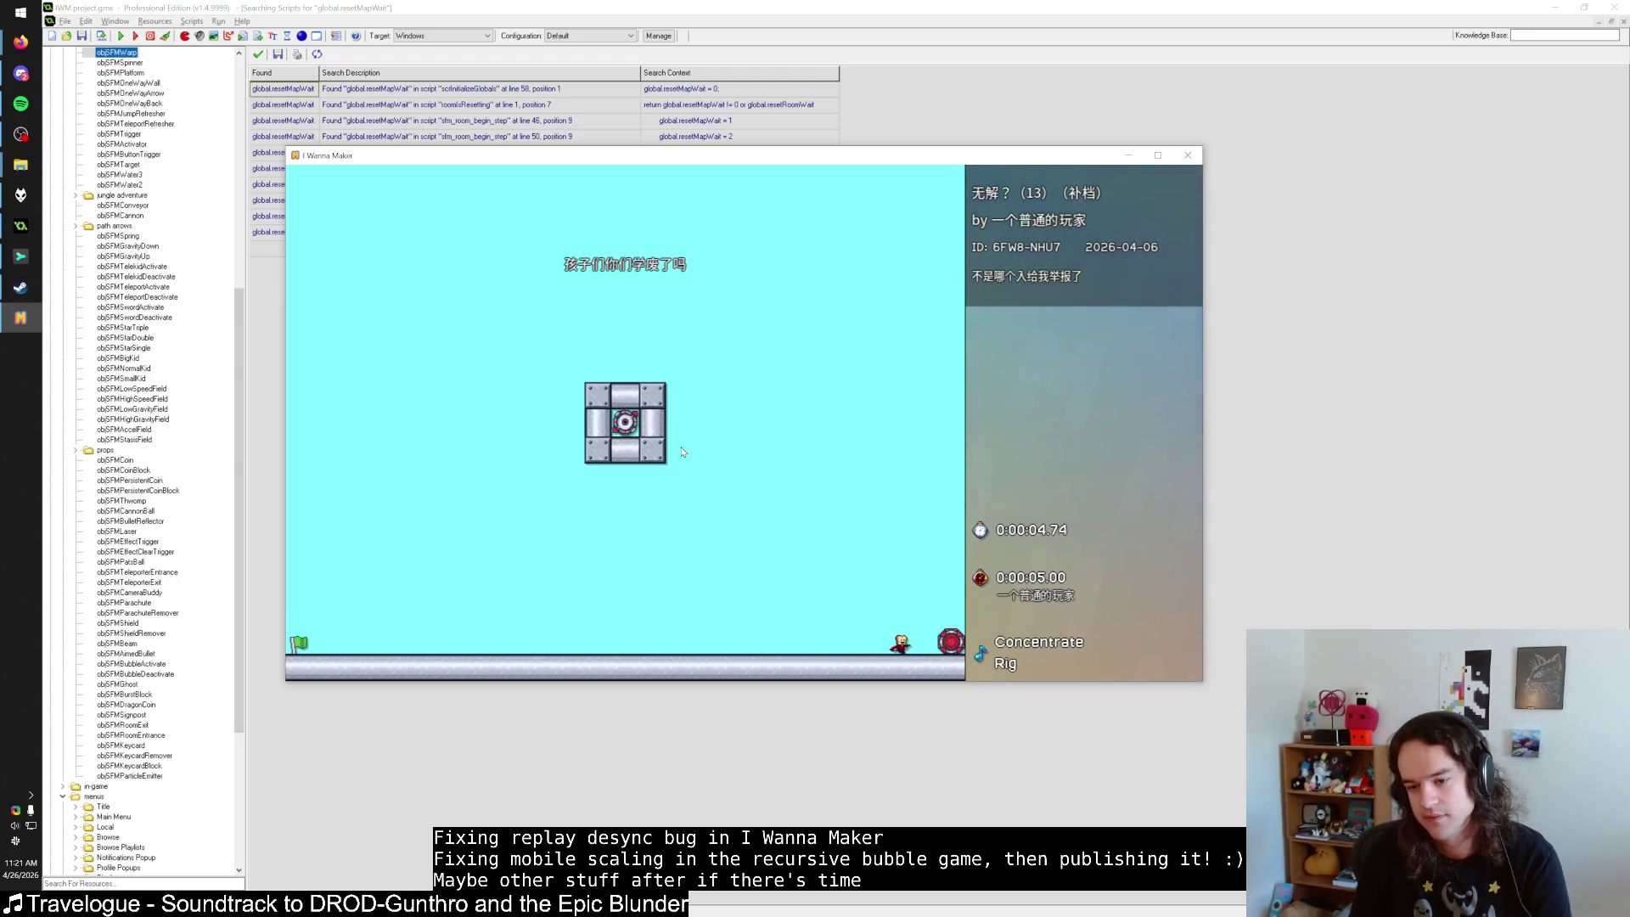
{"action": "key", "text": "Escape"}
{"action": "key", "text": "r"}
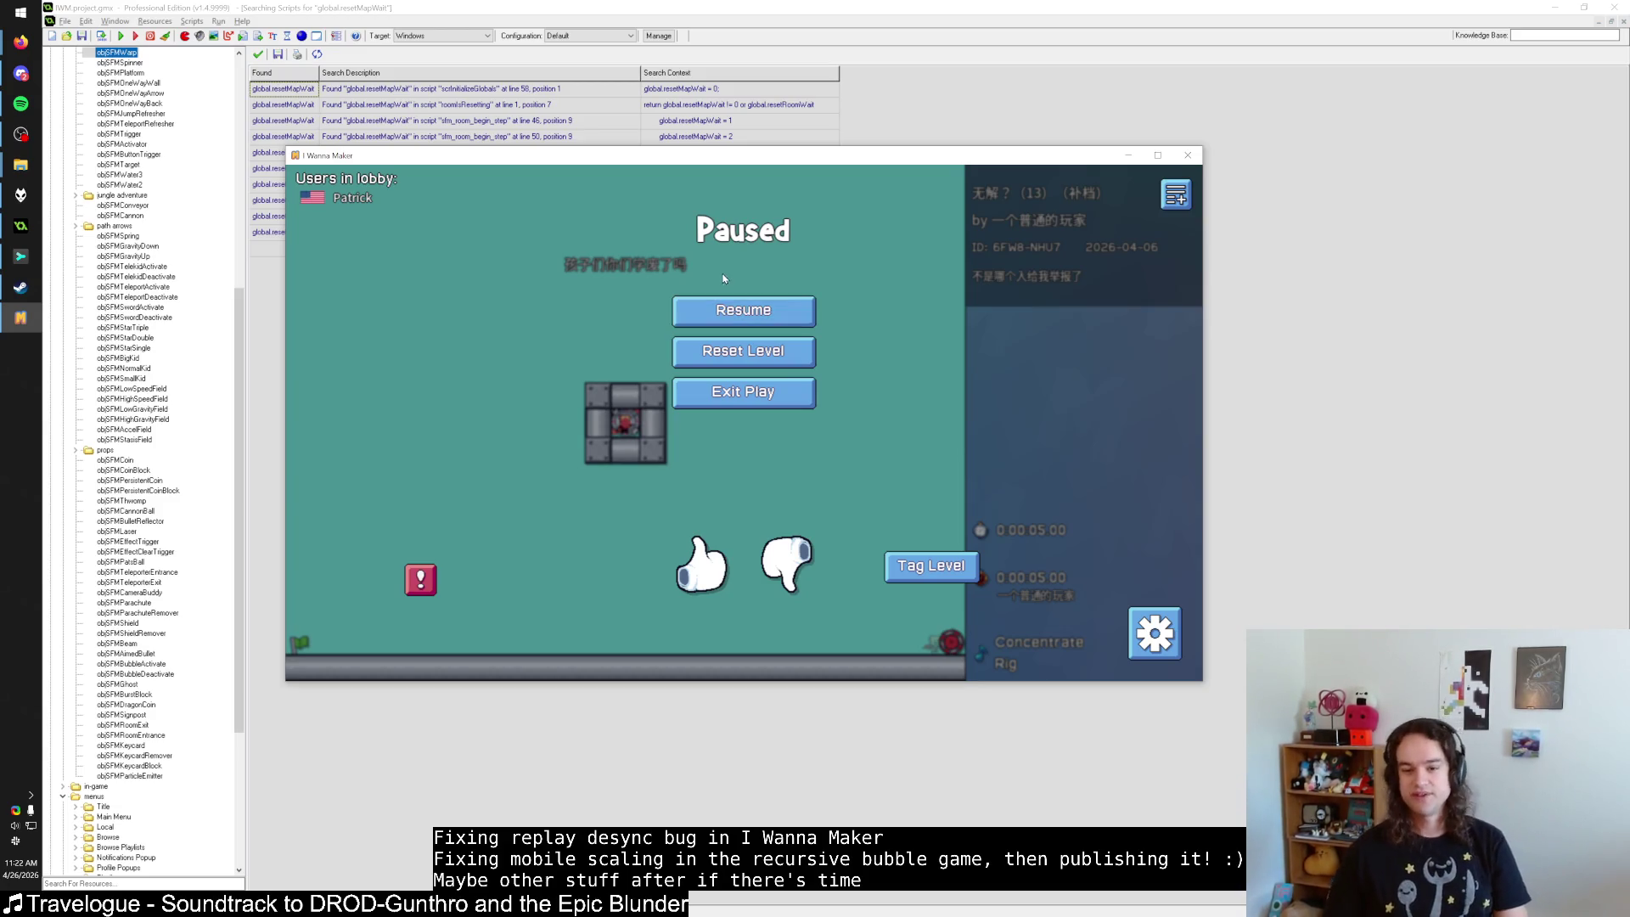
{"action": "left_click", "coordinate": [762, 359]}
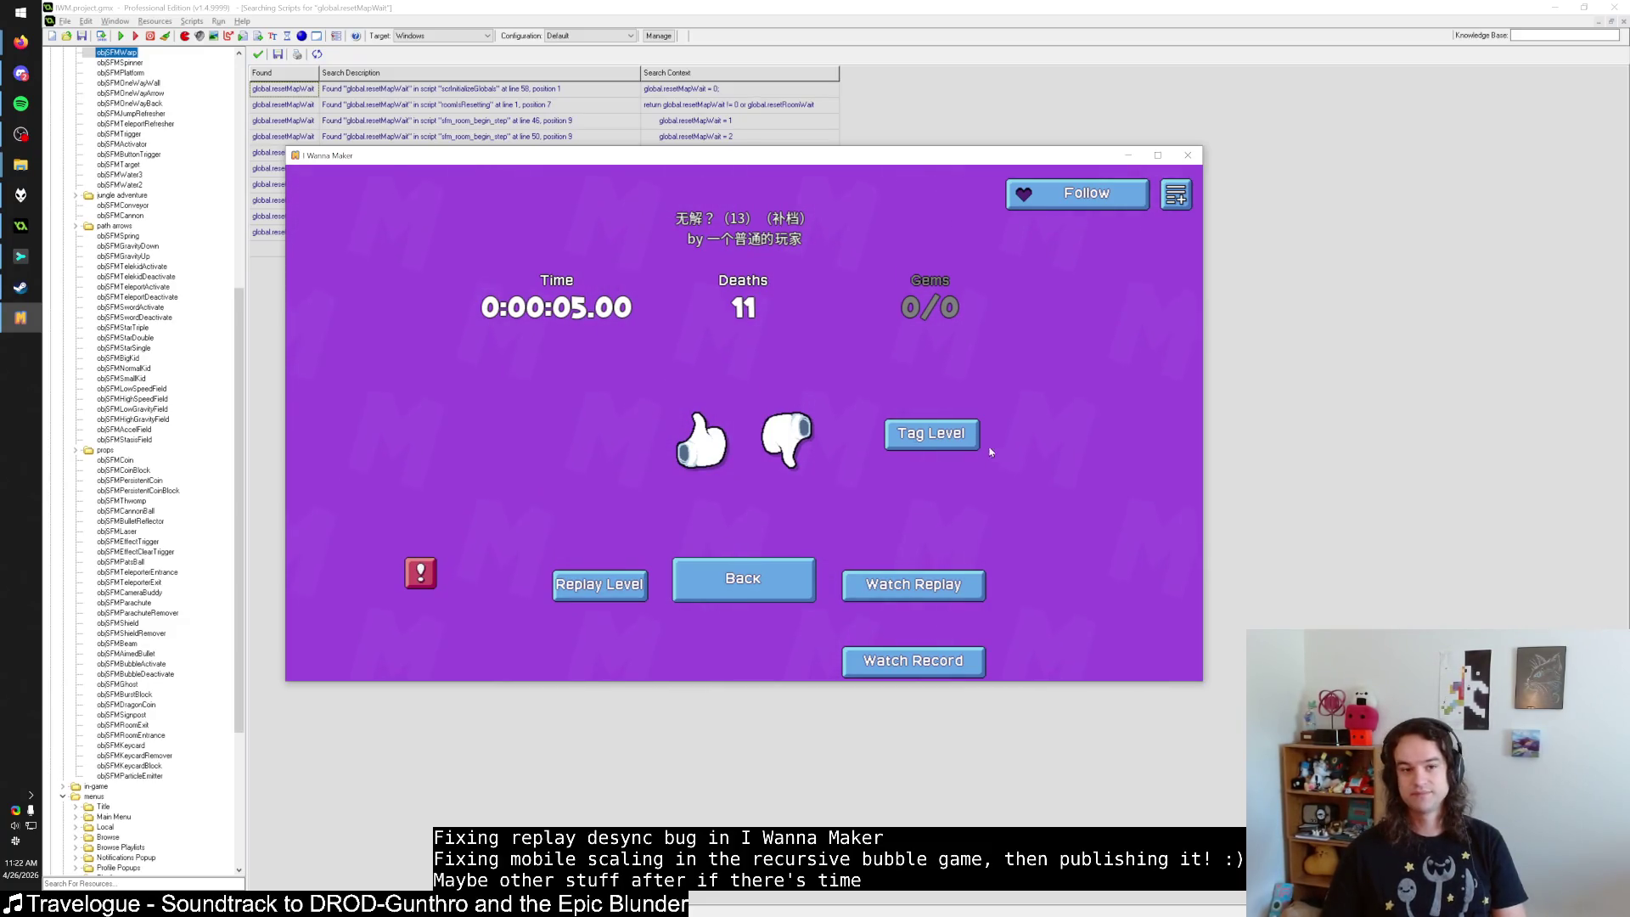
In objSFMWarp's collision event, jump to the sfm_play_clear_map definition with F12.
{"action": "left_click", "coordinate": [257, 56]}
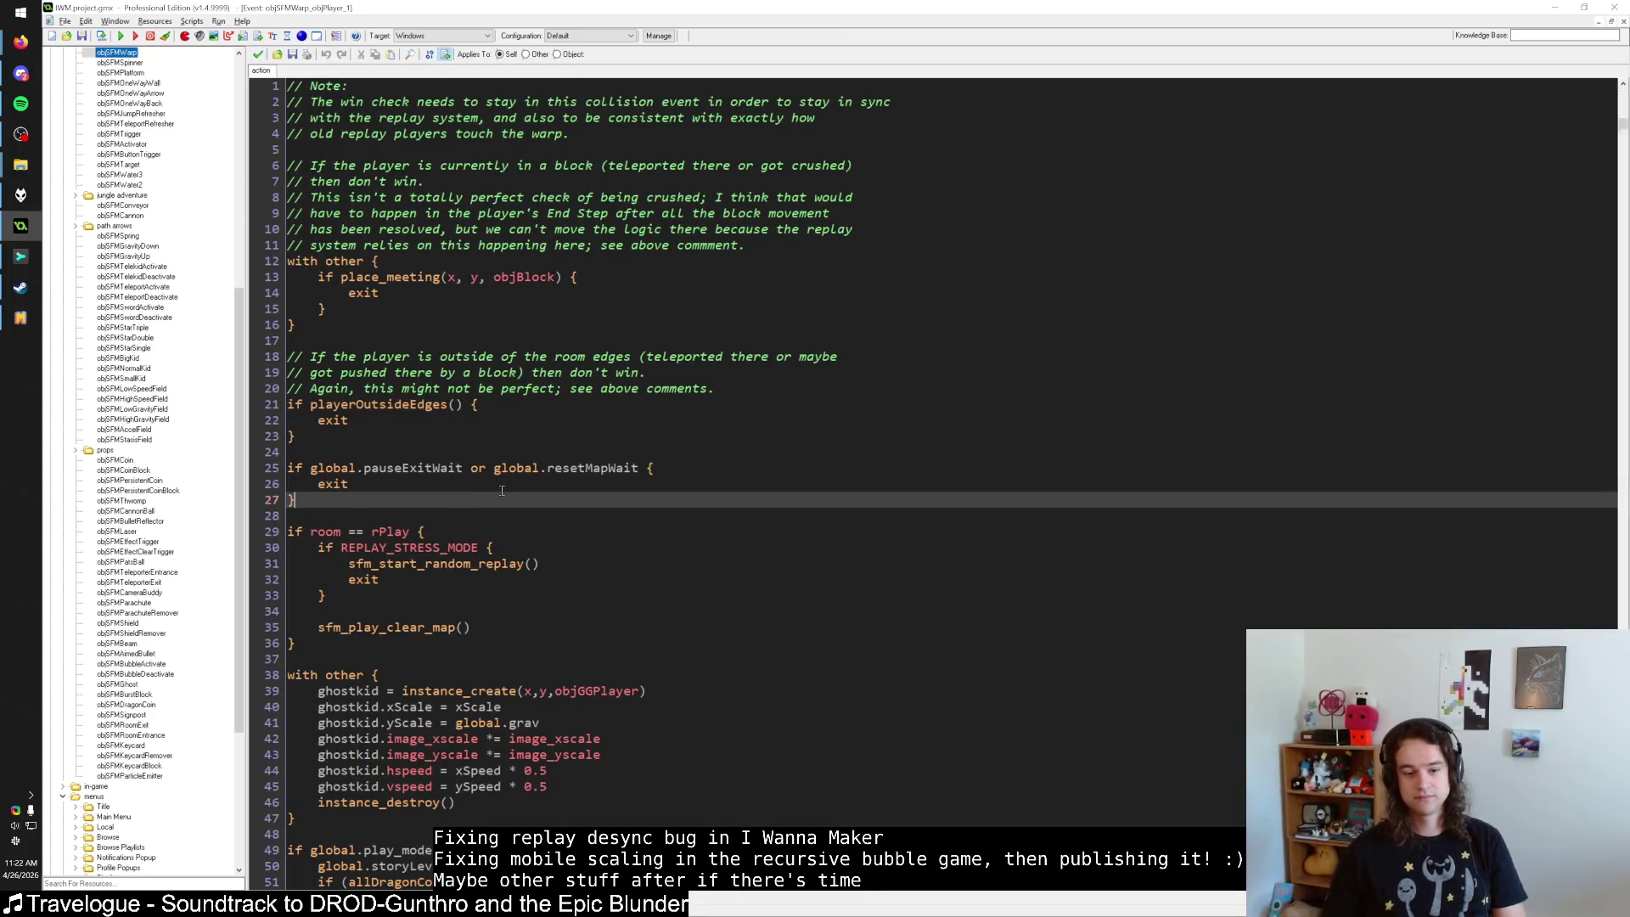
{"action": "scroll", "coordinate": [502, 491], "scroll_direction": "down", "scroll_amount": 4}
{"action": "left_click", "coordinate": [422, 436]}
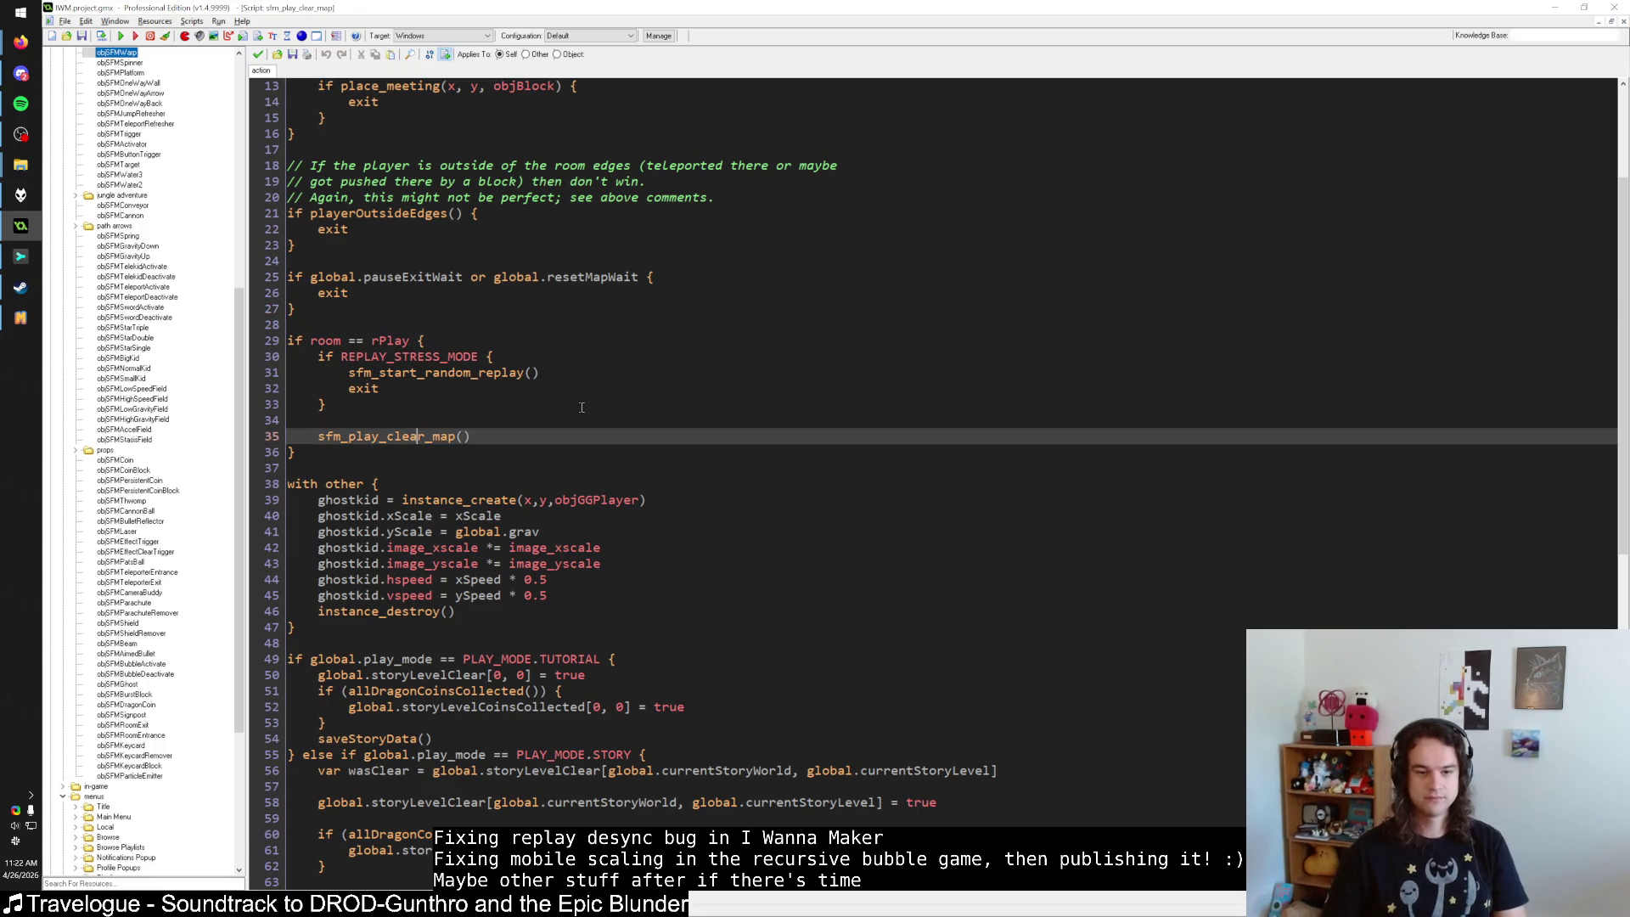
{"action": "key", "text": "F12"}
Read through the sfm_play_clear_map script, then close it to return to the collision event.
{"action": "scroll", "coordinate": [510, 448], "scroll_direction": "down", "scroll_amount": 20}
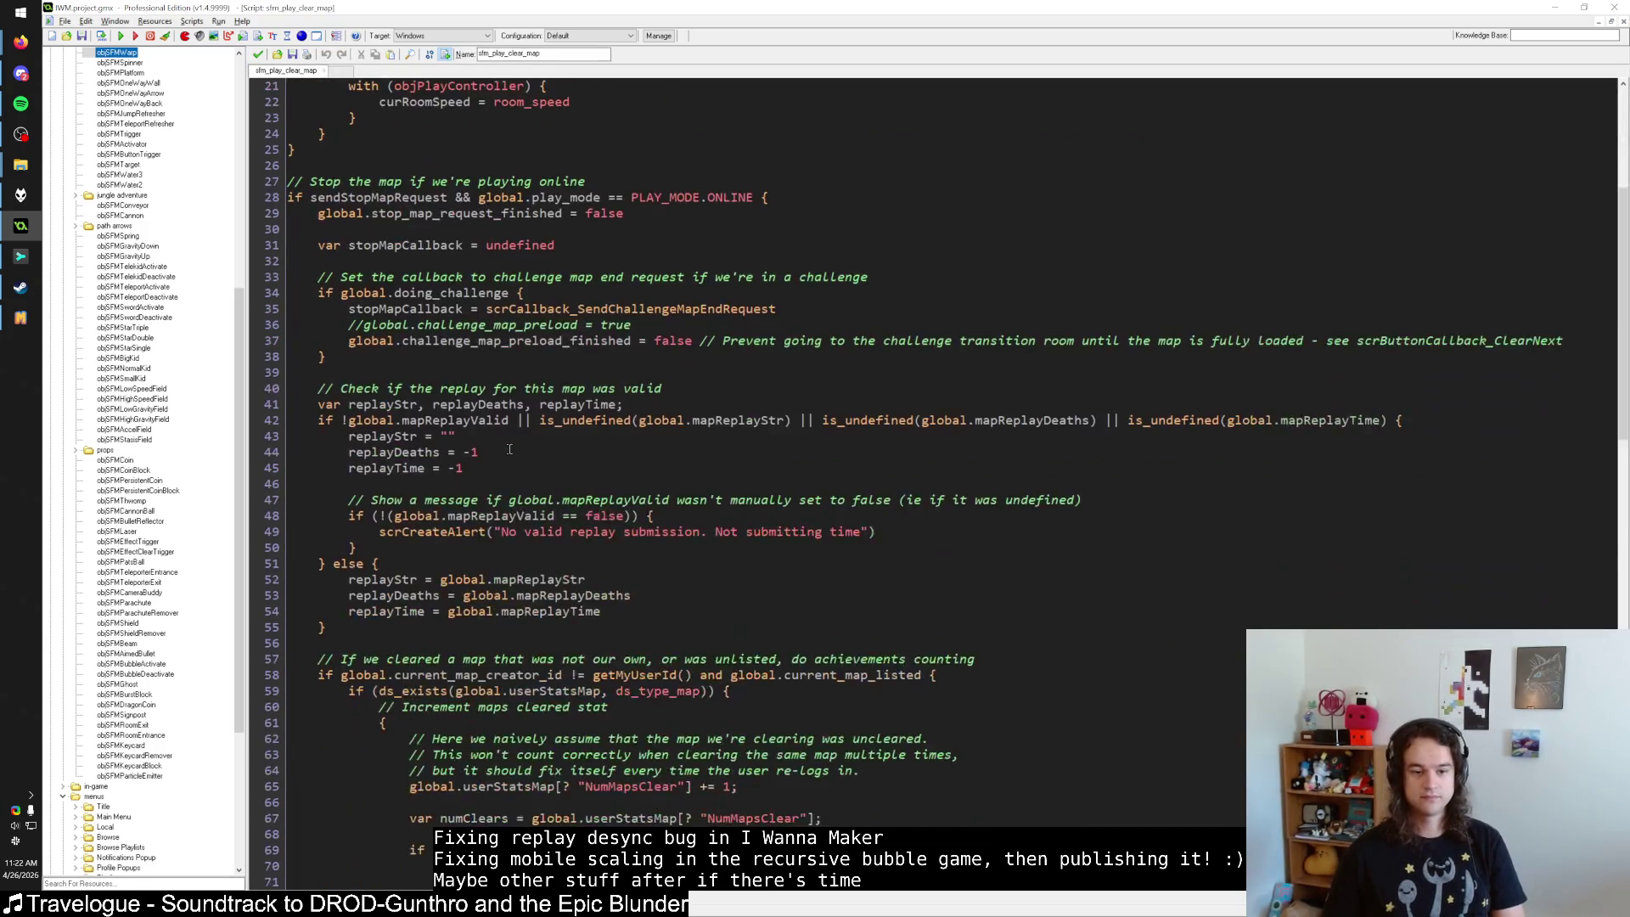
{"action": "scroll", "coordinate": [514, 473], "scroll_direction": "down", "scroll_amount": 3}
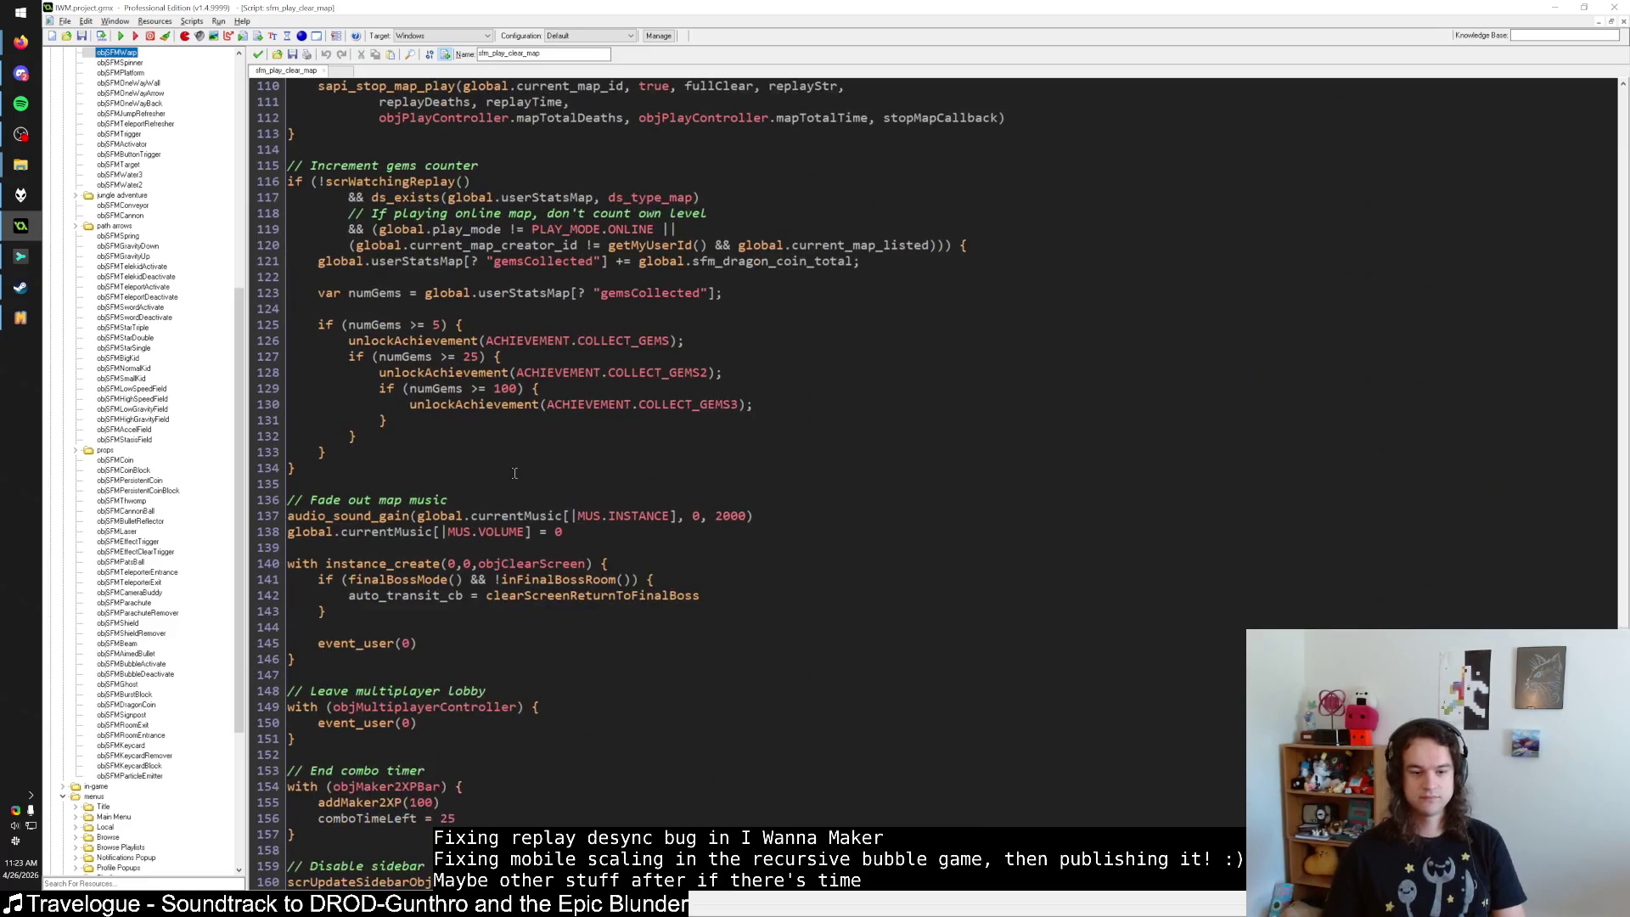
{"action": "scroll", "coordinate": [515, 473], "scroll_direction": "up", "scroll_amount": 20}
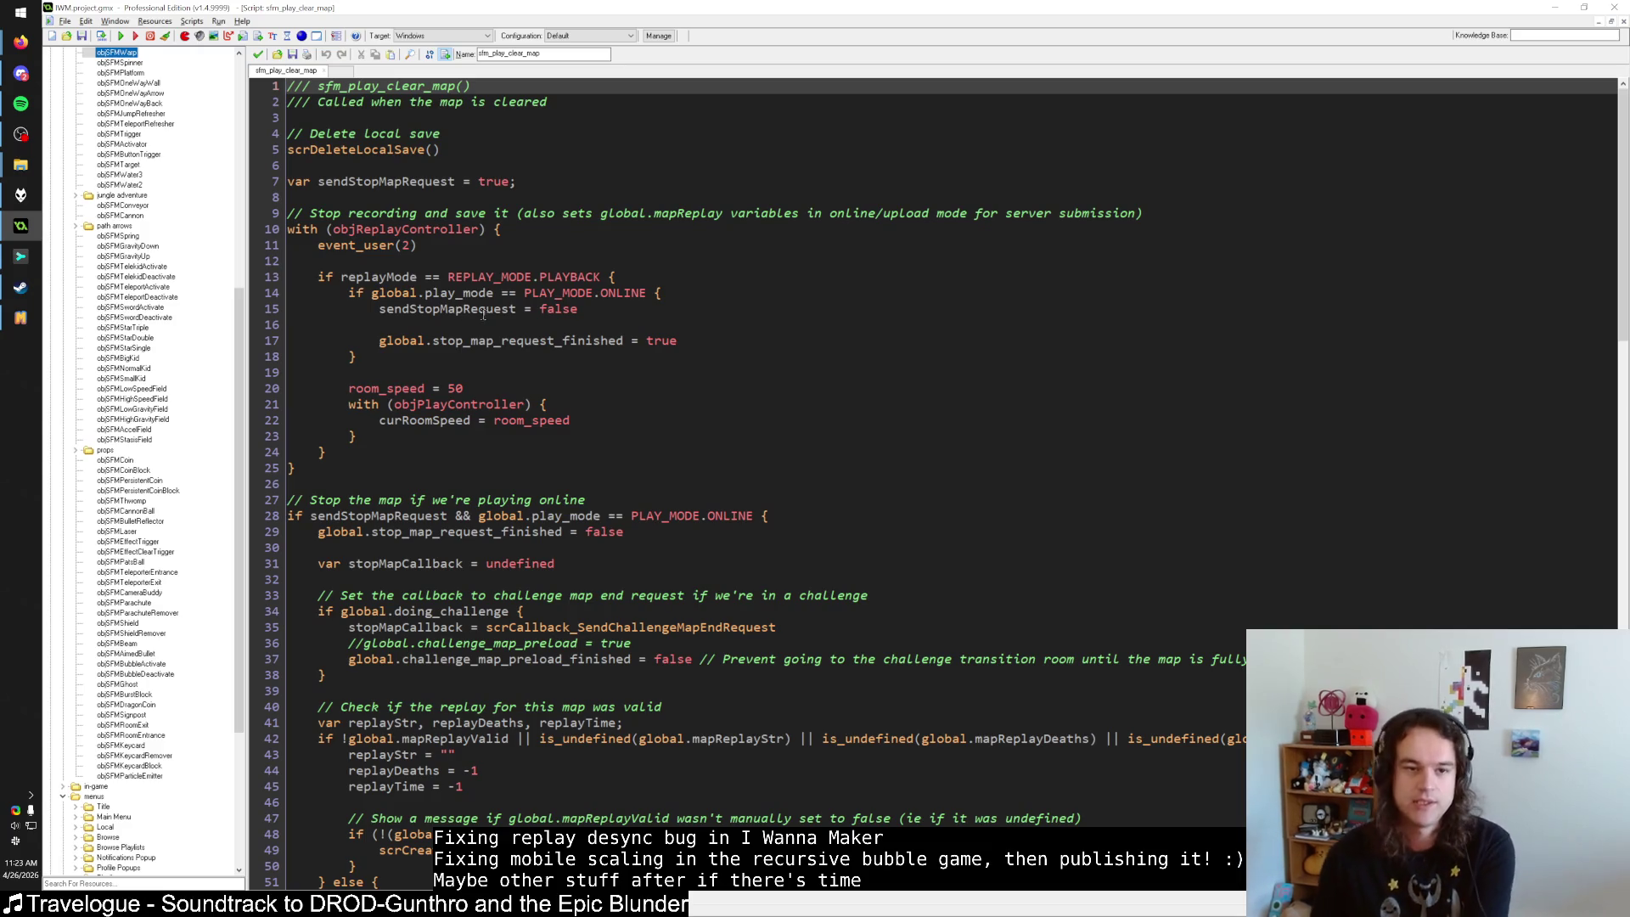
{"action": "scroll", "coordinate": [482, 310], "scroll_direction": "down", "scroll_amount": 16}
{"action": "scroll", "coordinate": [482, 310], "scroll_direction": "up", "scroll_amount": 9}
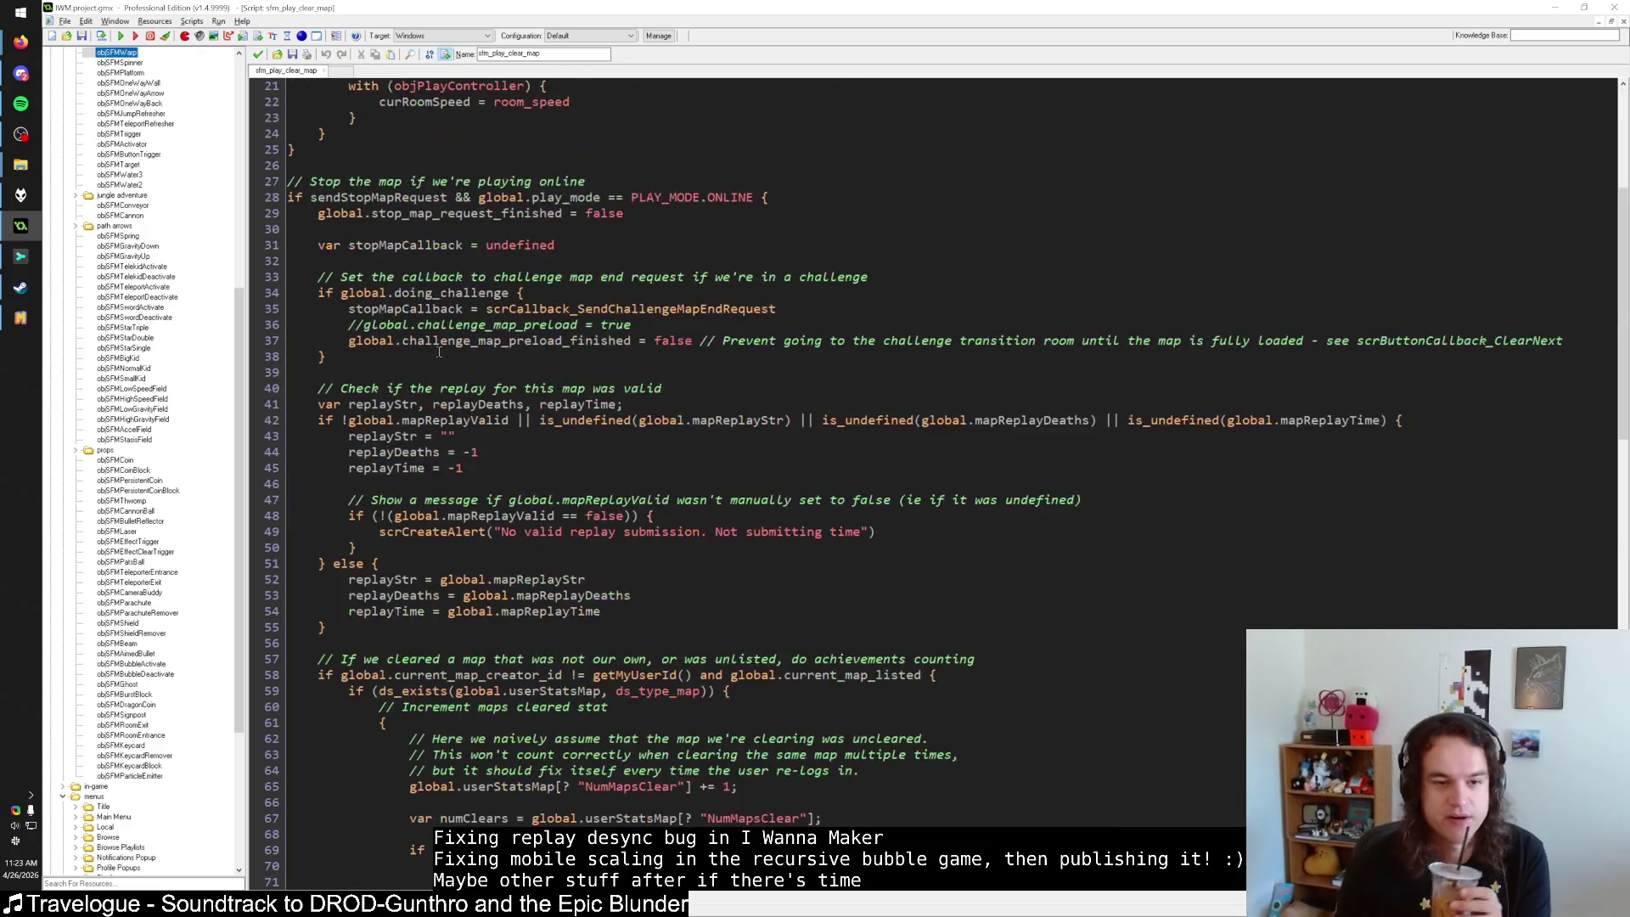
{"action": "scroll", "coordinate": [439, 352], "scroll_direction": "up", "scroll_amount": 7}
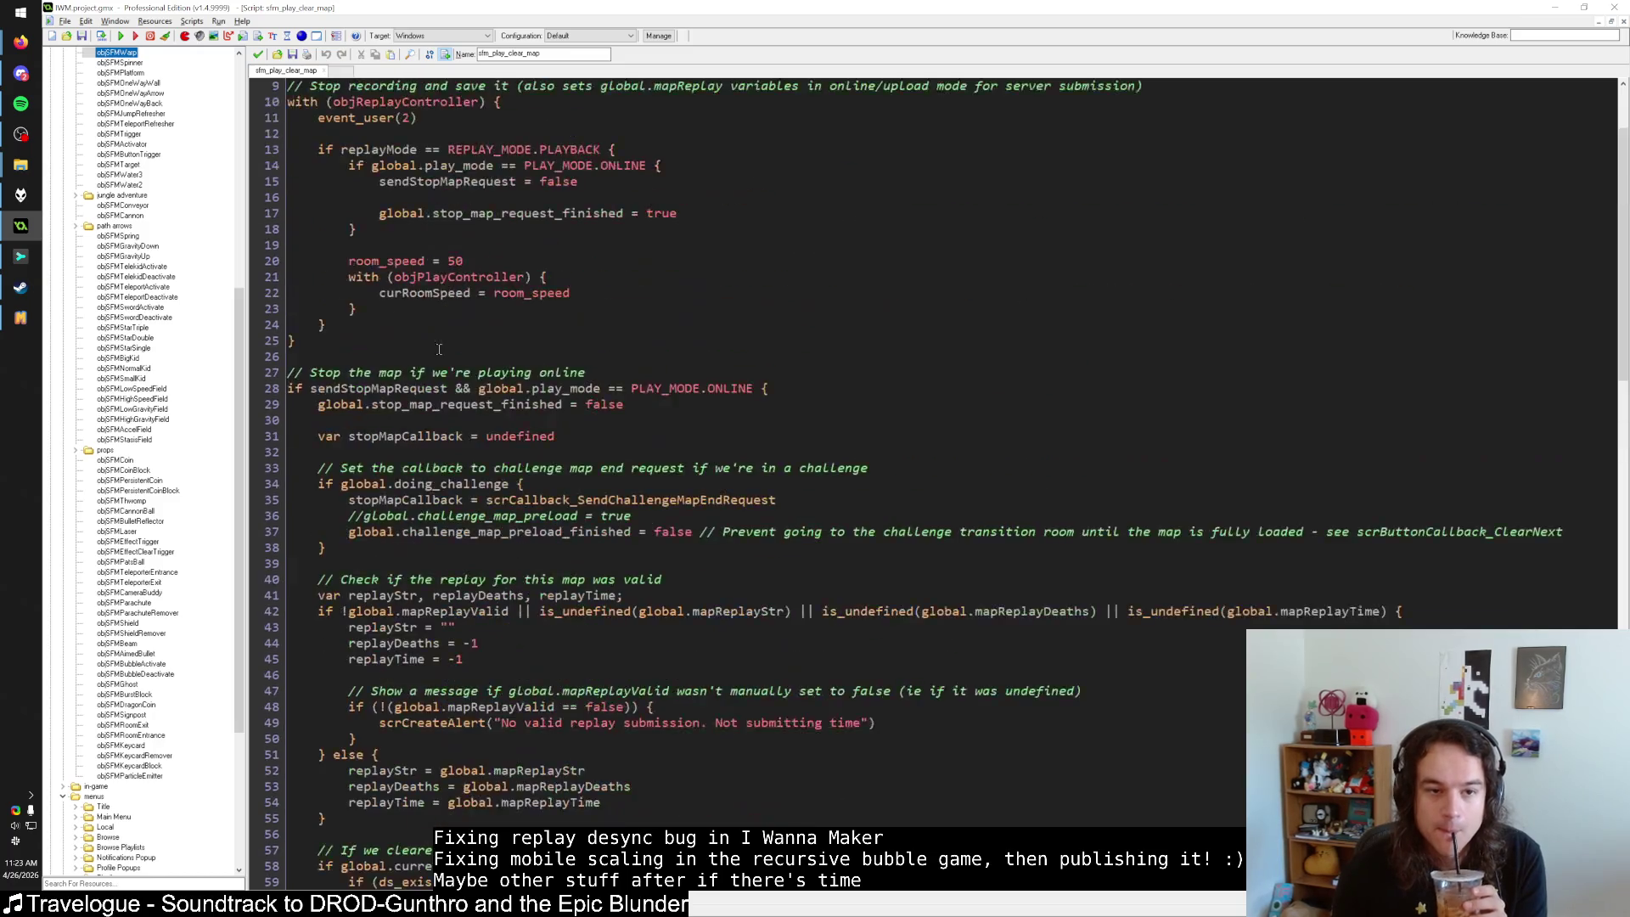
{"action": "scroll", "coordinate": [441, 355], "scroll_direction": "down", "scroll_amount": 20}
{"action": "scroll", "coordinate": [440, 356], "scroll_direction": "down", "scroll_amount": 11}
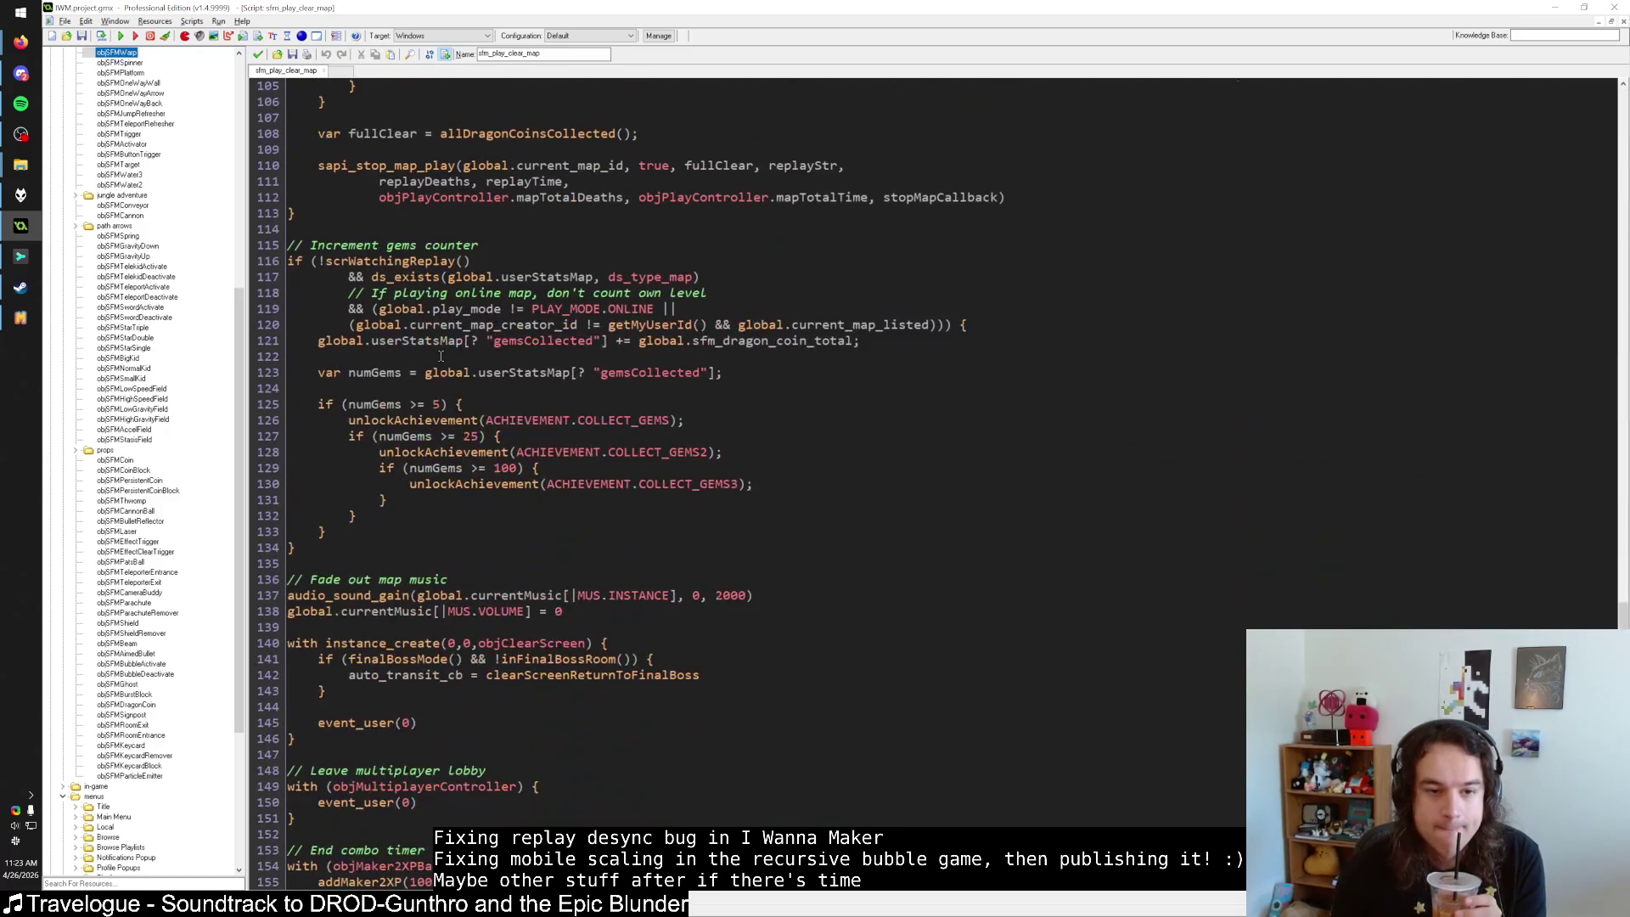
{"action": "left_click", "coordinate": [258, 54]}
{"action": "scroll", "coordinate": [424, 463], "scroll_direction": "down", "scroll_amount": 15}
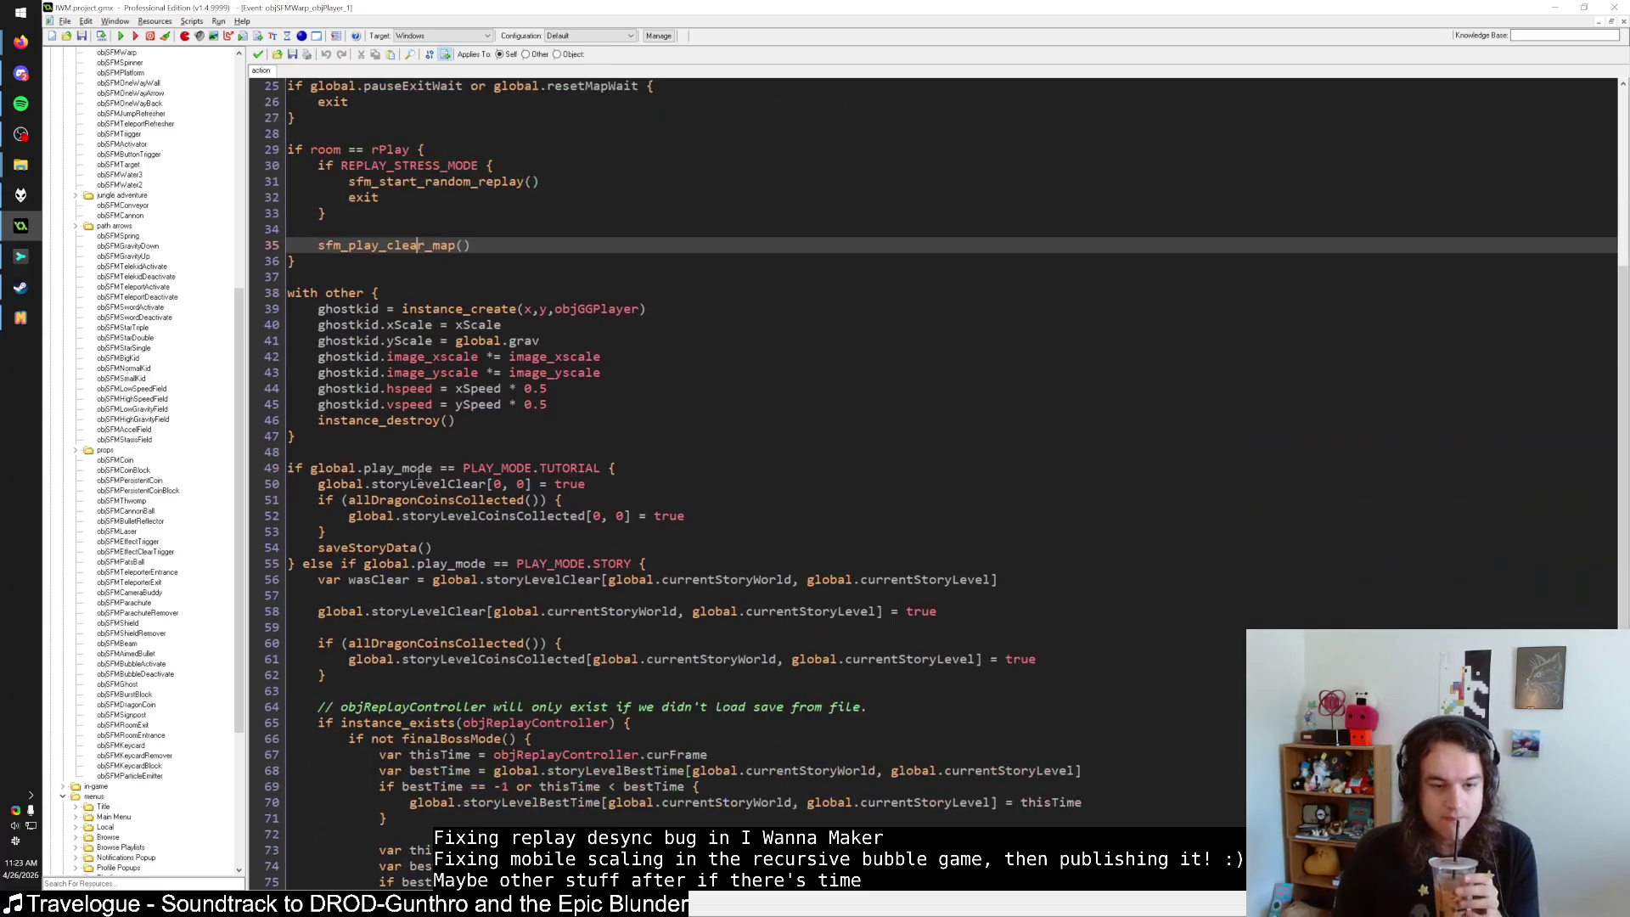
Inspect the resetMapWait exit check on lines 25–27, then bring the game's results screen forward.
{"action": "scroll", "coordinate": [414, 471], "scroll_direction": "up", "scroll_amount": 19}
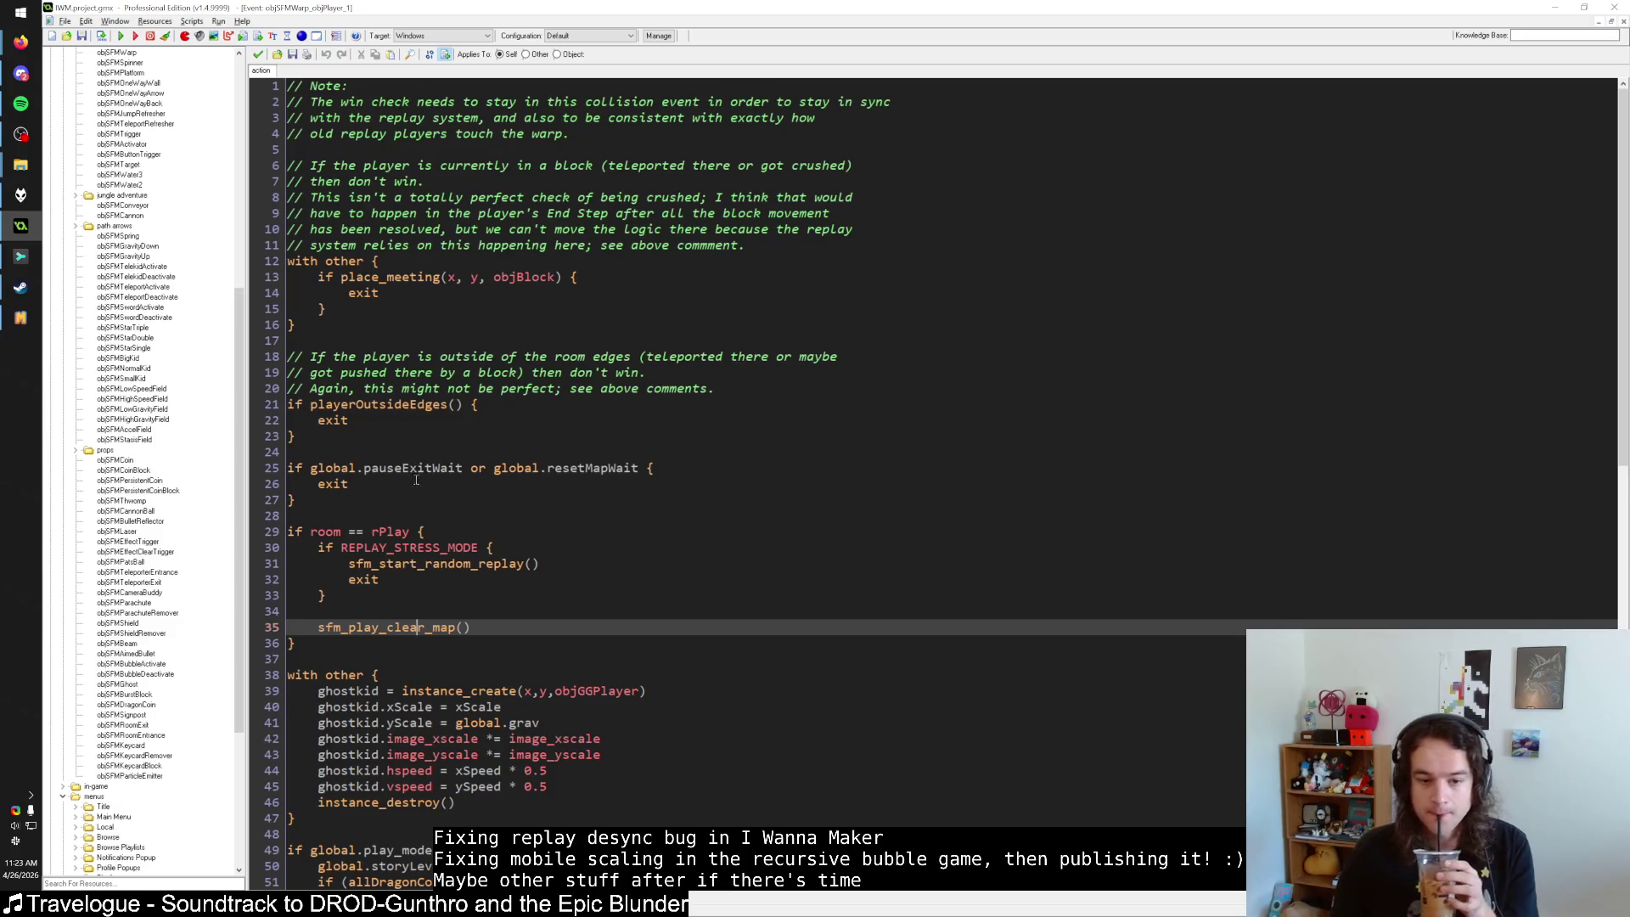
{"action": "scroll", "coordinate": [473, 503], "scroll_direction": "down", "scroll_amount": 5}
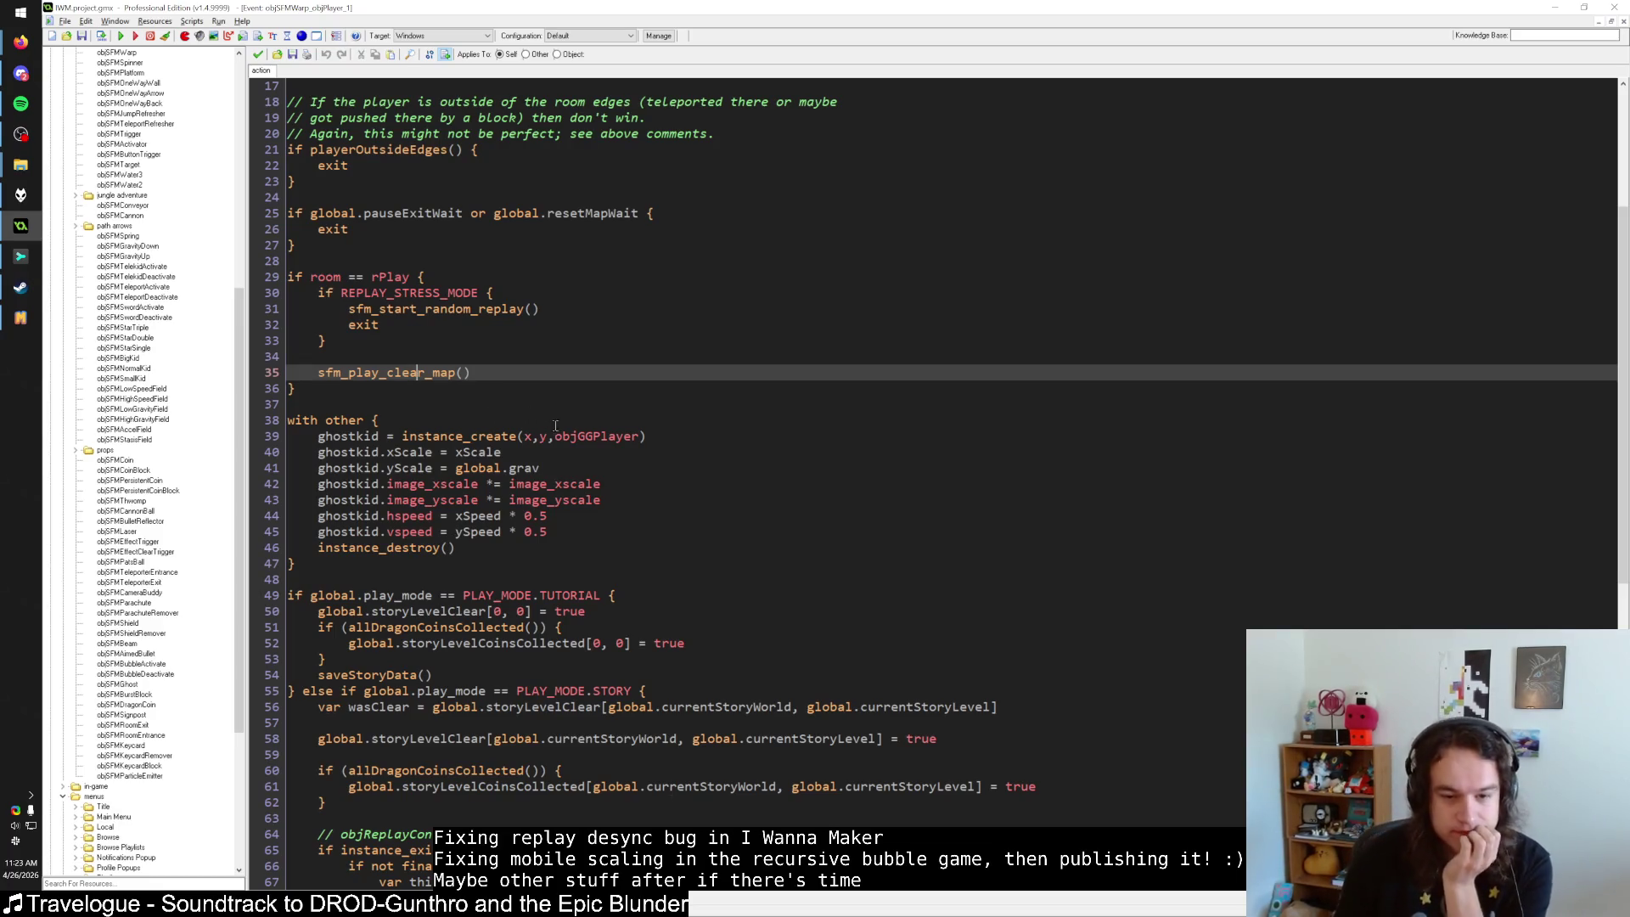
{"action": "left_click", "coordinate": [574, 384]}
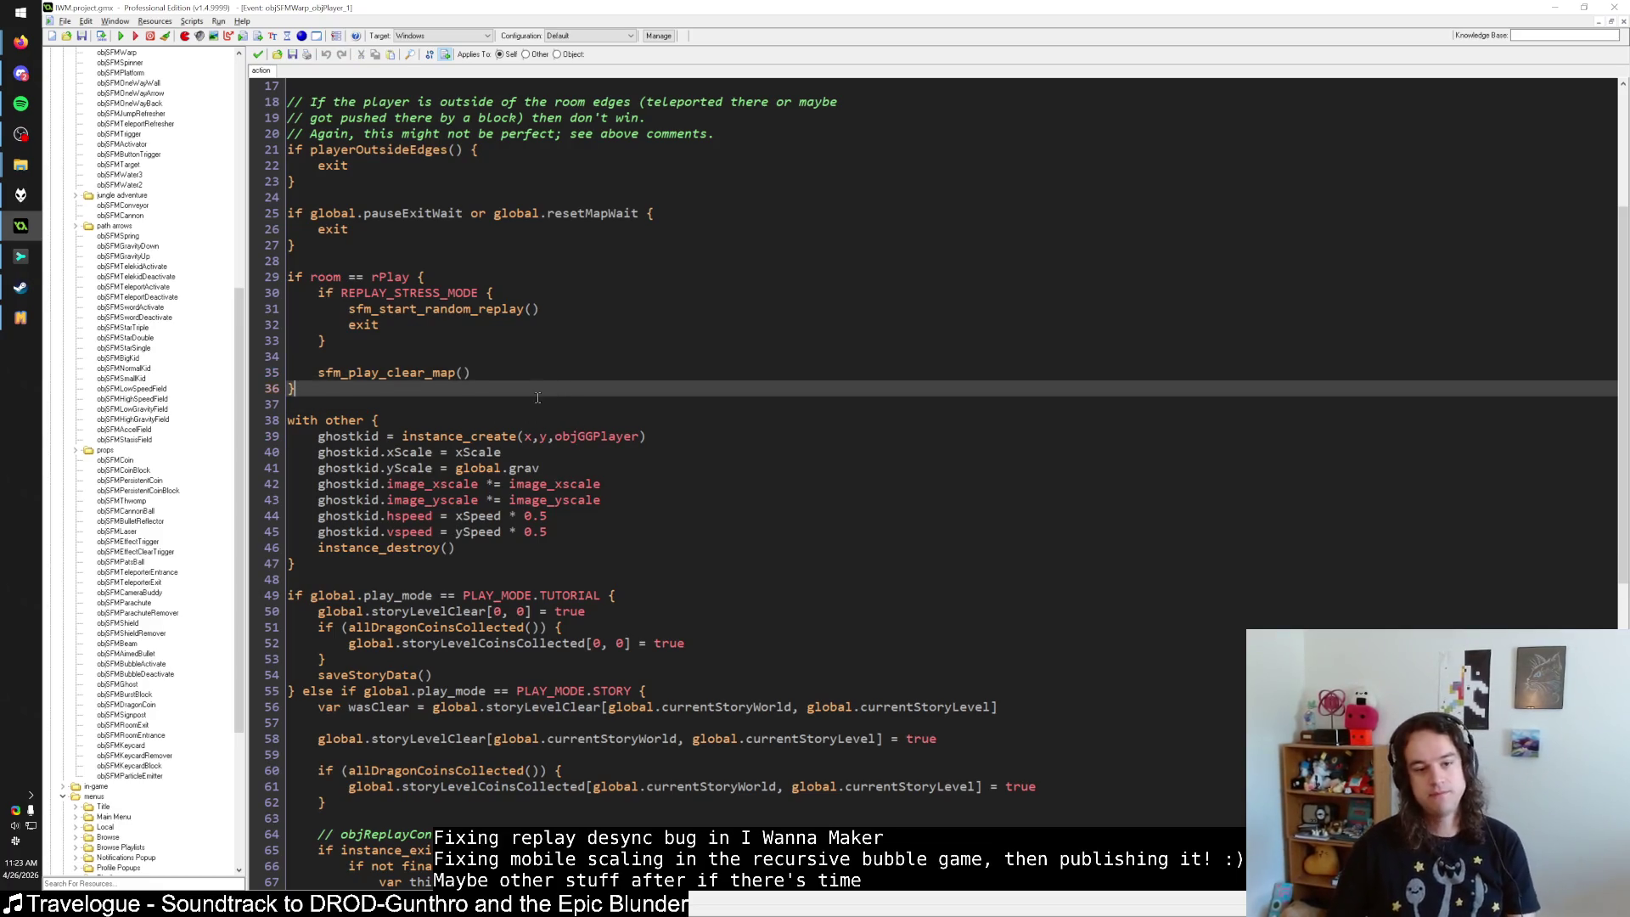
{"action": "scroll", "coordinate": [538, 397], "scroll_direction": "up", "scroll_amount": 5}
{"action": "left_click_drag", "start_coordinate": [295, 500], "coordinate": [289, 472]}
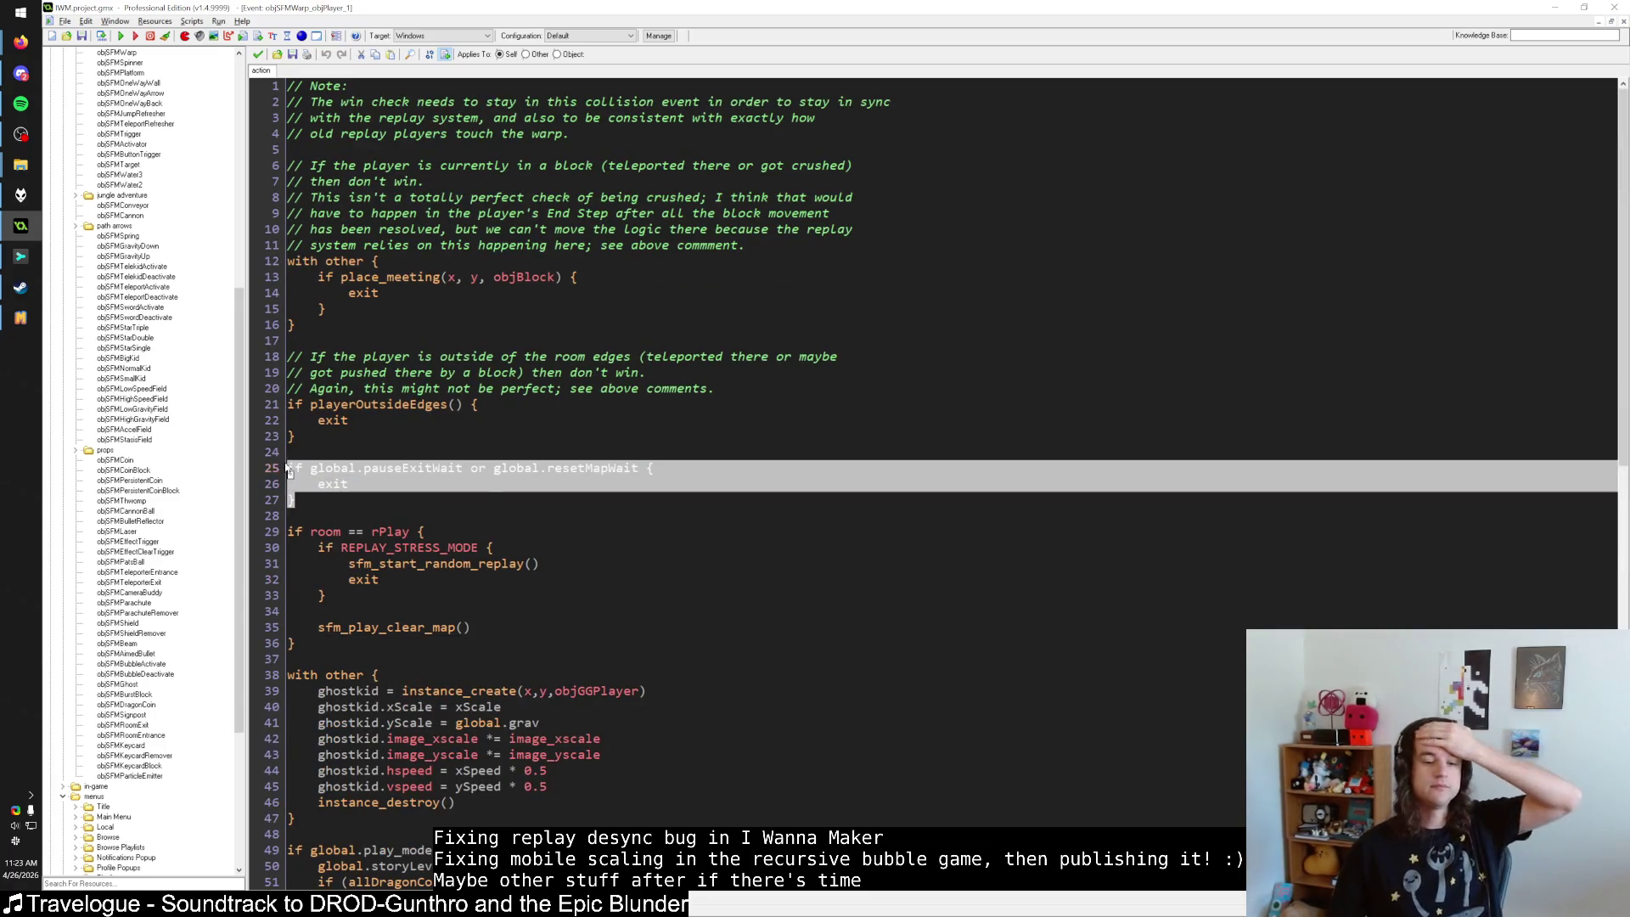
{"action": "left_click", "coordinate": [327, 501]}
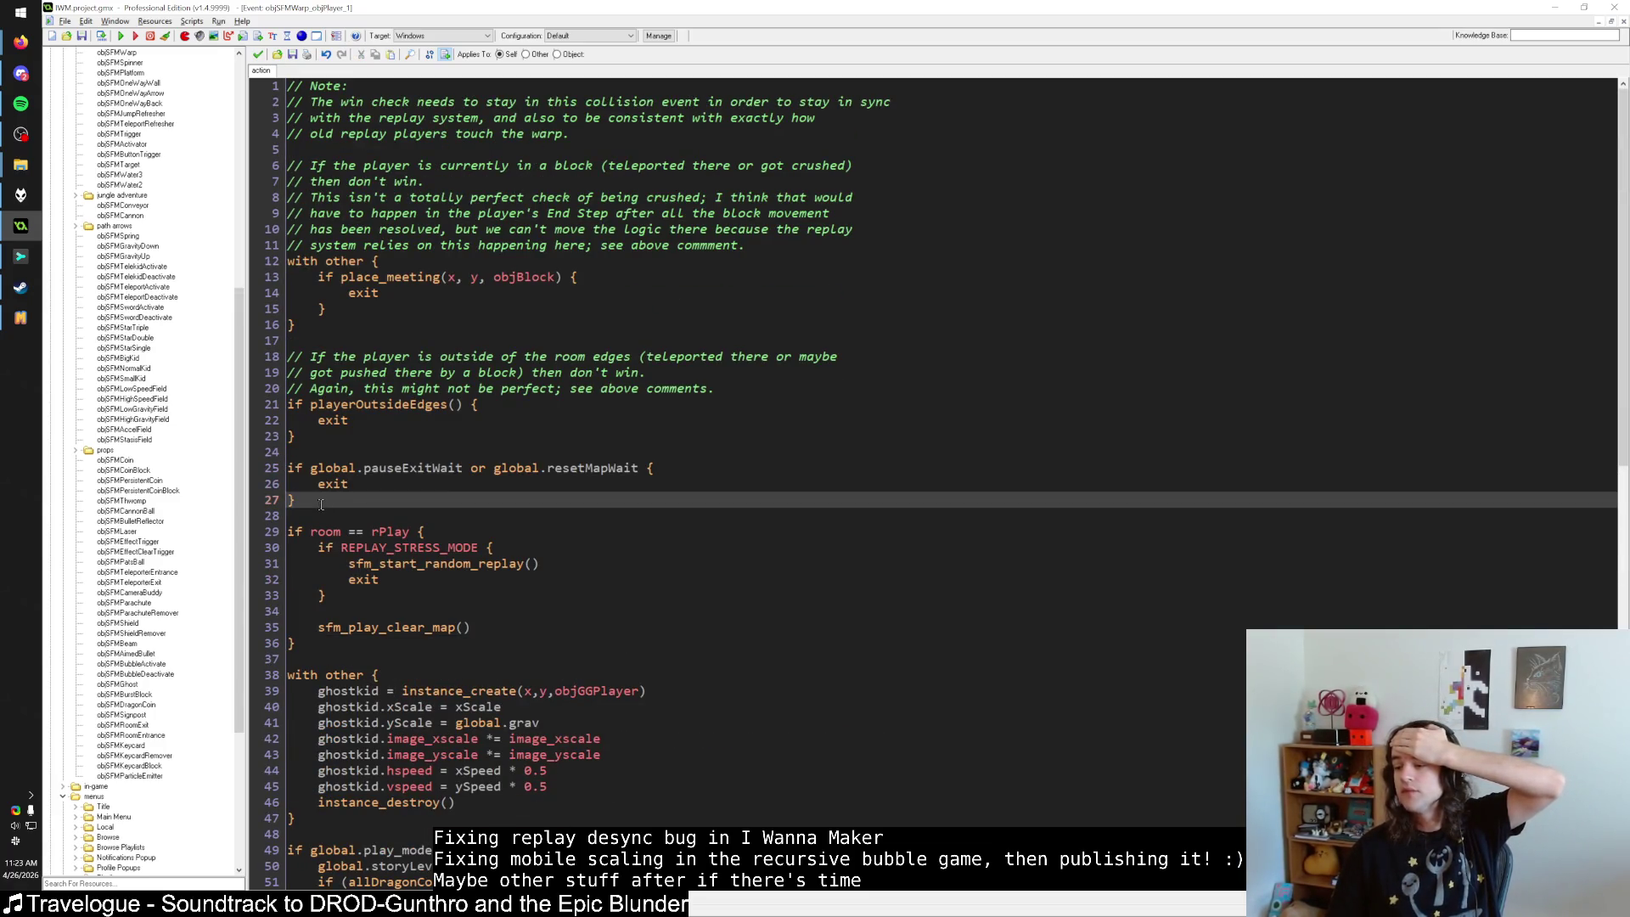
{"action": "left_click", "coordinate": [20, 317]}
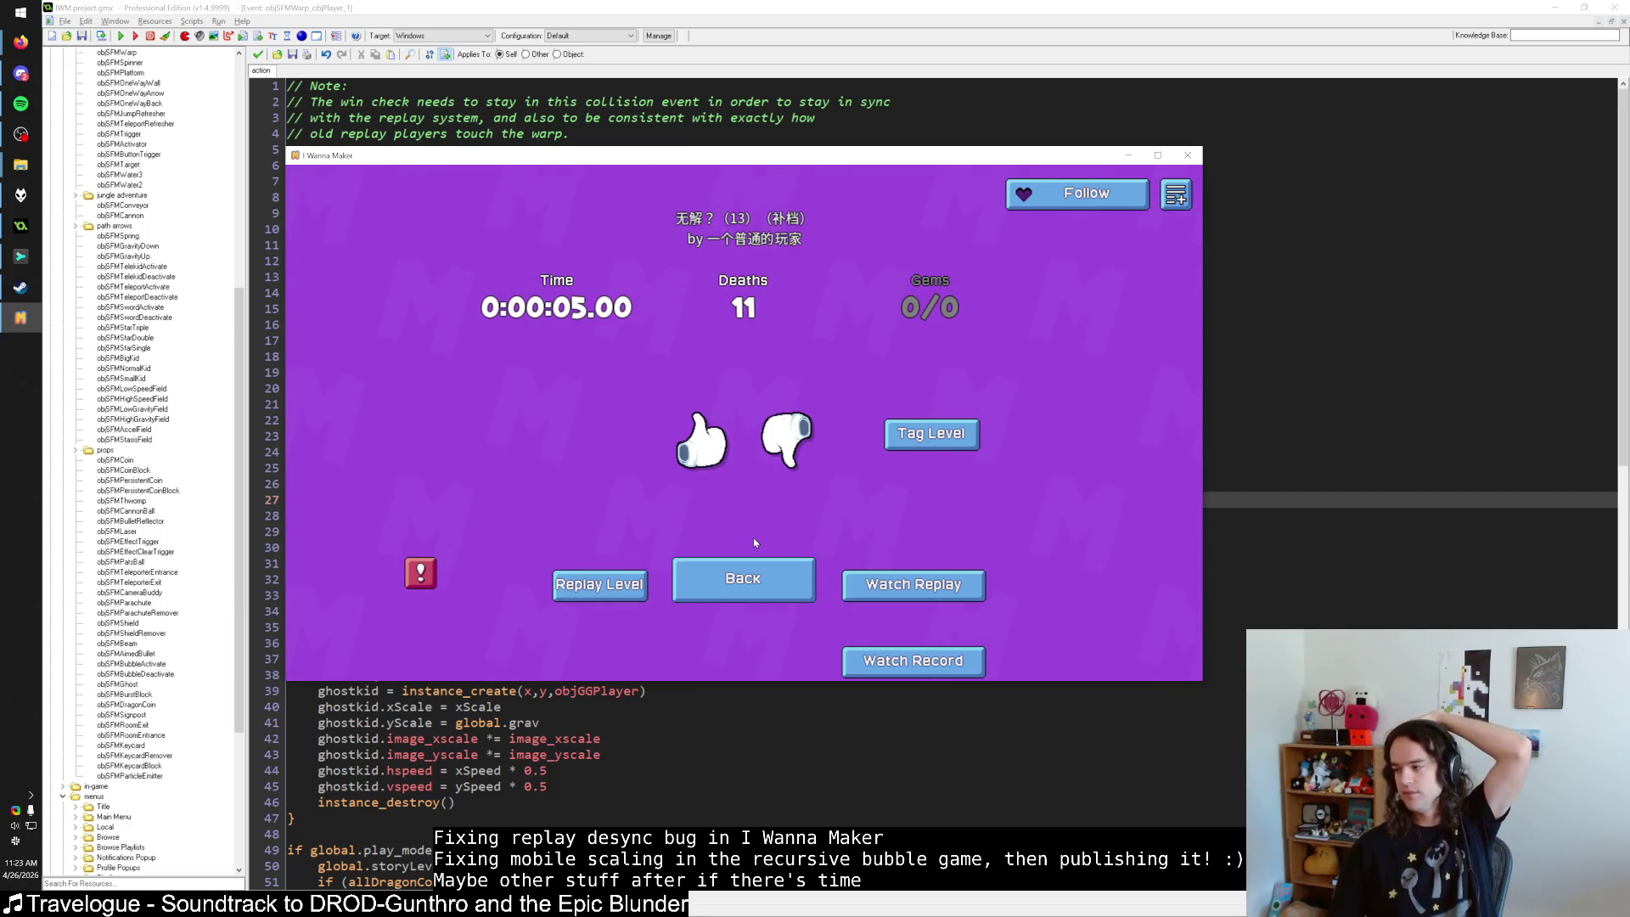
Leave the results screen, briefly replay 无解？ (13), then Exit Play to the level browser.
{"action": "left_click", "coordinate": [744, 579]}
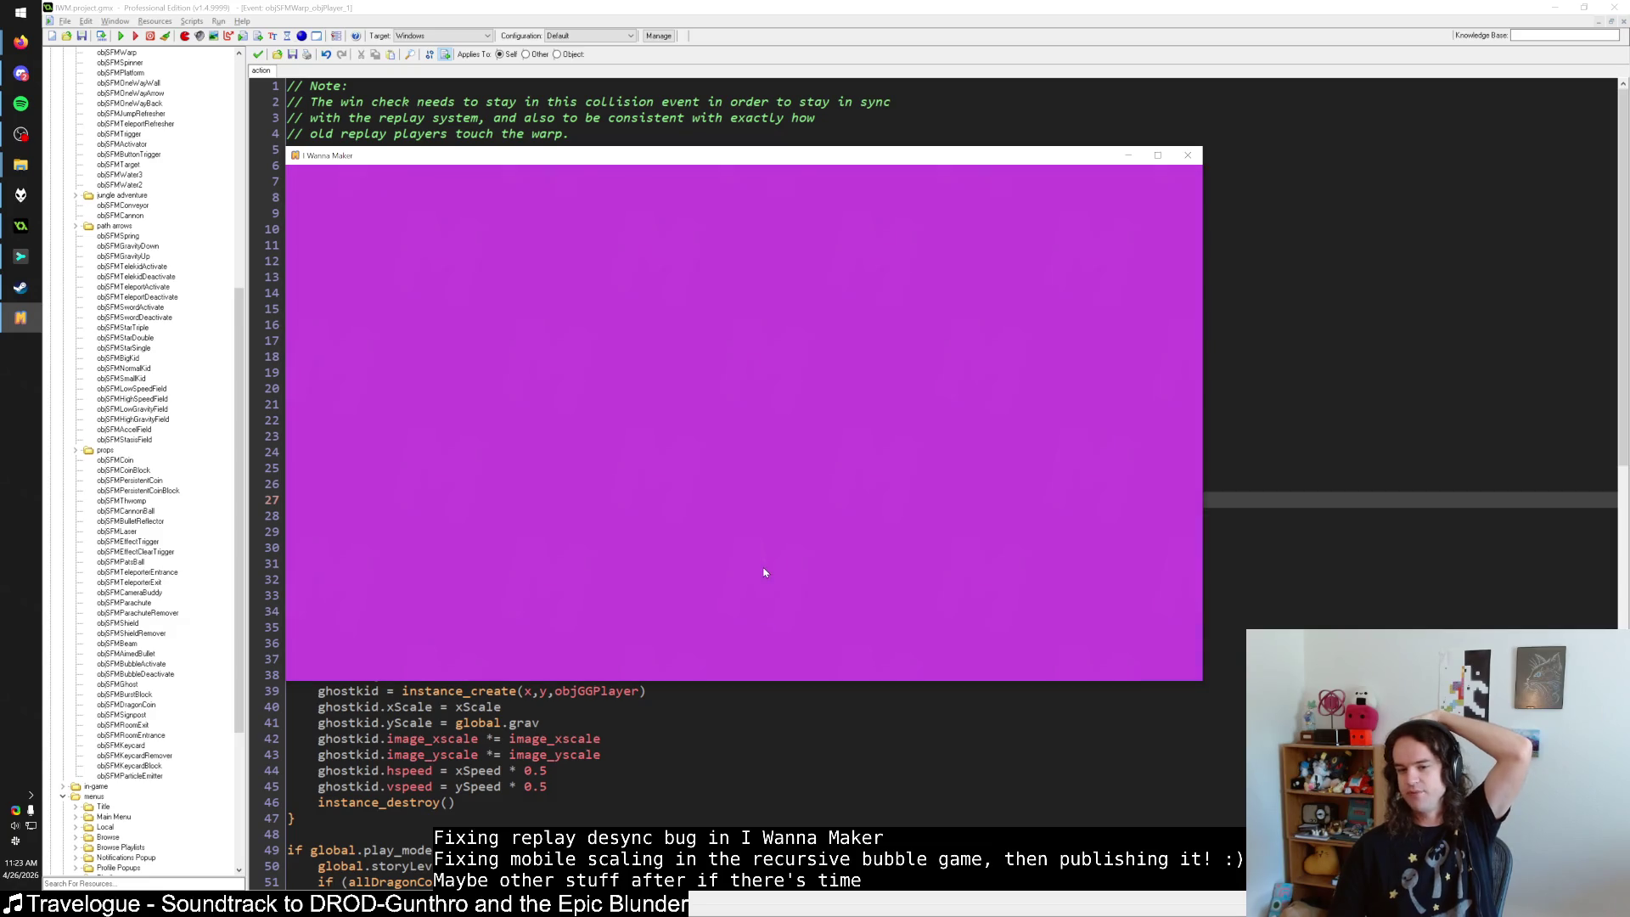
{"action": "left_click", "coordinate": [767, 379]}
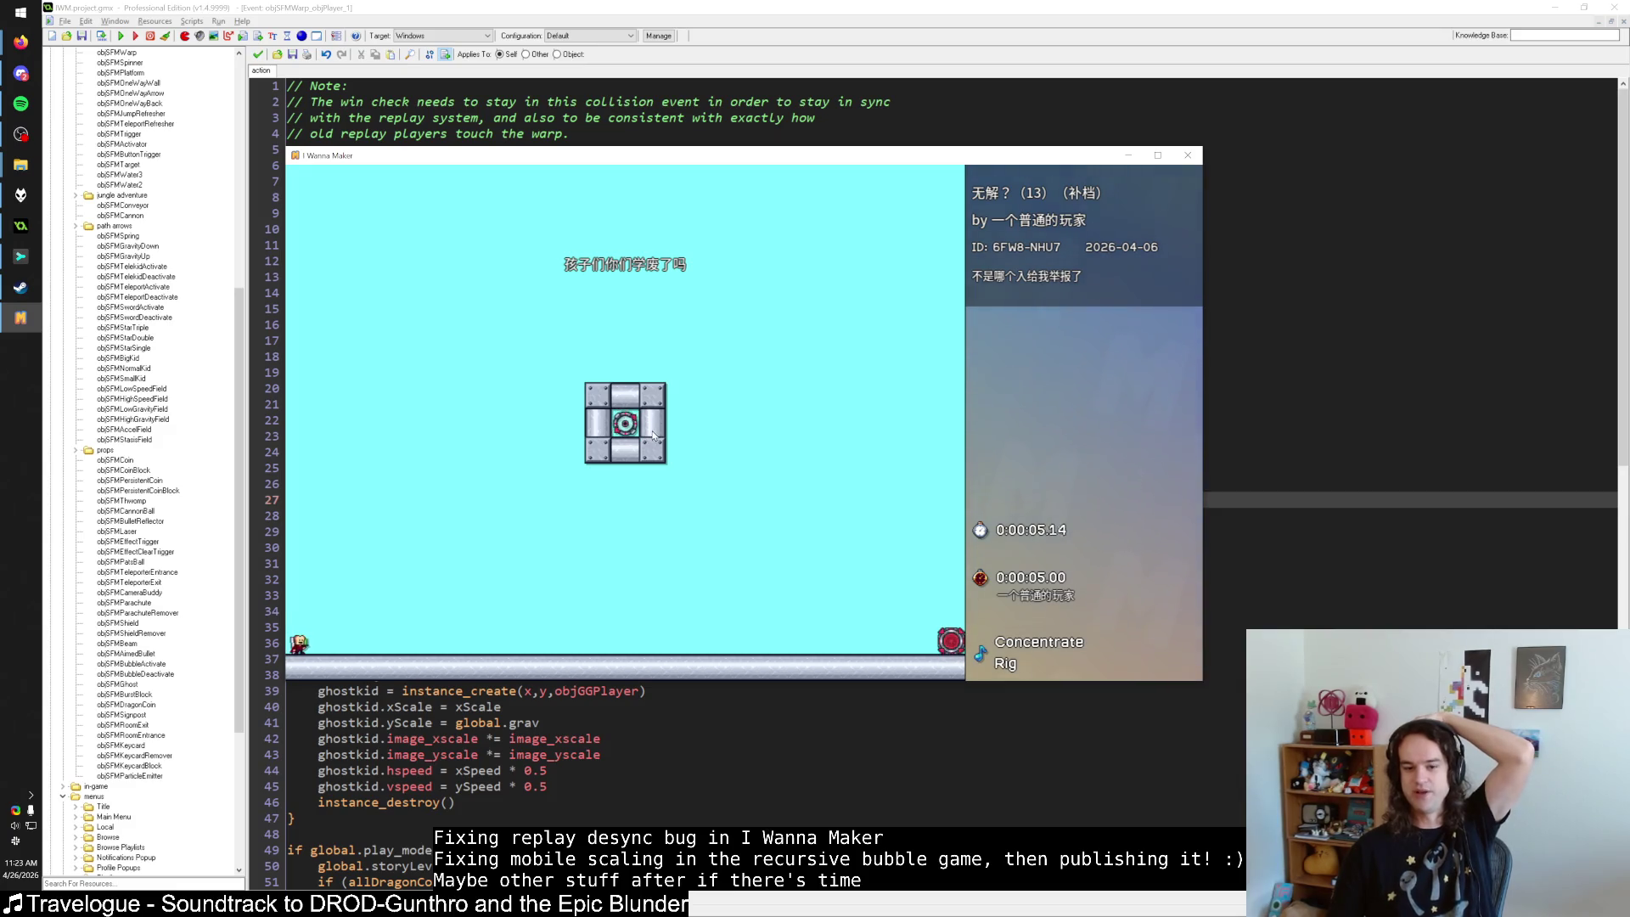
{"action": "key", "text": "Escape"}
{"action": "left_click", "coordinate": [725, 405]}
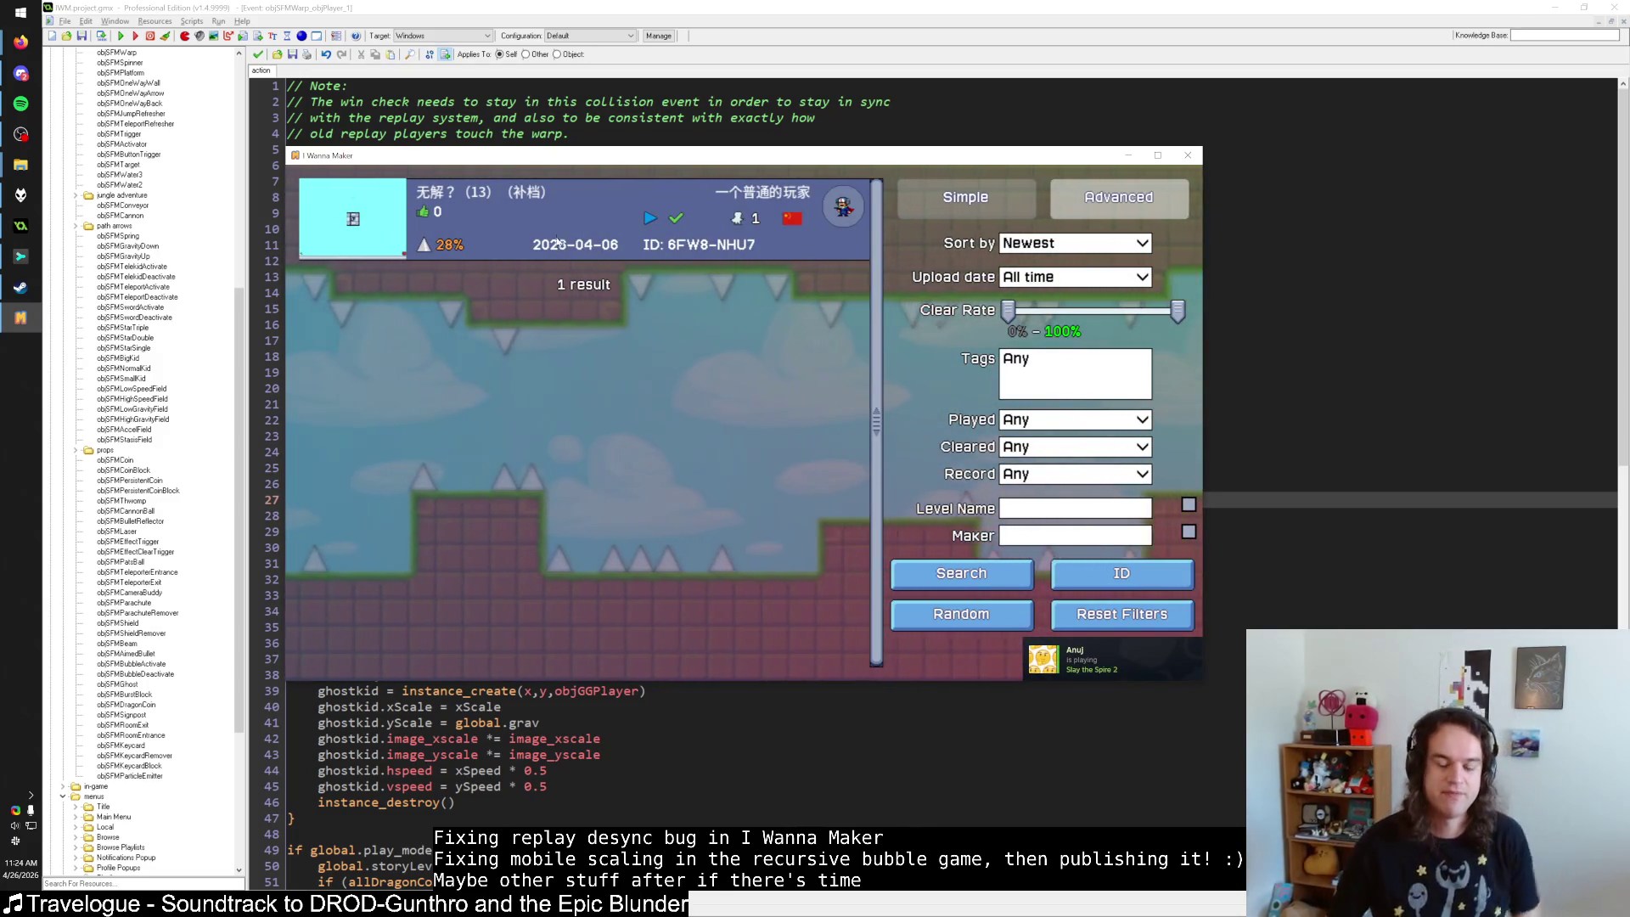
Expand 无解？ (13)'s details card, then drag the game window lower and to the right.
{"action": "left_click", "coordinate": [654, 250]}
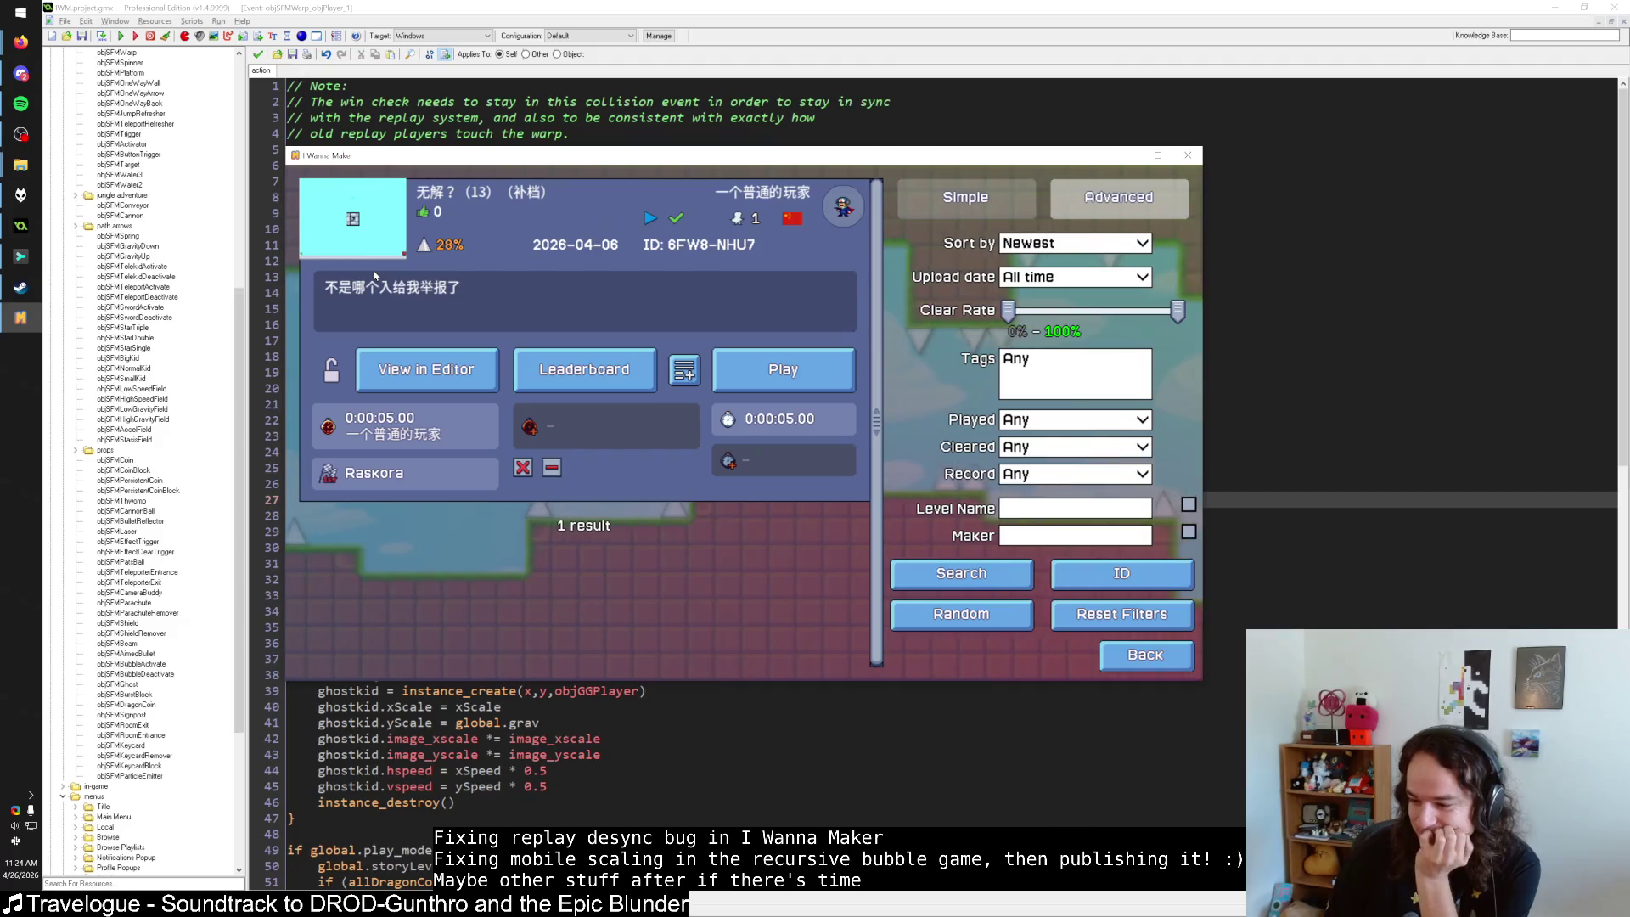
{"action": "left_click_drag", "start_coordinate": [633, 161], "coordinate": [727, 152]}
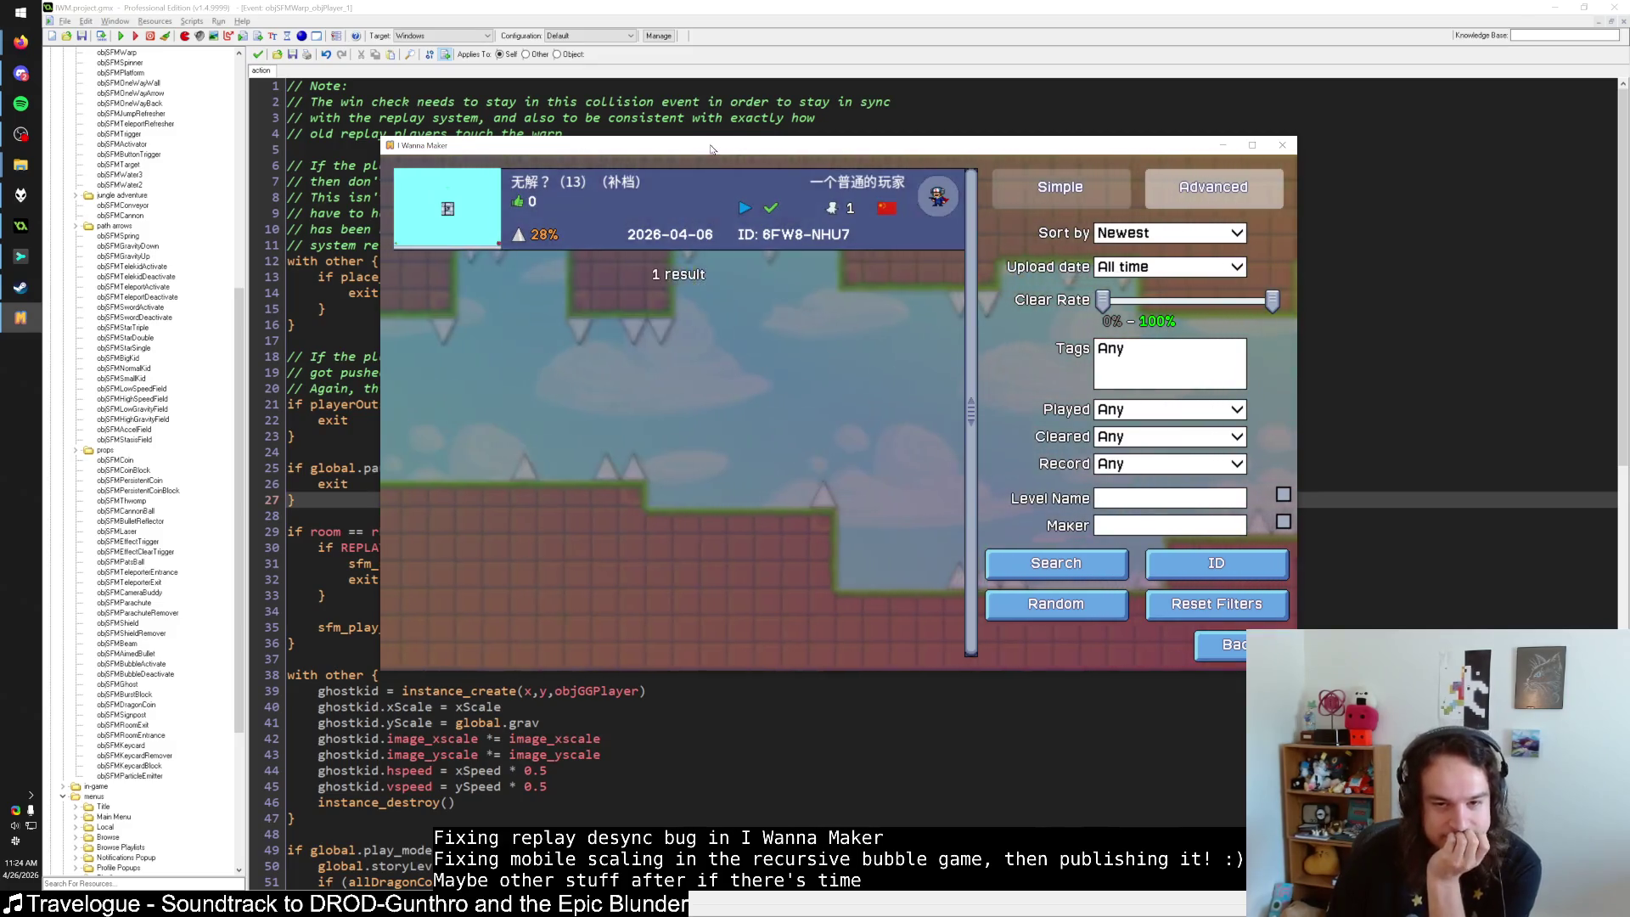
{"action": "left_click_drag", "start_coordinate": [723, 152], "coordinate": [998, 166]}
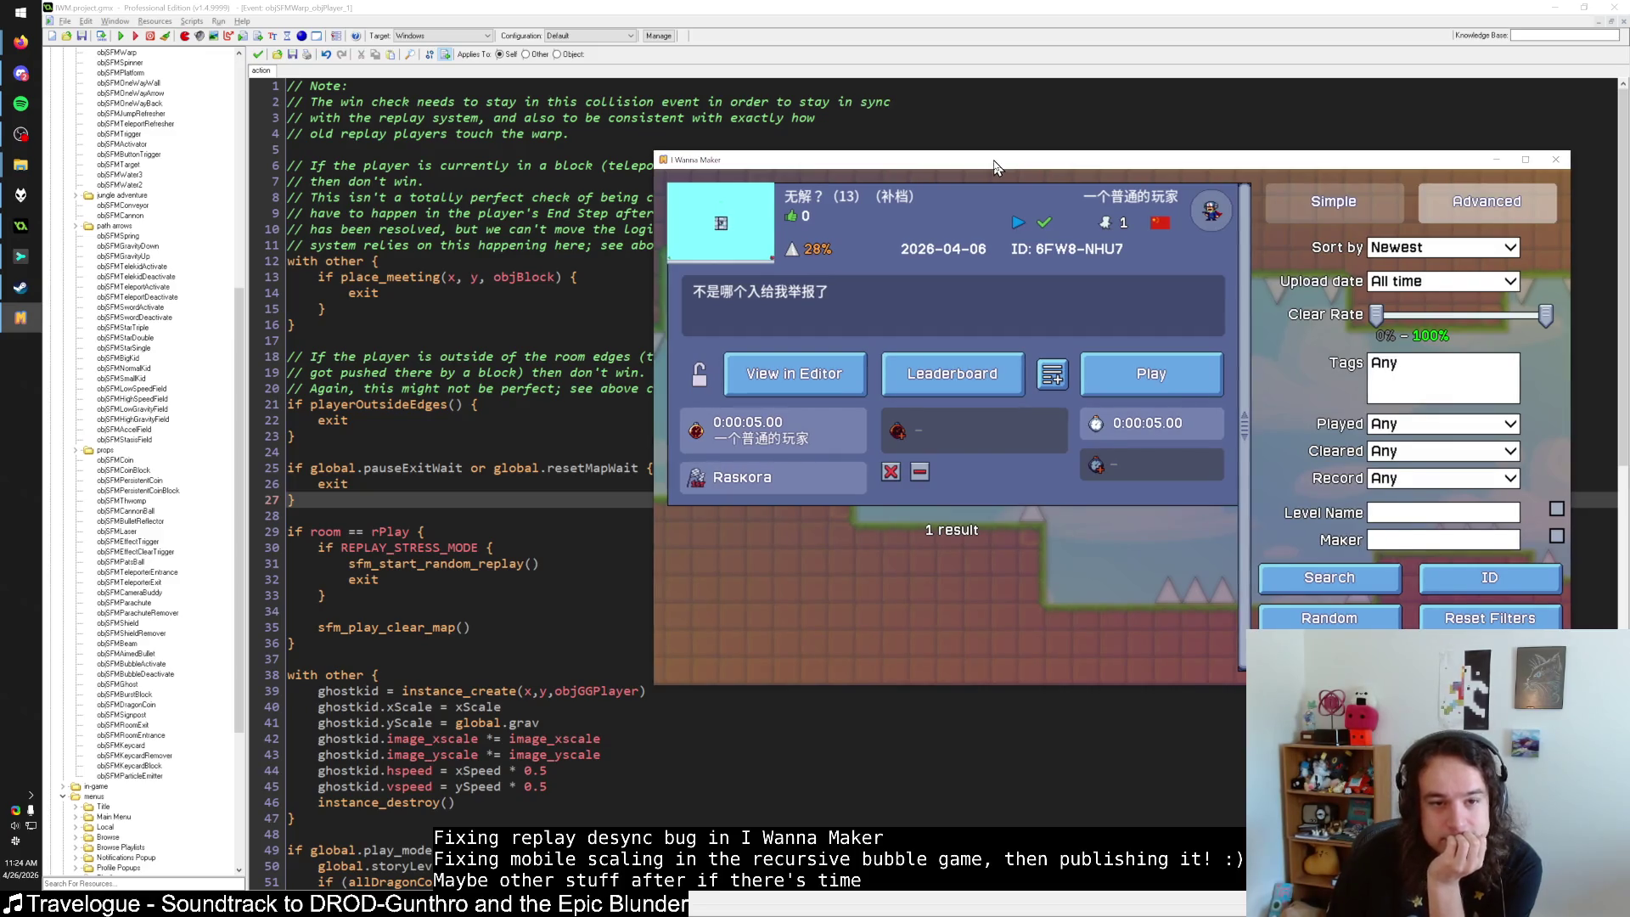
{"action": "left_click_drag", "start_coordinate": [996, 167], "coordinate": [995, 257]}
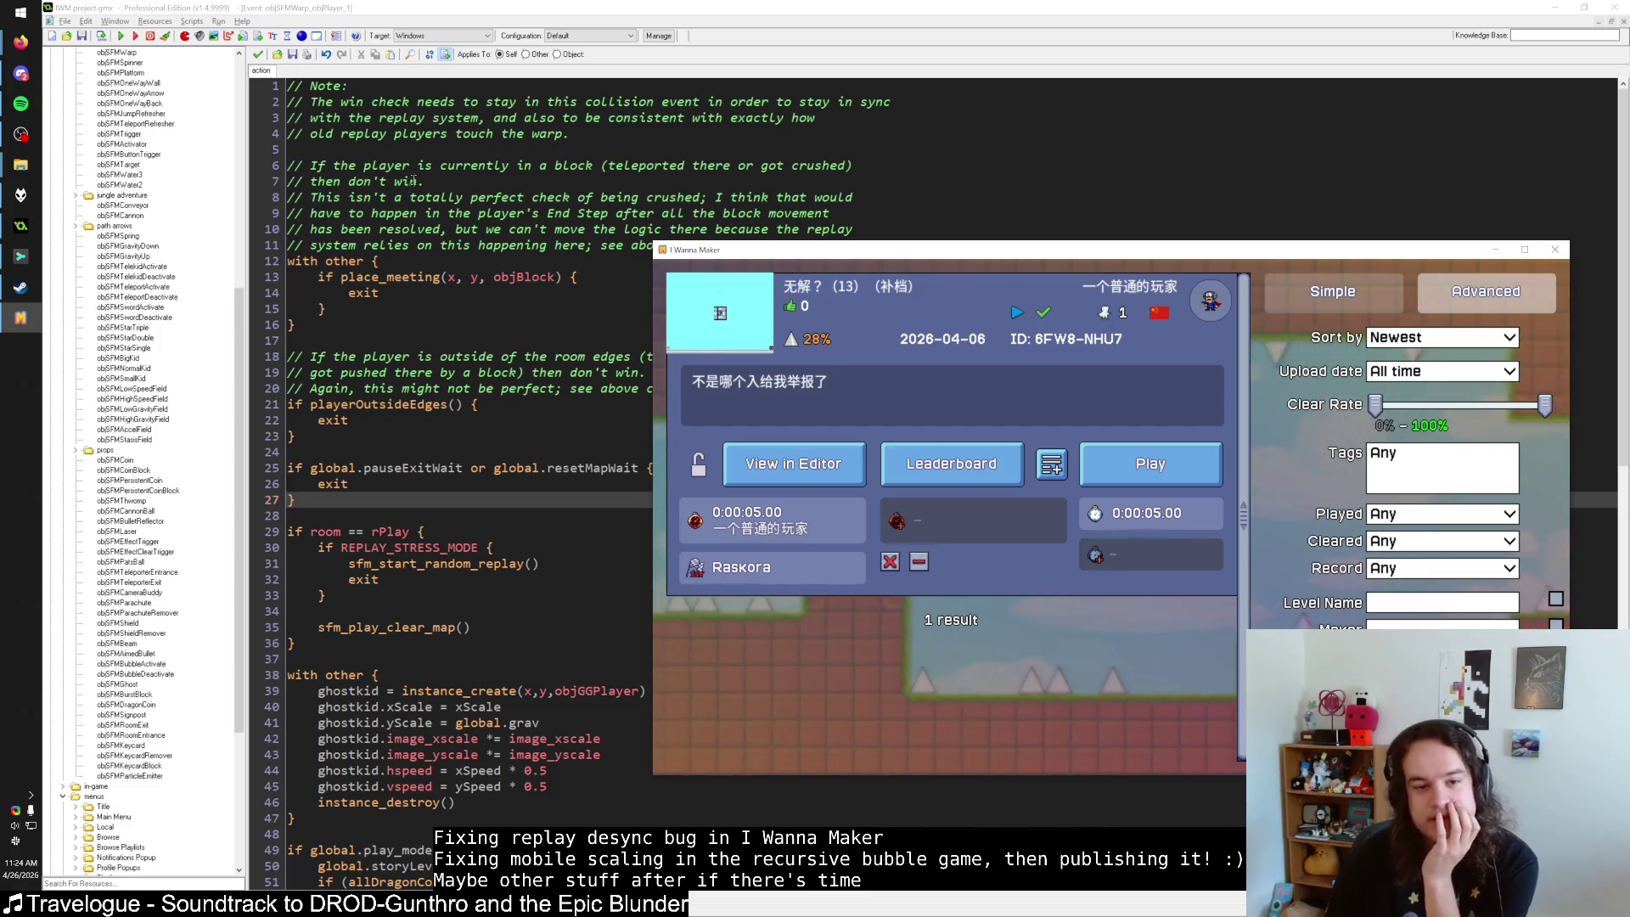
{"action": "left_click_drag", "start_coordinate": [771, 247], "coordinate": [626, 316]}
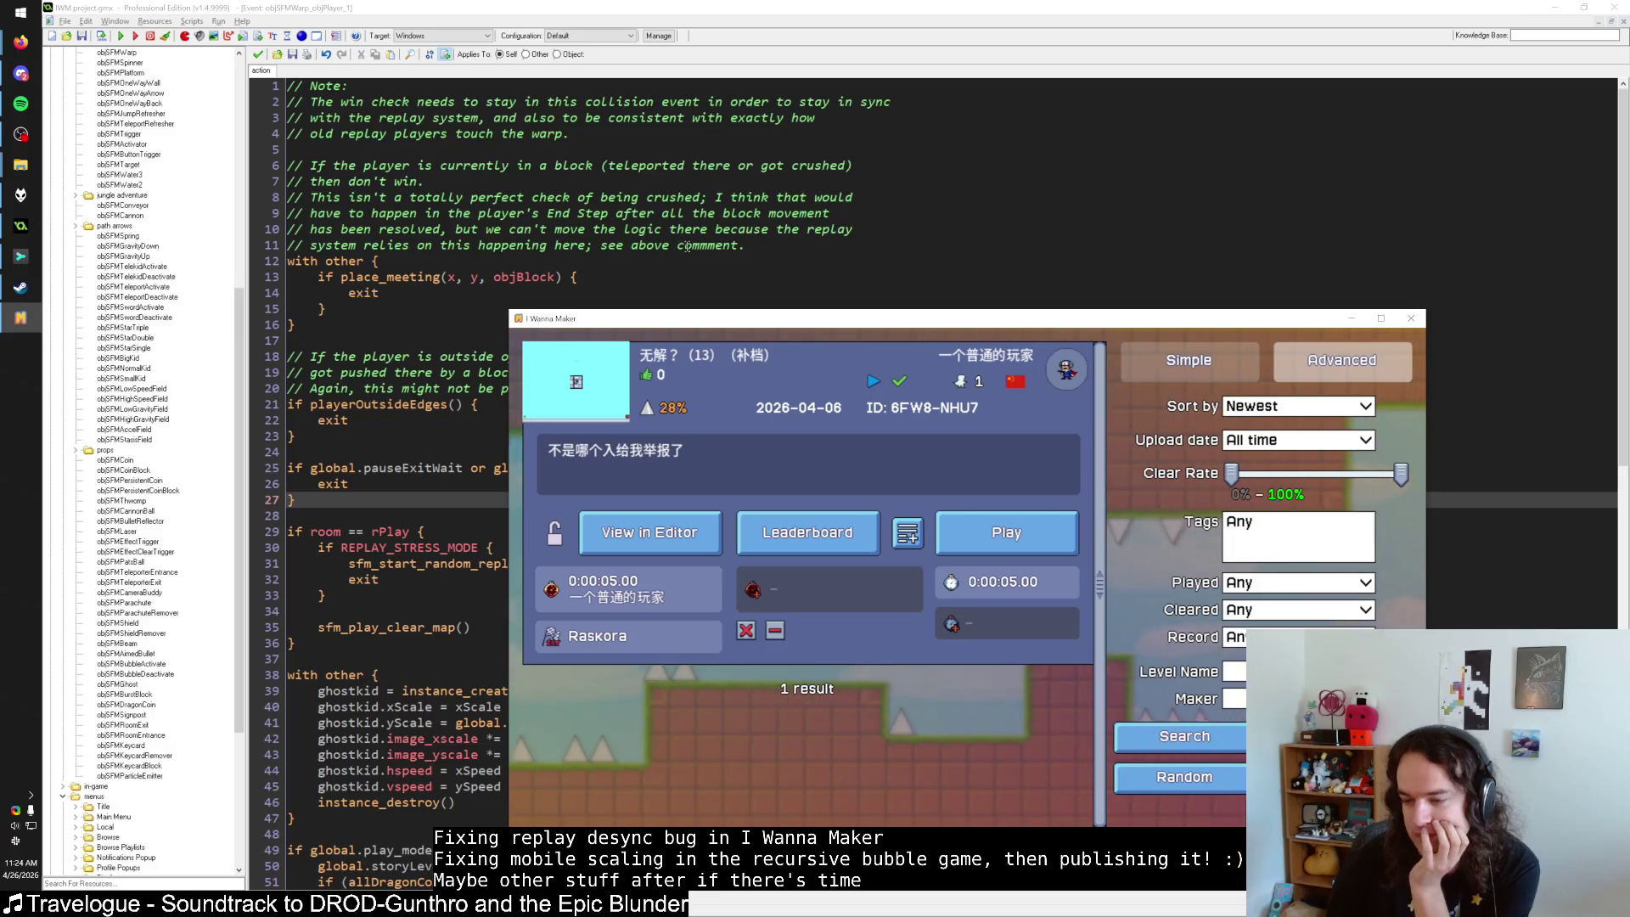
{"action": "left_click_drag", "start_coordinate": [772, 325], "coordinate": [730, 208]}
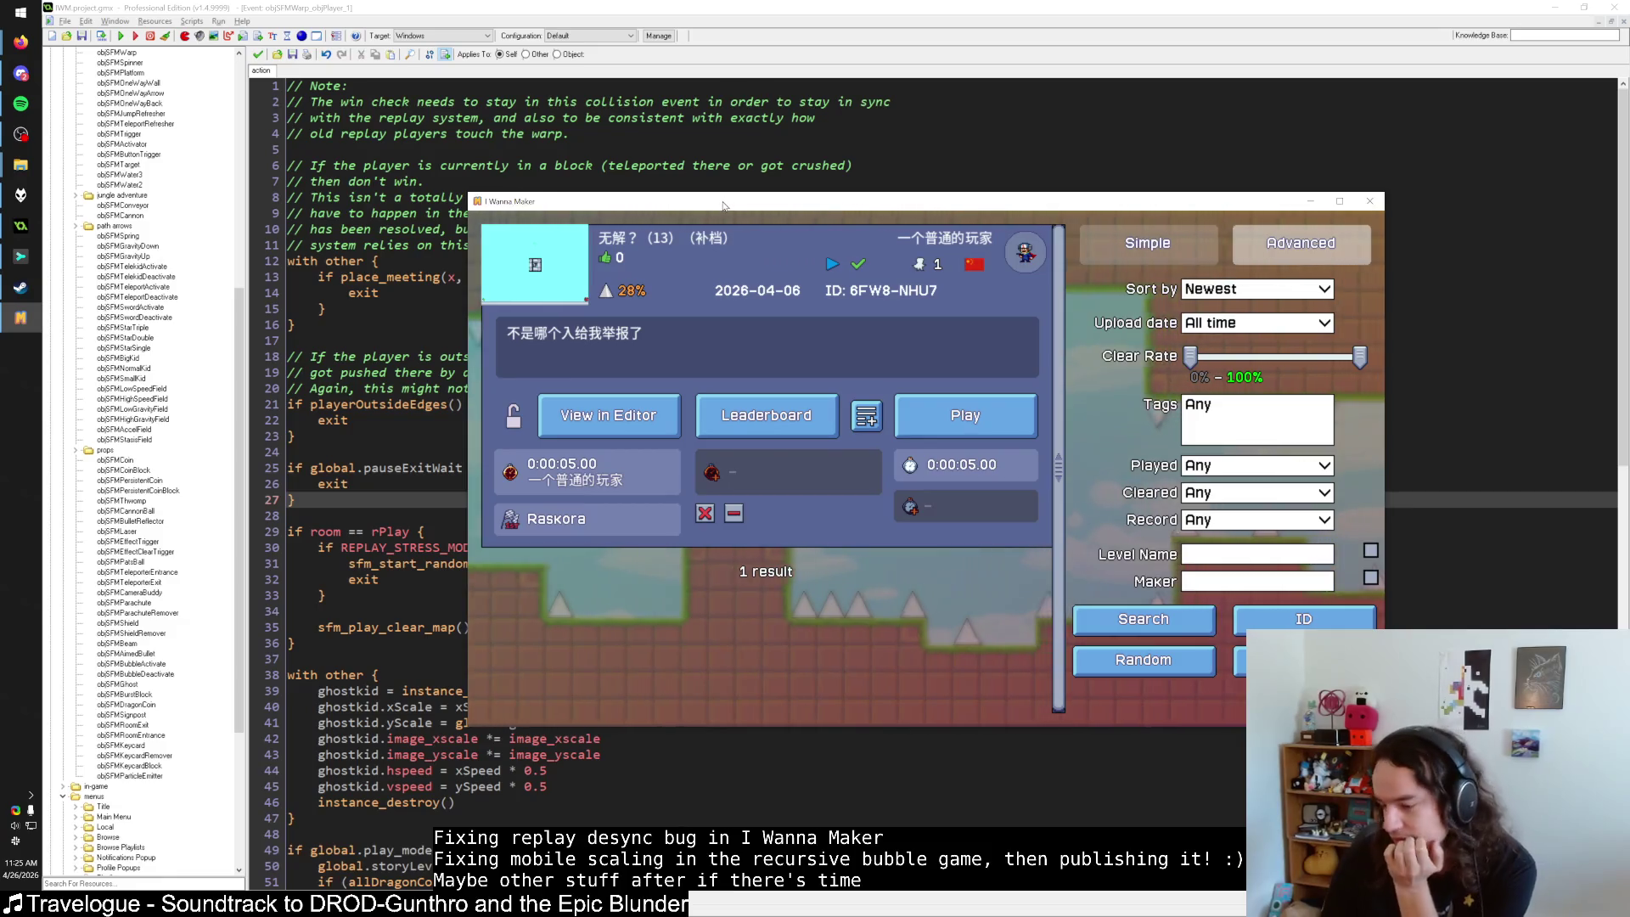
{"action": "left_click", "coordinate": [751, 252]}
Toggle the 无解？ (13) level card's details open and closed several times.
{"action": "left_click", "coordinate": [750, 251]}
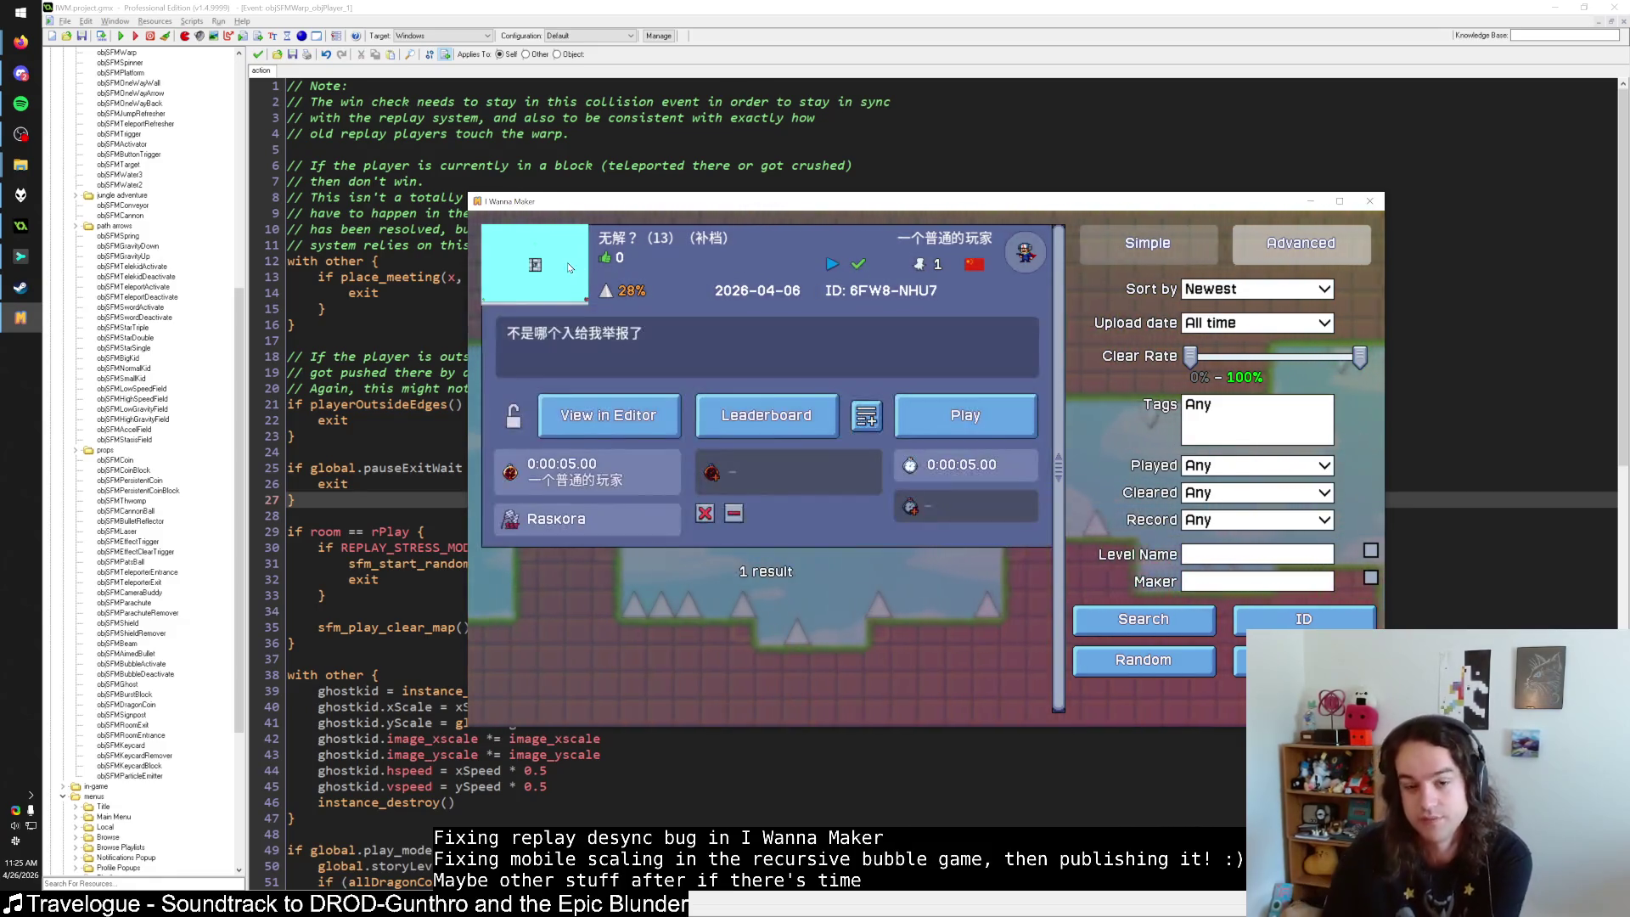
{"action": "left_click", "coordinate": [589, 270]}
{"action": "left_click", "coordinate": [590, 270]}
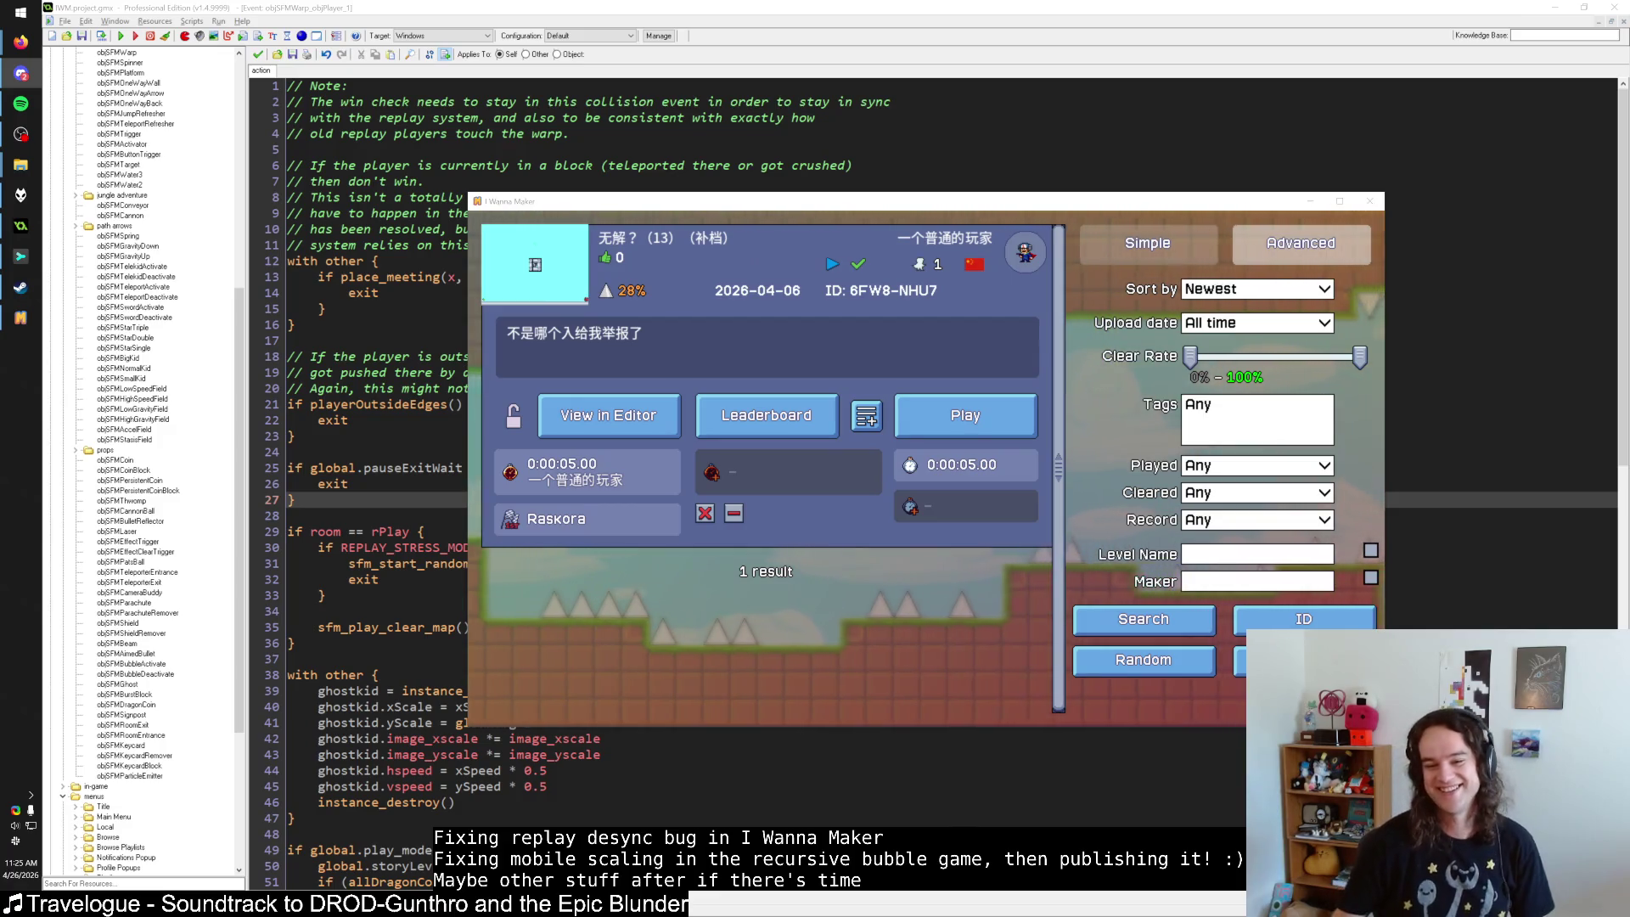
{"action": "left_click", "coordinate": [790, 293]}
{"action": "left_click", "coordinate": [789, 289]}
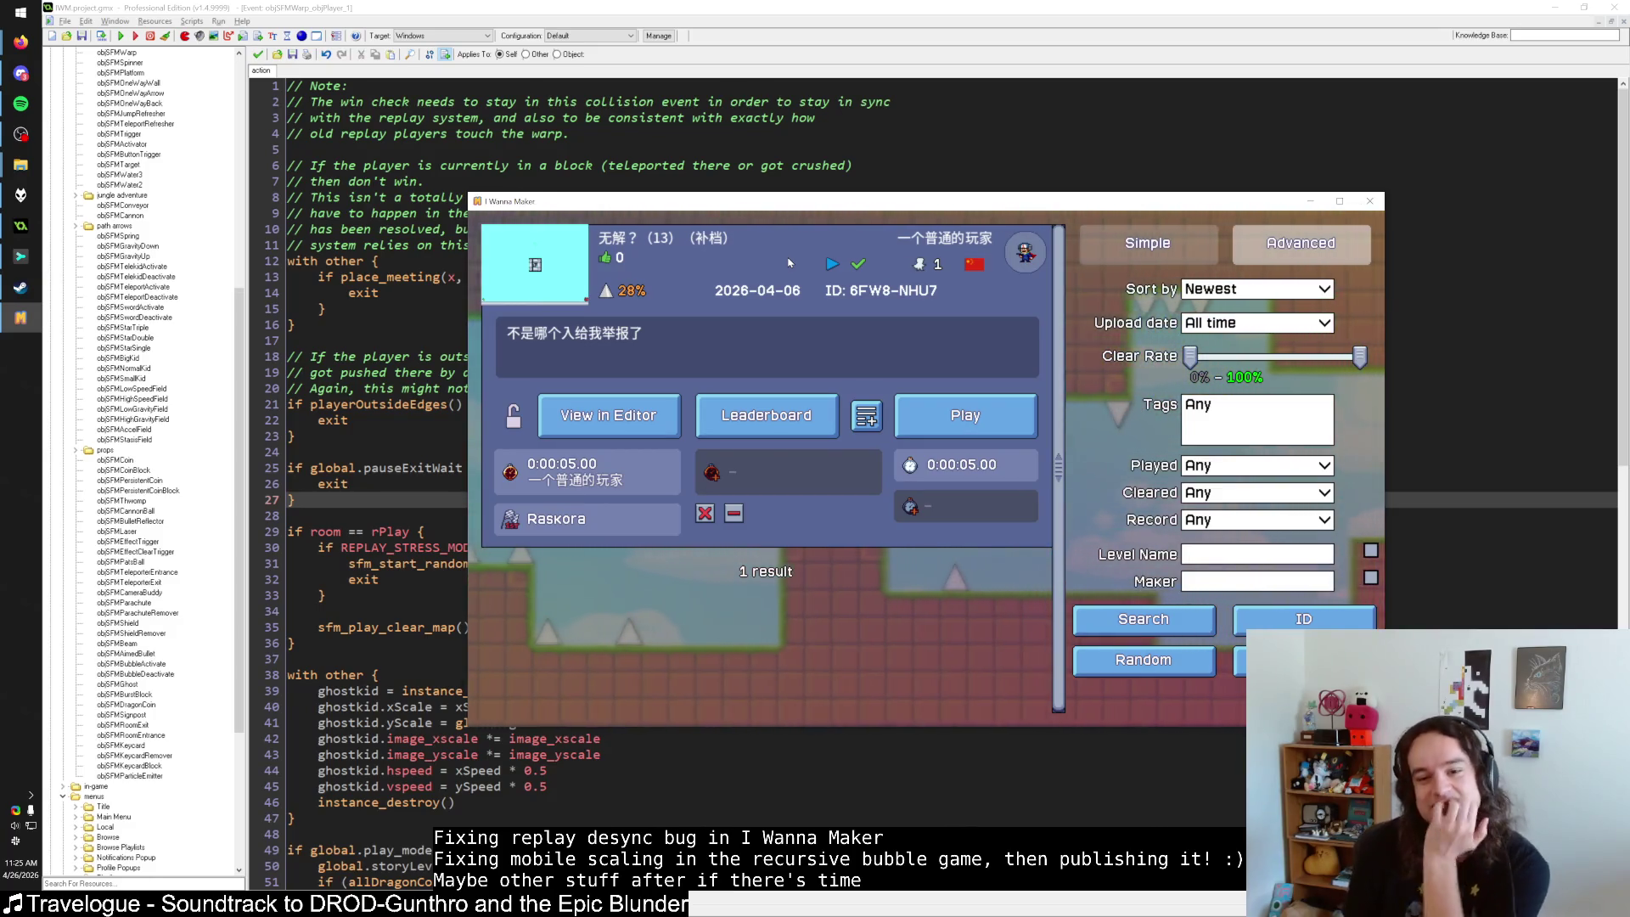
{"action": "left_click", "coordinate": [788, 263]}
{"action": "left_click", "coordinate": [788, 264]}
Drag the game window aside and select global.resetMapWait on line 25 of the warp code.
{"action": "mouse_move", "coordinate": [798, 210]}
{"action": "left_mouse_down"}
{"action": "mouse_move", "coordinate": [1013, 219]}
{"action": "mouse_move", "coordinate": [1009, 206]}
{"action": "left_mouse_up"}
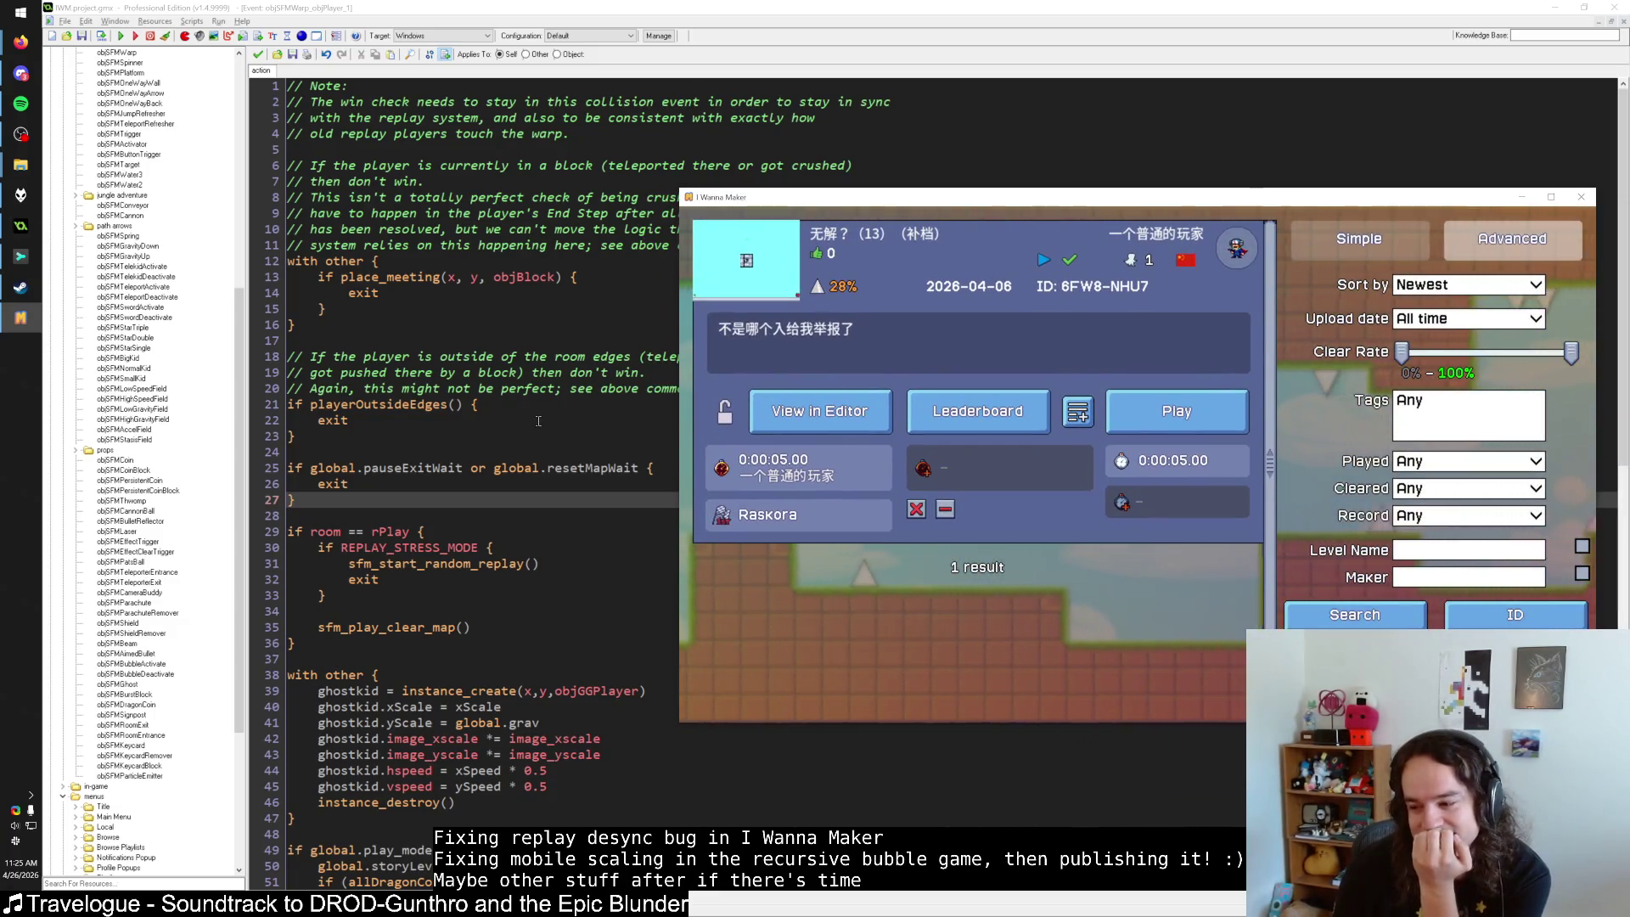
{"action": "mouse_move", "coordinate": [954, 200]}
{"action": "left_mouse_down"}
{"action": "mouse_move", "coordinate": [744, 304]}
{"action": "mouse_move", "coordinate": [743, 328]}
{"action": "mouse_move", "coordinate": [710, 348]}
{"action": "mouse_move", "coordinate": [532, 355]}
{"action": "mouse_move", "coordinate": [850, 313]}
{"action": "mouse_move", "coordinate": [919, 323]}
{"action": "left_mouse_up"}
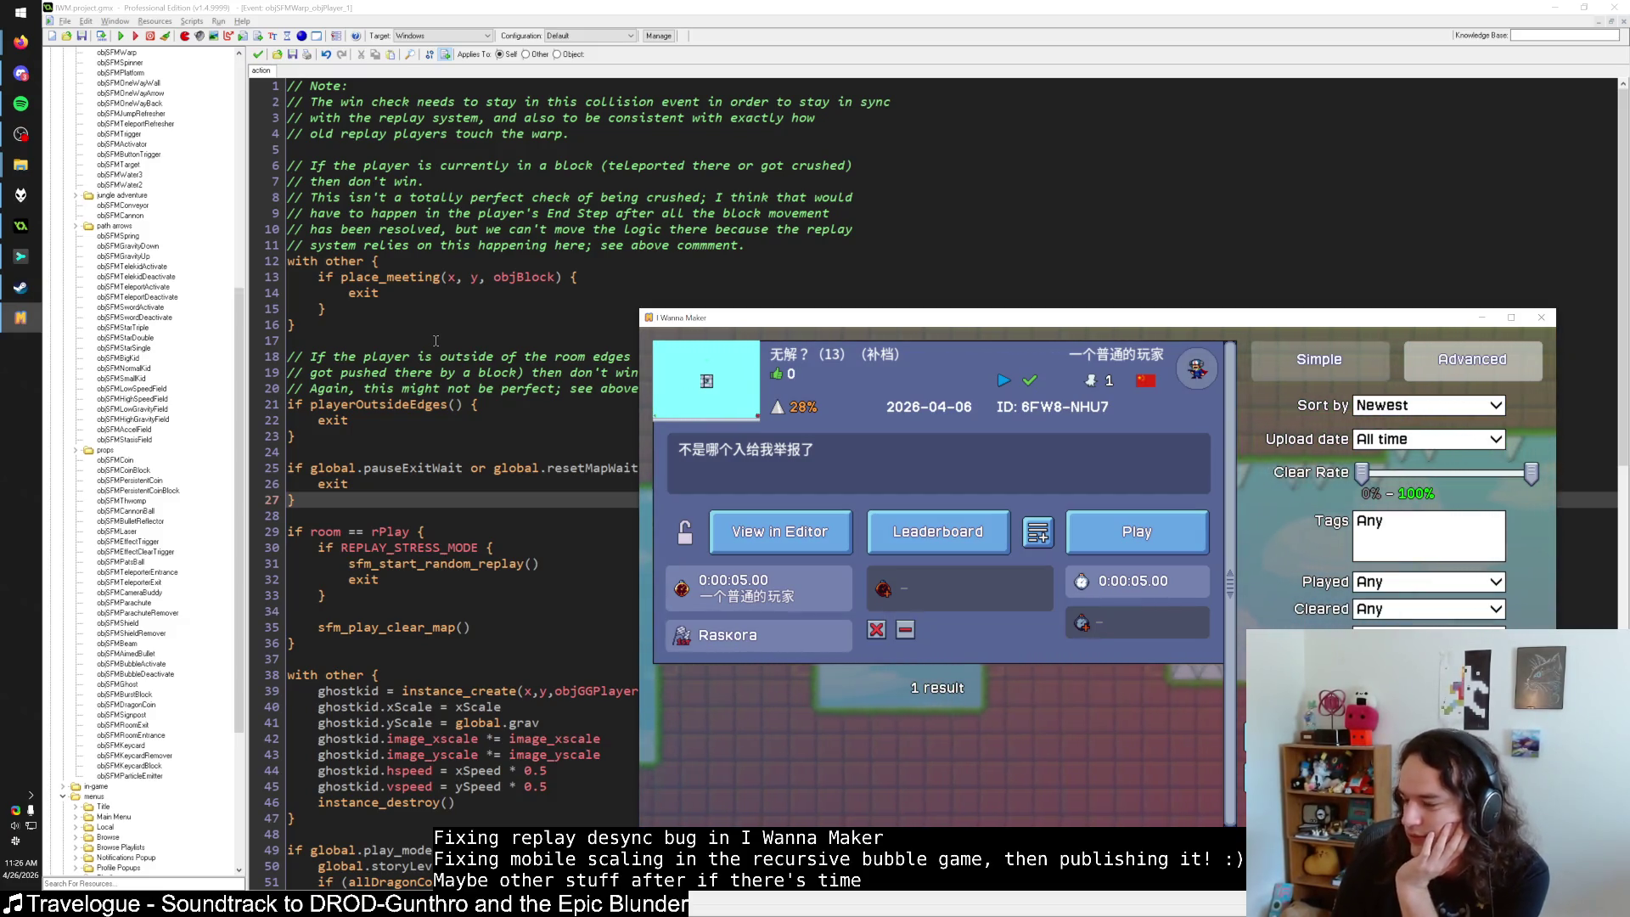
{"action": "left_click_drag", "start_coordinate": [698, 321], "coordinate": [770, 295]}
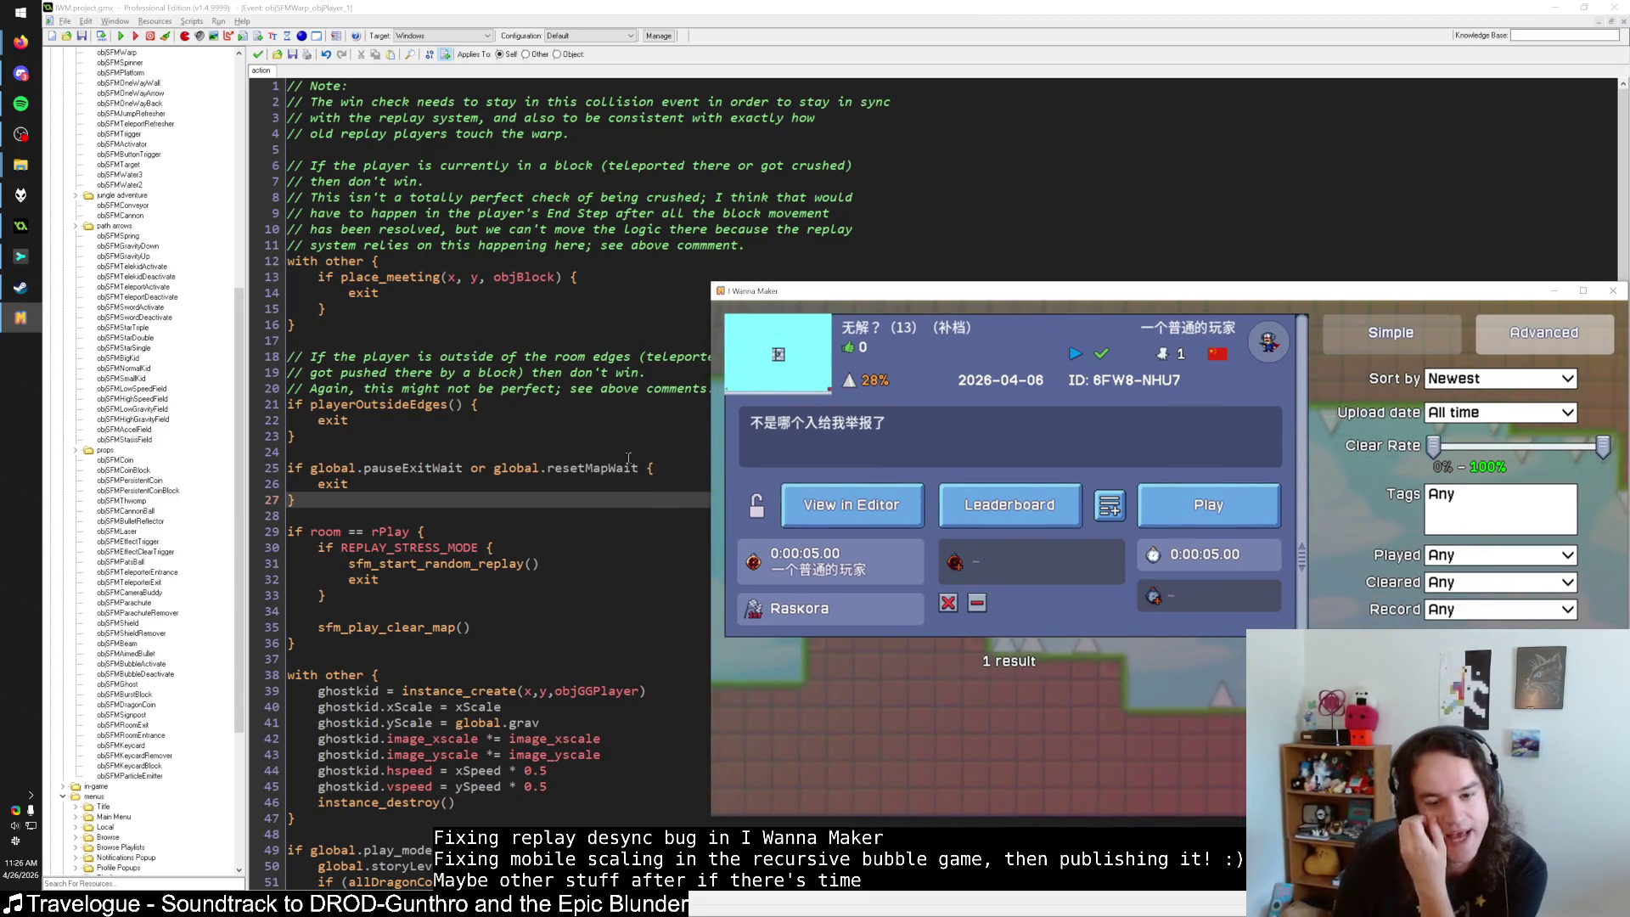
{"action": "left_click_drag", "start_coordinate": [640, 467], "coordinate": [520, 468]}
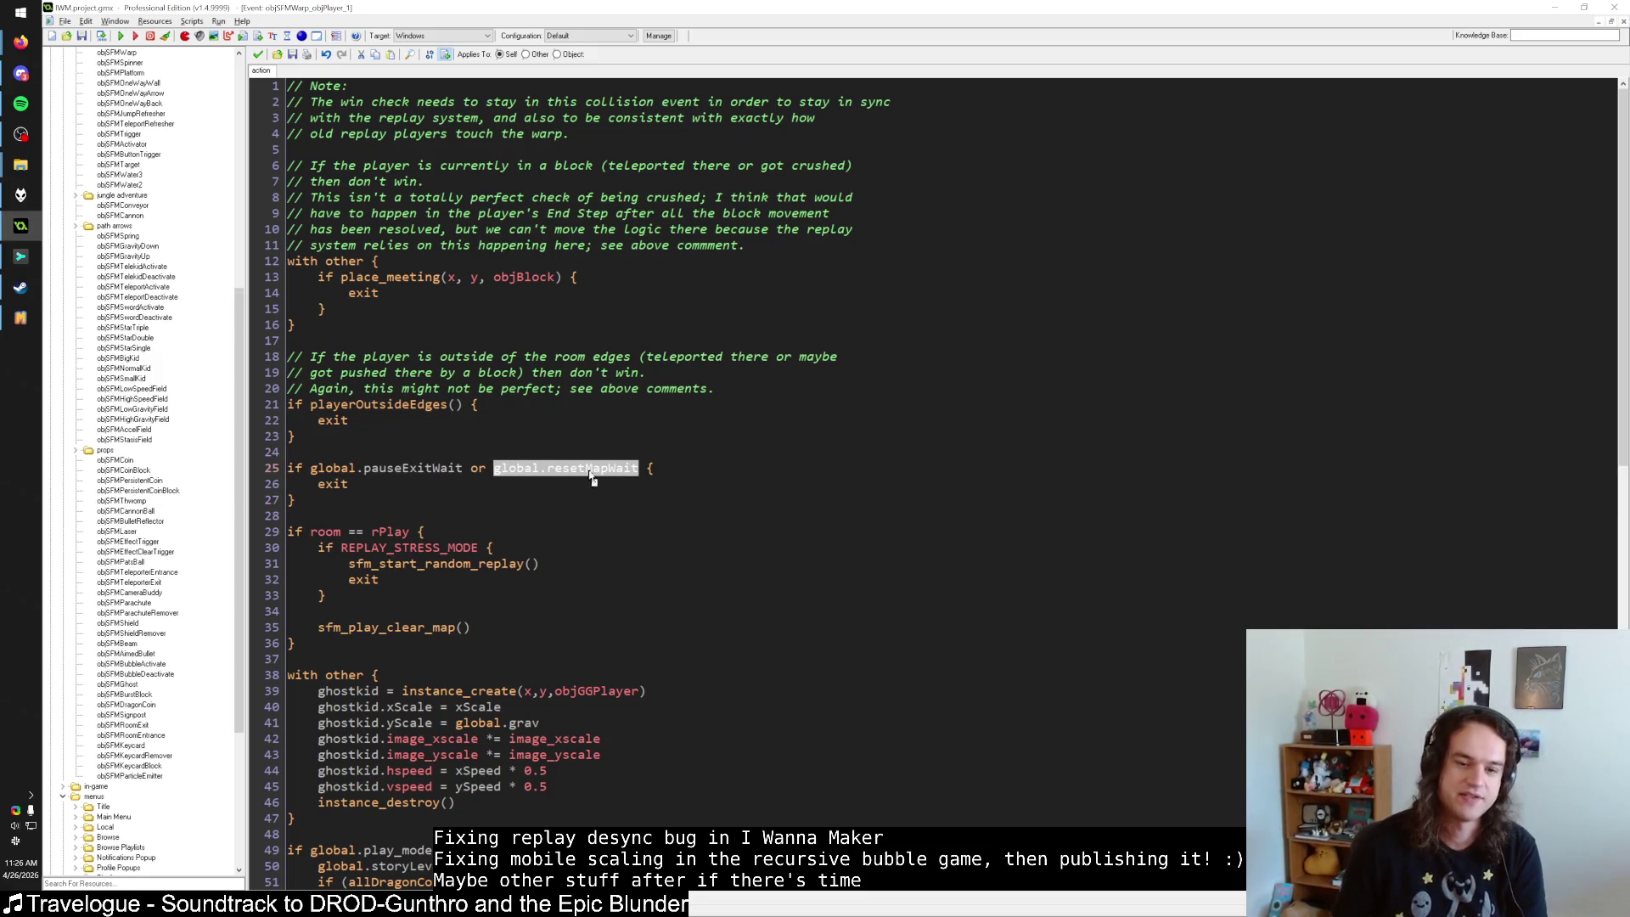
Search all scripts for global.resetMapWait and open the sfm_room_begin_step match at line 46.
{"action": "key", "text": "ctrl+shift+f"}
{"action": "left_click", "coordinate": [61, 219]}
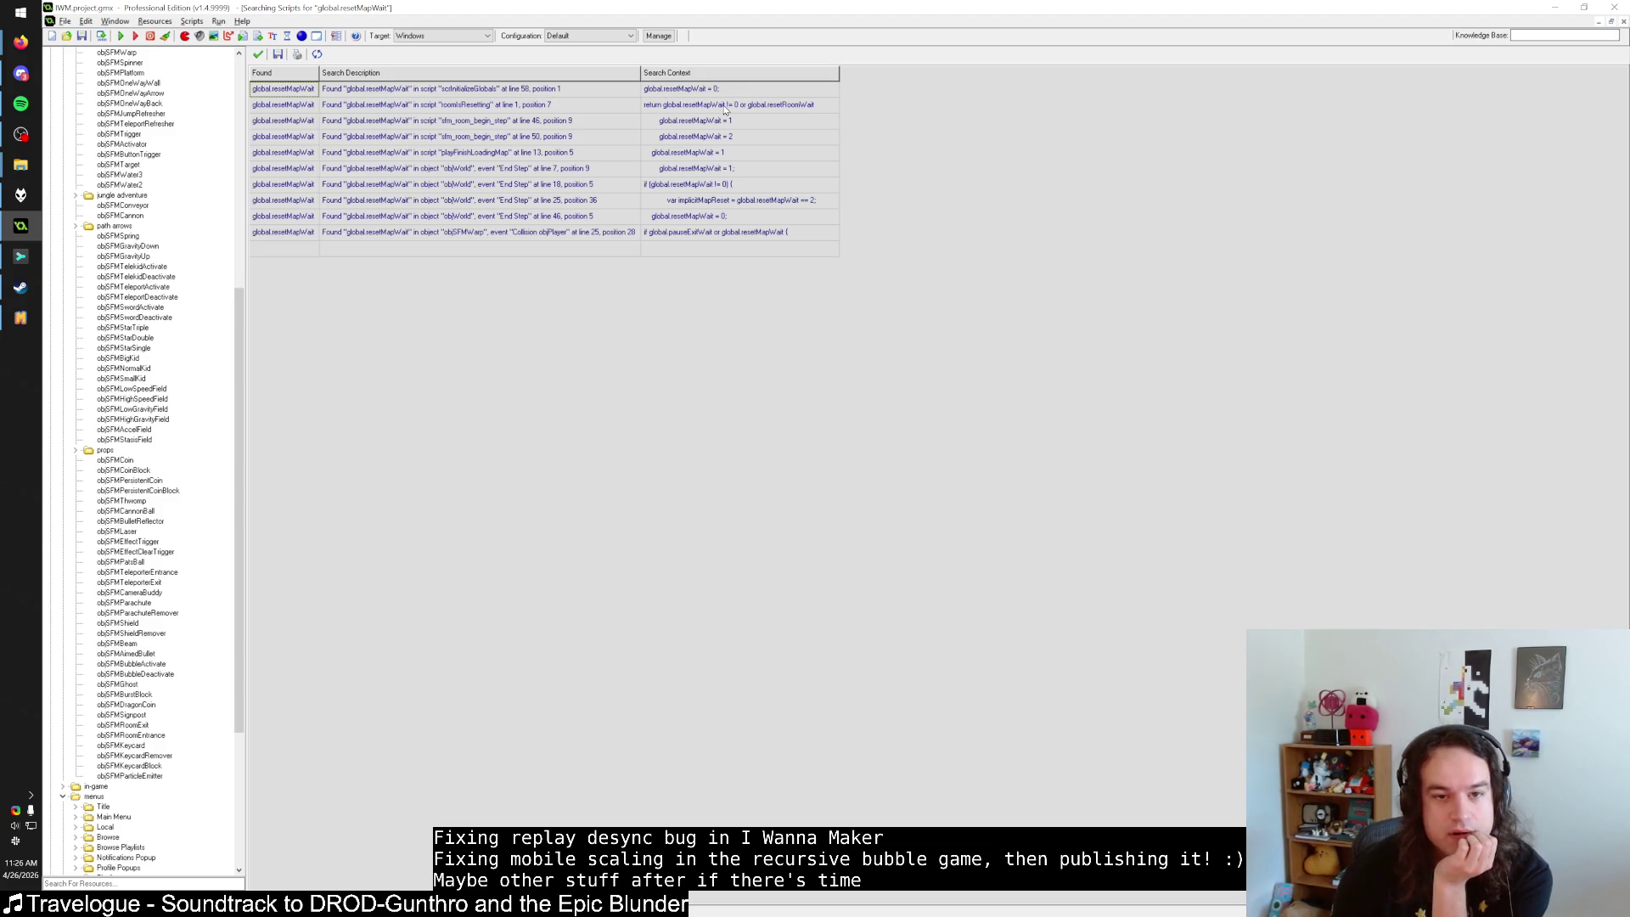
{"action": "left_click", "coordinate": [584, 110]}
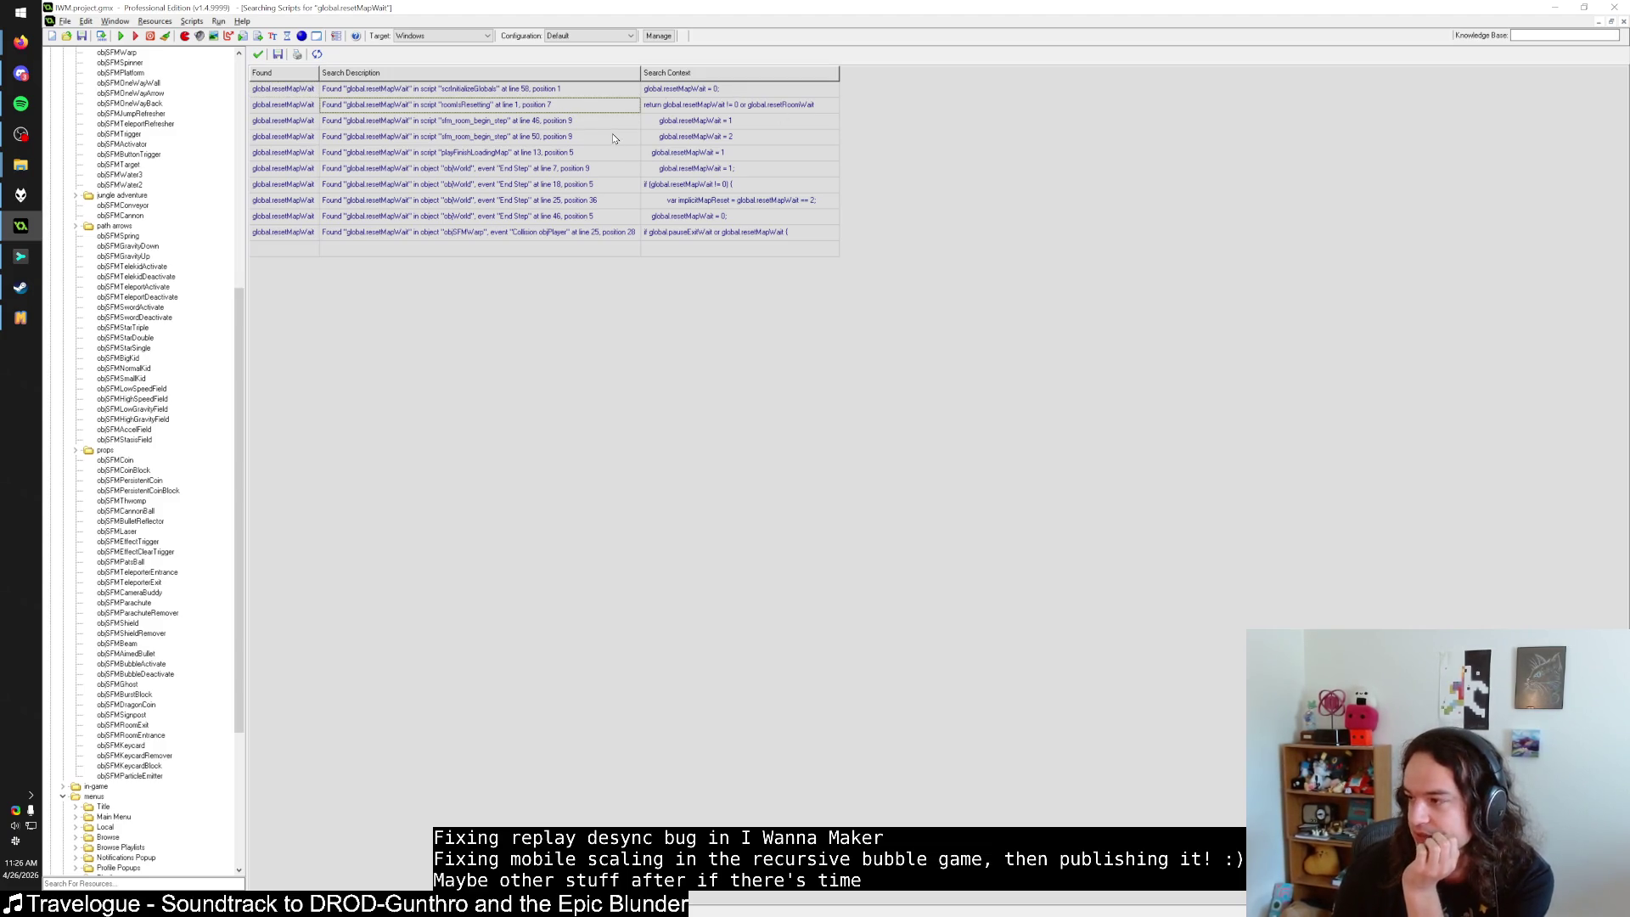
{"action": "left_click", "coordinate": [555, 127]}
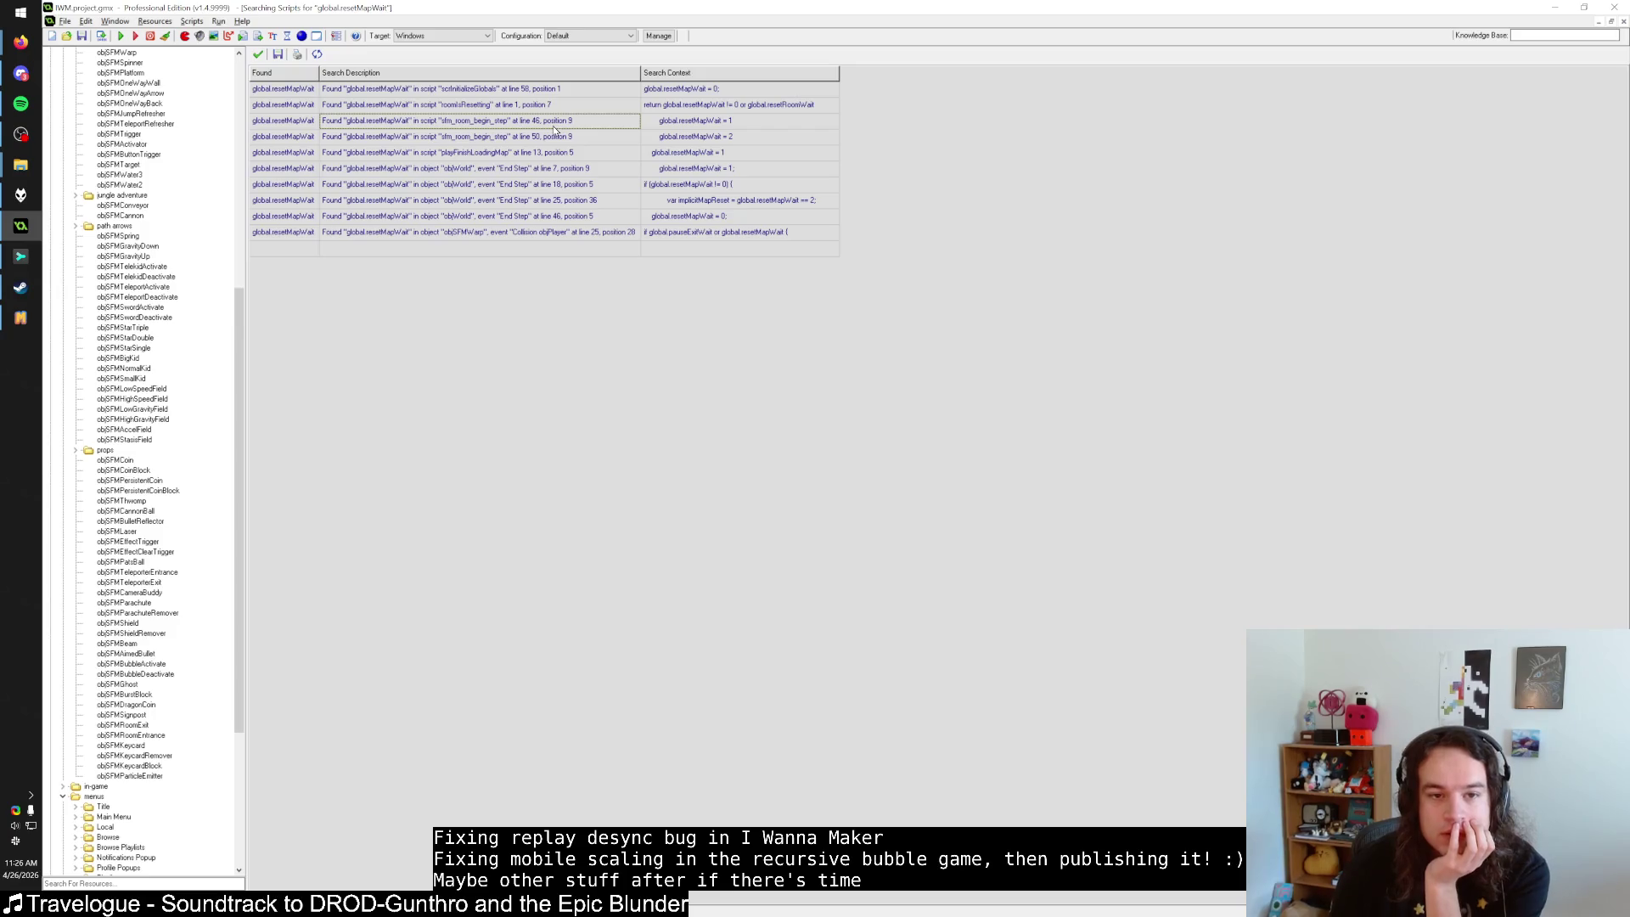
{"action": "double_click", "coordinate": [556, 123]}
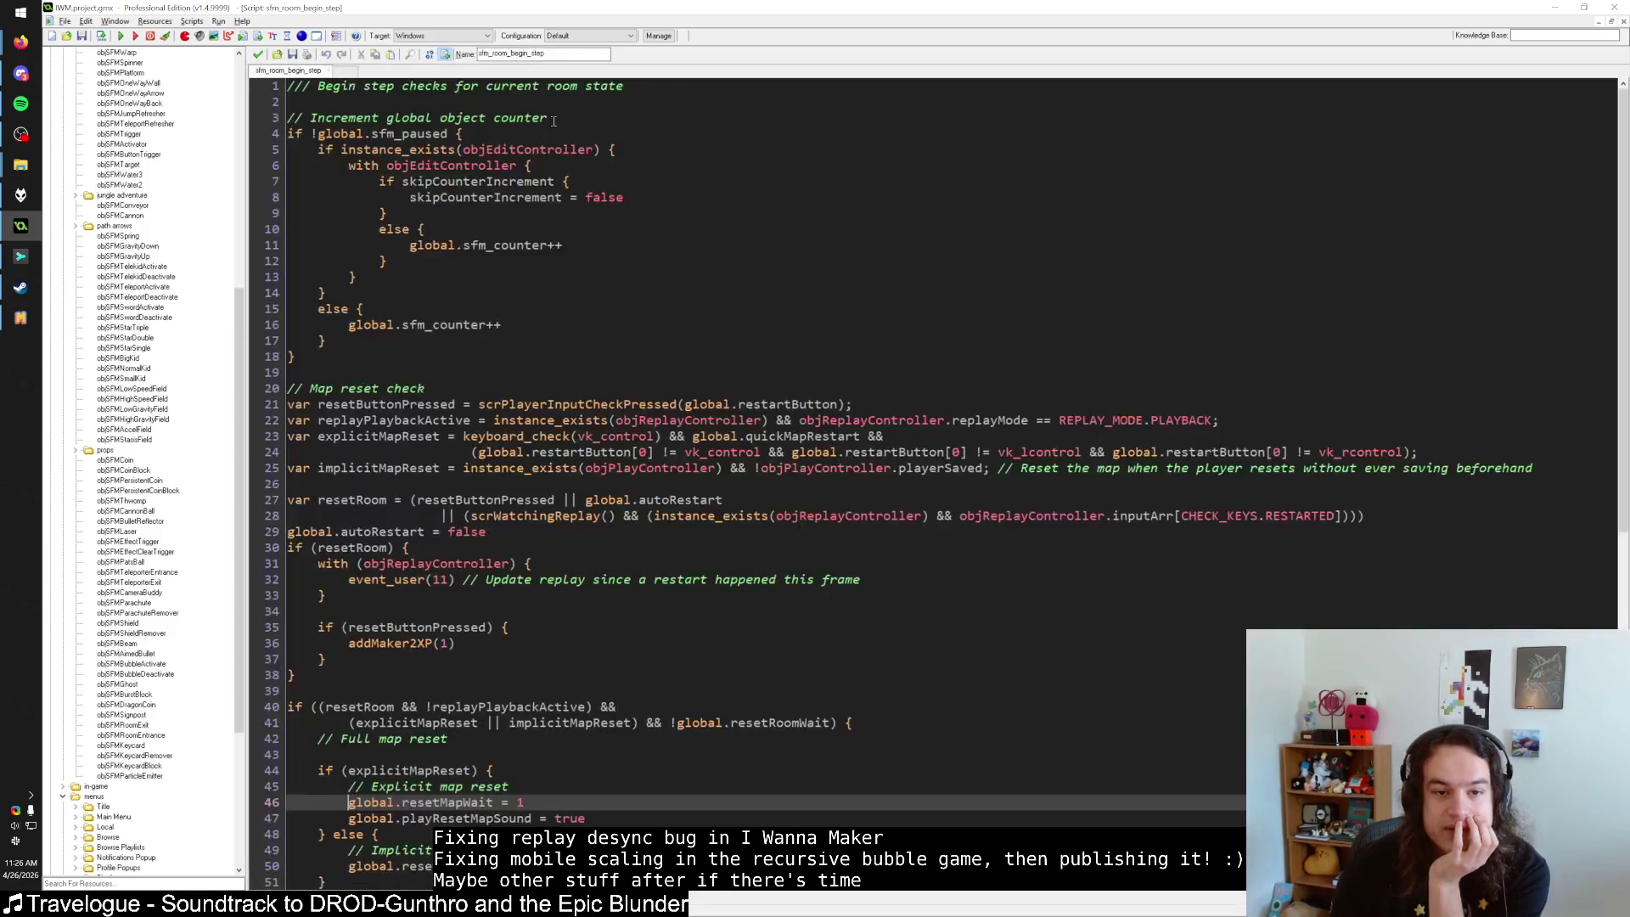
Look over the line 40 map reset condition in sfm_room_begin_step, then close the script.
{"action": "scroll", "coordinate": [352, 427], "scroll_direction": "down", "scroll_amount": 4}
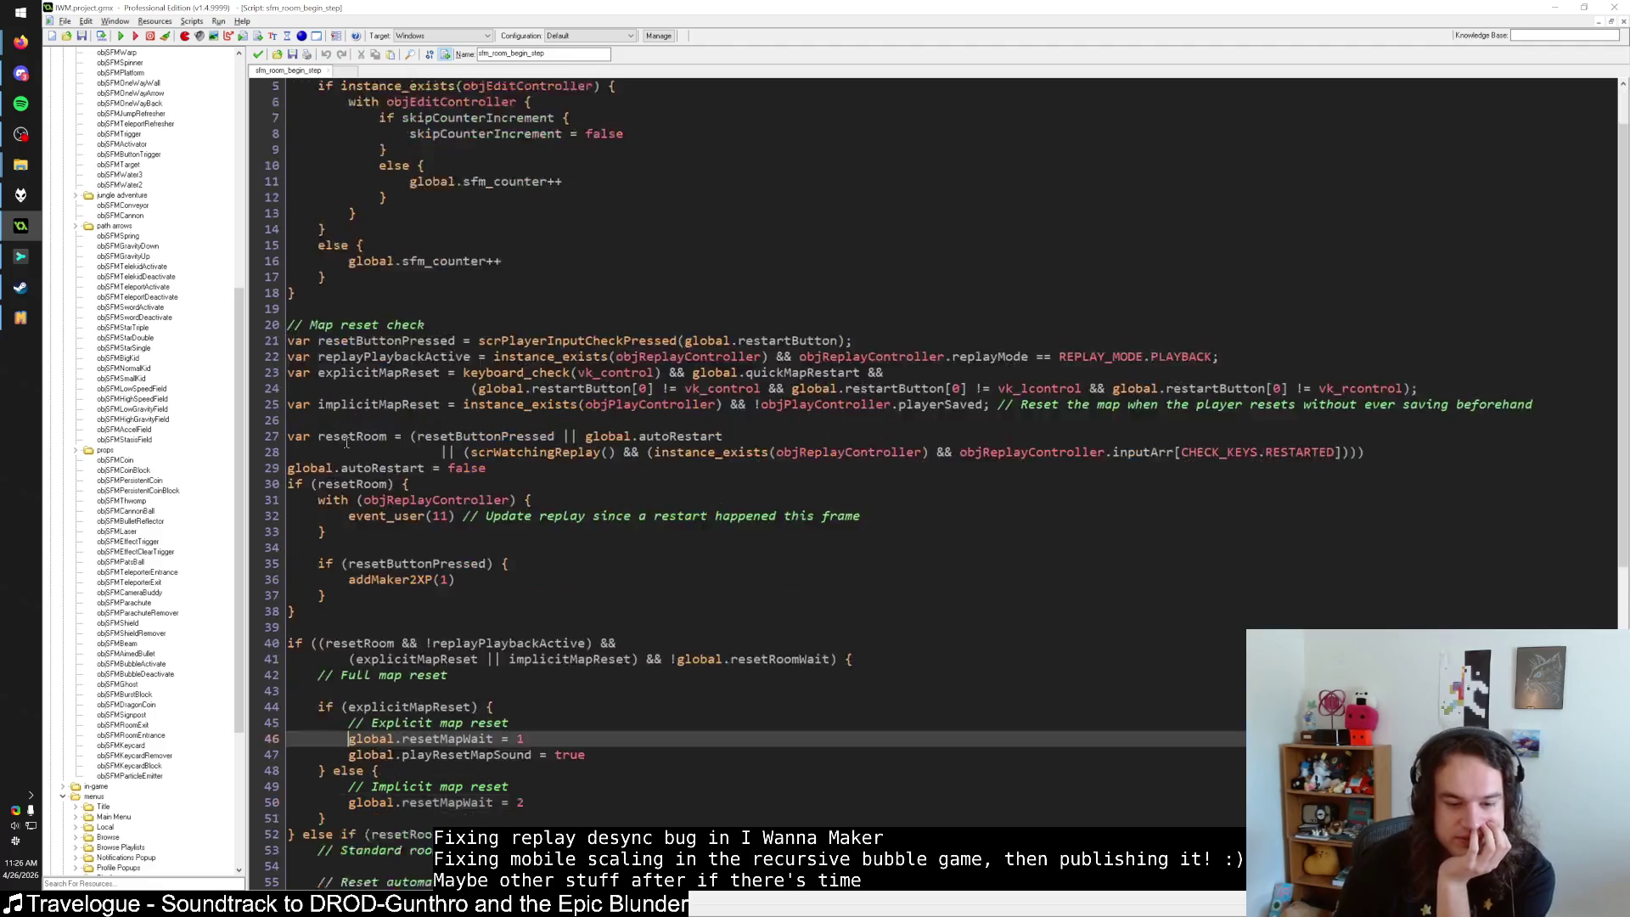
{"action": "left_click_drag", "start_coordinate": [340, 514], "coordinate": [493, 516]}
{"action": "left_click", "coordinate": [495, 519]}
{"action": "scroll", "coordinate": [425, 535], "scroll_direction": "up", "scroll_amount": 4}
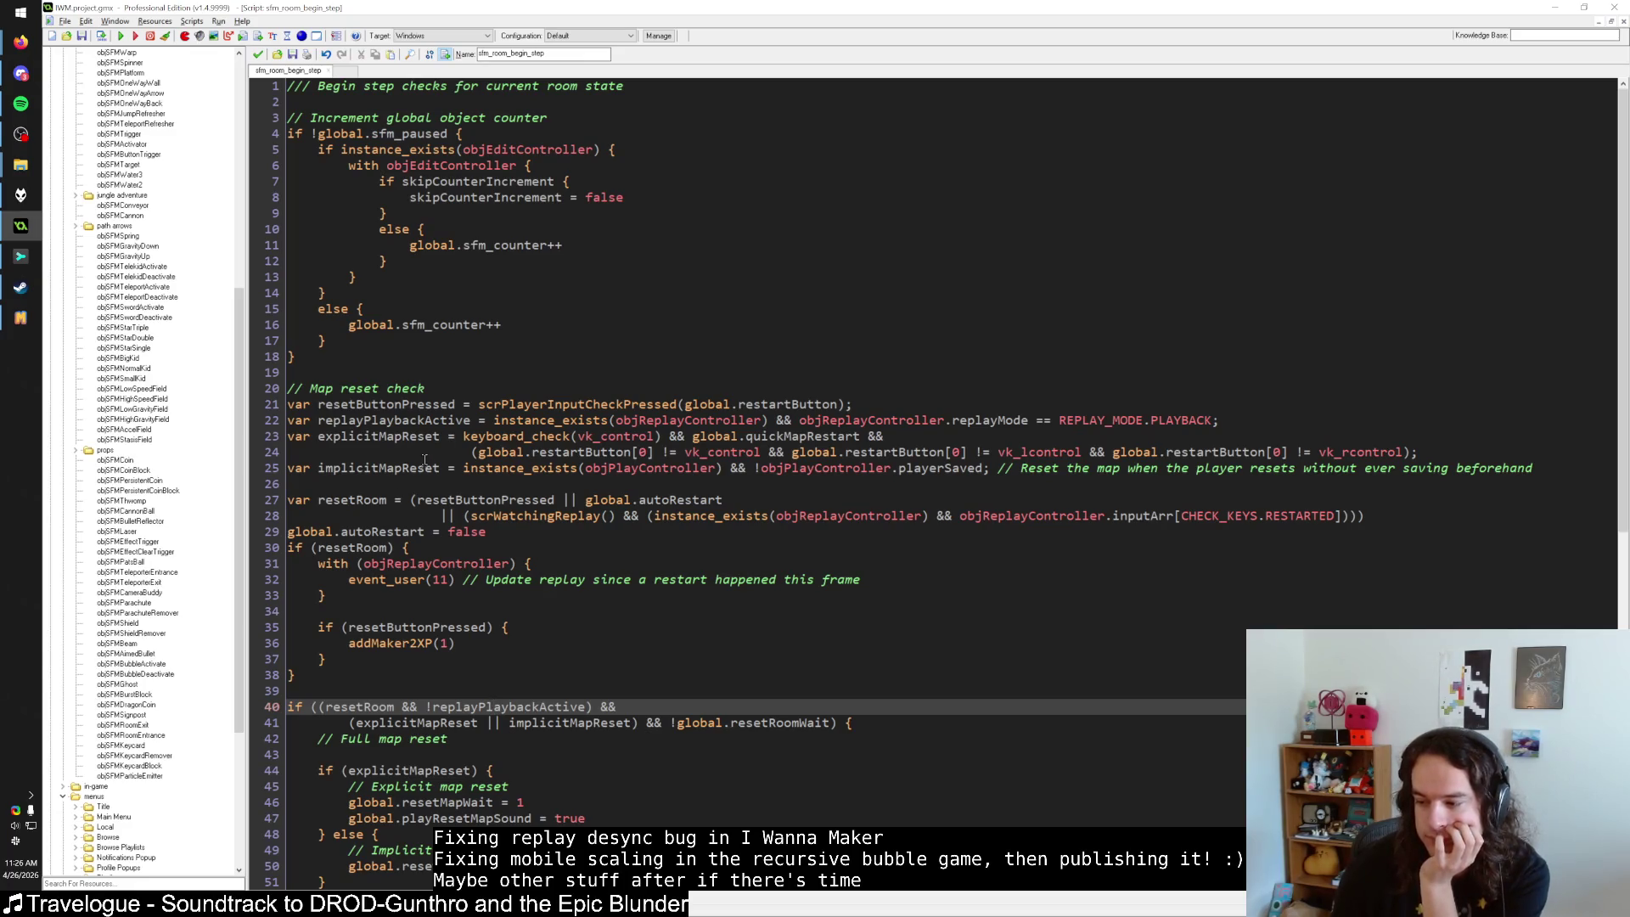
{"action": "left_click", "coordinate": [259, 56]}
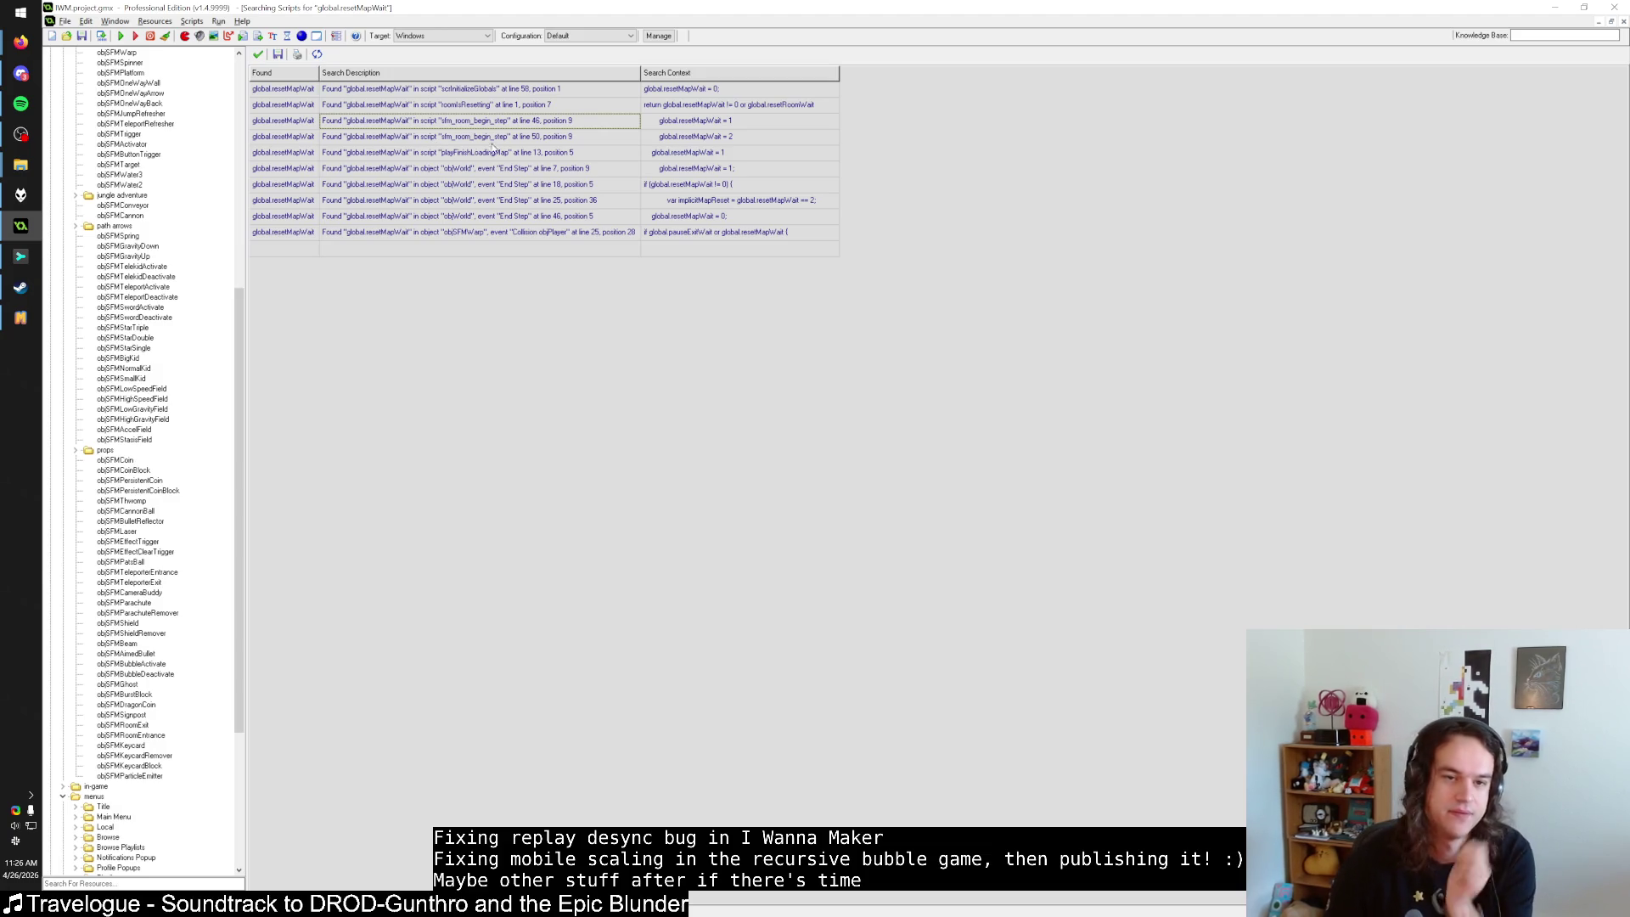
Reopen sfm_room_begin_step at line 46, inspect the resetMapWait = 1 and implicit-reset assignments, then switch to Firefox.
{"action": "double_click", "coordinate": [504, 122]}
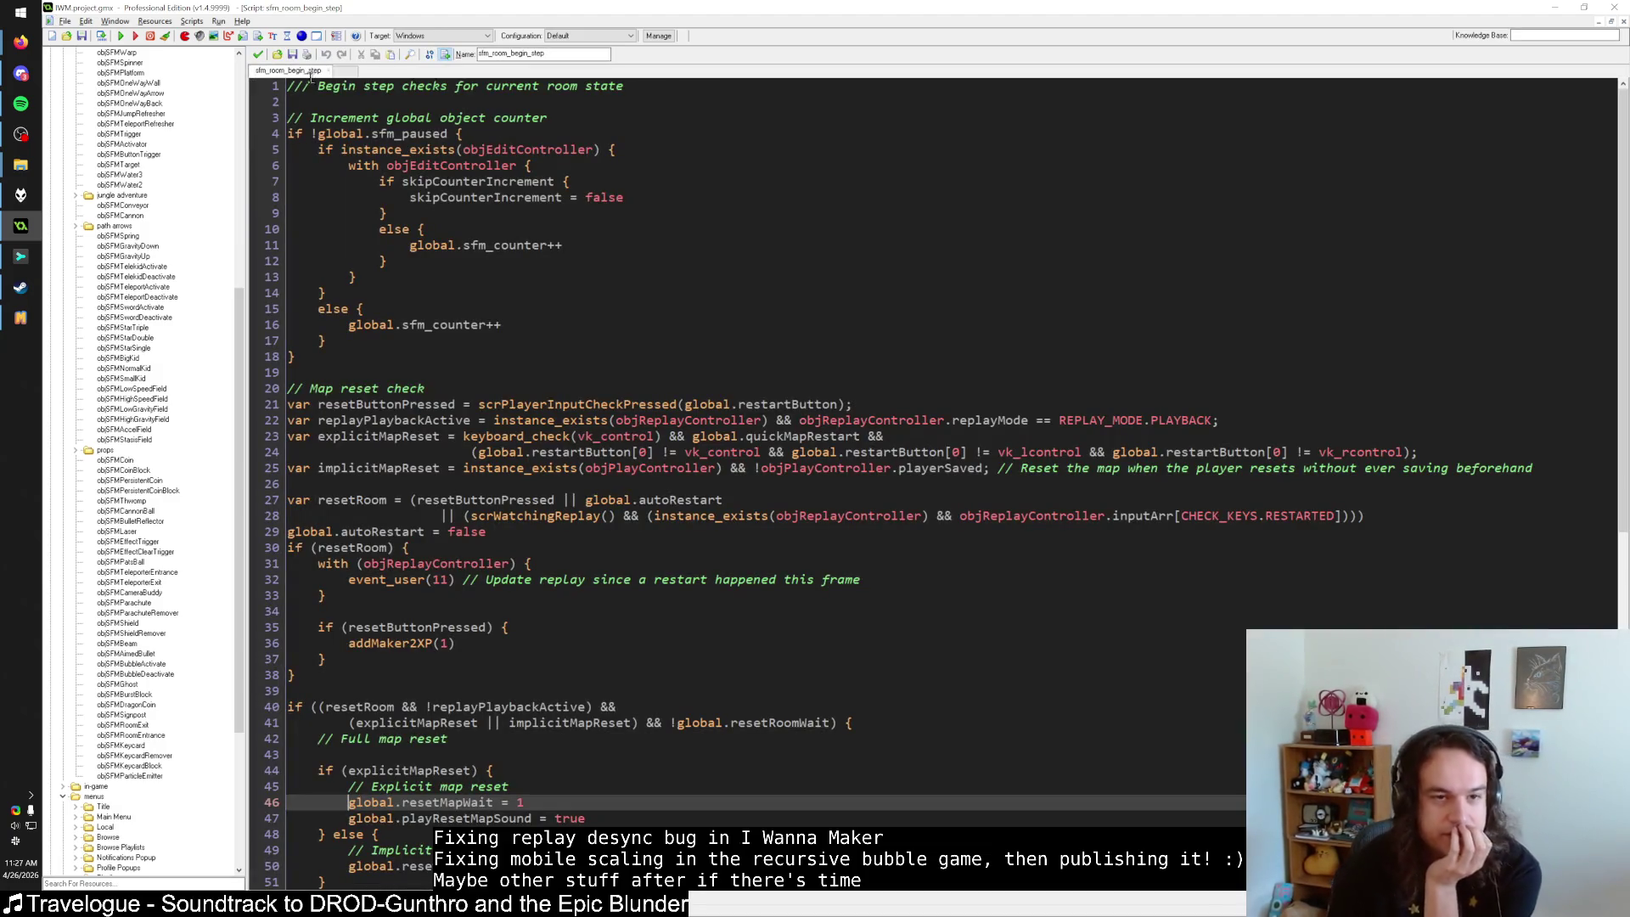
{"action": "scroll", "coordinate": [340, 184], "scroll_direction": "down", "scroll_amount": 4}
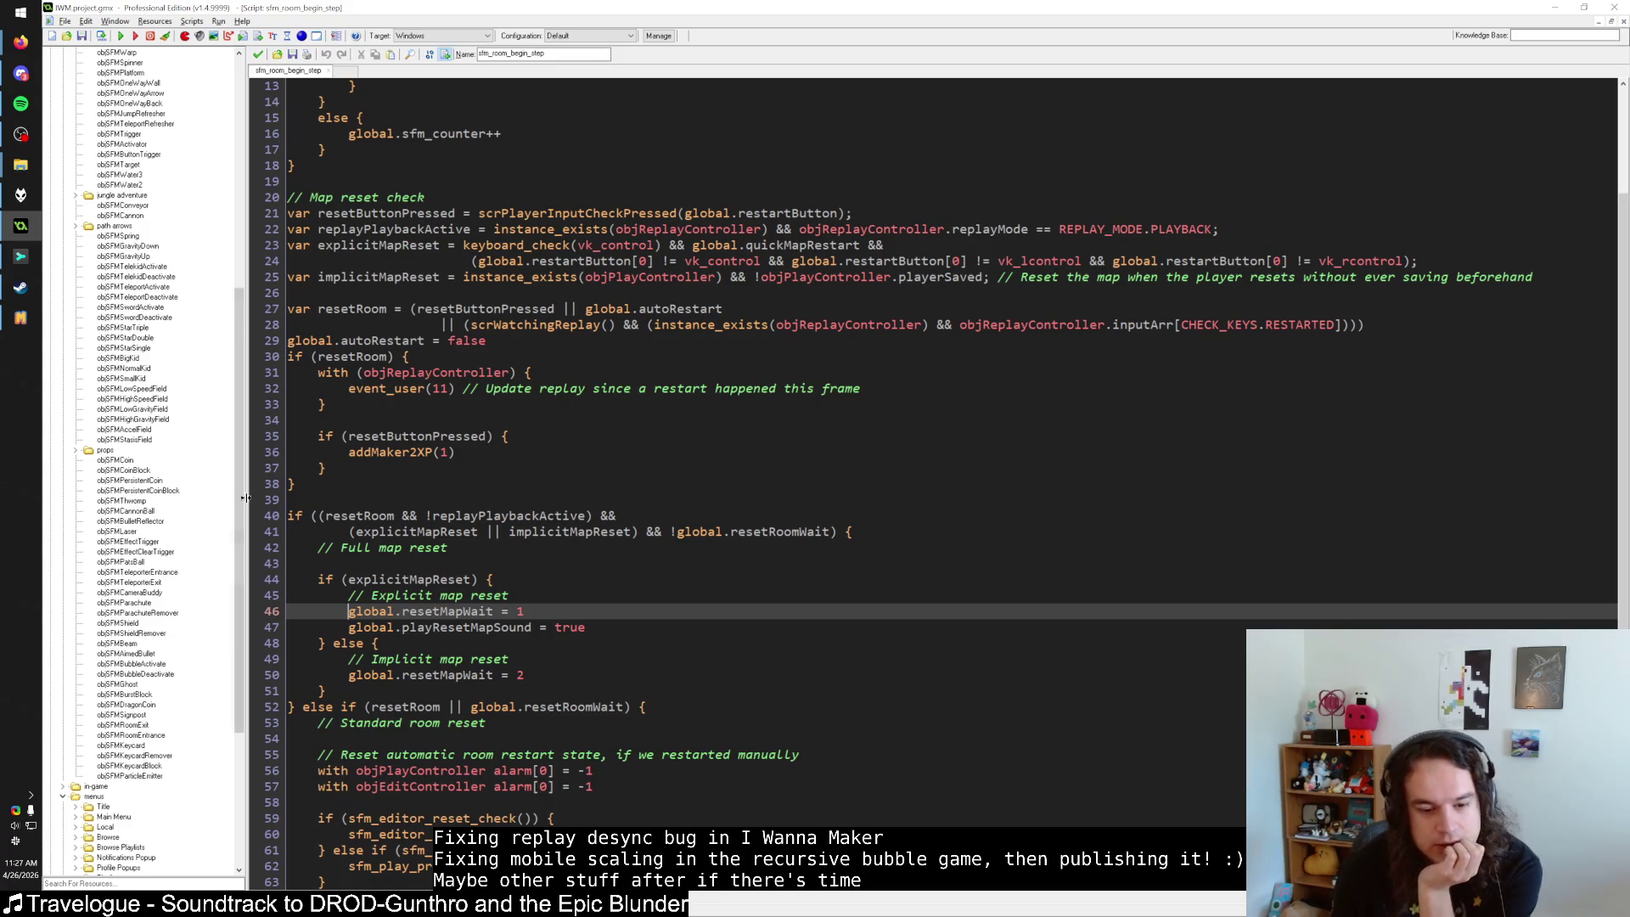
{"action": "mouse_move", "coordinate": [349, 612]}
{"action": "left_mouse_down"}
{"action": "mouse_move", "coordinate": [552, 624]}
{"action": "mouse_move", "coordinate": [351, 682]}
{"action": "left_mouse_up"}
{"action": "left_click", "coordinate": [346, 661]}
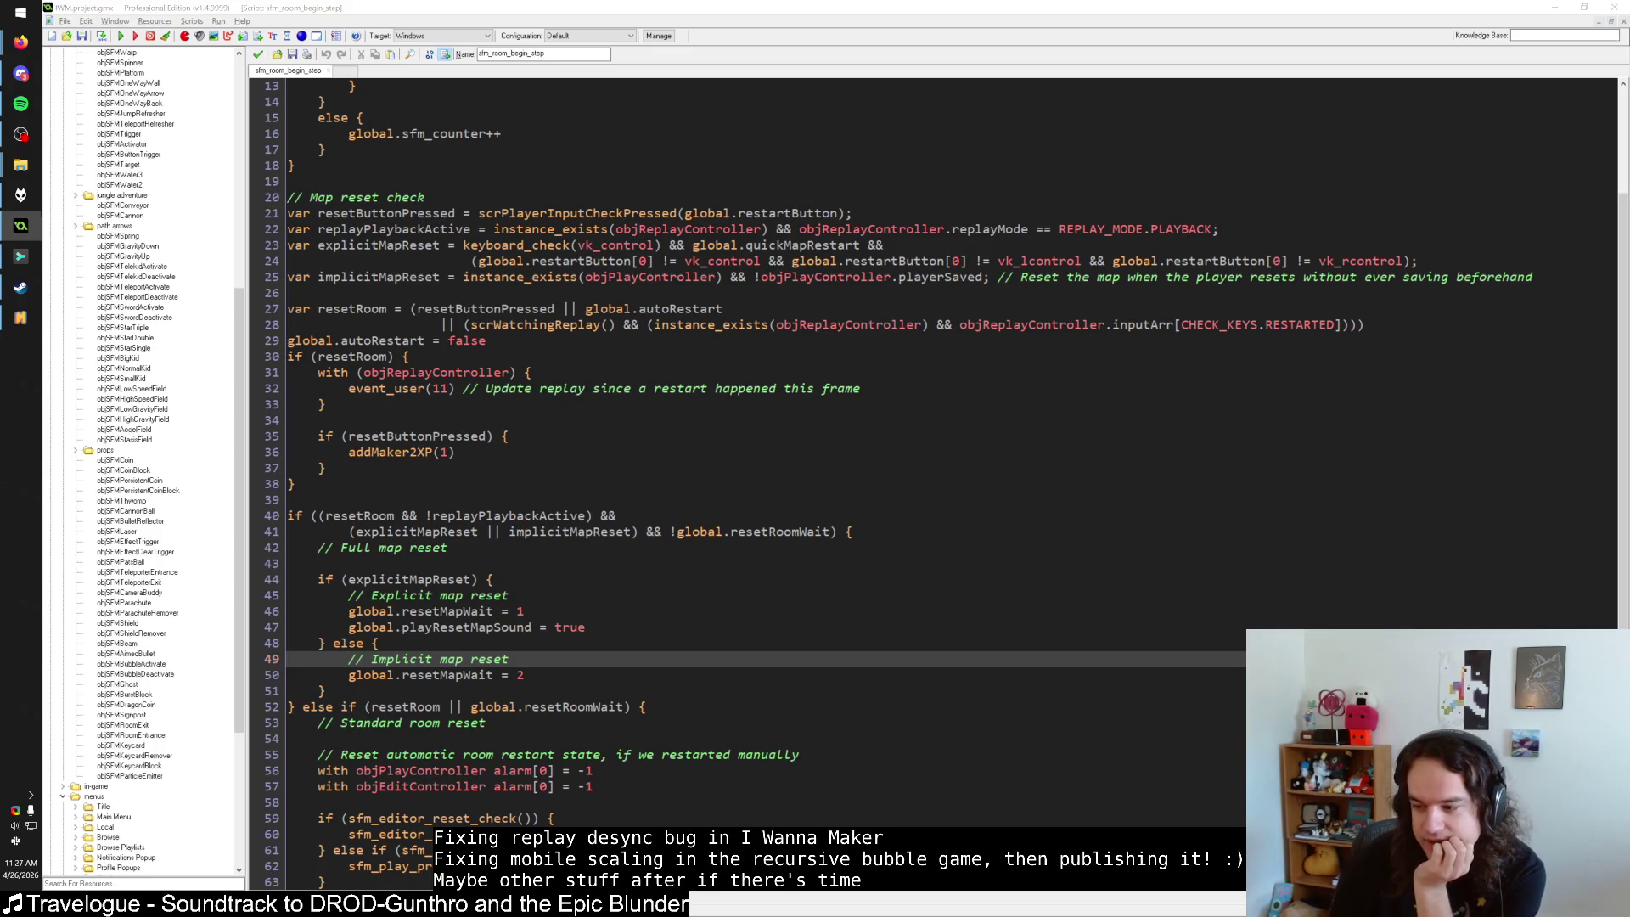
{"action": "key", "text": "alt+Tab"}
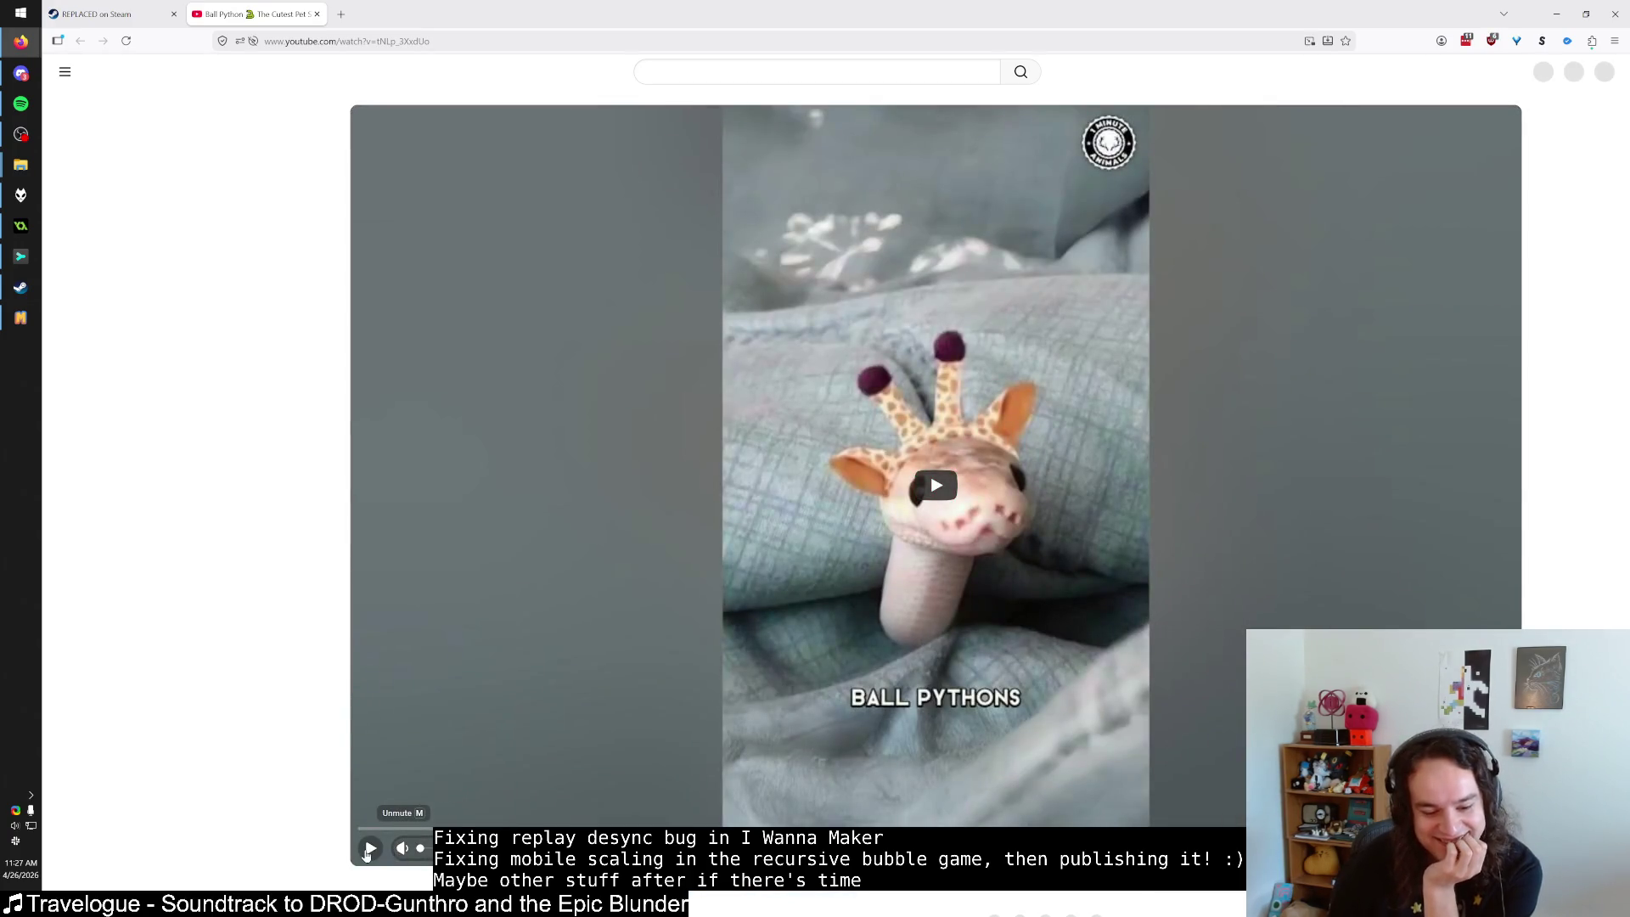
Watch the Ball Python YouTube Short, close its tab, and minimize Firefox back to GameMaker.
{"action": "left_click", "coordinate": [368, 849]}
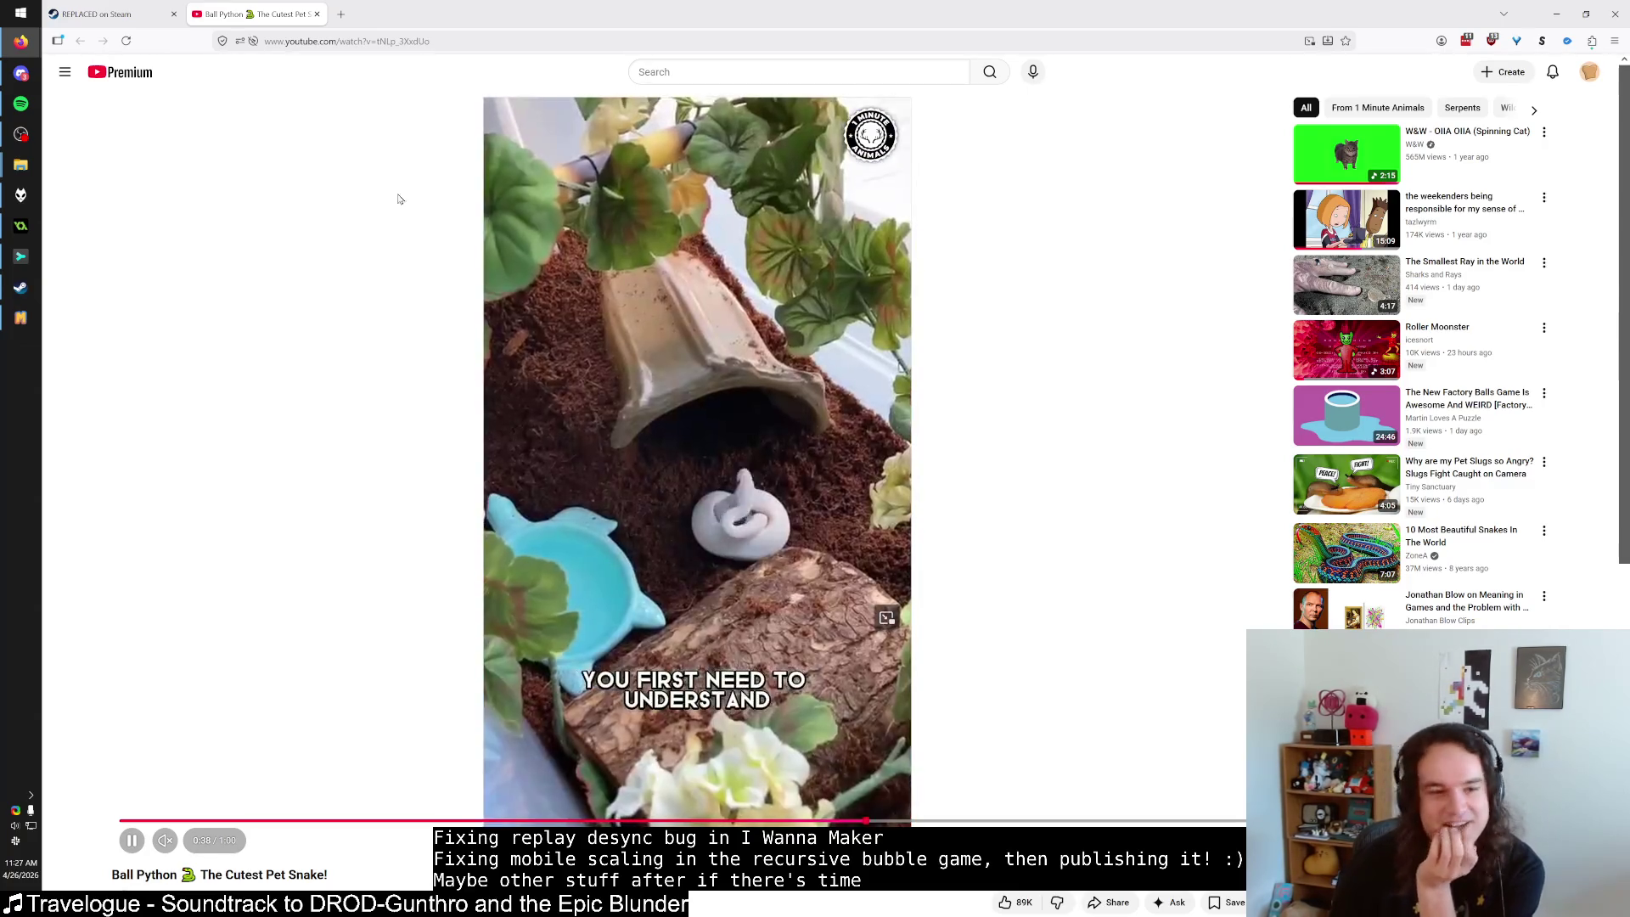
{"action": "middle_click", "coordinate": [268, 5]}
{"action": "left_click", "coordinate": [1556, 14]}
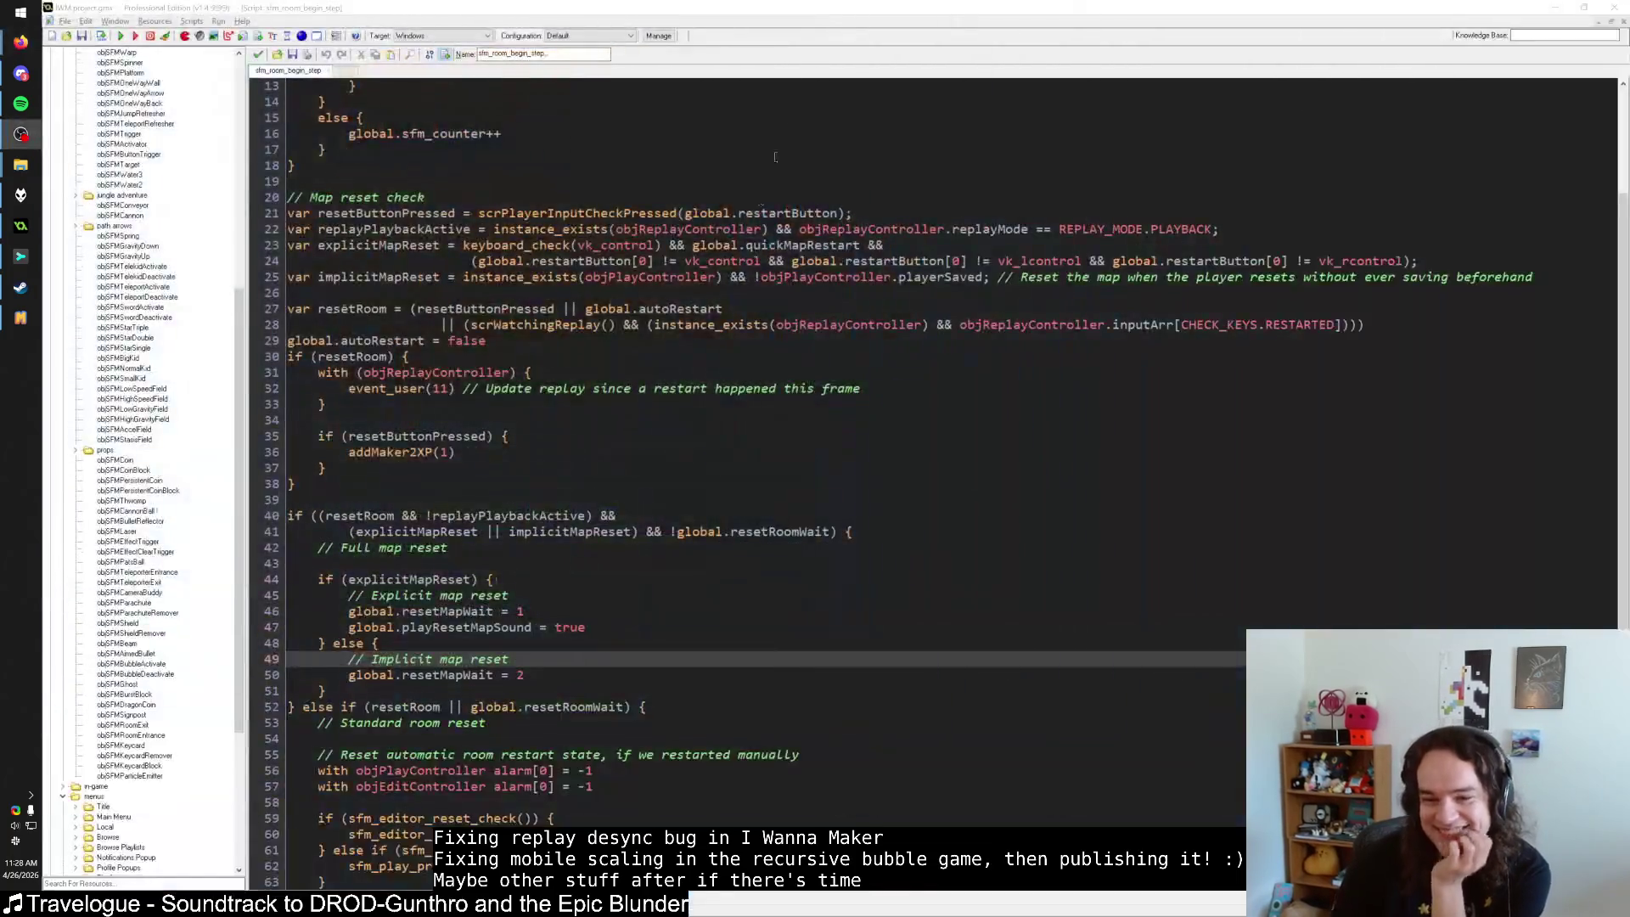
{"action": "key", "text": "Up"}
{"action": "key", "text": "End"}
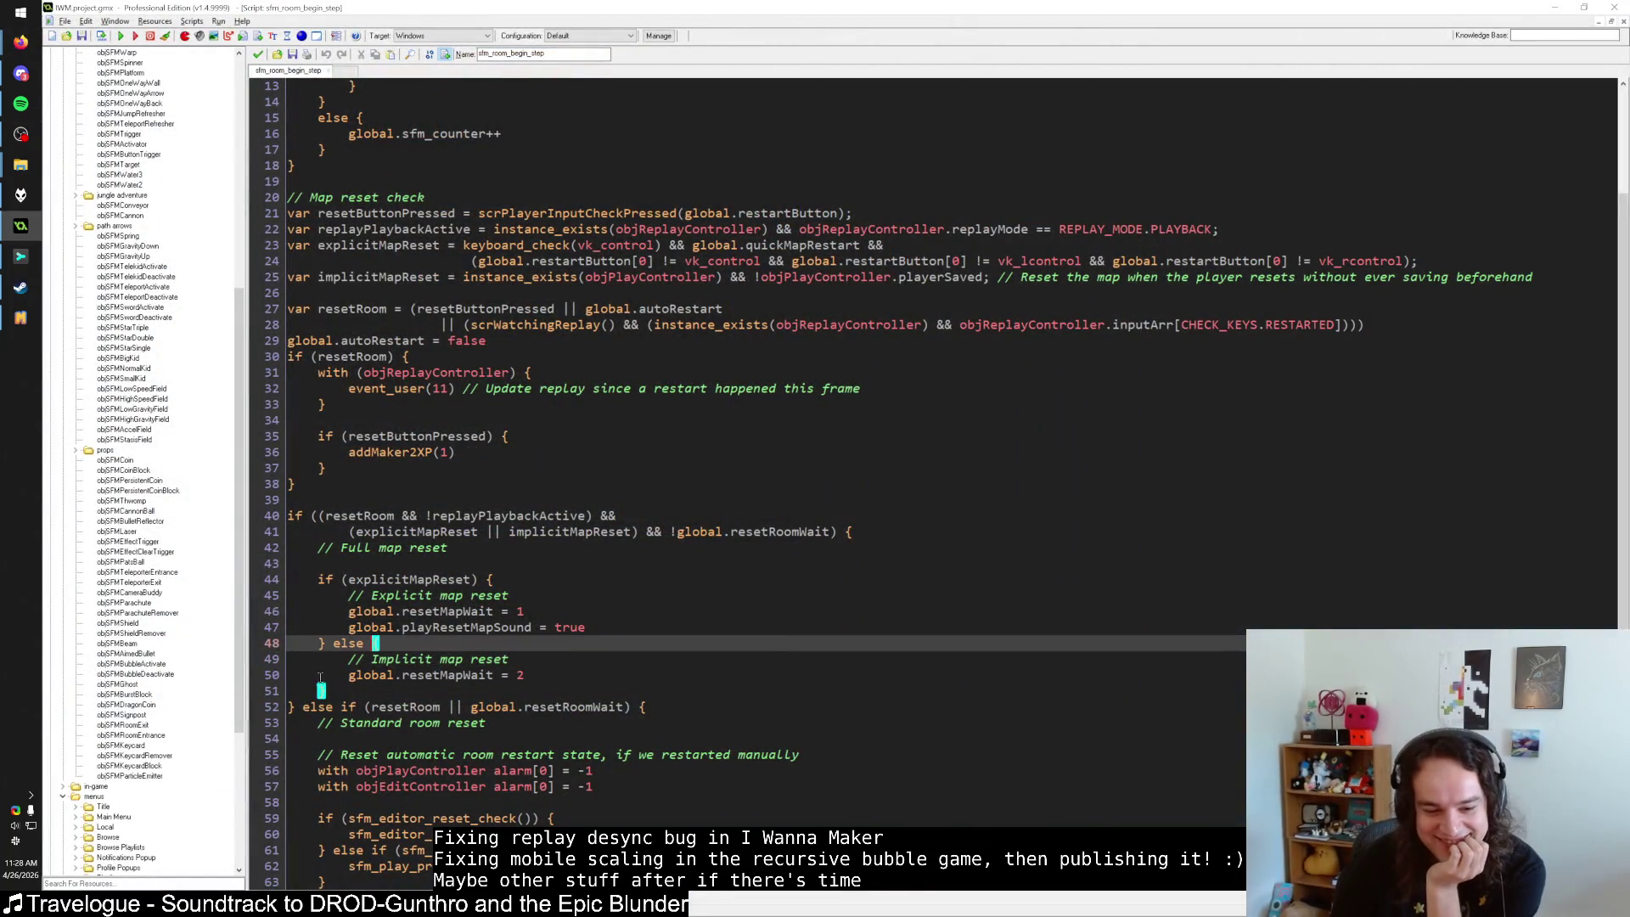
{"action": "key", "text": "Down"}
{"action": "key", "text": "Down"}
{"action": "key", "text": "Down"}
{"action": "left_click", "coordinate": [496, 584]}
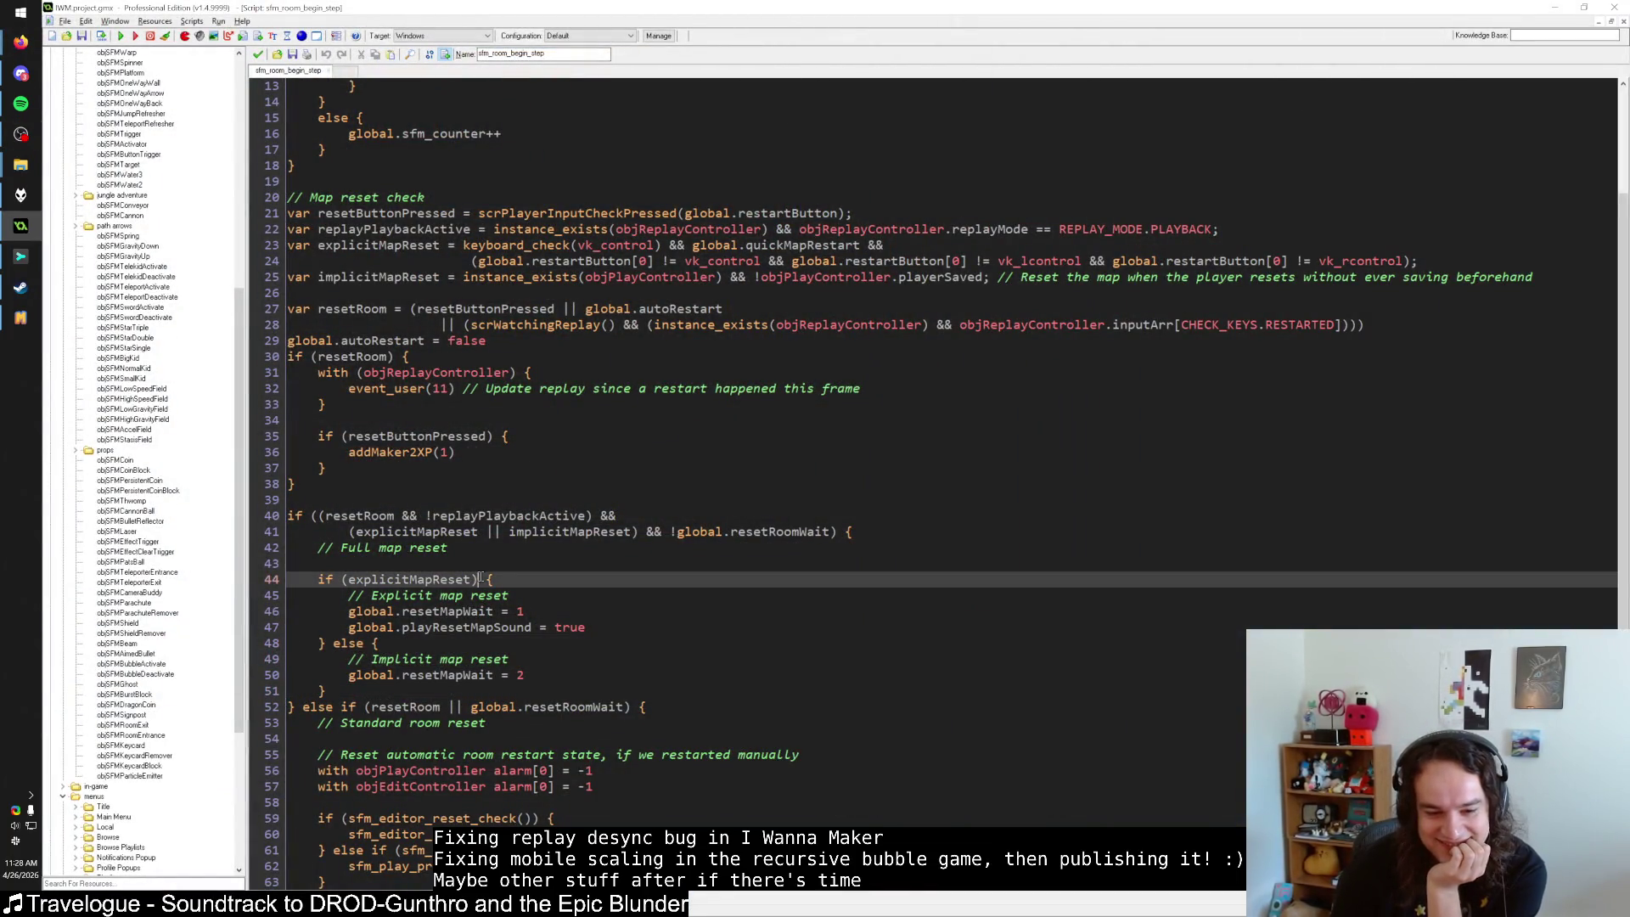
{"action": "type", "text": "{"}
{"action": "left_click", "coordinate": [535, 596]}
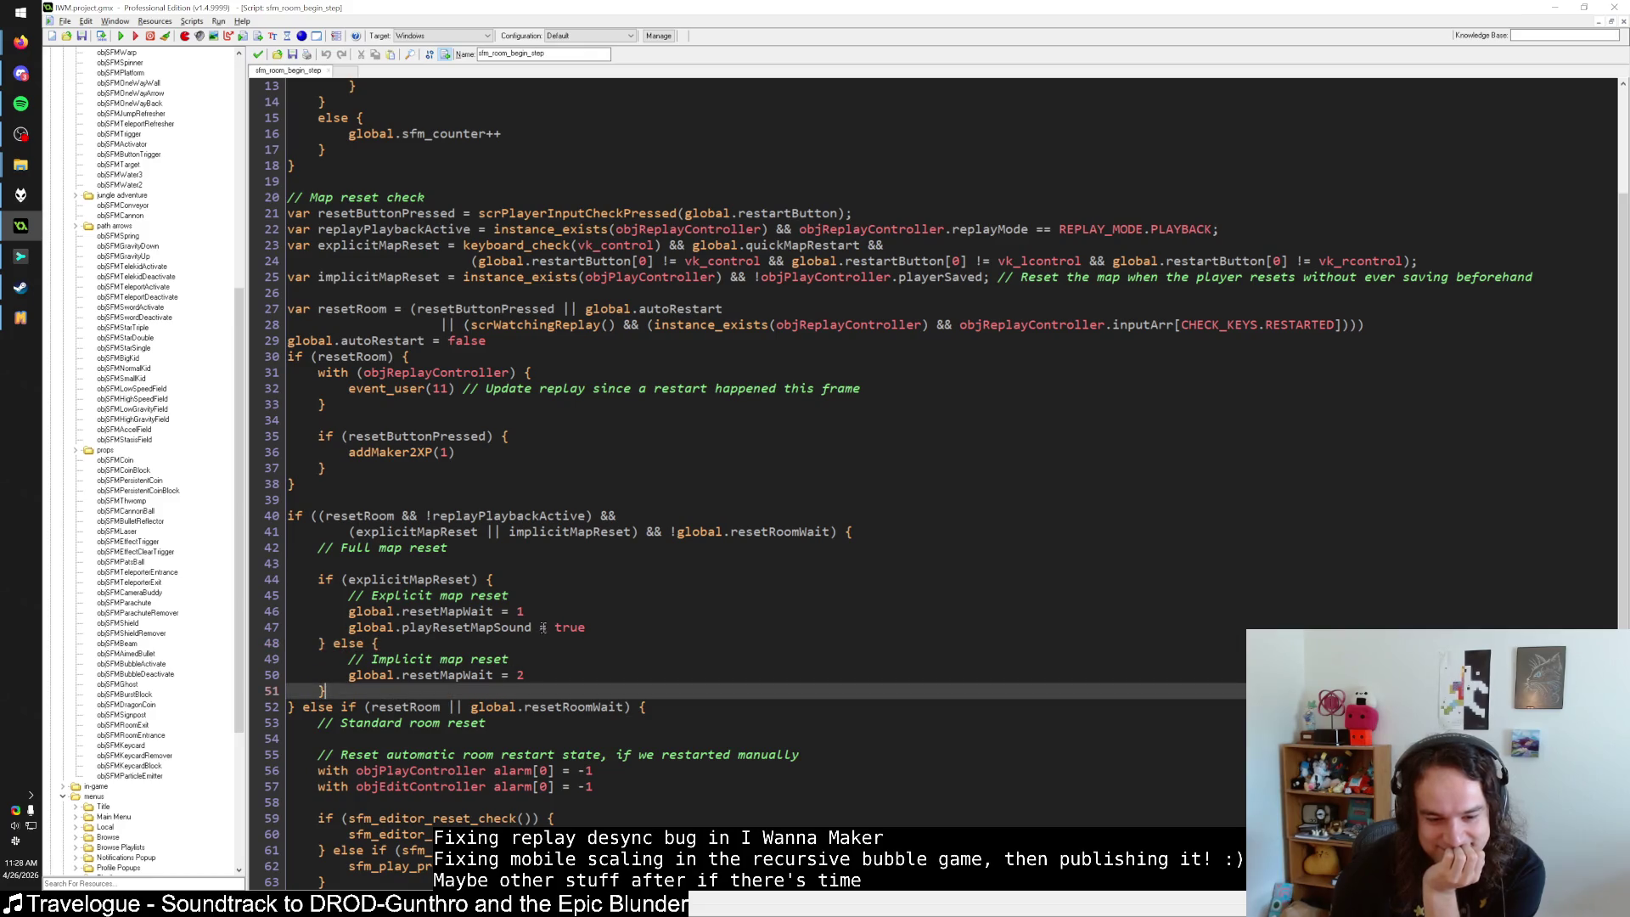
{"action": "left_click", "coordinate": [542, 584]}
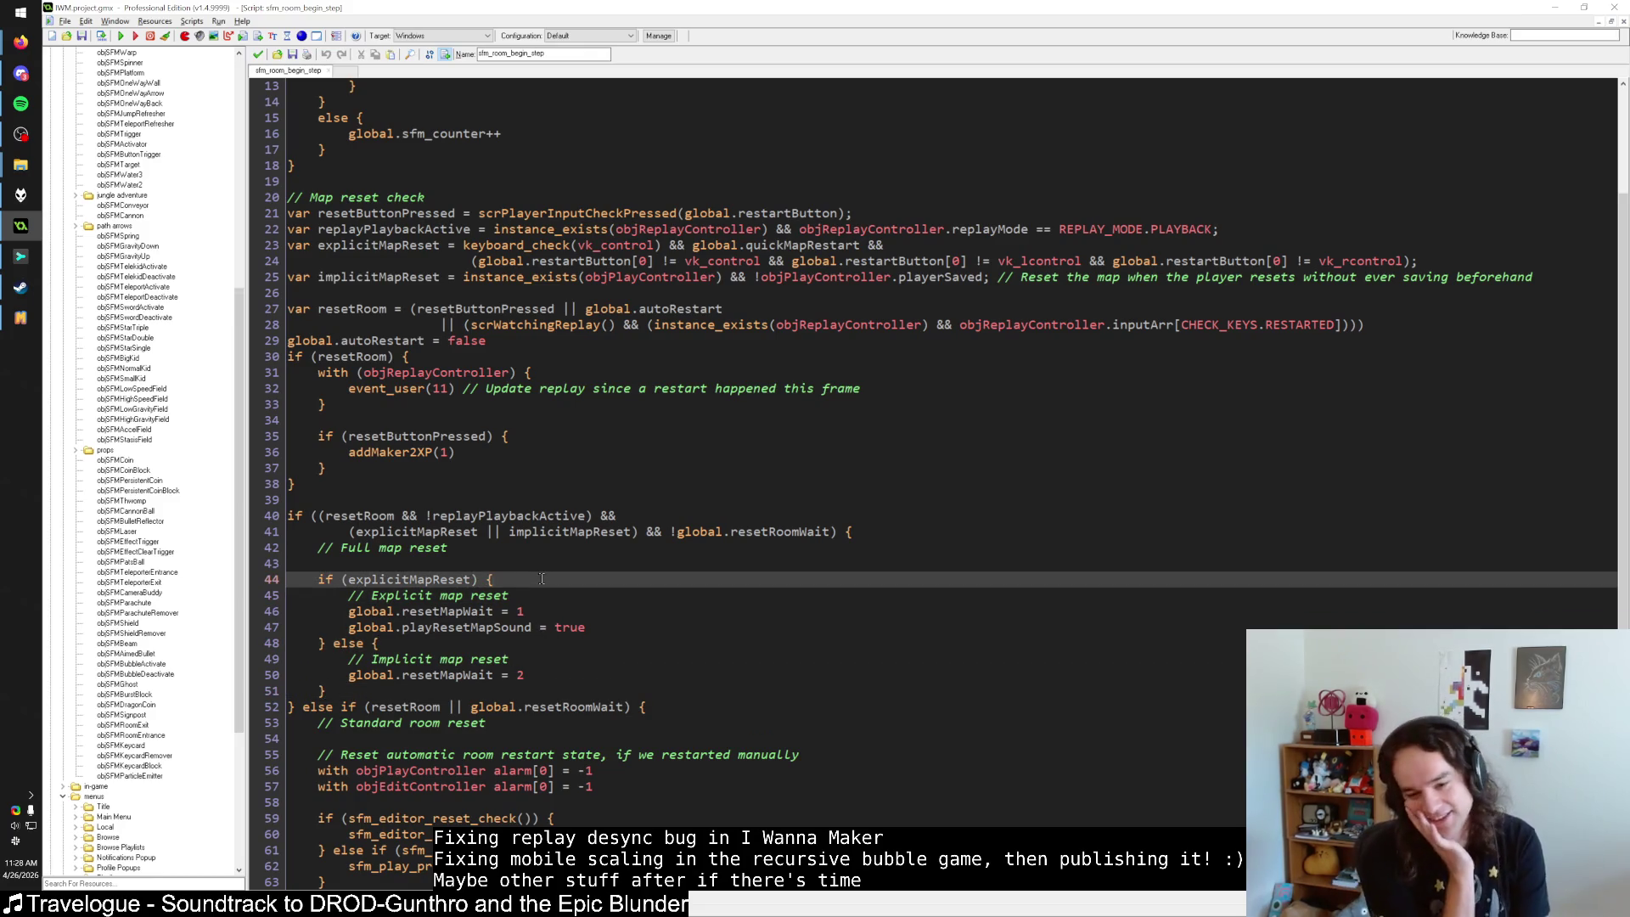
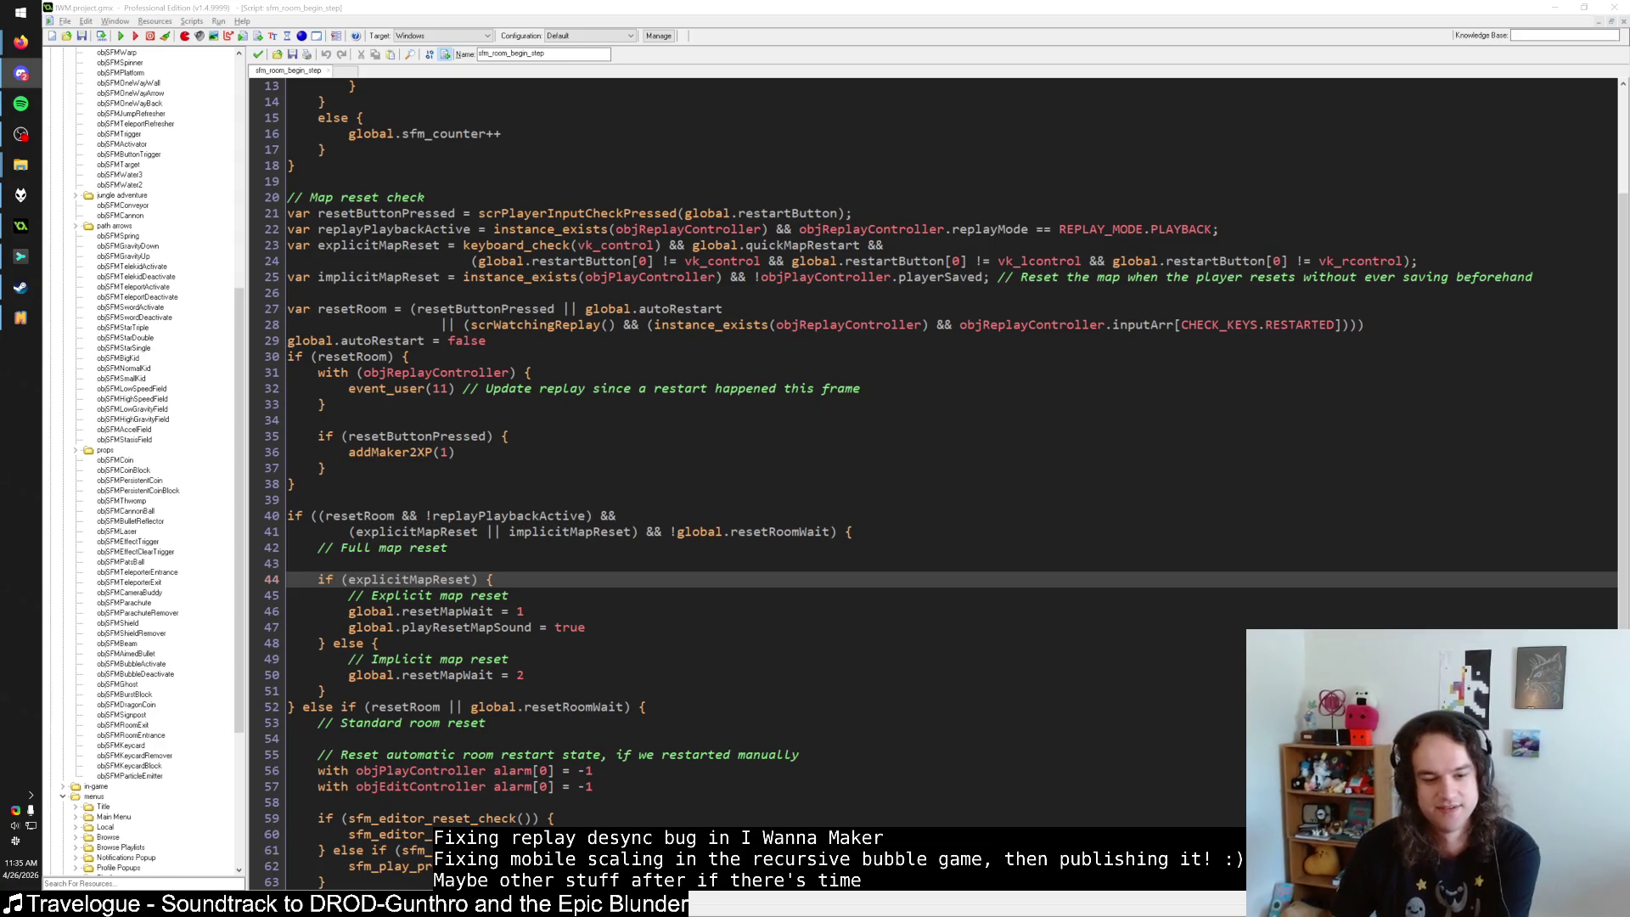
Inspect the resetMapWait and playResetMapSound variables on lines 46–47 of sfm_room_begin_step.
{"action": "left_click", "coordinate": [319, 643]}
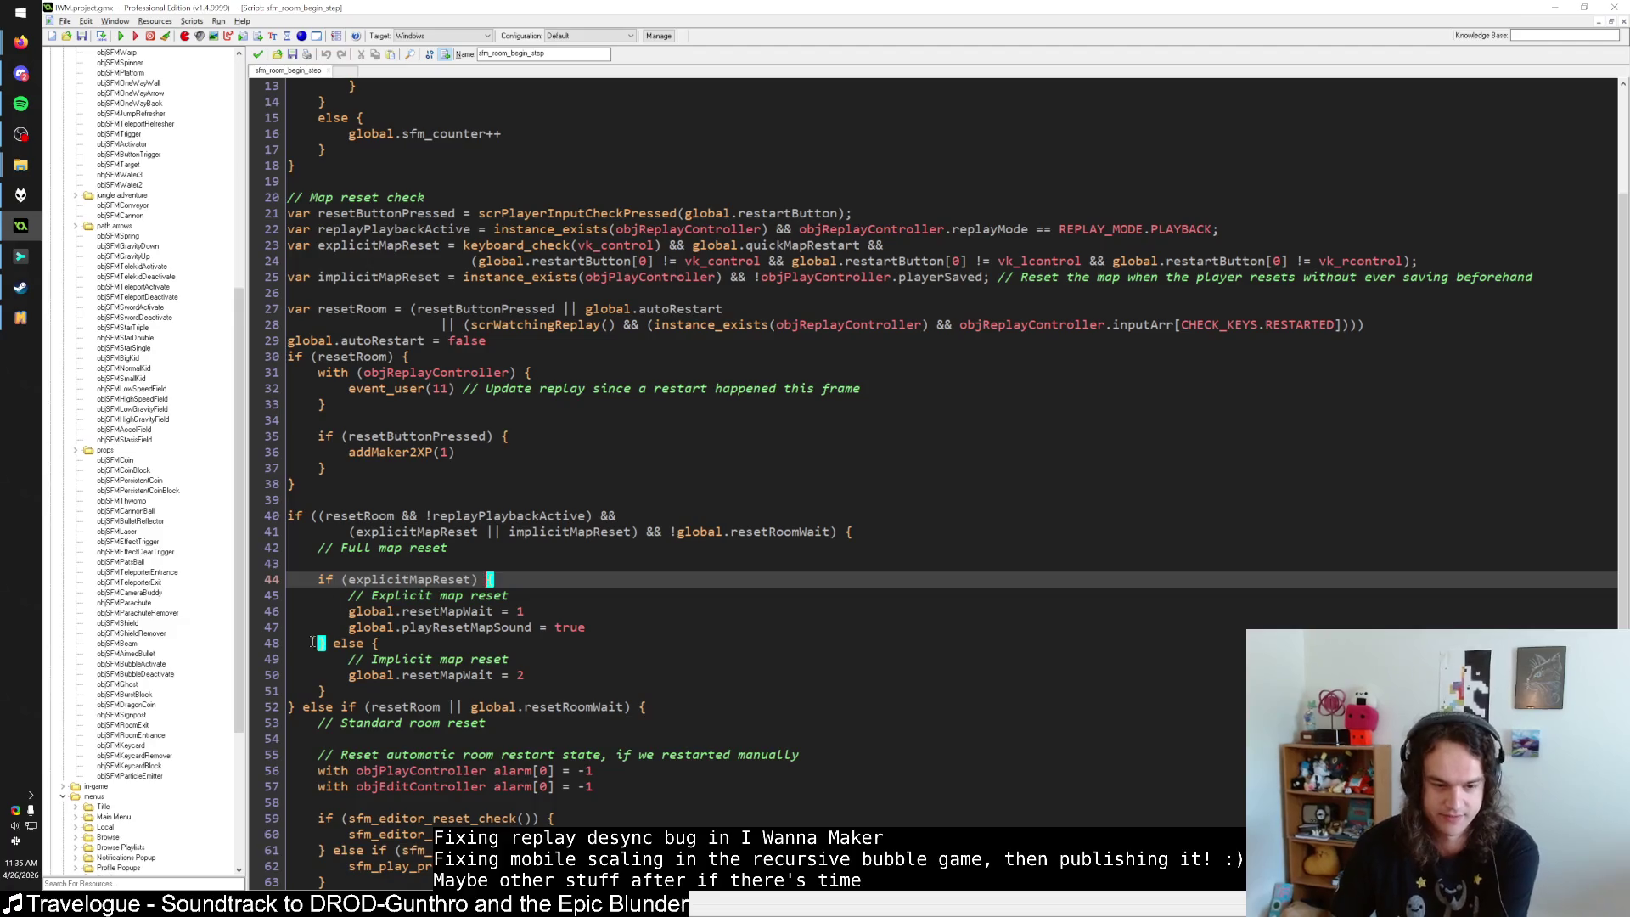
{"action": "left_click", "coordinate": [551, 626]}
{"action": "left_click", "coordinate": [603, 628]}
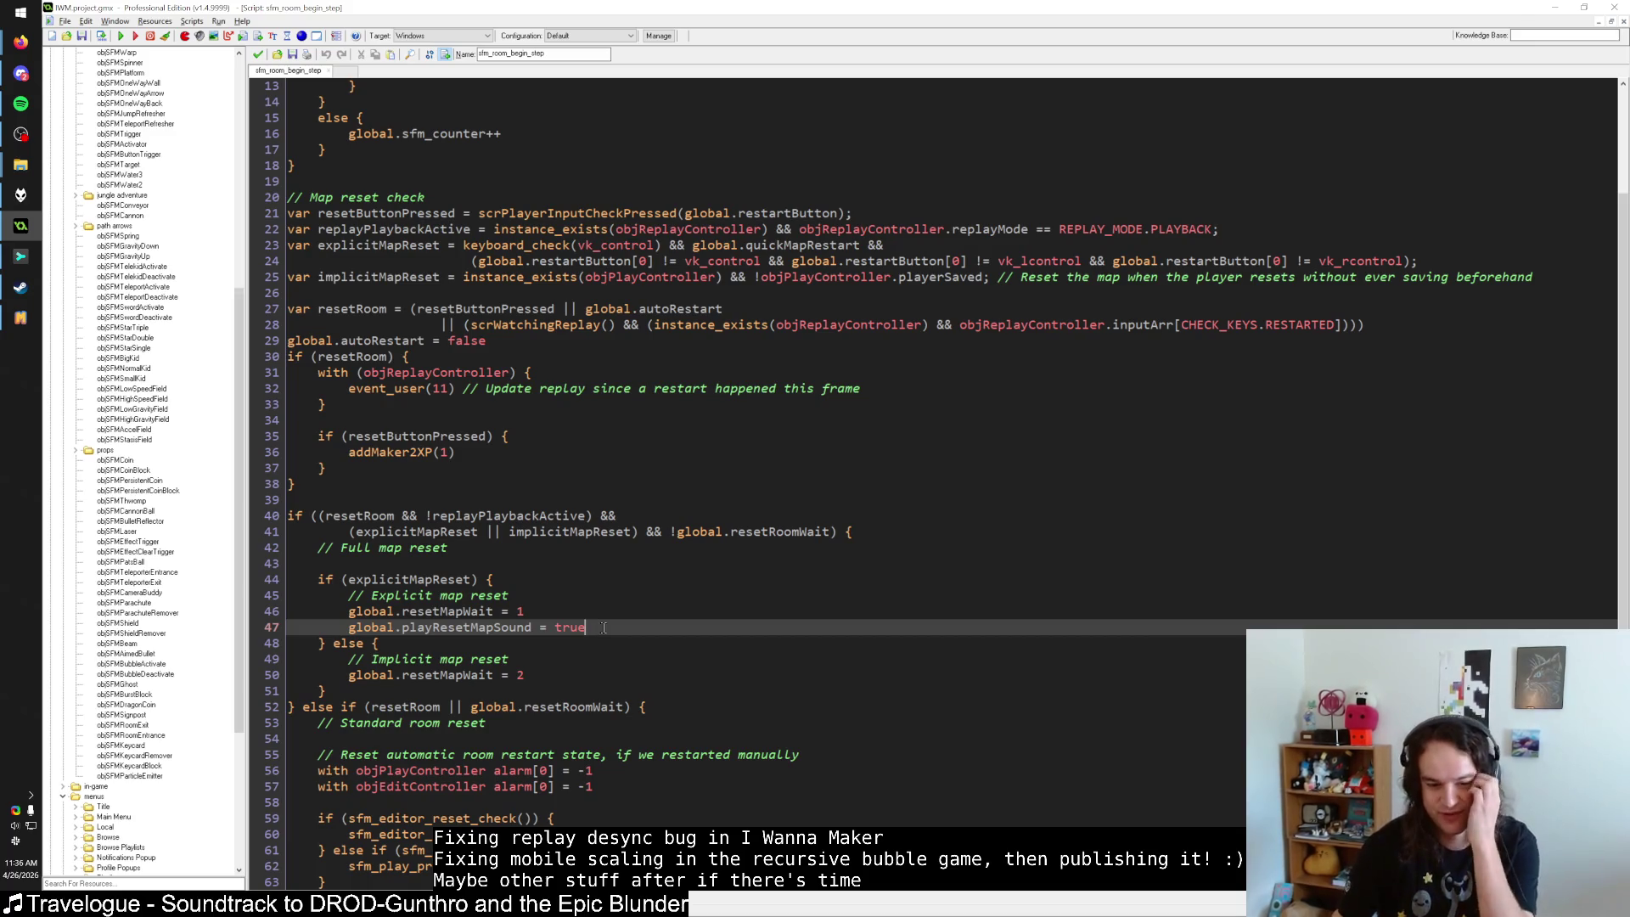
{"action": "left_click", "coordinate": [334, 644]}
{"action": "left_click", "coordinate": [508, 627]}
{"action": "double_click", "coordinate": [450, 627]}
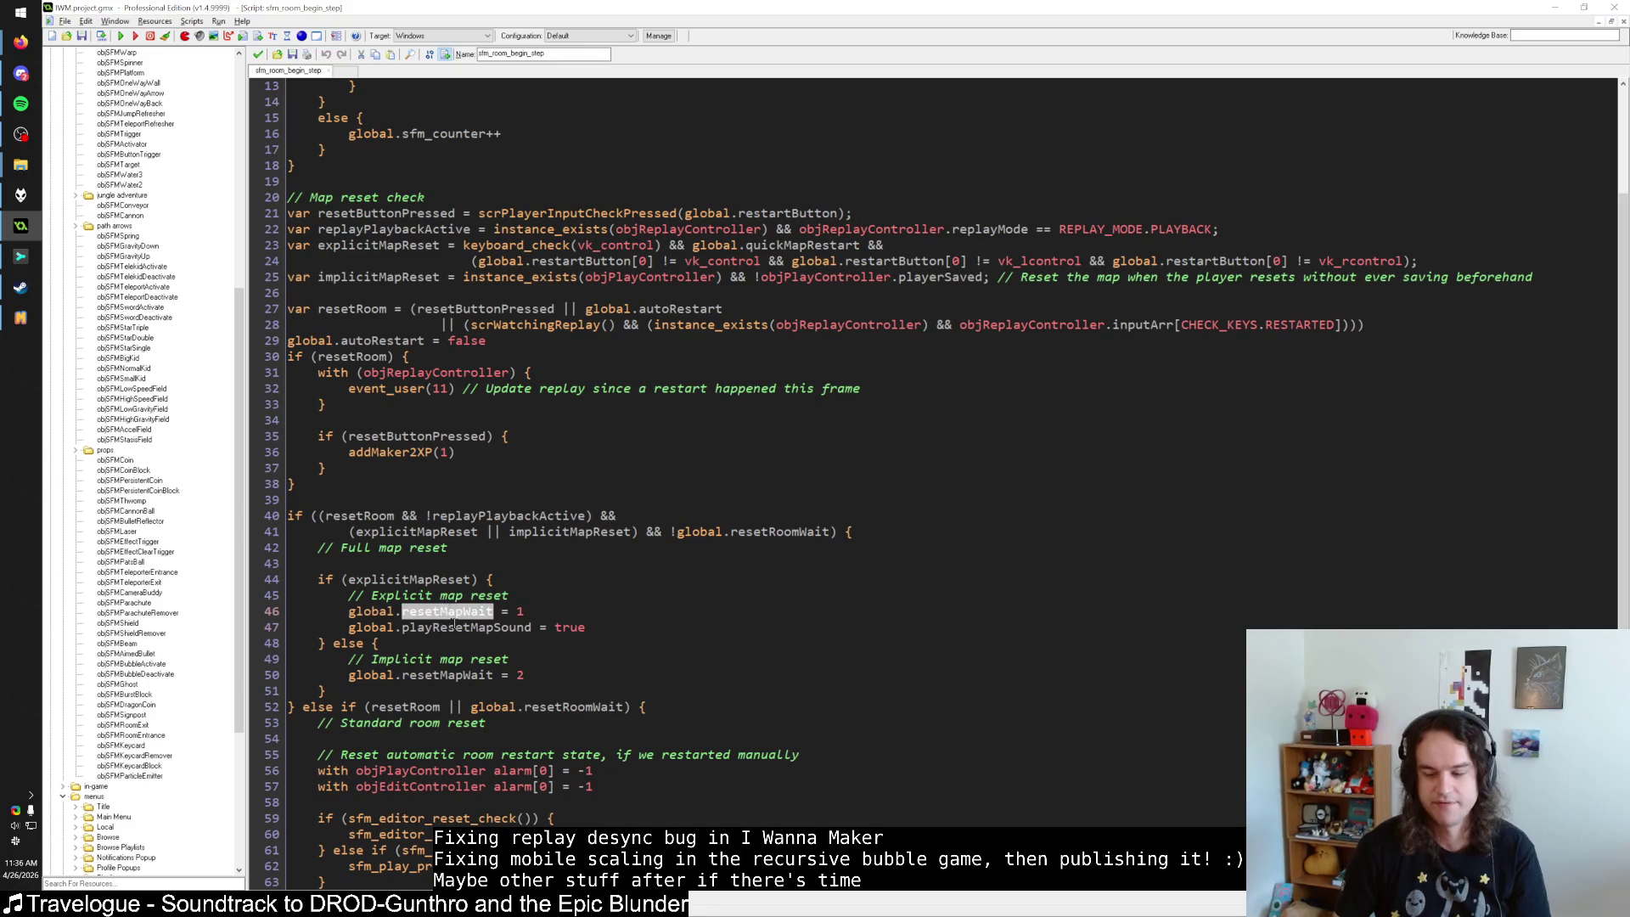
{"action": "left_click", "coordinate": [453, 611]}
{"action": "double_click", "coordinate": [450, 627]}
{"action": "left_click", "coordinate": [465, 628]}
{"action": "double_click", "coordinate": [463, 612]}
{"action": "double_click", "coordinate": [465, 628]}
{"action": "left_click", "coordinate": [443, 612]}
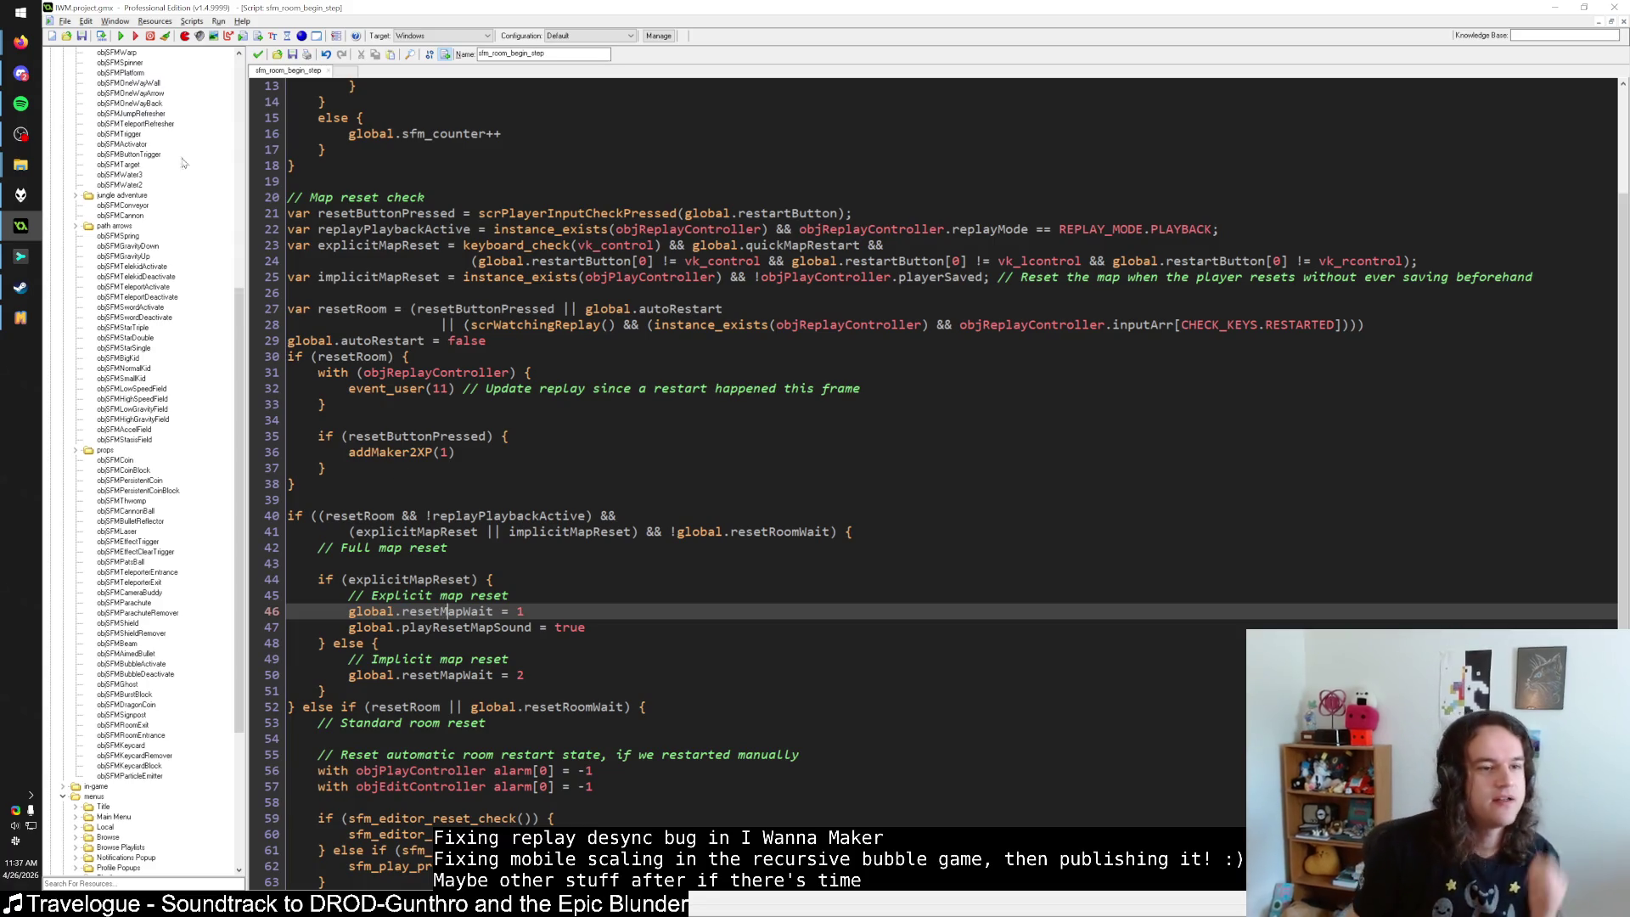
In Firefox, search the web for 2mello and open the 2mello.net site.
{"action": "mouse_move", "coordinate": [21, 41]}
{"action": "left_click", "coordinate": [131, 644]}
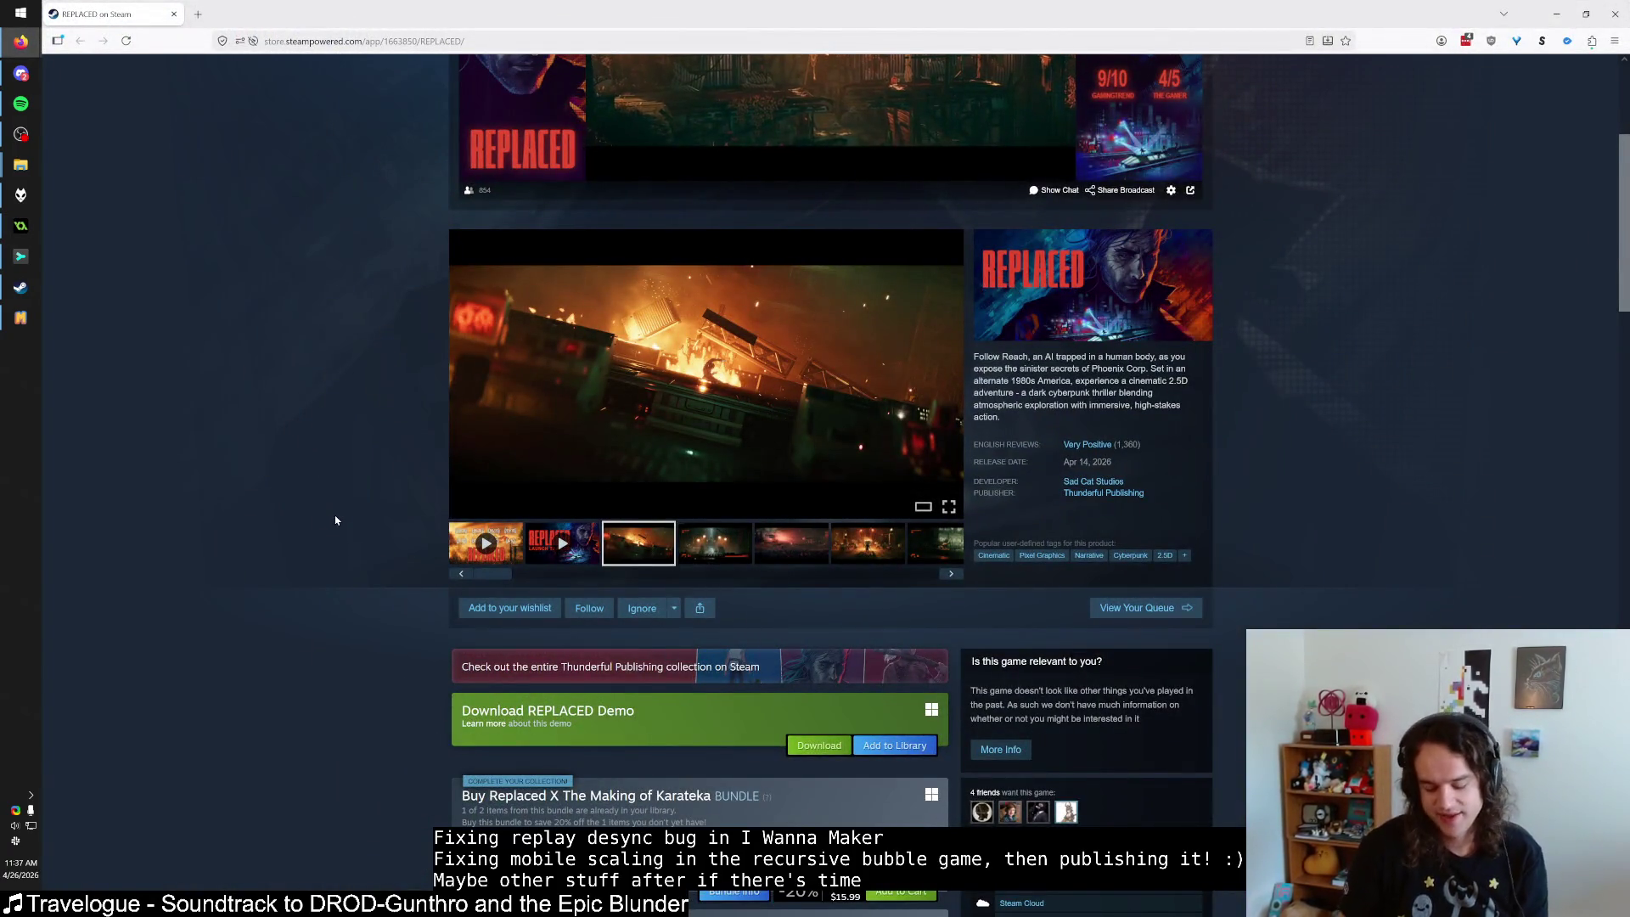
{"action": "key", "text": "ctrl+t"}
{"action": "type", "text": "2mo"}
{"action": "key", "text": "BackSpace"}
{"action": "type", "text": "ello"}
{"action": "key", "text": "Return"}
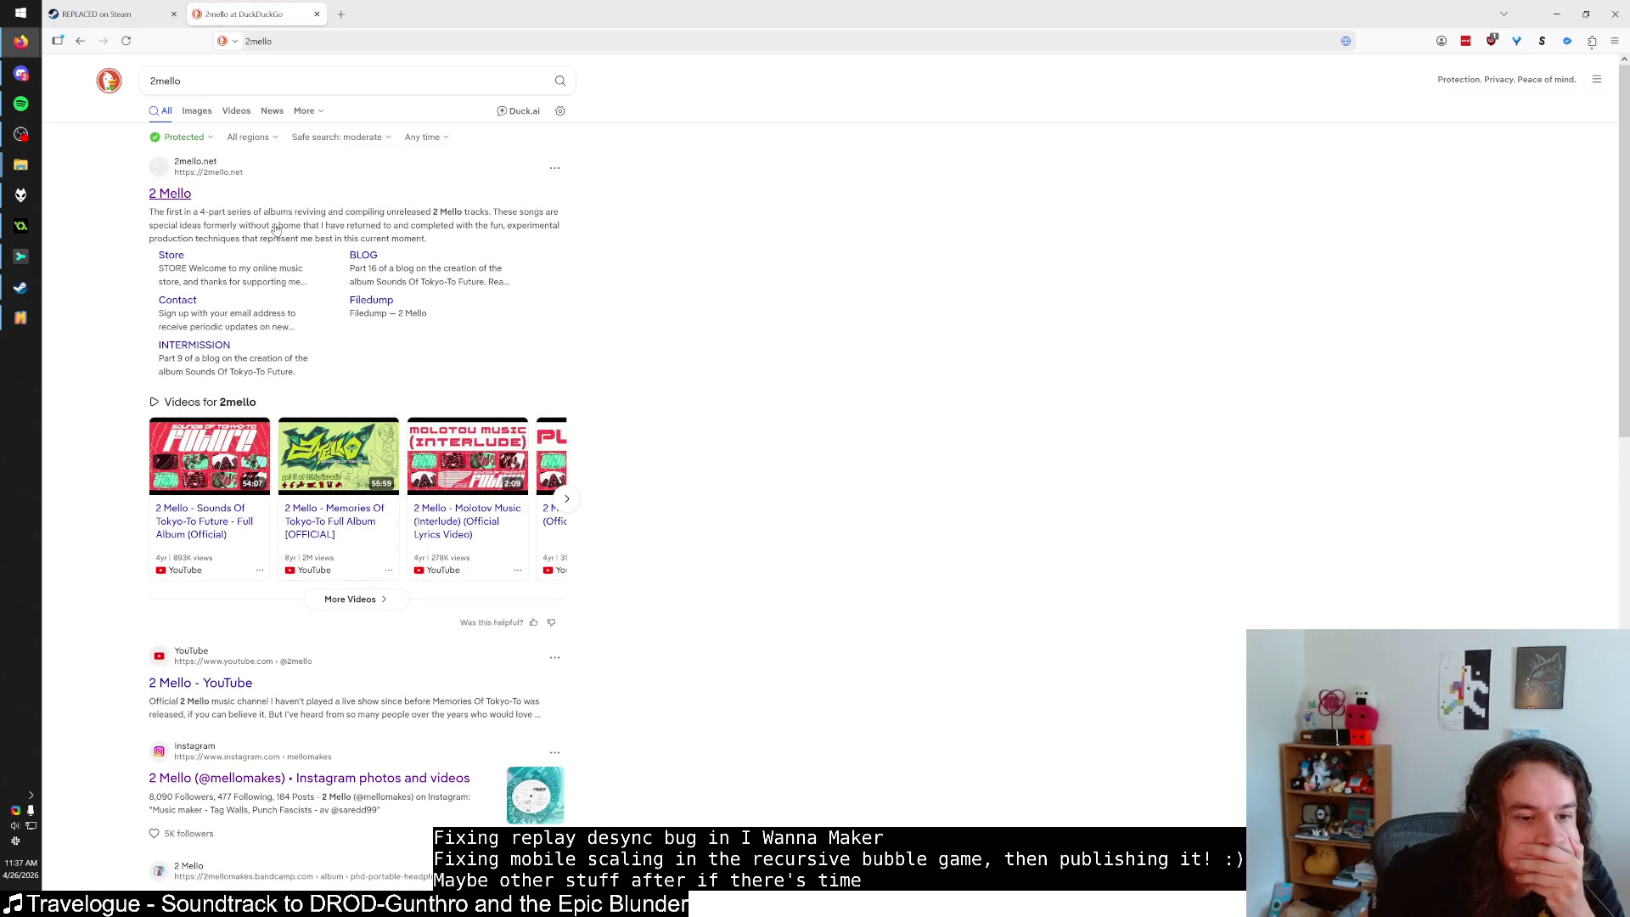
{"action": "left_click", "coordinate": [274, 227]}
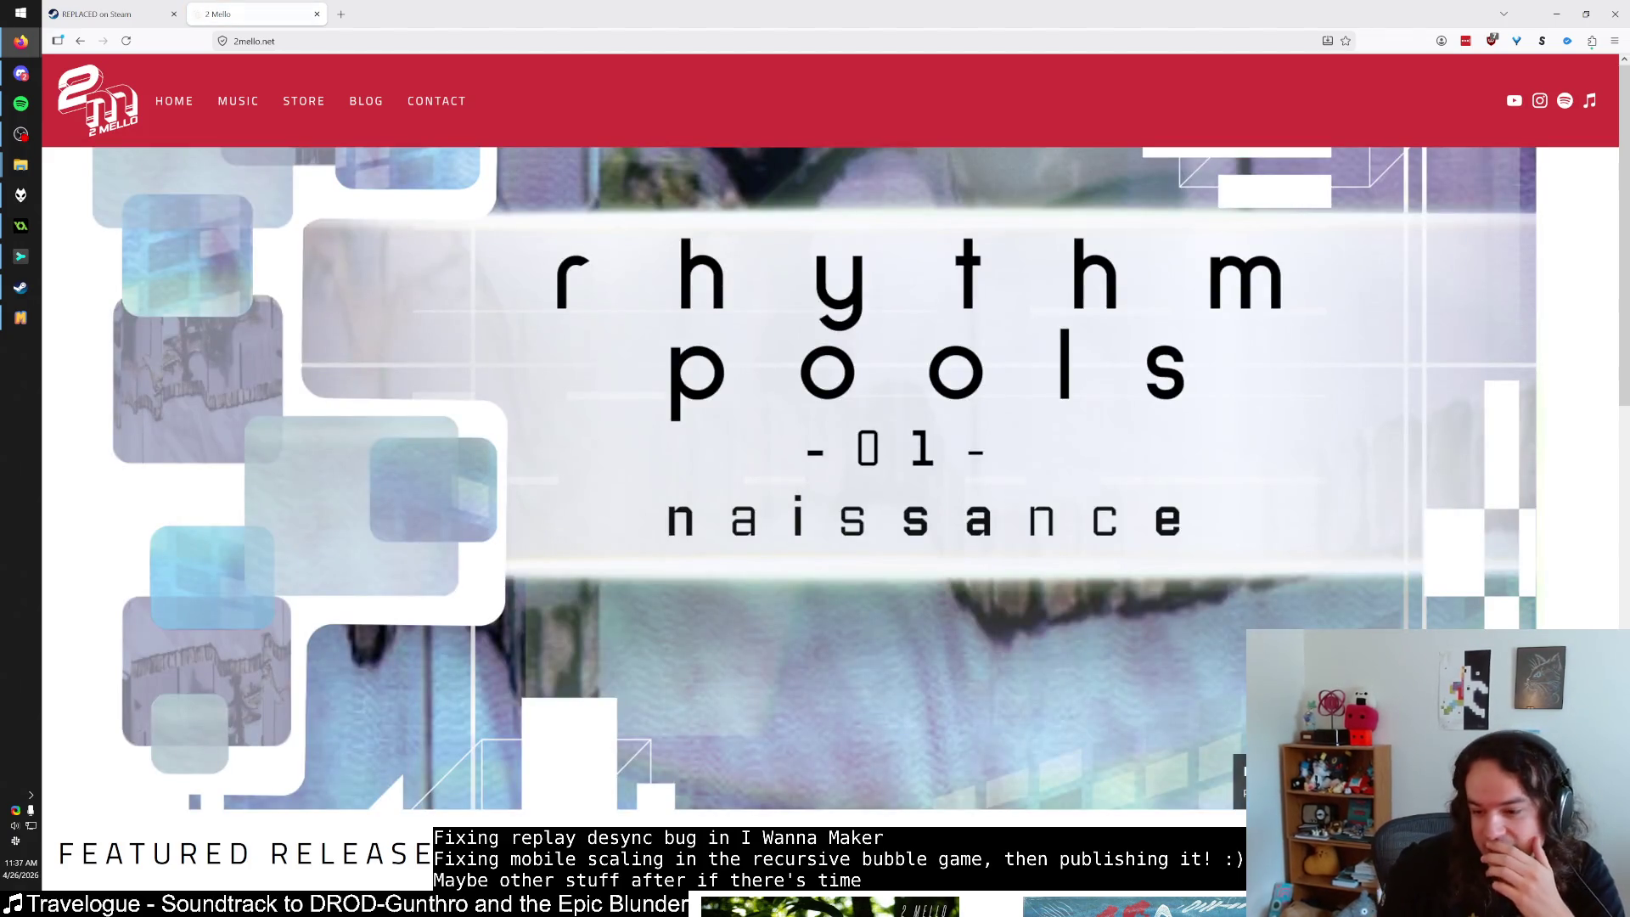
Scroll through the 2mello.net home page, reading the rhythm pools description.
{"action": "scroll", "coordinate": [791, 591], "scroll_direction": "down", "scroll_amount": 5}
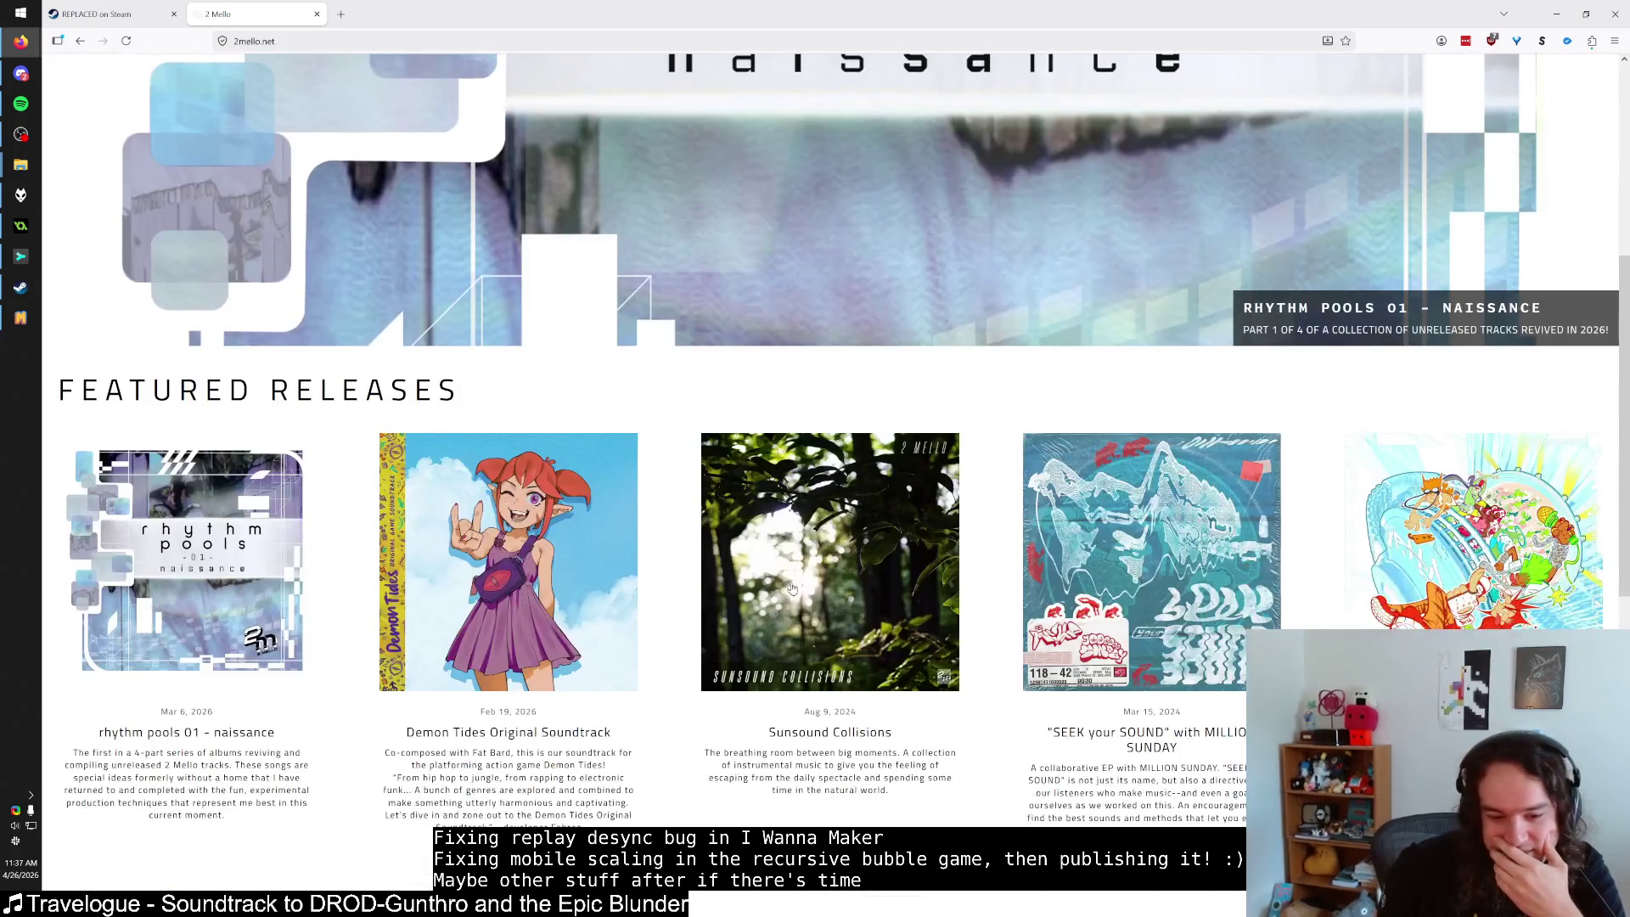
{"action": "scroll", "coordinate": [791, 590], "scroll_direction": "down", "scroll_amount": 2}
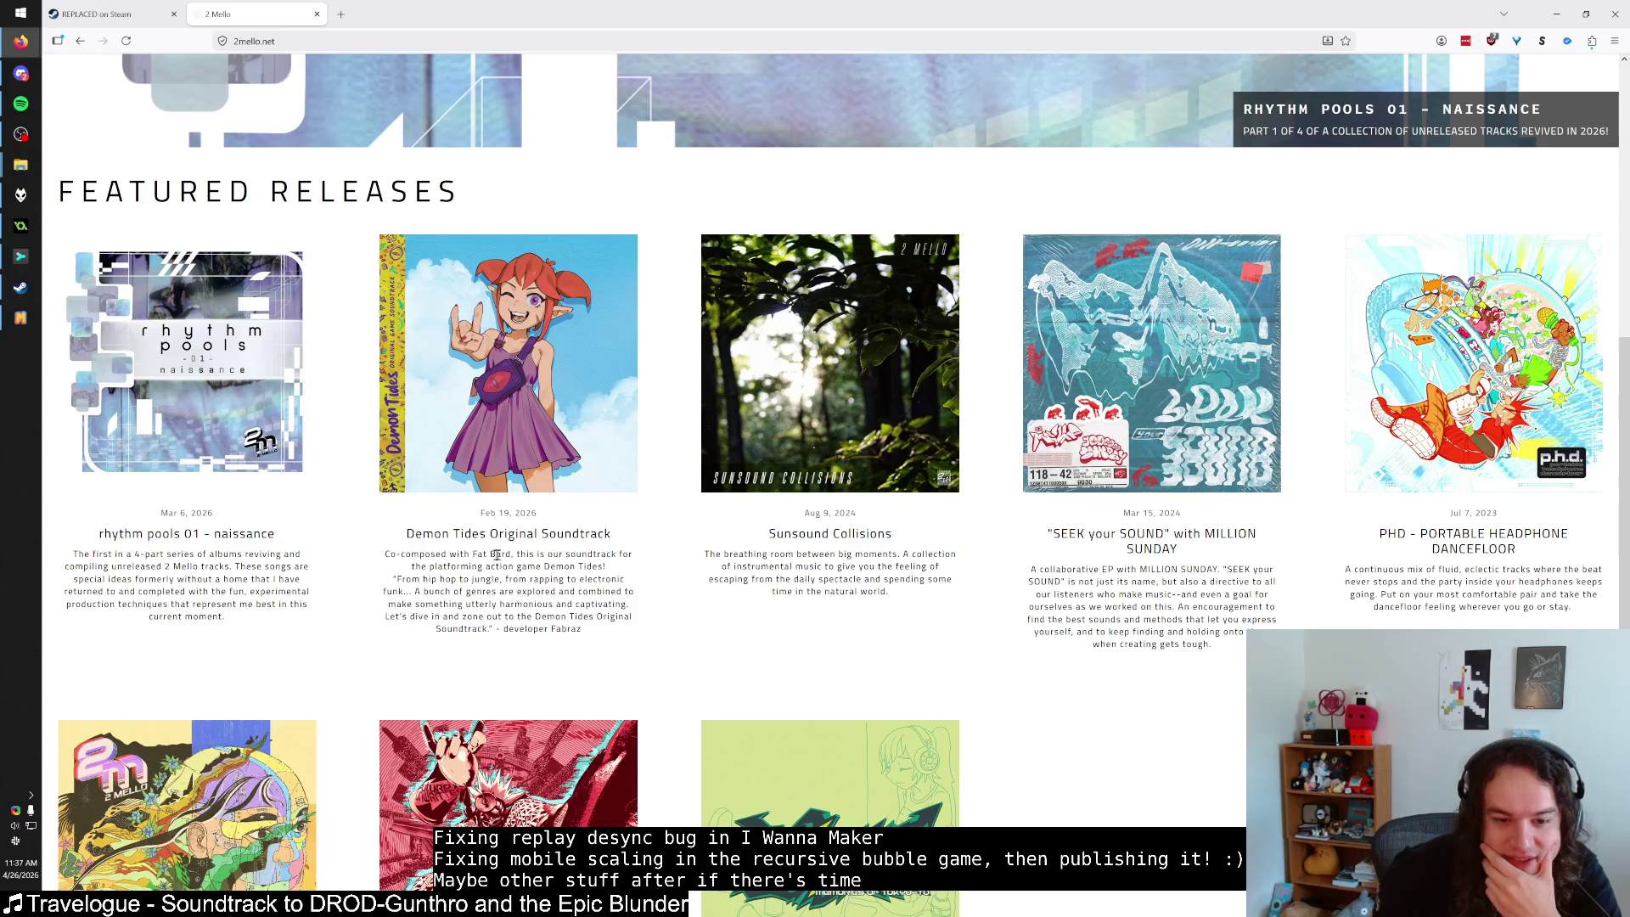
{"action": "scroll", "coordinate": [338, 584], "scroll_direction": "down", "scroll_amount": 2}
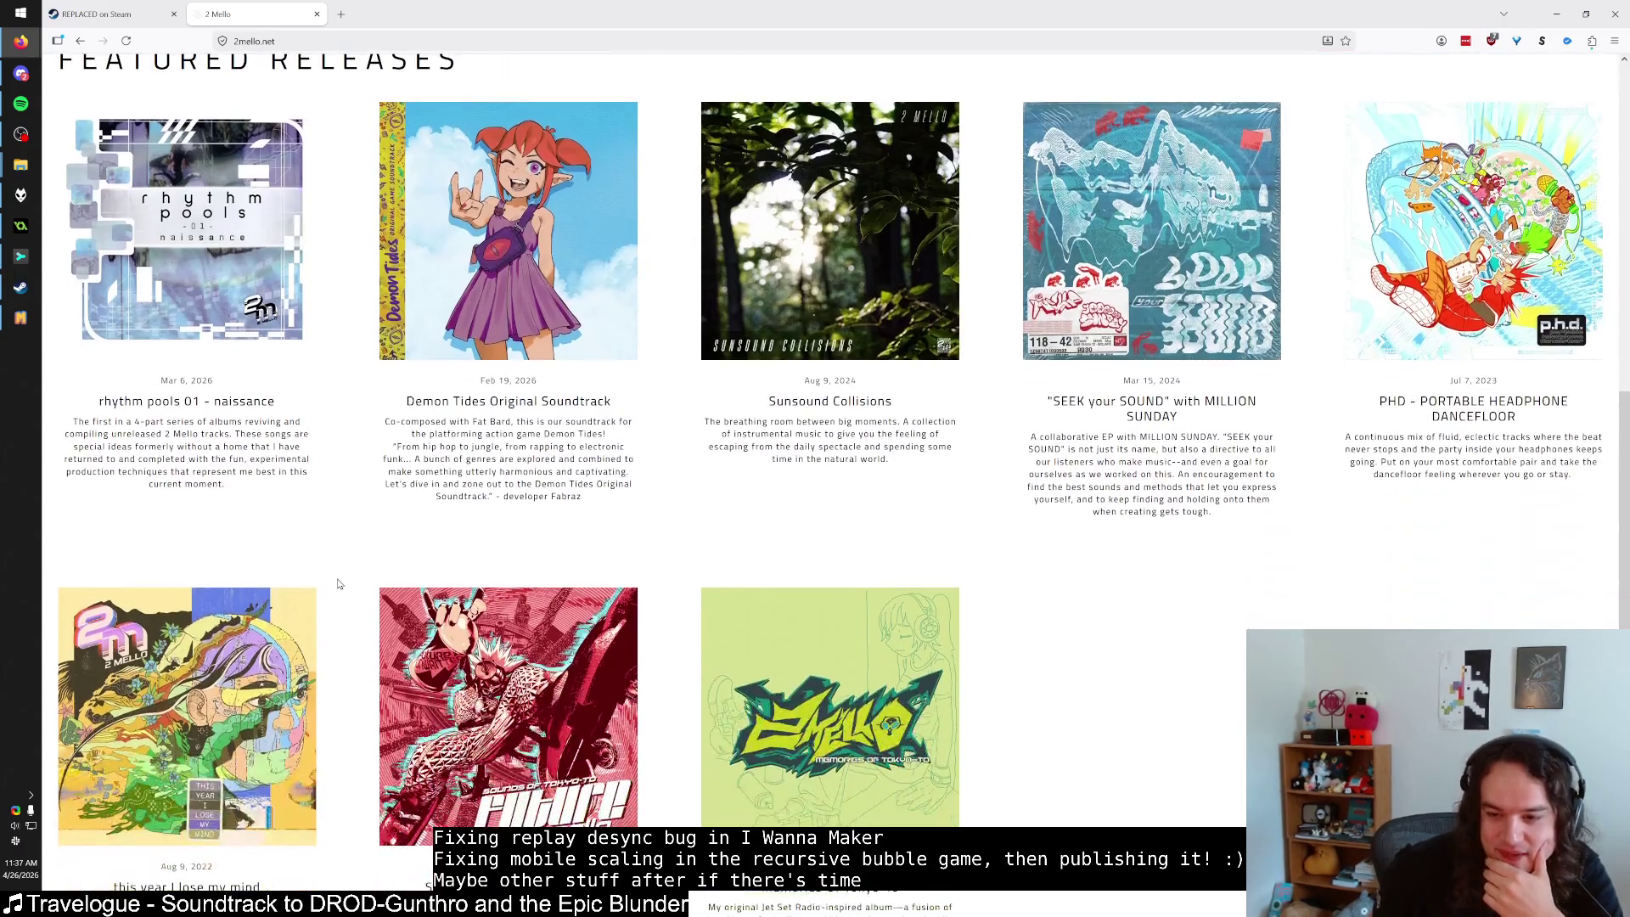
{"action": "scroll", "coordinate": [339, 584], "scroll_direction": "up", "scroll_amount": 1}
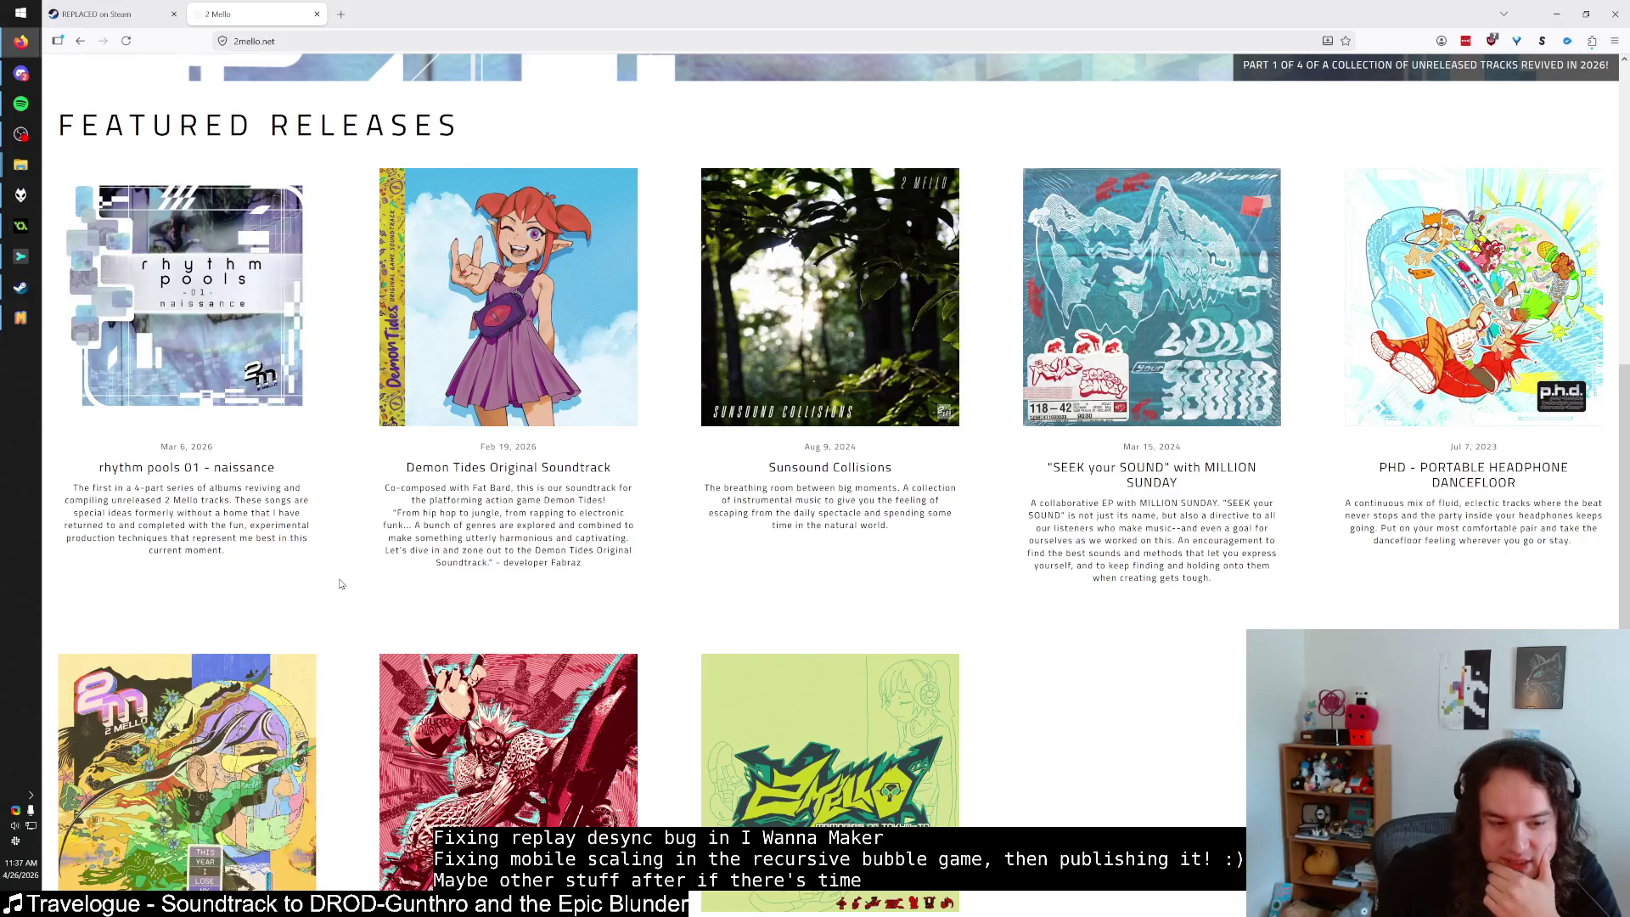
{"action": "scroll", "coordinate": [339, 584], "scroll_direction": "down", "scroll_amount": 2}
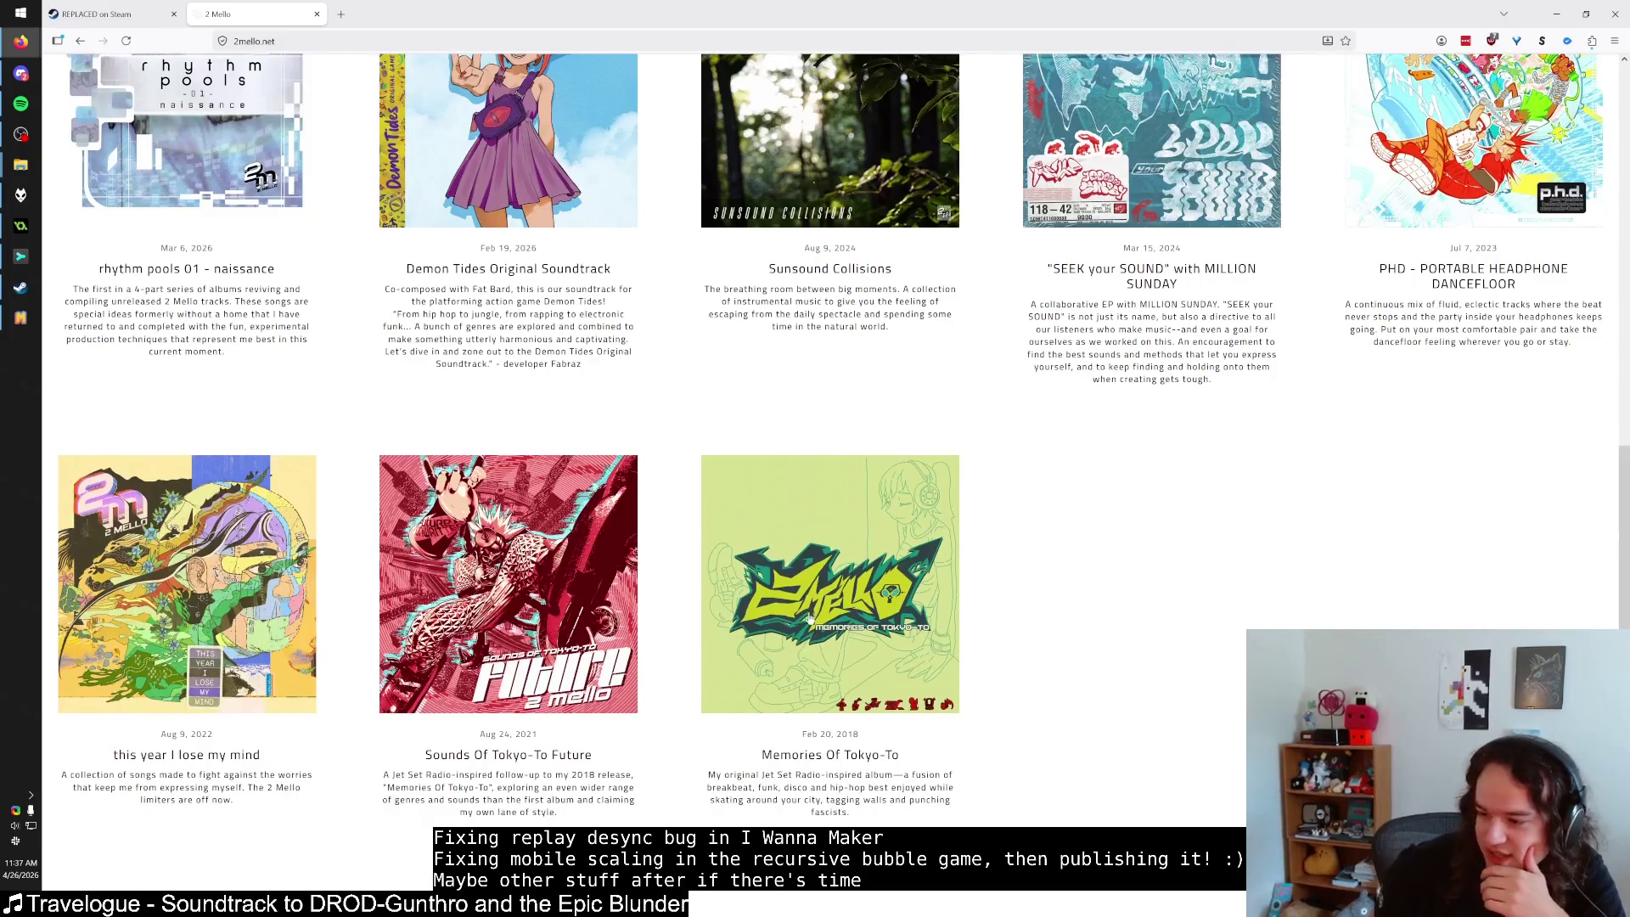
{"action": "scroll", "coordinate": [811, 624], "scroll_direction": "up", "scroll_amount": 3}
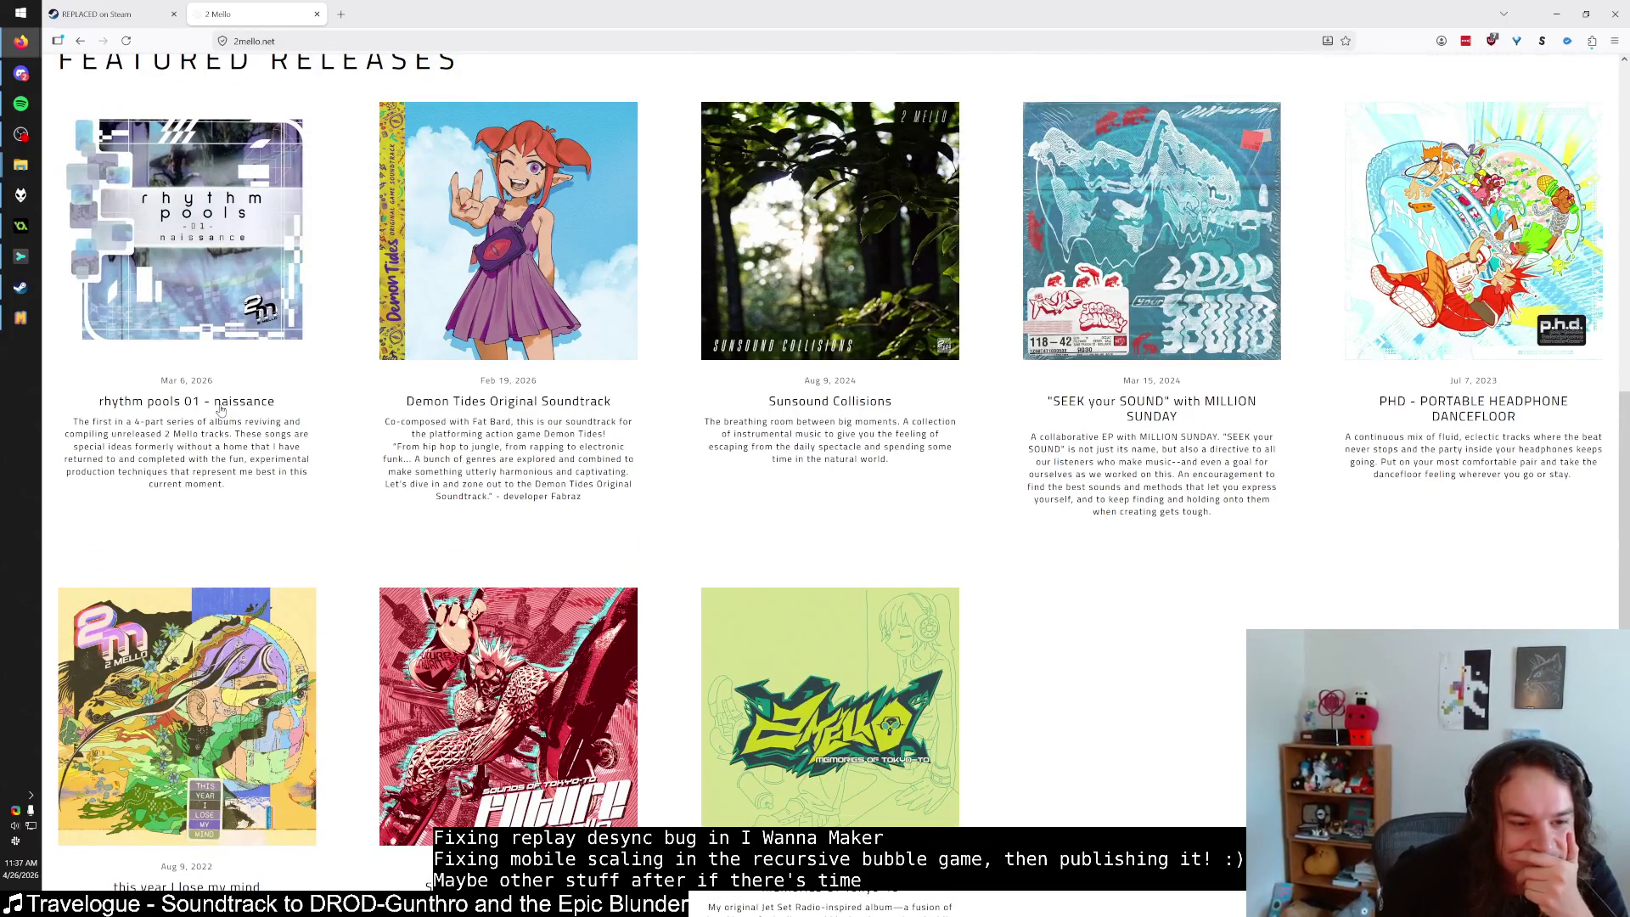
{"action": "mouse_move", "coordinate": [205, 436]}
{"action": "left_mouse_down"}
{"action": "mouse_move", "coordinate": [217, 460]}
{"action": "mouse_move", "coordinate": [181, 434]}
{"action": "left_mouse_up"}
{"action": "left_click", "coordinate": [181, 434]}
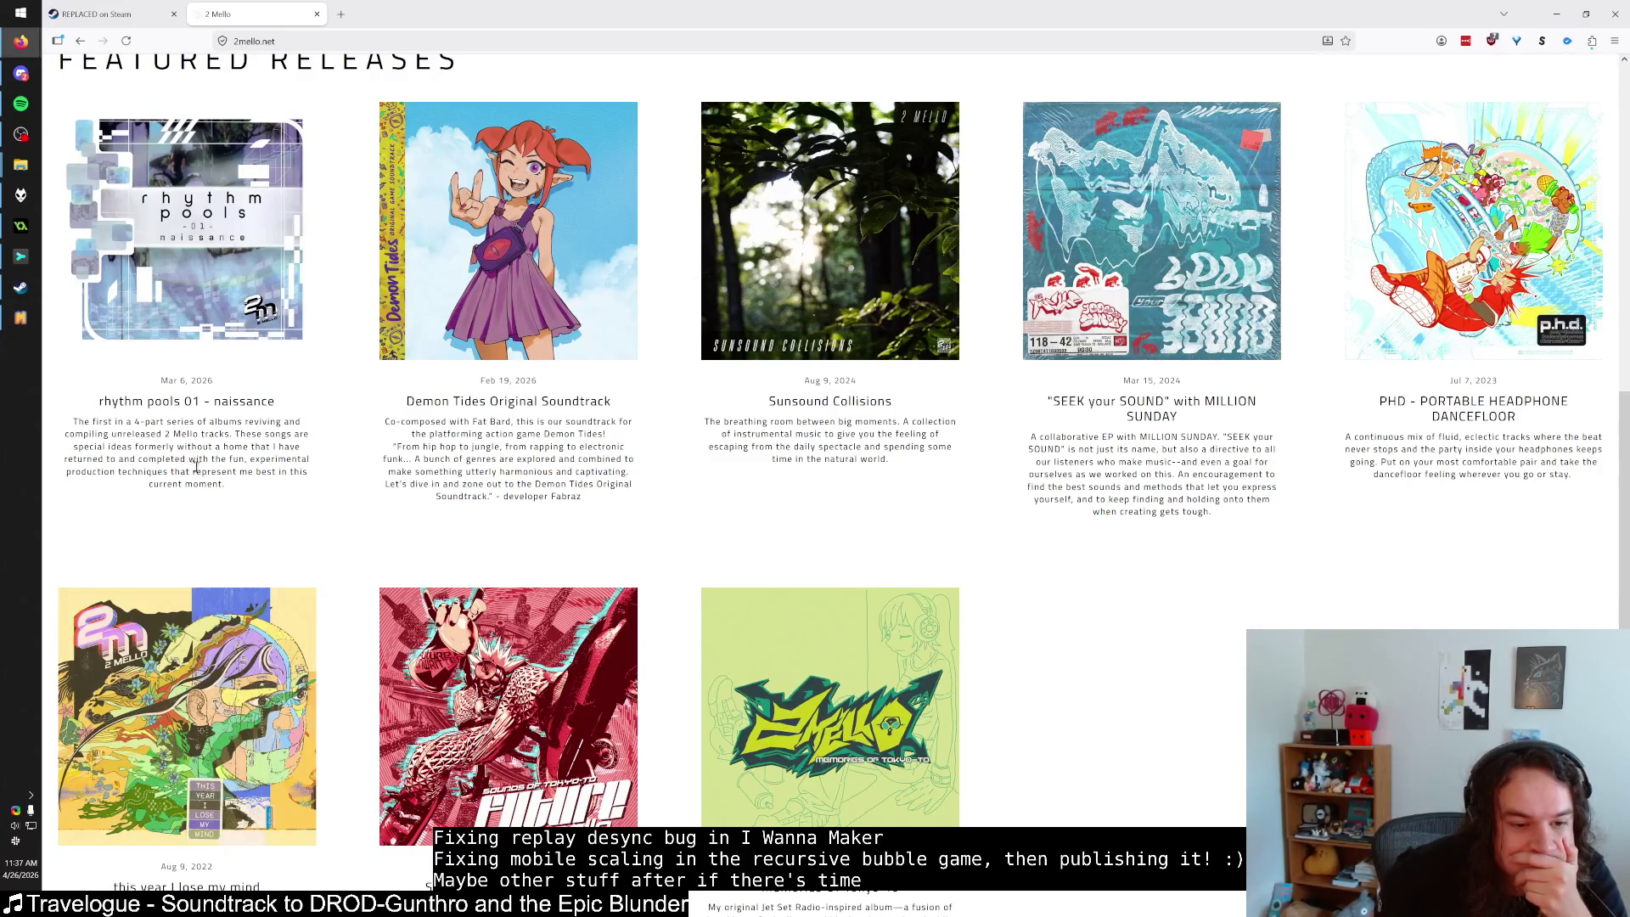
{"action": "scroll", "coordinate": [206, 505], "scroll_direction": "up", "scroll_amount": 3}
{"action": "scroll", "coordinate": [270, 511], "scroll_direction": "up", "scroll_amount": 5}
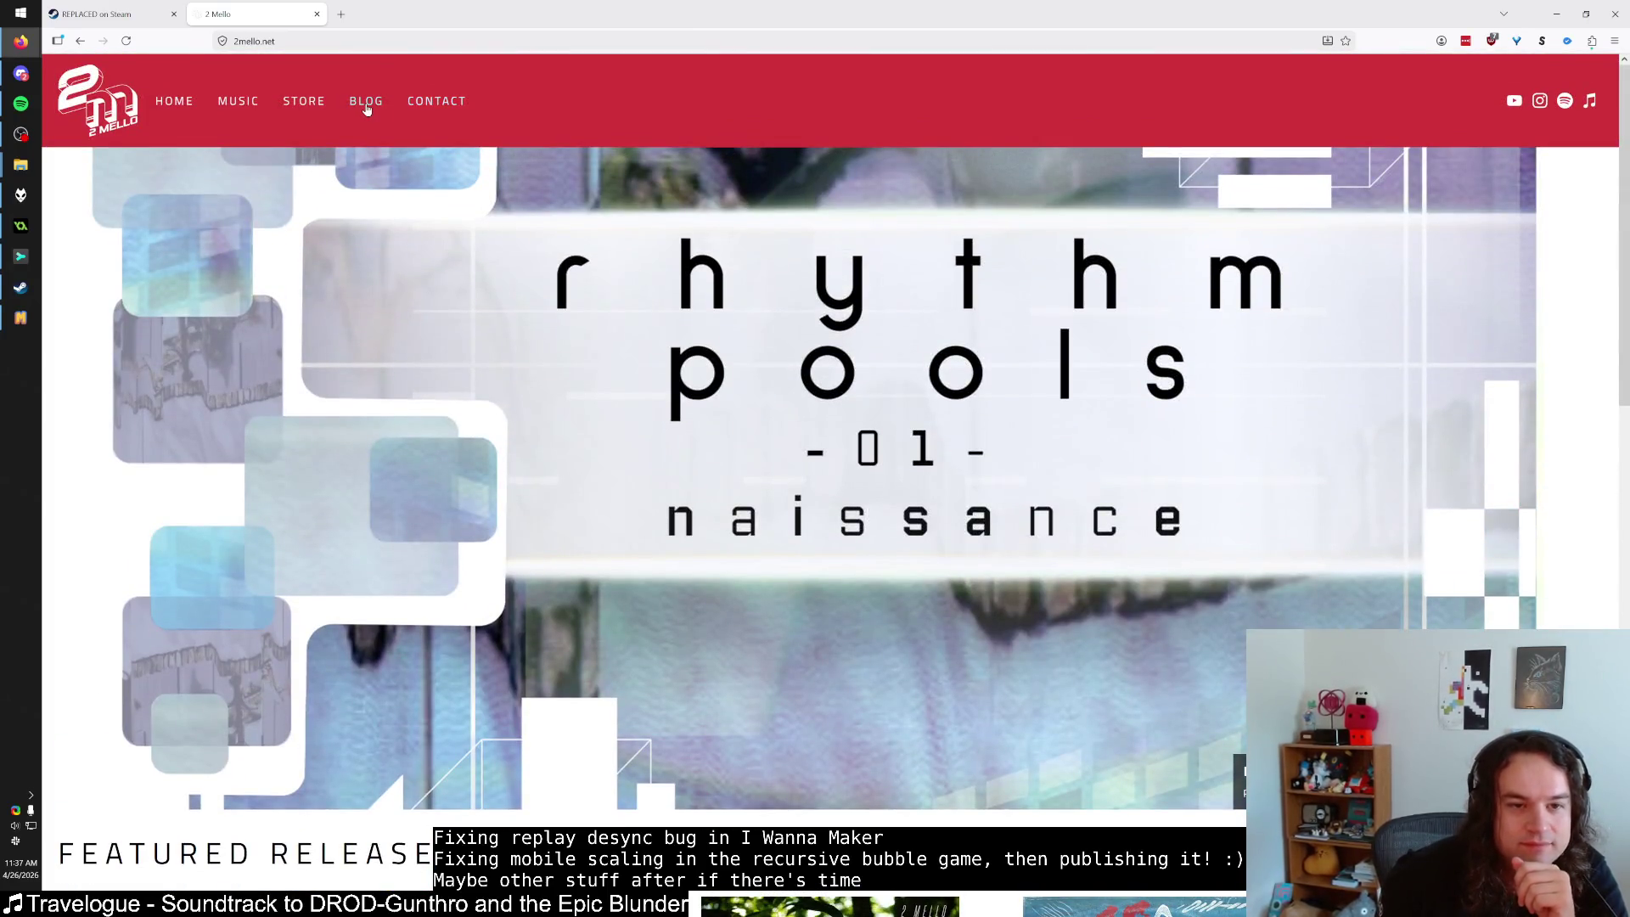
Skim the 2mello blog, then close its tab and minimize Firefox.
{"action": "left_click", "coordinate": [365, 108]}
{"action": "scroll", "coordinate": [314, 535], "scroll_direction": "down", "scroll_amount": 5}
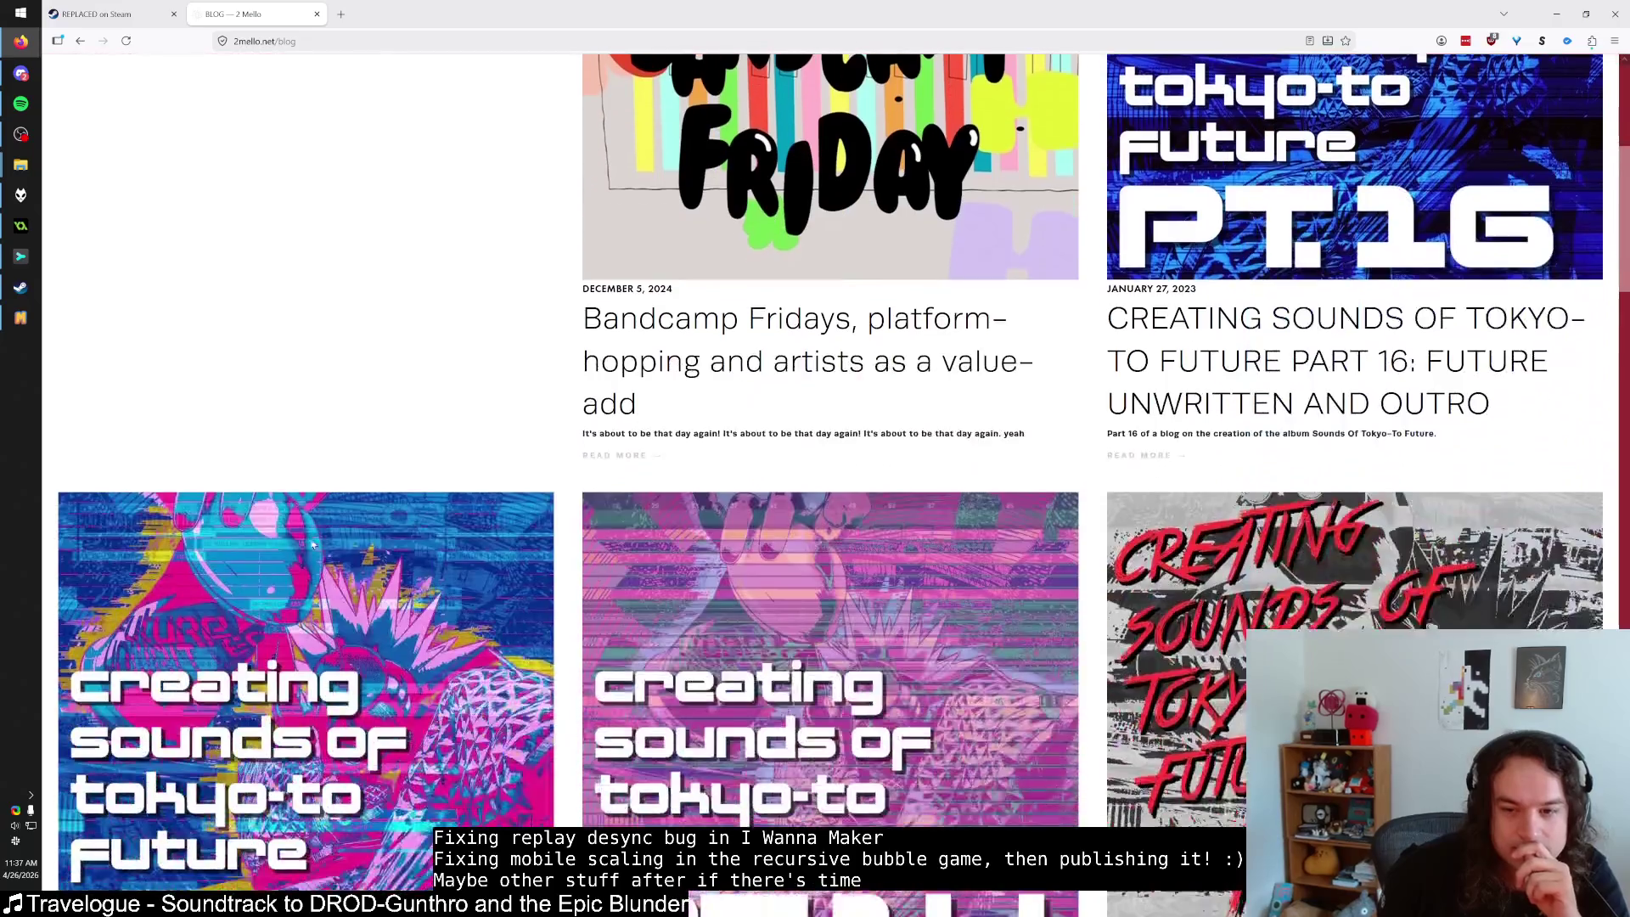
{"action": "scroll", "coordinate": [313, 544], "scroll_direction": "down", "scroll_amount": 12}
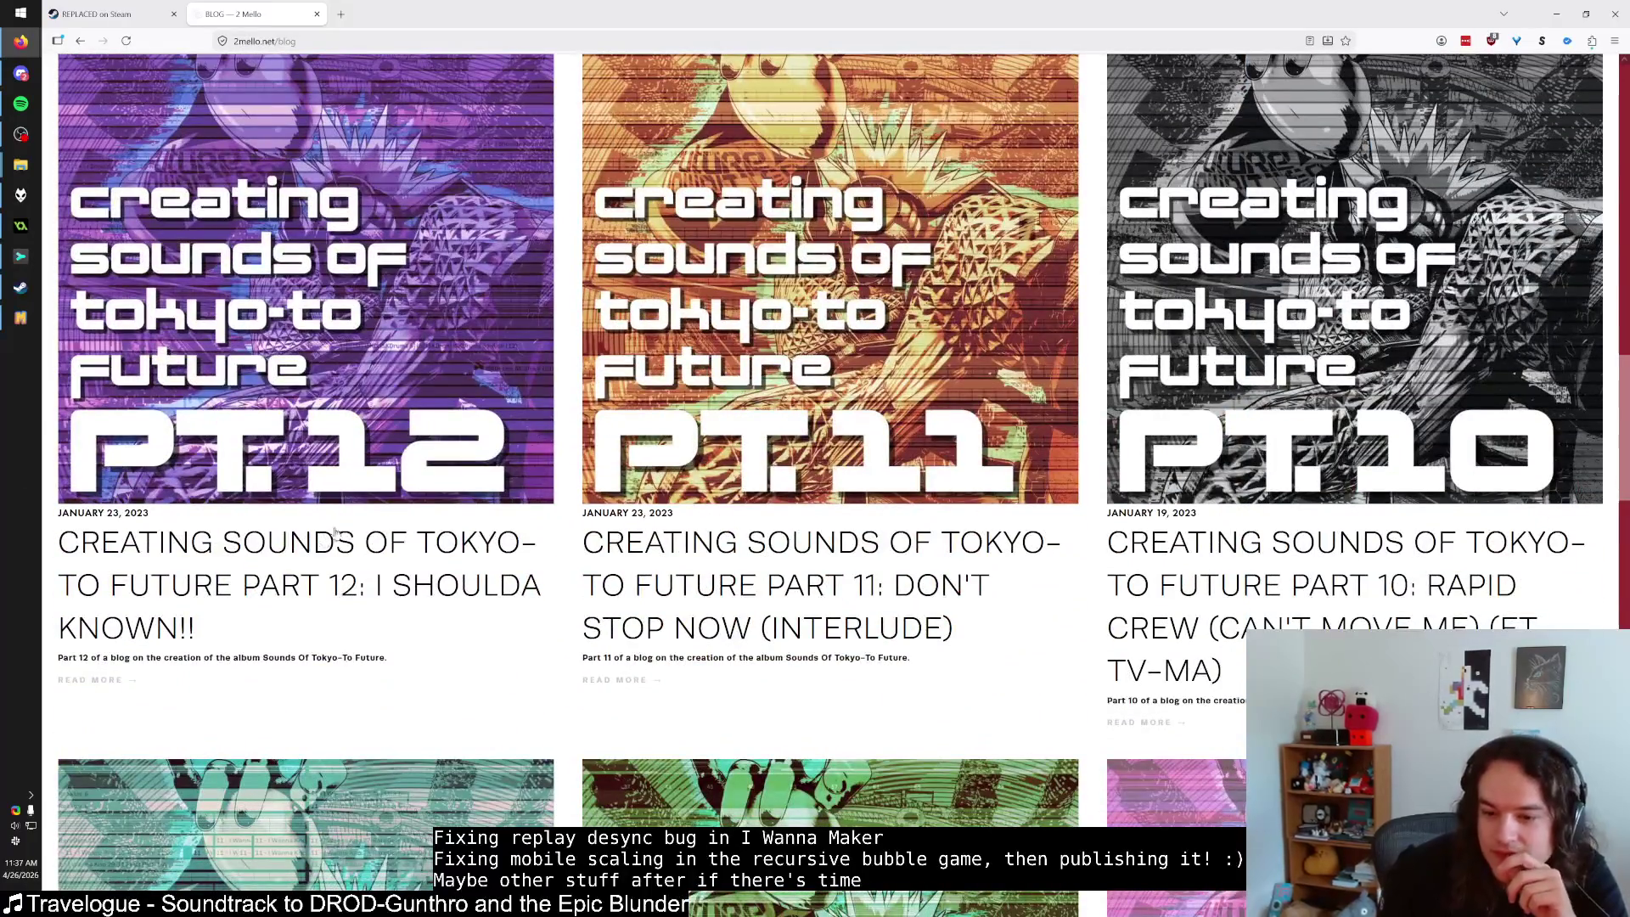
{"action": "middle_click", "coordinate": [229, 7]}
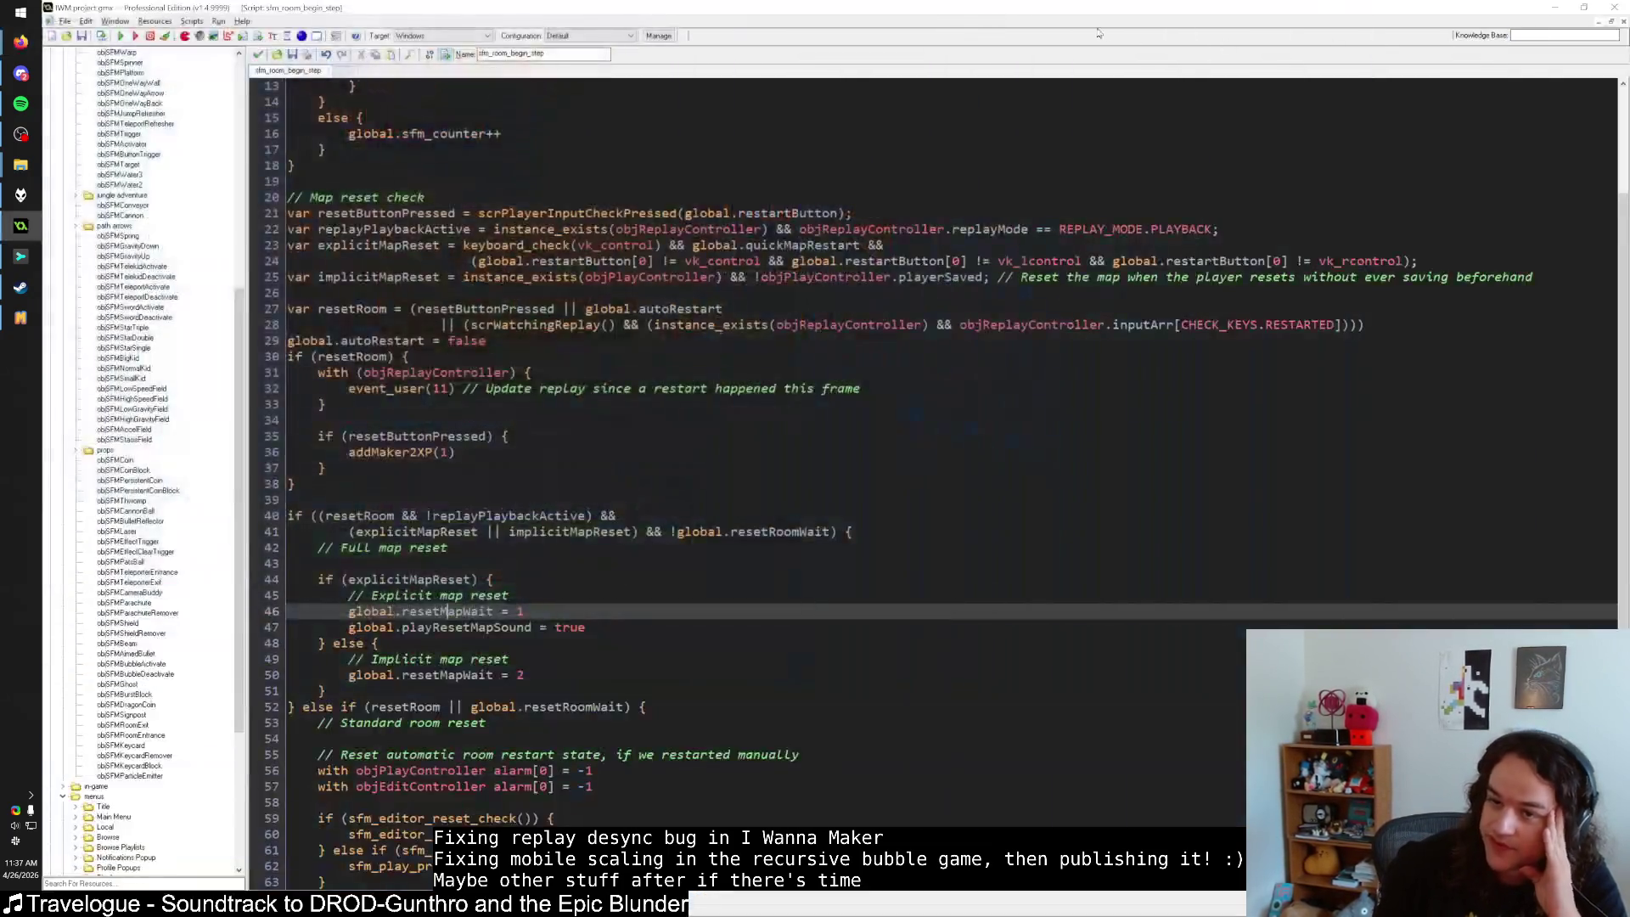
{"action": "left_click", "coordinate": [1557, 14]}
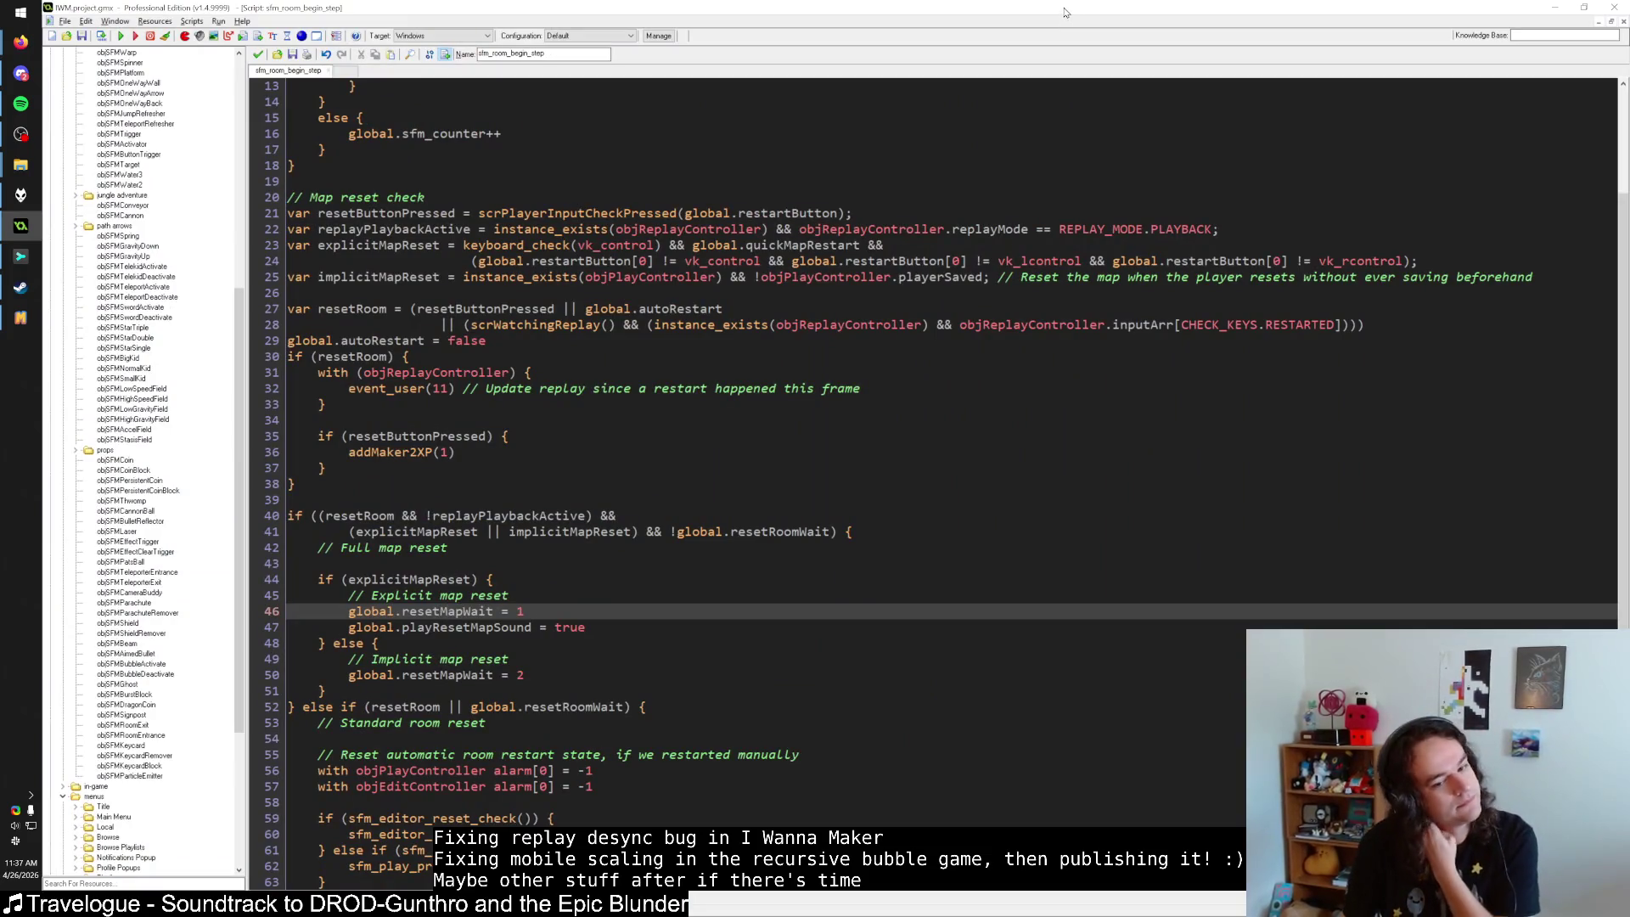
{"action": "key", "text": "Up"}
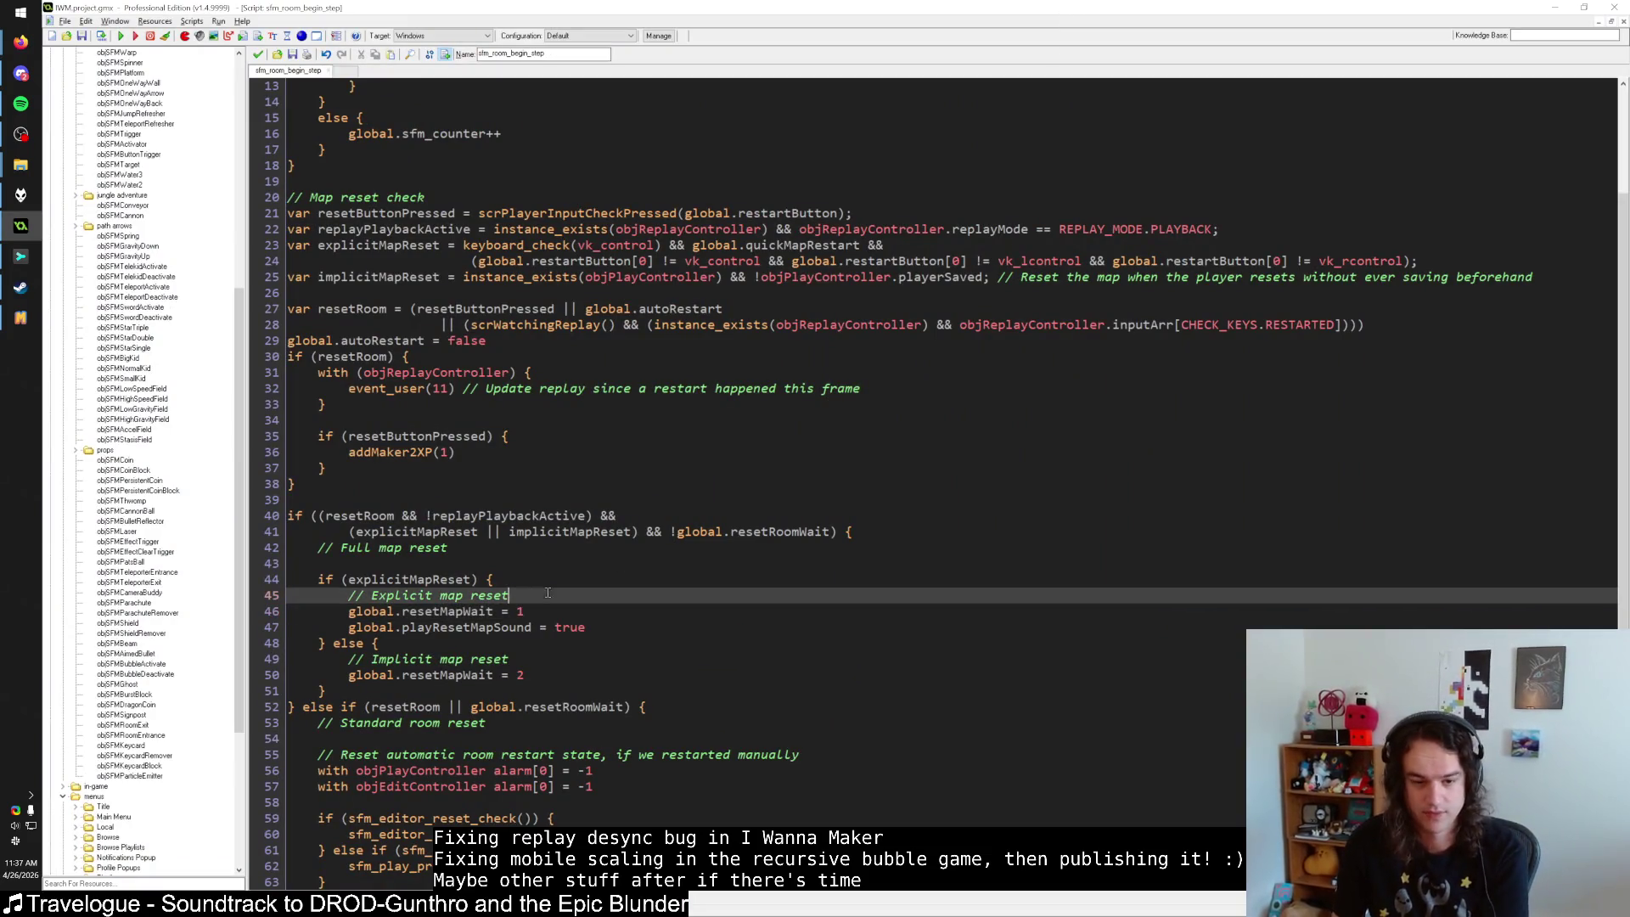
{"action": "left_click", "coordinate": [324, 643]}
{"action": "key", "text": "End"}
{"action": "left_click", "coordinate": [491, 579]}
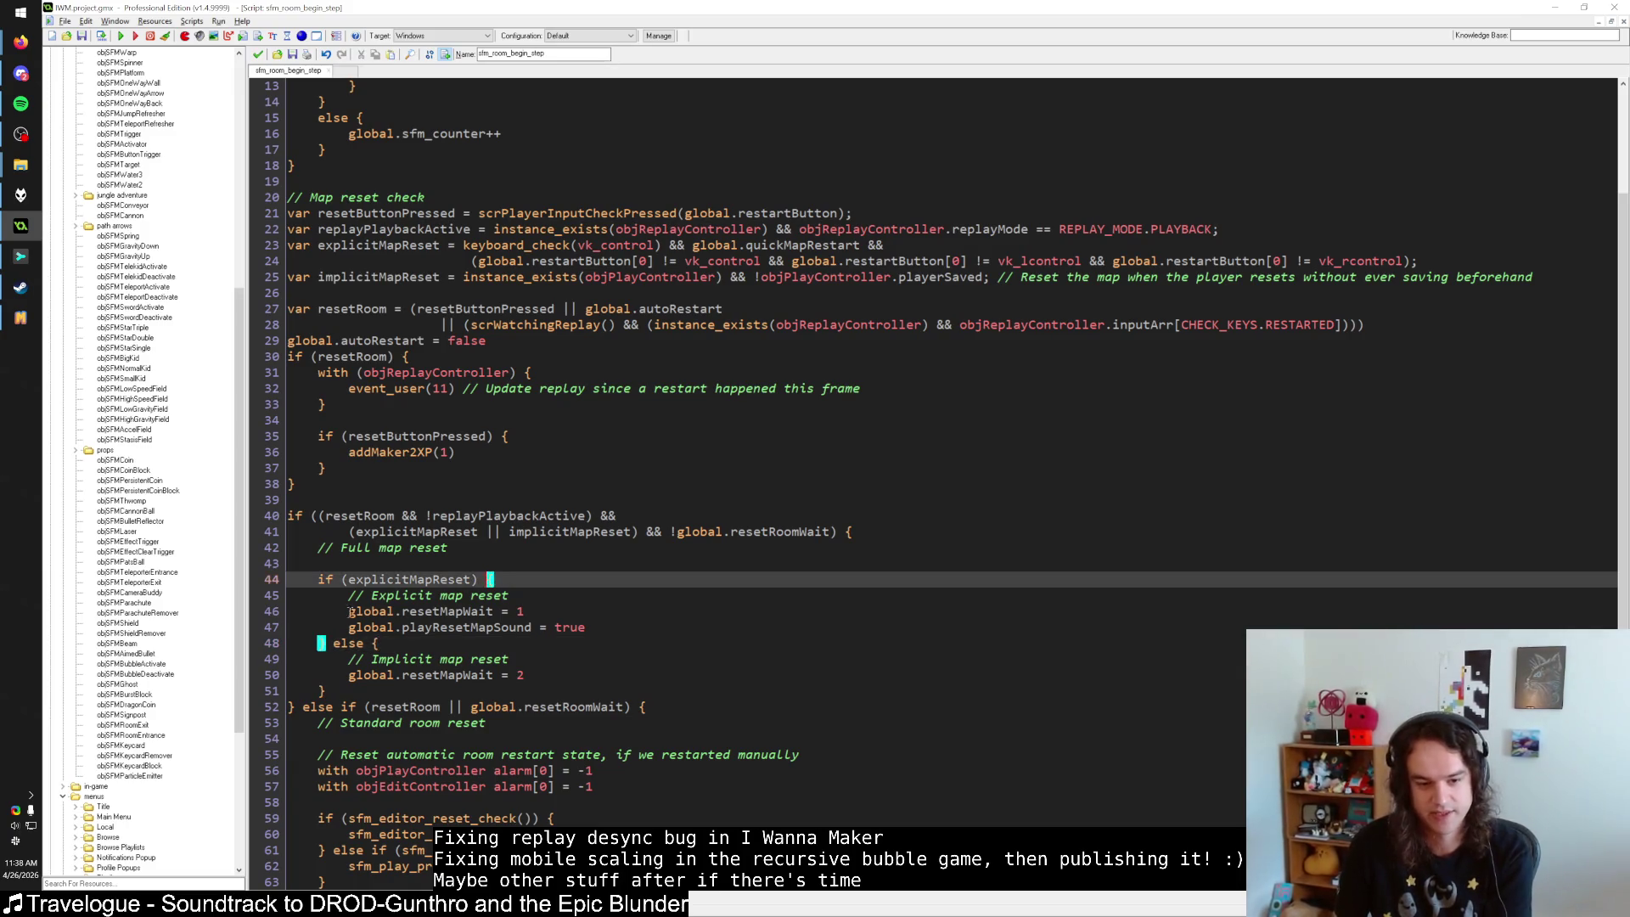
{"action": "left_click", "coordinate": [390, 643]}
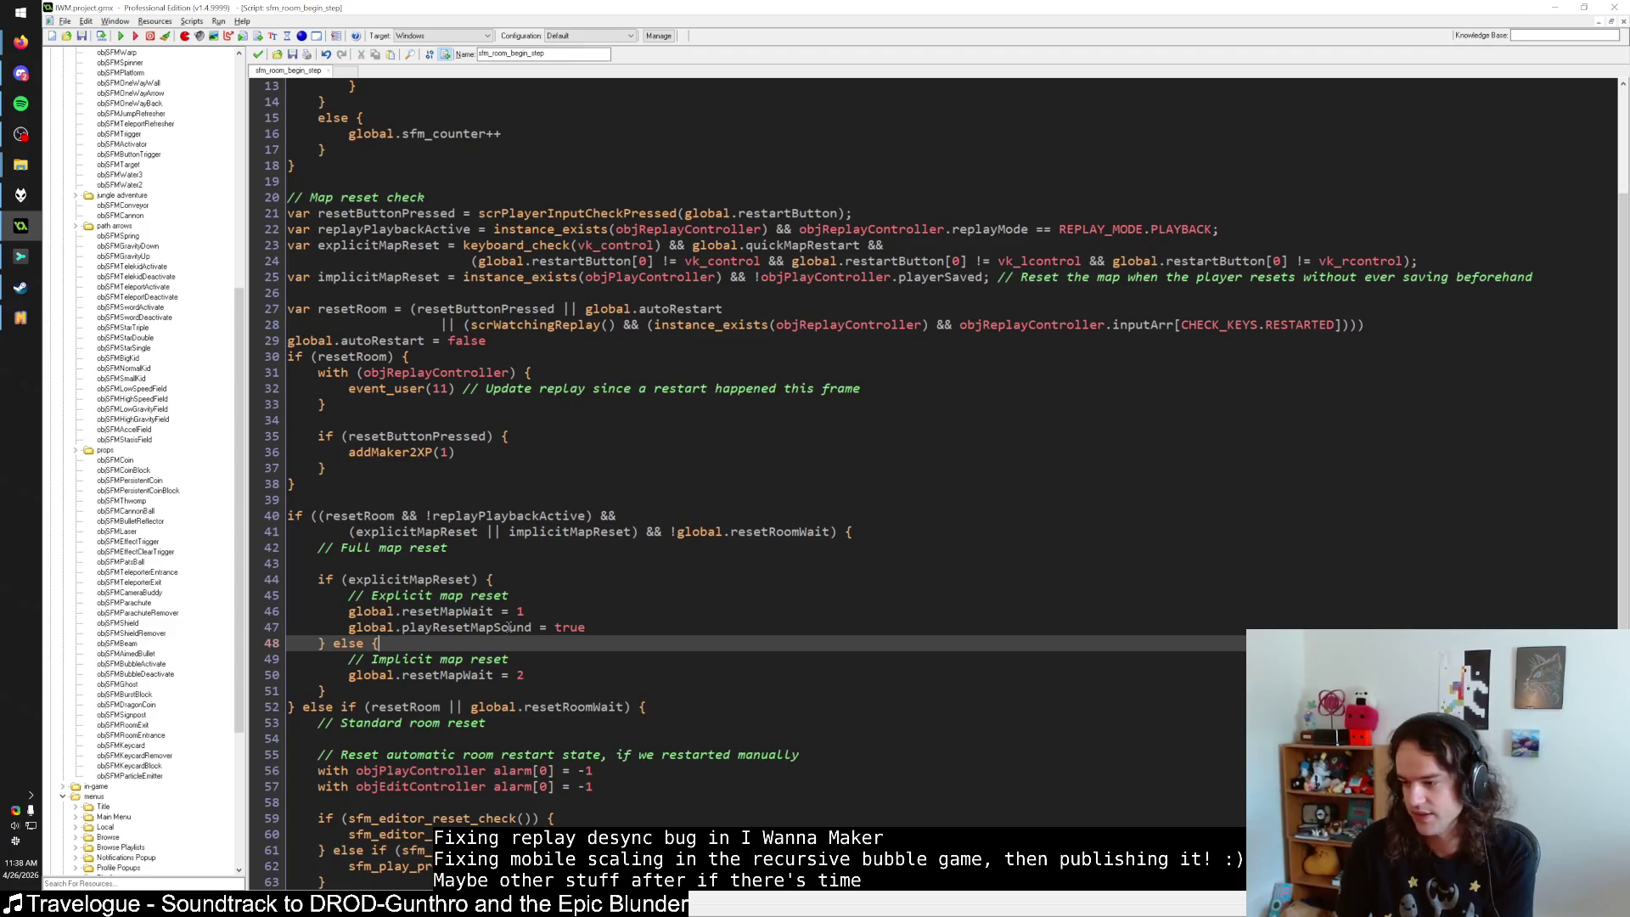
{"action": "key", "text": "Up"}
{"action": "key", "text": "Up"}
{"action": "key", "text": "Up"}
{"action": "left_click", "coordinate": [608, 612]}
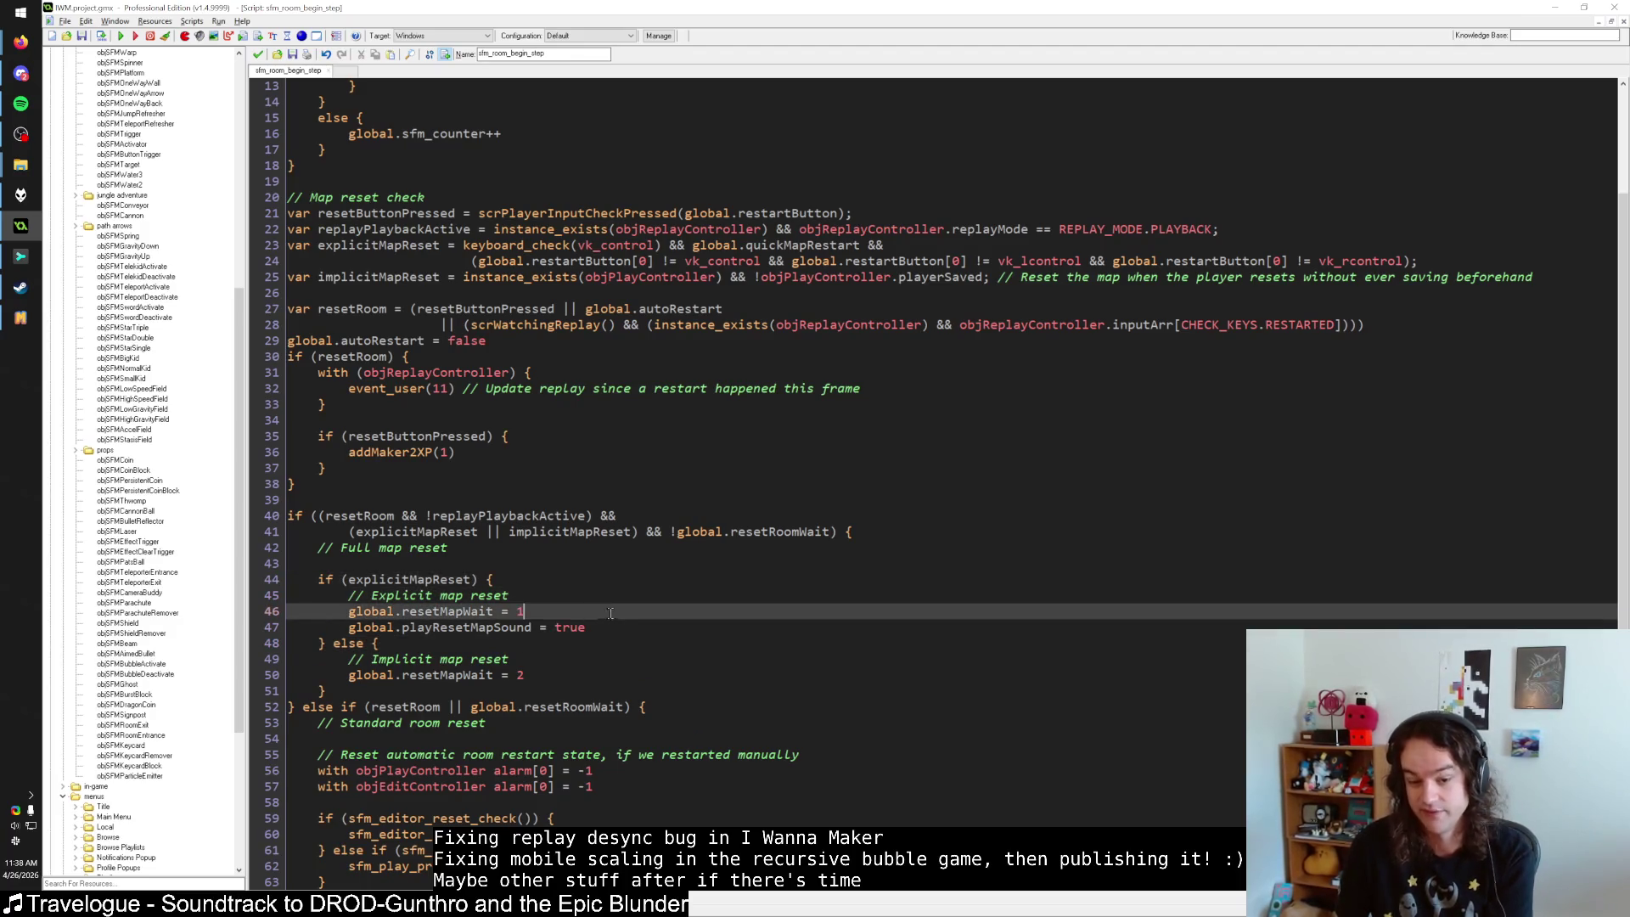
{"action": "left_click", "coordinate": [627, 627]}
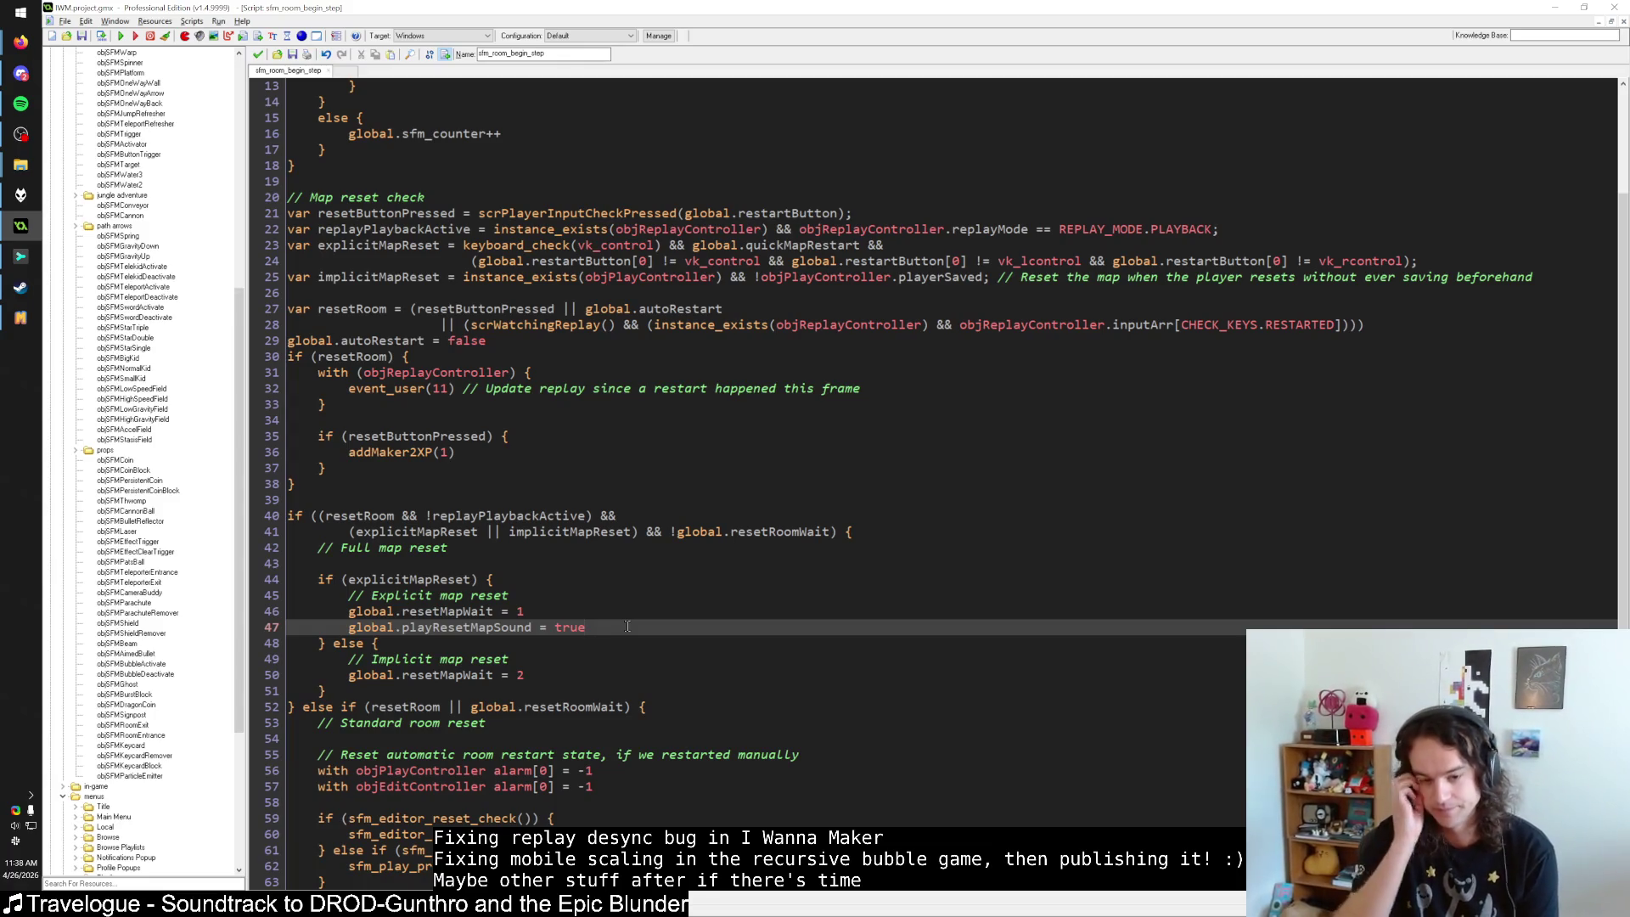
{"action": "left_click", "coordinate": [492, 577]}
{"action": "key", "text": "Up"}
{"action": "key", "text": "Up"}
{"action": "key", "text": "Down"}
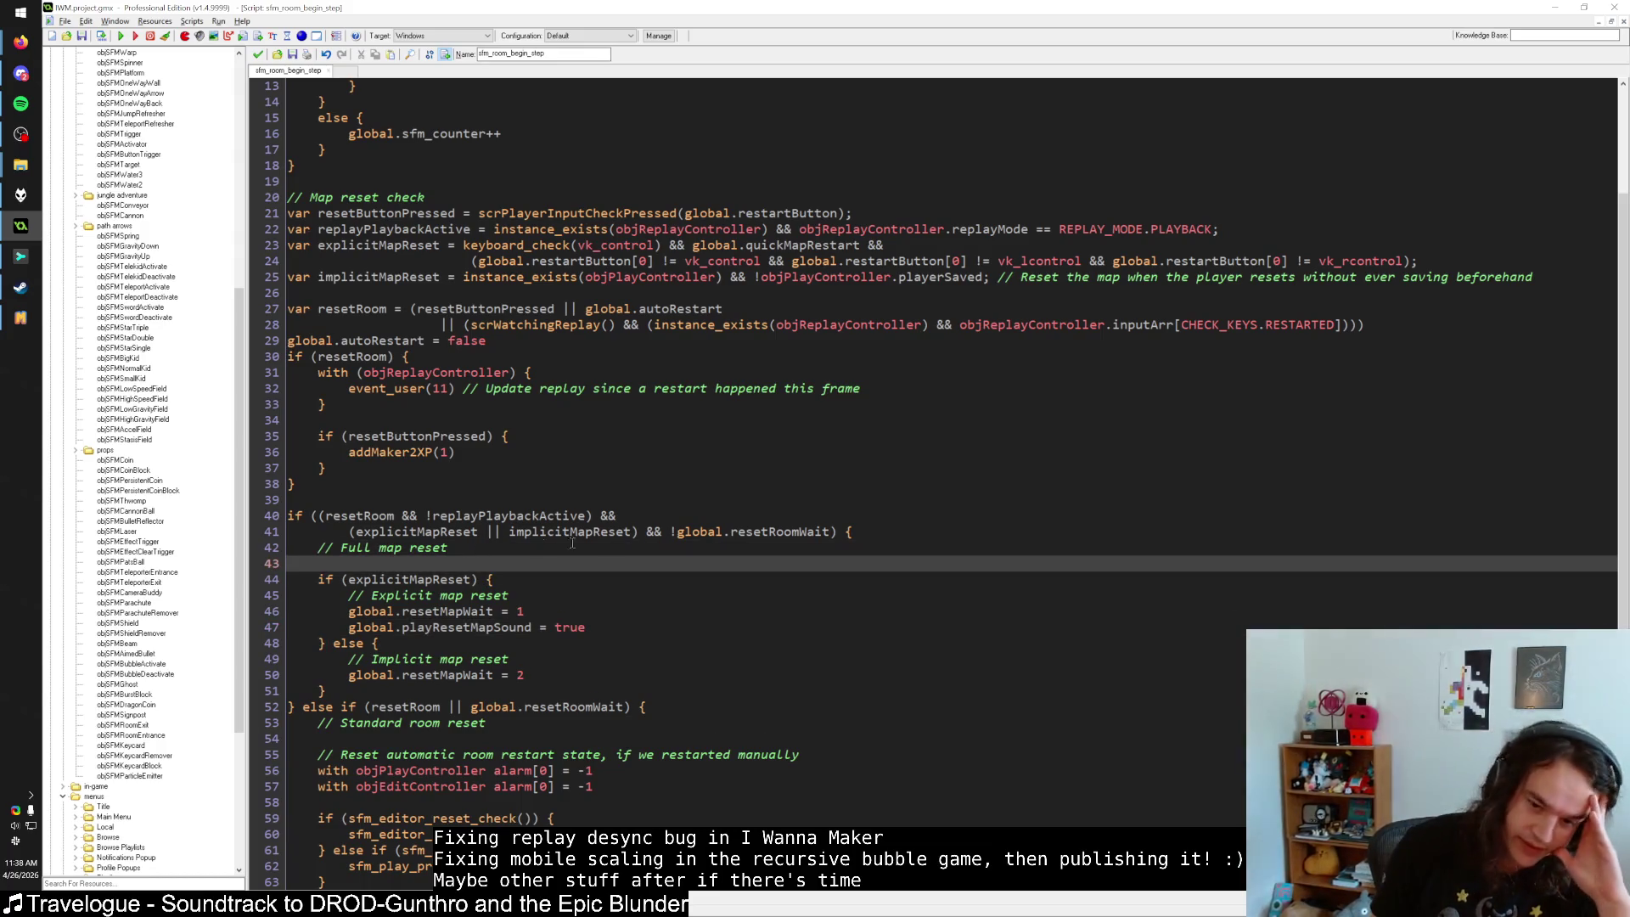
{"action": "left_click_drag", "start_coordinate": [833, 532], "coordinate": [677, 535]}
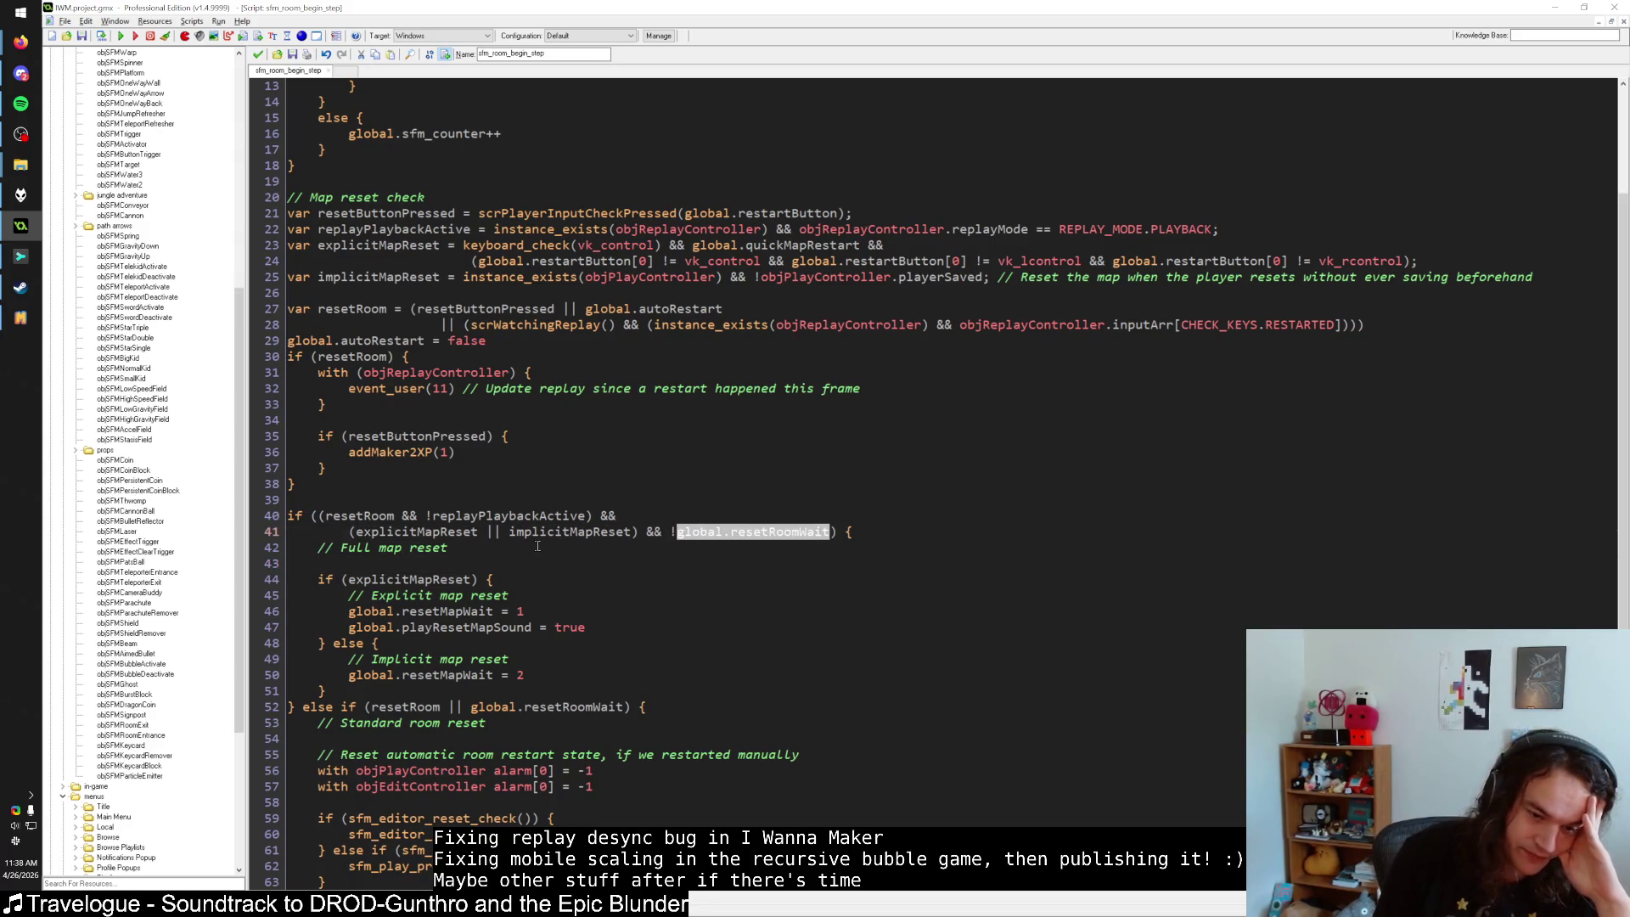
{"action": "left_click", "coordinate": [490, 579]}
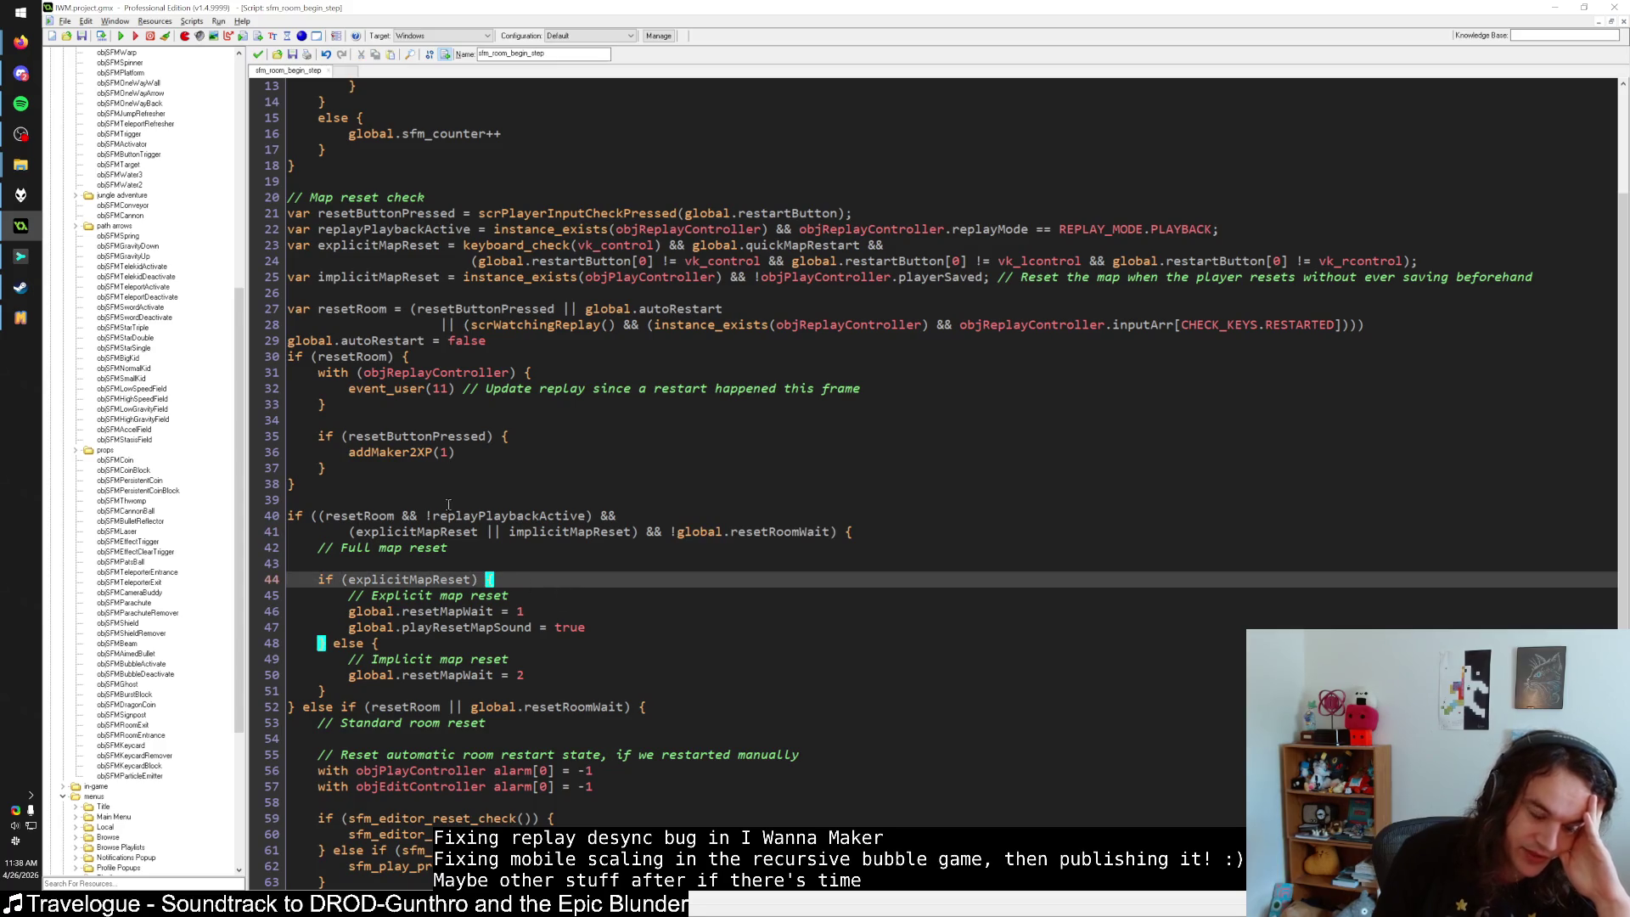
{"action": "scroll", "coordinate": [473, 324], "scroll_direction": "up", "scroll_amount": 4}
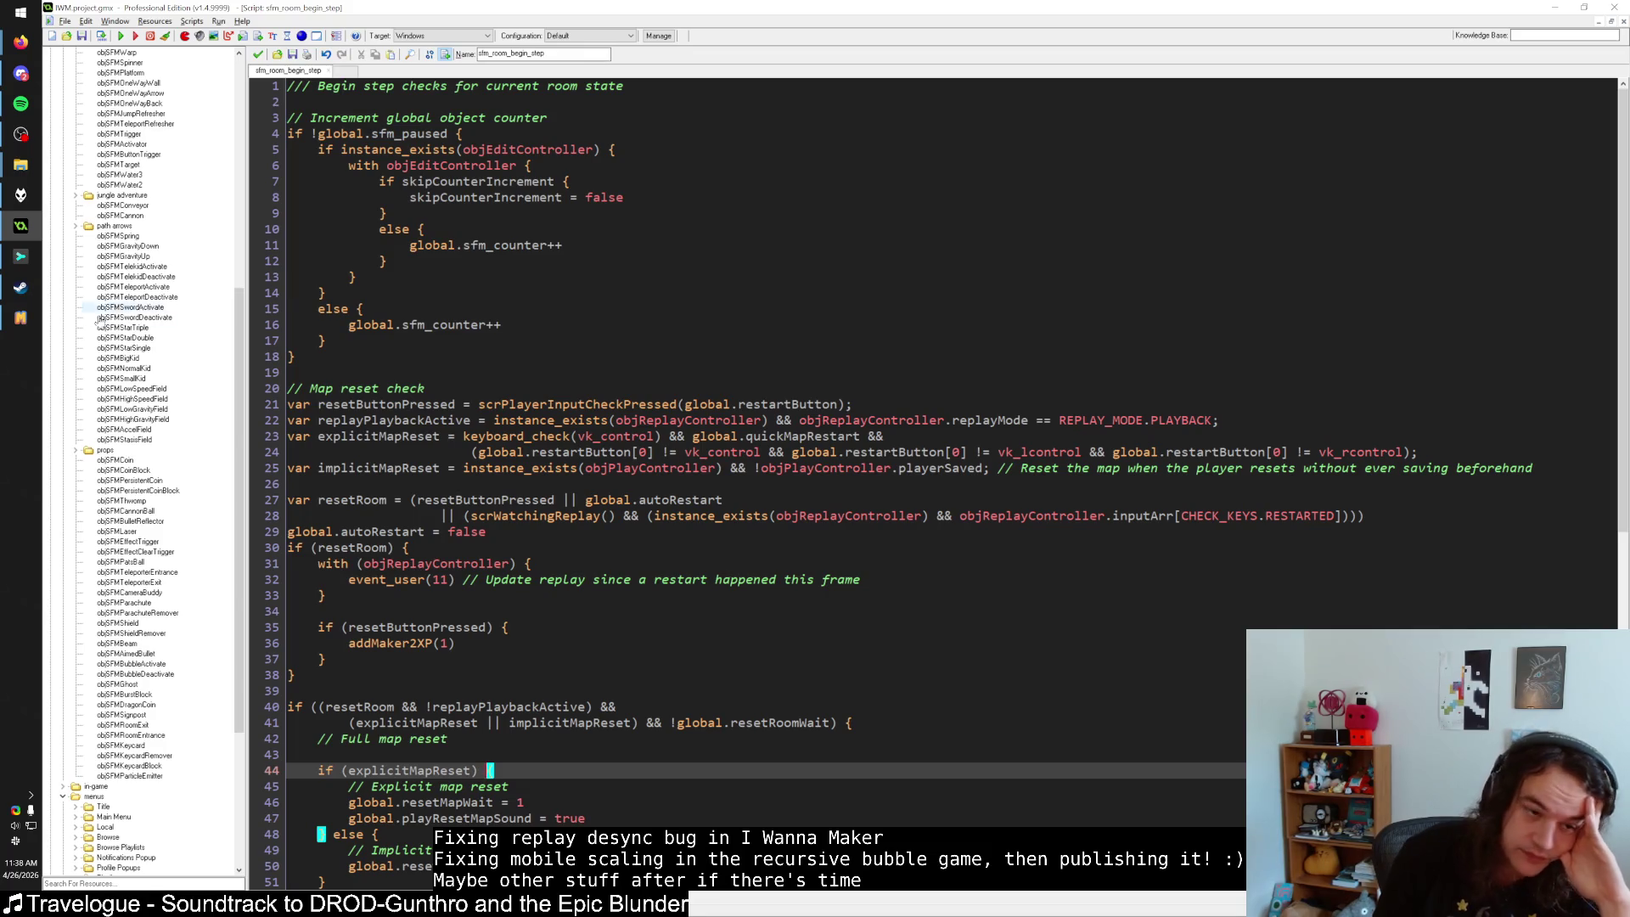
{"action": "left_click", "coordinate": [21, 318]}
{"action": "left_click", "coordinate": [21, 318]}
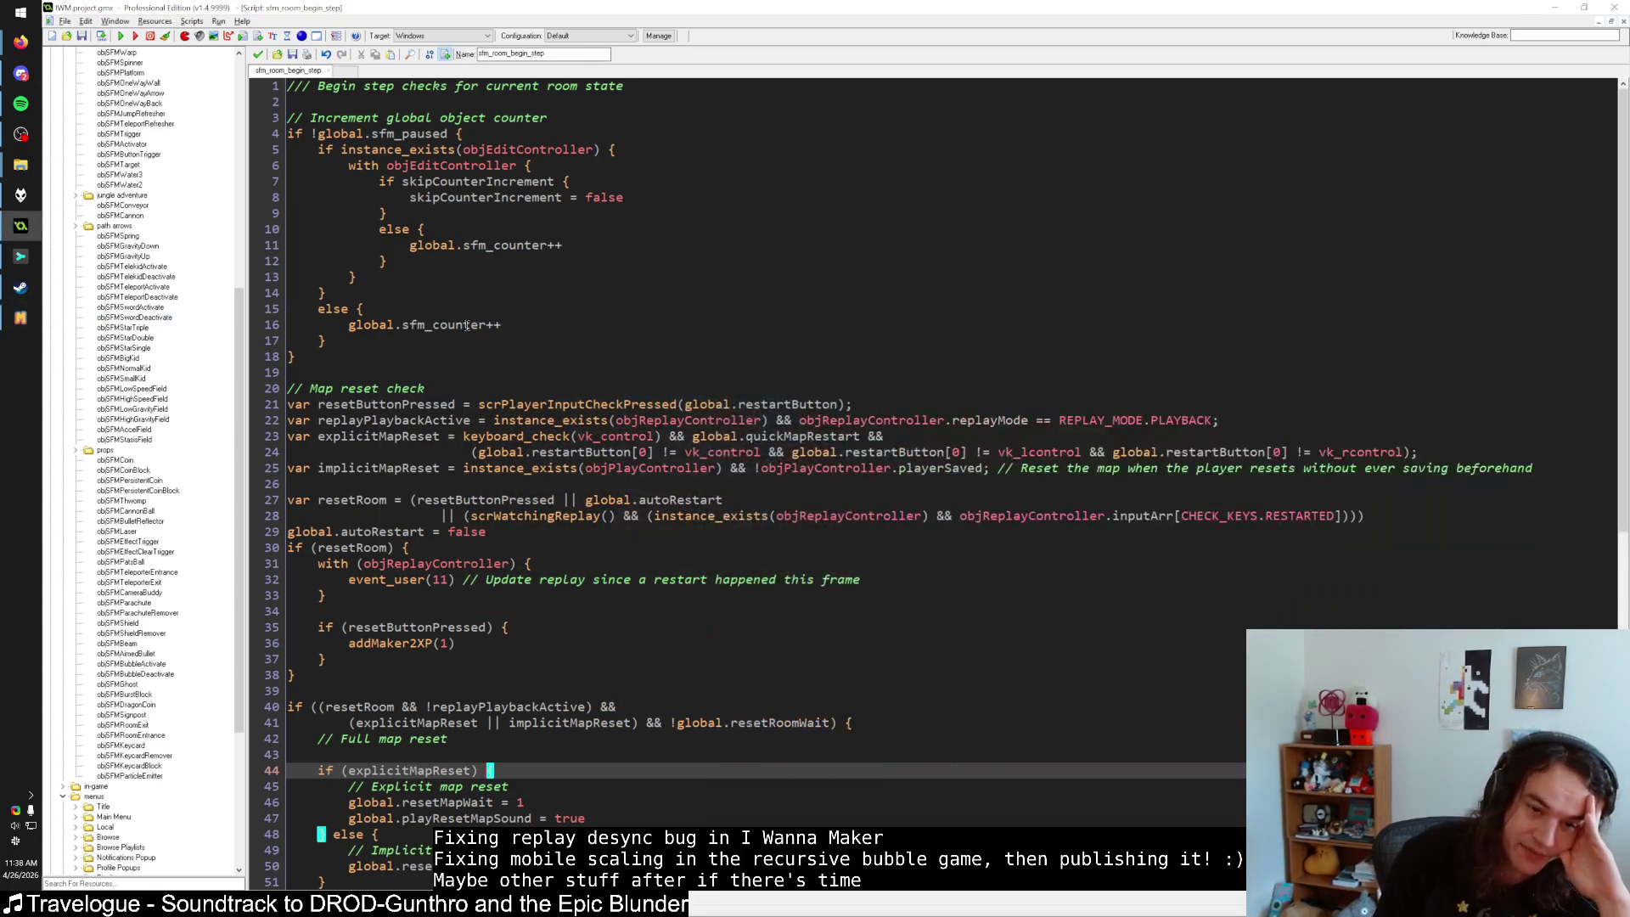
{"action": "left_click", "coordinate": [387, 371]}
{"action": "left_click", "coordinate": [375, 360]}
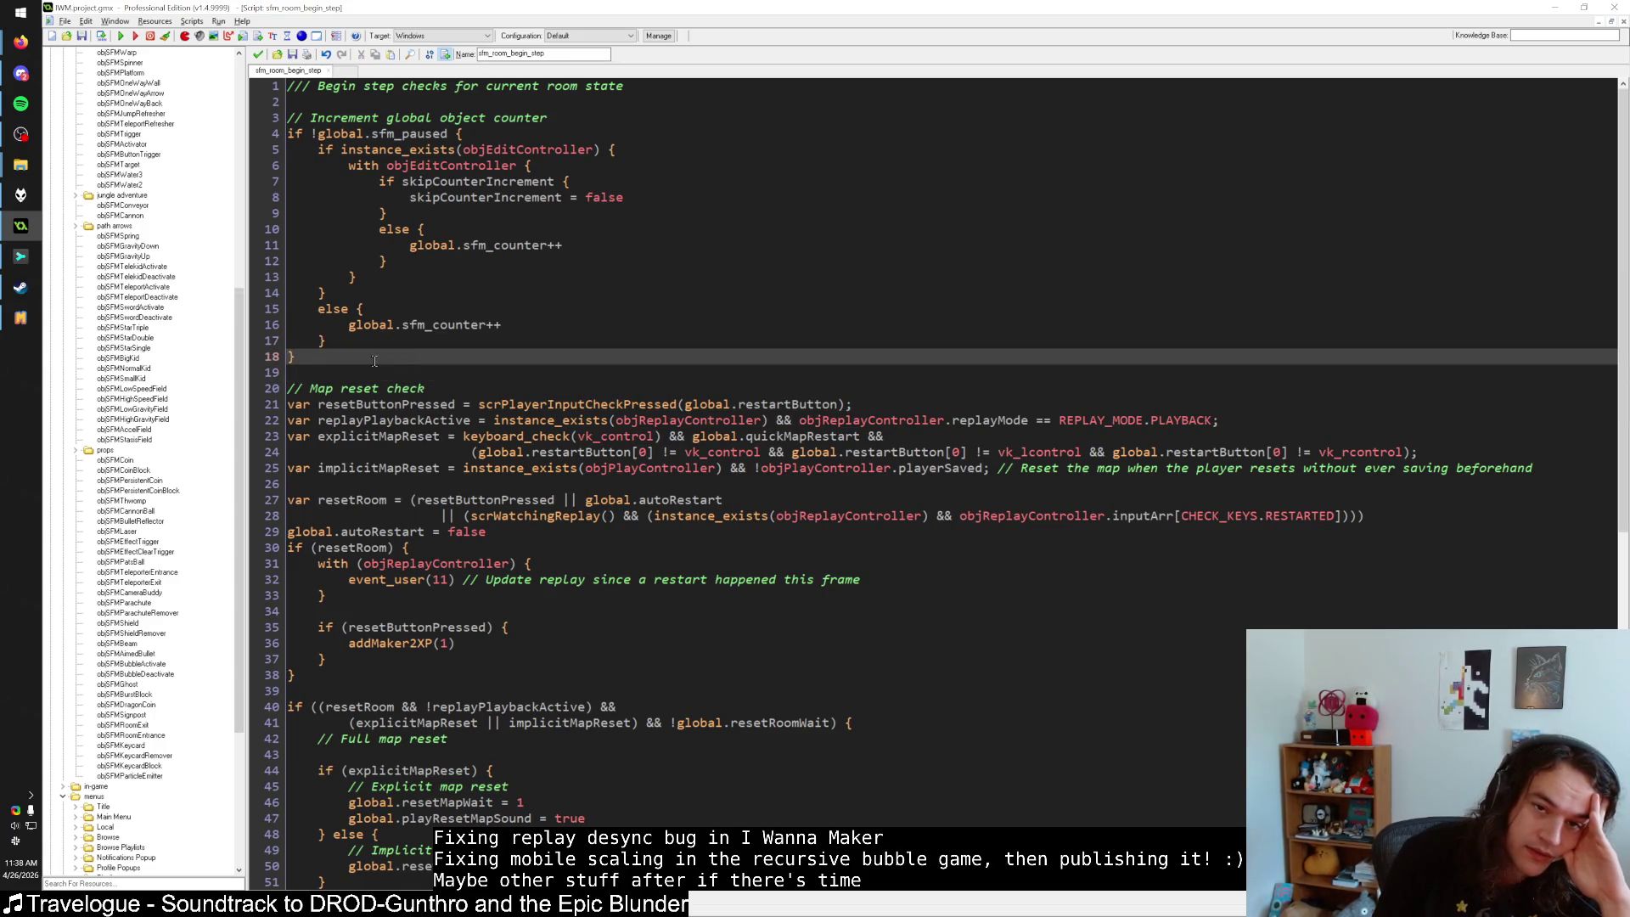
{"action": "left_click", "coordinate": [258, 54]}
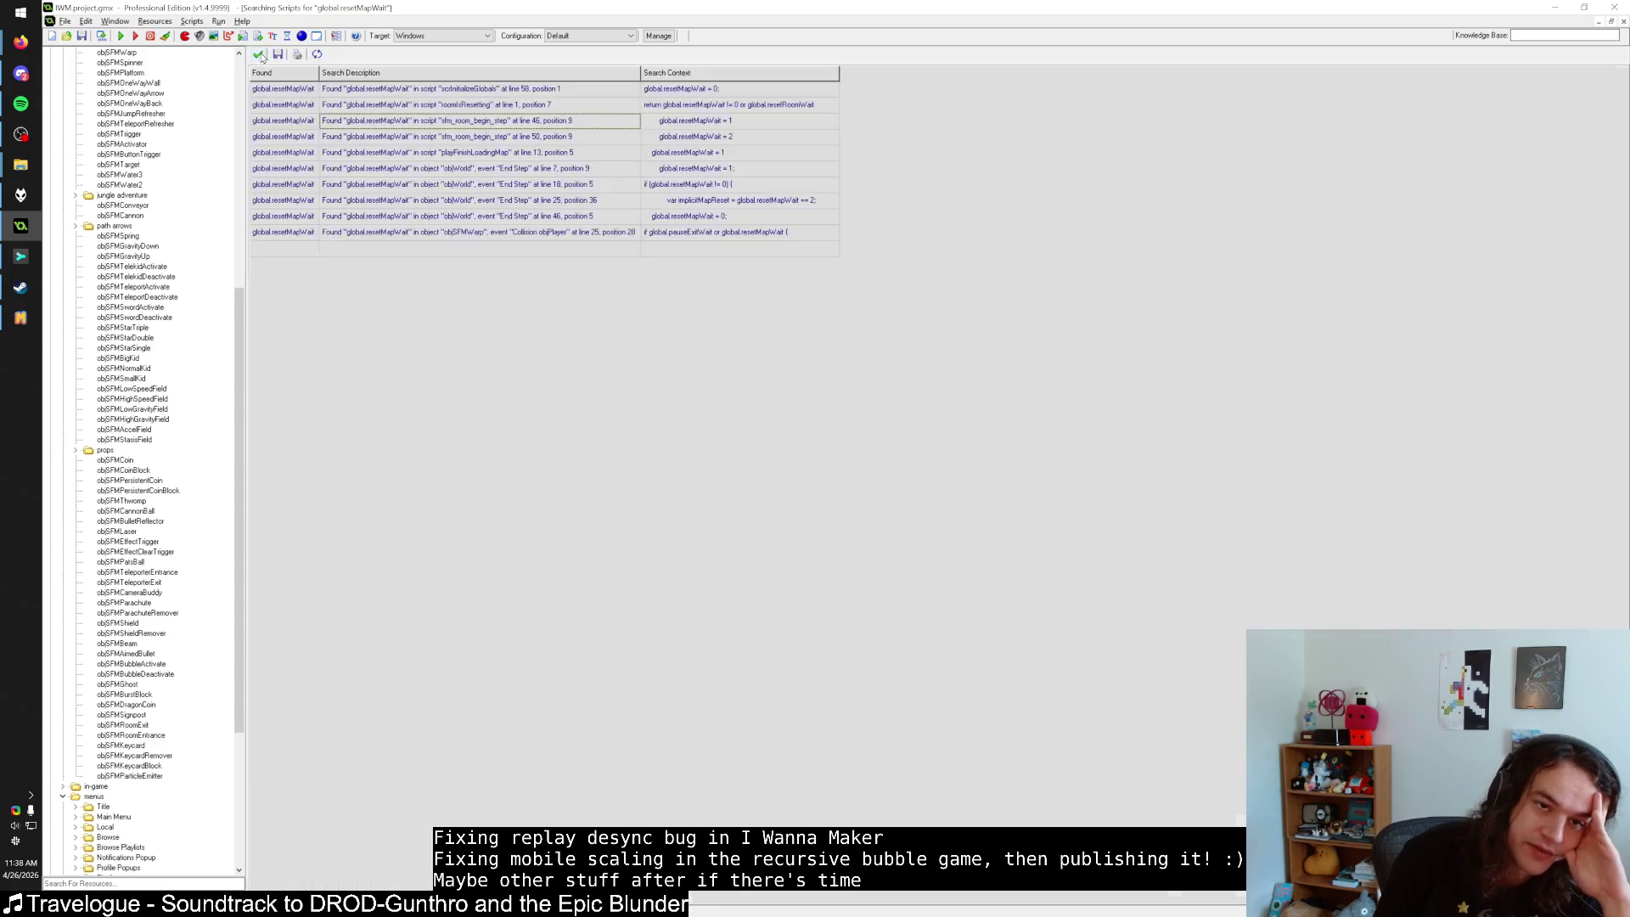
Open the objSFMWarp collision code, review its block check on lines 12–16, then switch to Firefox.
{"action": "double_click", "coordinate": [443, 233]}
{"action": "left_click", "coordinate": [443, 276]}
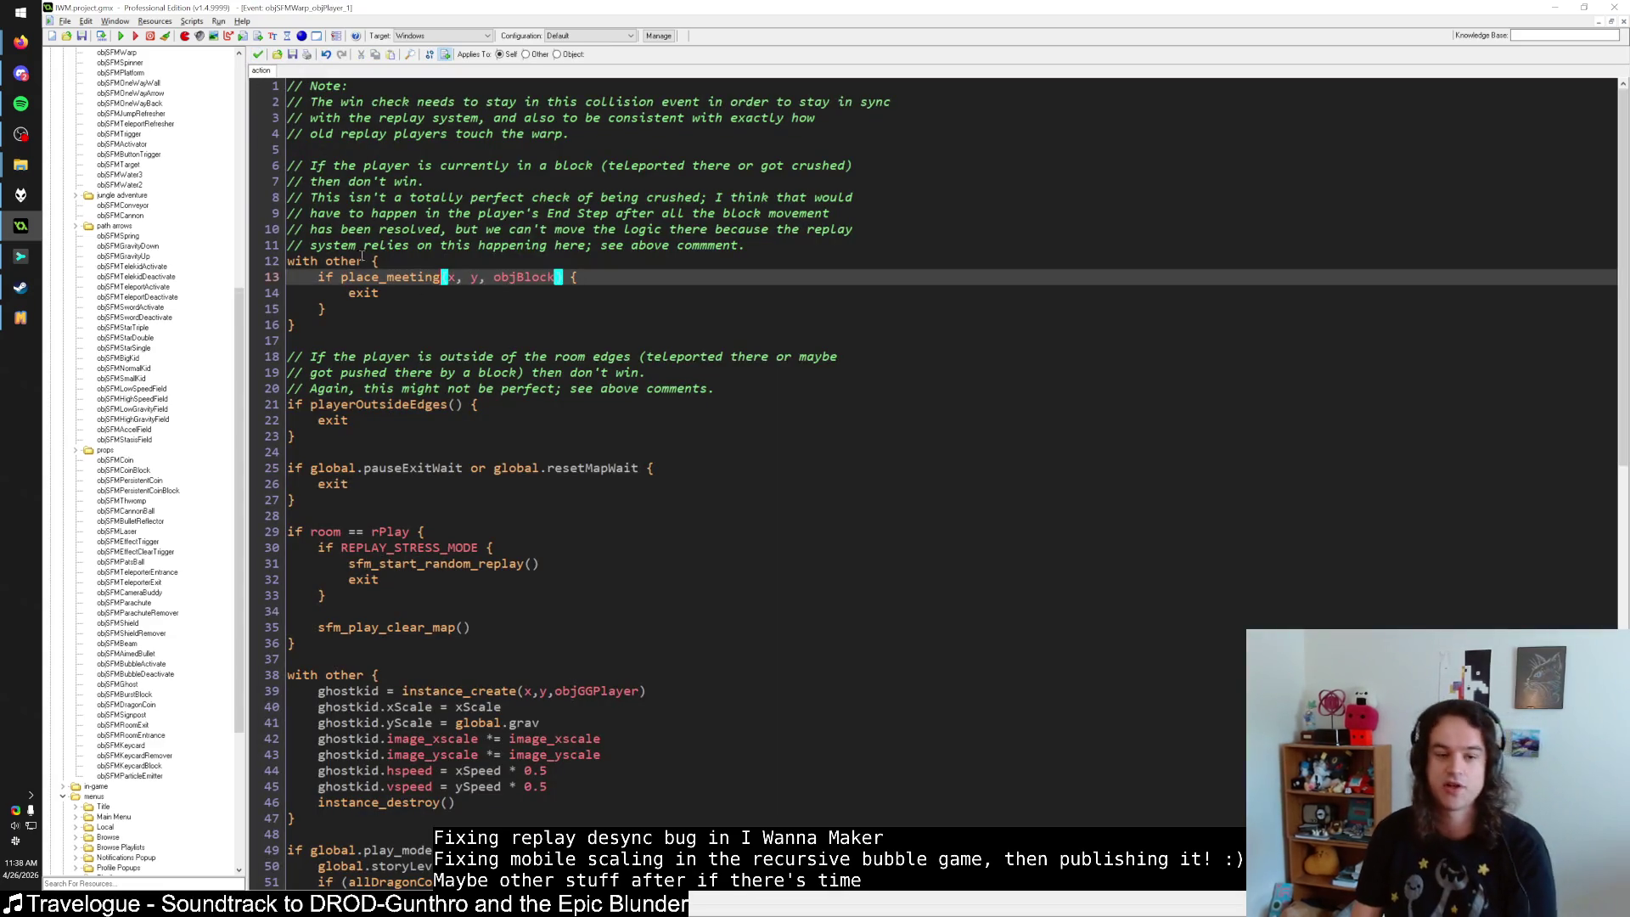
{"action": "left_click", "coordinate": [365, 260]}
{"action": "key", "text": "Down"}
{"action": "key", "text": "Down"}
{"action": "key", "text": "Down"}
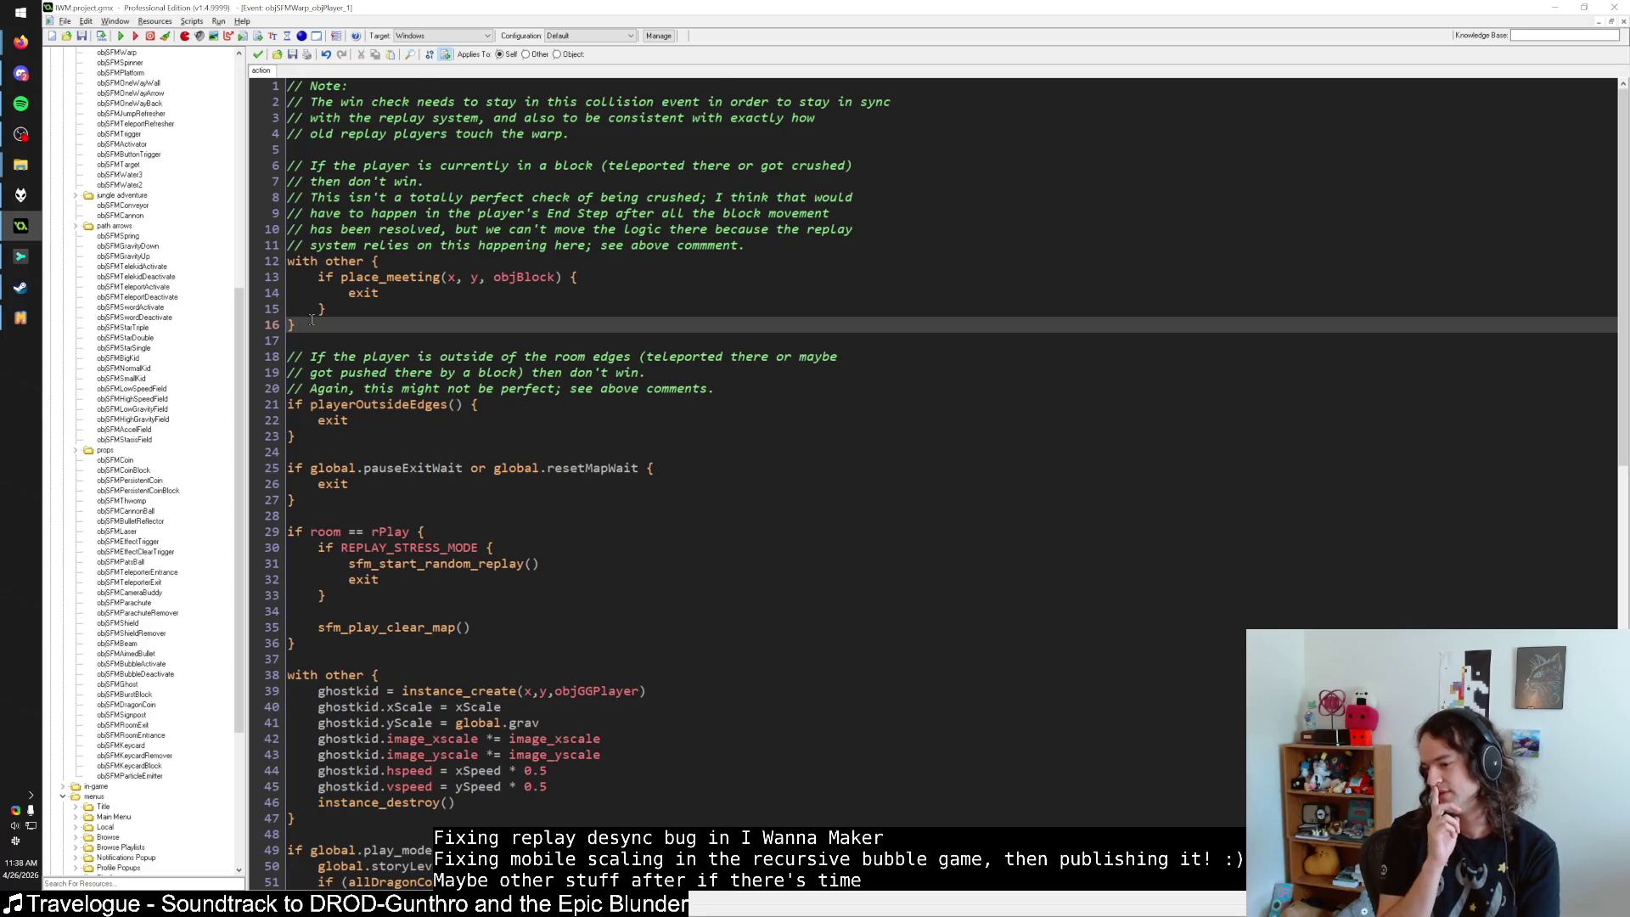
{"action": "key", "text": "alt+Tab"}
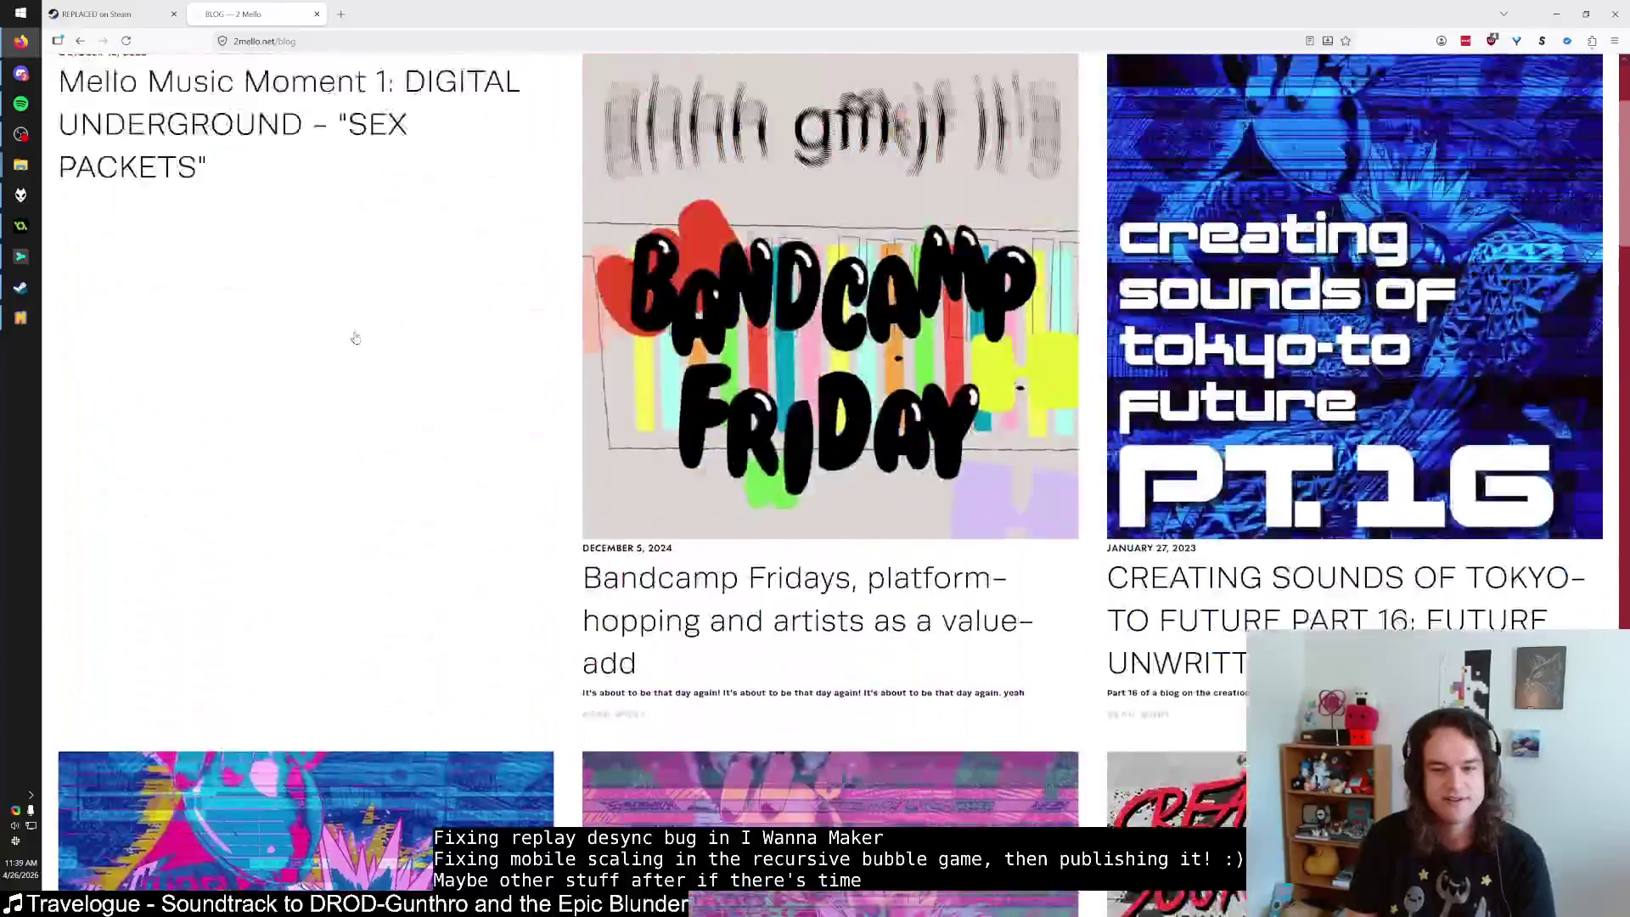
Open the Demon Tides release on Bandcamp from 2mello.net, accept cookies, and enlarge the cover.
{"action": "key", "text": "alt+Left"}
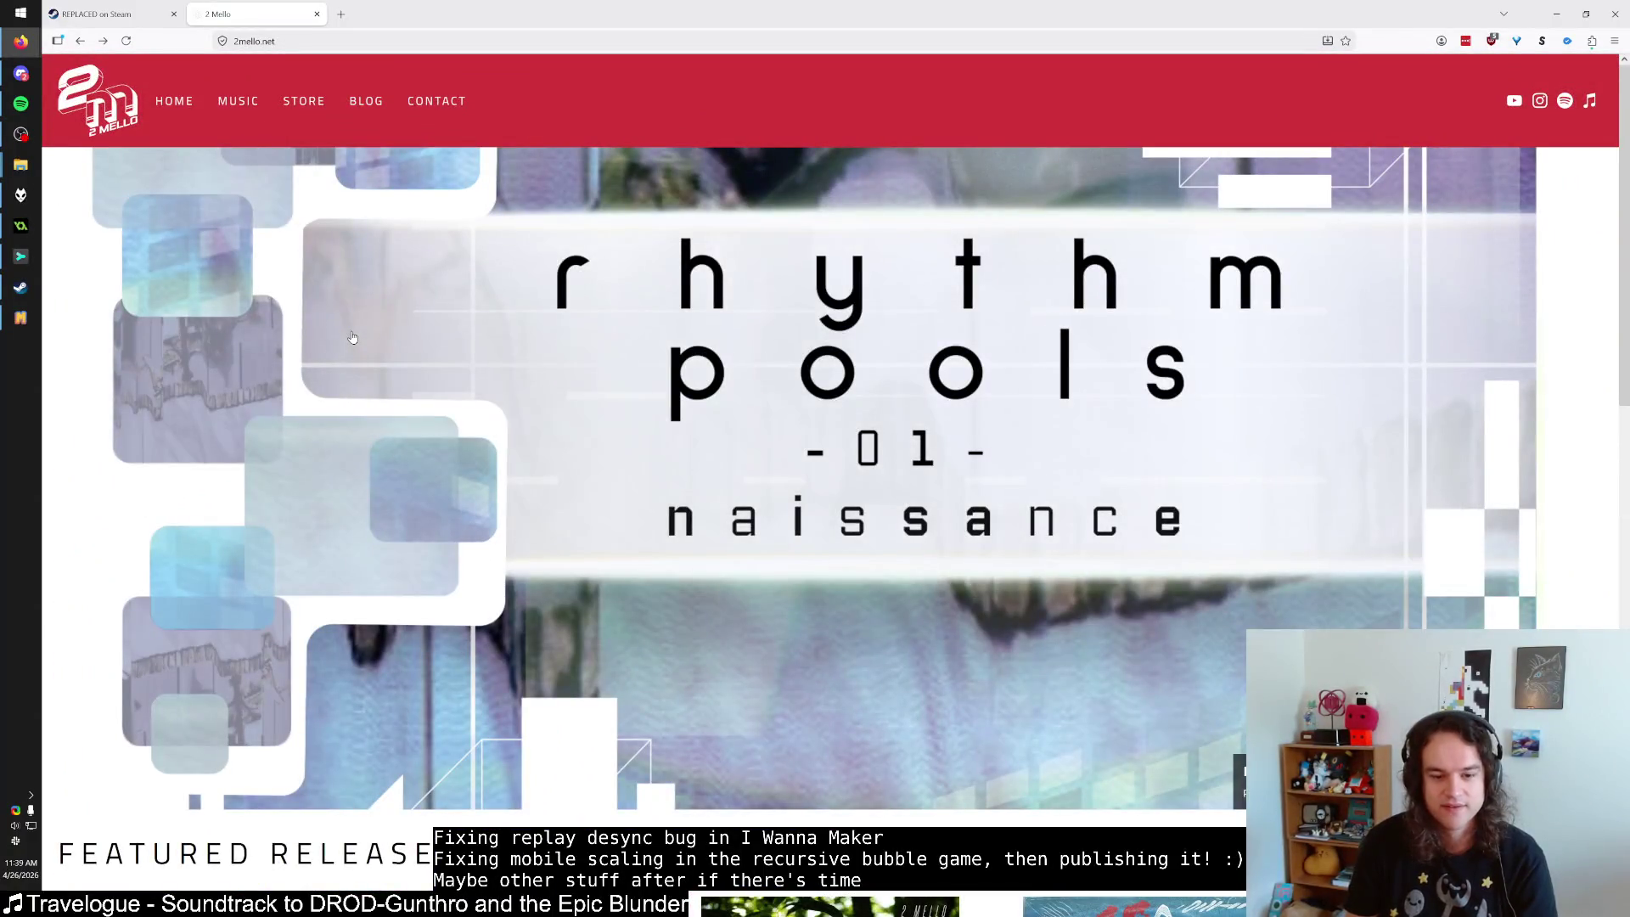
{"action": "scroll", "coordinate": [371, 395], "scroll_direction": "down", "scroll_amount": 4}
{"action": "left_click", "coordinate": [534, 564]}
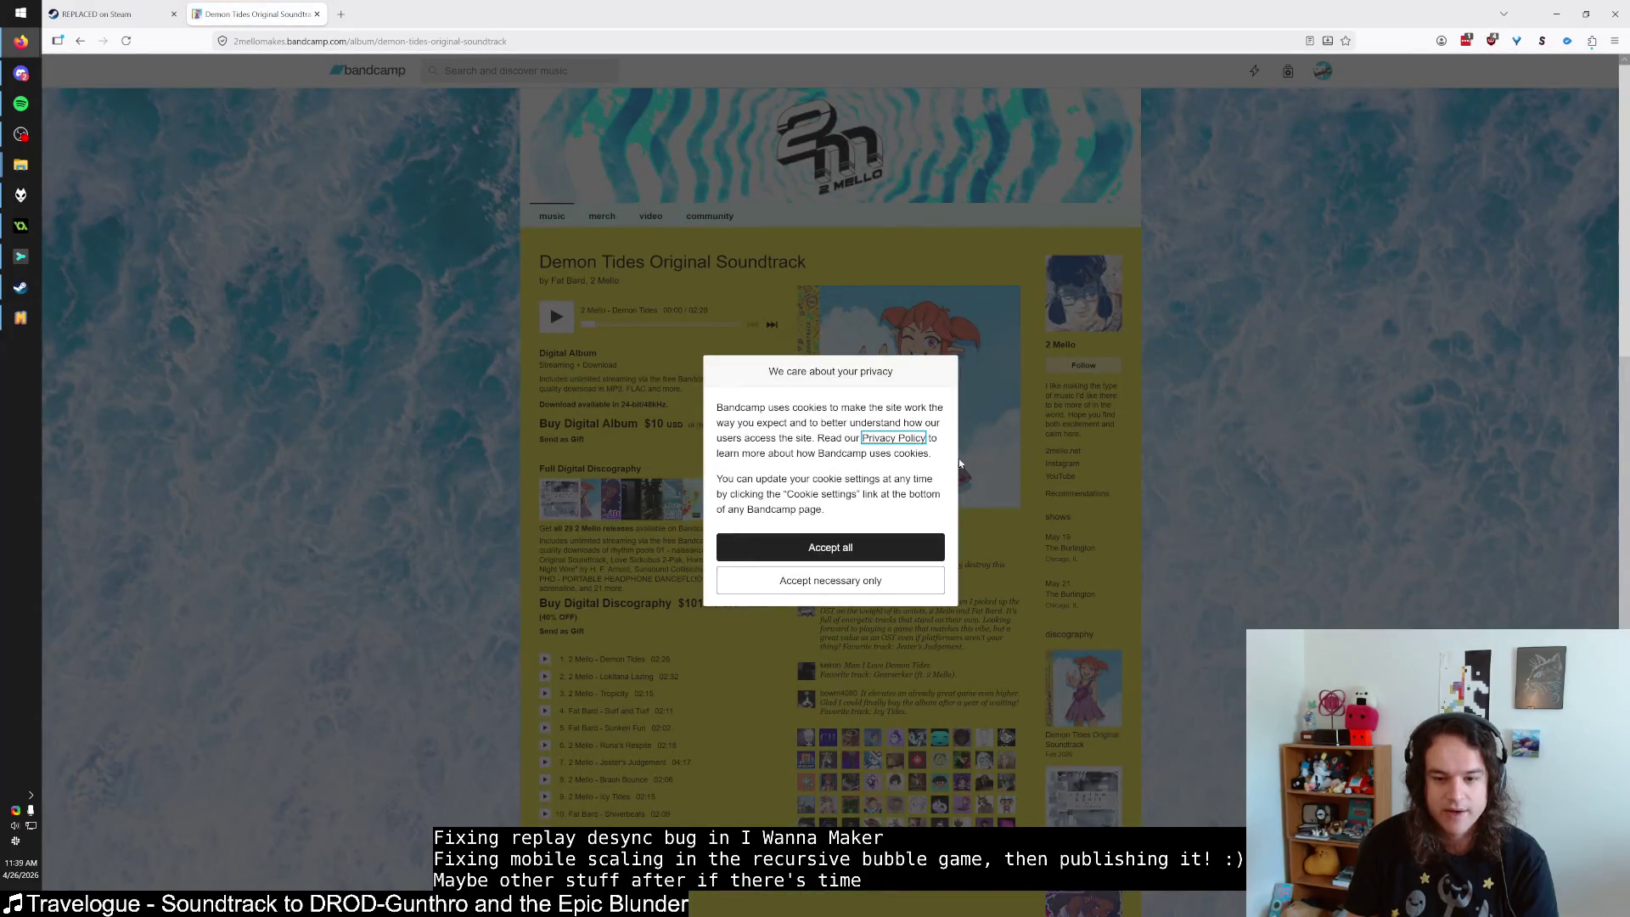
{"action": "left_click", "coordinate": [830, 580]}
{"action": "left_click", "coordinate": [859, 399]}
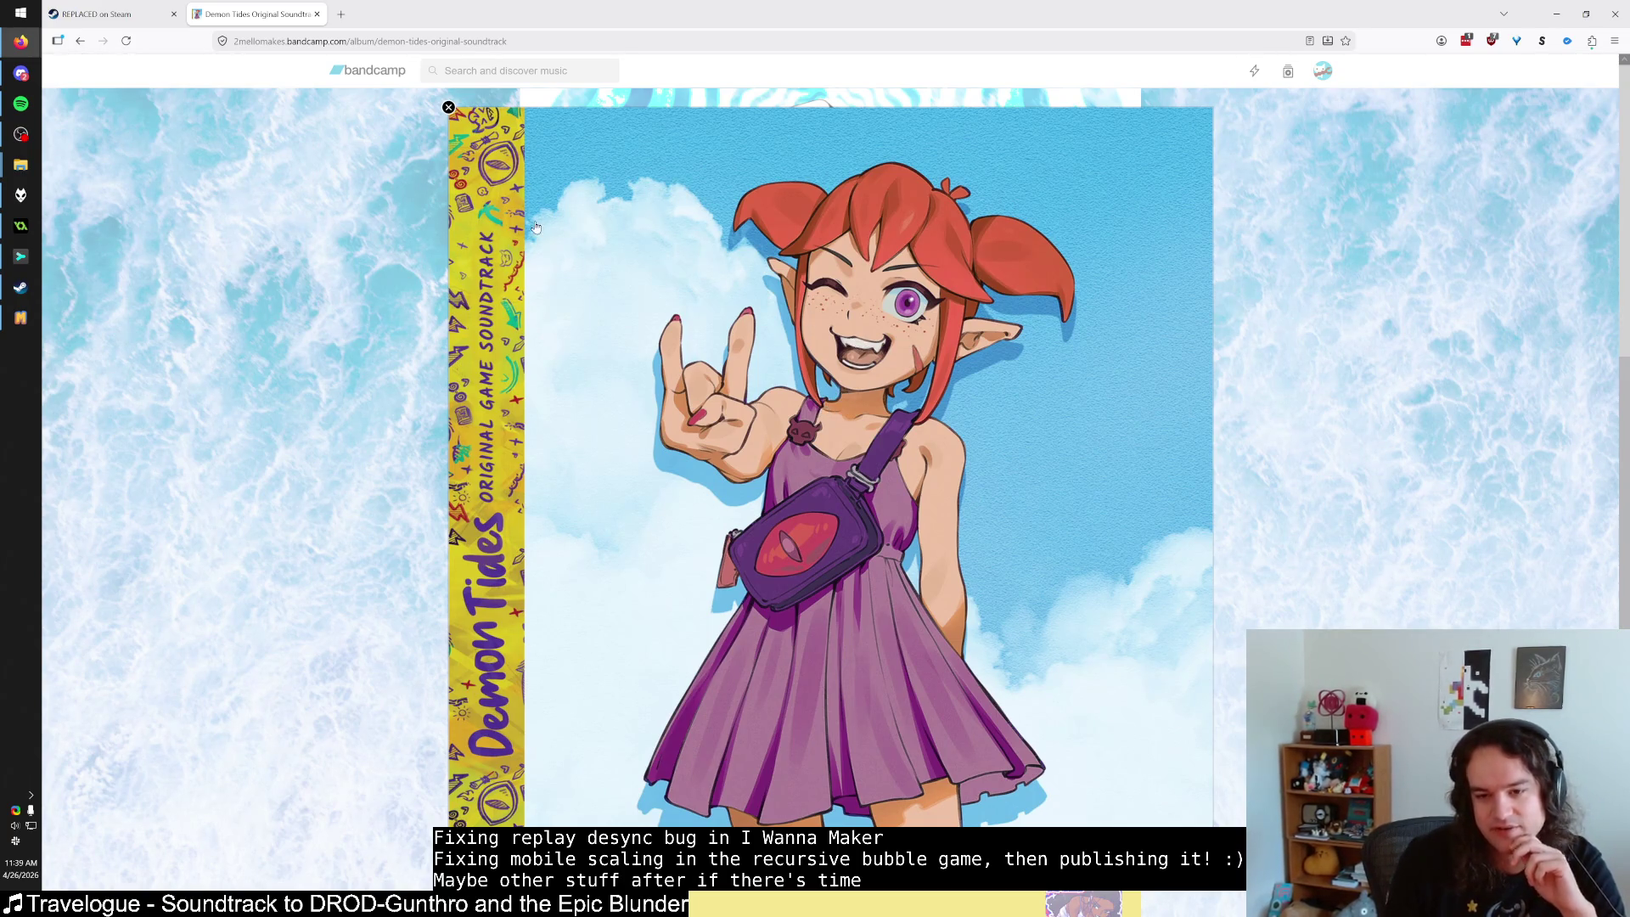
Reopen the Demon Tides album cover, then close the Bandcamp tab and return to GameMaker.
{"action": "left_click", "coordinate": [80, 41]}
{"action": "left_click", "coordinate": [526, 575]}
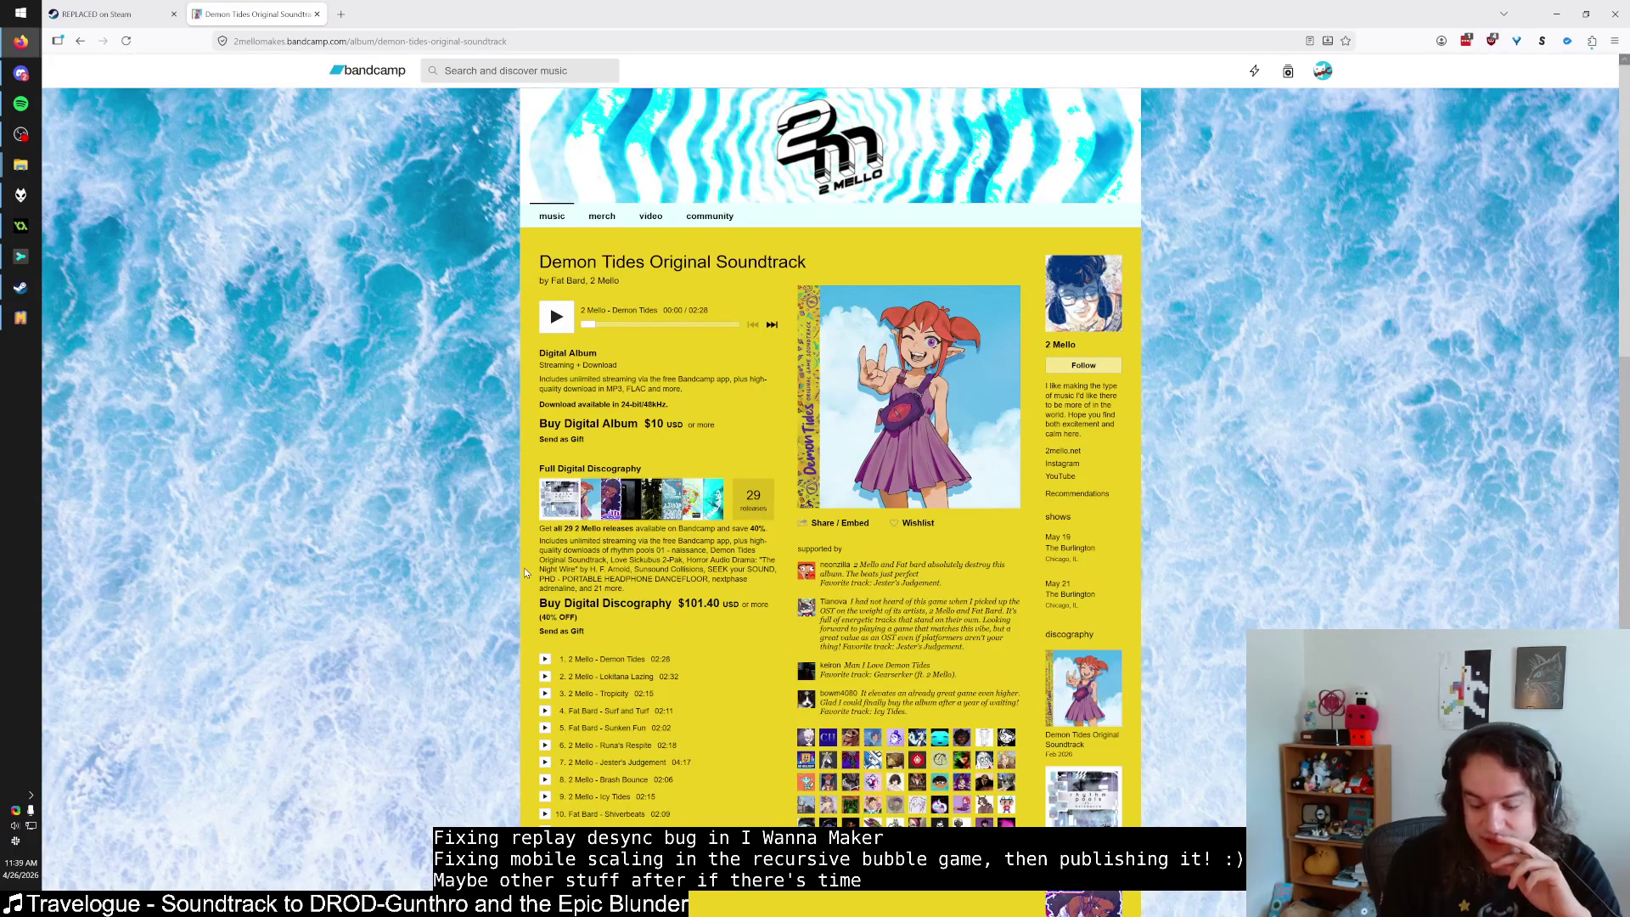
{"action": "left_click", "coordinate": [887, 431]}
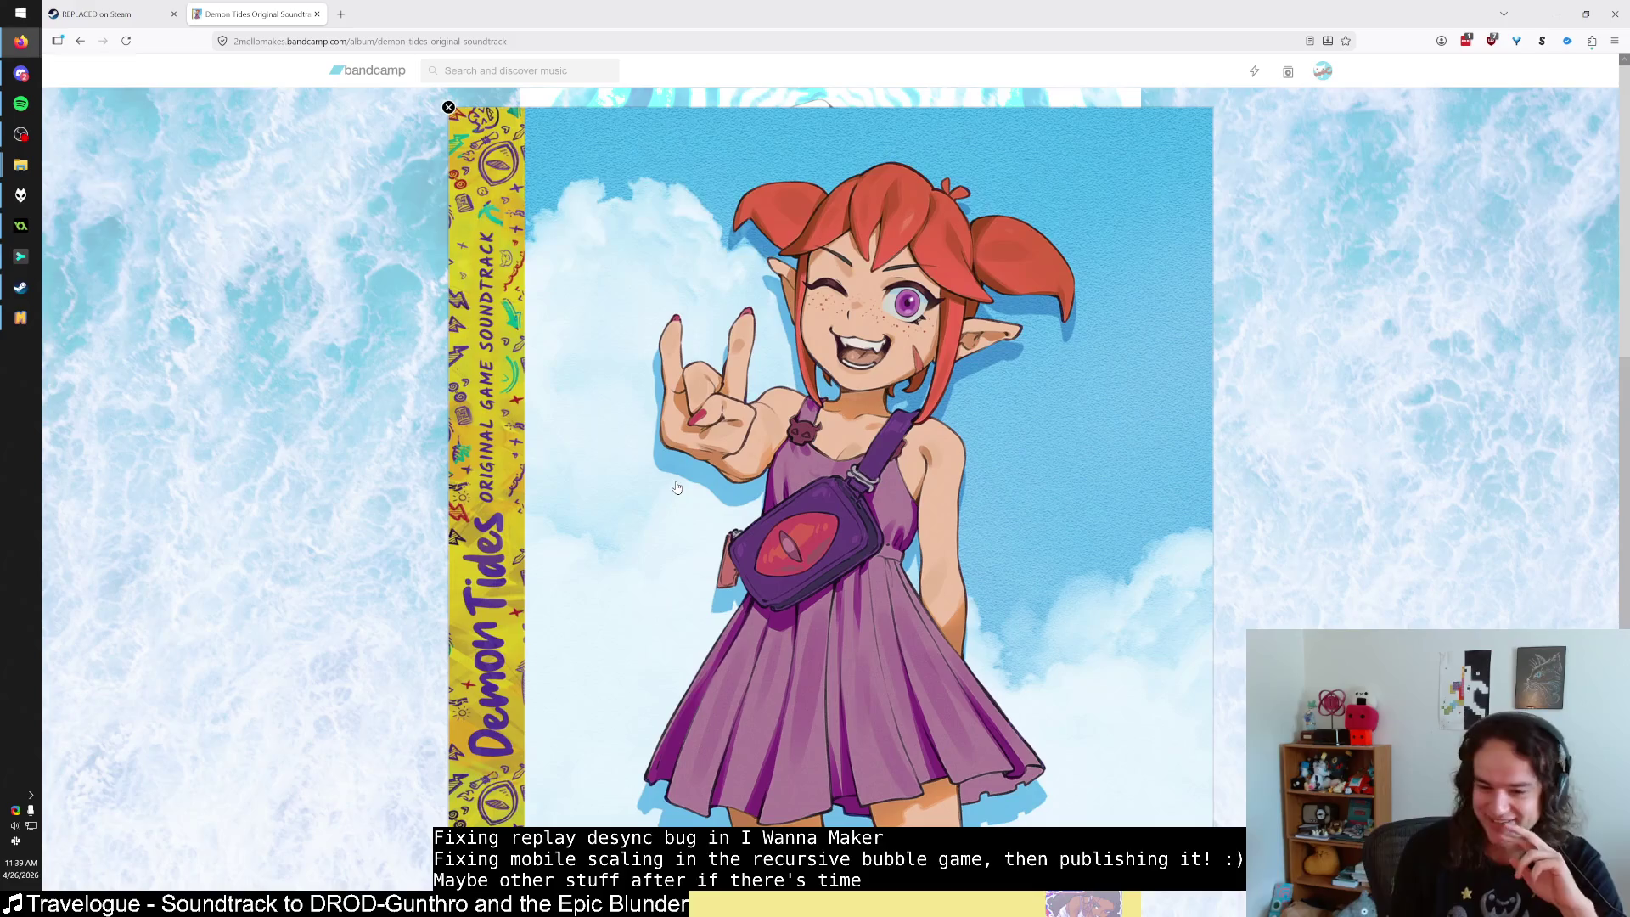
{"action": "scroll", "coordinate": [647, 547], "scroll_direction": "down", "scroll_amount": 2}
{"action": "scroll", "coordinate": [577, 387], "scroll_direction": "up", "scroll_amount": 2}
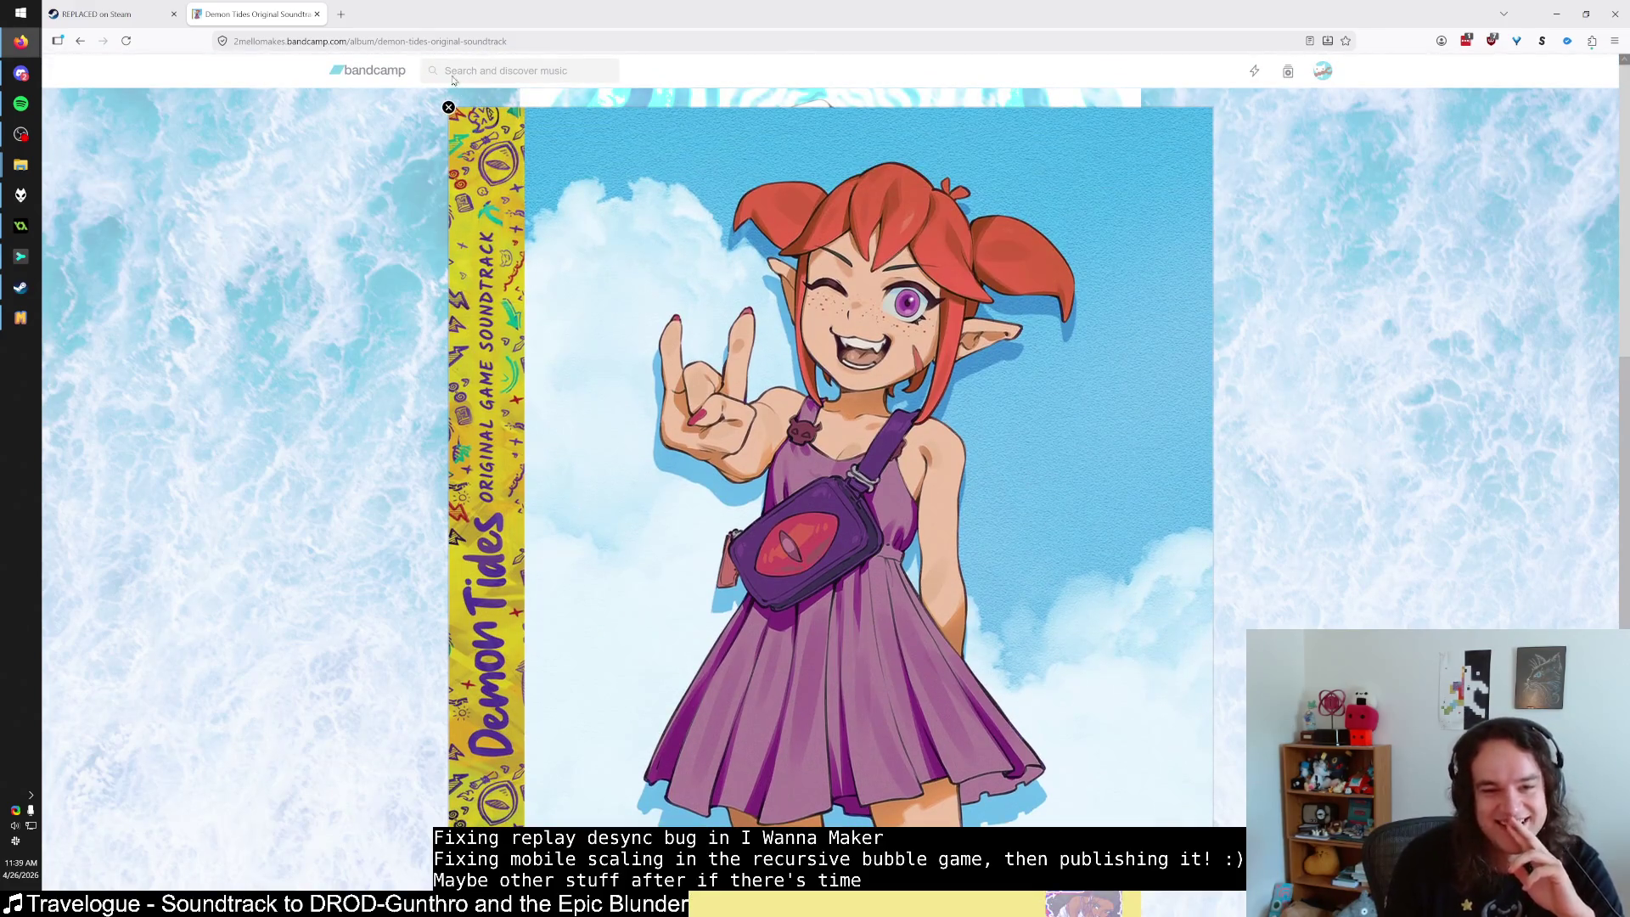
{"action": "left_click", "coordinate": [317, 13]}
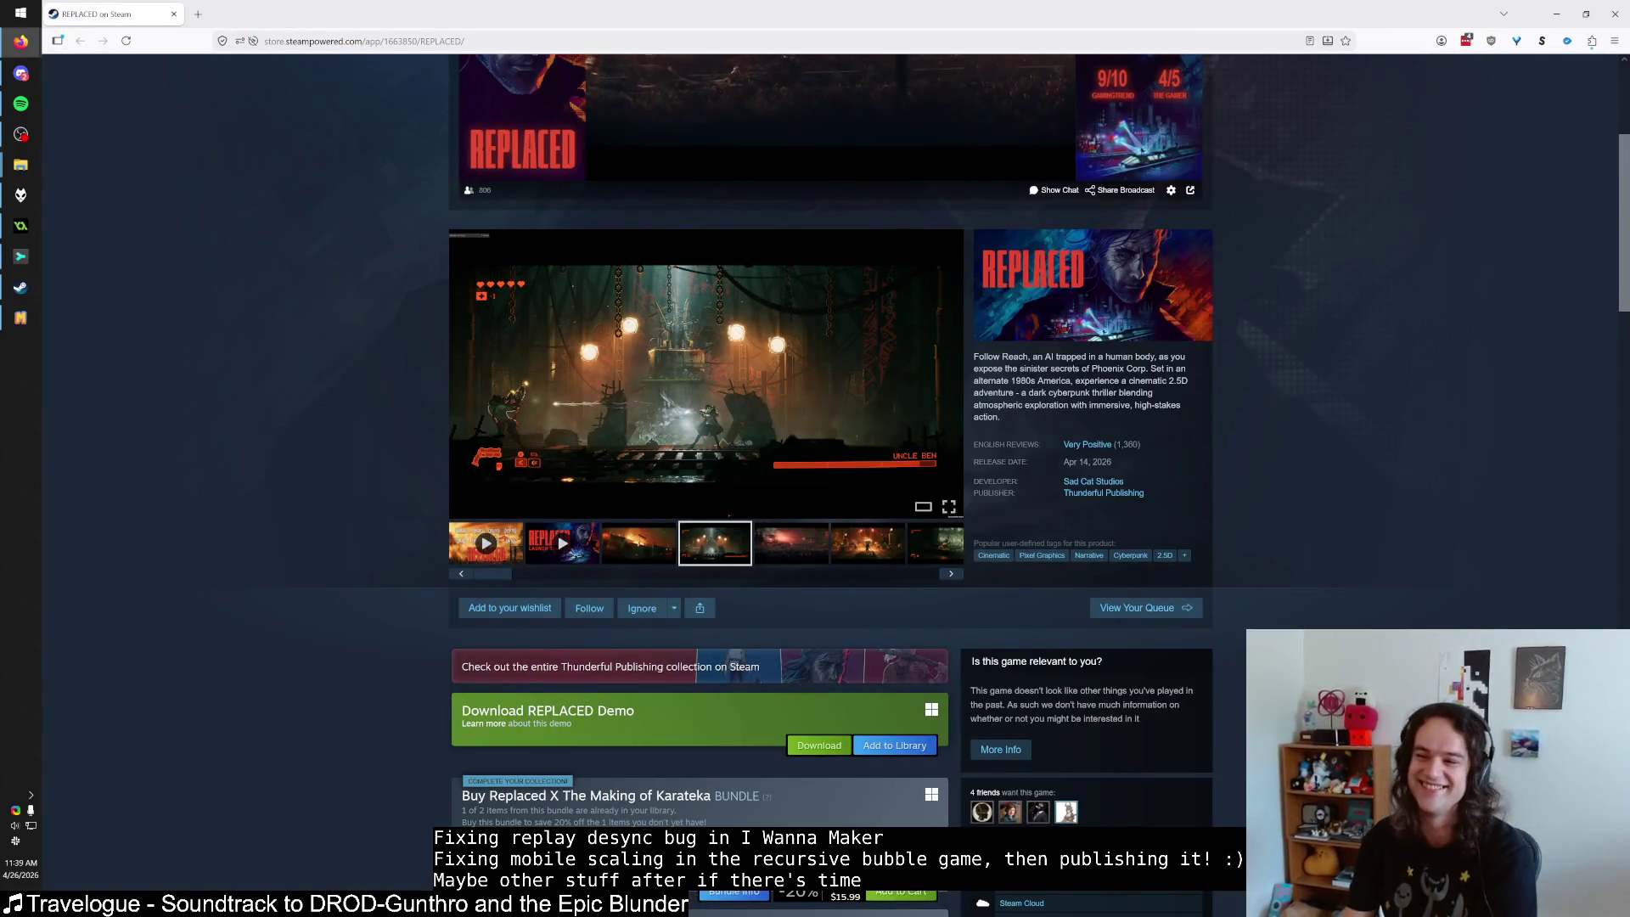
{"action": "key", "text": "alt+Tab"}
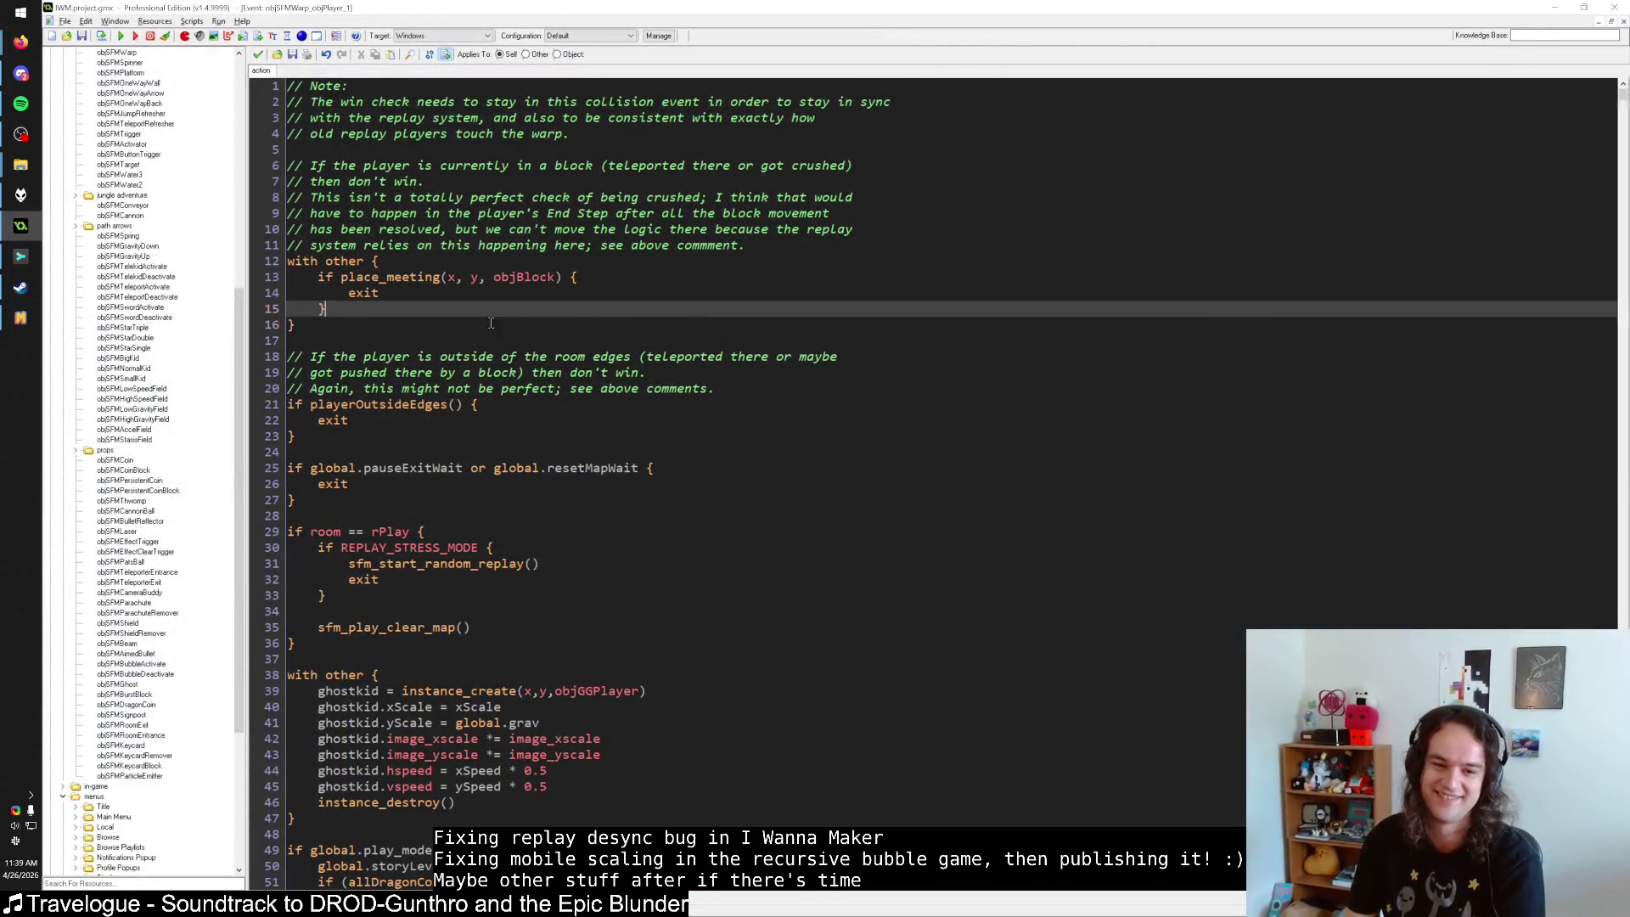
Select global.resetMapWait on line 25 of the objSFMWarp code and search all scripts for it.
{"action": "left_click", "coordinate": [581, 499]}
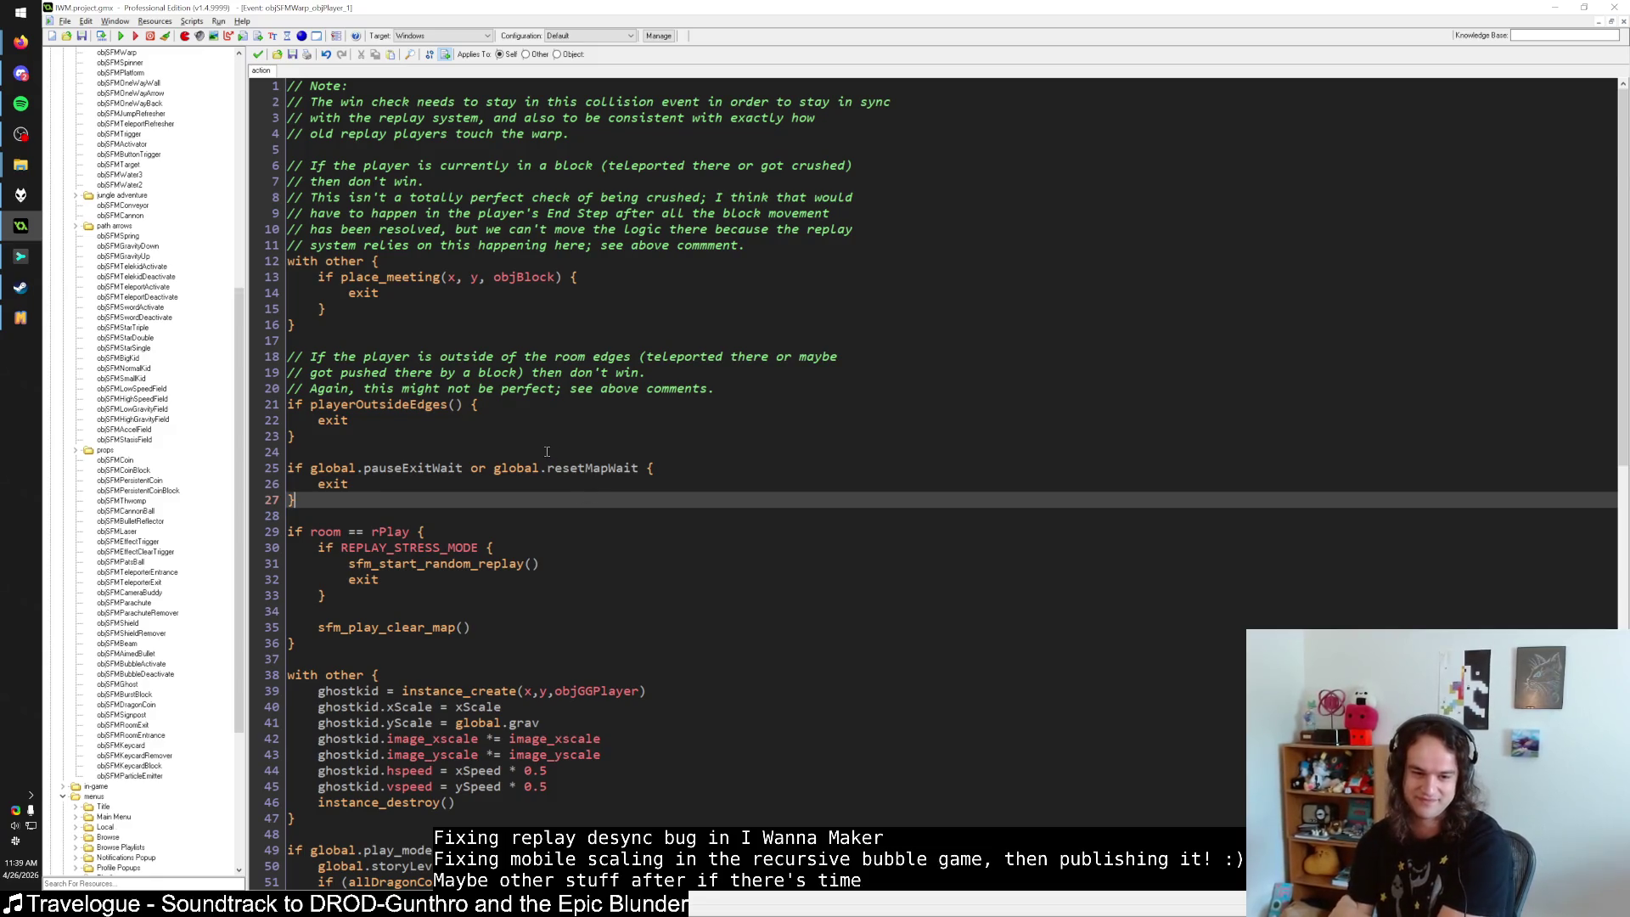
{"action": "scroll", "coordinate": [547, 450], "scroll_direction": "down", "scroll_amount": 4}
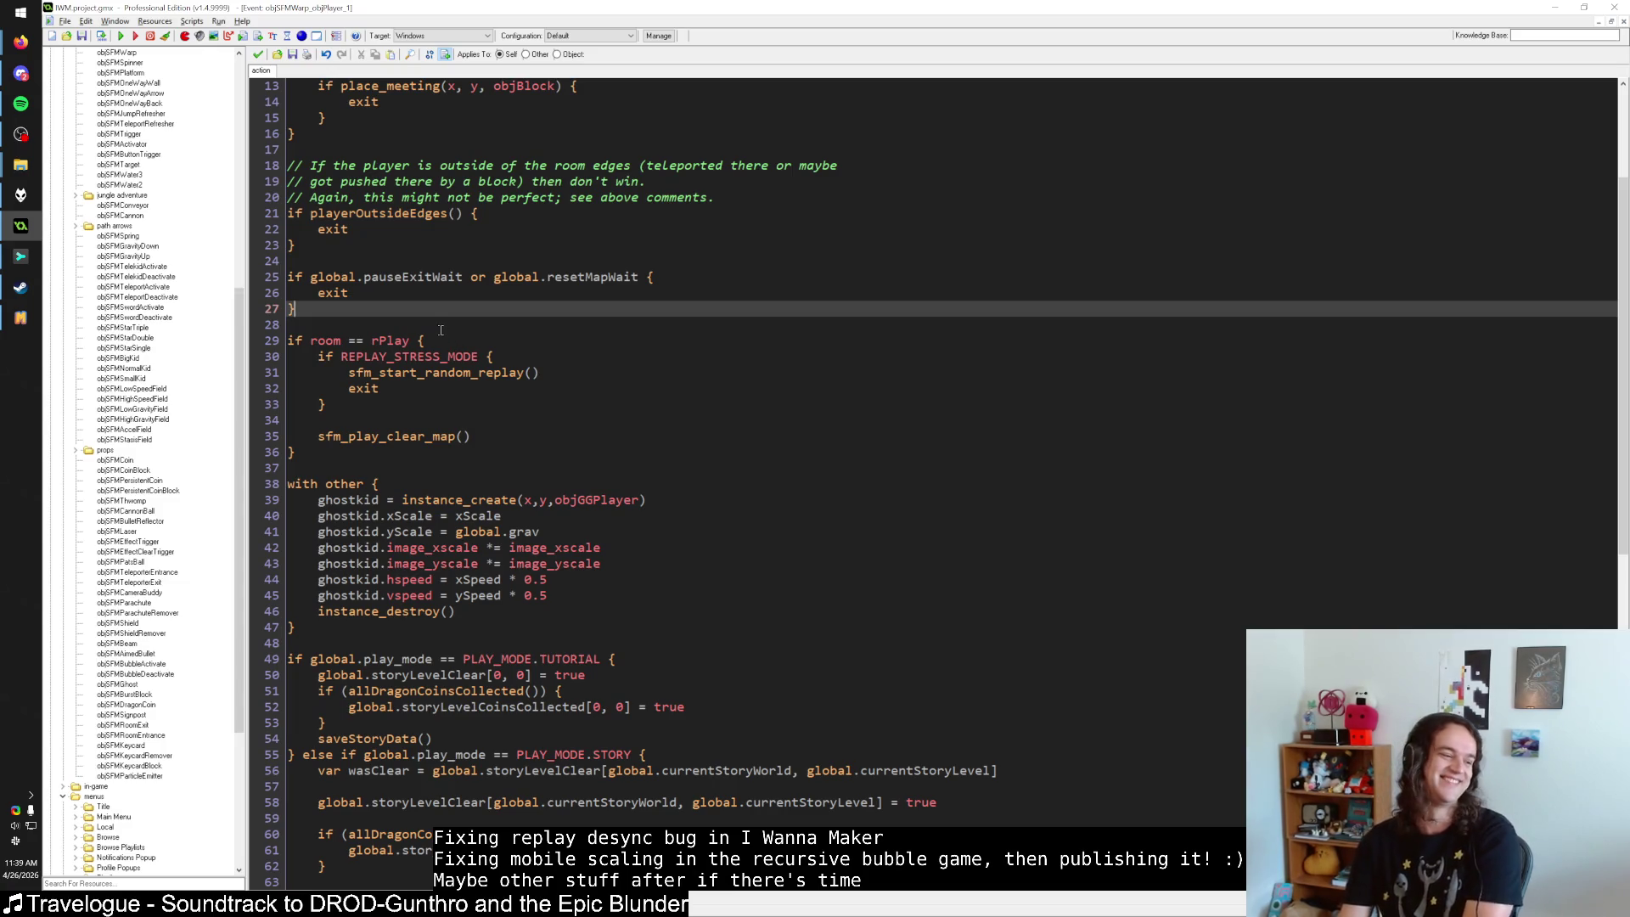
{"action": "scroll", "coordinate": [439, 327], "scroll_direction": "up", "scroll_amount": 4}
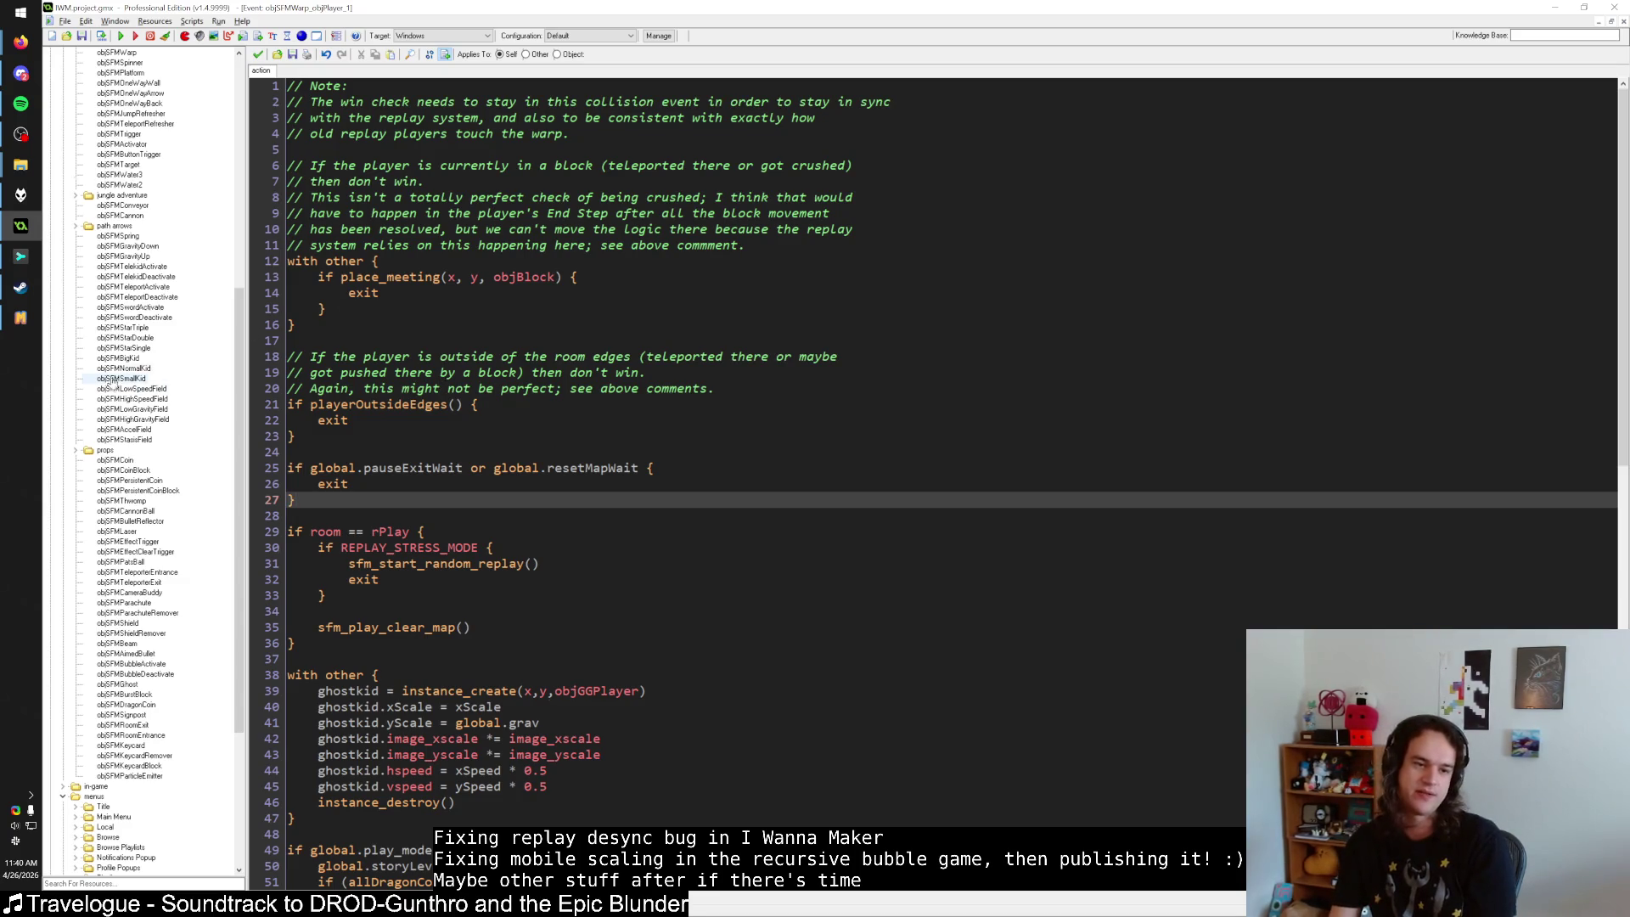
{"action": "mouse_move", "coordinate": [20, 318]}
{"action": "left_click", "coordinate": [372, 326]}
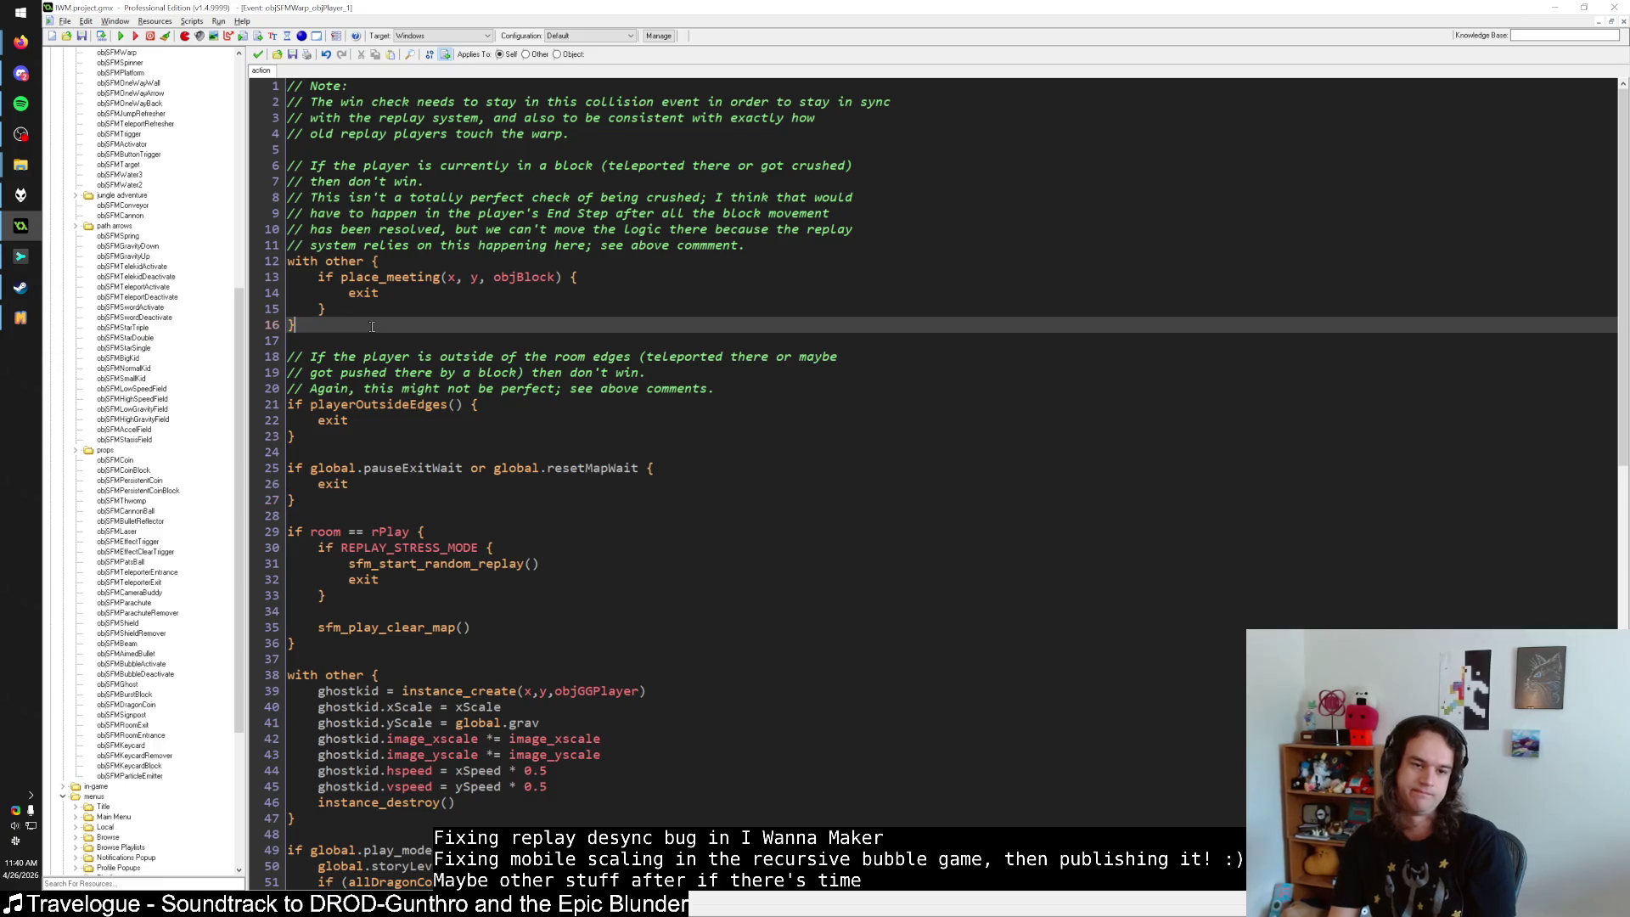
{"action": "left_click_drag", "start_coordinate": [638, 469], "coordinate": [494, 470]}
{"action": "left_click", "coordinate": [576, 475]}
{"action": "key", "text": "ctrl+shift+f"}
{"action": "key", "text": "Return"}
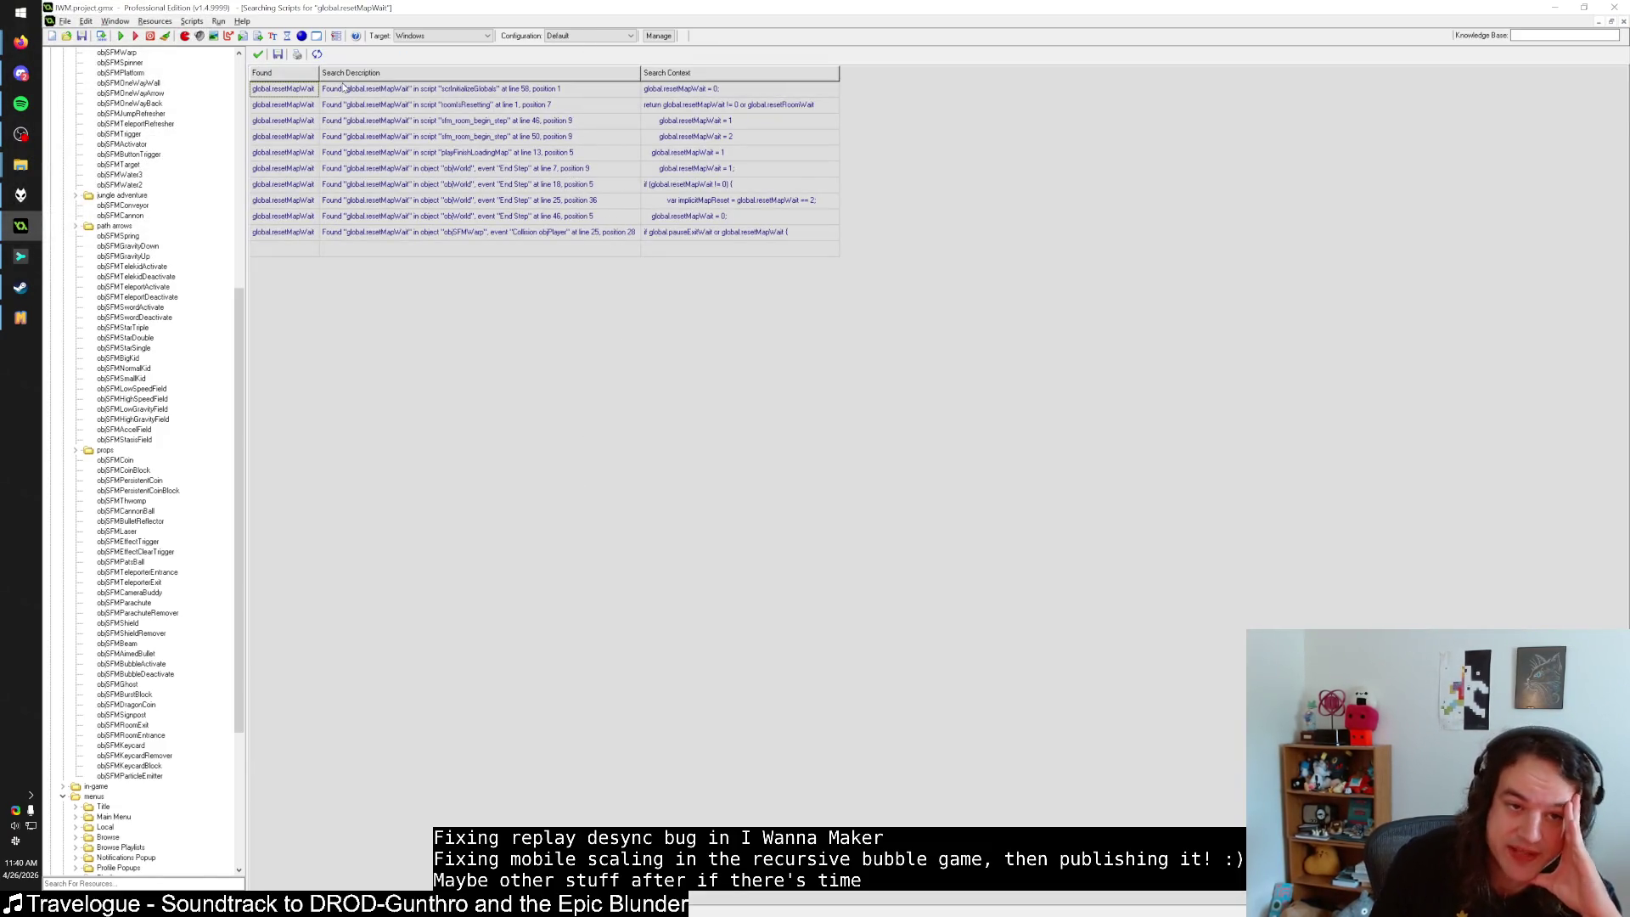
Search scripts for 'global.resetMapWait =' and check the sfm_room_begin_step match at line 46.
{"action": "left_click", "coordinate": [258, 55]}
{"action": "key", "text": "ctrl+shift+f"}
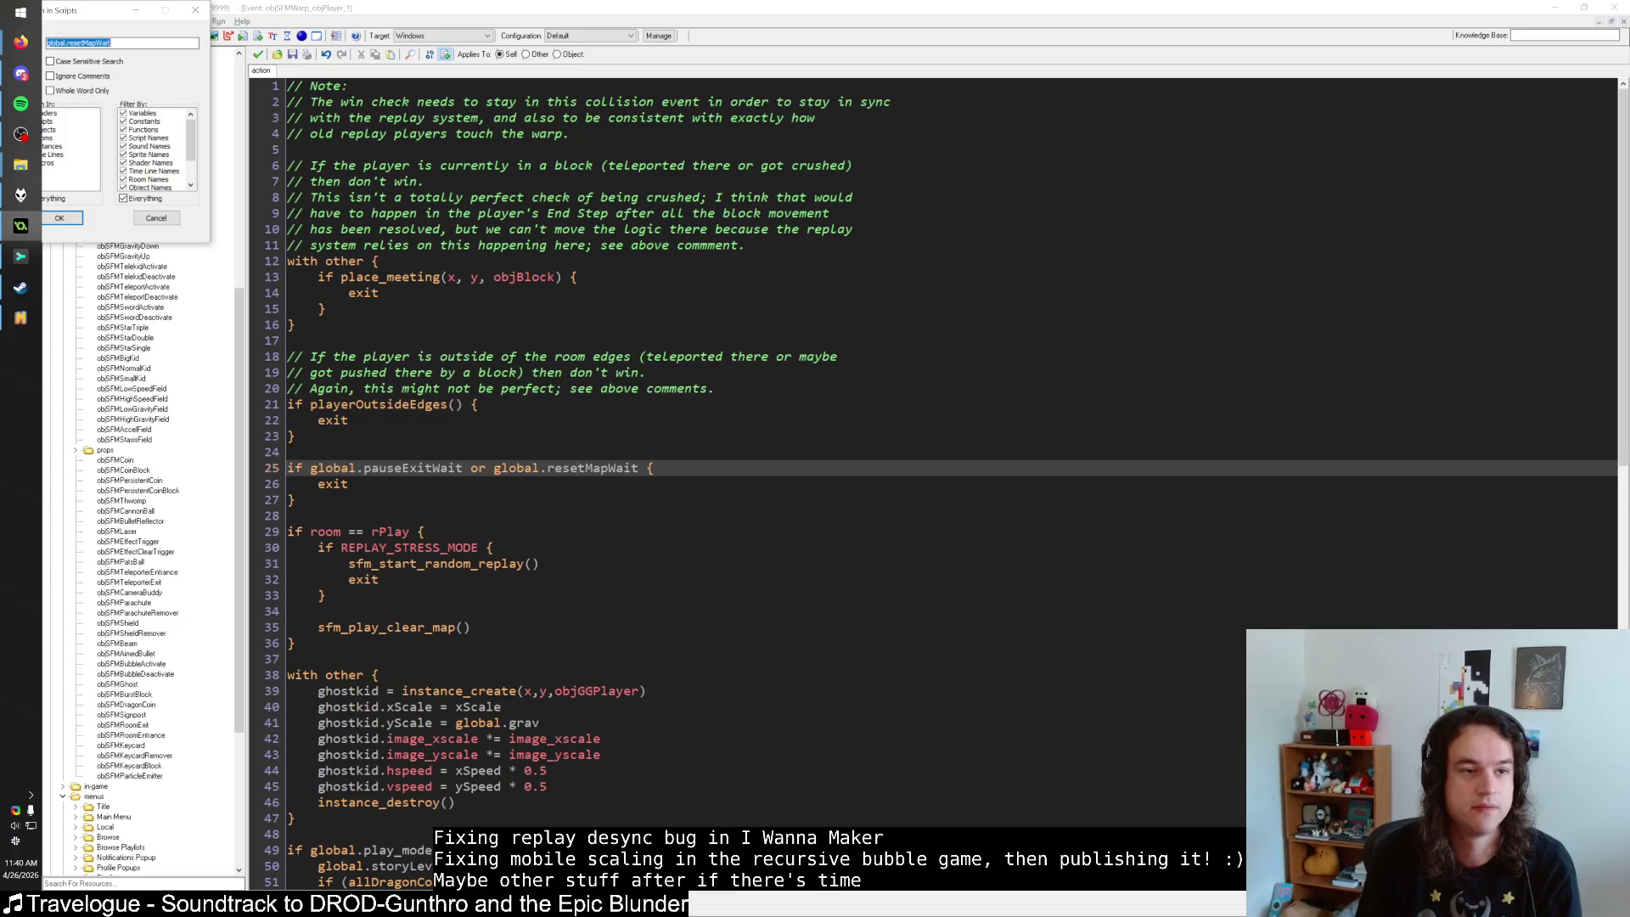
{"action": "key", "text": "Return"}
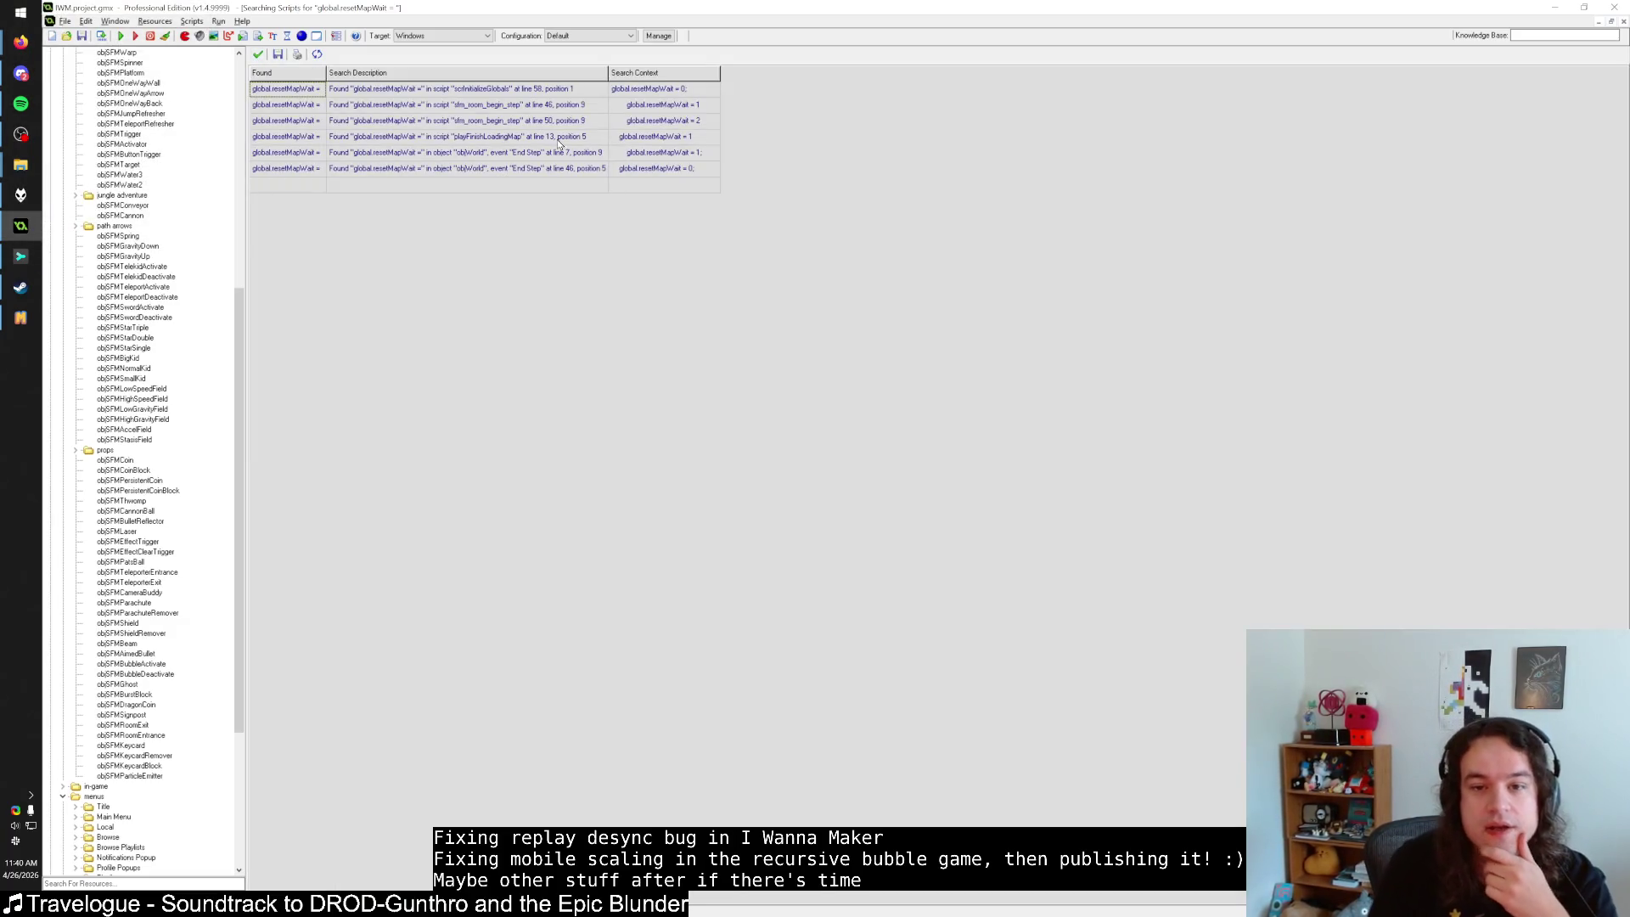
{"action": "double_click", "coordinate": [671, 105]}
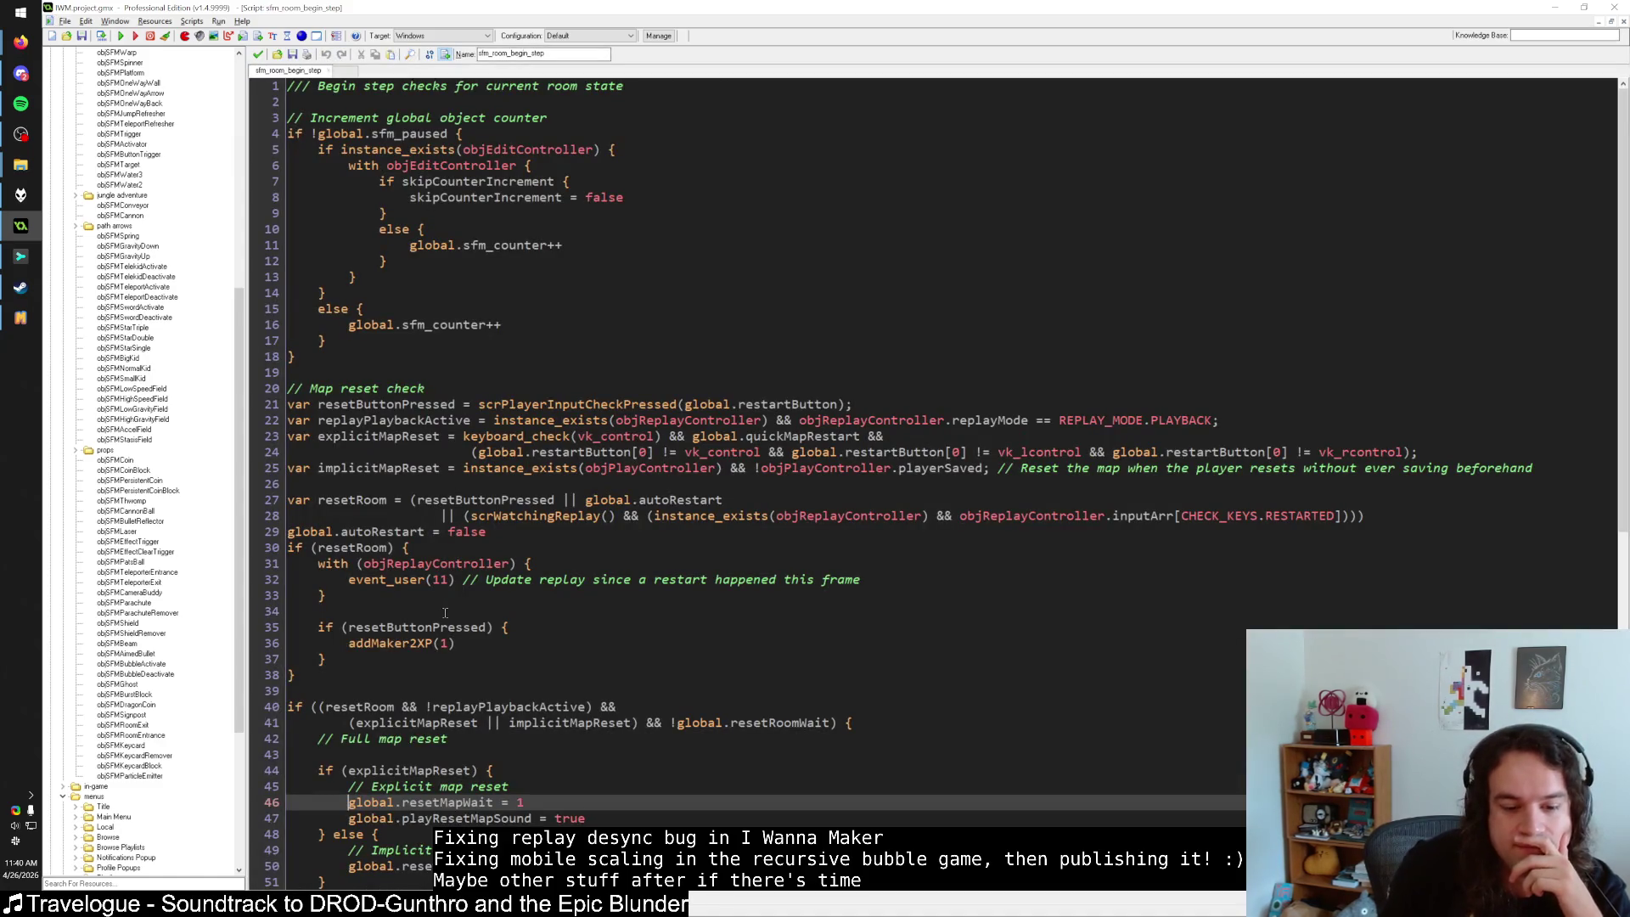
{"action": "scroll", "coordinate": [447, 611], "scroll_direction": "down", "scroll_amount": 4}
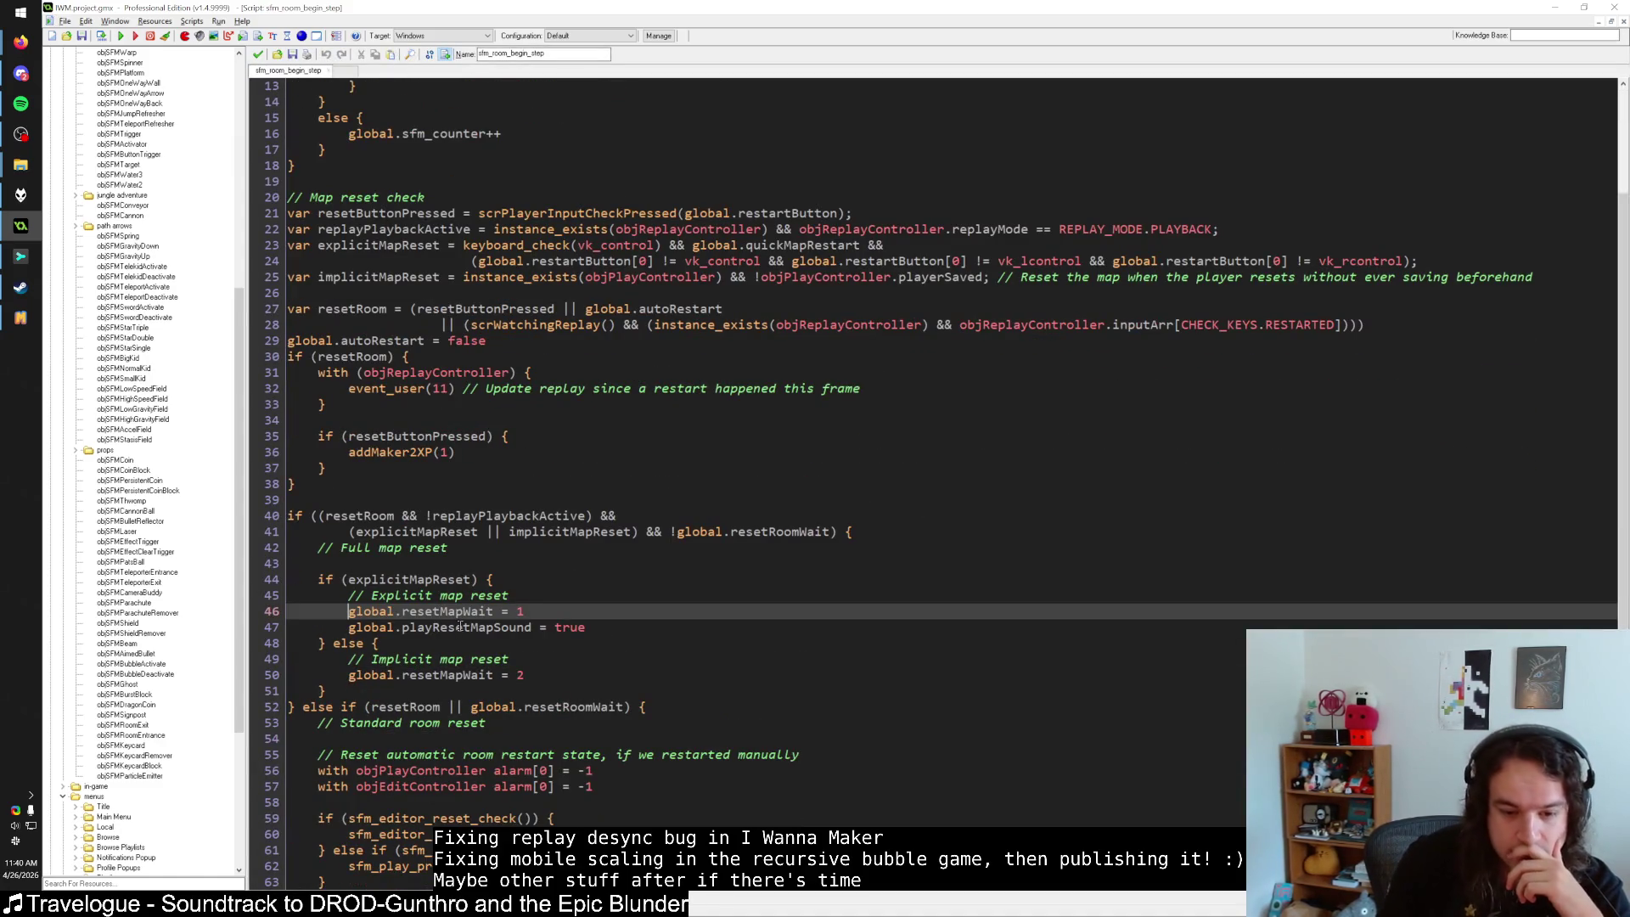
{"action": "left_click", "coordinate": [259, 58]}
Check the line 50 and playFinishLoadingMap matches, then open objWorld's End Step result.
{"action": "double_click", "coordinate": [585, 124]}
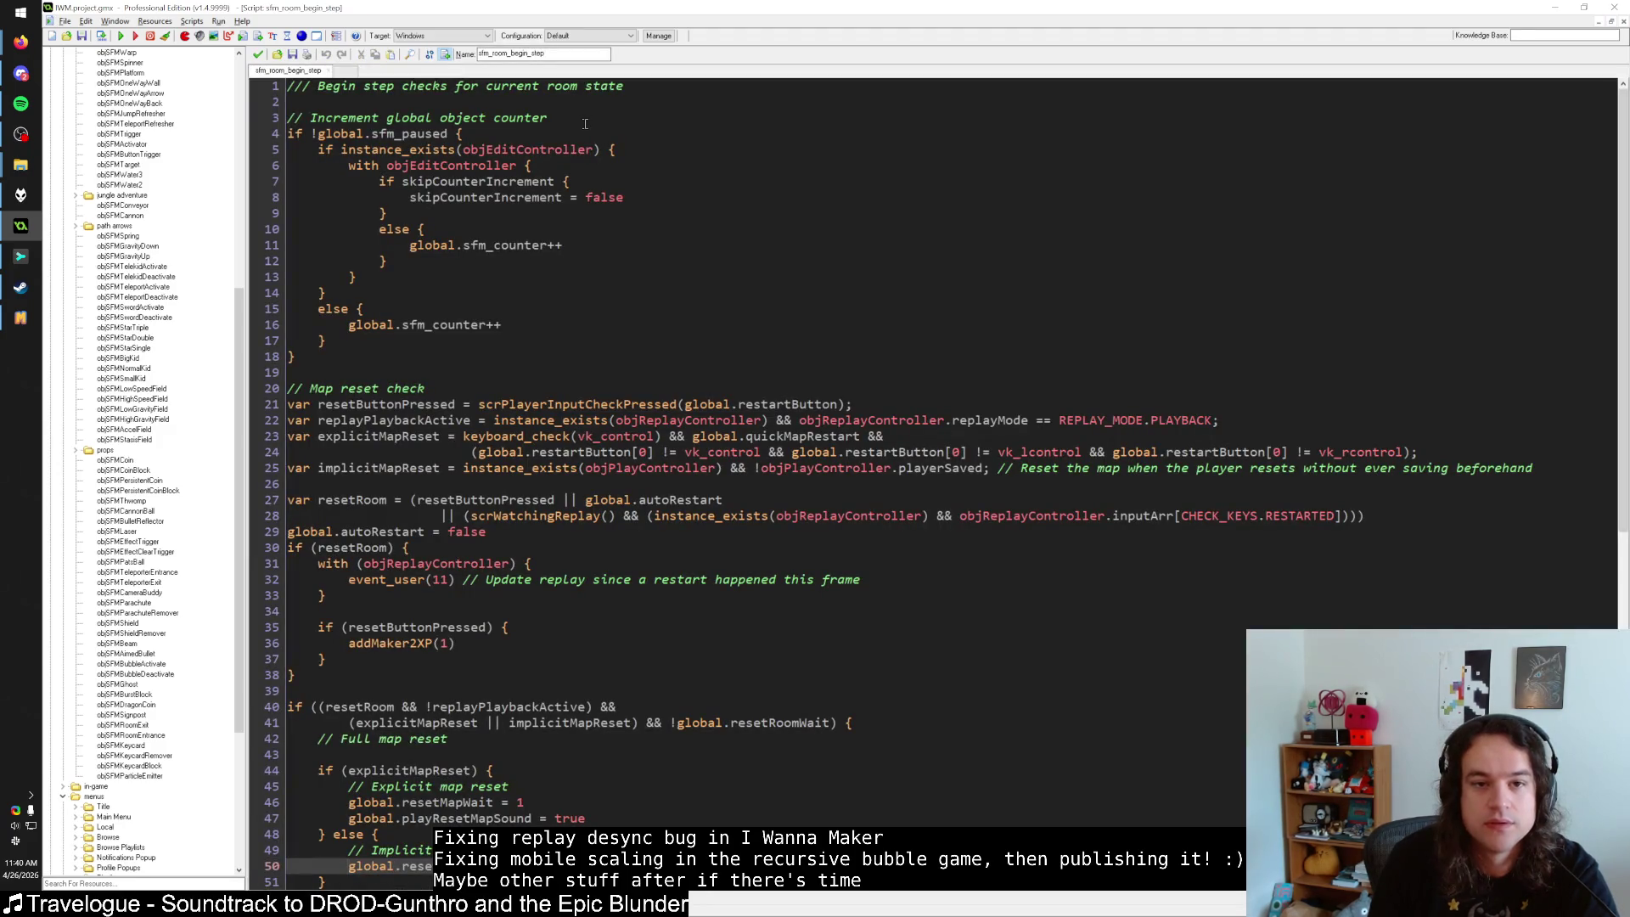
{"action": "scroll", "coordinate": [541, 158], "scroll_direction": "down", "scroll_amount": 1}
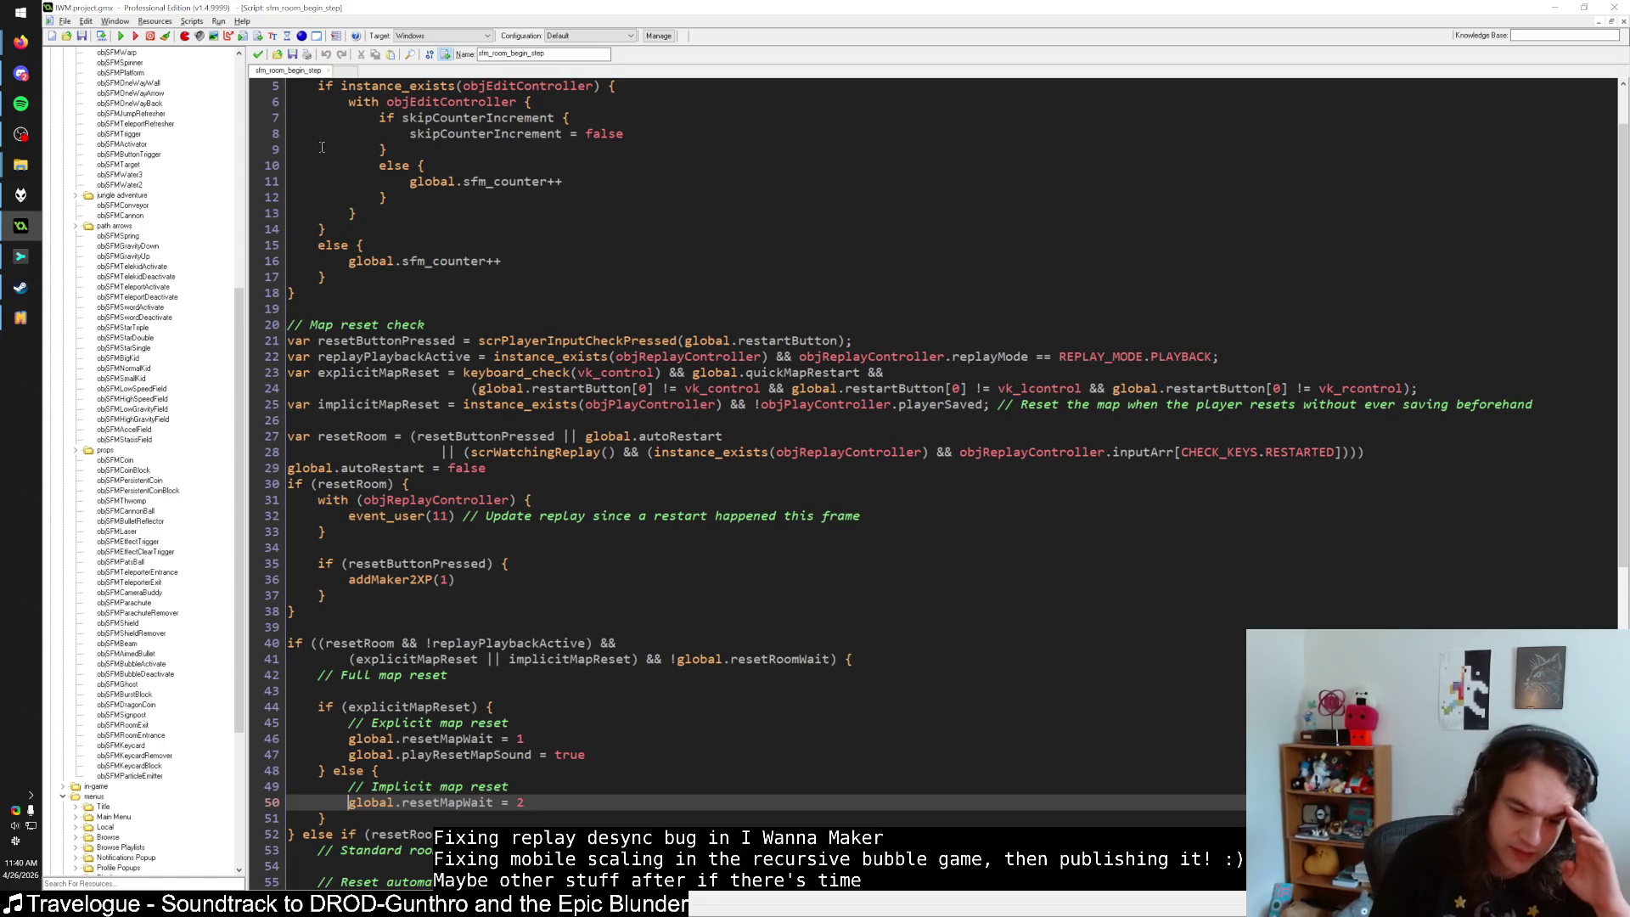
{"action": "left_click", "coordinate": [260, 55]}
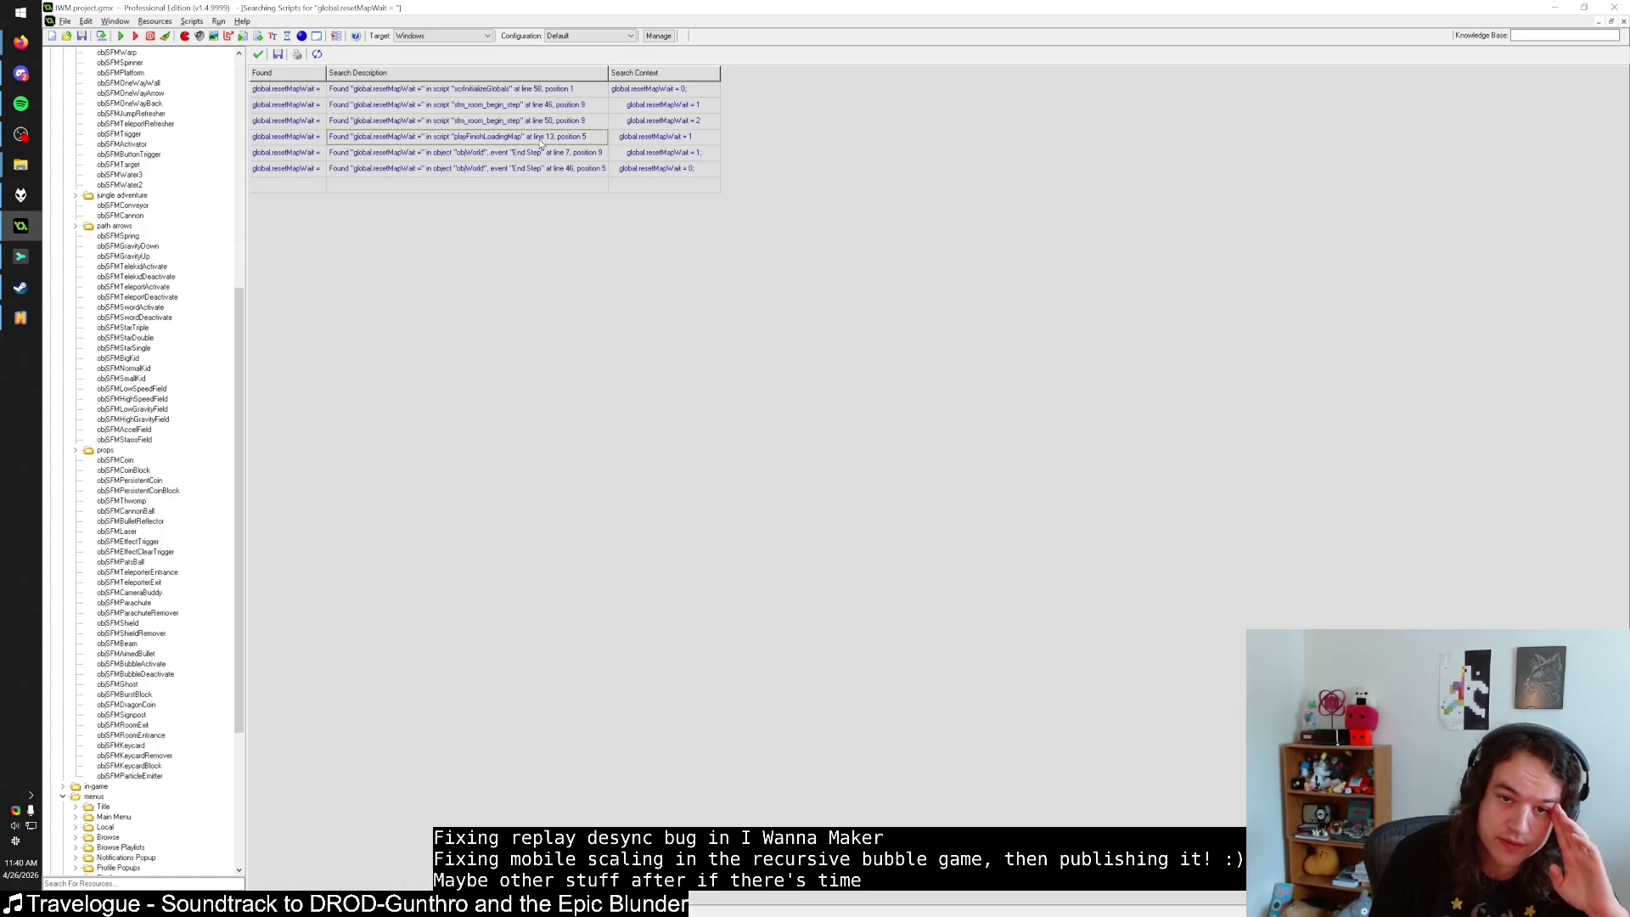
{"action": "double_click", "coordinate": [540, 139]}
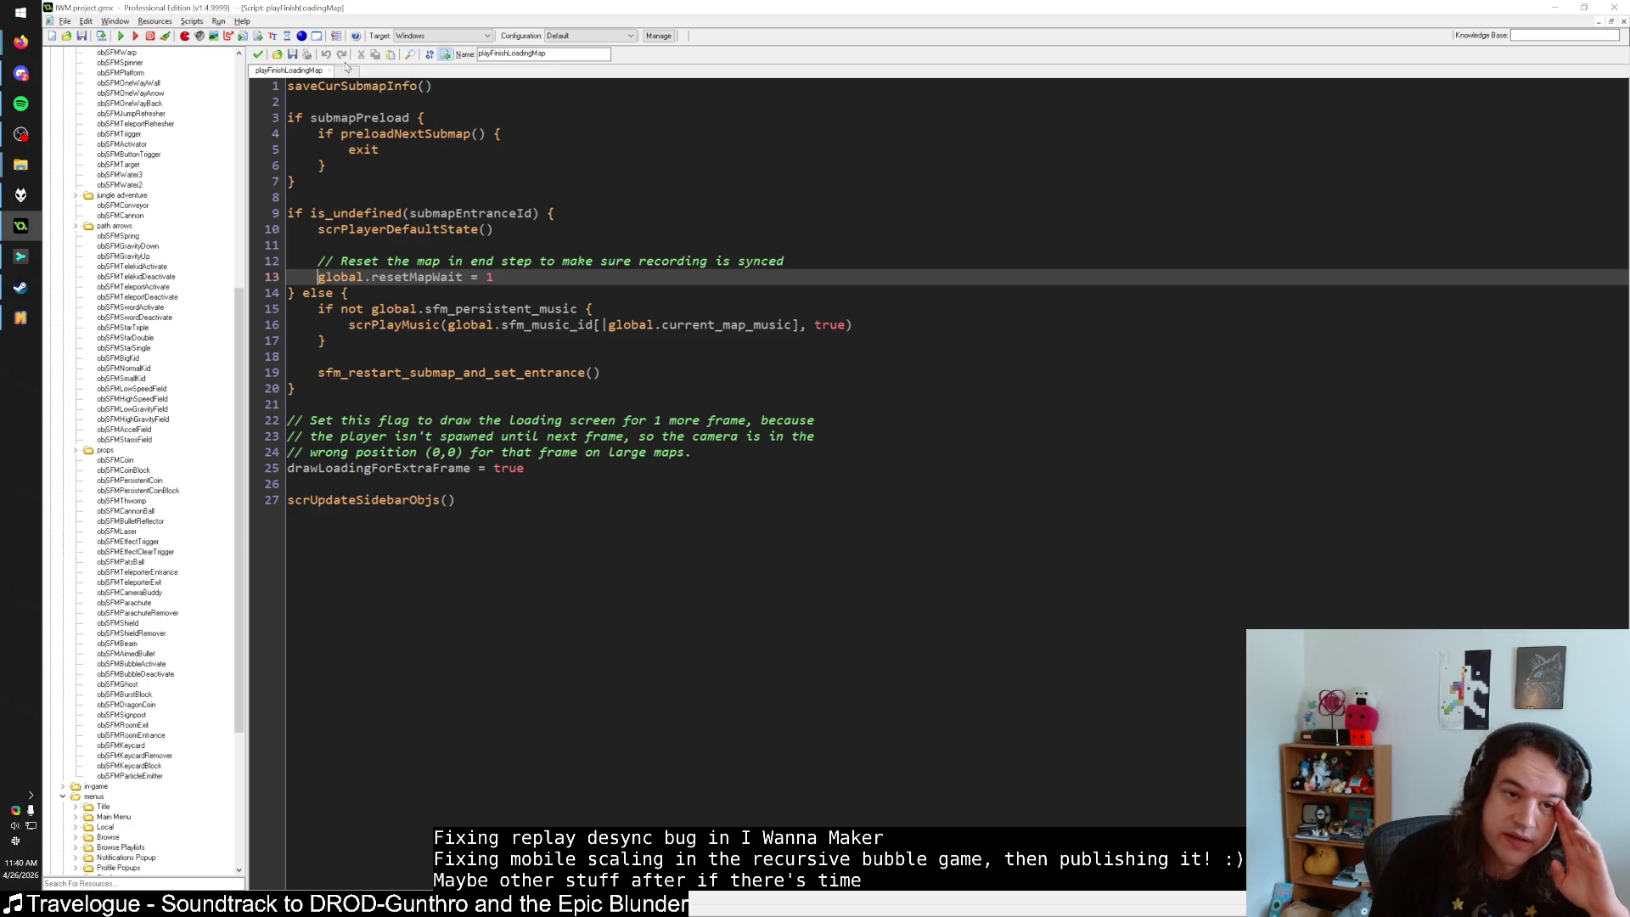
{"action": "left_click", "coordinate": [258, 54]}
{"action": "double_click", "coordinate": [522, 151]}
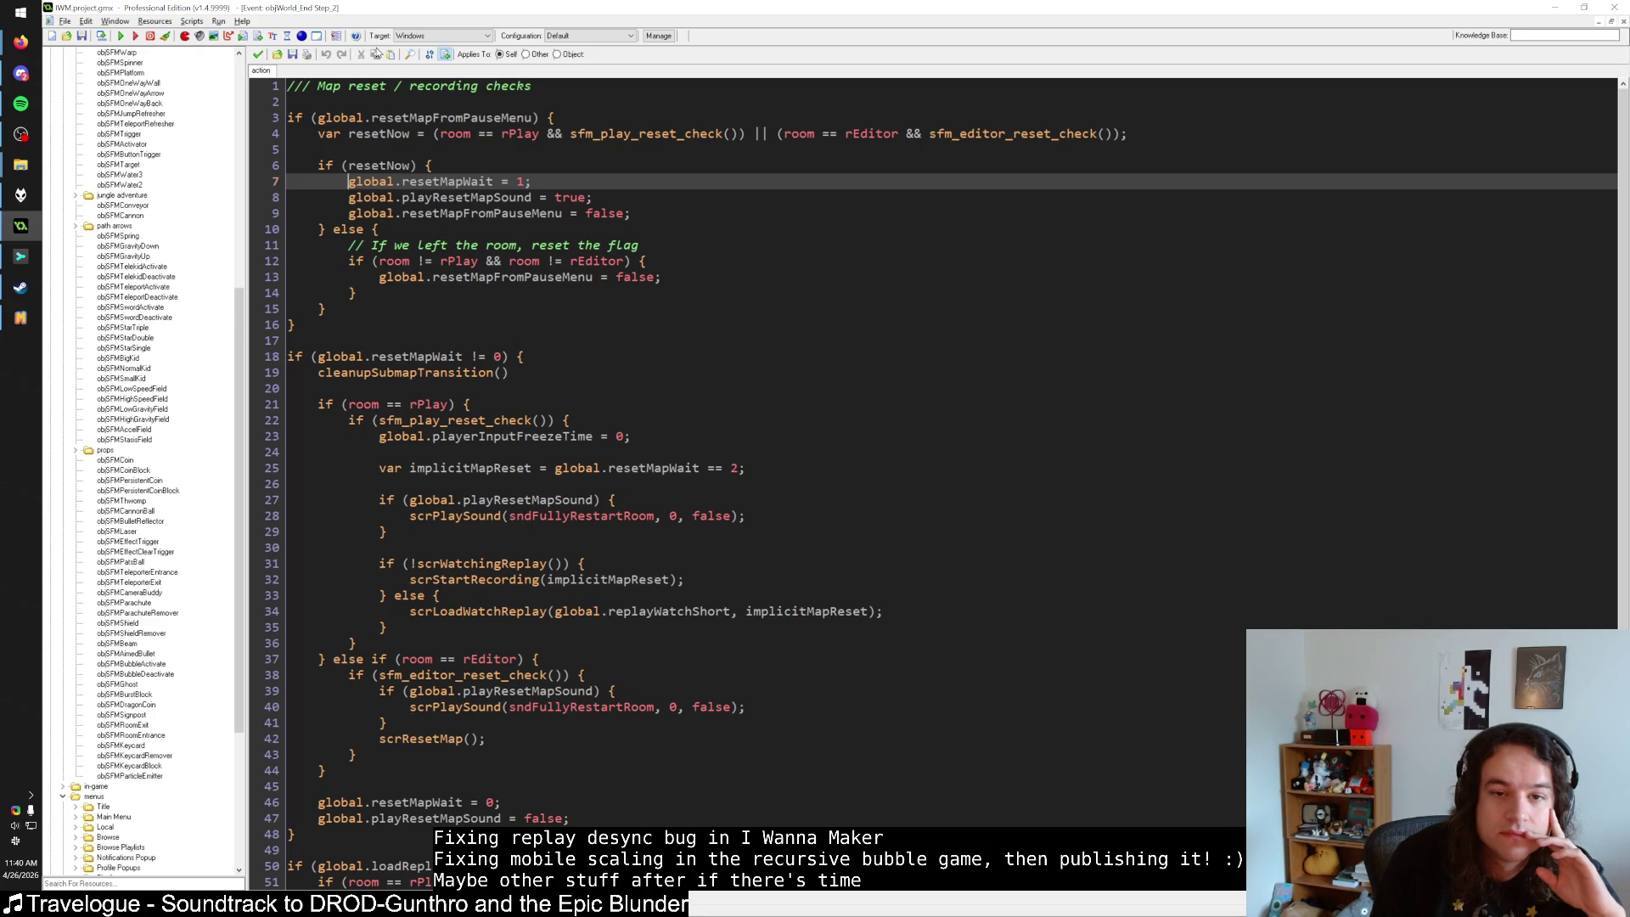
{"action": "middle_click", "coordinate": [661, 134]}
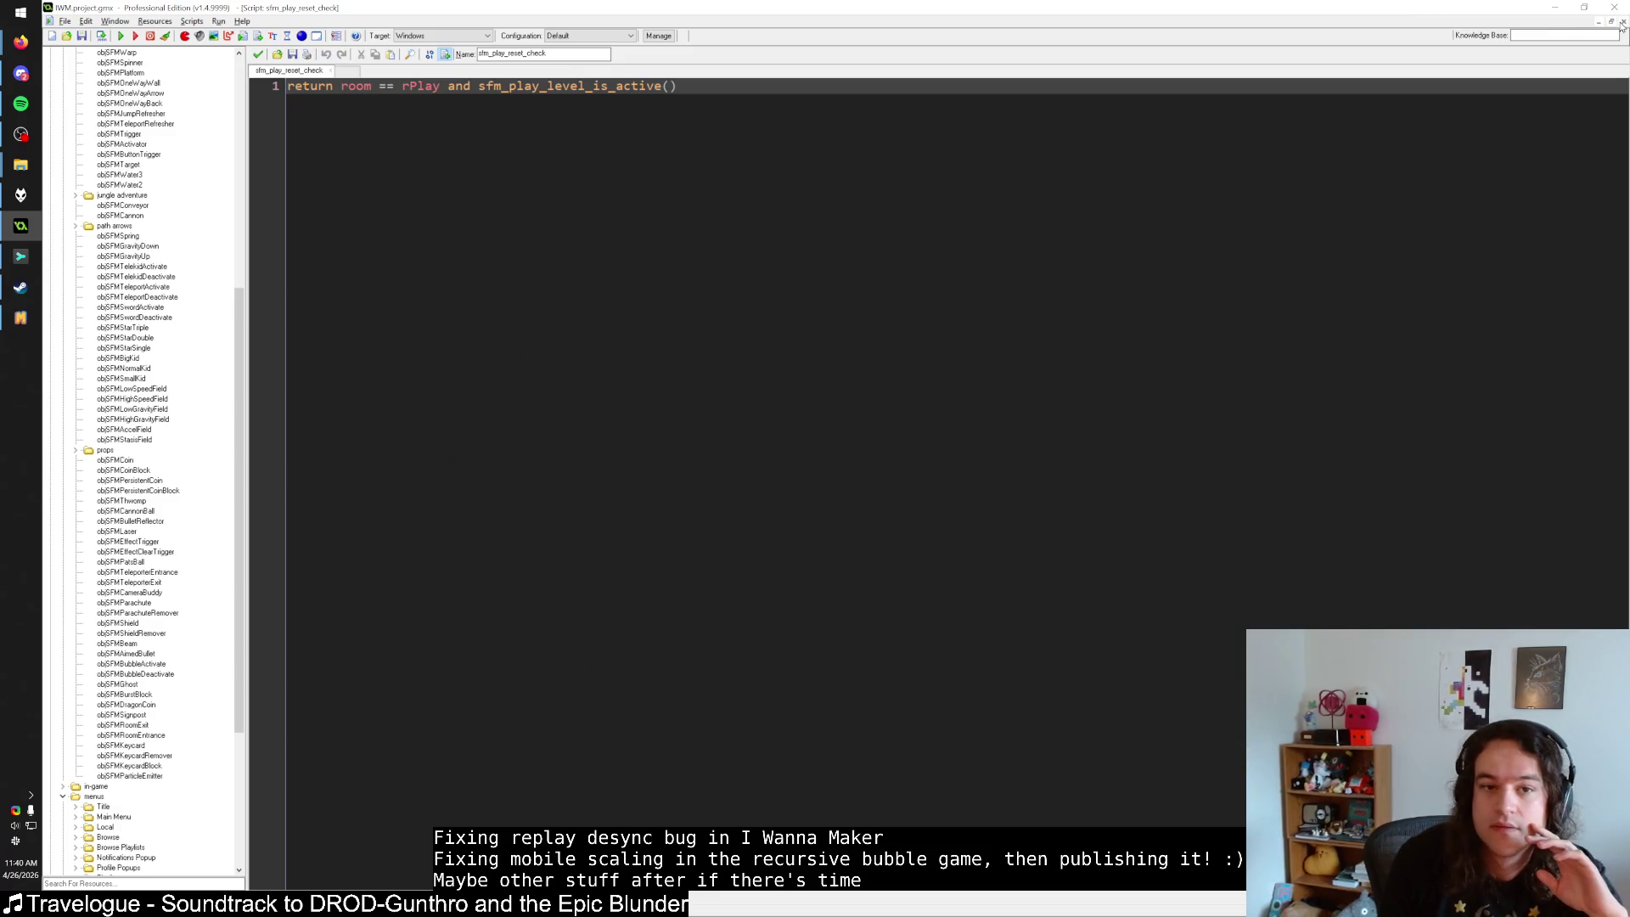
{"action": "left_click", "coordinate": [1623, 22]}
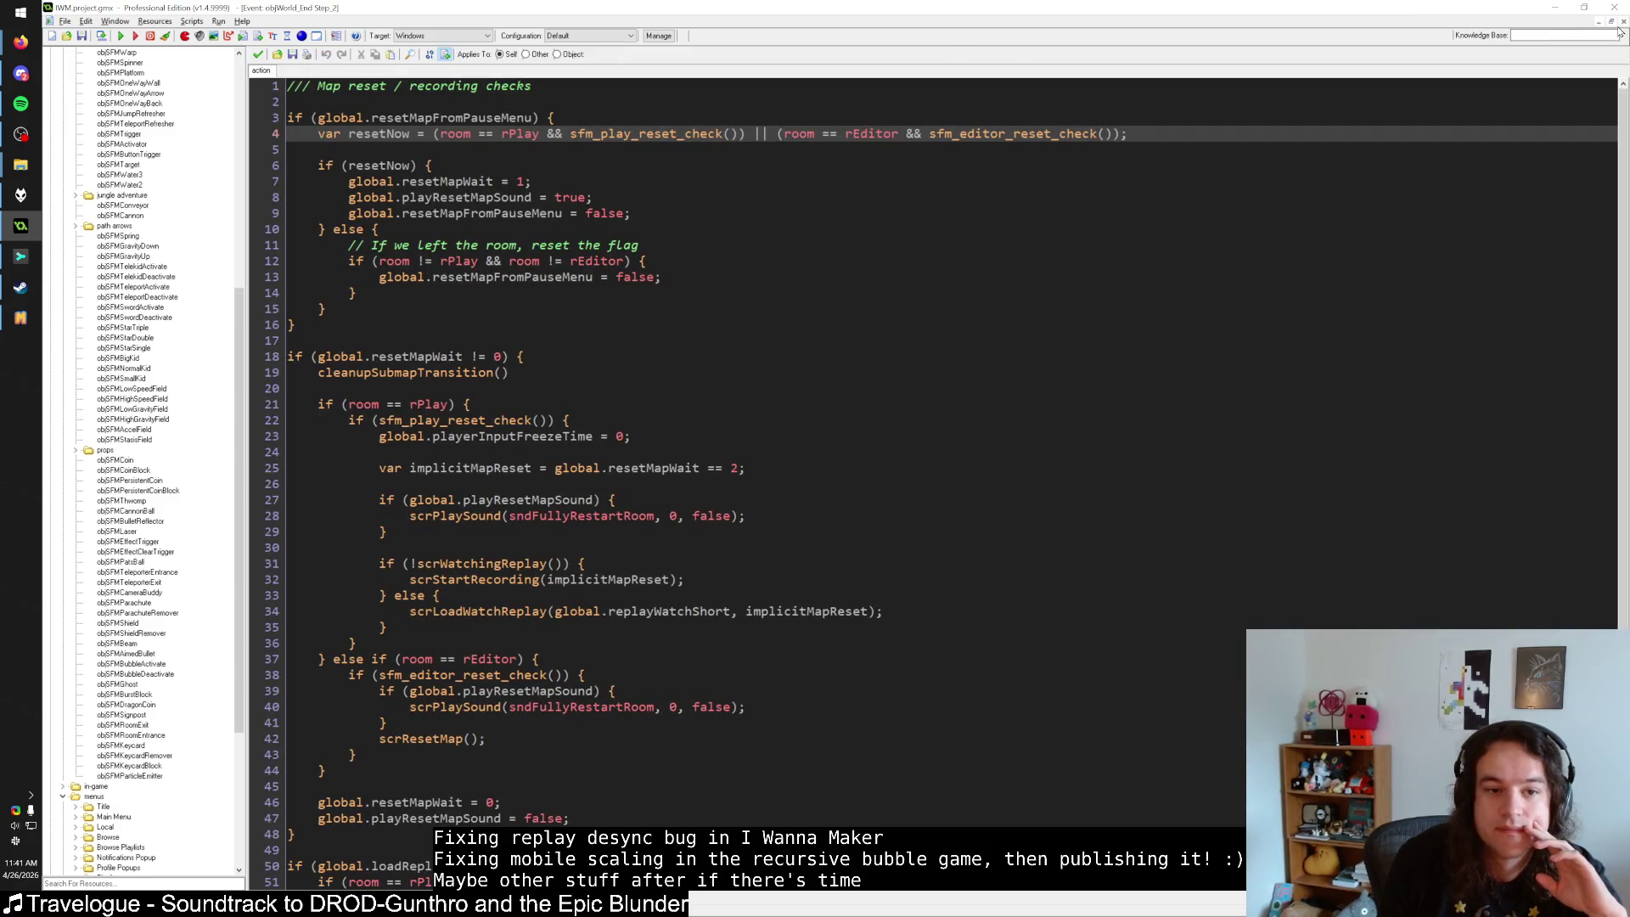
{"action": "middle_click", "coordinate": [709, 125]}
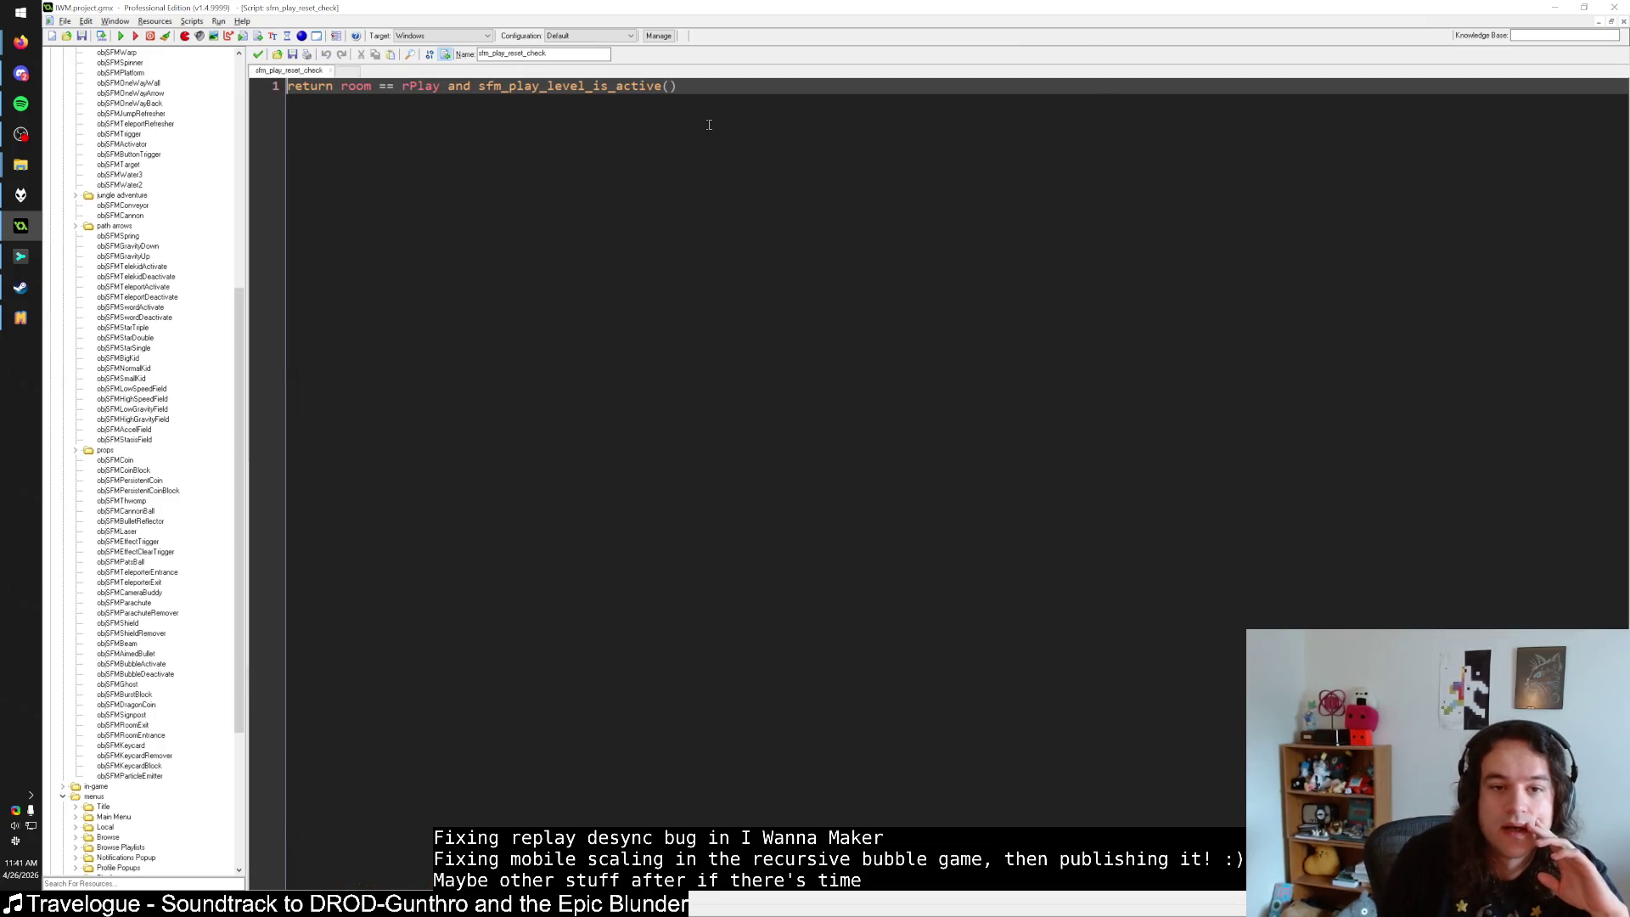
{"action": "middle_click", "coordinate": [626, 89]}
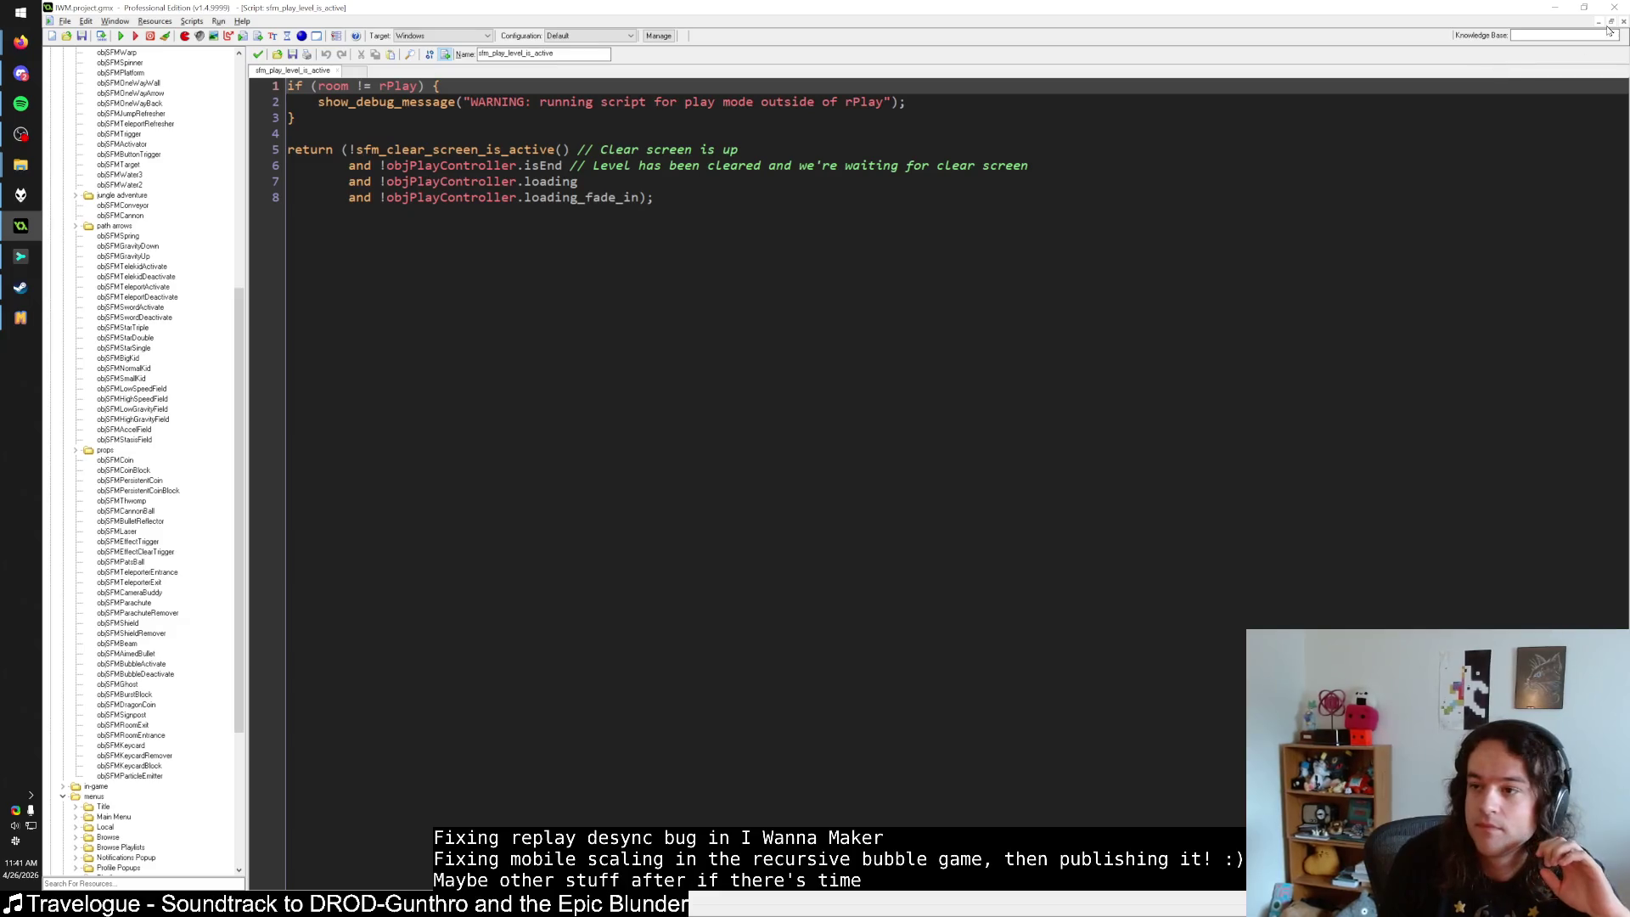
{"action": "left_click", "coordinate": [1624, 21]}
{"action": "left_click", "coordinate": [1623, 21]}
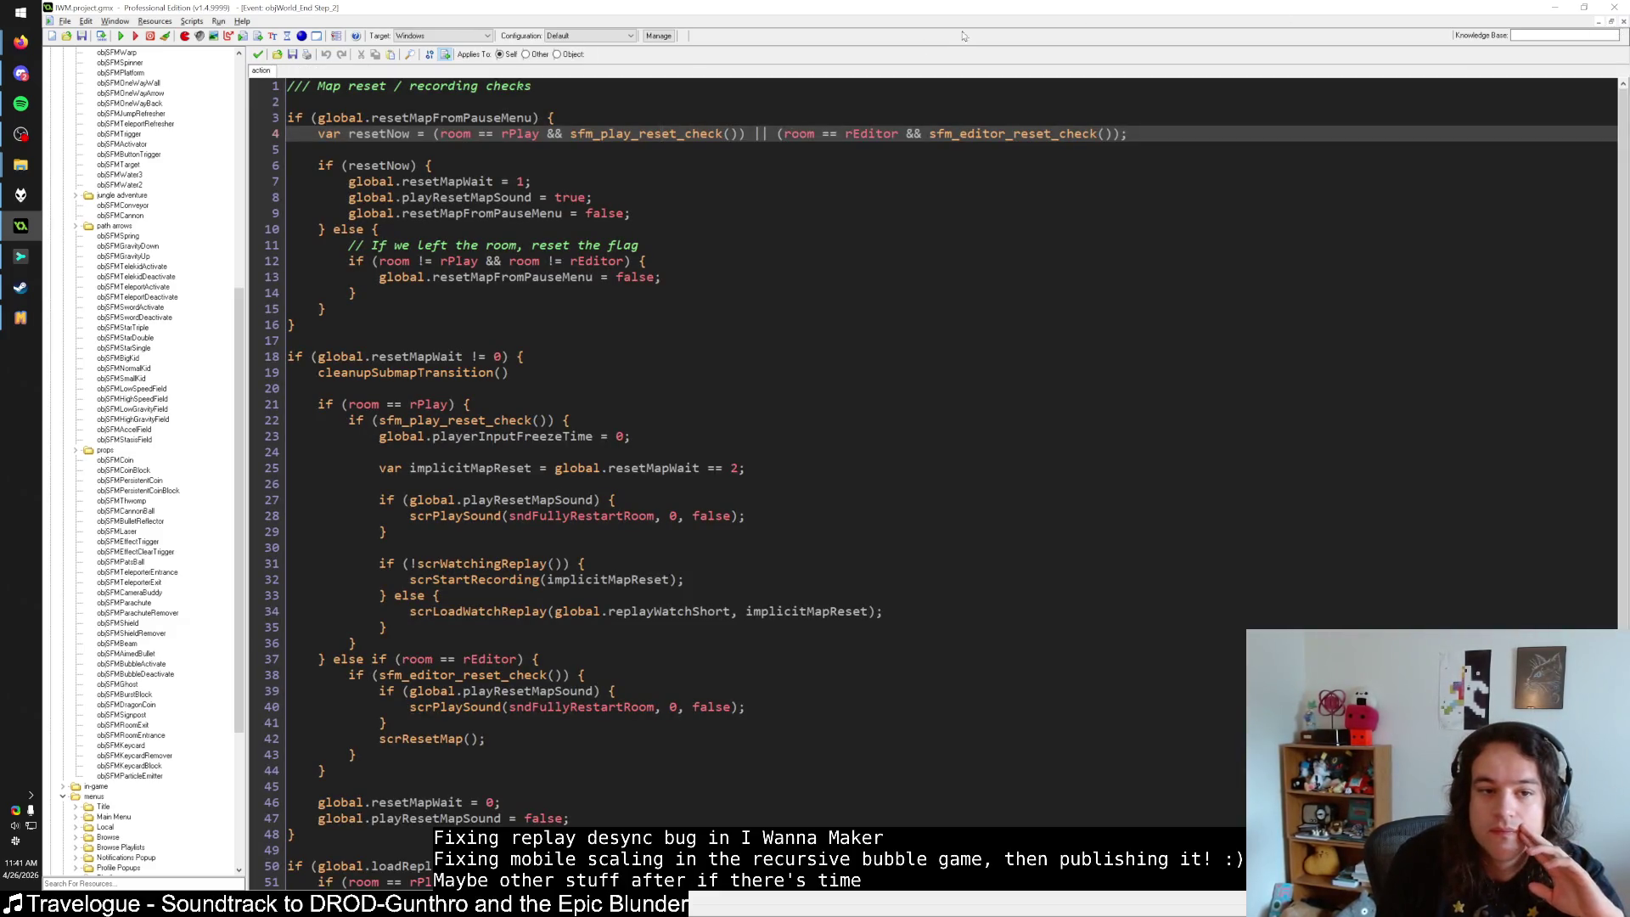
{"action": "left_click", "coordinate": [472, 118]}
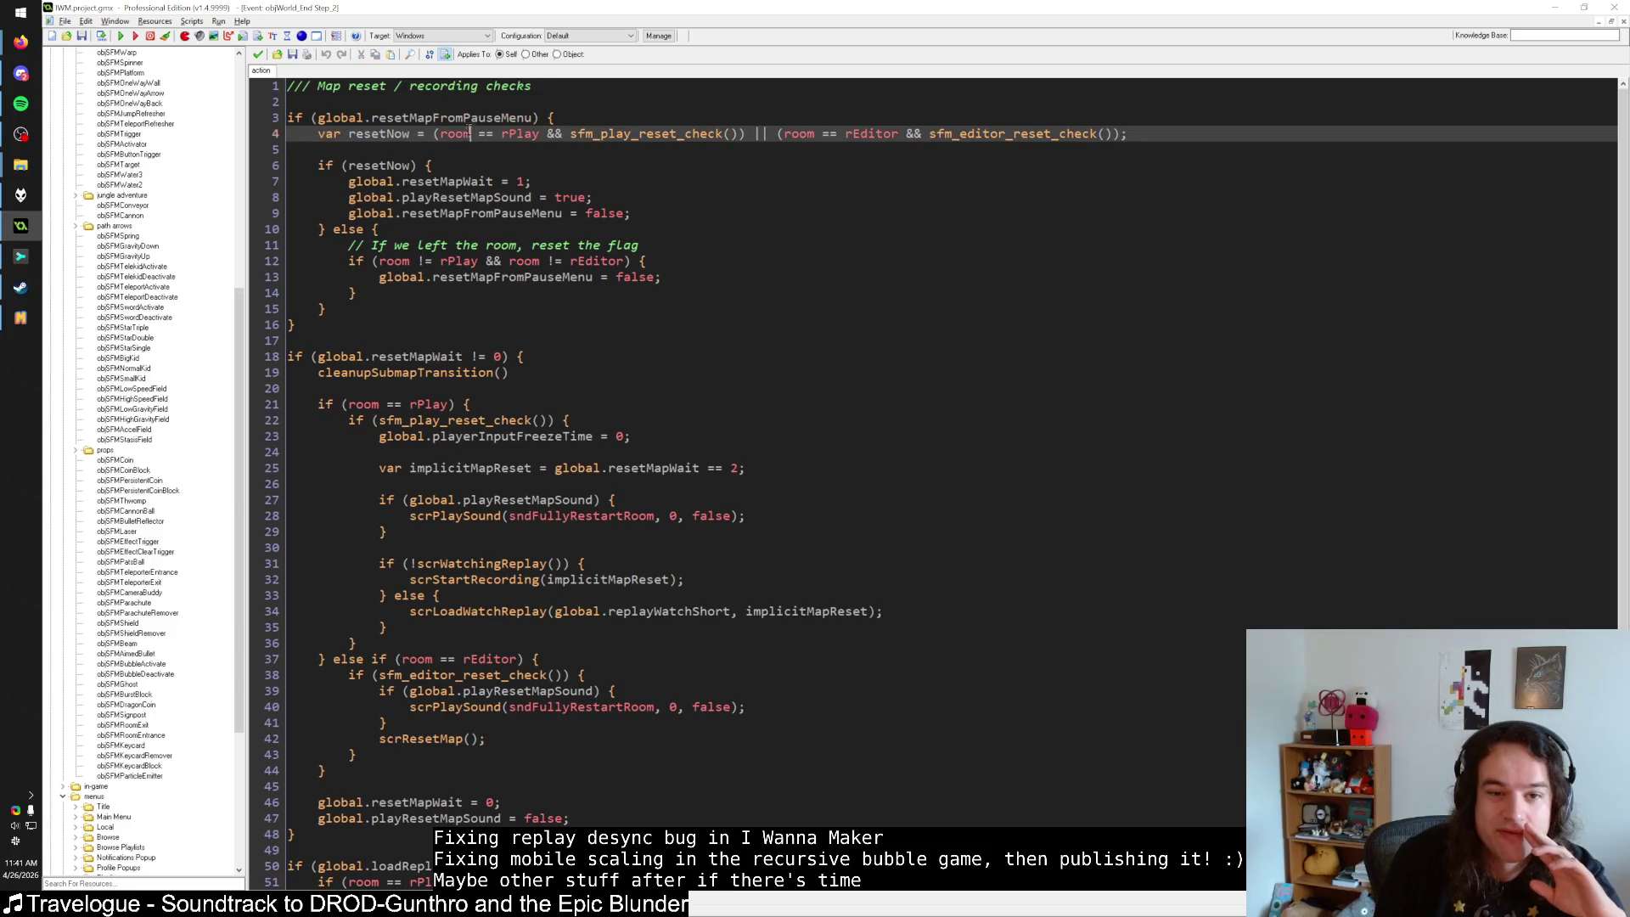
{"action": "left_click", "coordinate": [494, 162]}
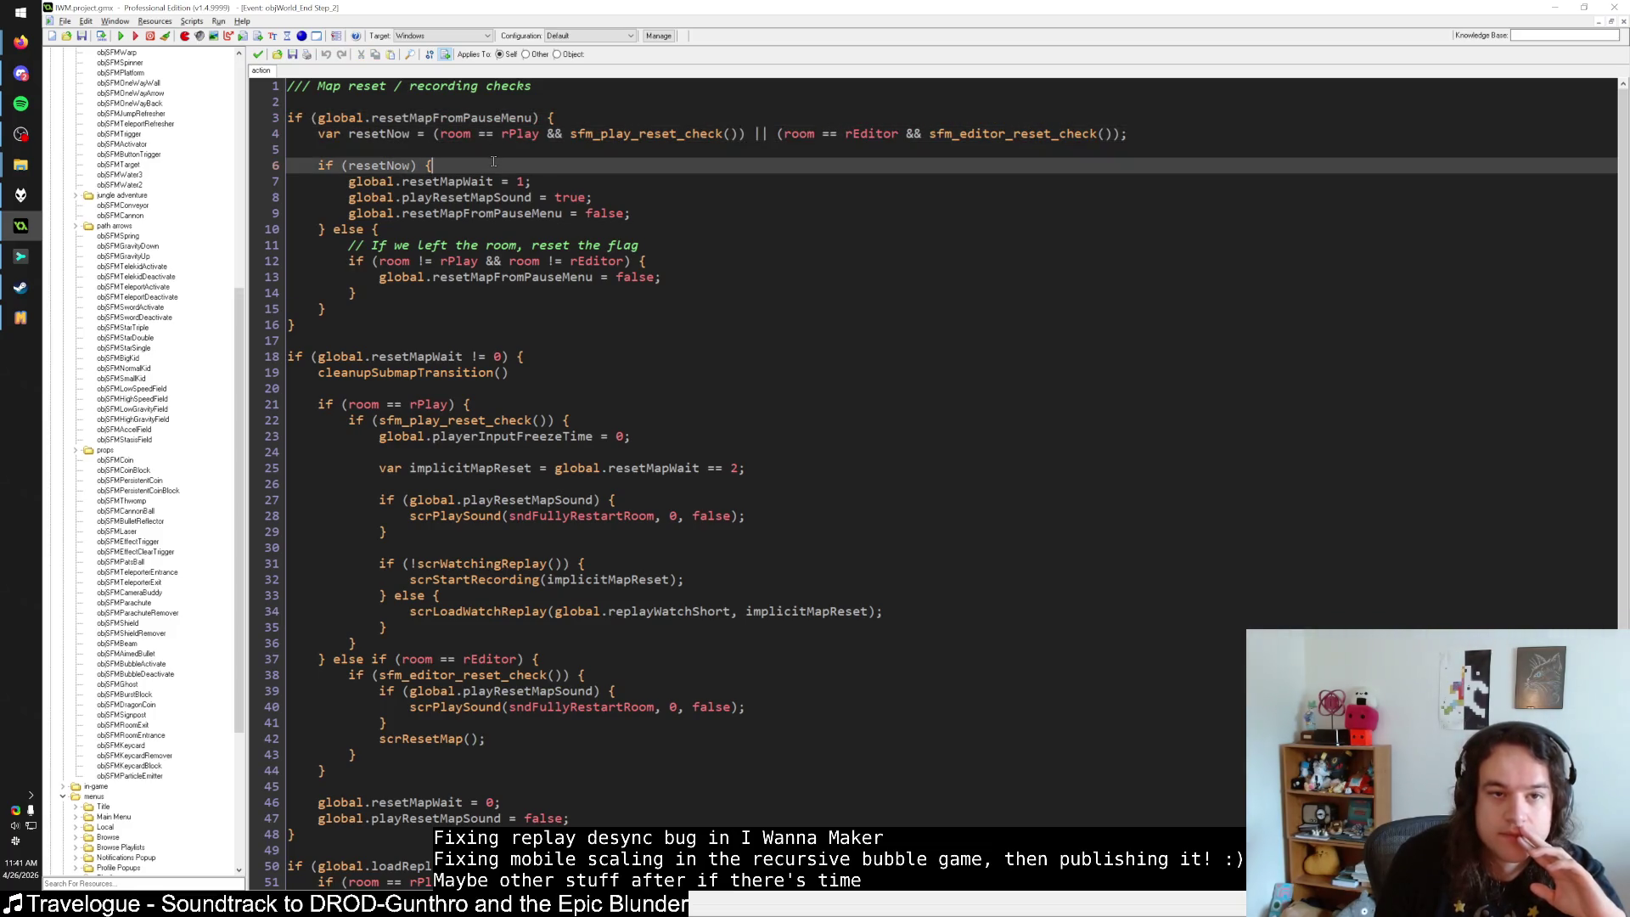
{"action": "left_click_drag", "start_coordinate": [348, 180], "coordinate": [722, 219]}
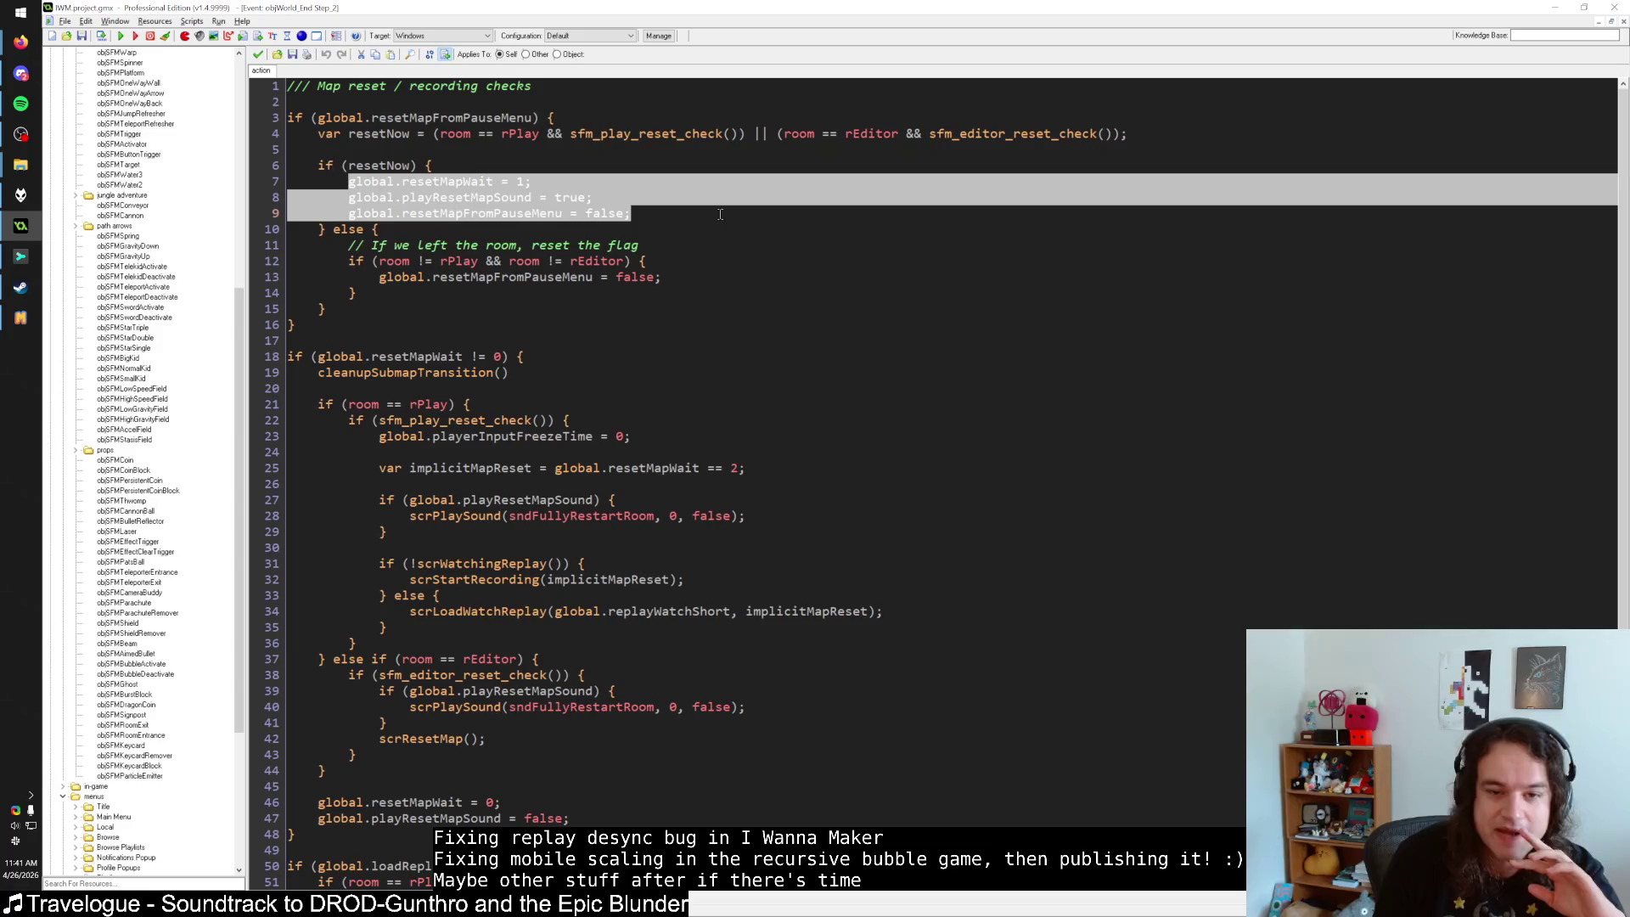
{"action": "left_click", "coordinate": [721, 219]}
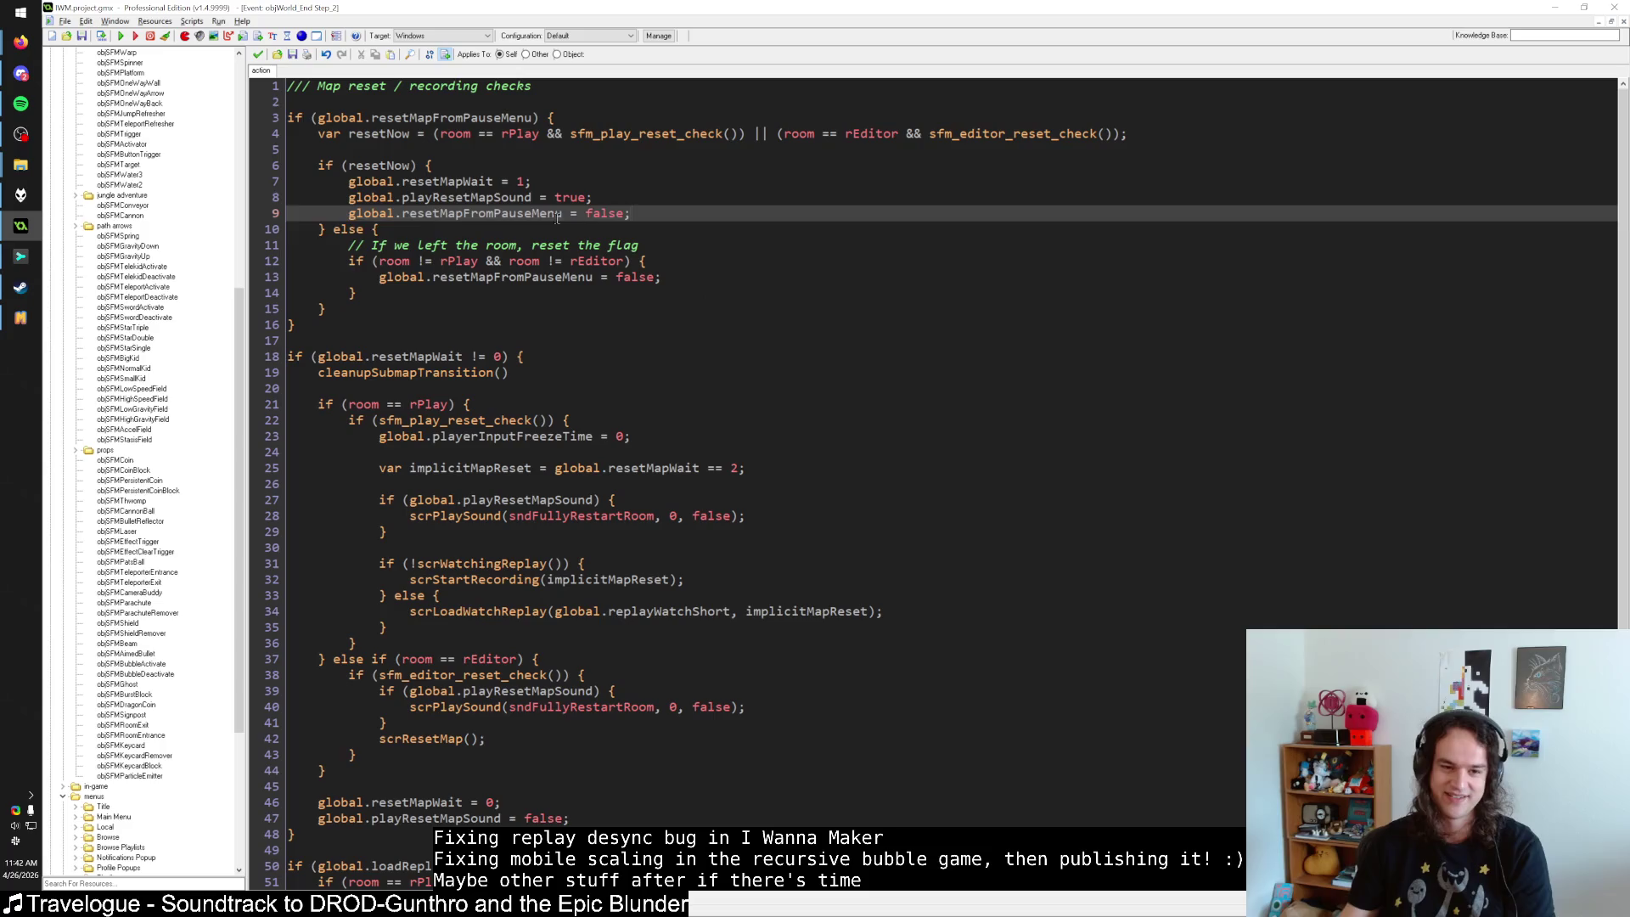
{"action": "left_click", "coordinate": [392, 231]}
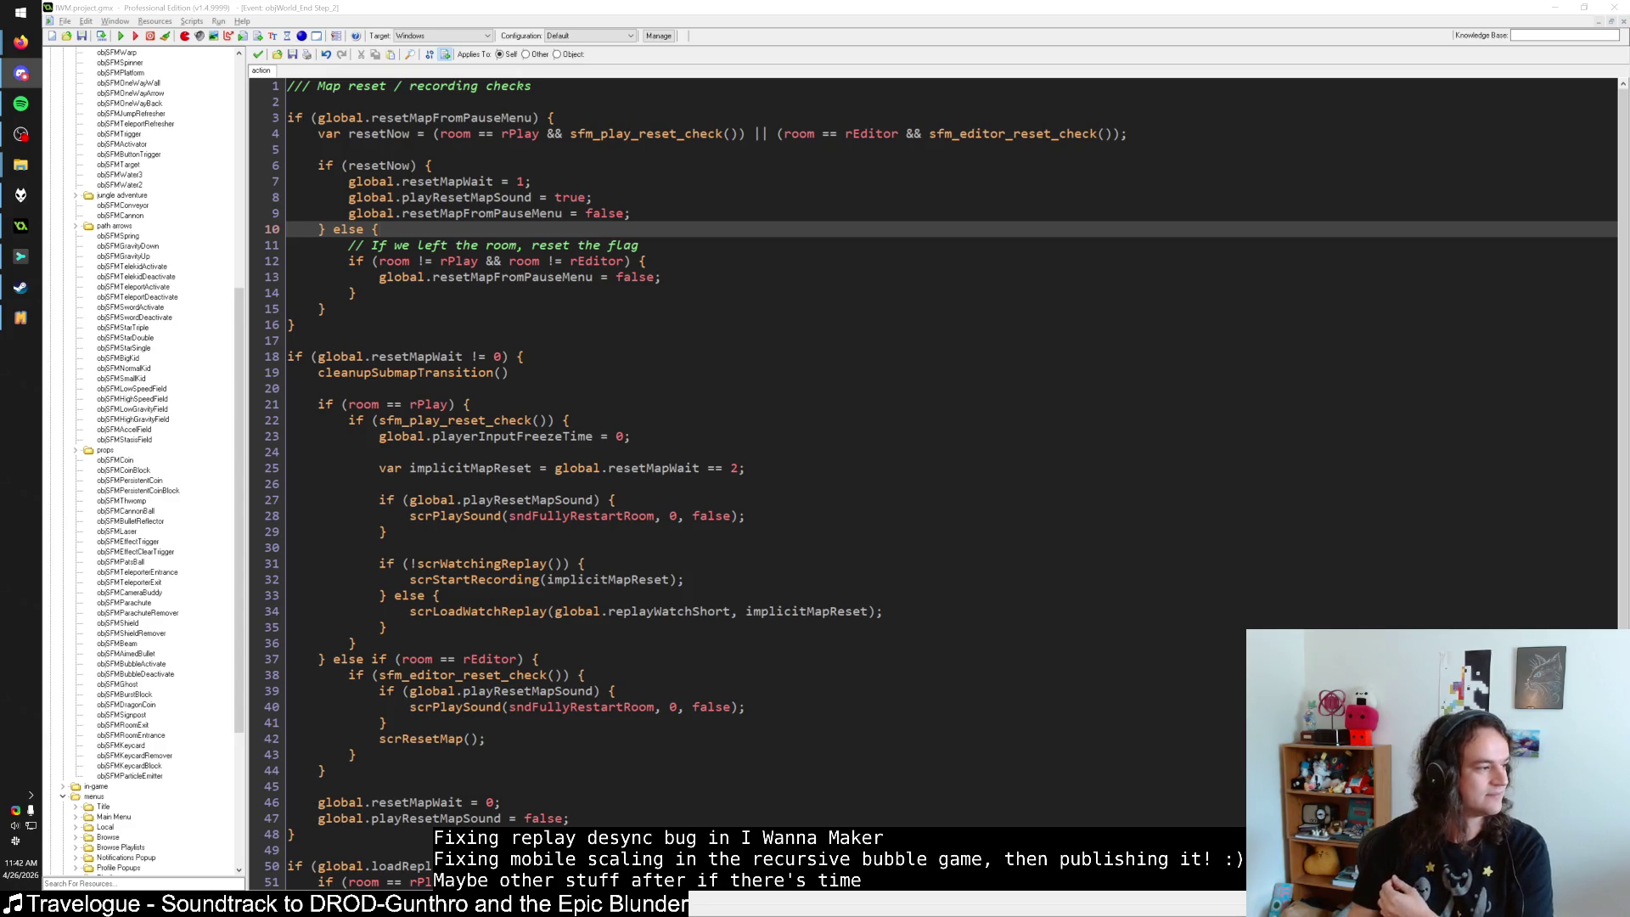
{"action": "key", "text": "alt+Tab"}
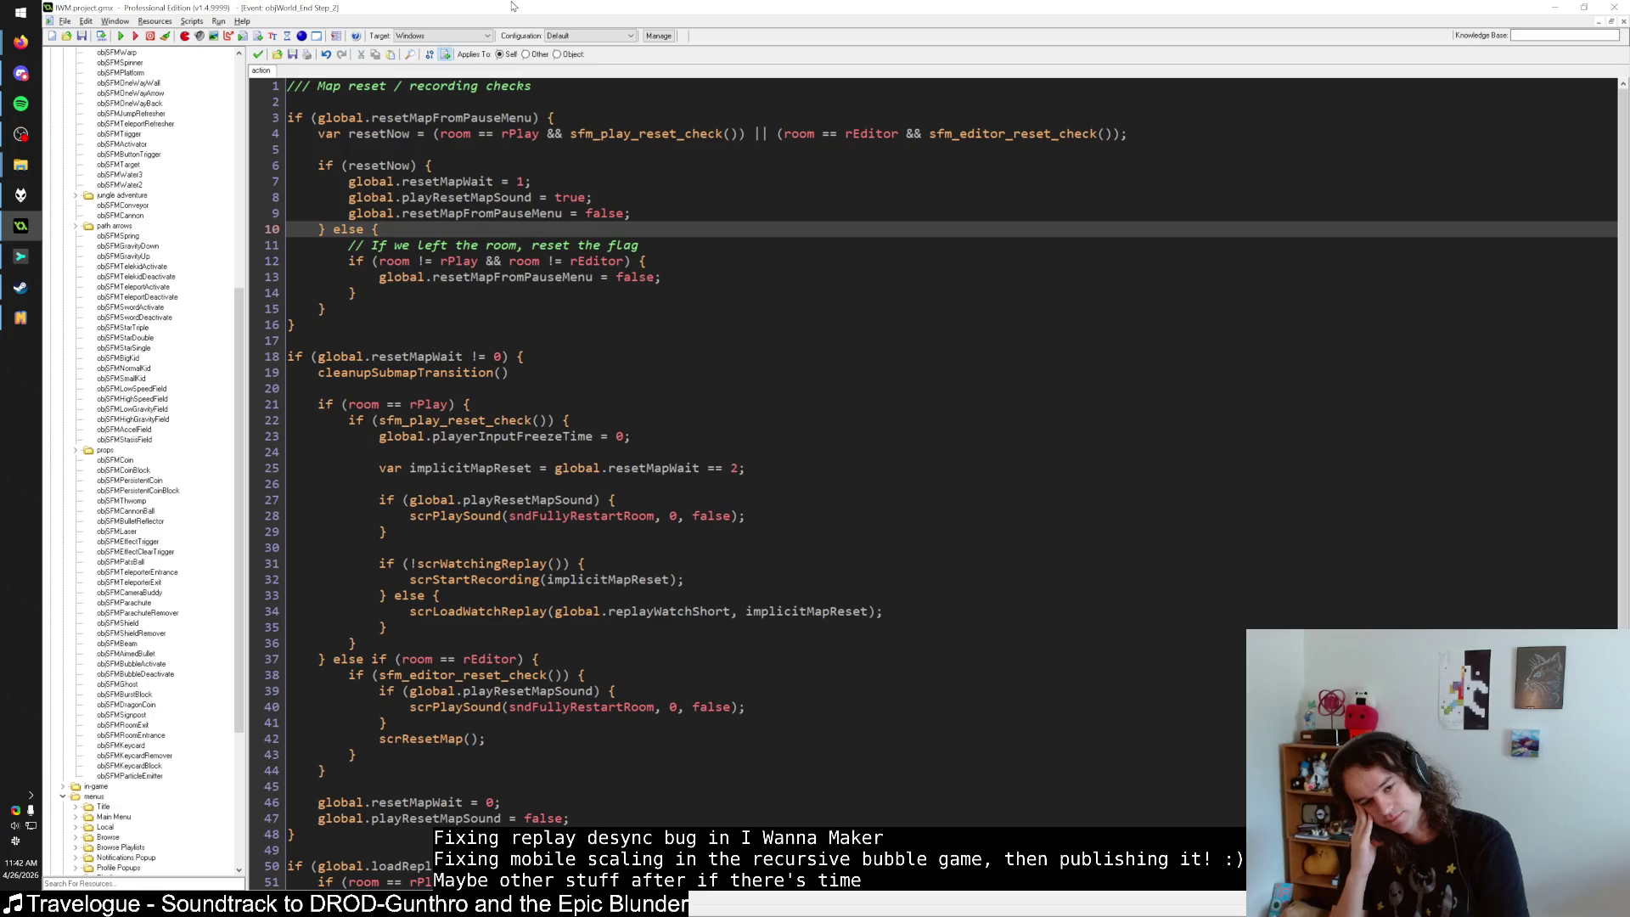
{"action": "left_click", "coordinate": [258, 55]}
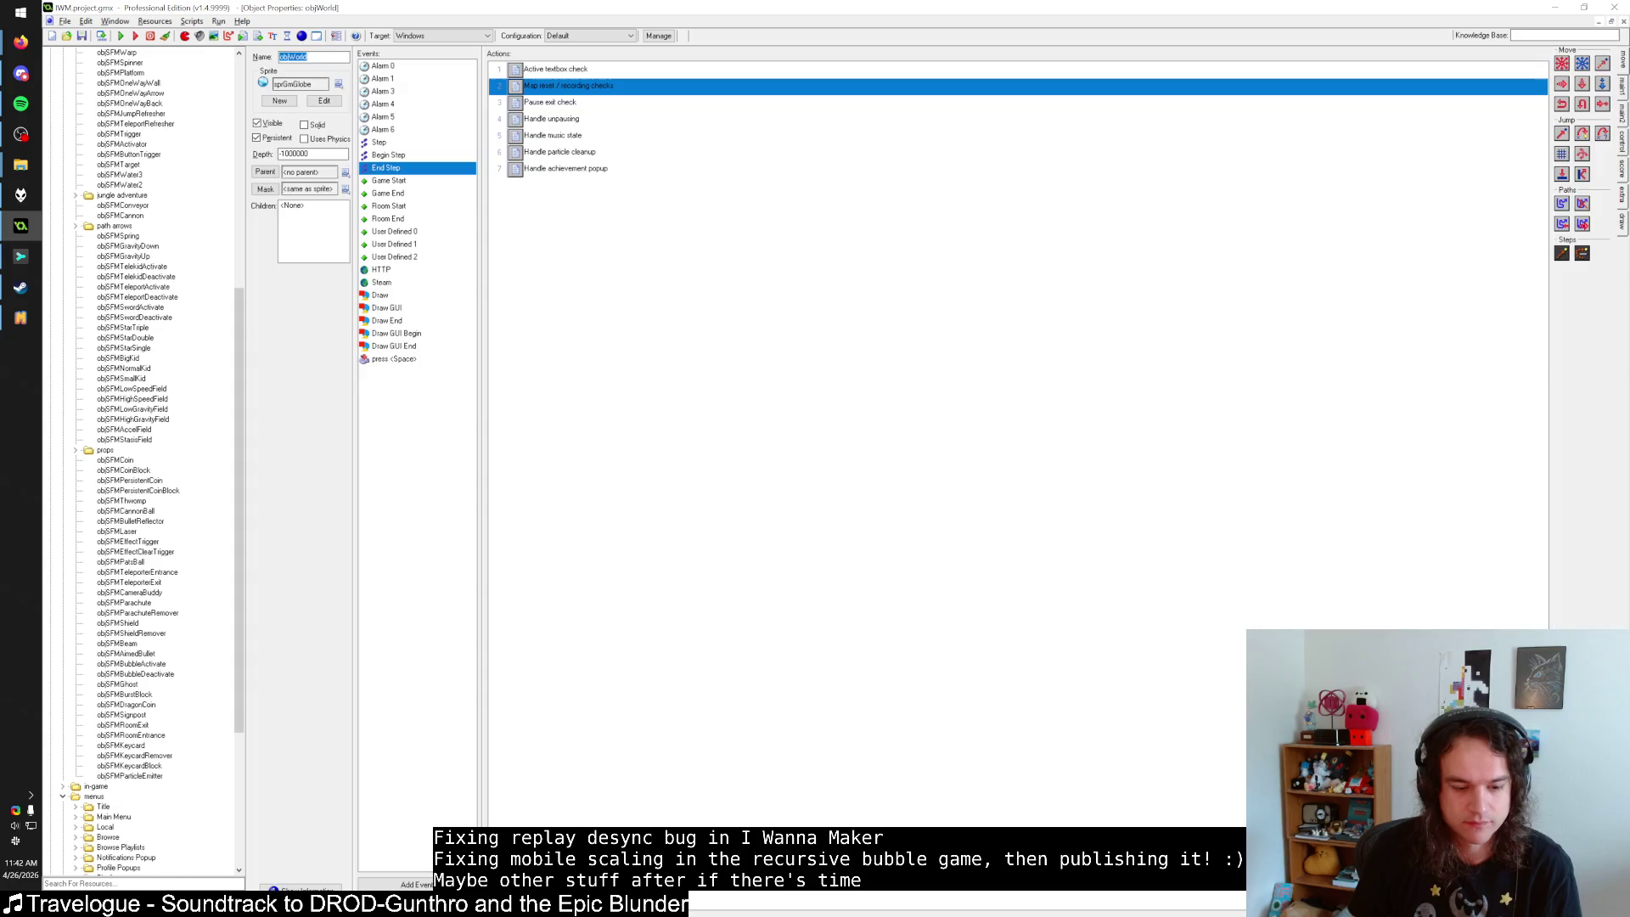
Check the scrInitializeGlobals and objWorld End Step line 46 matches for global.resetMapWait.
{"action": "key", "text": "Return"}
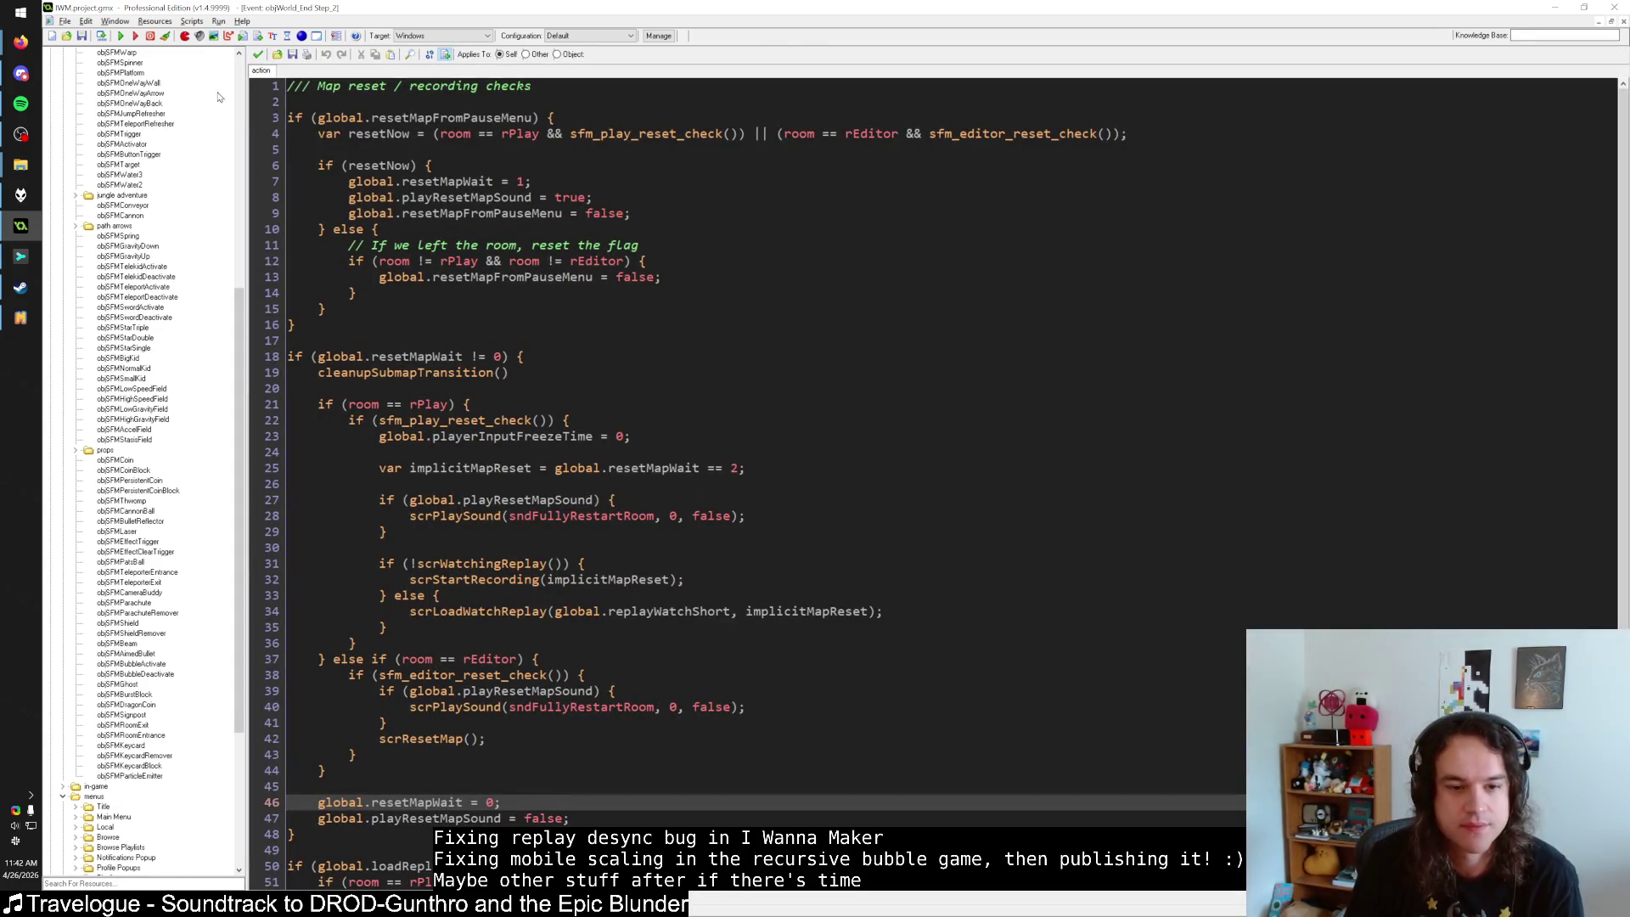
{"action": "left_click", "coordinate": [259, 53]}
{"action": "left_click", "coordinate": [310, 905]}
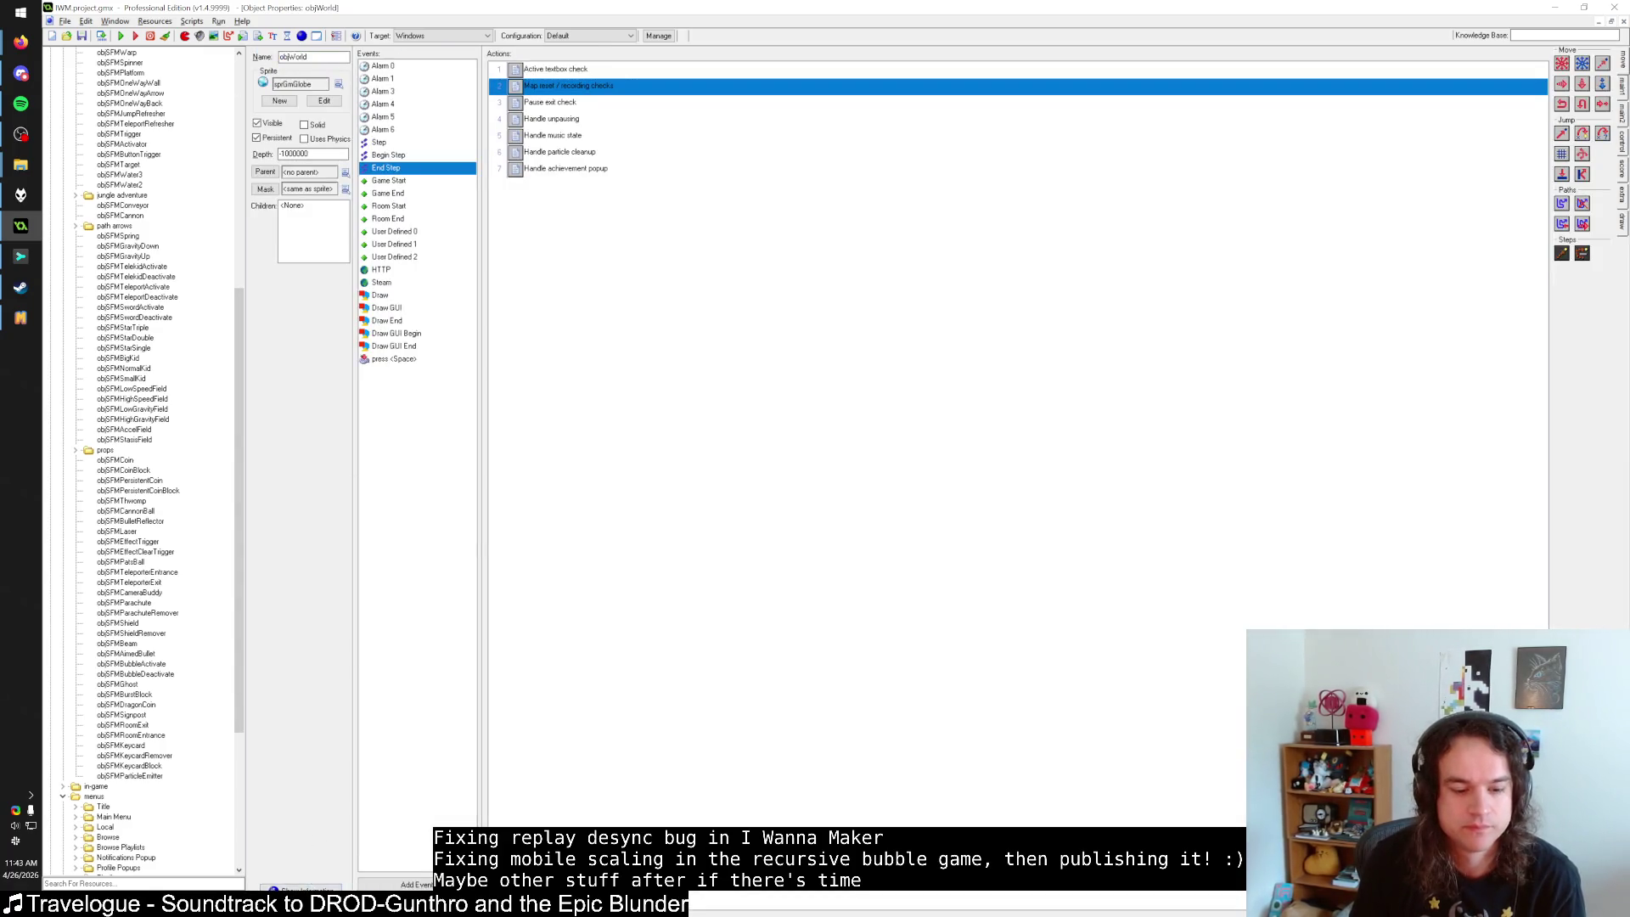
{"action": "double_click", "coordinate": [540, 93]}
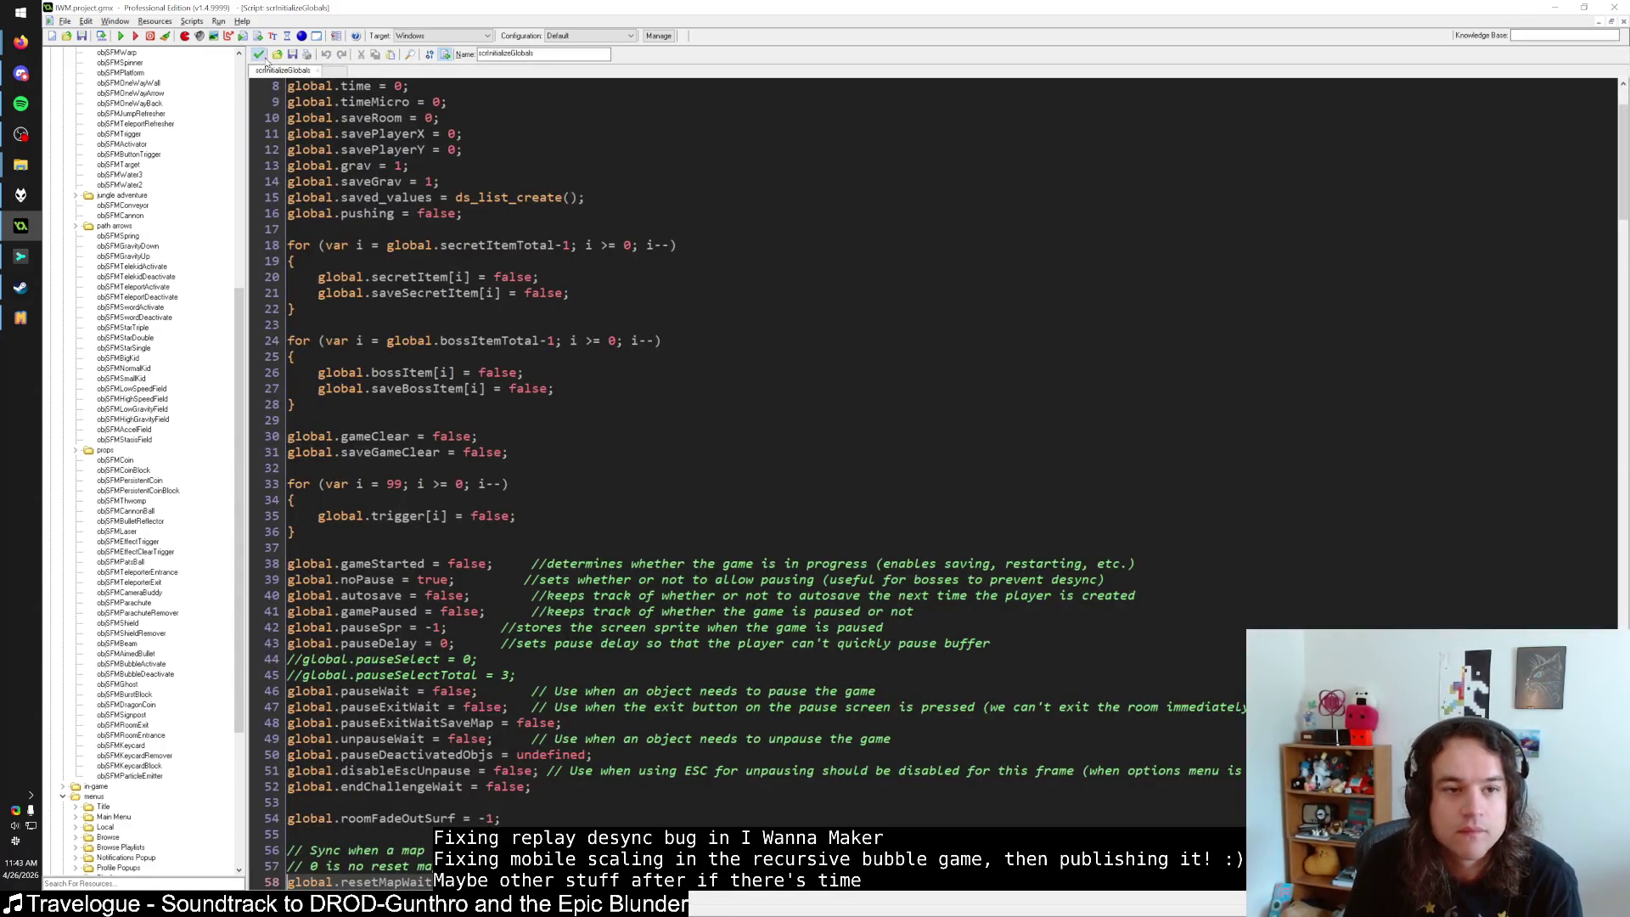
{"action": "left_click", "coordinate": [258, 54]}
{"action": "double_click", "coordinate": [663, 168]}
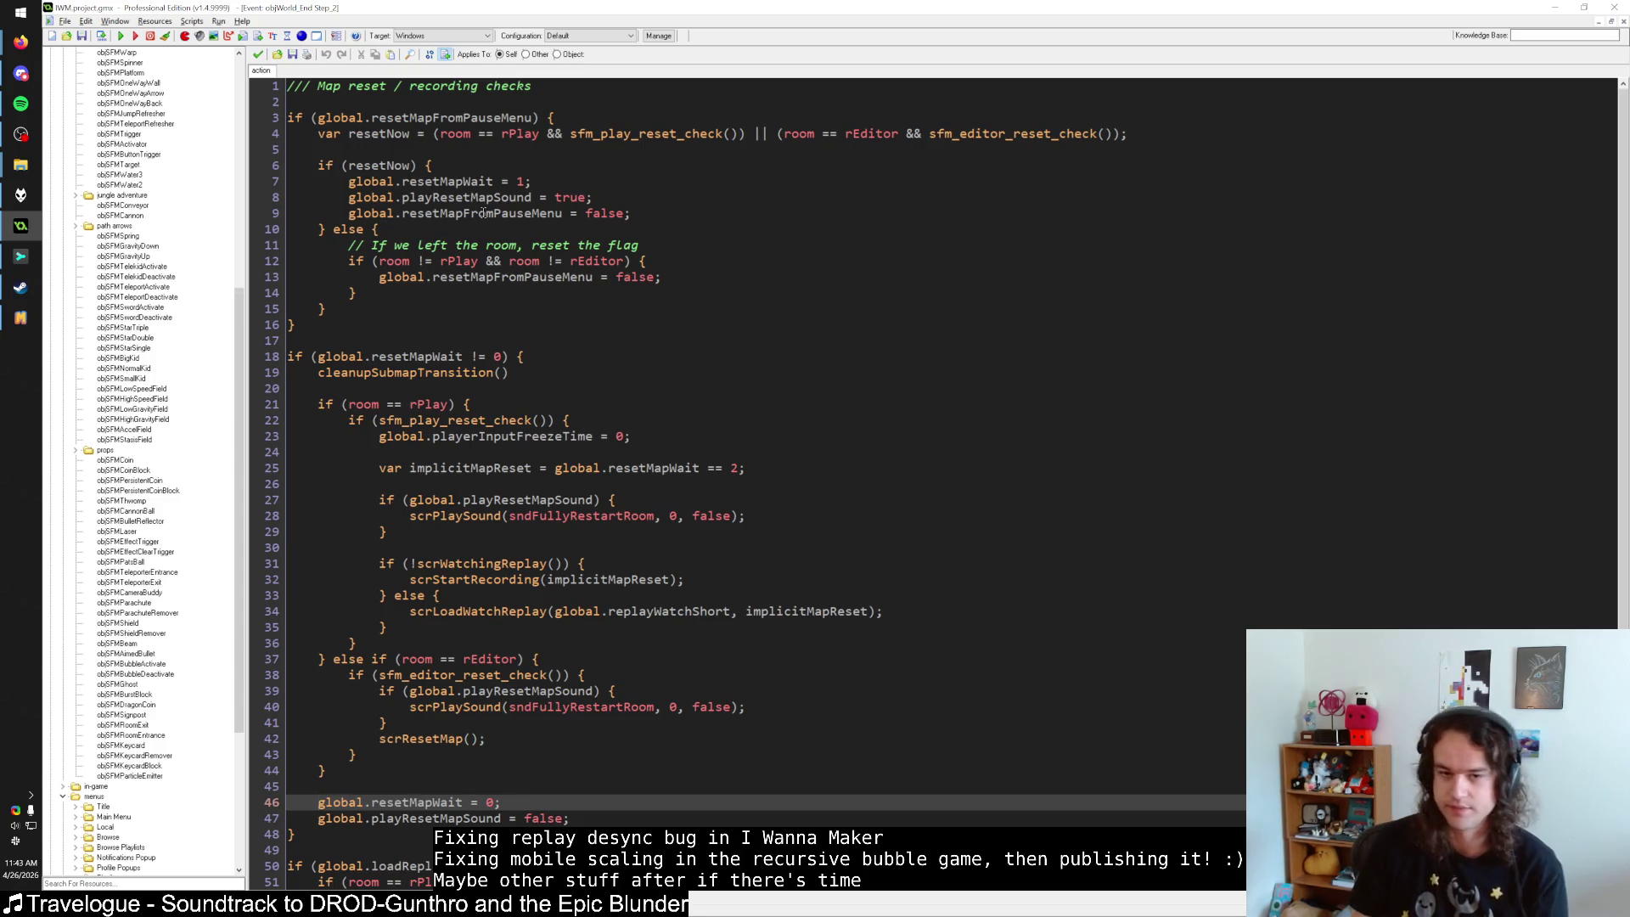
{"action": "left_click", "coordinate": [595, 324]}
Bring the I Wanna Maker window forward, center it, then switch to Firefox.
{"action": "key", "text": "alt+Tab"}
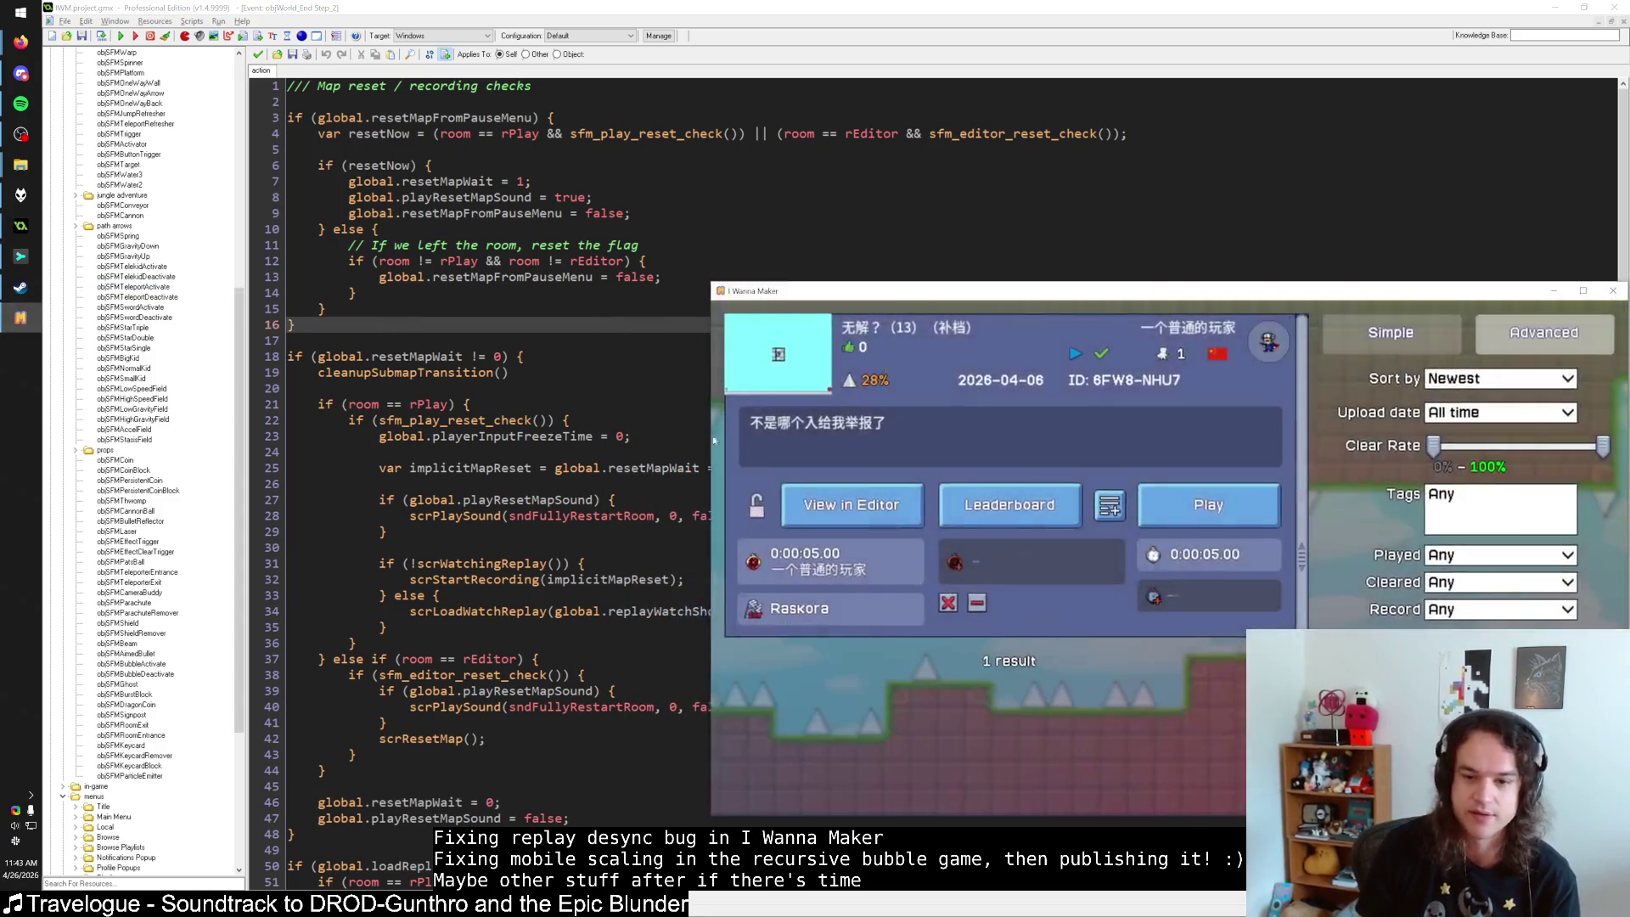
{"action": "left_click_drag", "start_coordinate": [1146, 290], "coordinate": [793, 174]}
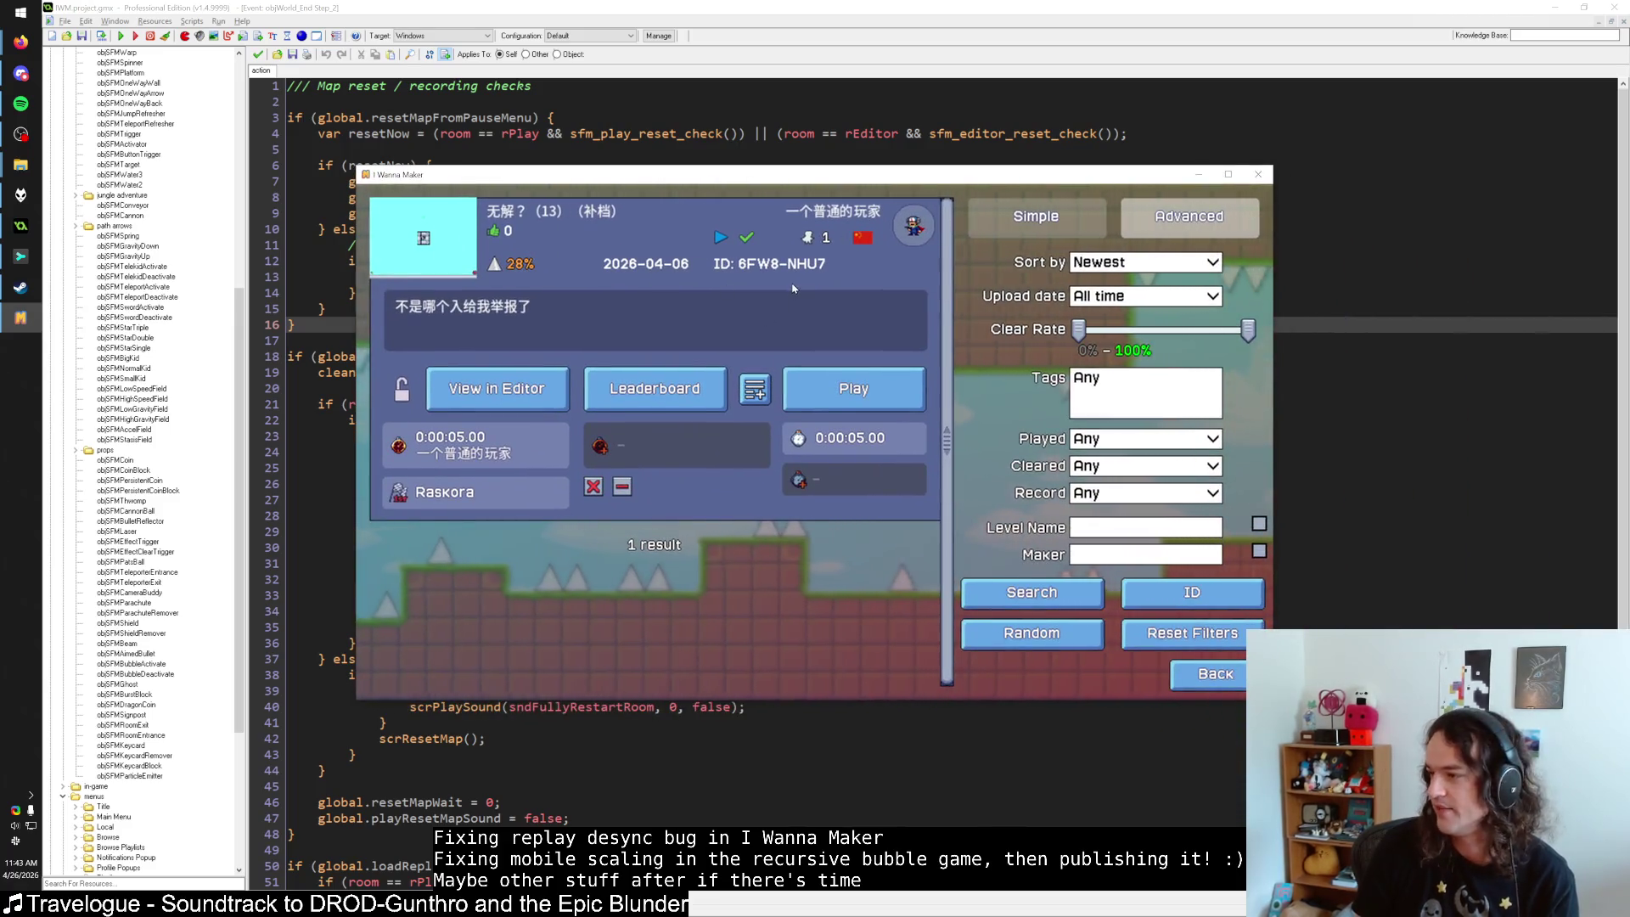
{"action": "key", "text": "alt+Tab"}
{"action": "key", "text": "alt+Tab"}
{"action": "key", "text": "alt+Tab"}
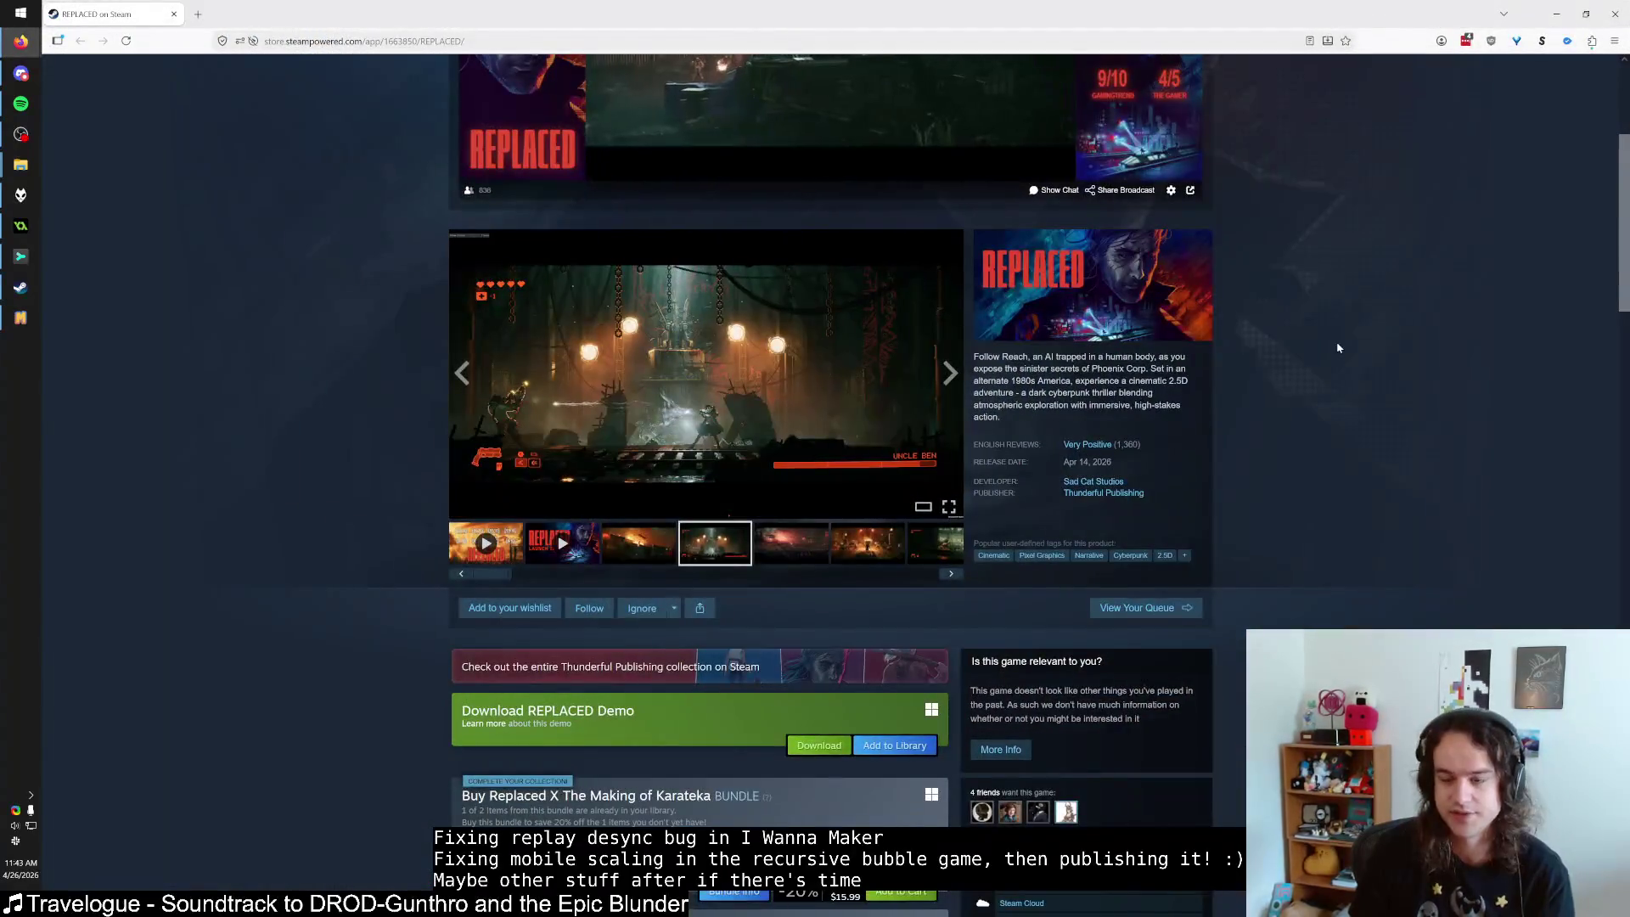
{"action": "key", "text": "ctrl+t"}
{"action": "type", "text": "the golem"}
{"action": "key", "text": "Return"}
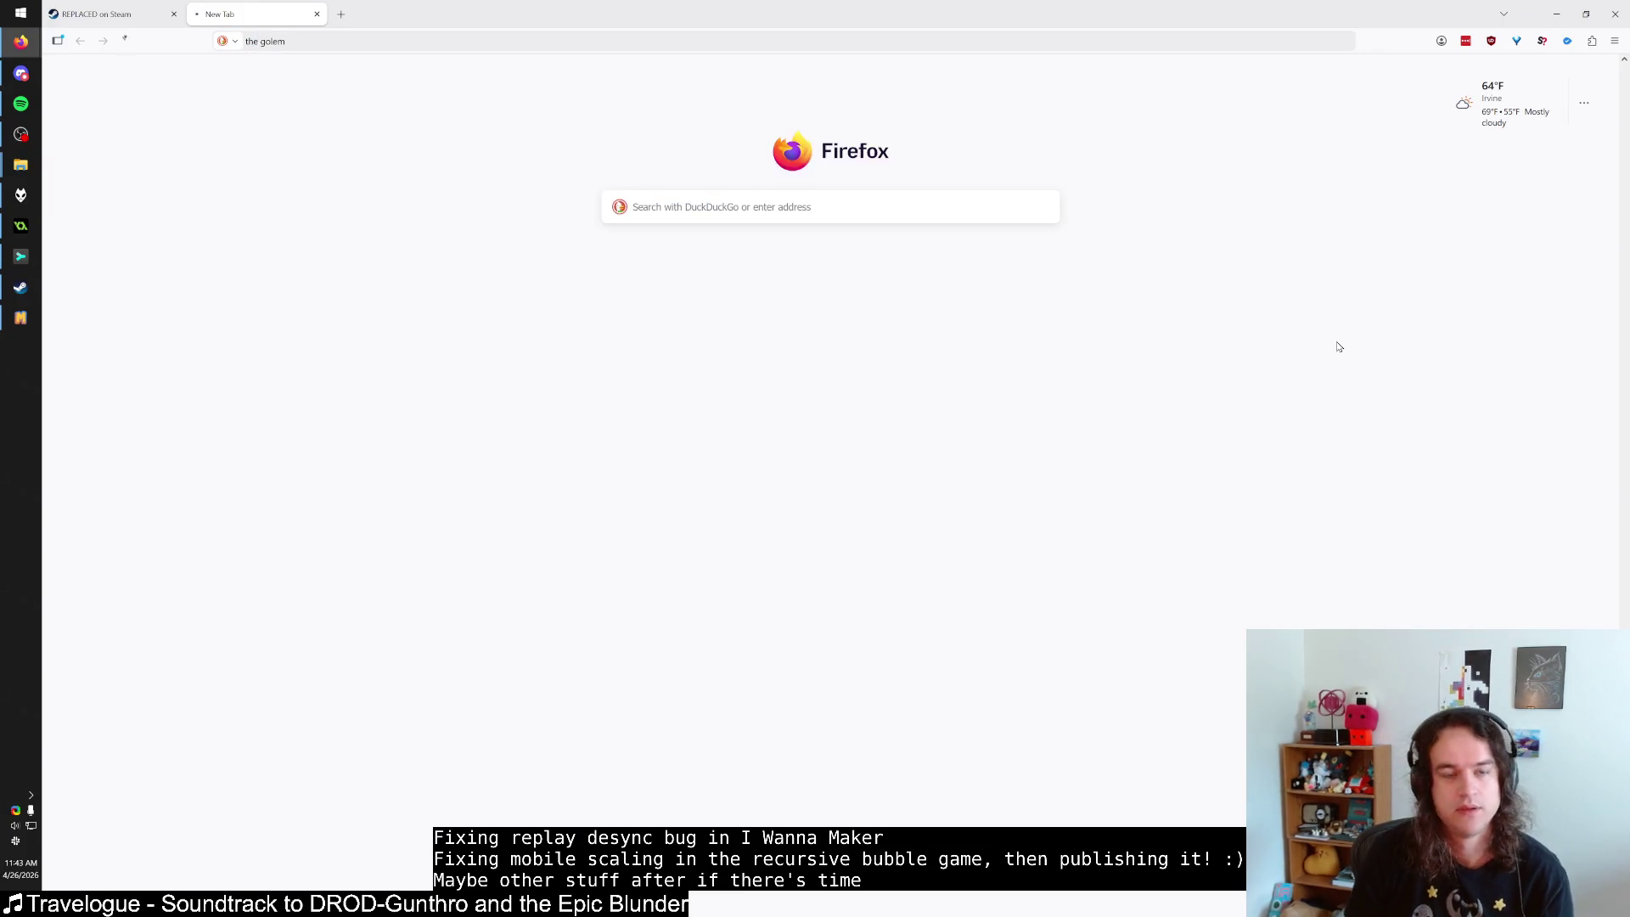
{"action": "left_click", "coordinate": [246, 83]}
{"action": "type", "text": "steam"}
{"action": "key", "text": "Return"}
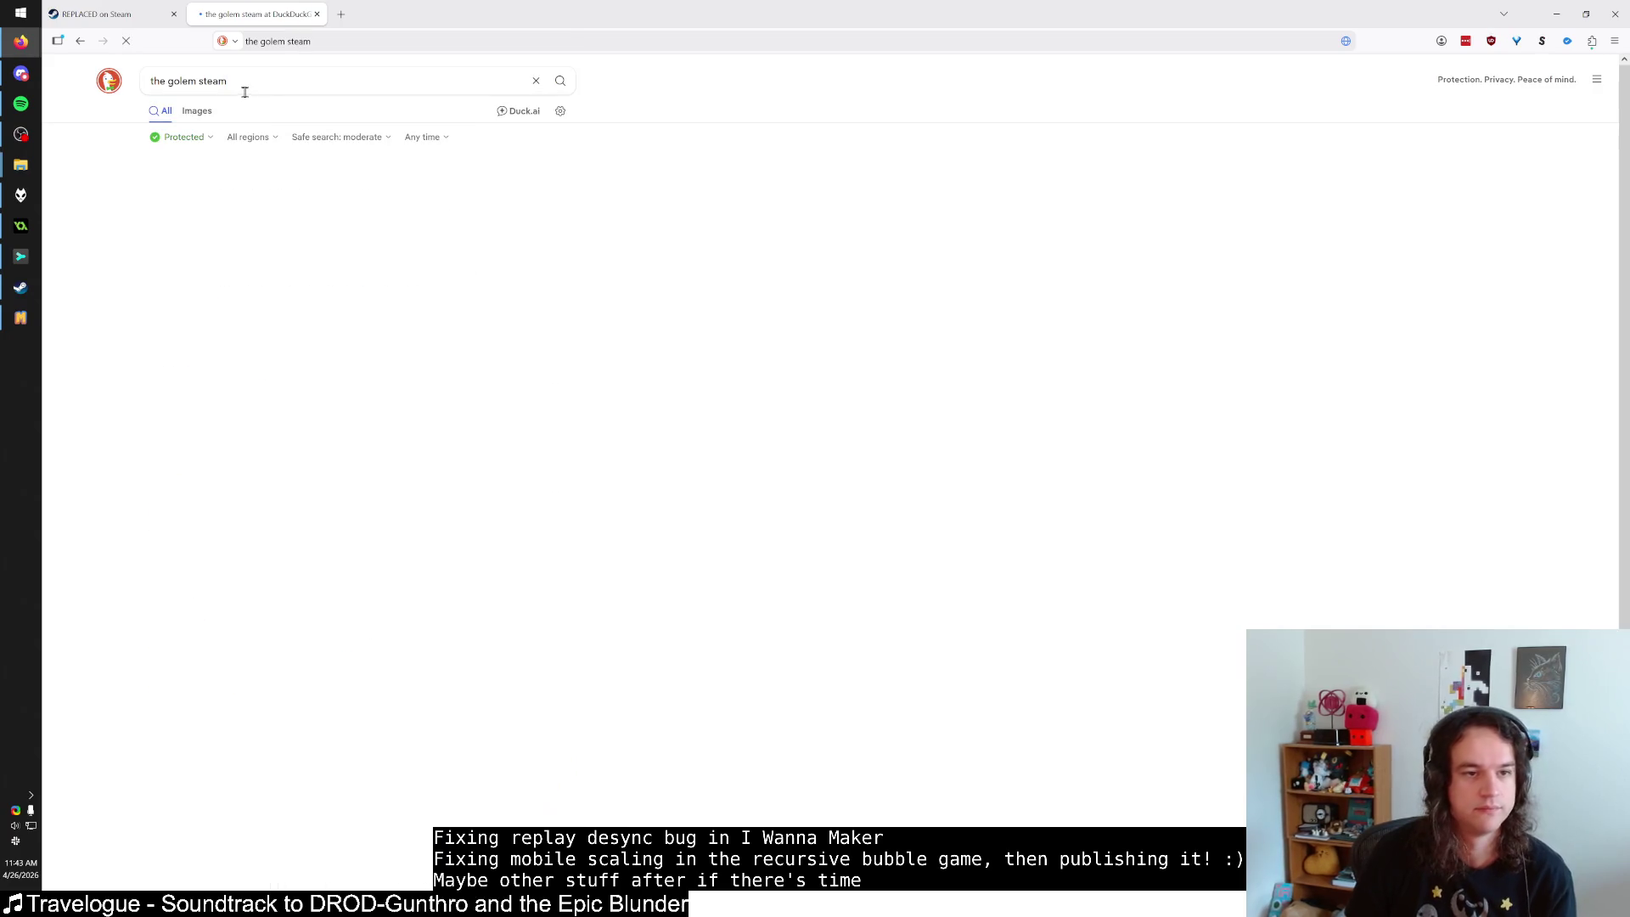
{"action": "left_click", "coordinate": [250, 227]}
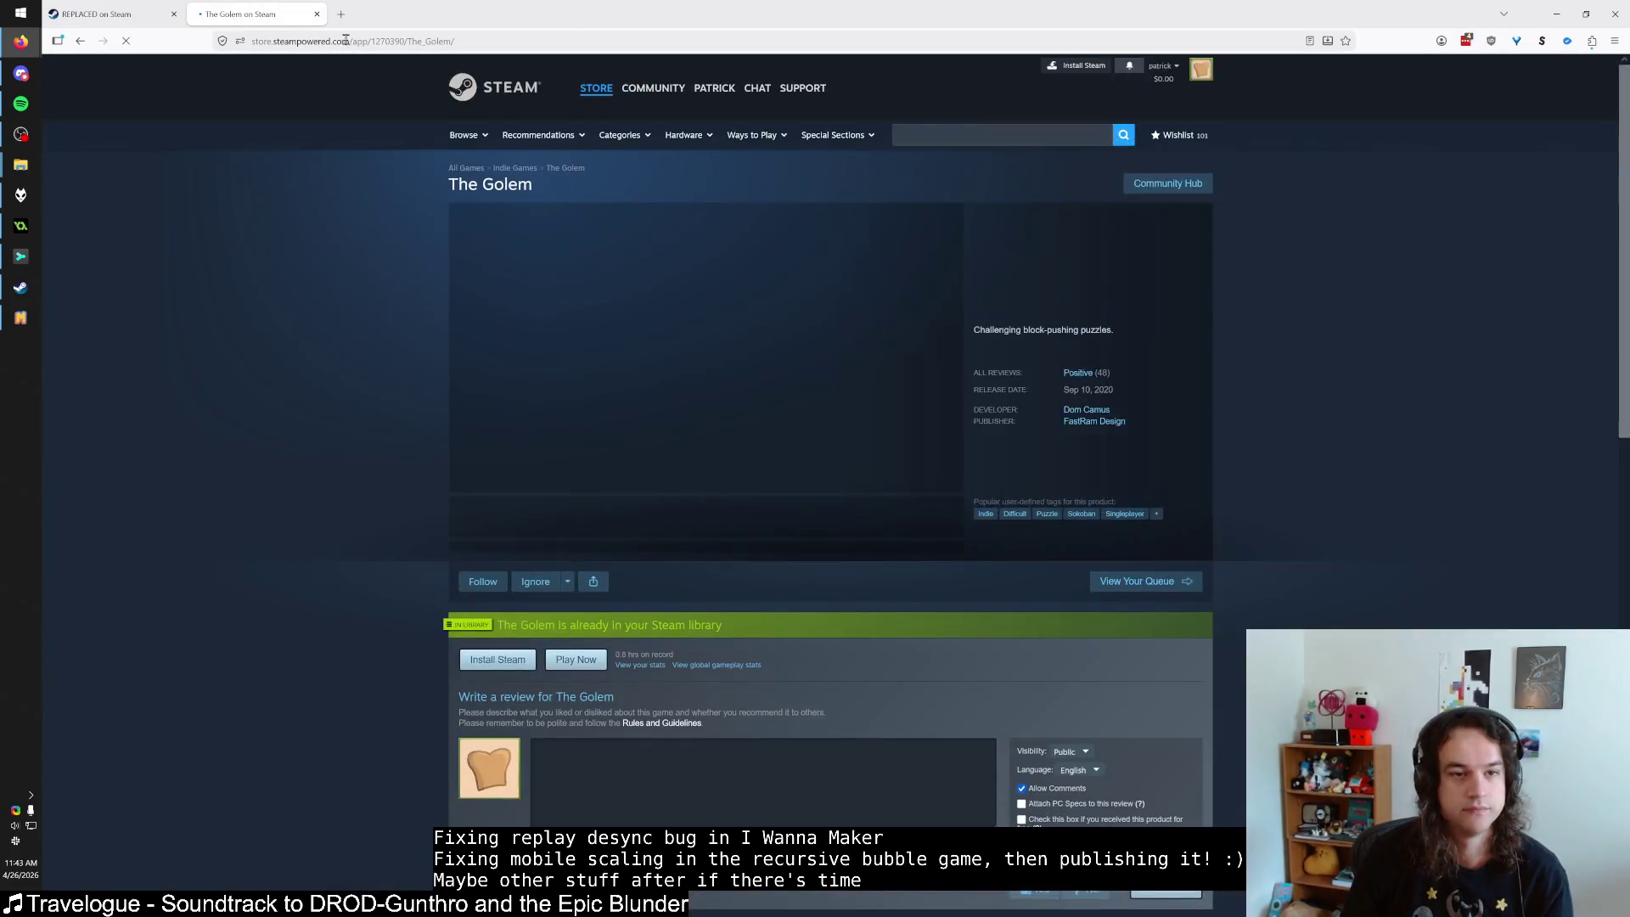
{"action": "key", "text": "ctrl+l"}
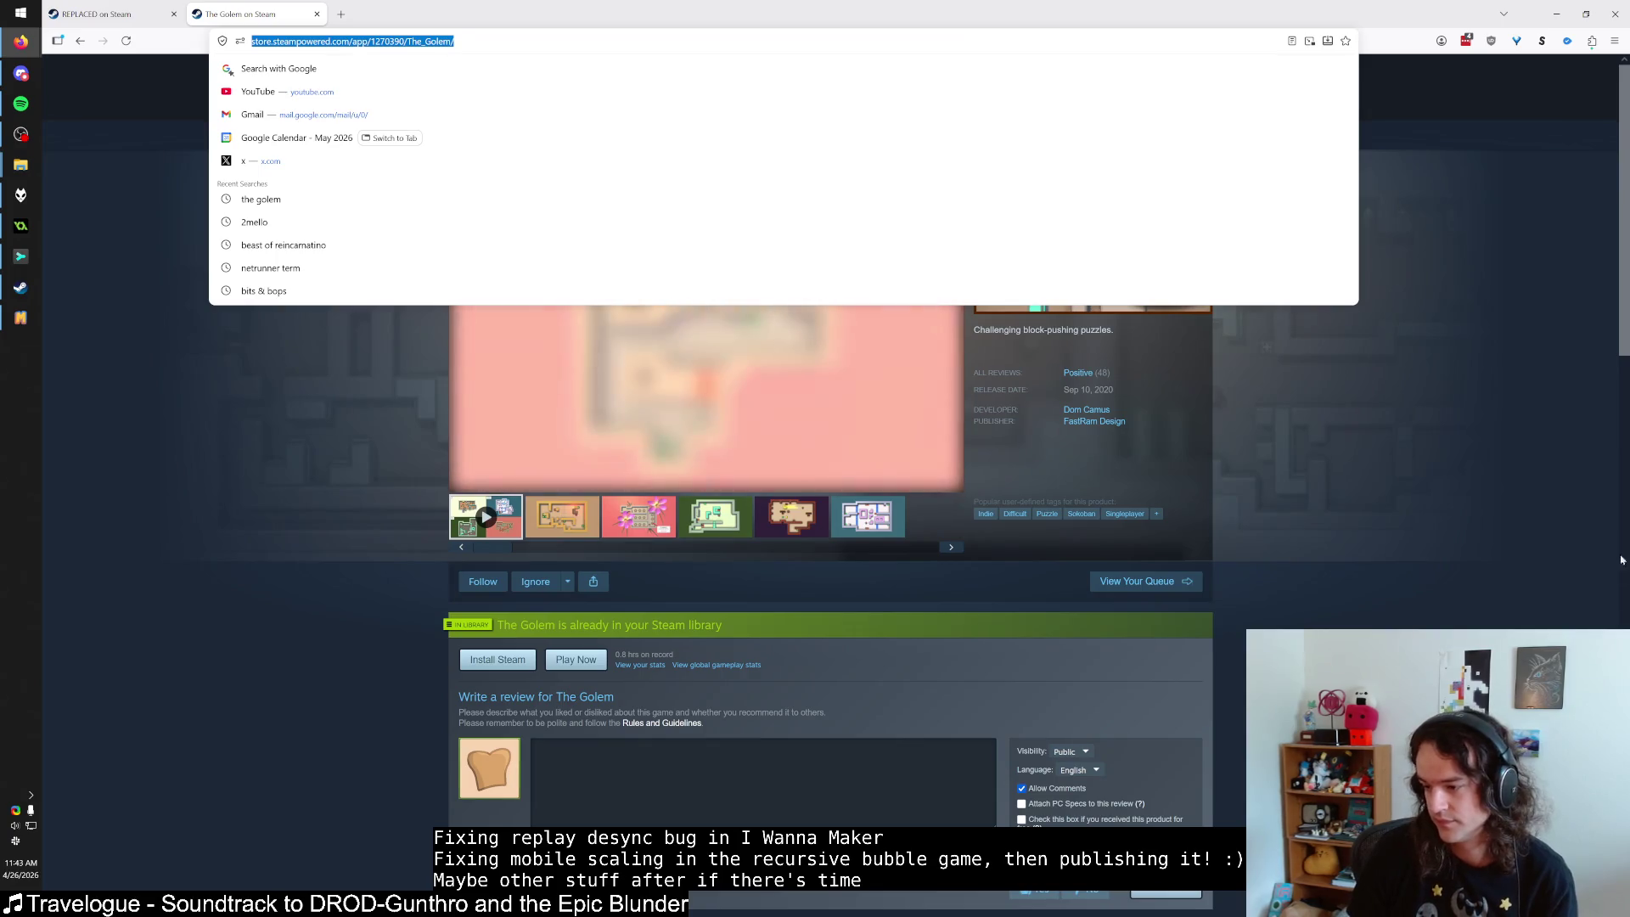
{"action": "key", "text": "alt+Tab"}
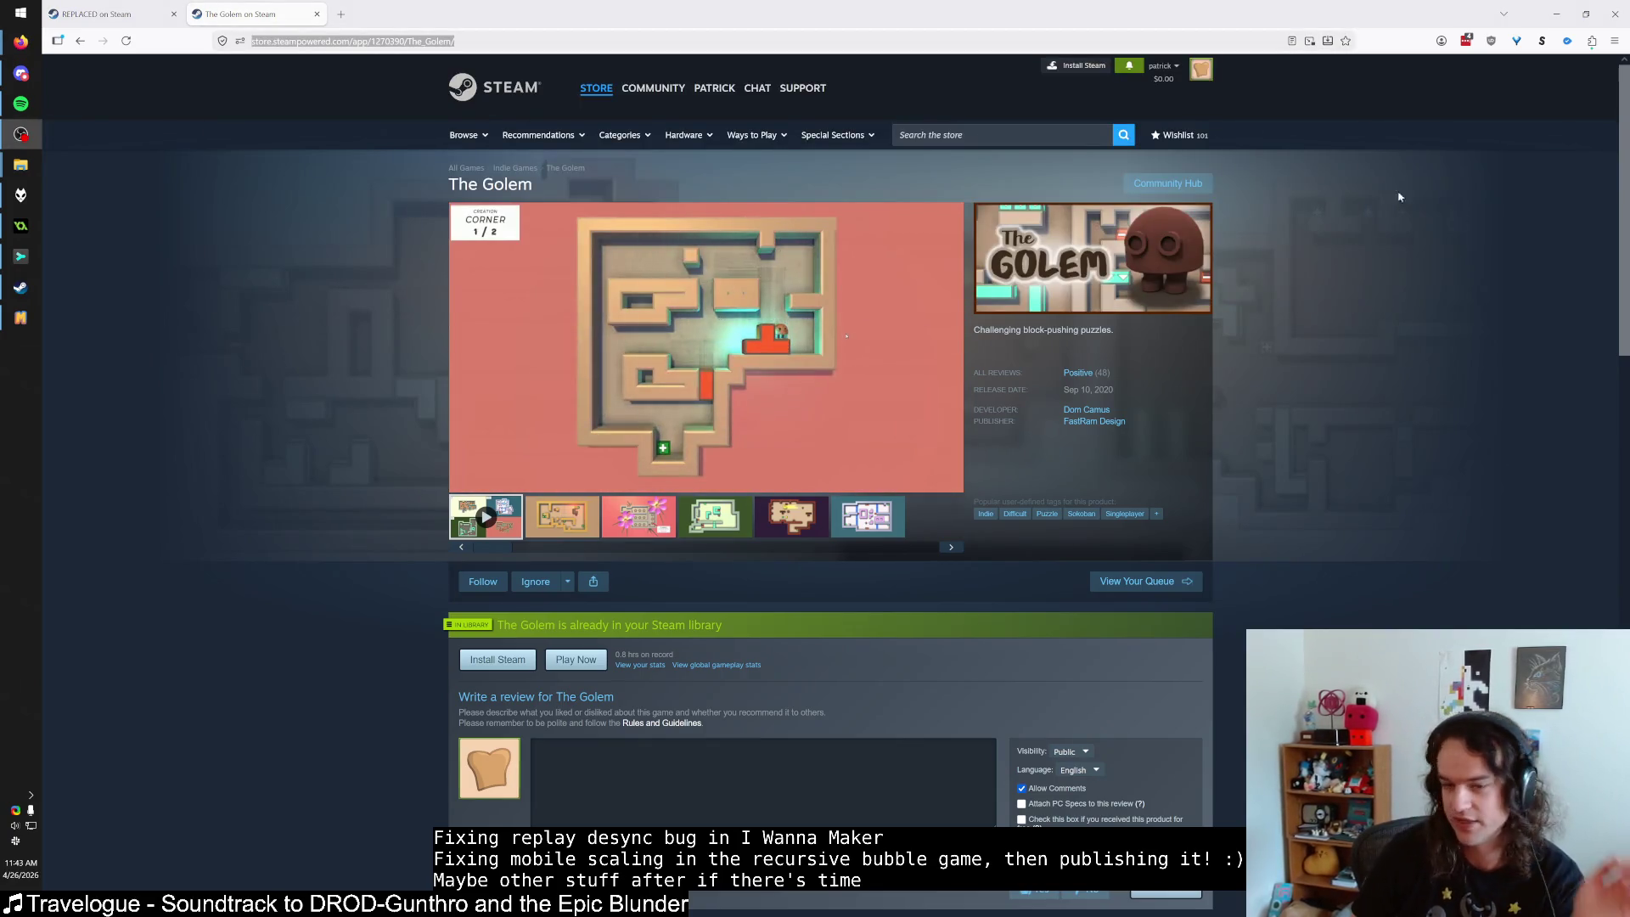
{"action": "left_click", "coordinate": [573, 518]}
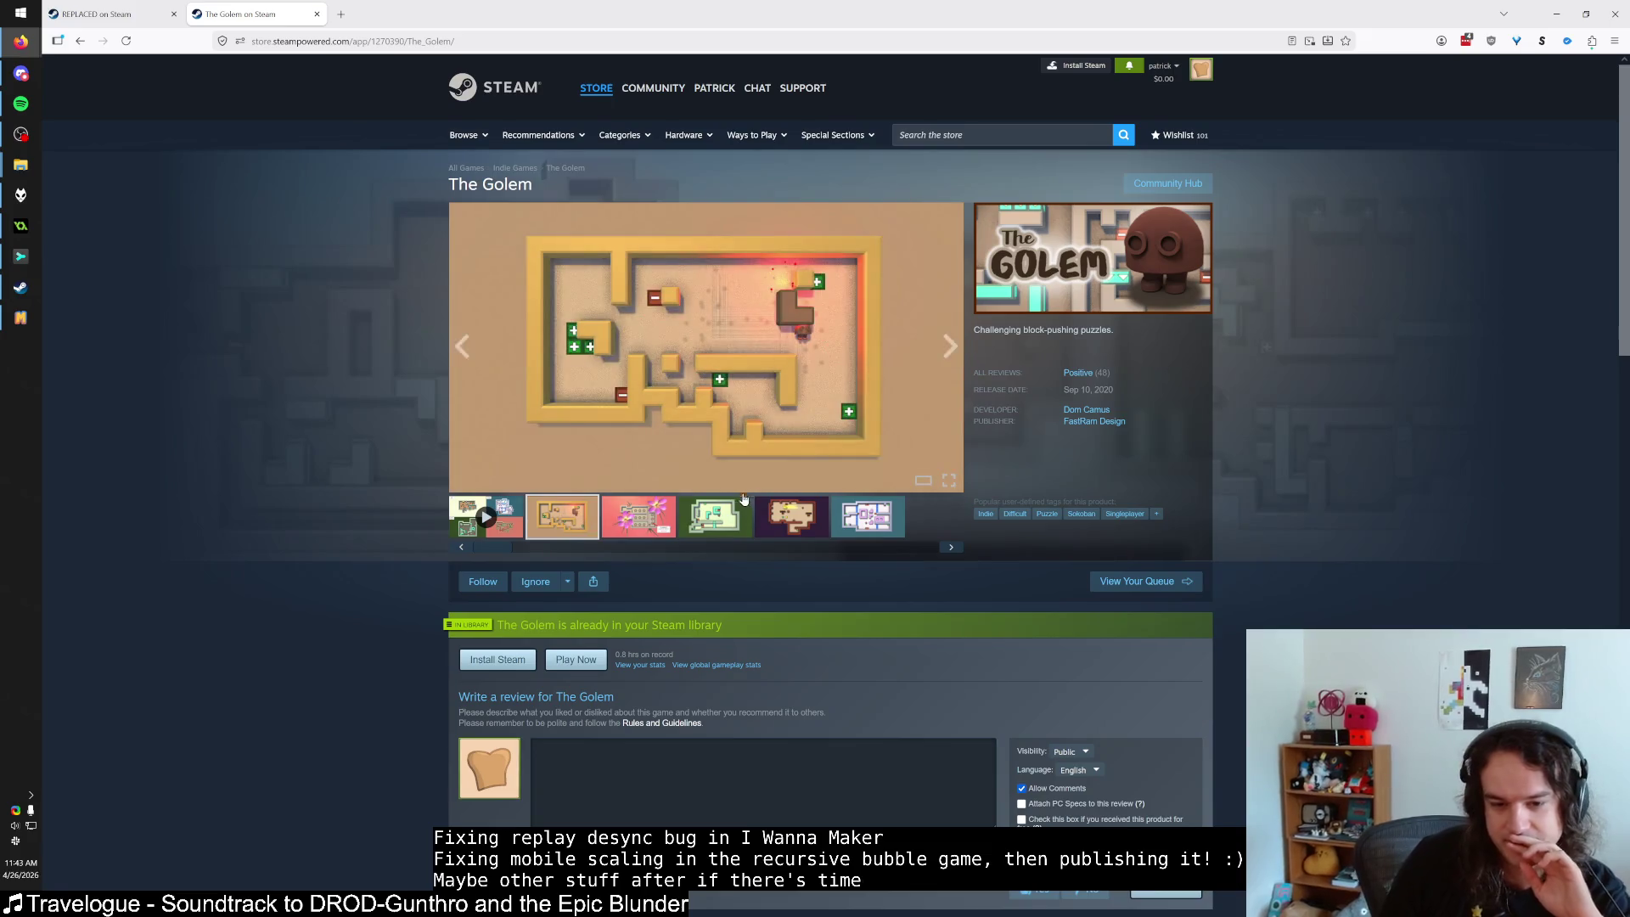
{"action": "scroll", "coordinate": [723, 506], "scroll_direction": "down", "scroll_amount": 5}
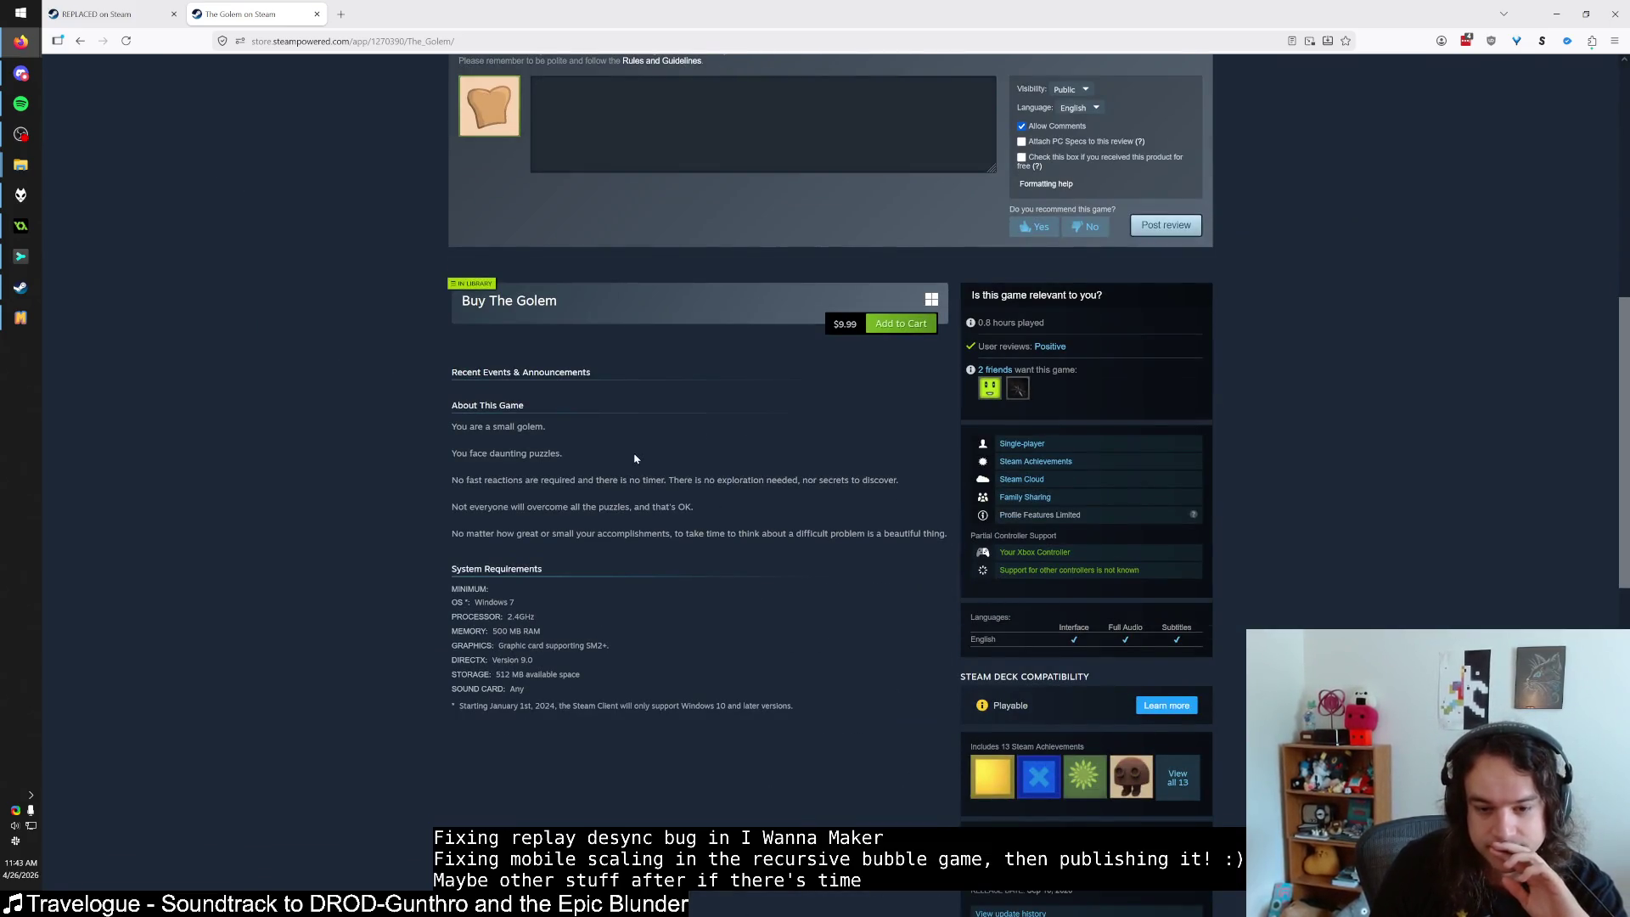
{"action": "left_click_drag", "start_coordinate": [679, 533], "coordinate": [937, 535]}
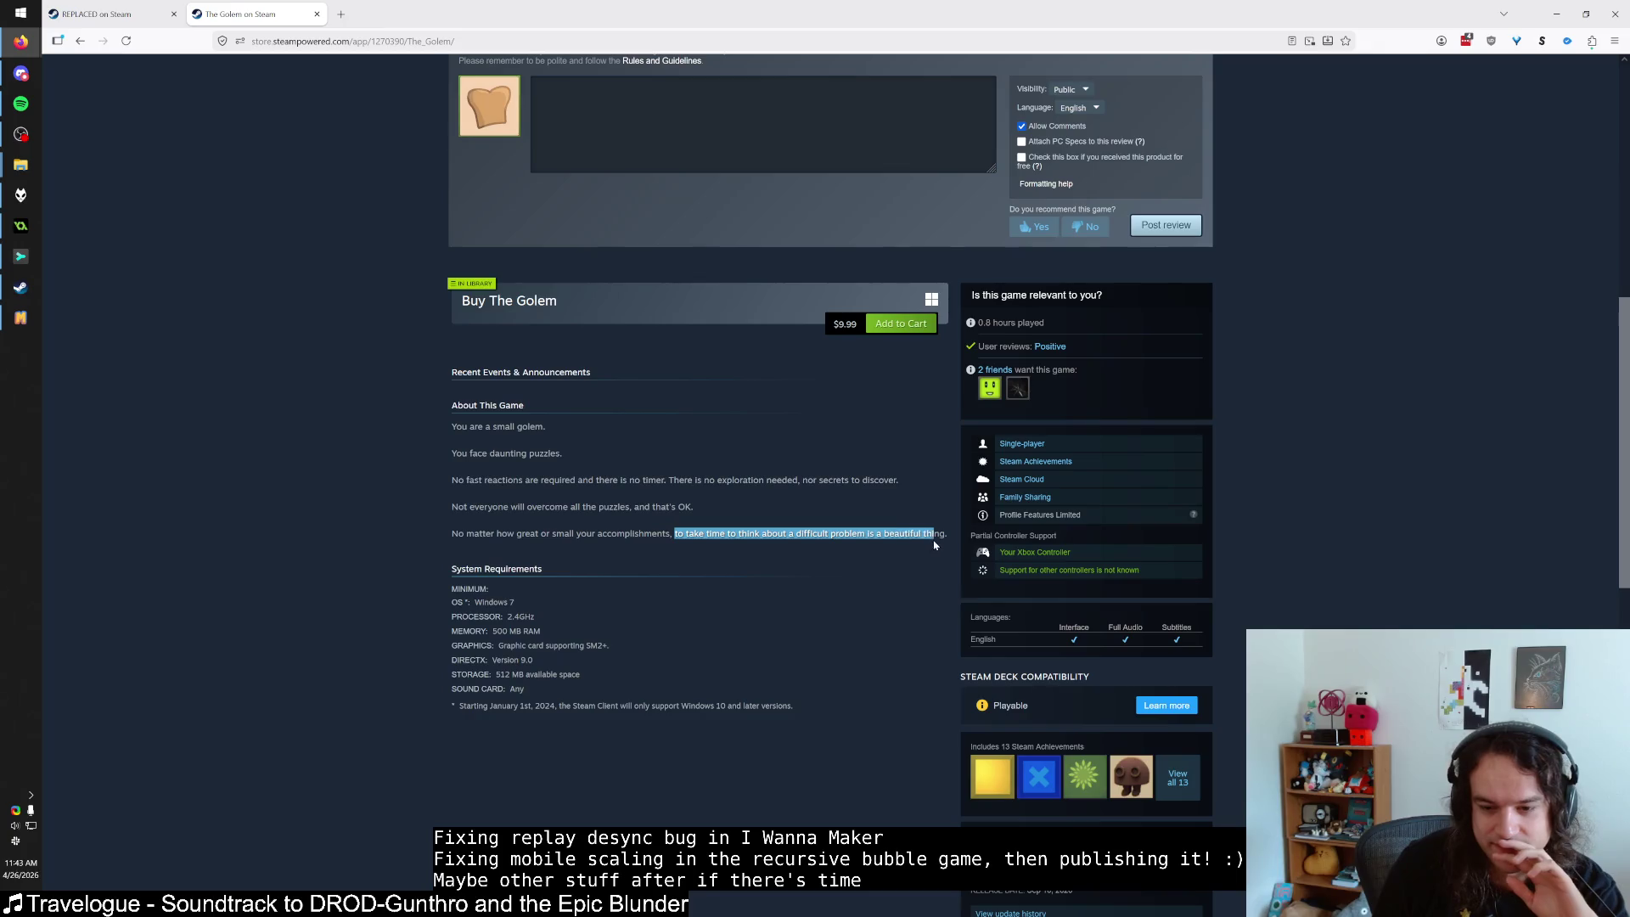
{"action": "left_click", "coordinate": [783, 529]}
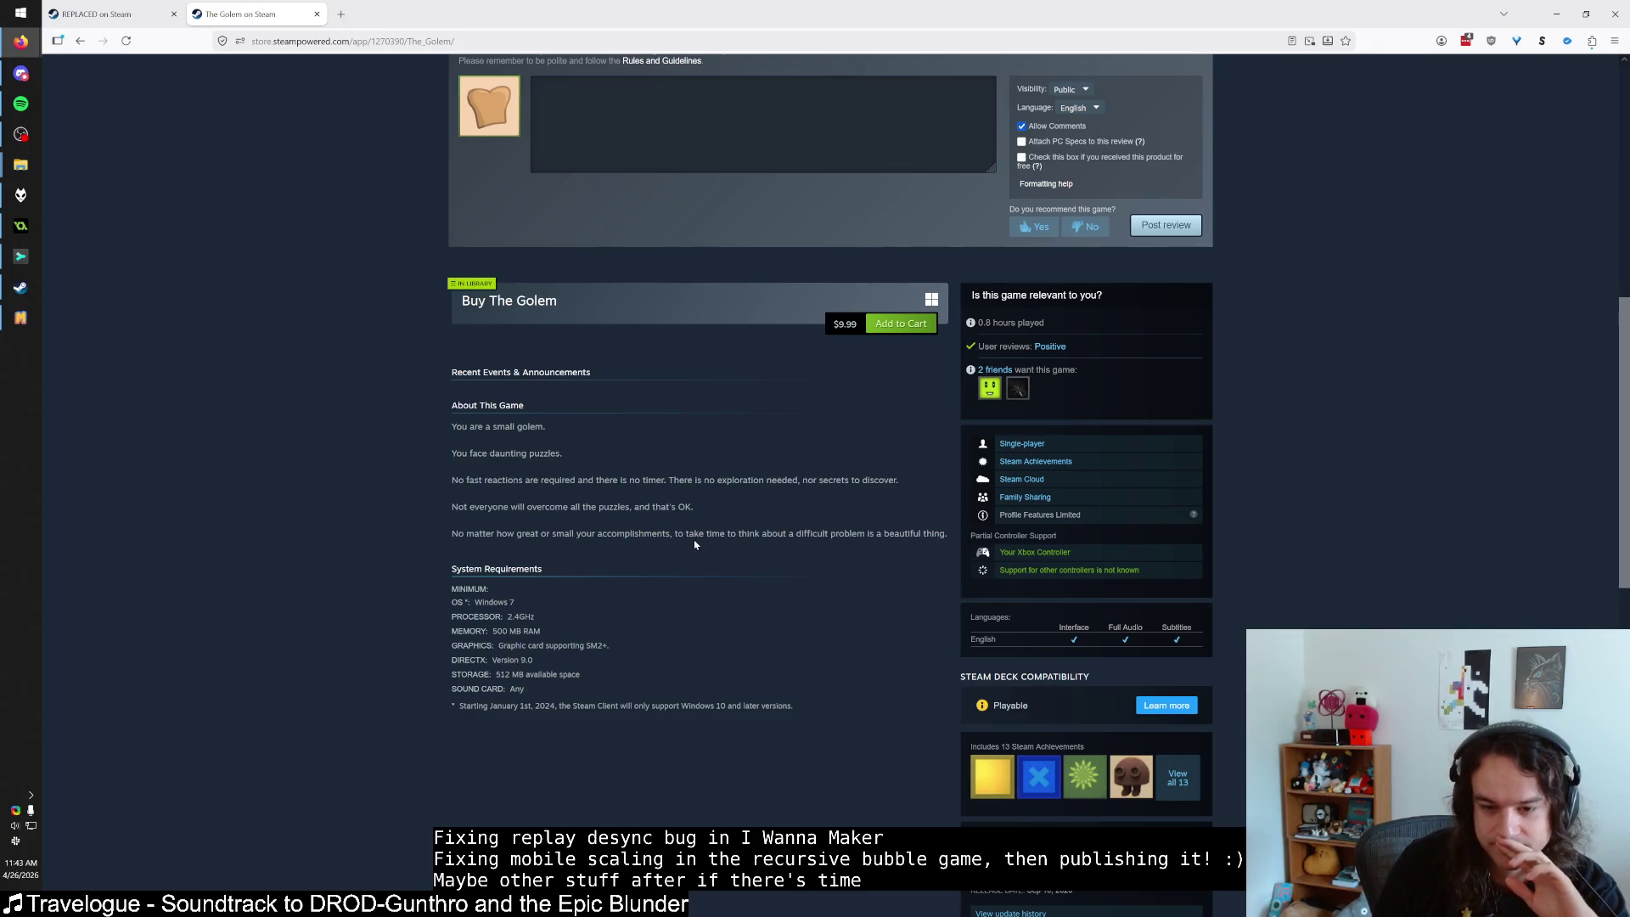
{"action": "left_click_drag", "start_coordinate": [451, 506], "coordinate": [655, 507]}
{"action": "left_click", "coordinate": [703, 512]}
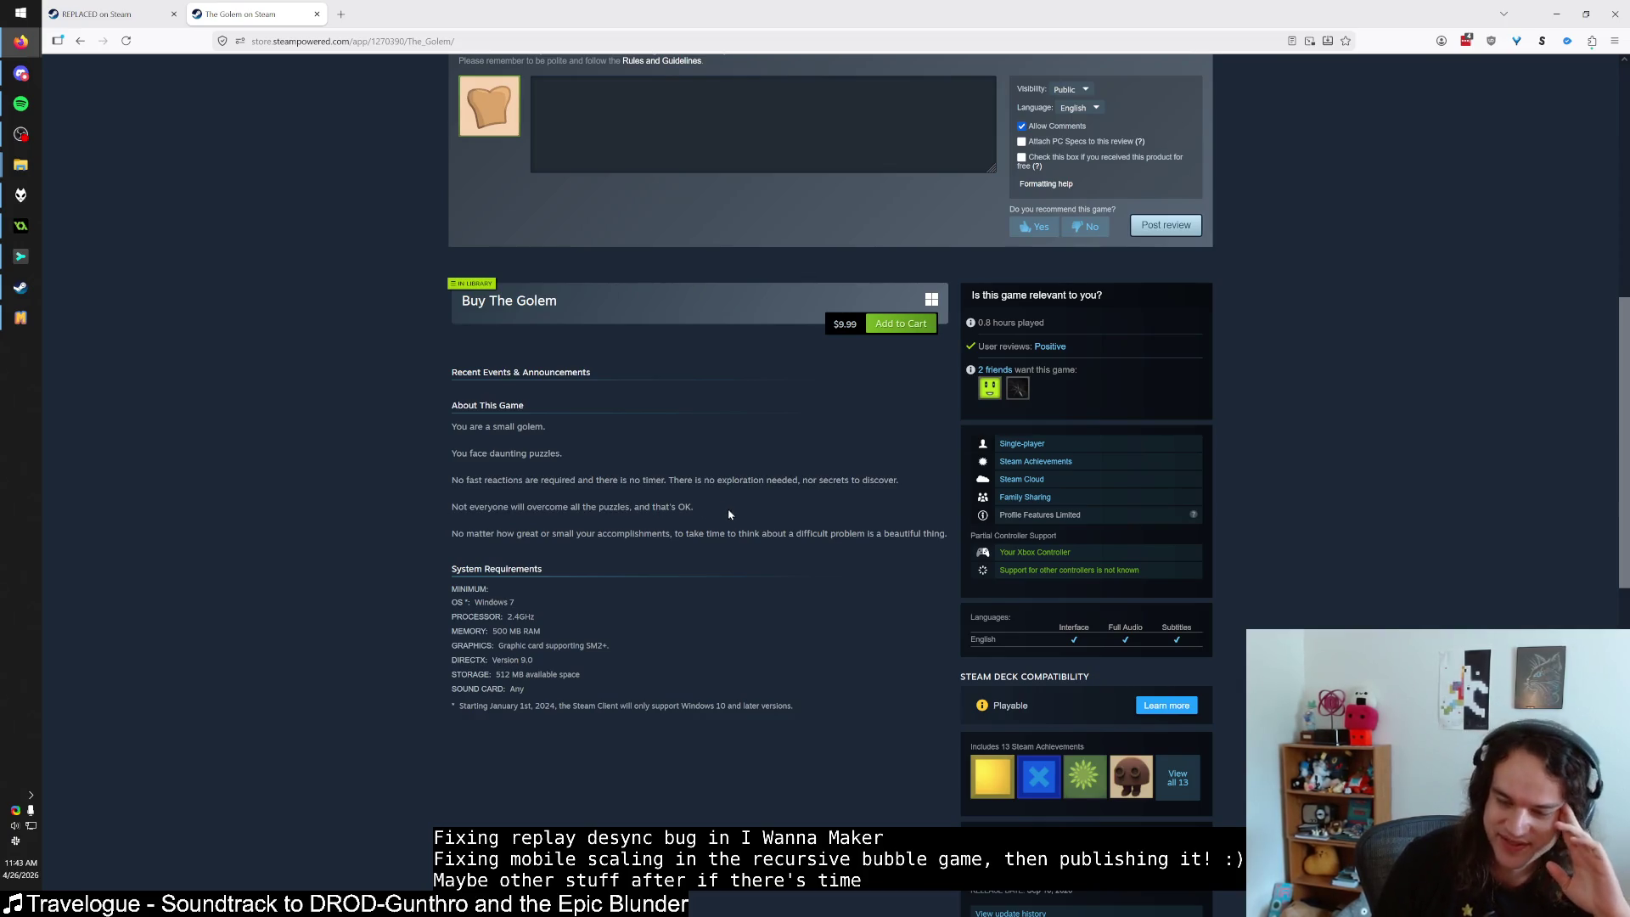
{"action": "scroll", "coordinate": [729, 513], "scroll_direction": "up", "scroll_amount": 7}
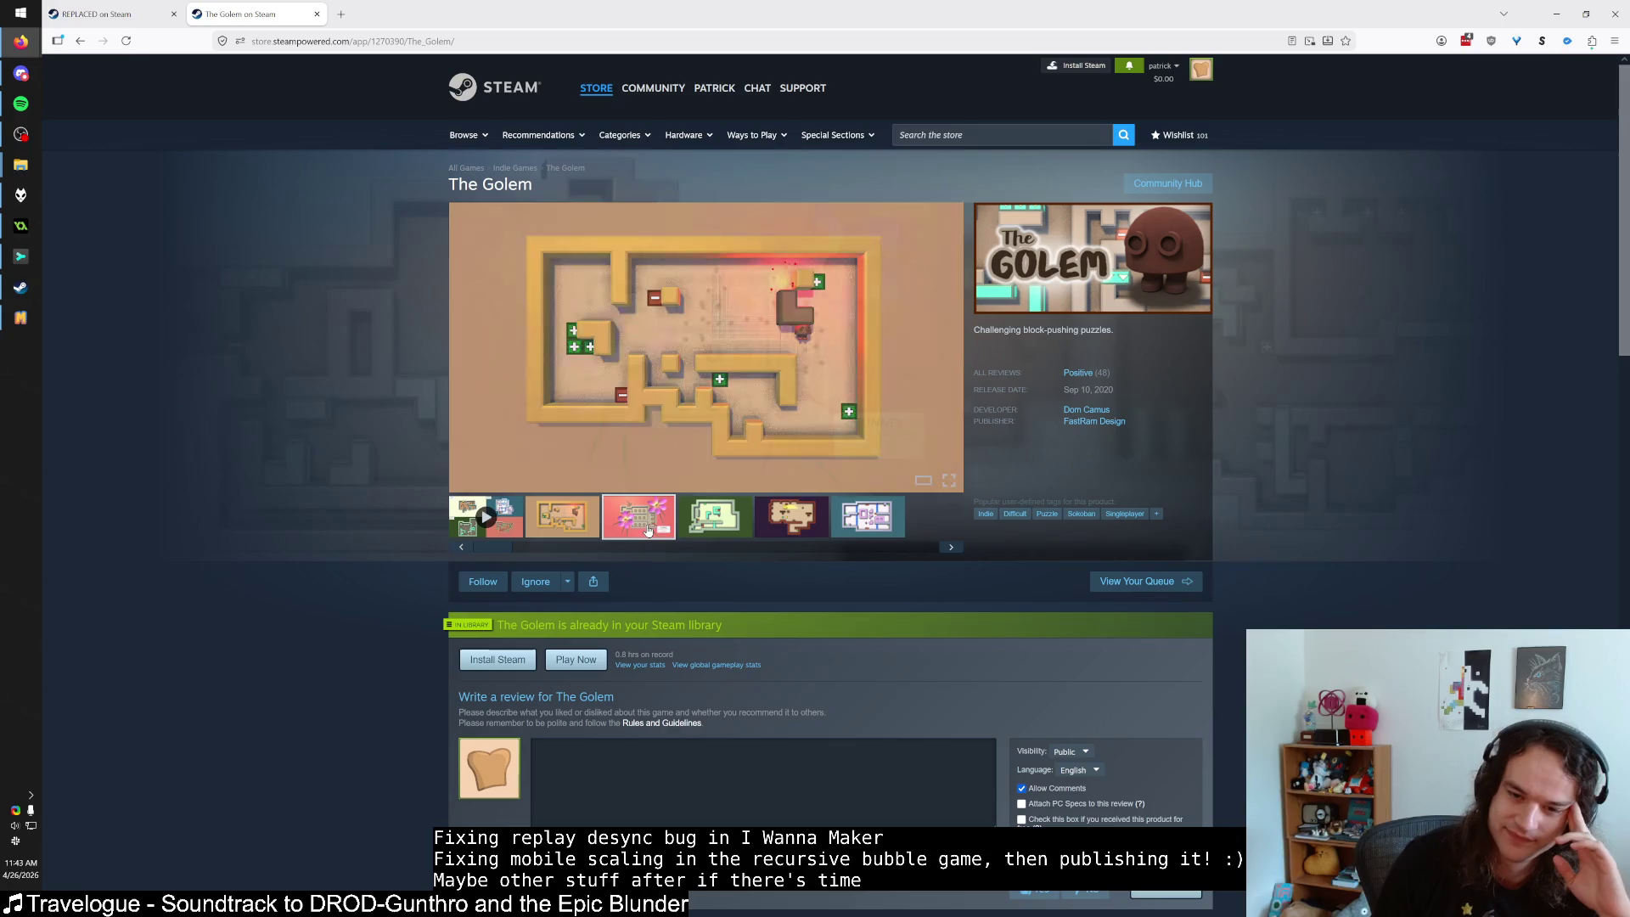
{"action": "left_click", "coordinate": [715, 518]}
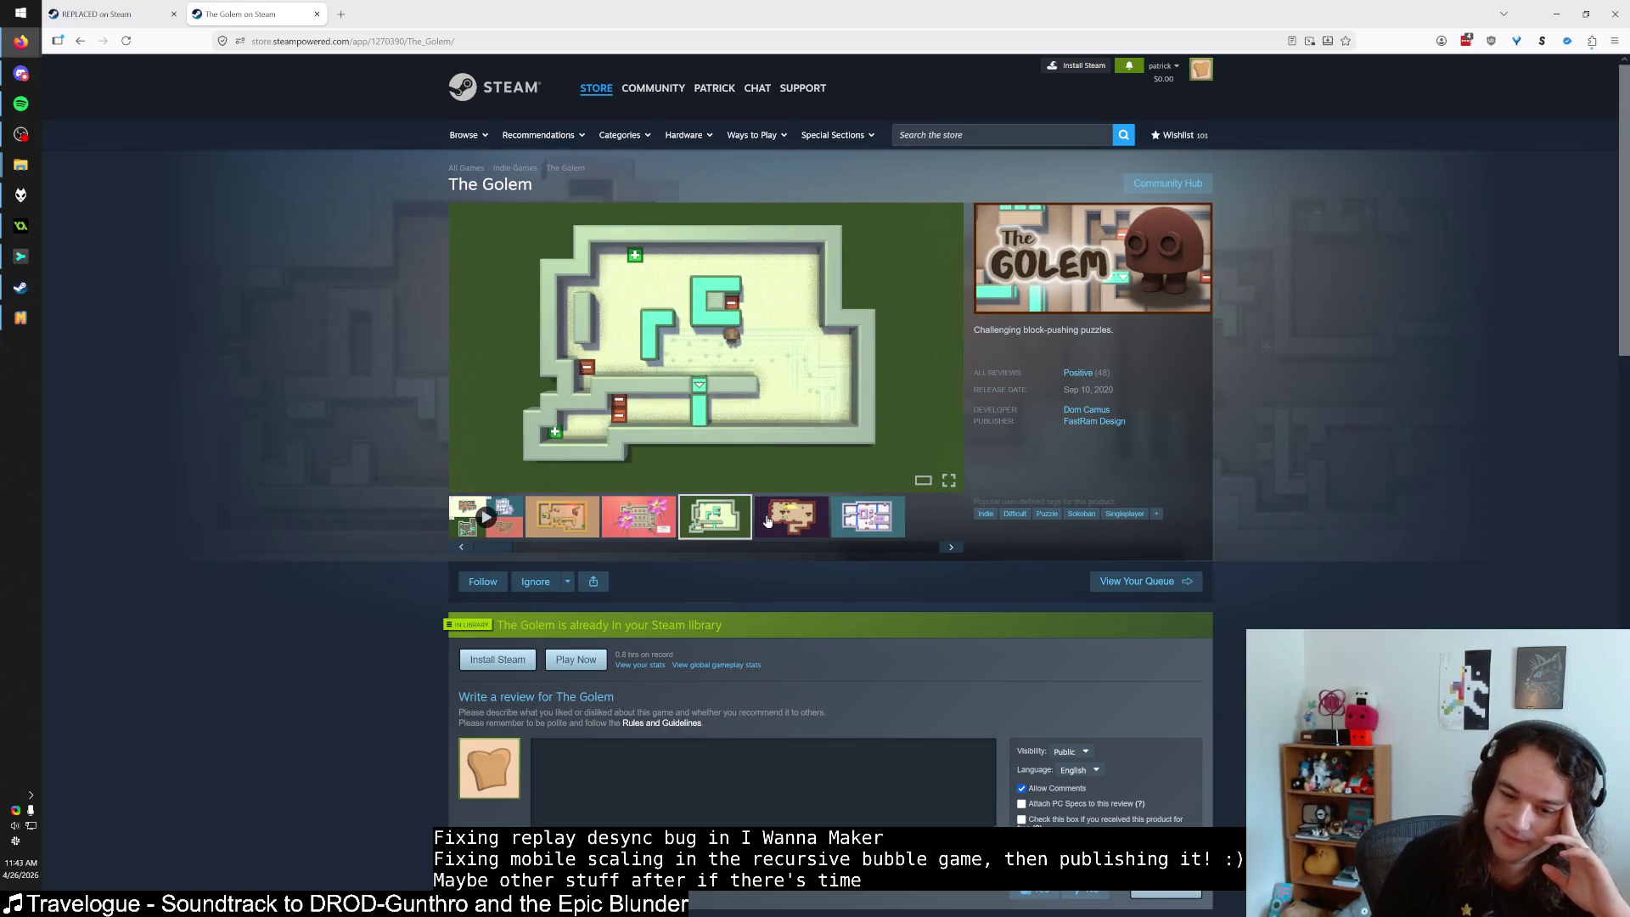
{"action": "left_click", "coordinate": [765, 523]}
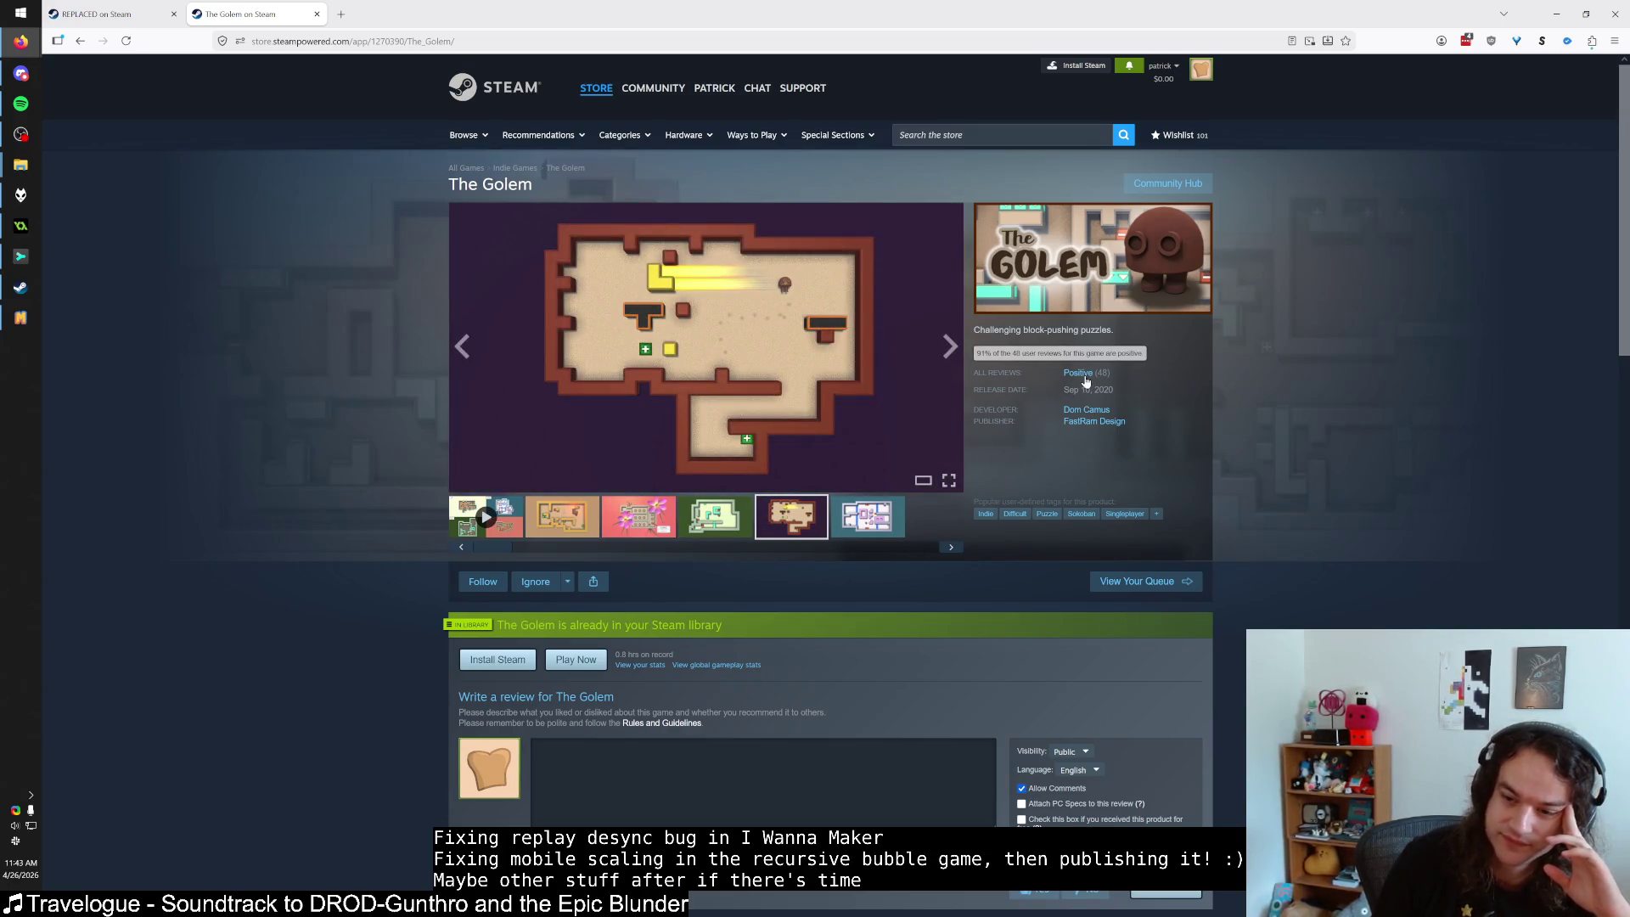
{"action": "mouse_move", "coordinate": [469, 366]}
{"action": "key", "text": "ctrl+w"}
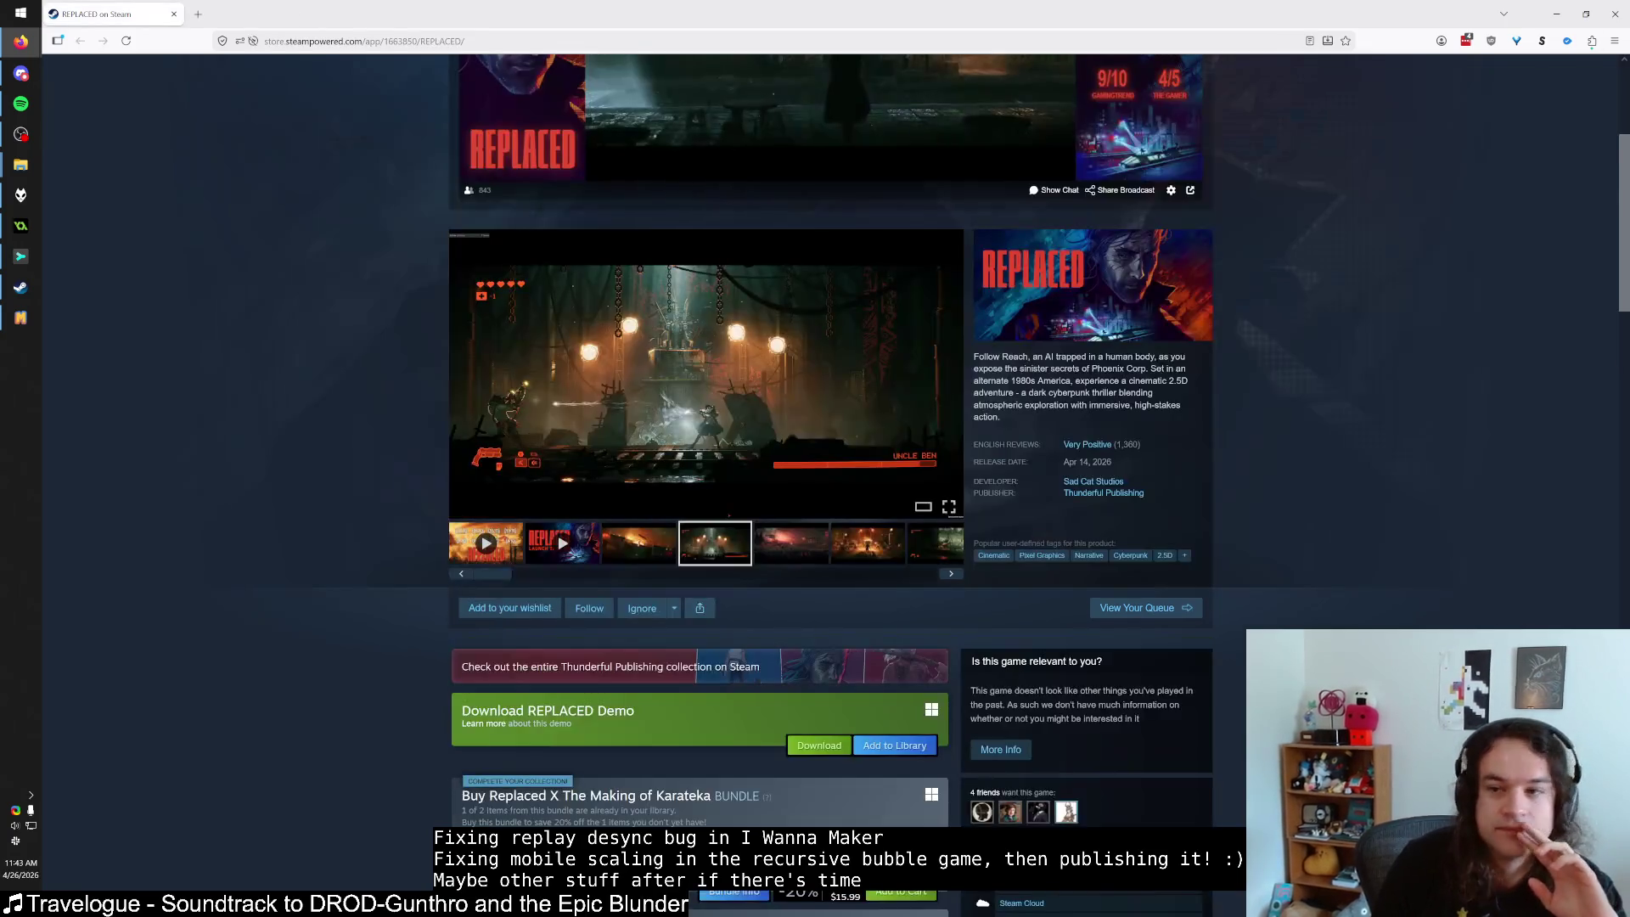
Minimize Firefox, view the listed level's details in I Wanna Maker, then return to the objWorld code.
{"action": "left_click", "coordinate": [1561, 12]}
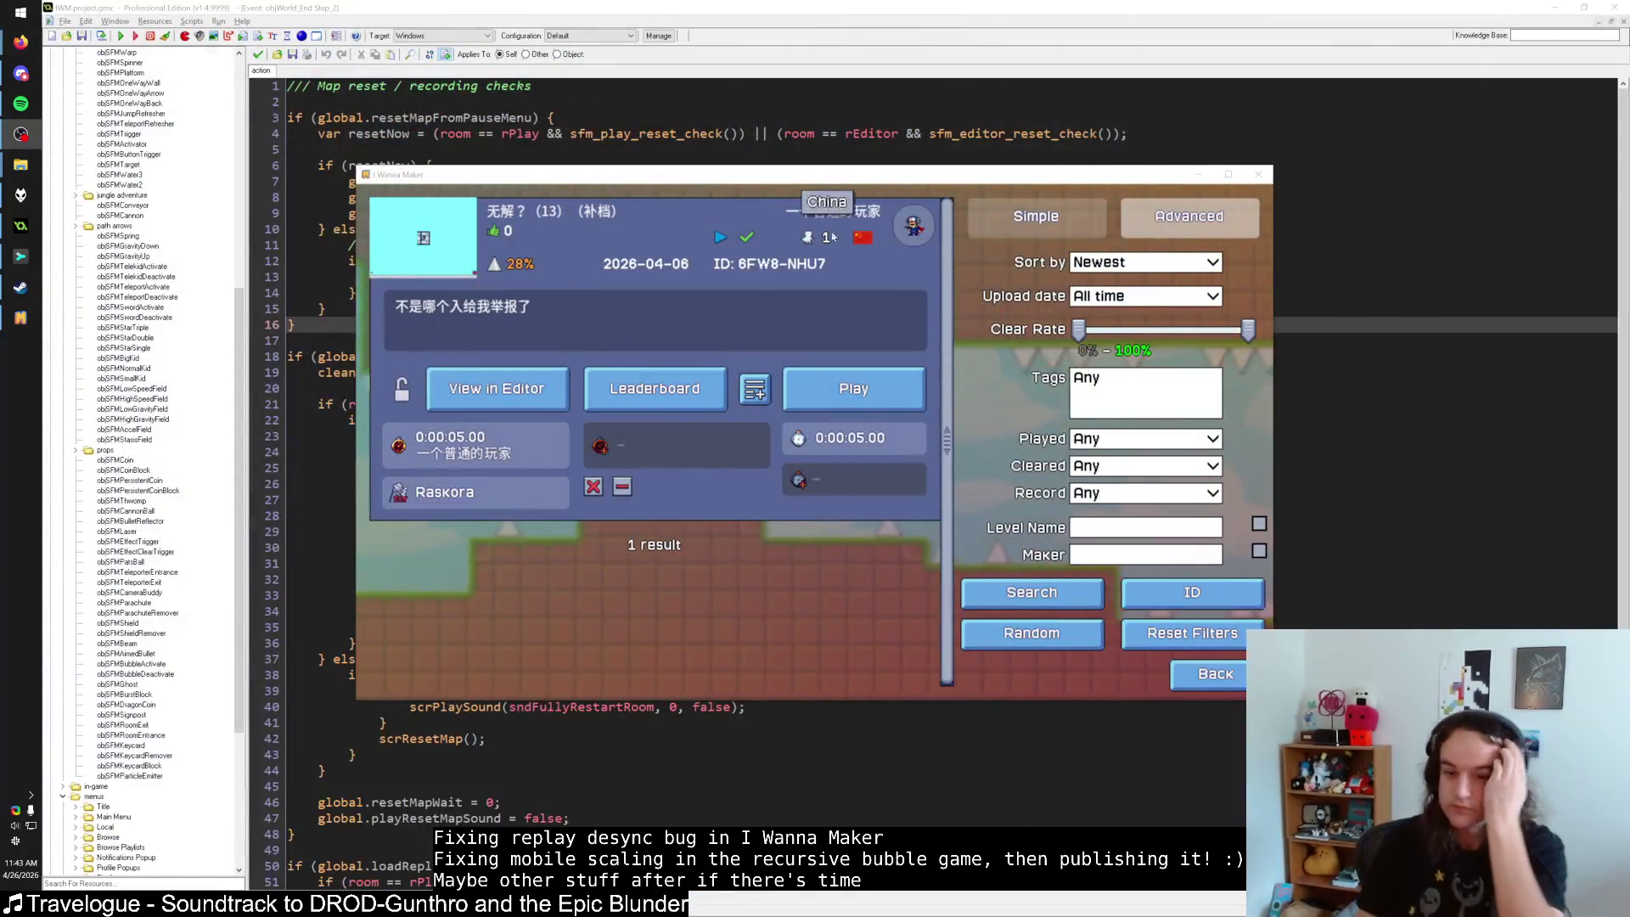
{"action": "left_click", "coordinate": [744, 250]}
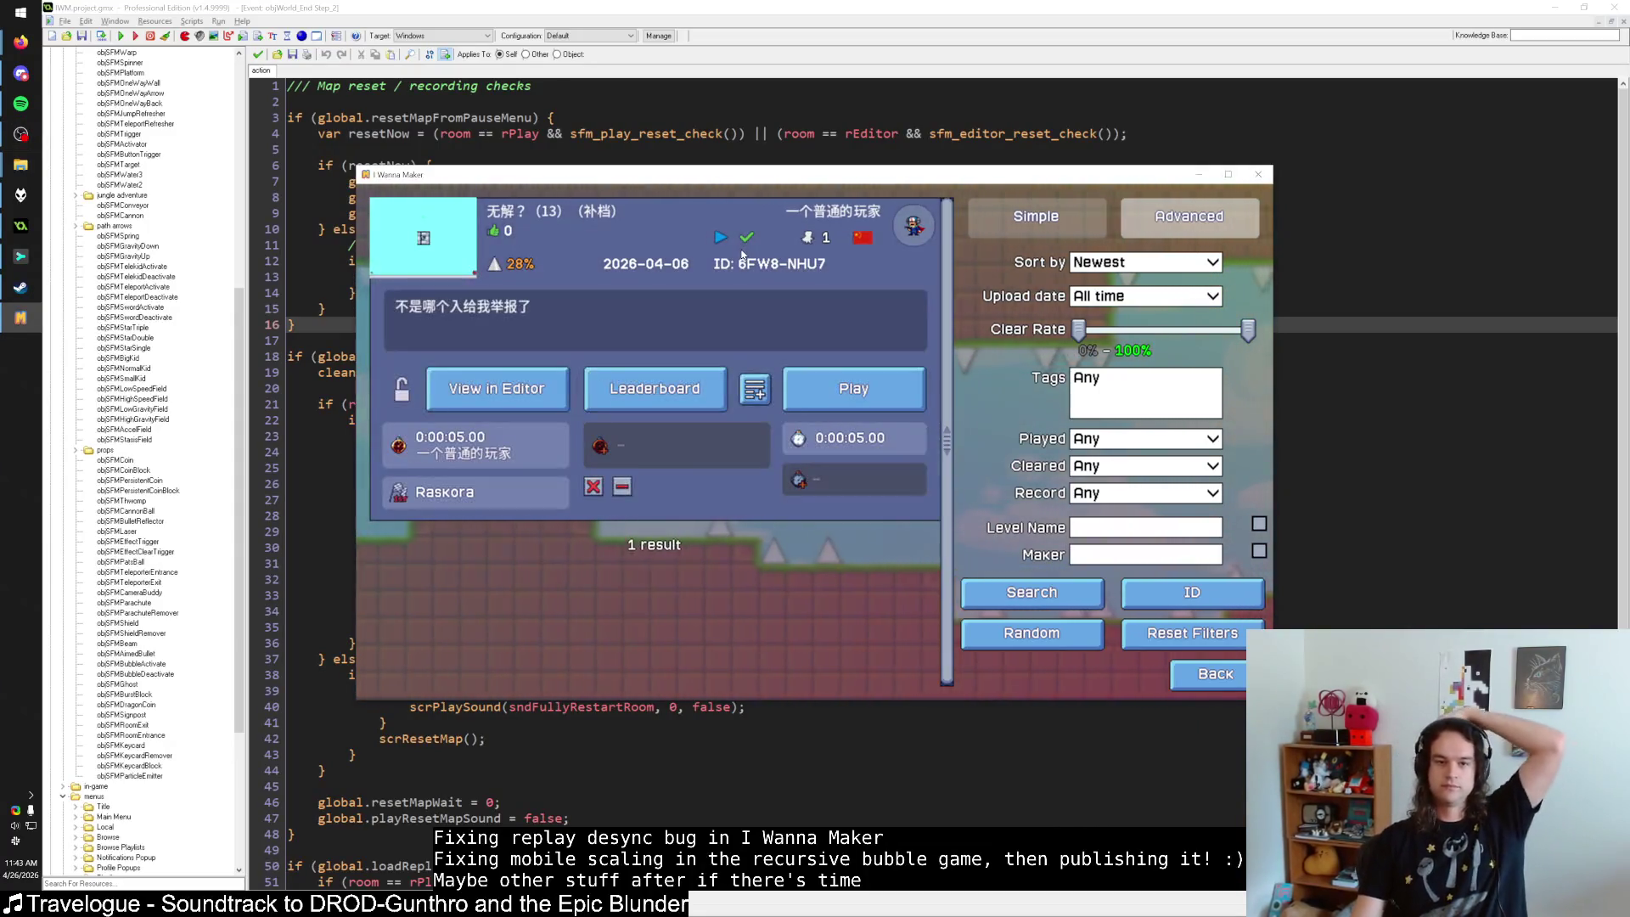
{"action": "left_click", "coordinate": [743, 252]}
{"action": "left_click", "coordinate": [743, 252]}
{"action": "left_click", "coordinate": [675, 21]}
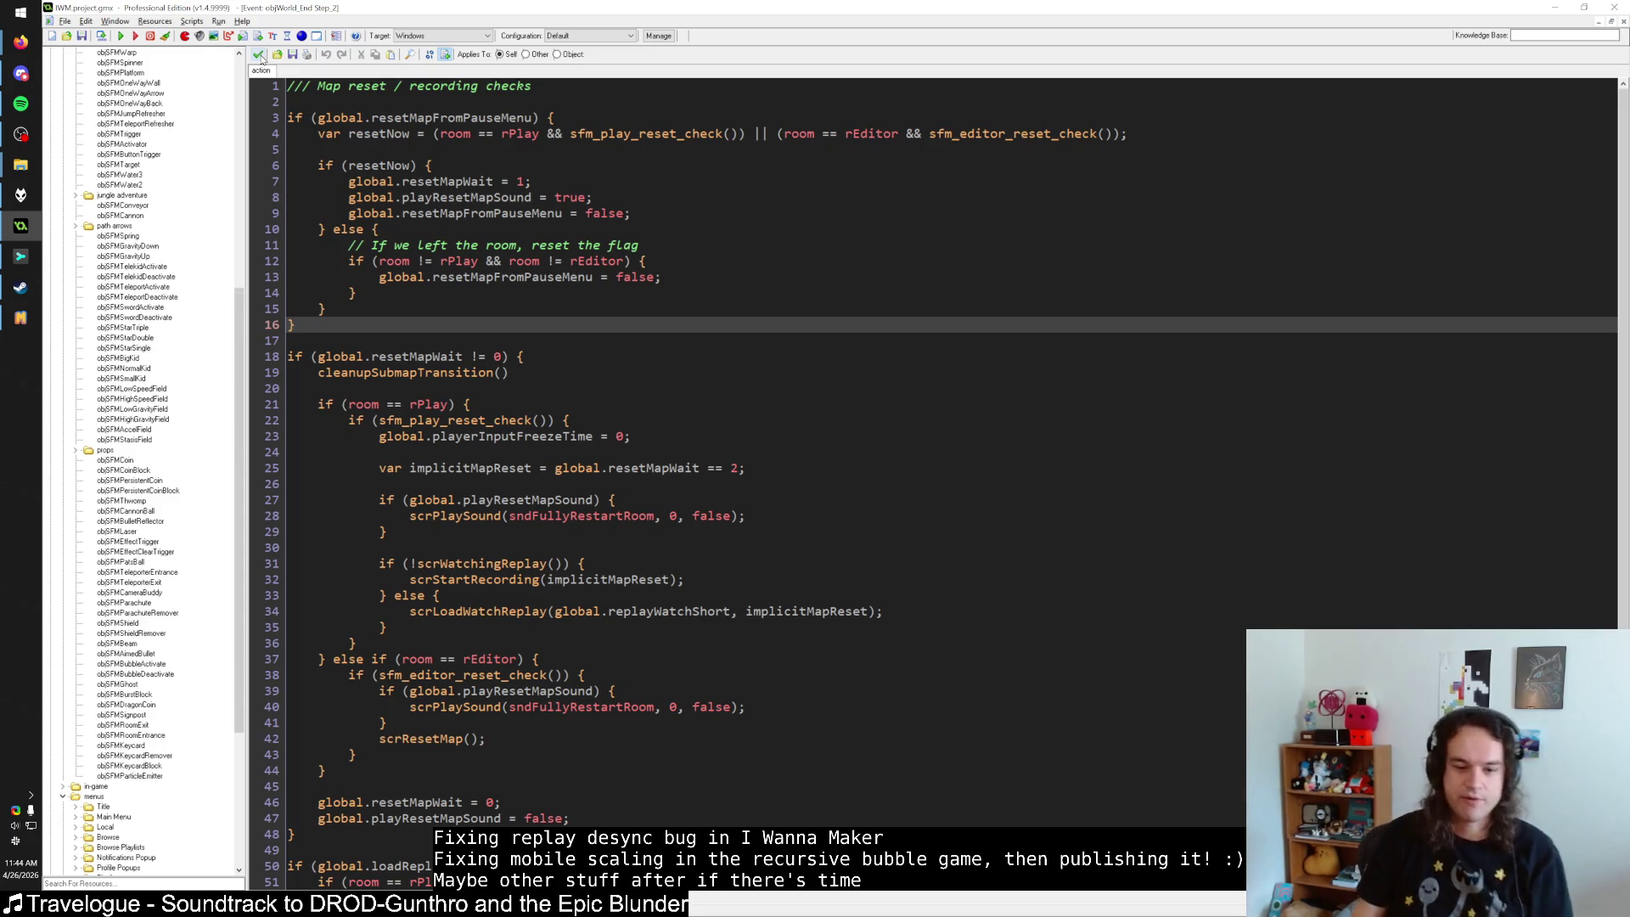
{"action": "left_click", "coordinate": [429, 739]}
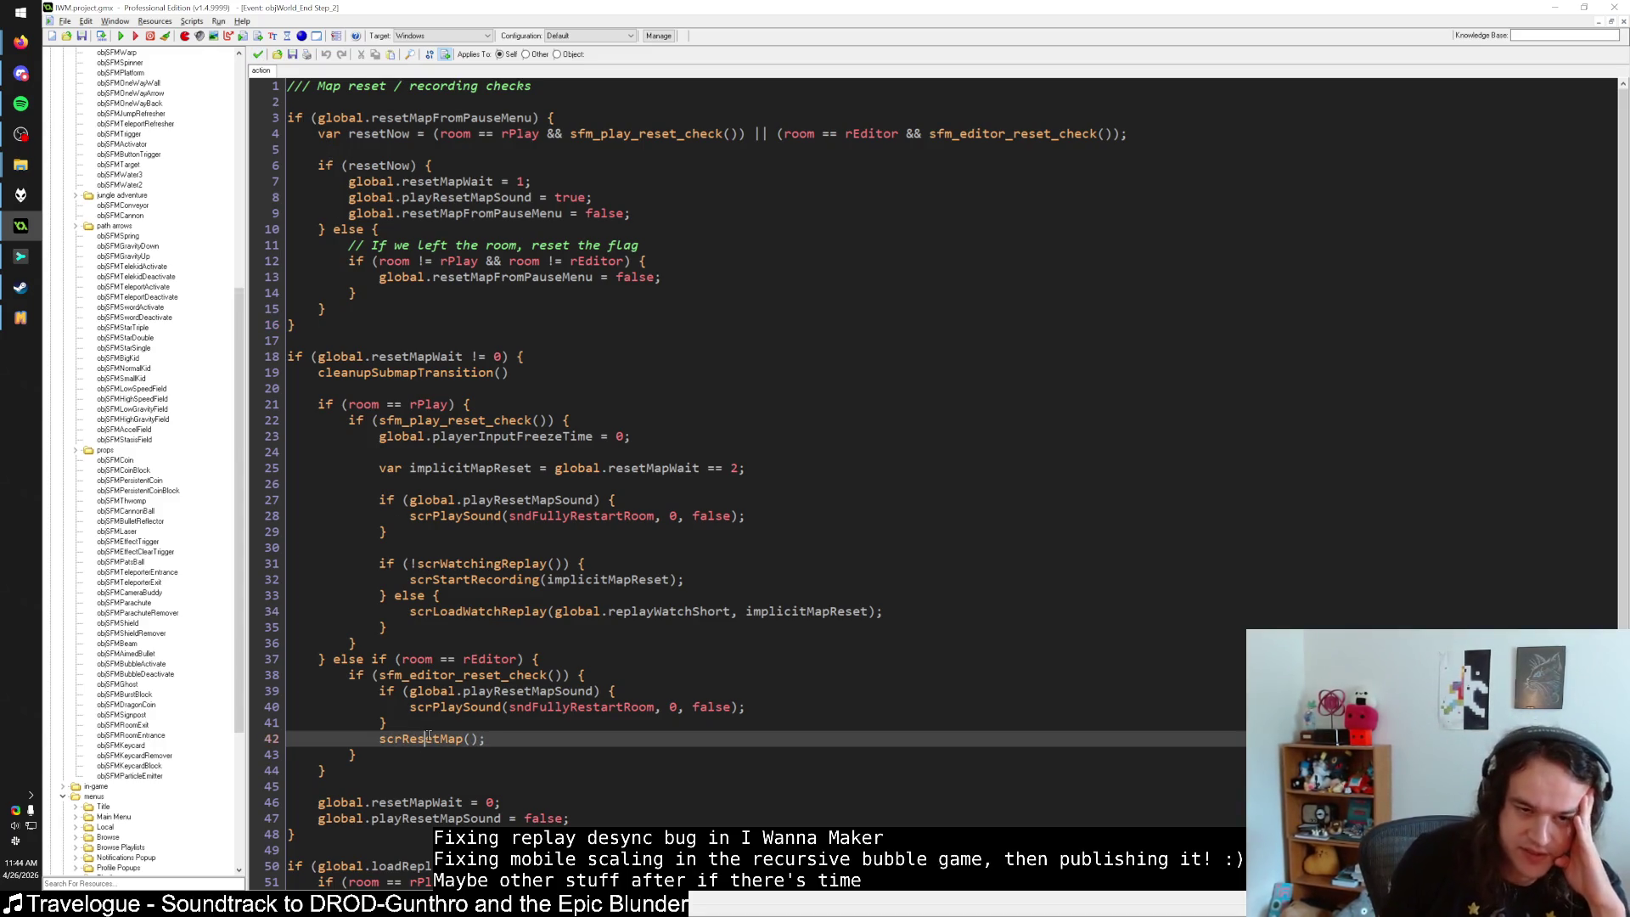
Open scrResetMap from its call on line 42 and scroll through the whole script.
{"action": "middle_click", "coordinate": [429, 739]}
{"action": "left_click", "coordinate": [360, 187]}
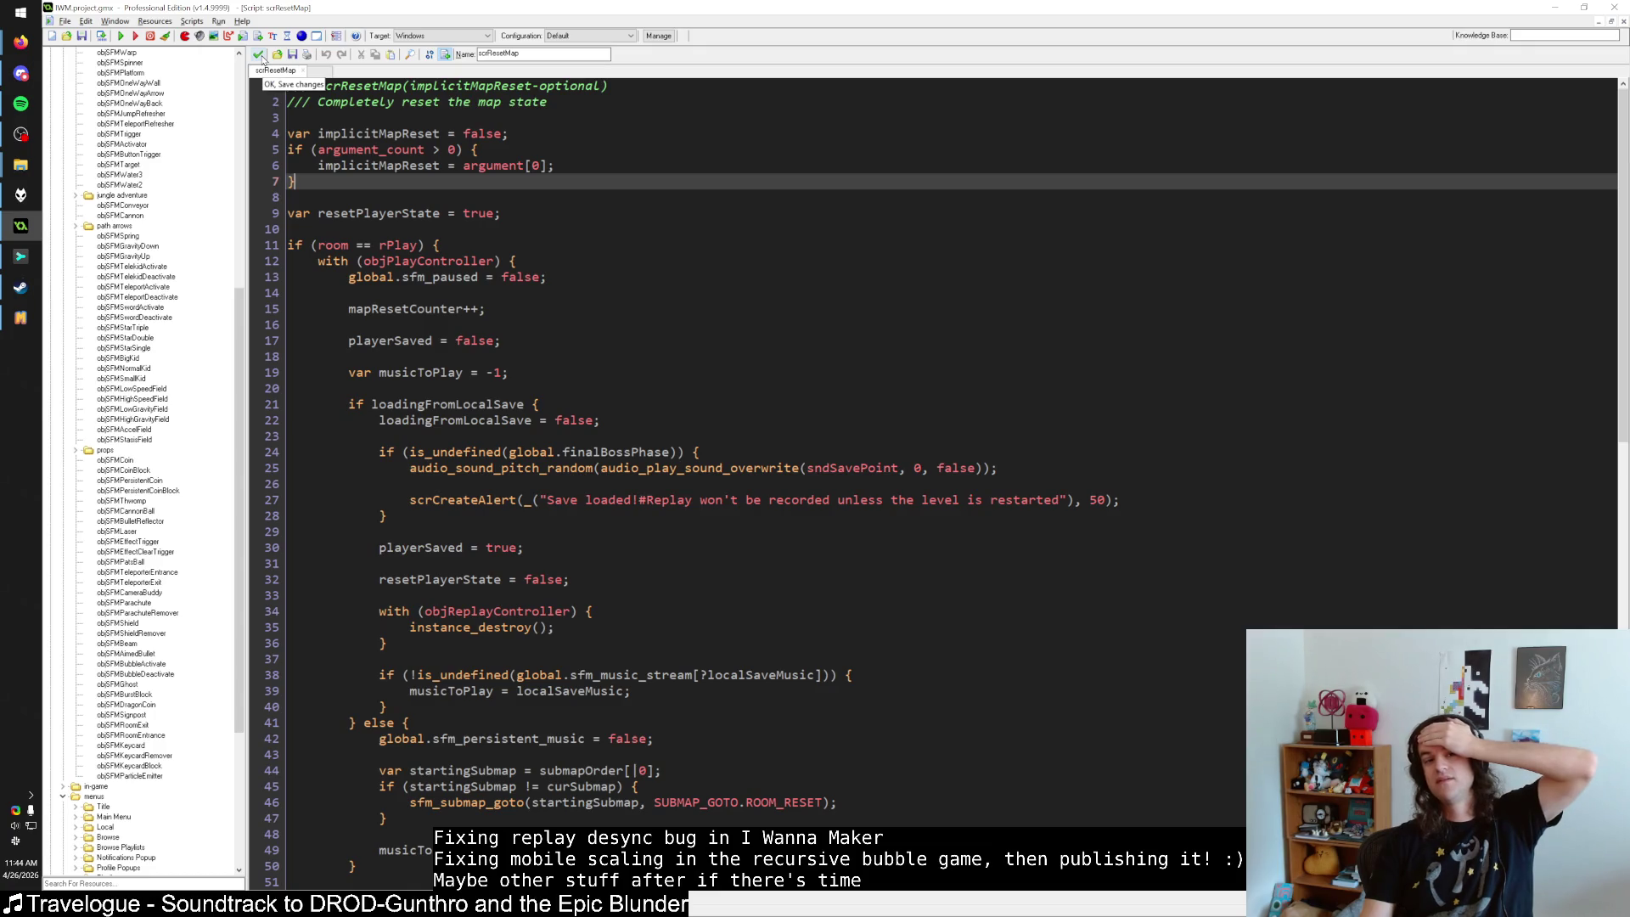
{"action": "scroll", "coordinate": [340, 372], "scroll_direction": "down", "scroll_amount": 17}
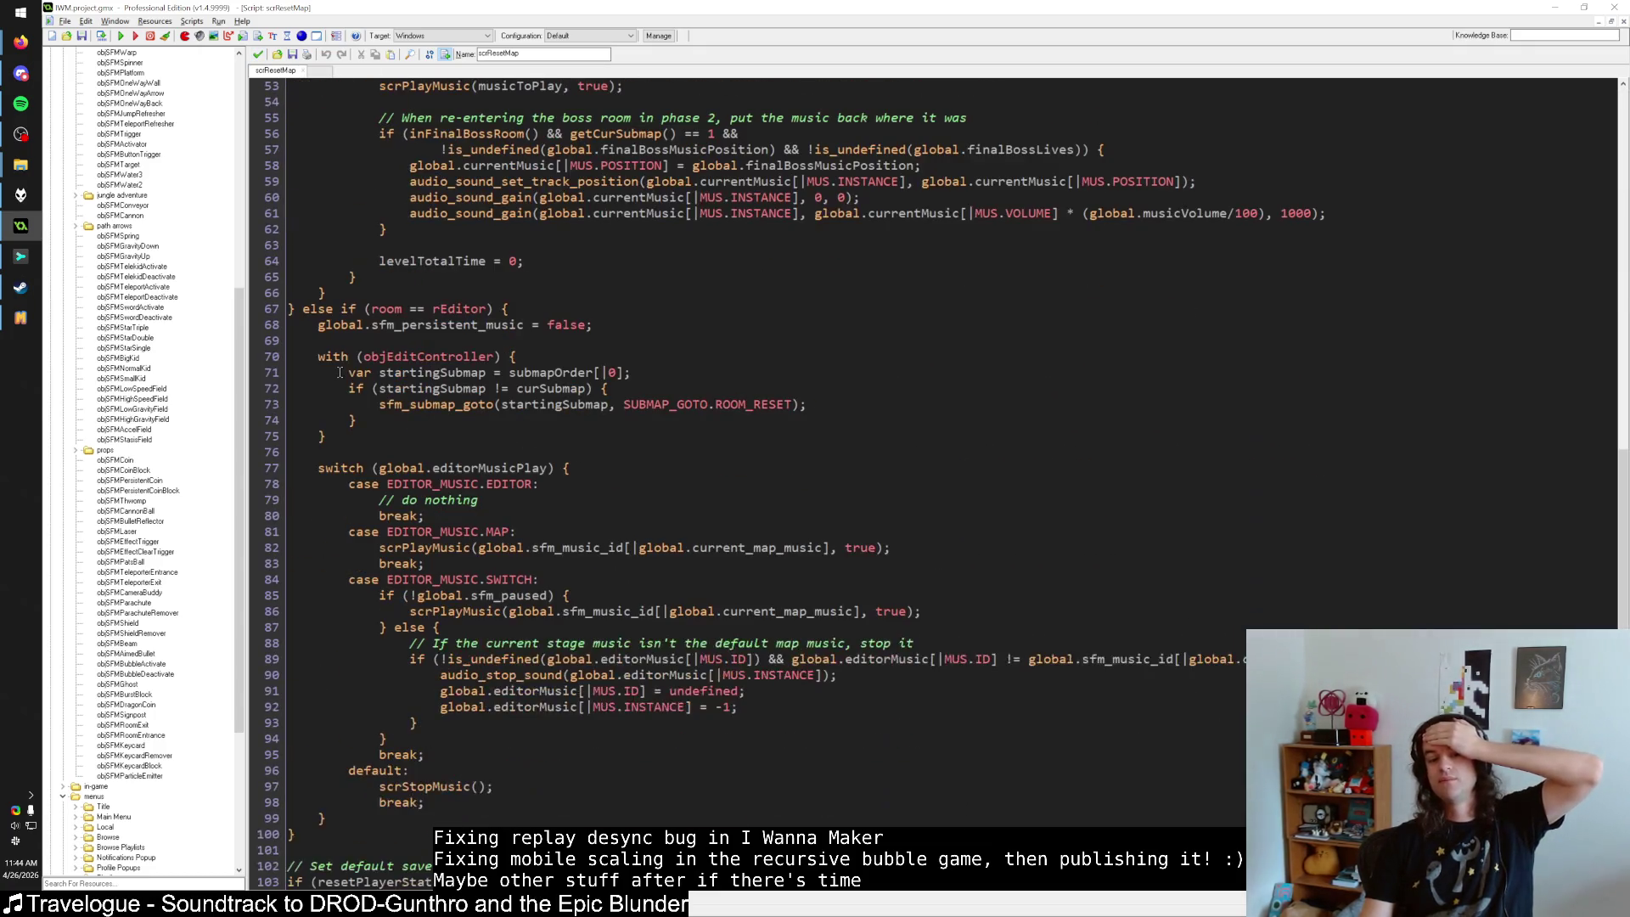
{"action": "scroll", "coordinate": [367, 377], "scroll_direction": "down", "scroll_amount": 4}
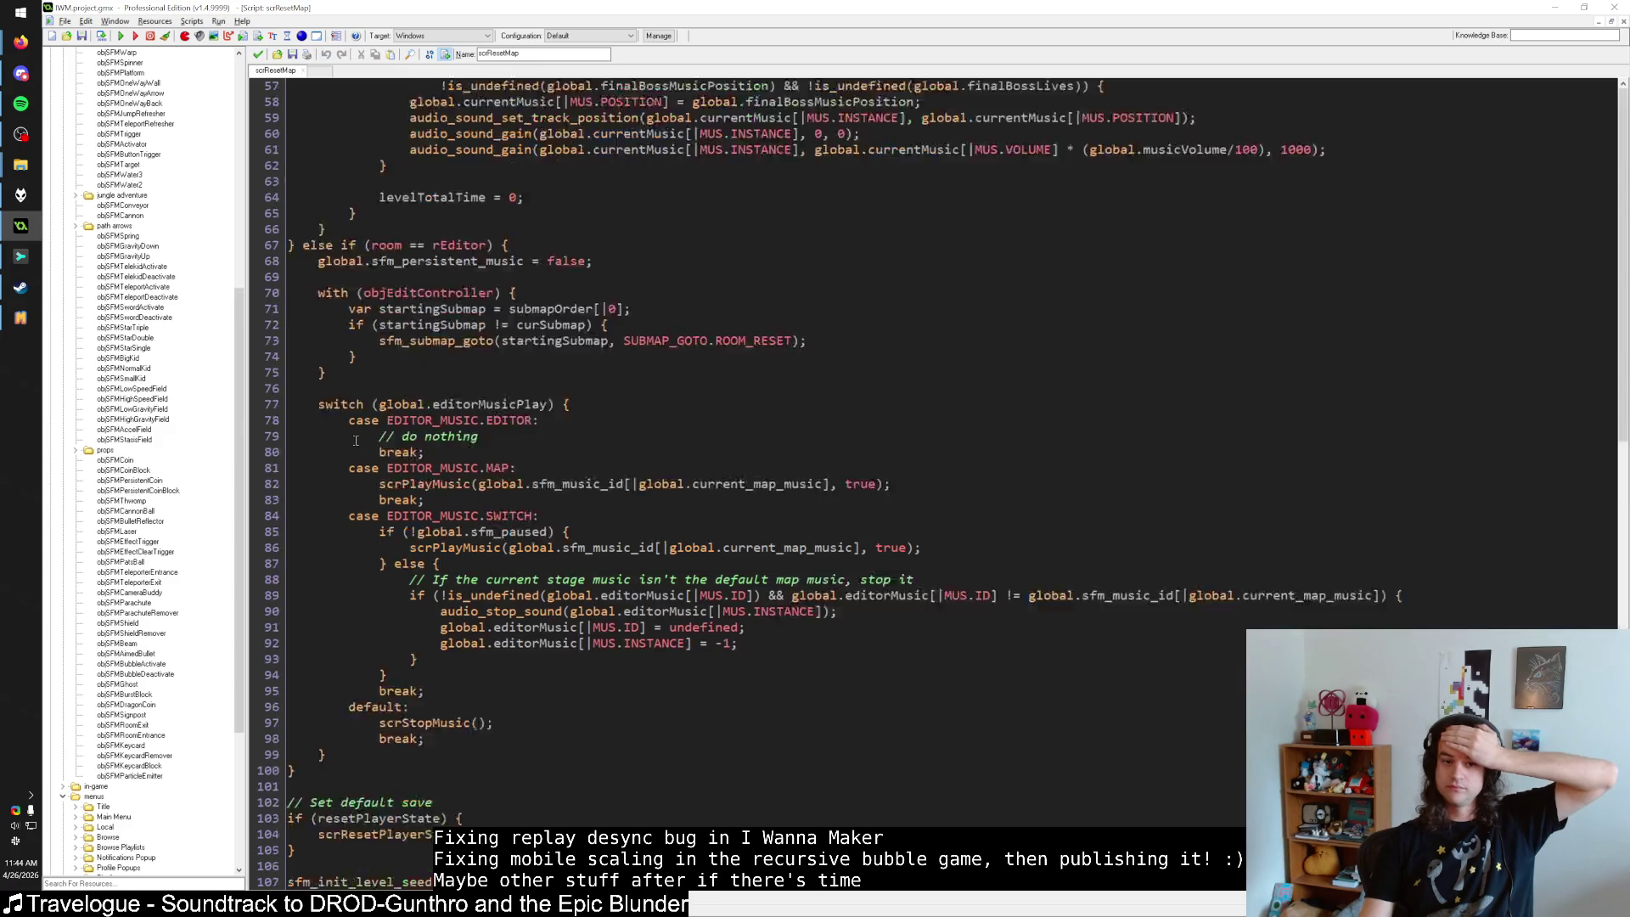
{"action": "scroll", "coordinate": [358, 437], "scroll_direction": "up", "scroll_amount": 6}
{"action": "scroll", "coordinate": [358, 436], "scroll_direction": "down", "scroll_amount": 6}
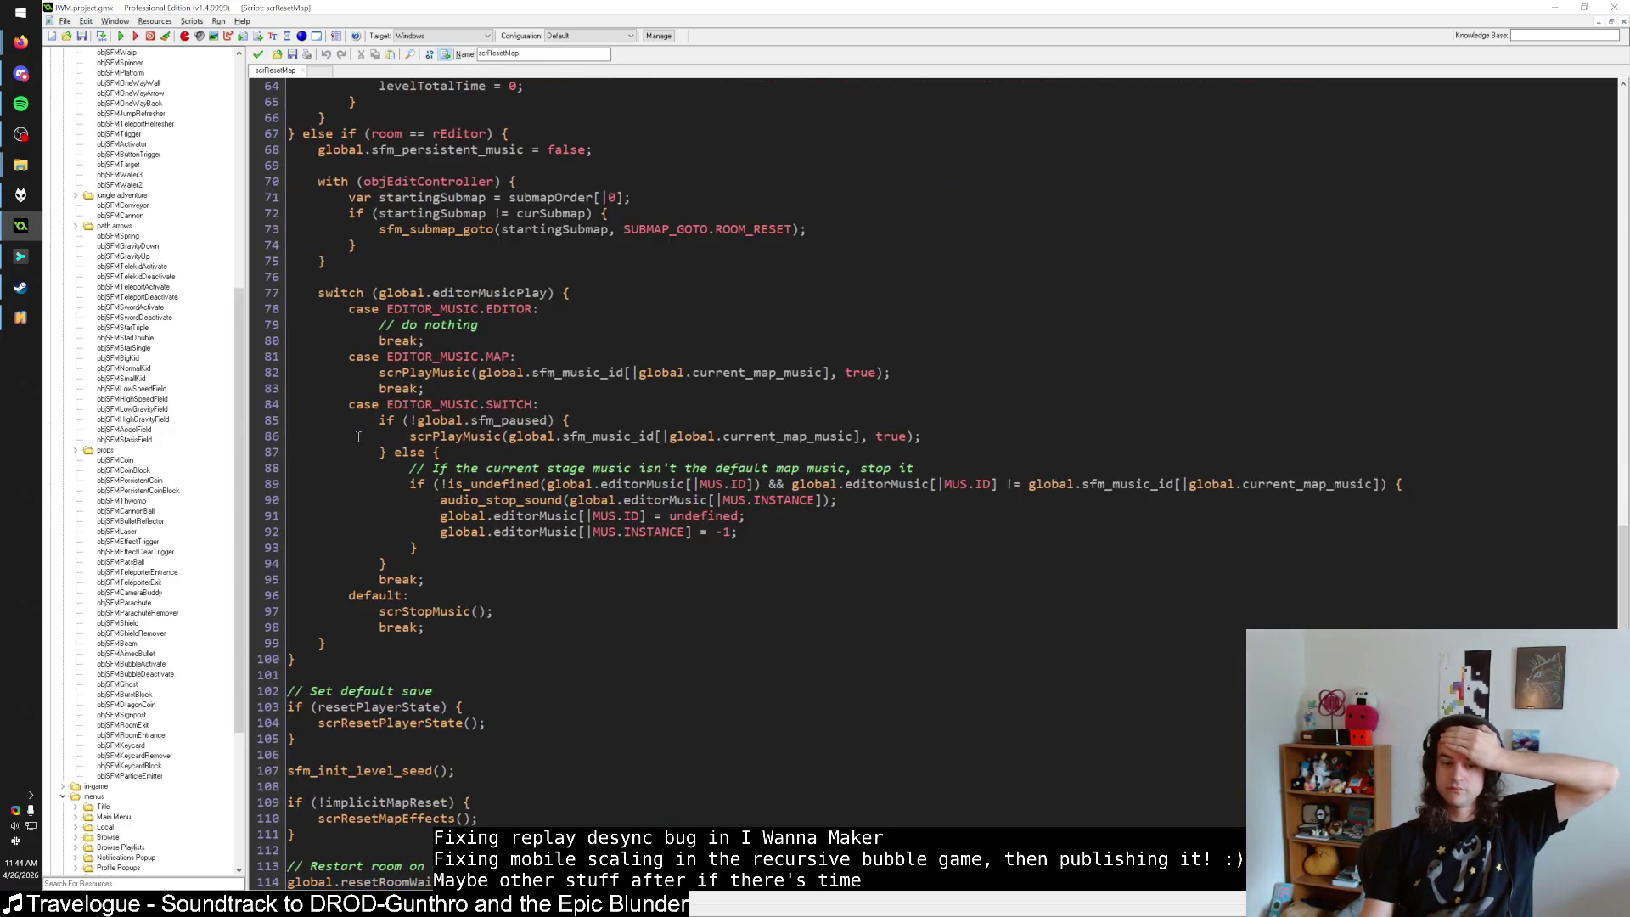
{"action": "scroll", "coordinate": [357, 436], "scroll_direction": "up", "scroll_amount": 20}
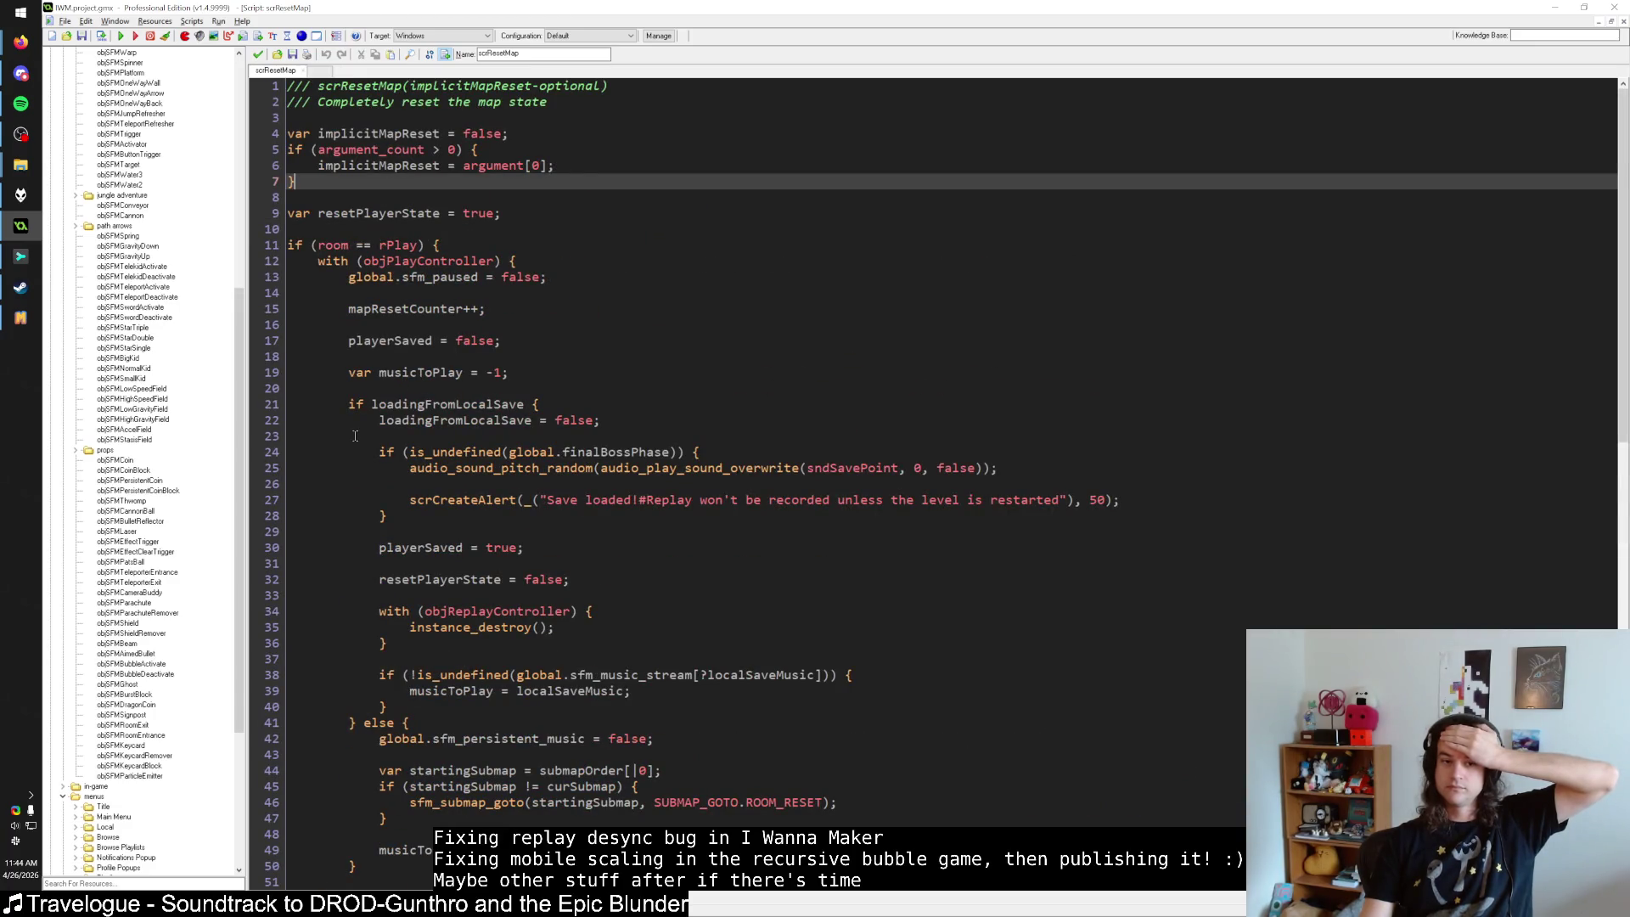
{"action": "scroll", "coordinate": [355, 435], "scroll_direction": "down", "scroll_amount": 16}
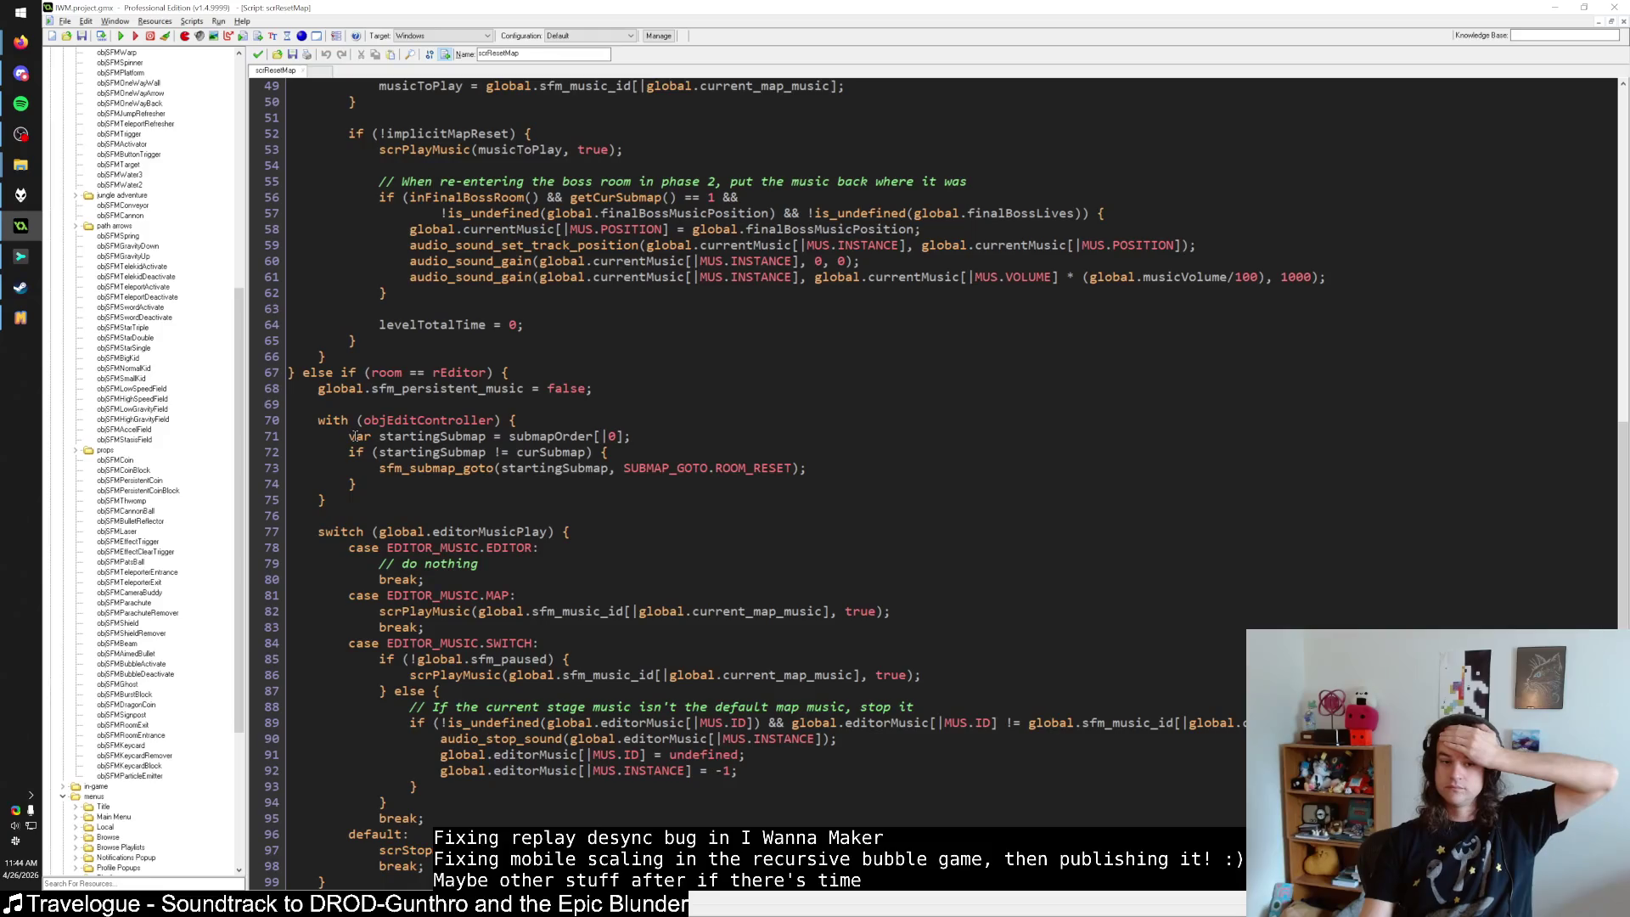
{"action": "scroll", "coordinate": [355, 436], "scroll_direction": "down", "scroll_amount": 4}
{"action": "scroll", "coordinate": [355, 436], "scroll_direction": "up", "scroll_amount": 17}
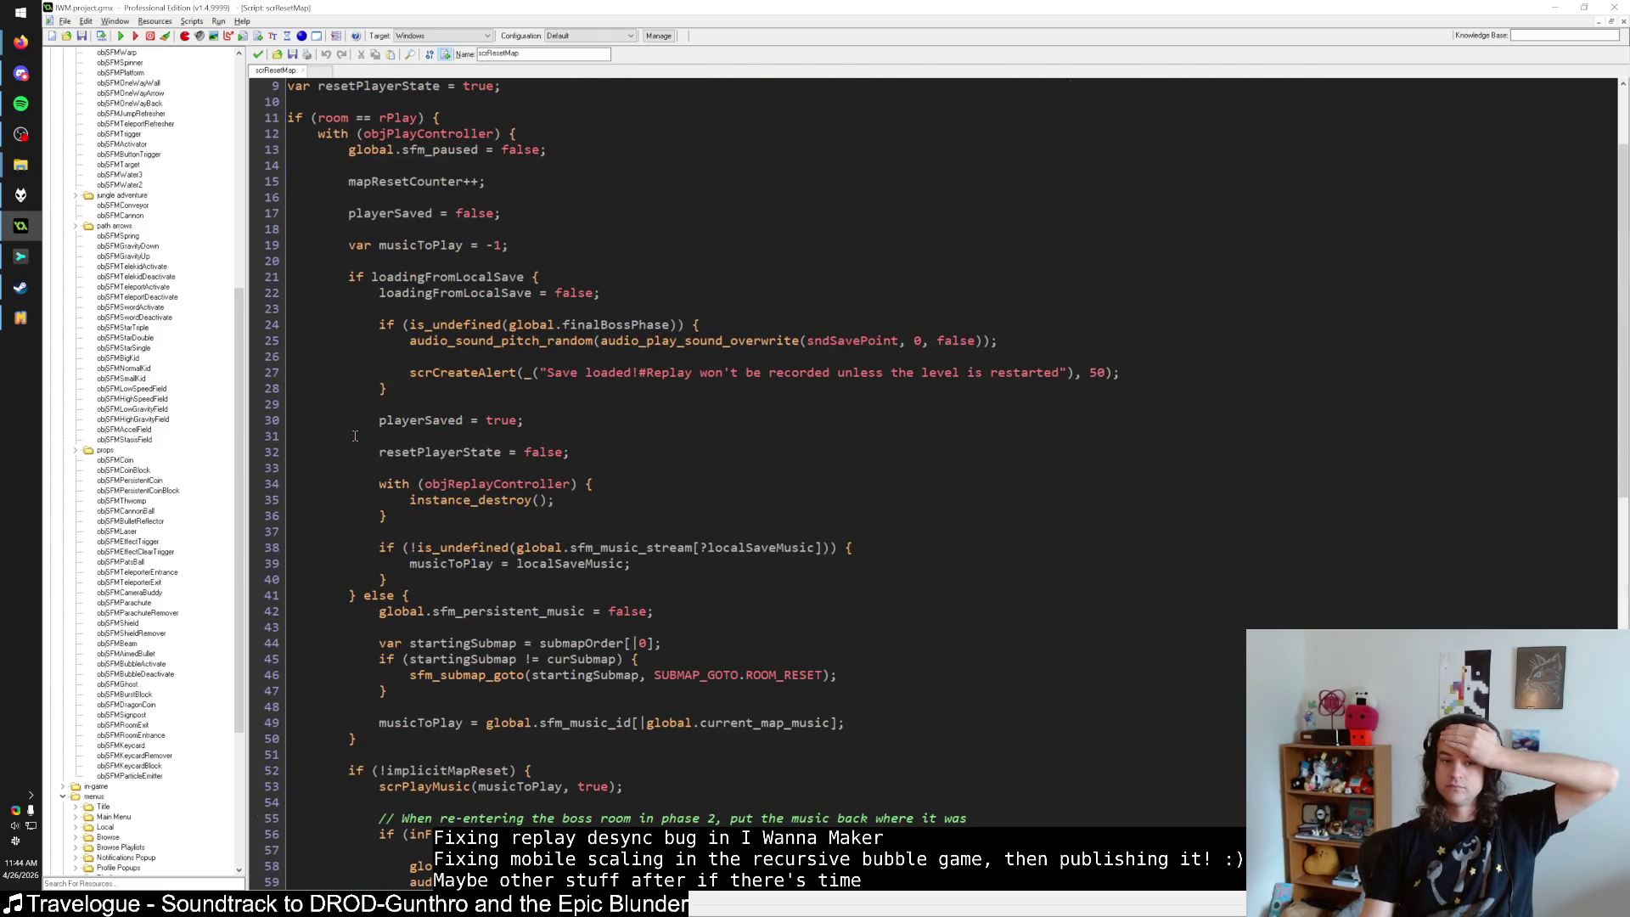
{"action": "scroll", "coordinate": [355, 436], "scroll_direction": "down", "scroll_amount": 4}
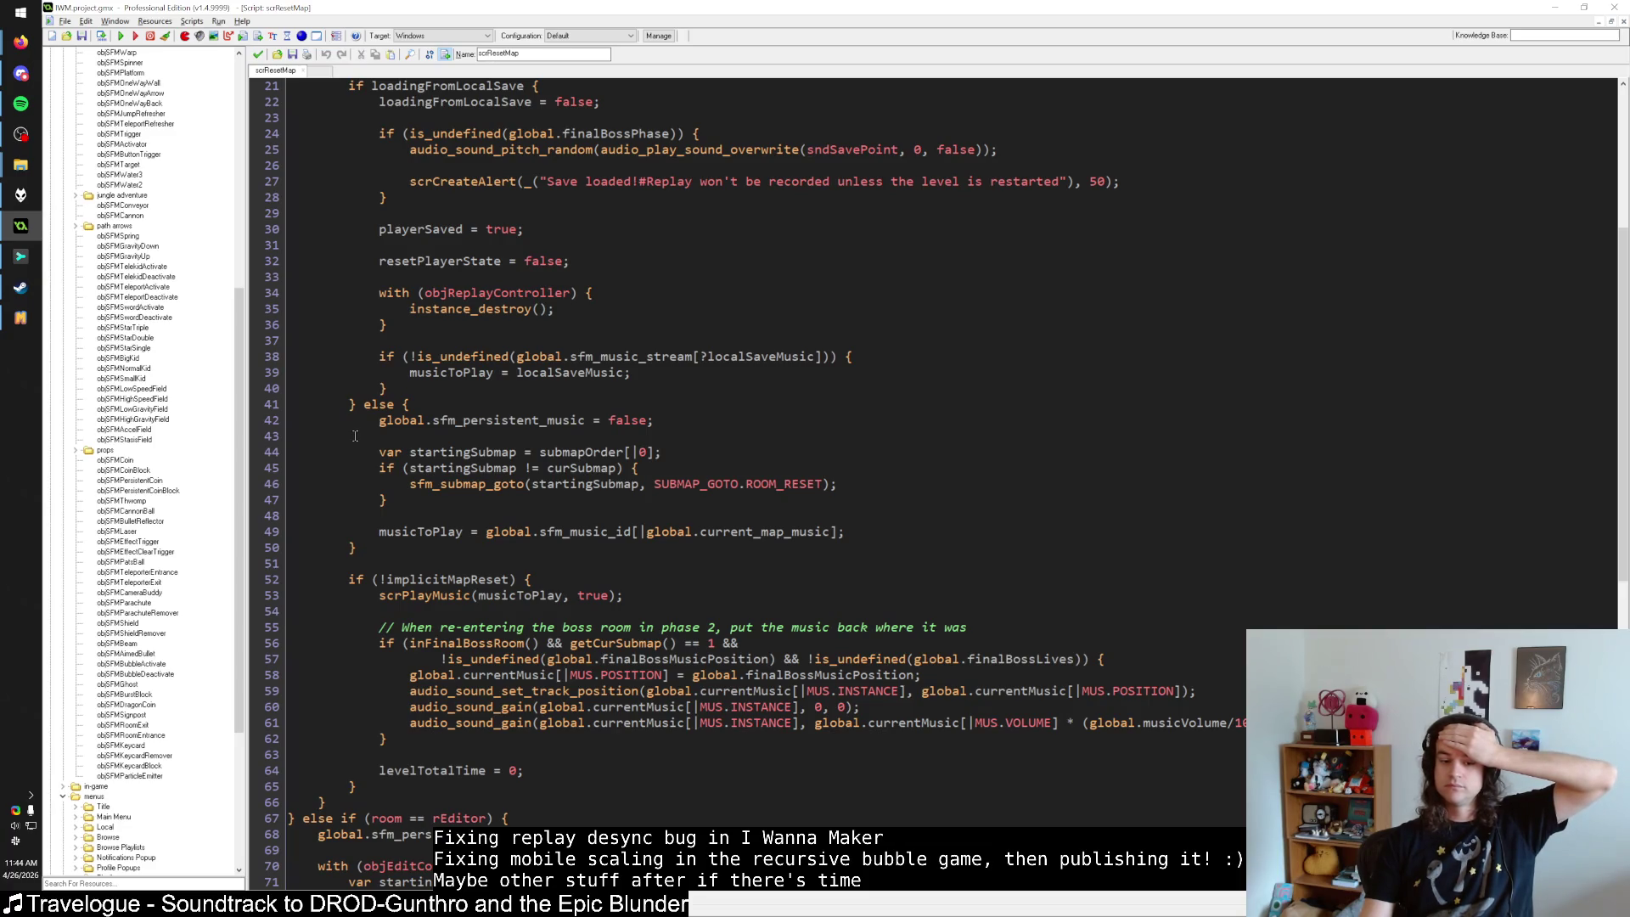
{"action": "scroll", "coordinate": [355, 436], "scroll_direction": "up", "scroll_amount": 5}
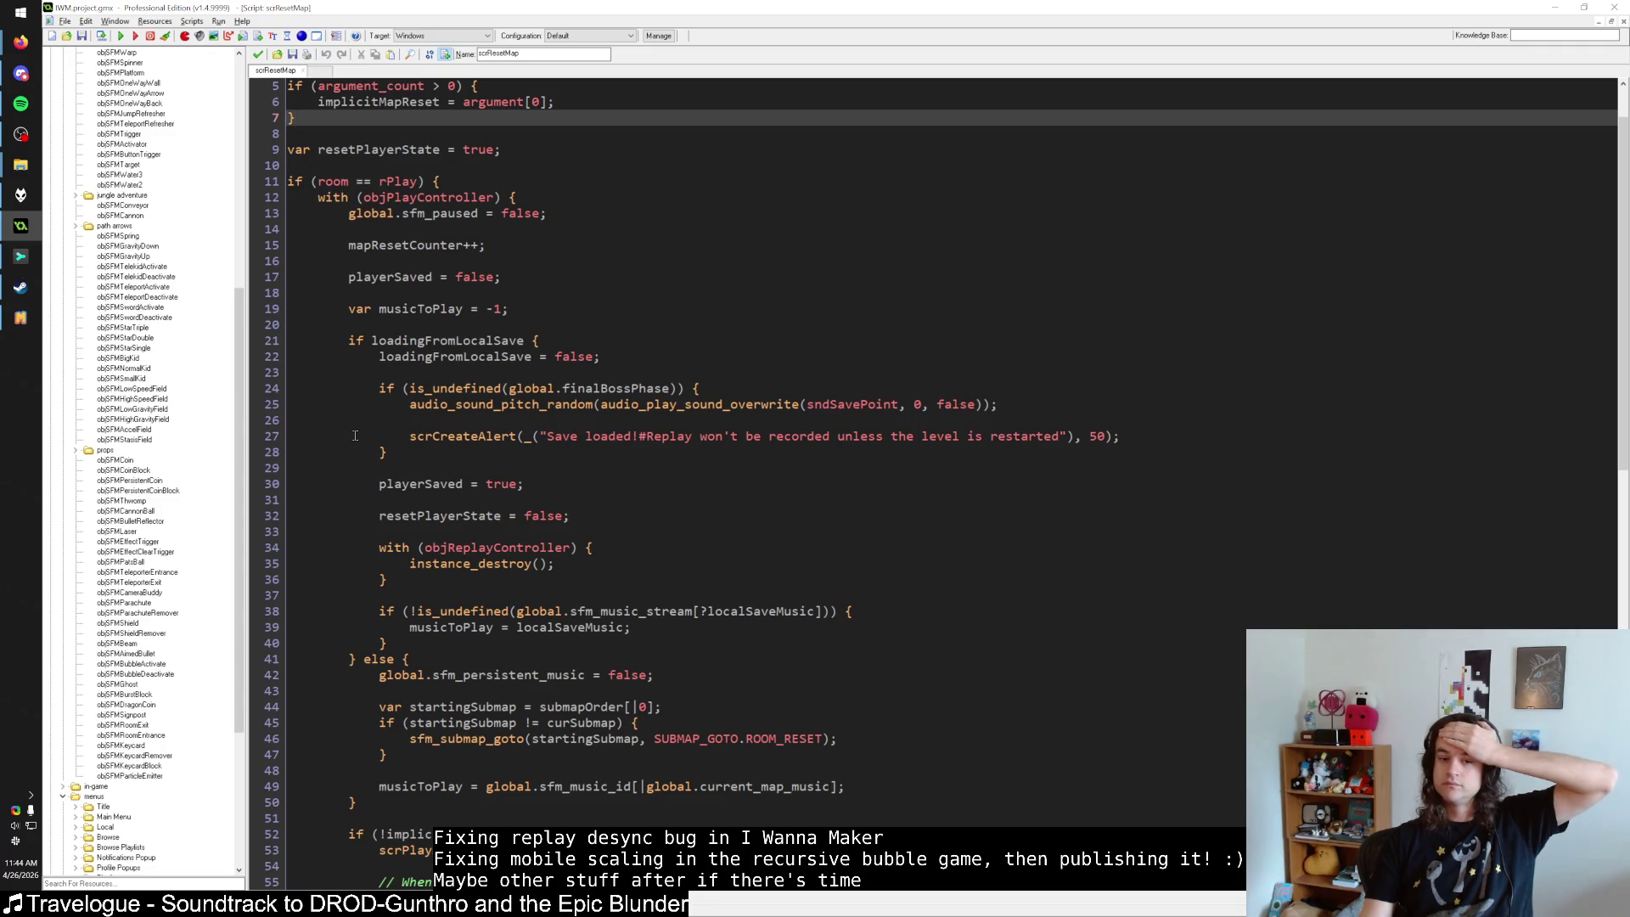
{"action": "scroll", "coordinate": [355, 436], "scroll_direction": "down", "scroll_amount": 4}
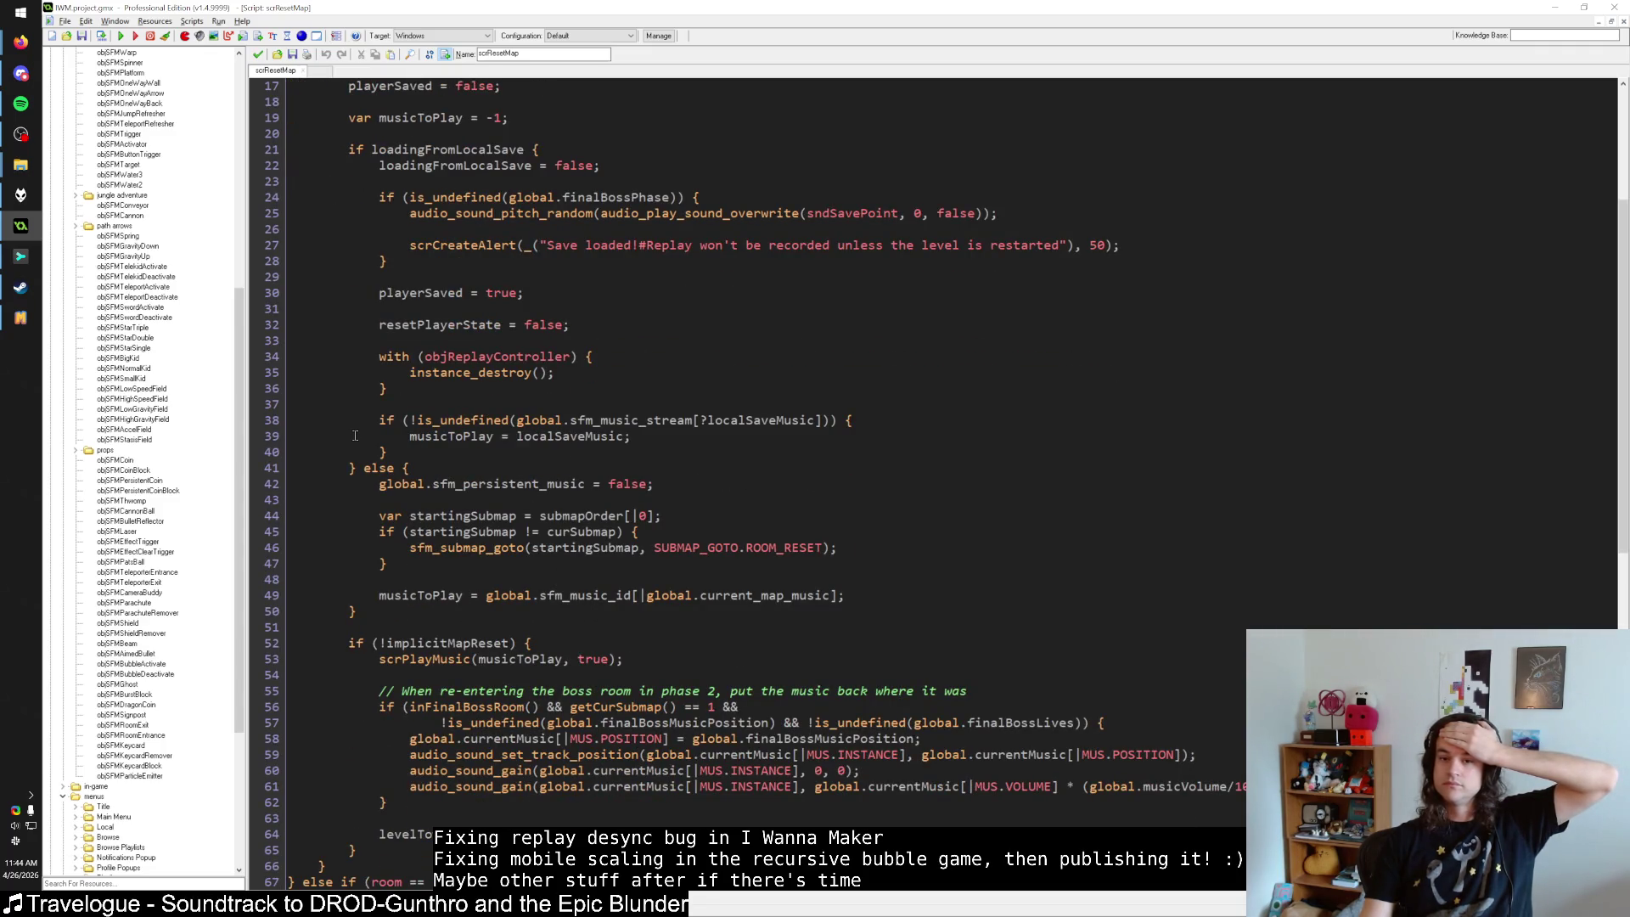
Peek at audio_sound_pitch_random, then review the musicToPlay, scrPlayMusic and sfm_init_level_seed lines.
{"action": "left_click", "coordinate": [476, 213]}
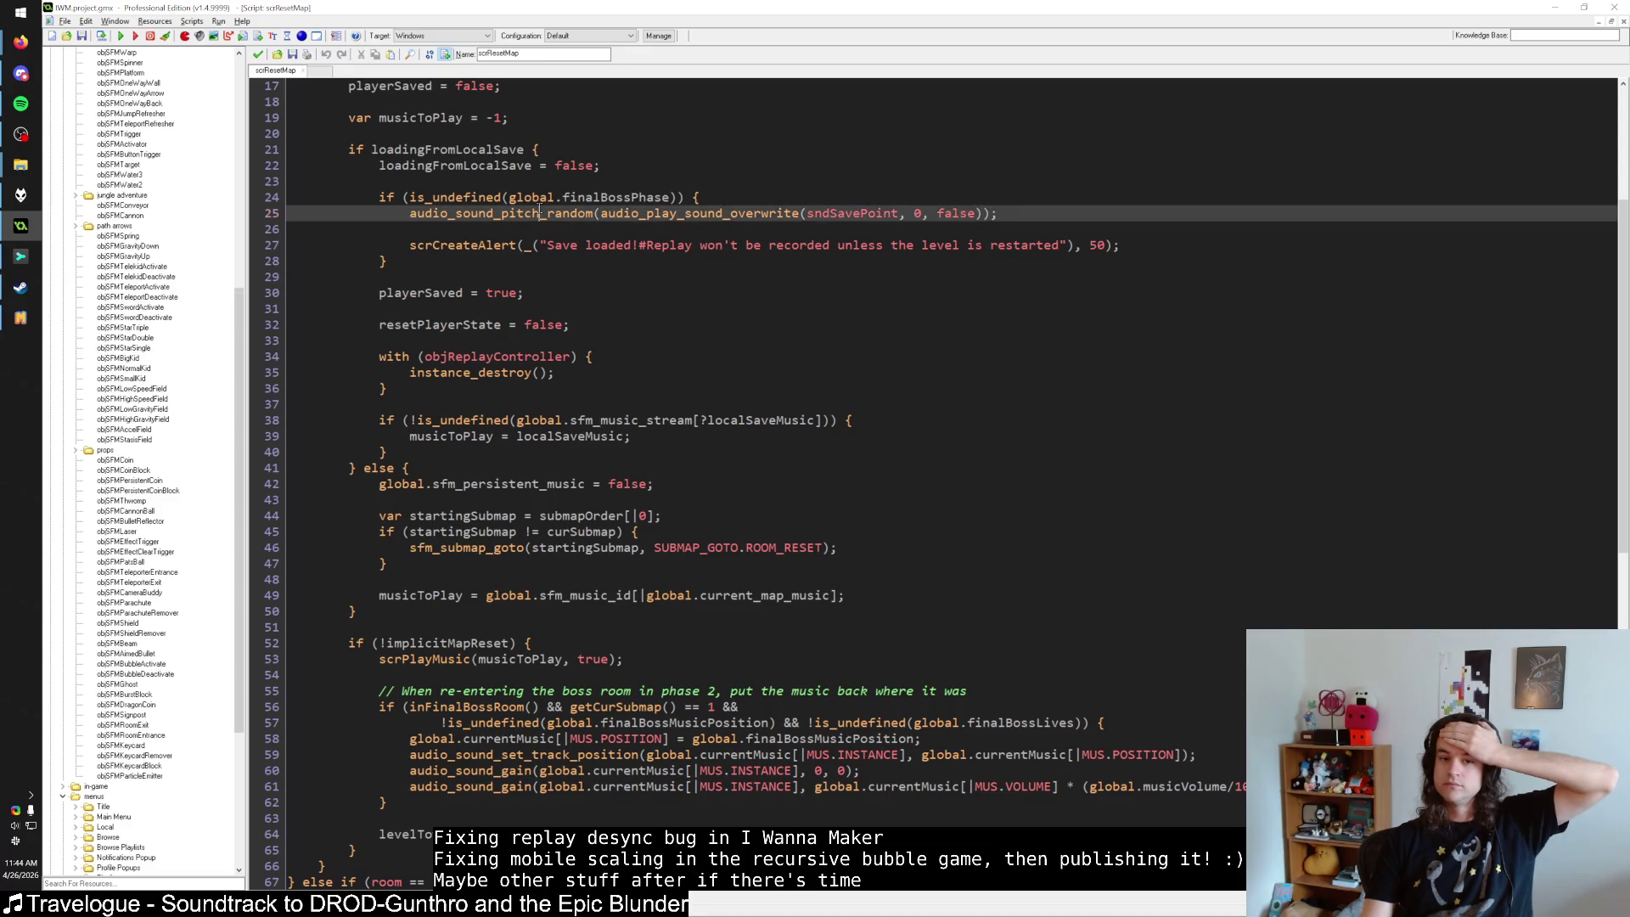
{"action": "middle_click", "coordinate": [476, 213]}
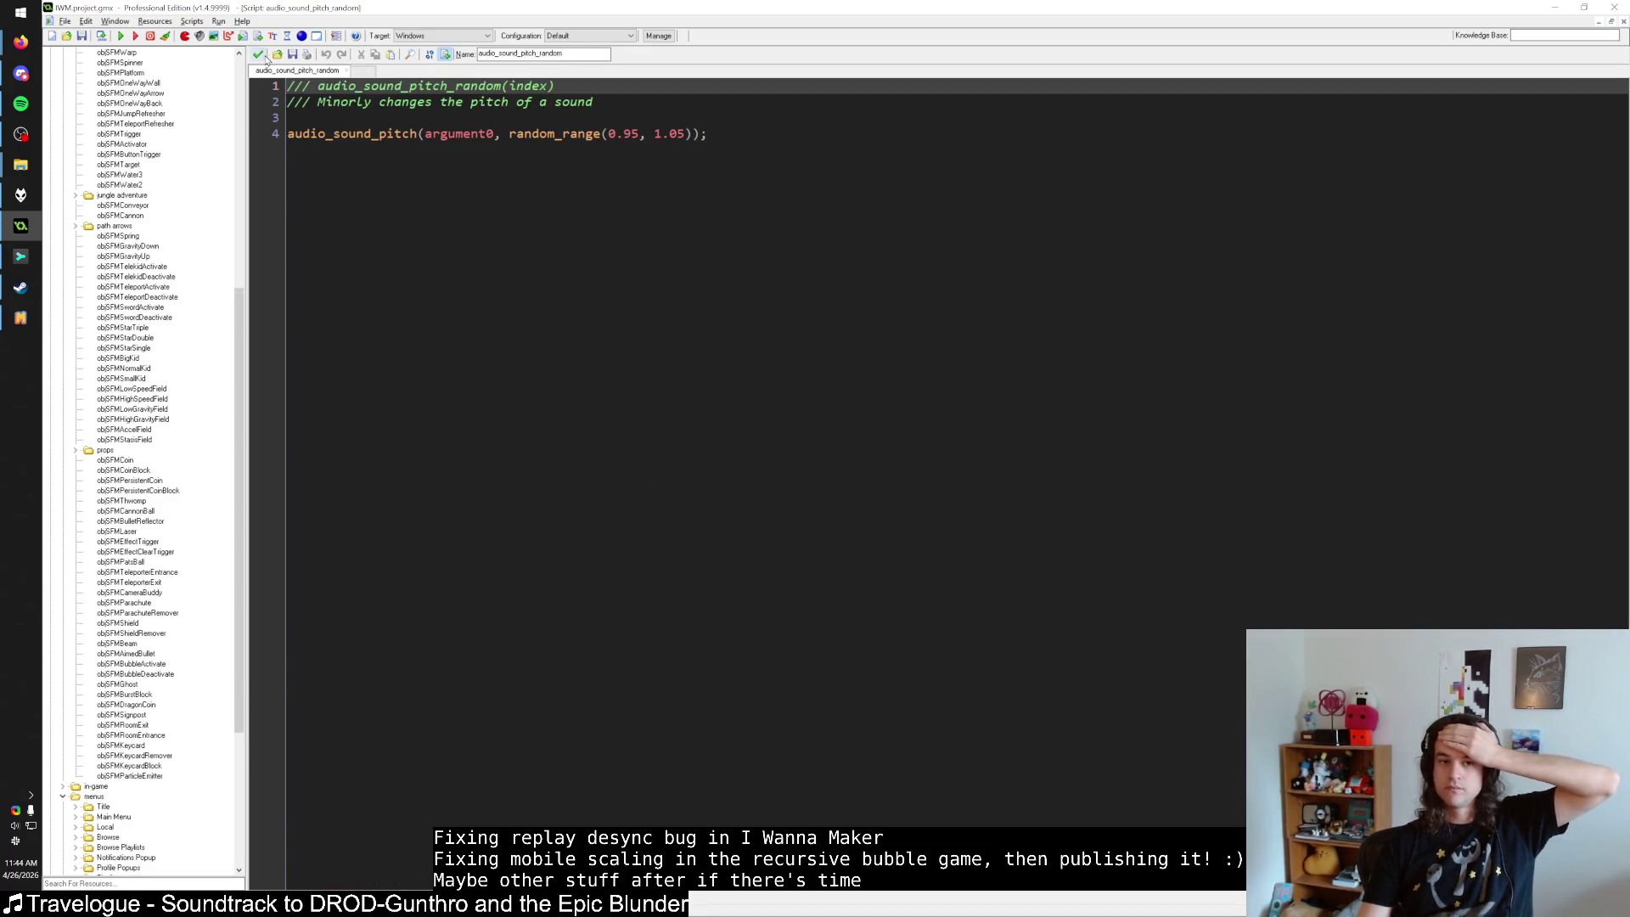
{"action": "left_click", "coordinate": [258, 54]}
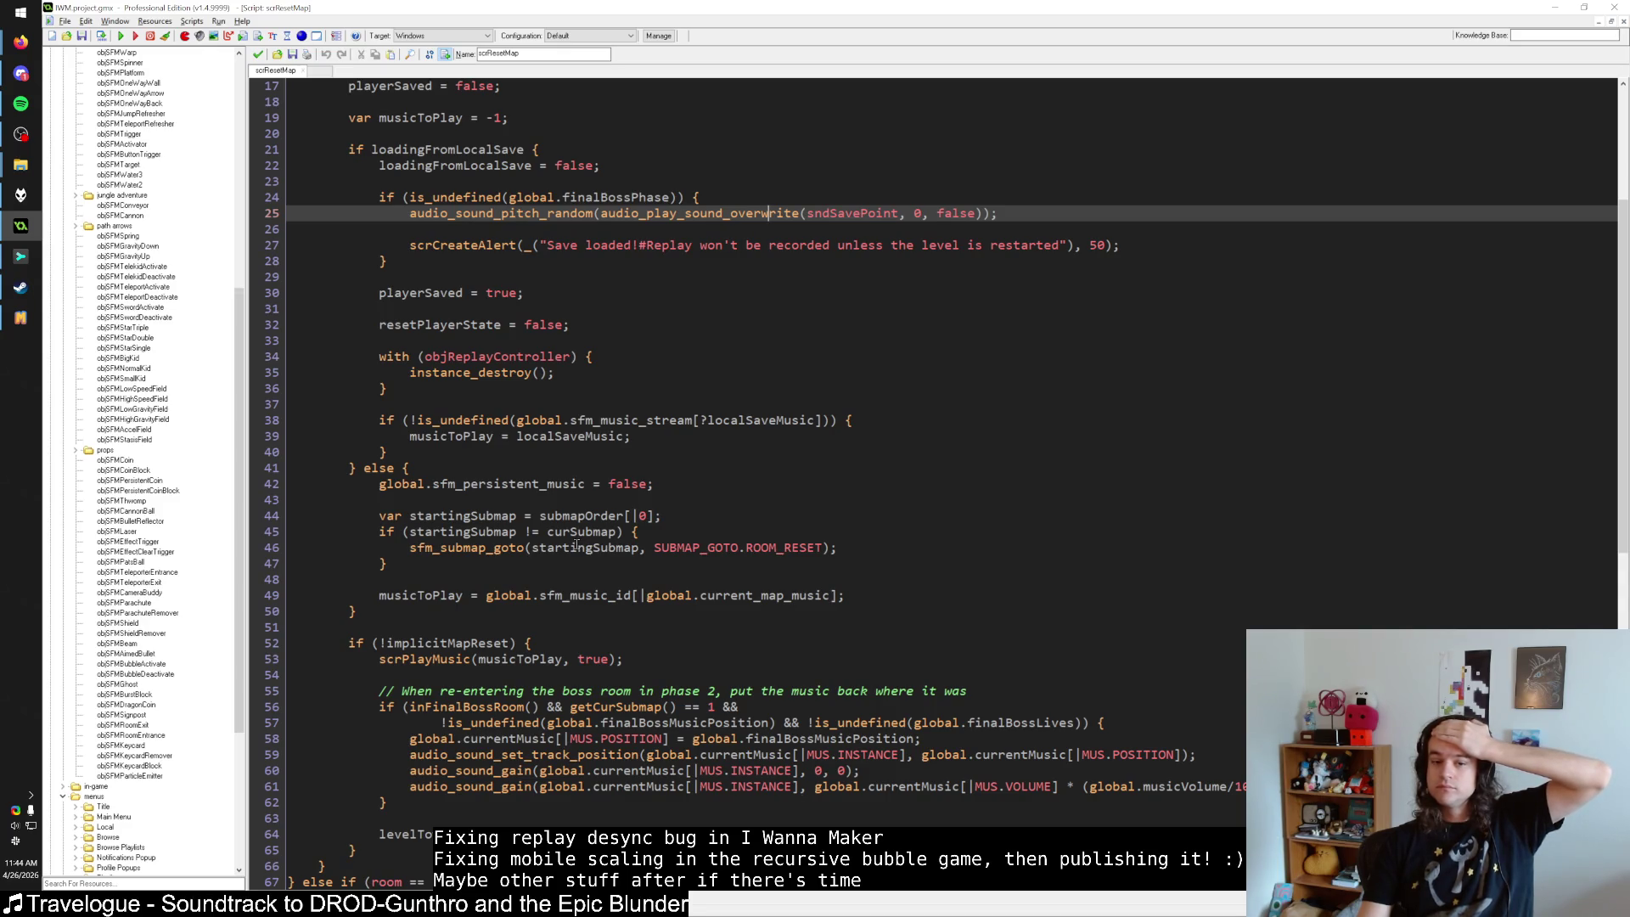
{"action": "left_click", "coordinate": [477, 552]}
{"action": "left_click", "coordinate": [440, 595]}
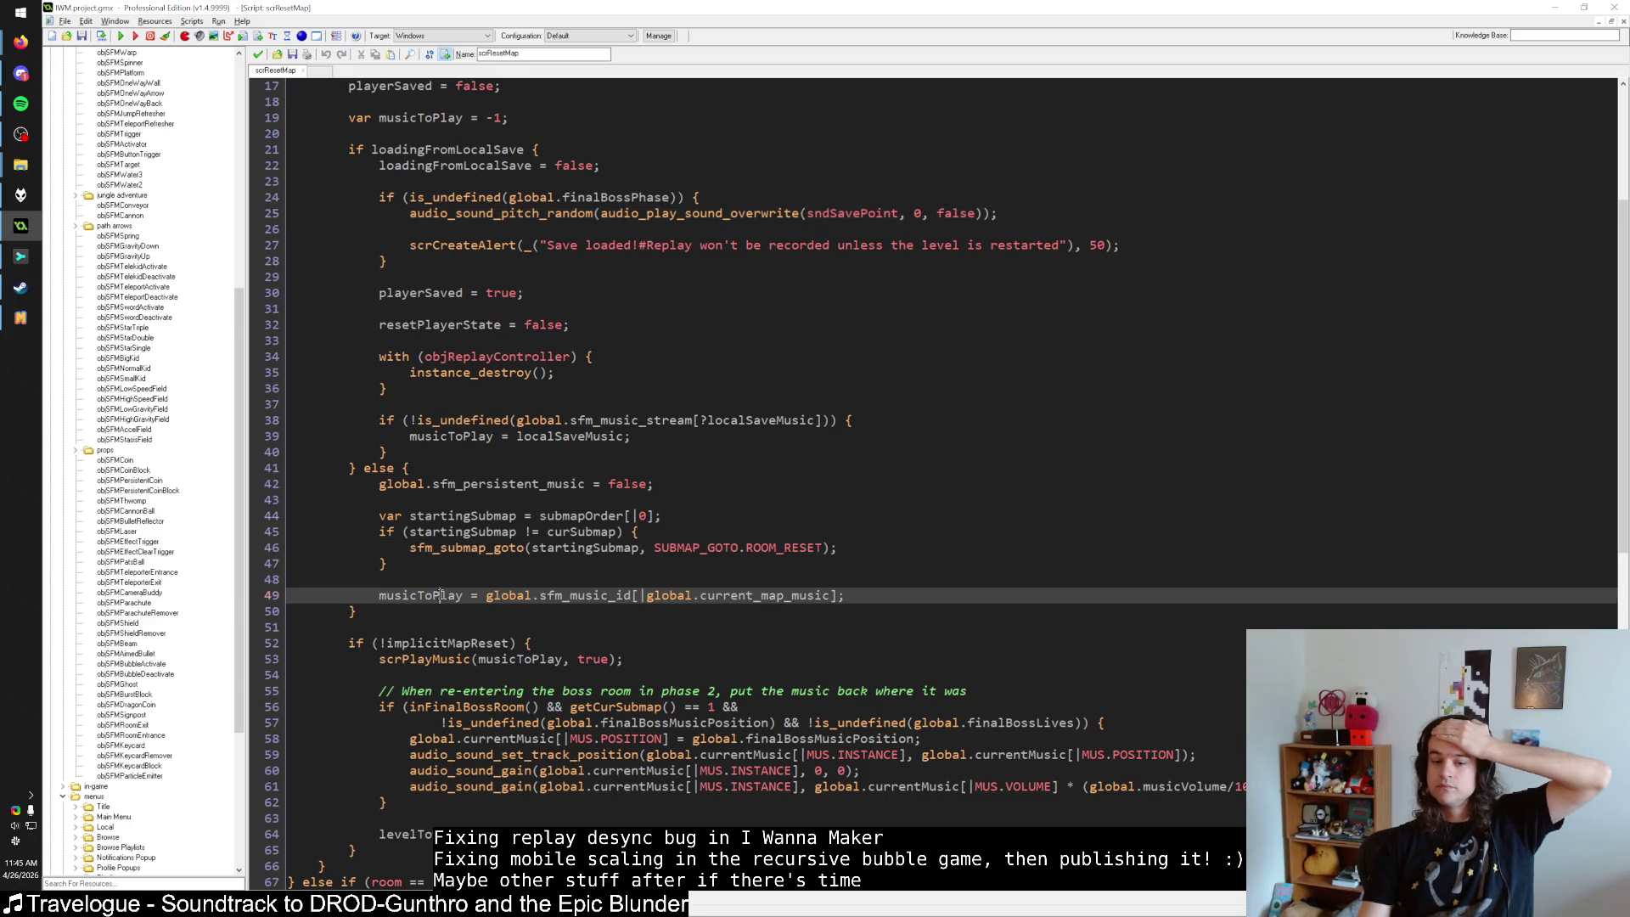
{"action": "left_click", "coordinate": [426, 661]}
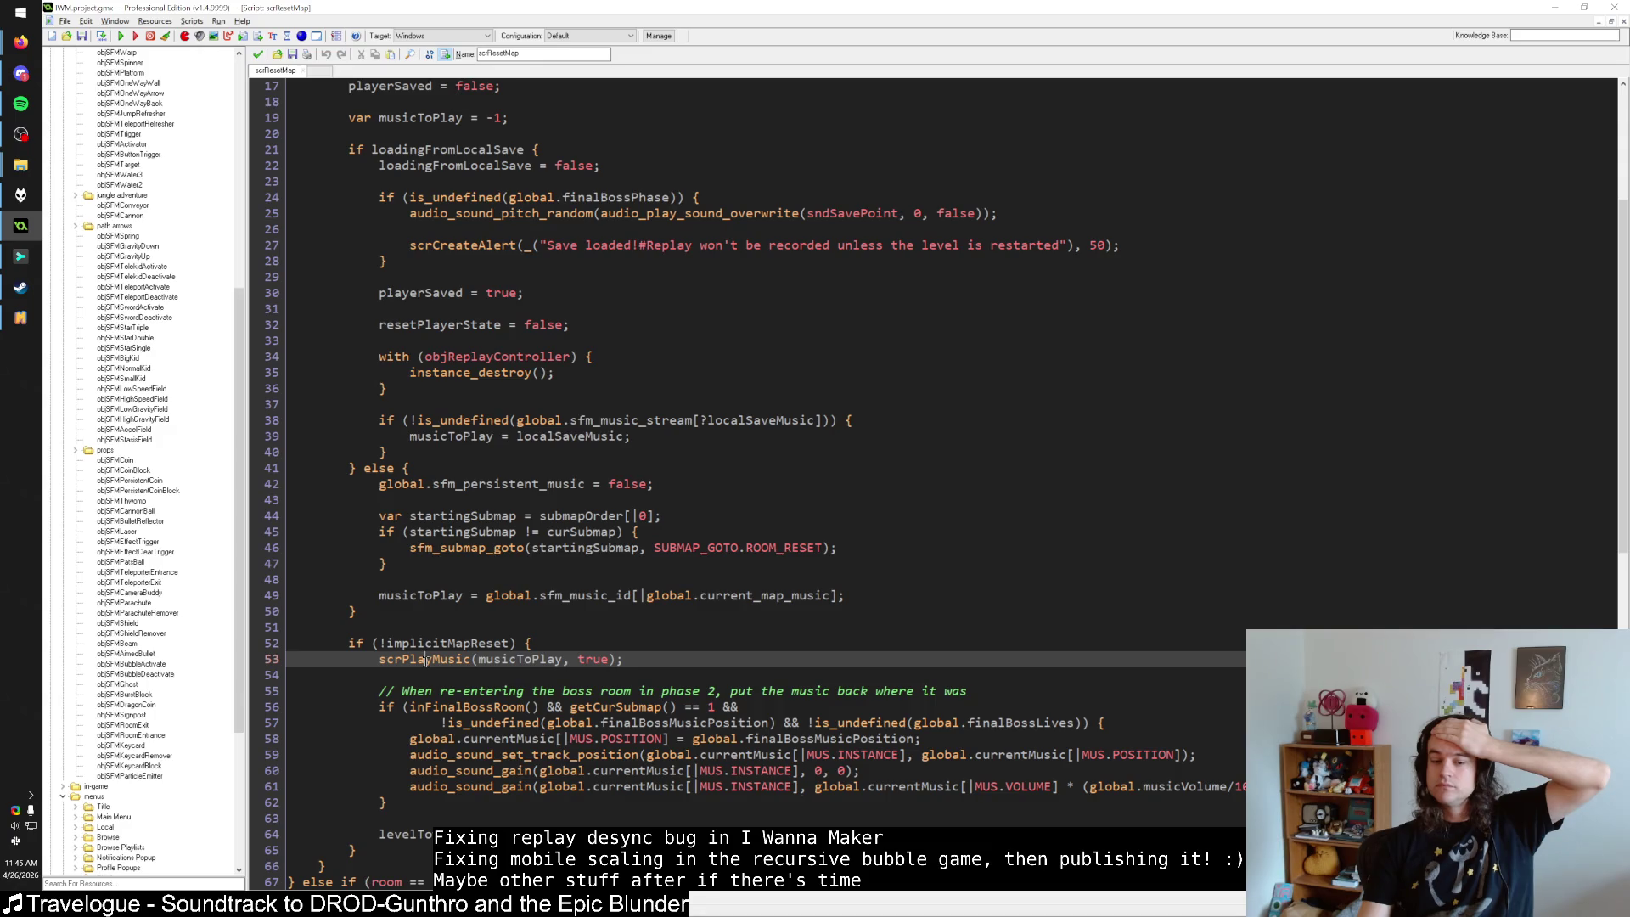
{"action": "scroll", "coordinate": [429, 659], "scroll_direction": "up", "scroll_amount": 5}
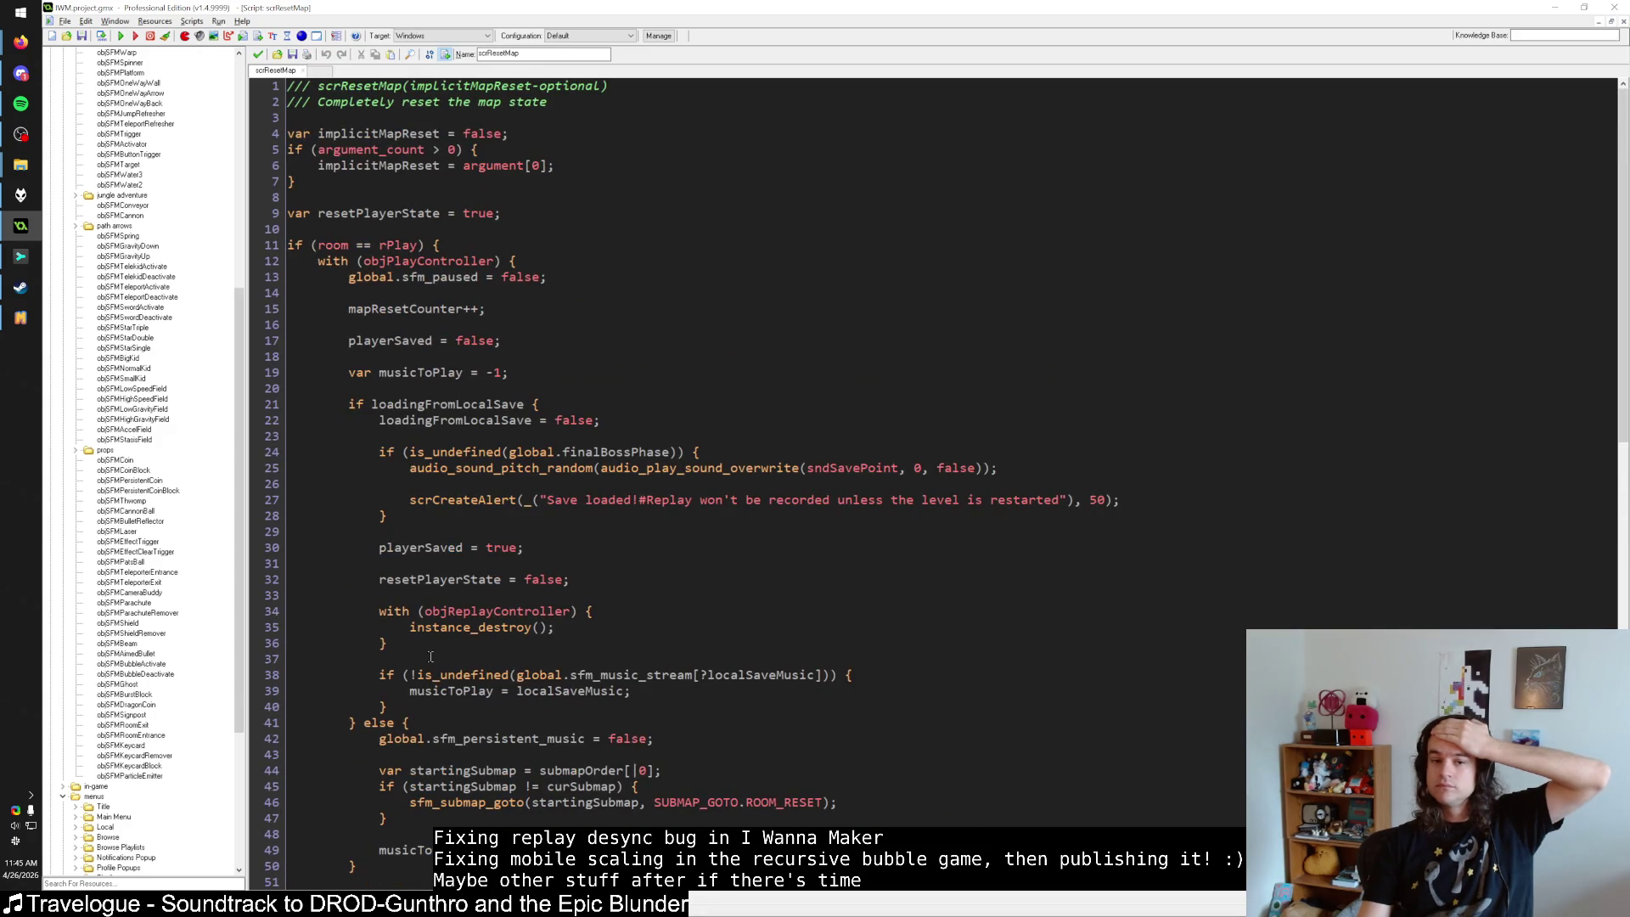
{"action": "scroll", "coordinate": [424, 647], "scroll_direction": "down", "scroll_amount": 20}
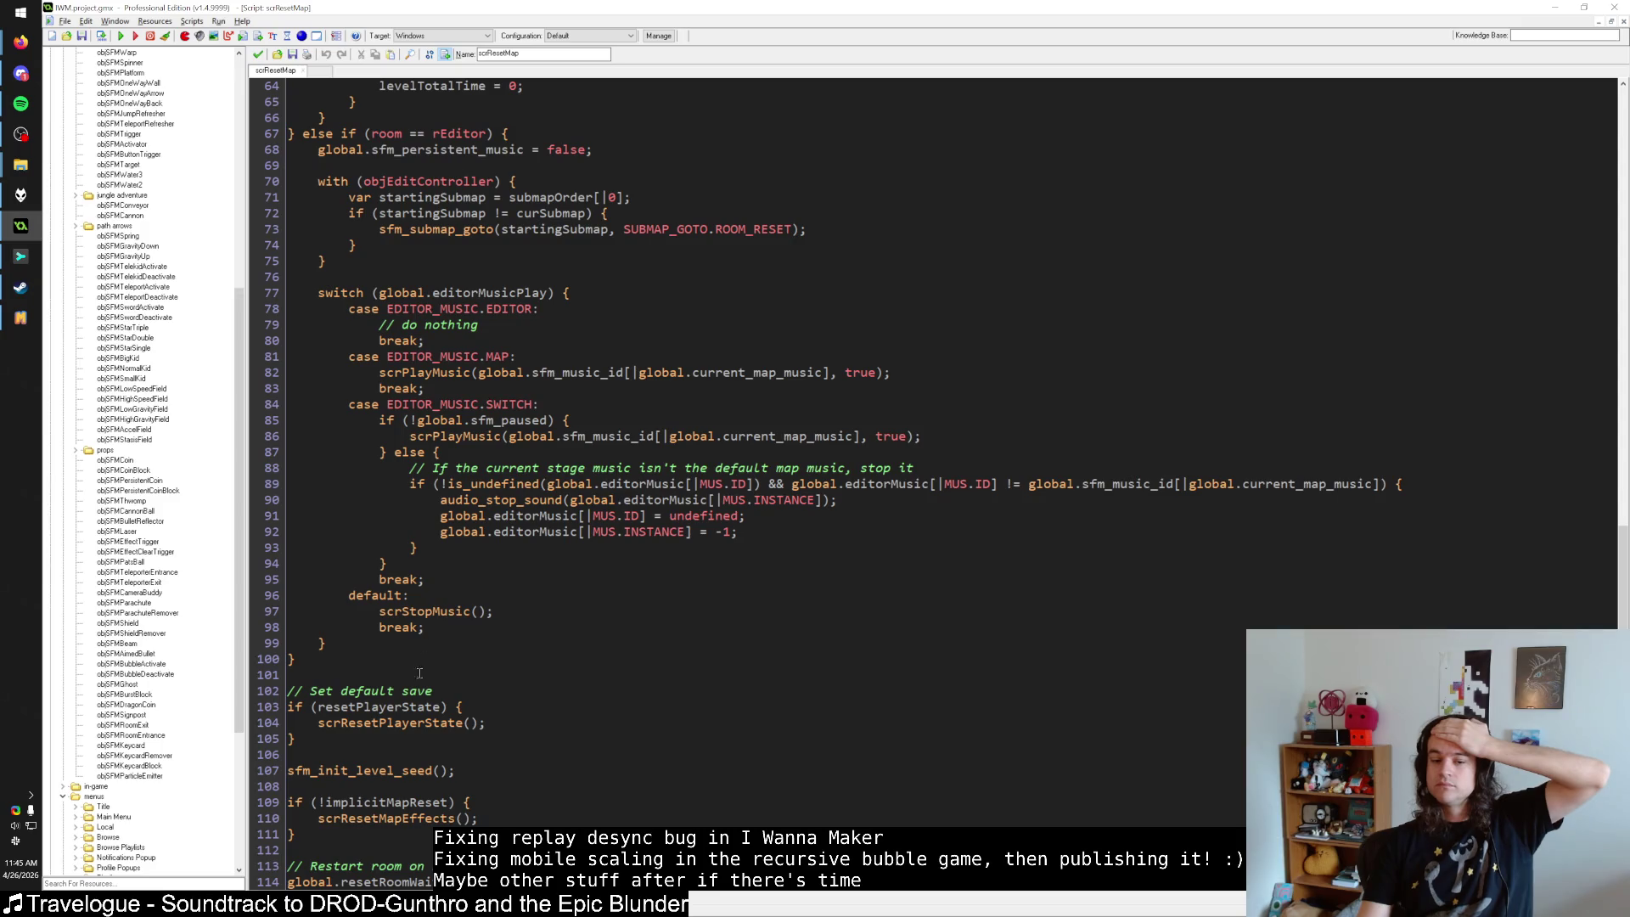
{"action": "left_click", "coordinate": [387, 769]}
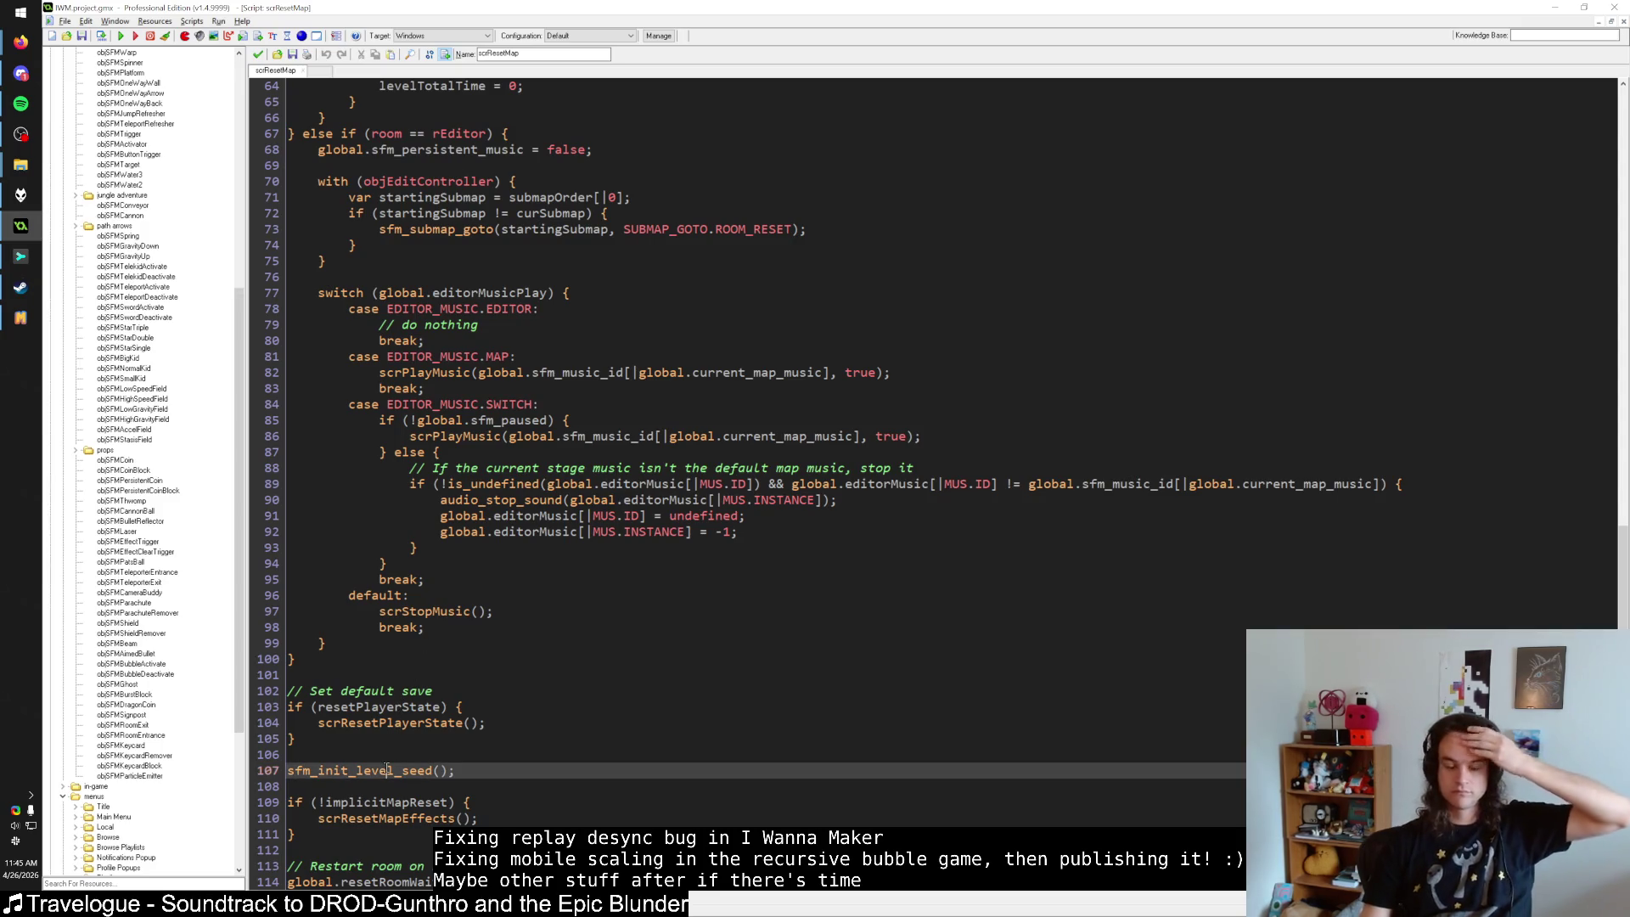
{"action": "middle_click", "coordinate": [386, 768]}
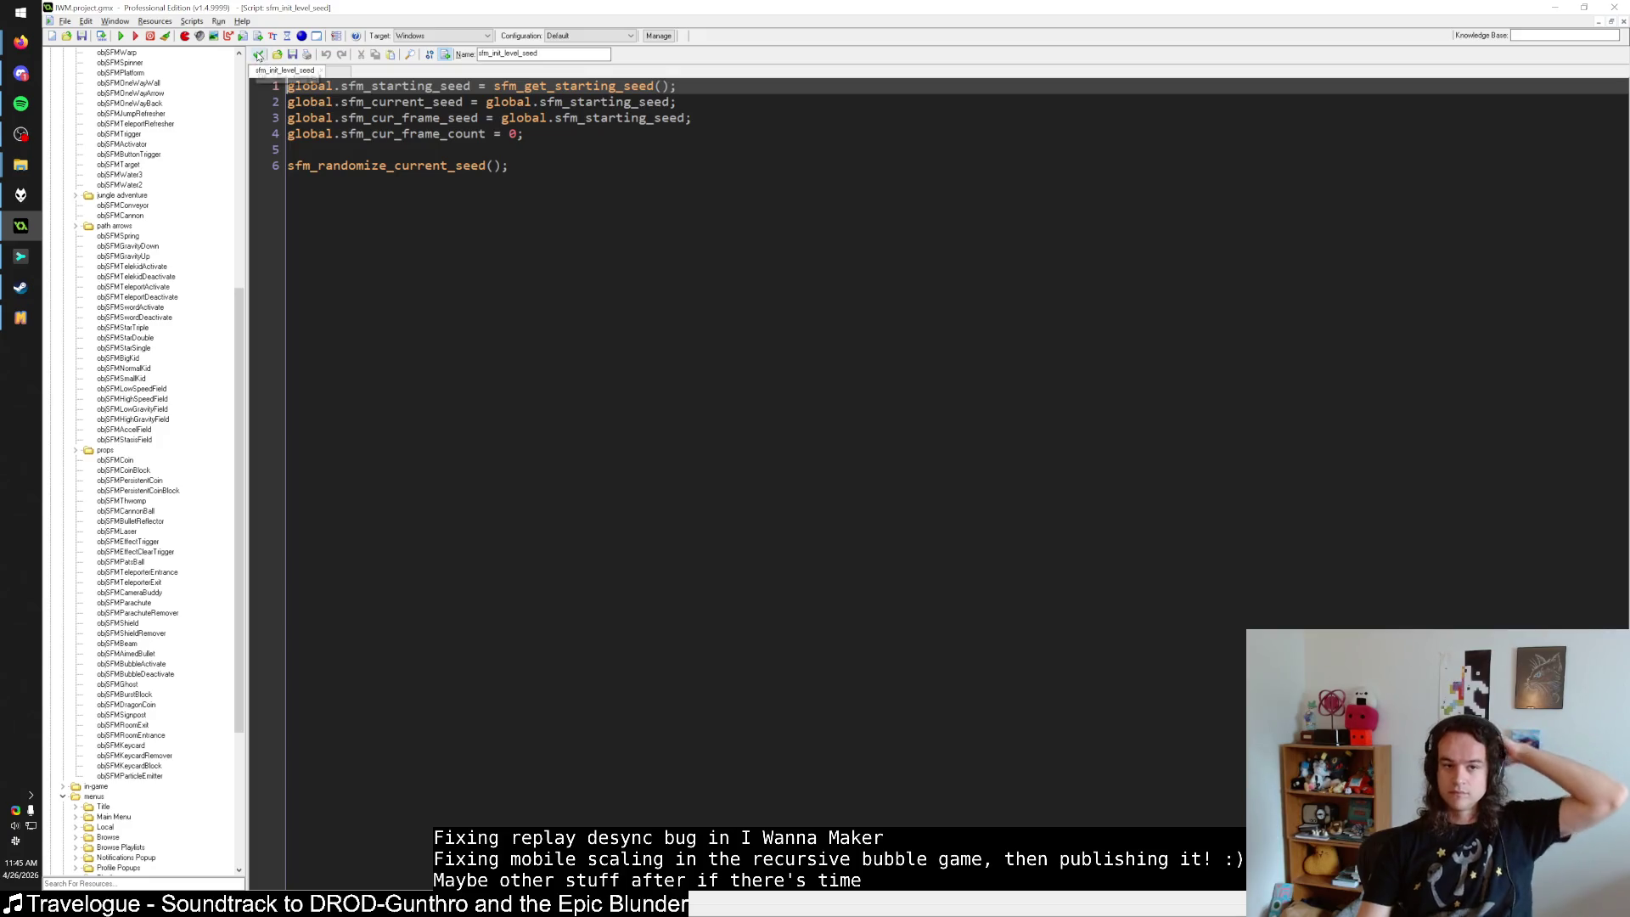
{"action": "left_click", "coordinate": [258, 54]}
{"action": "scroll", "coordinate": [398, 612], "scroll_direction": "up", "scroll_amount": 20}
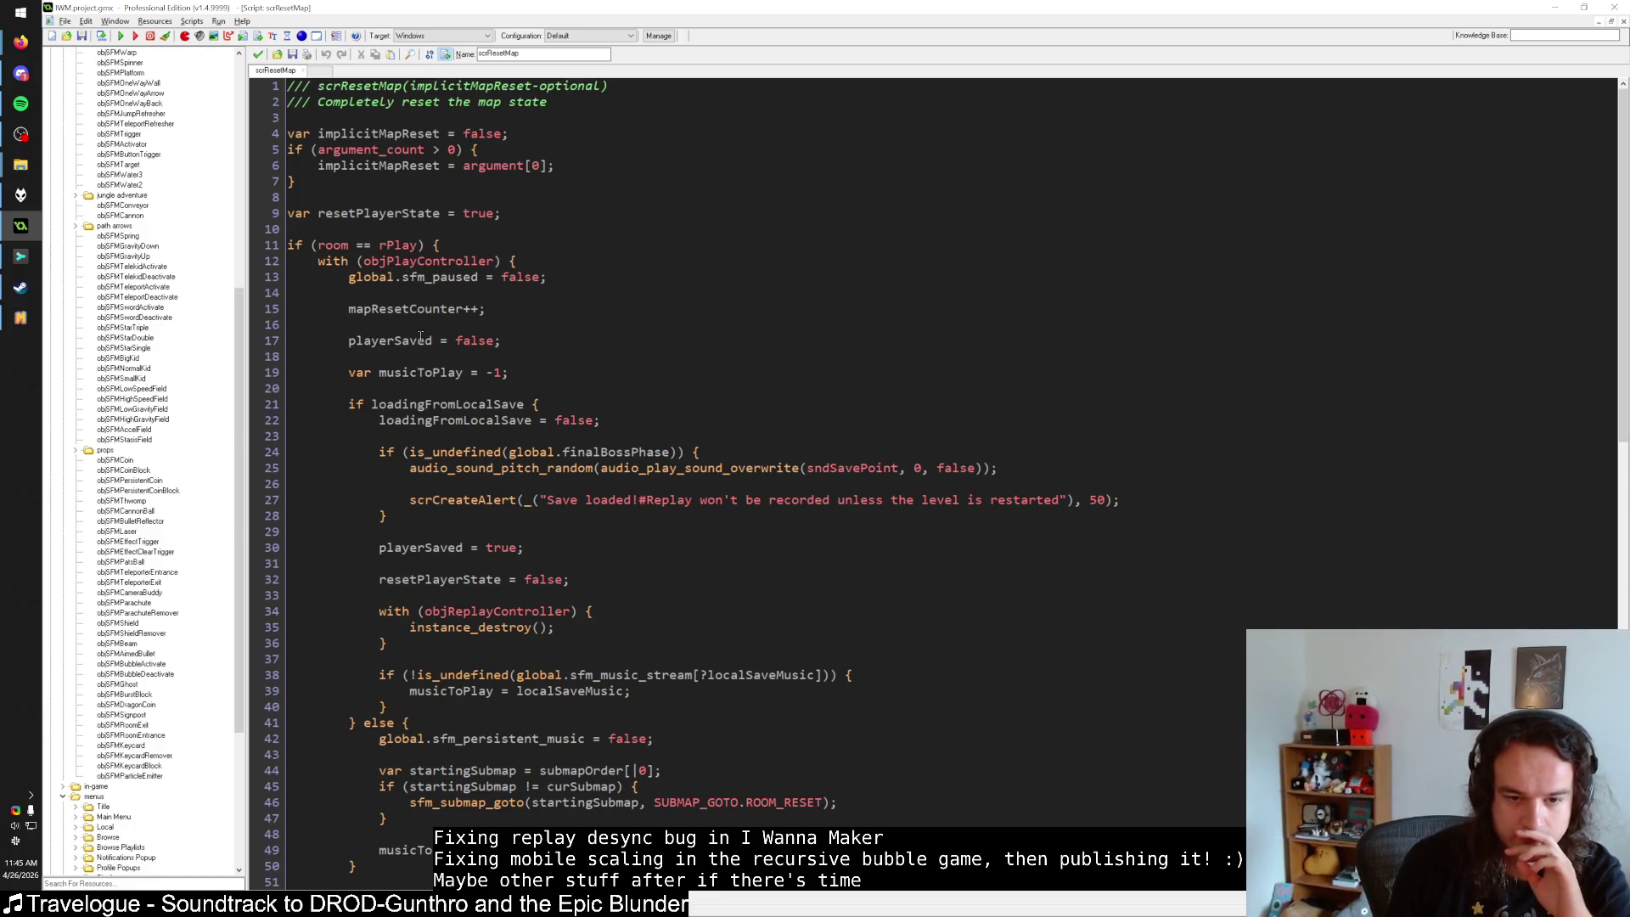
{"action": "scroll", "coordinate": [420, 338], "scroll_direction": "down", "scroll_amount": 3}
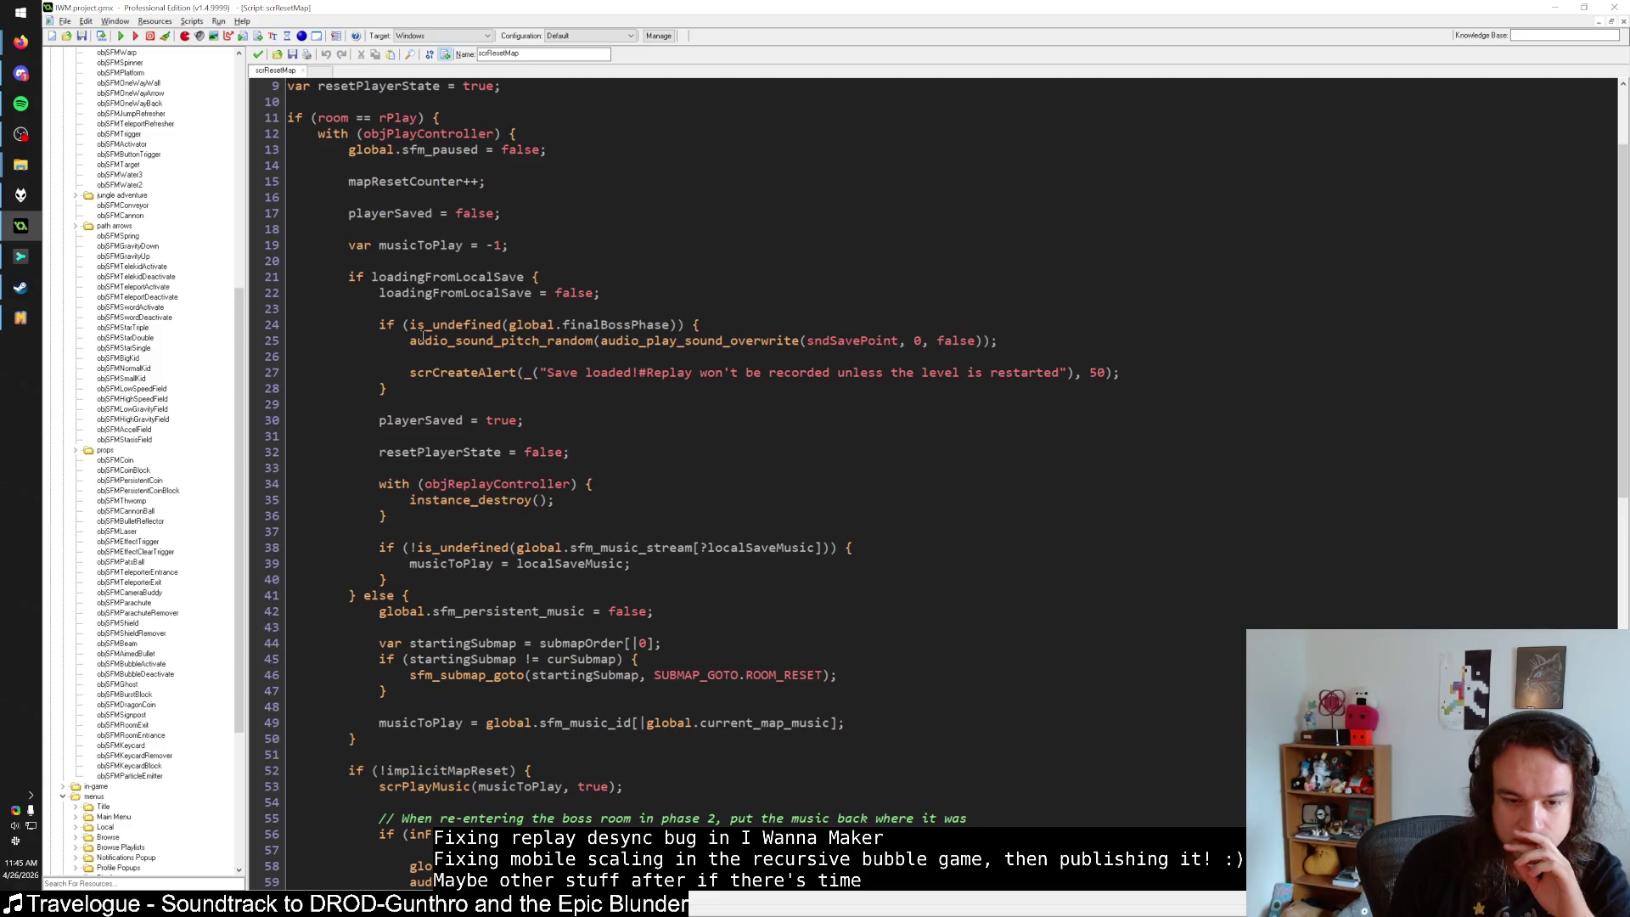
{"action": "scroll", "coordinate": [423, 336], "scroll_direction": "down", "scroll_amount": 5}
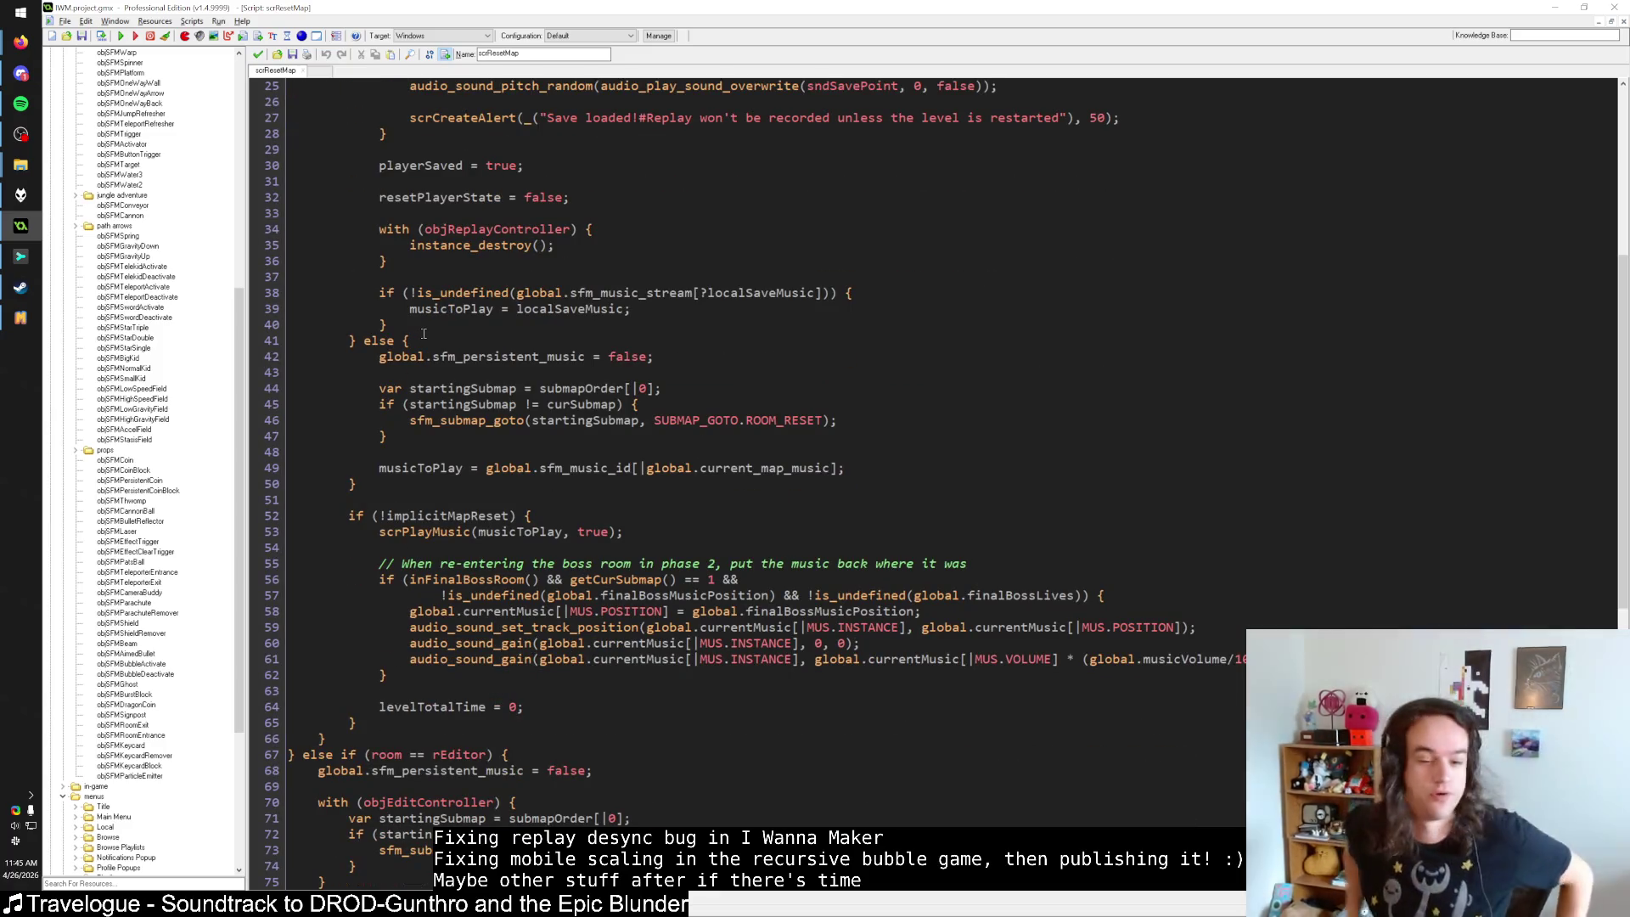
{"action": "left_click", "coordinate": [438, 422]}
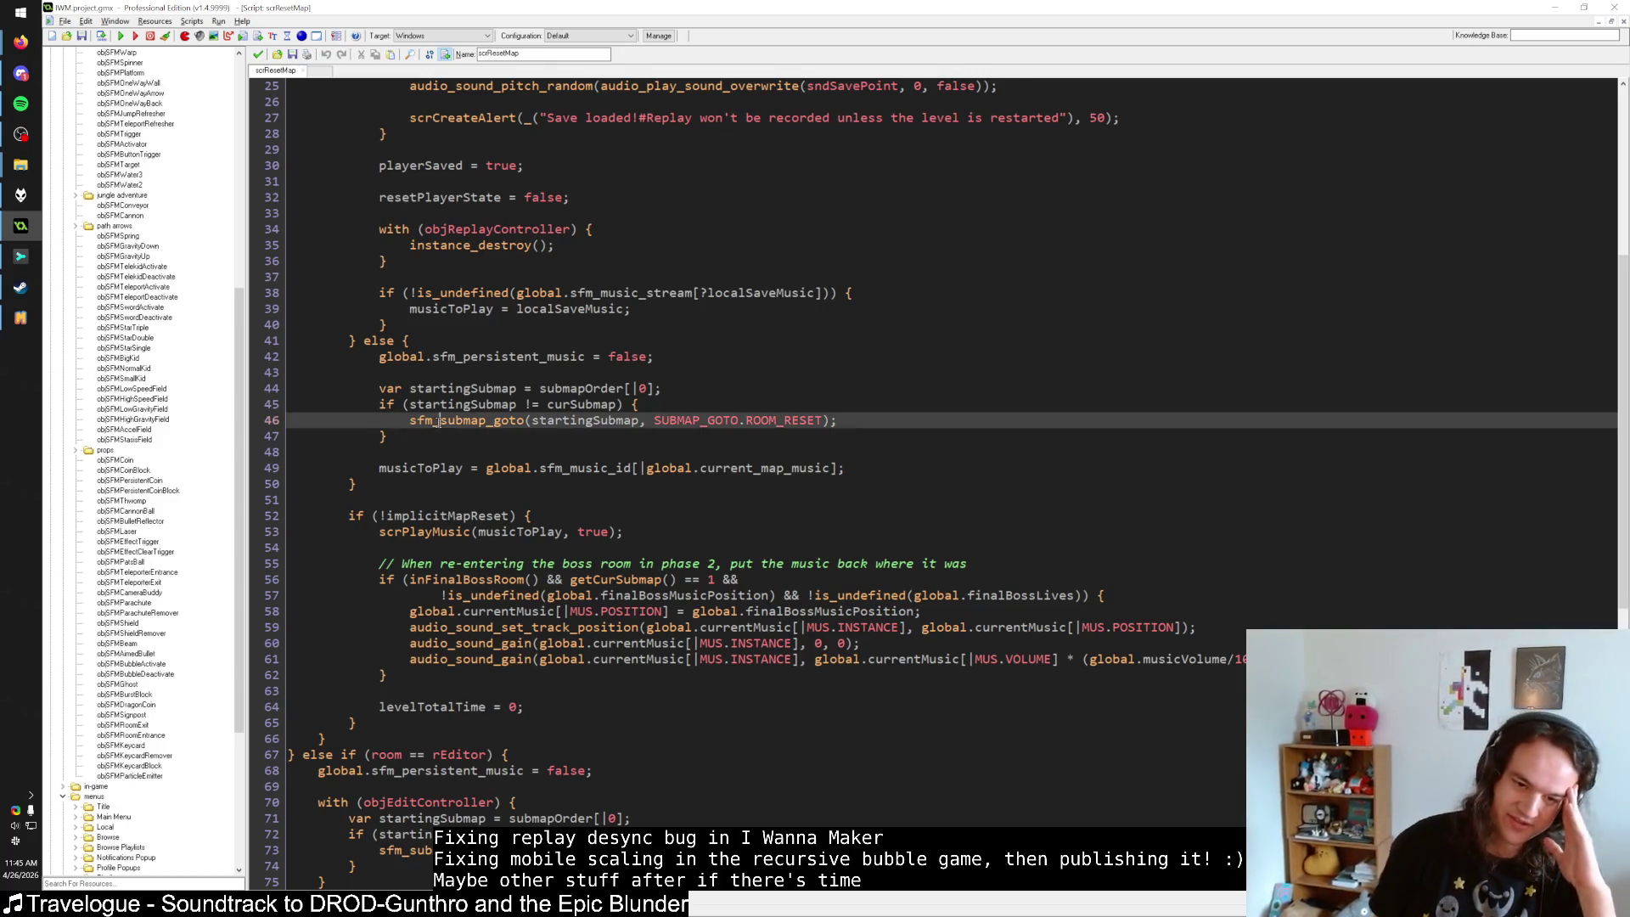
{"action": "middle_click", "coordinate": [439, 422]}
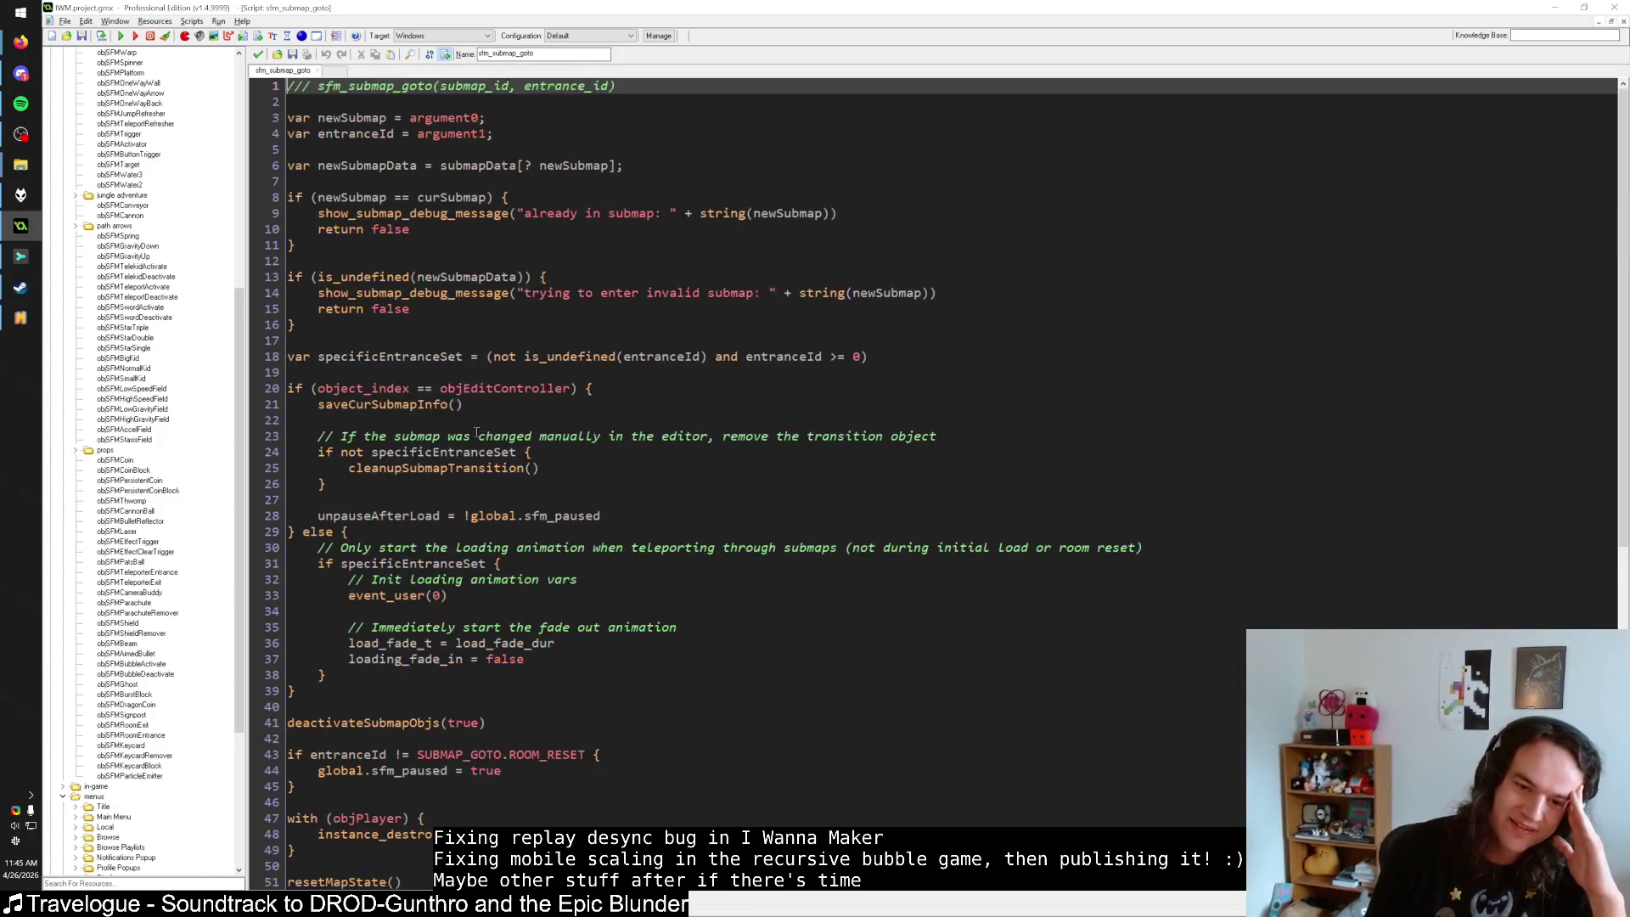
{"action": "scroll", "coordinate": [421, 358], "scroll_direction": "down", "scroll_amount": 8}
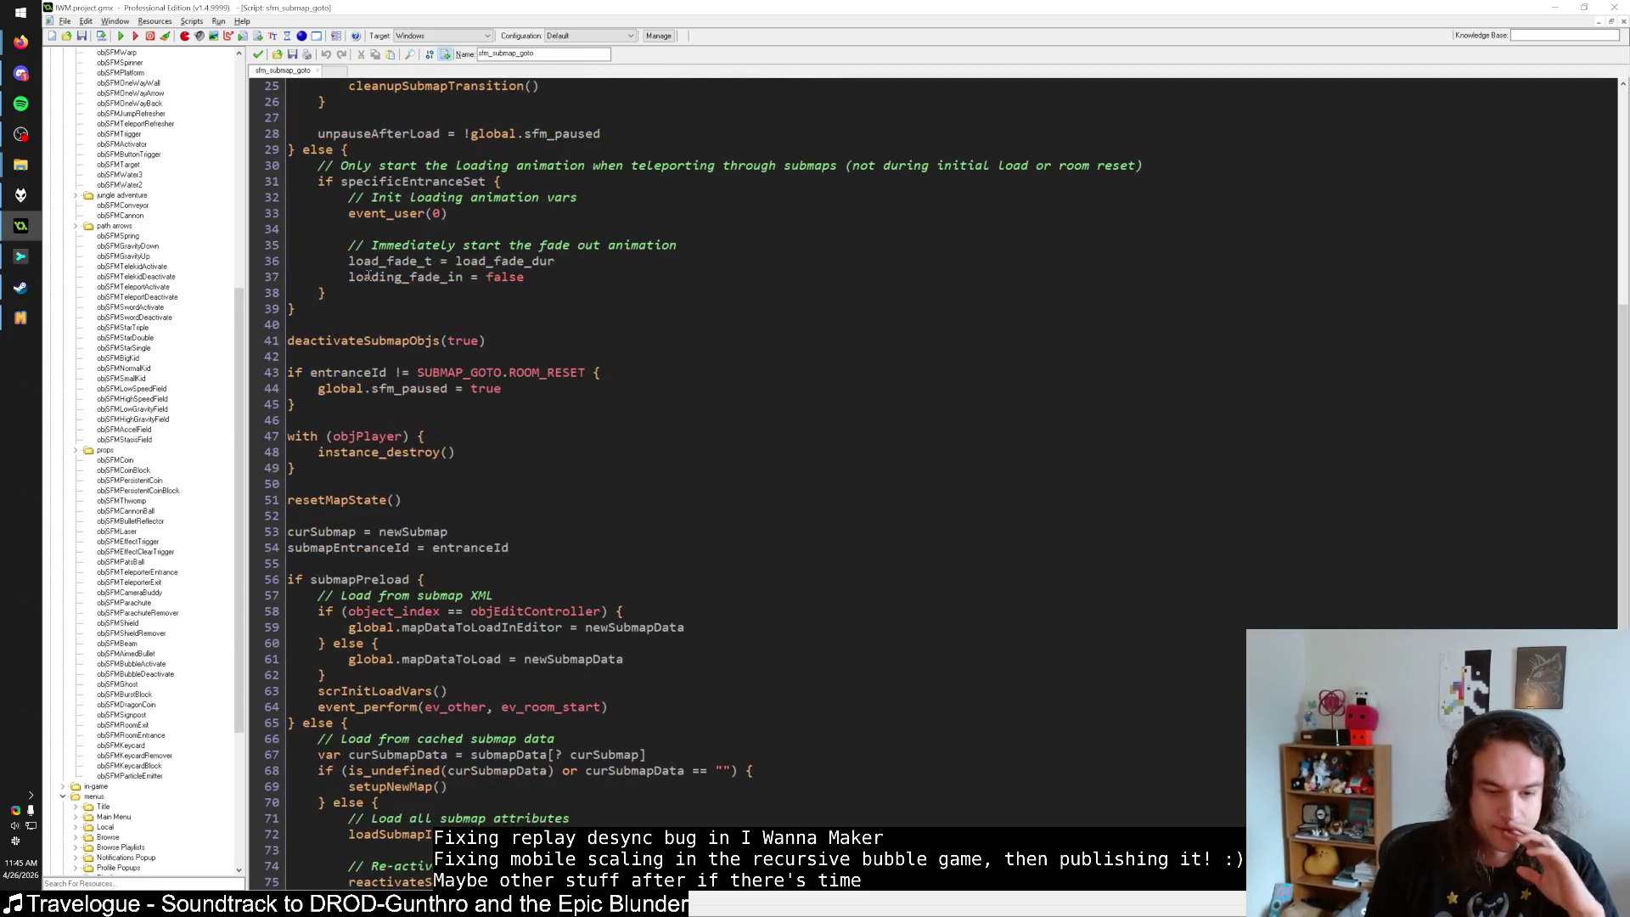
{"action": "left_click", "coordinate": [258, 54]}
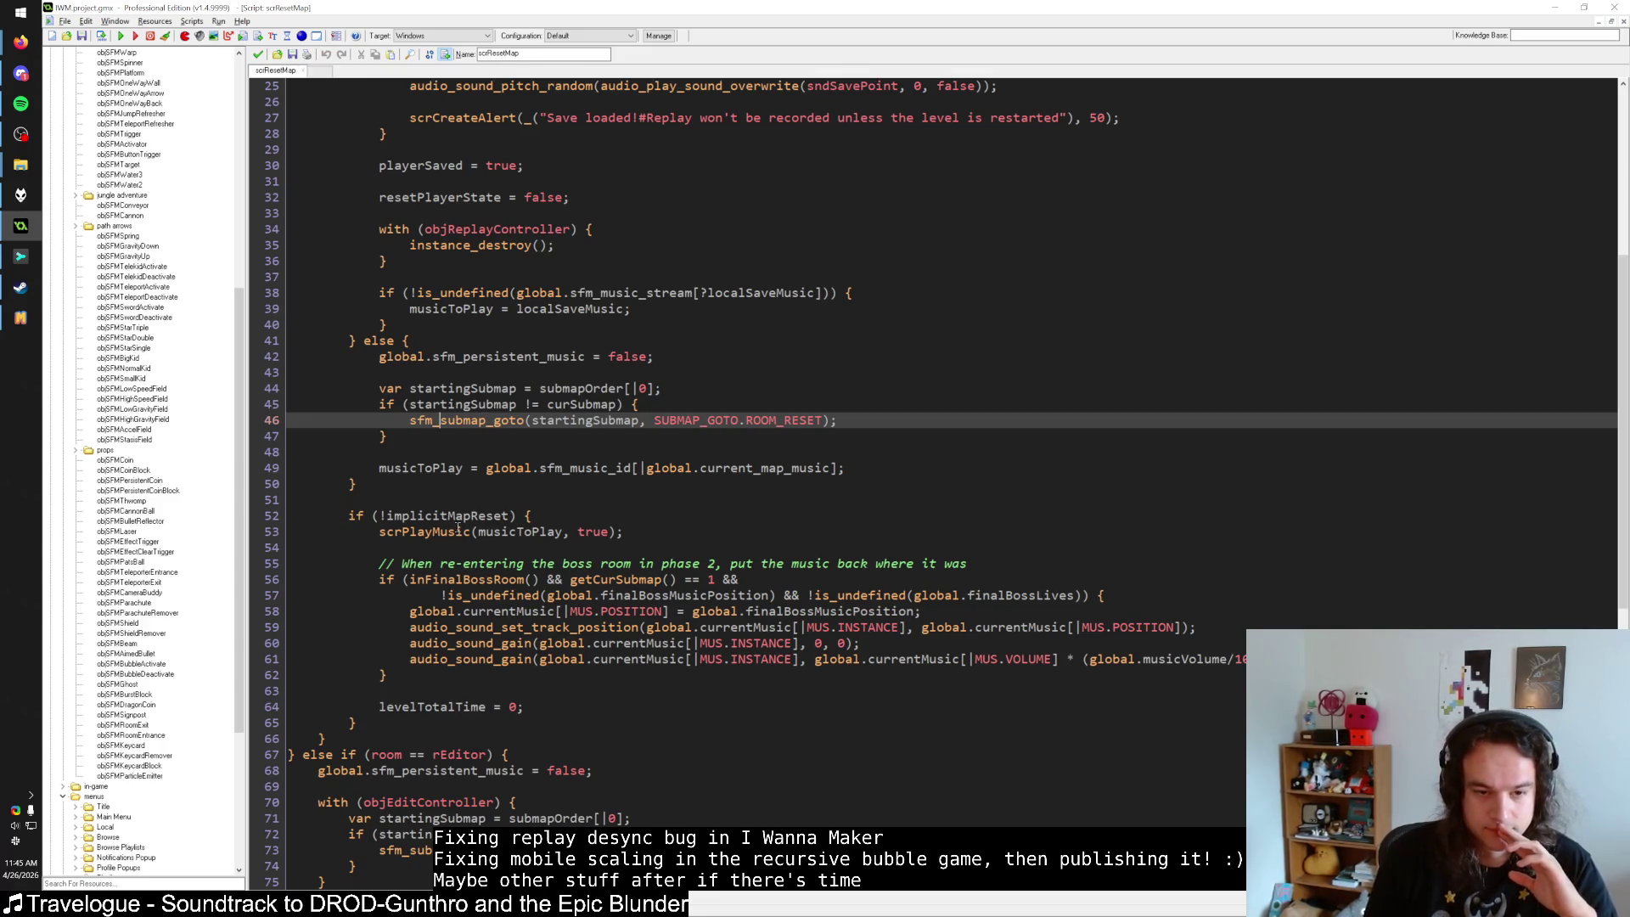
{"action": "scroll", "coordinate": [458, 529], "scroll_direction": "up", "scroll_amount": 3}
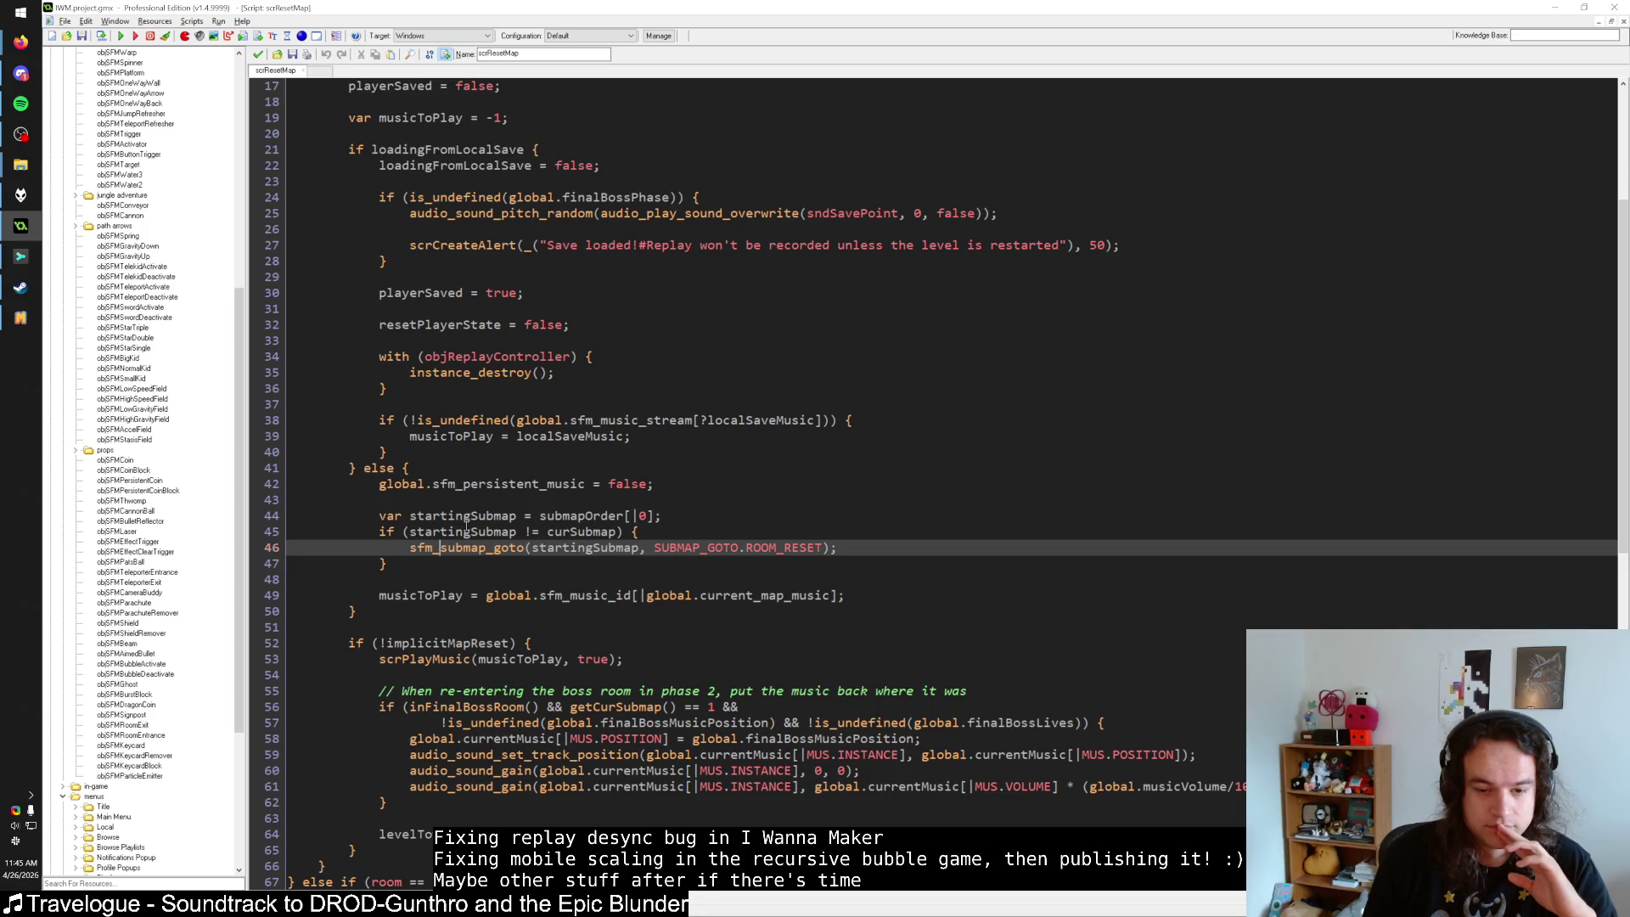
{"action": "scroll", "coordinate": [466, 524], "scroll_direction": "up", "scroll_amount": 4}
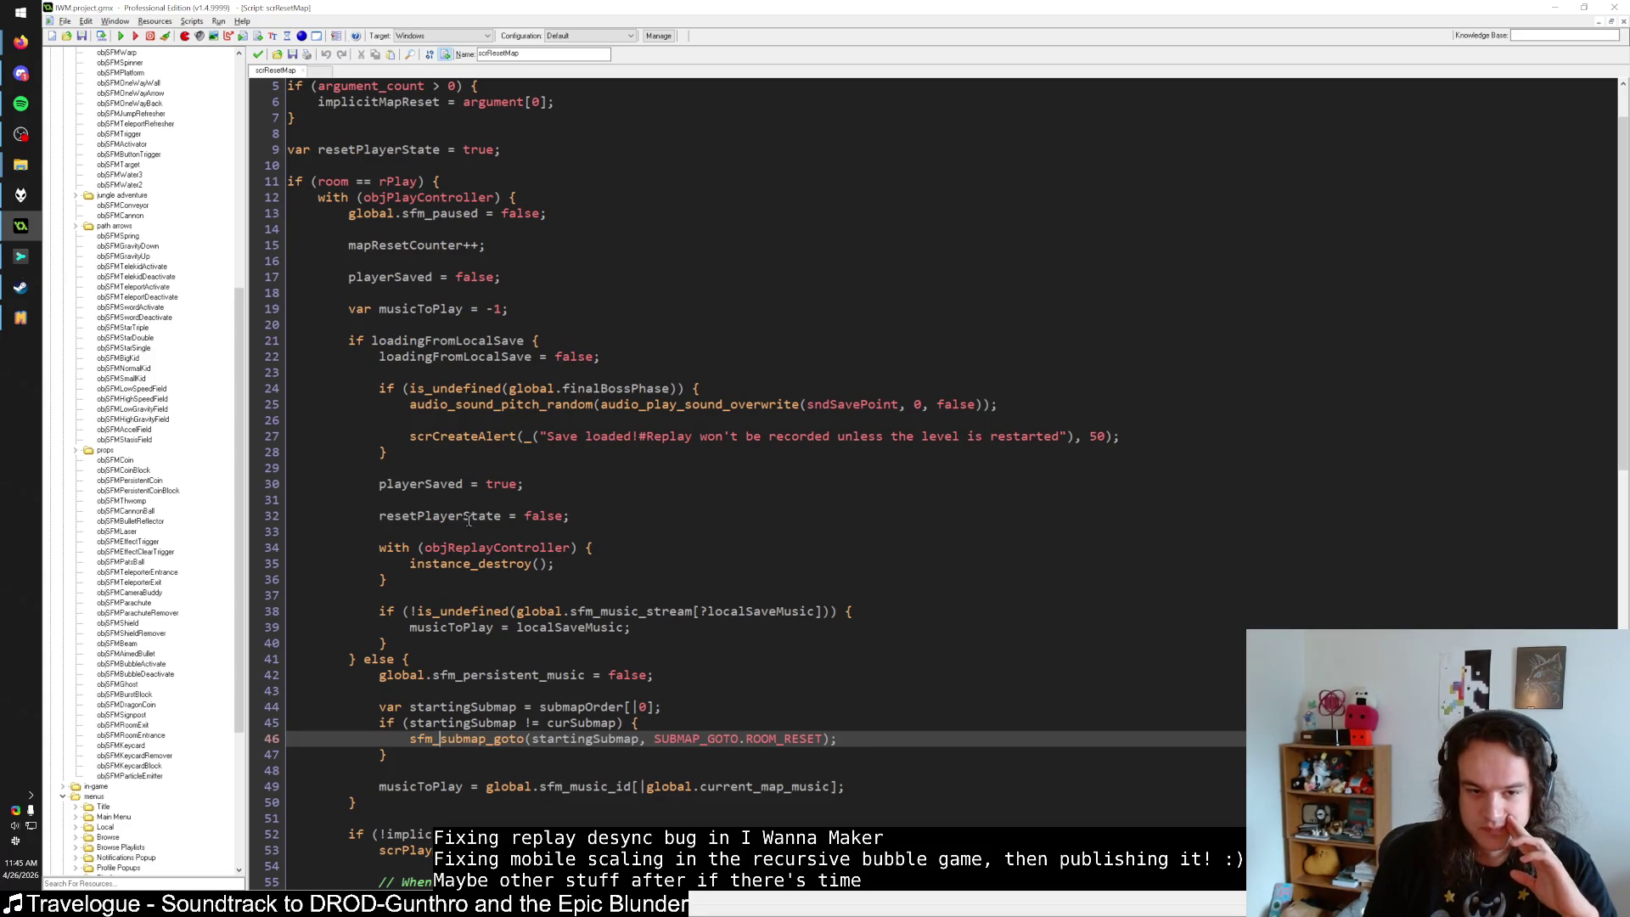
{"action": "scroll", "coordinate": [469, 521], "scroll_direction": "up", "scroll_amount": 2}
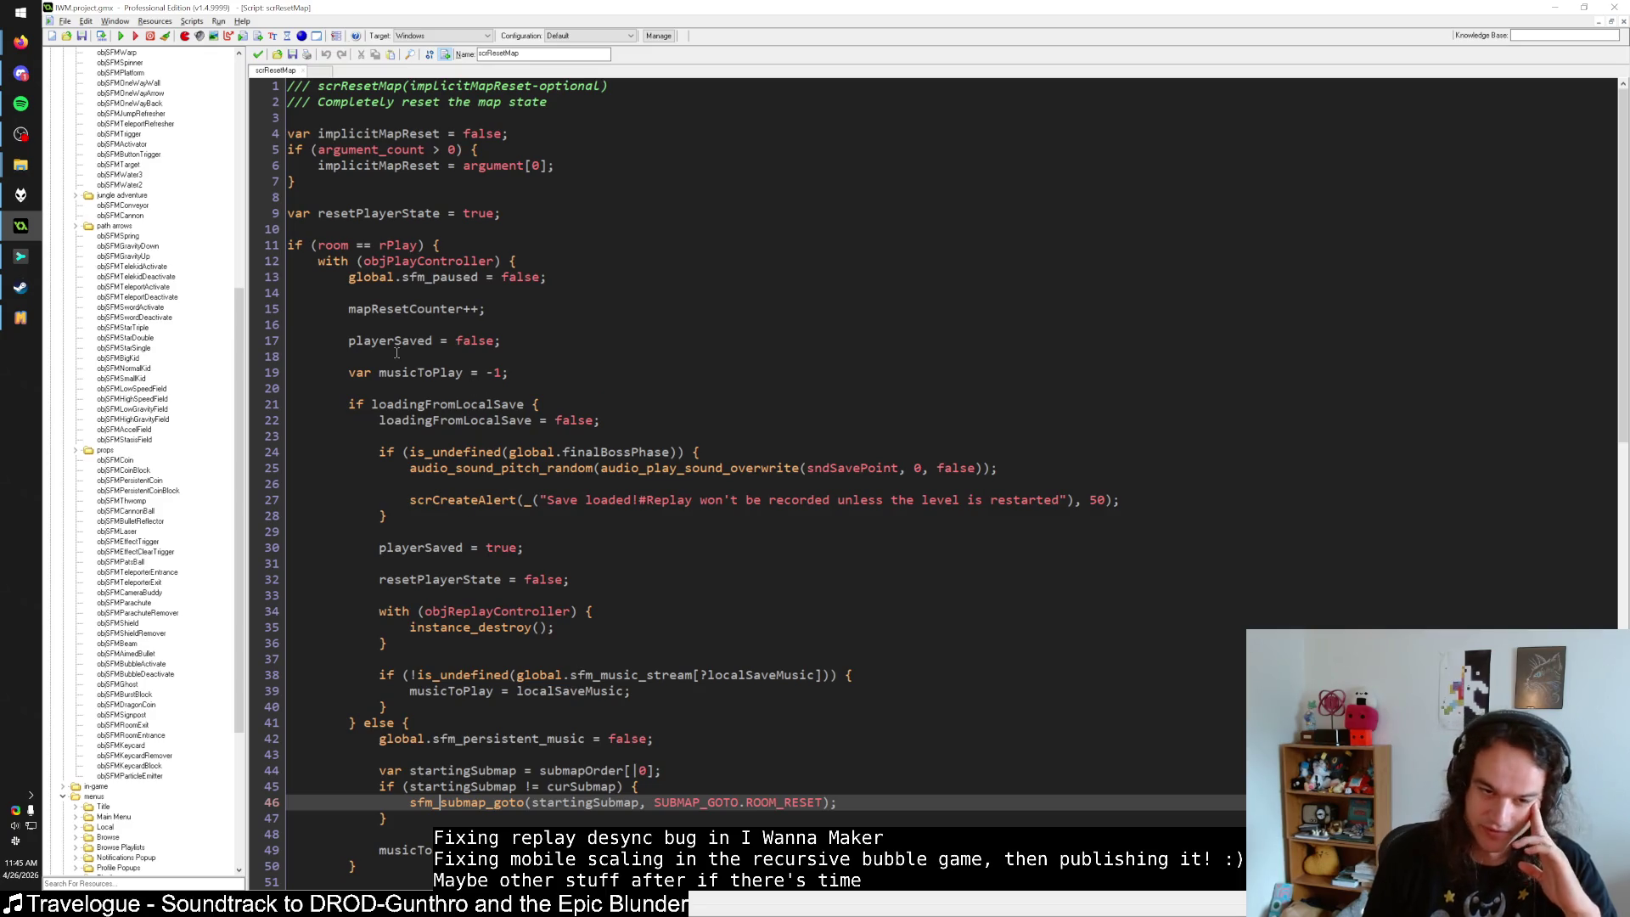
{"action": "left_click", "coordinate": [378, 217]}
{"action": "key", "text": "Up"}
{"action": "key", "text": "Down"}
{"action": "key", "text": "Down"}
{"action": "key", "text": "Down"}
{"action": "key", "text": "Up"}
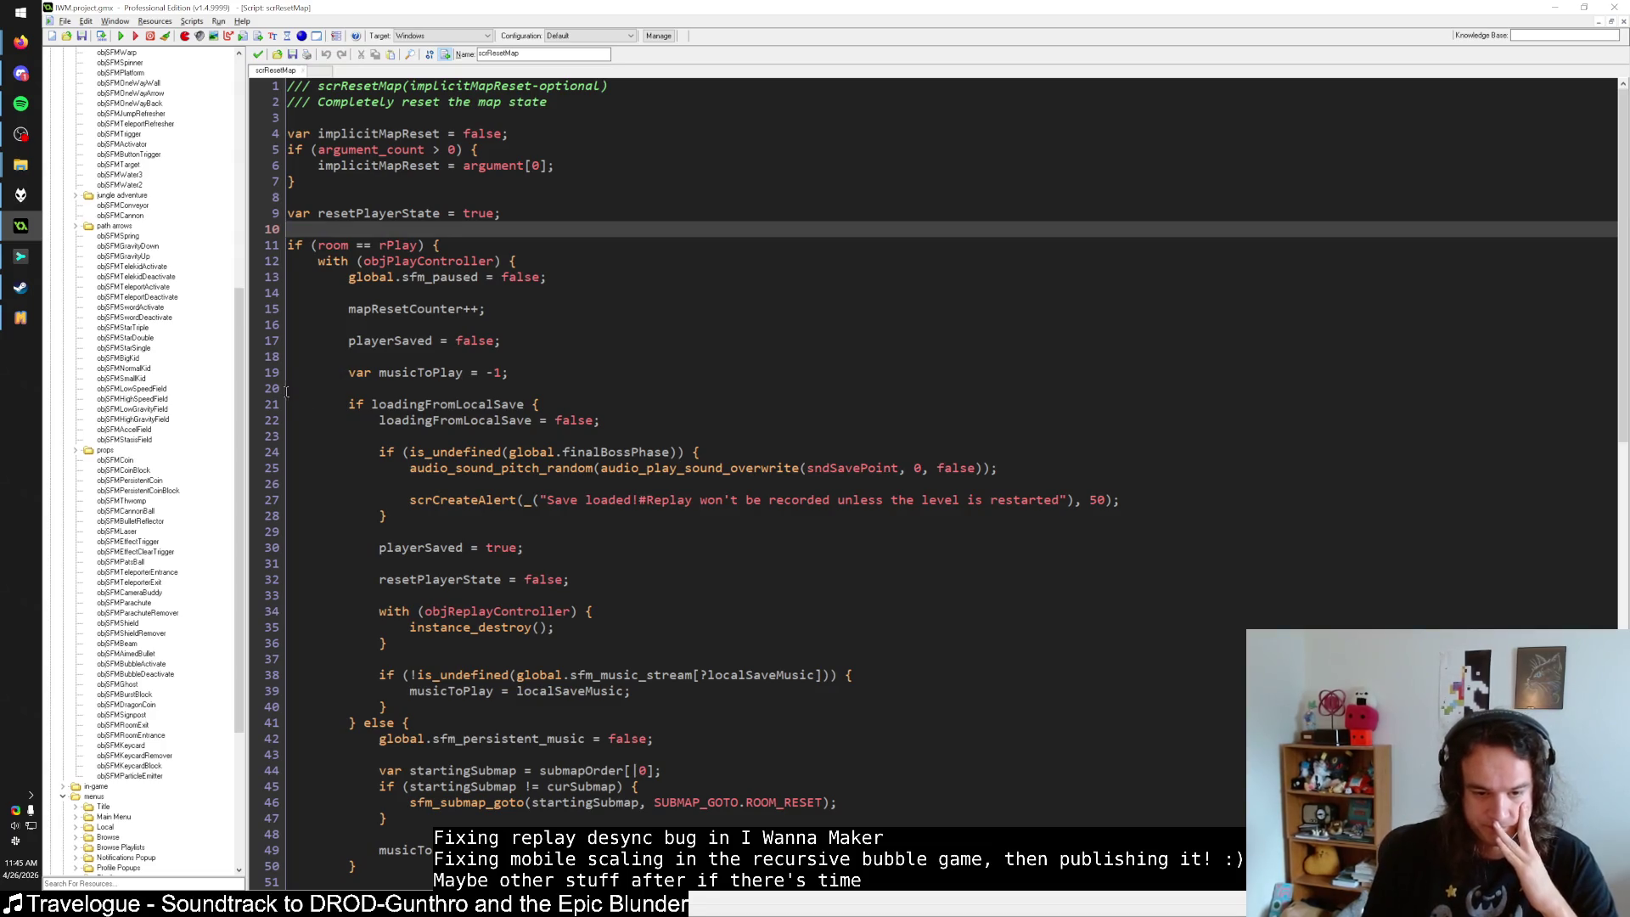
Scroll down through scrResetMap and back to line 1, then bring up the I Wanna Maker window.
{"action": "scroll", "coordinate": [283, 393], "scroll_direction": "down", "scroll_amount": 5}
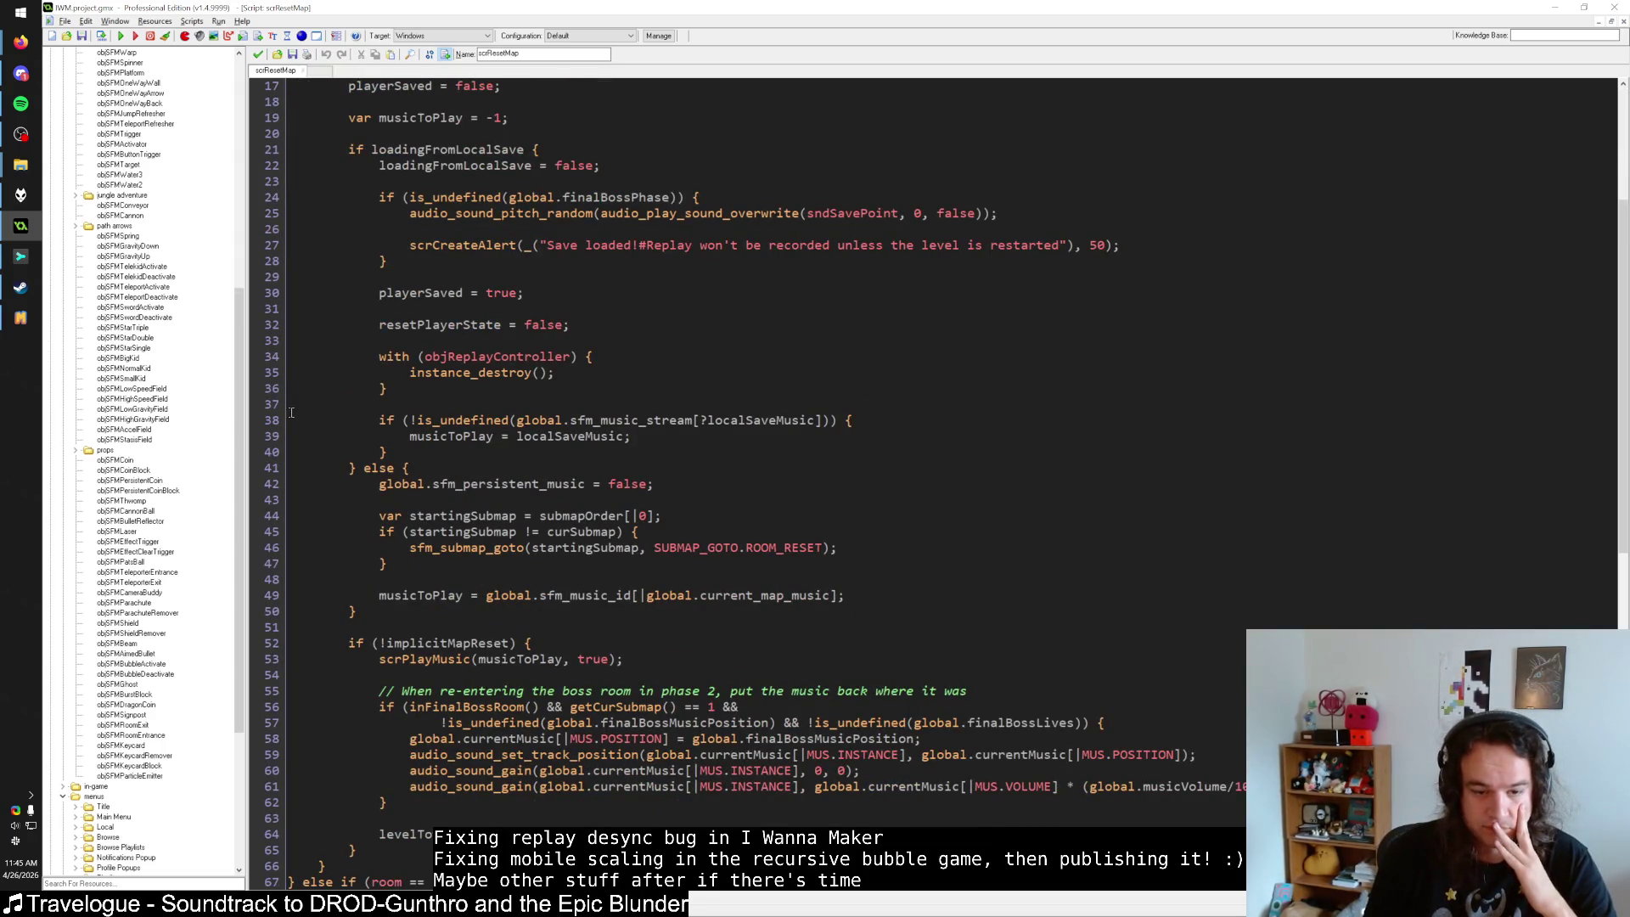
{"action": "scroll", "coordinate": [291, 413], "scroll_direction": "down", "scroll_amount": 13}
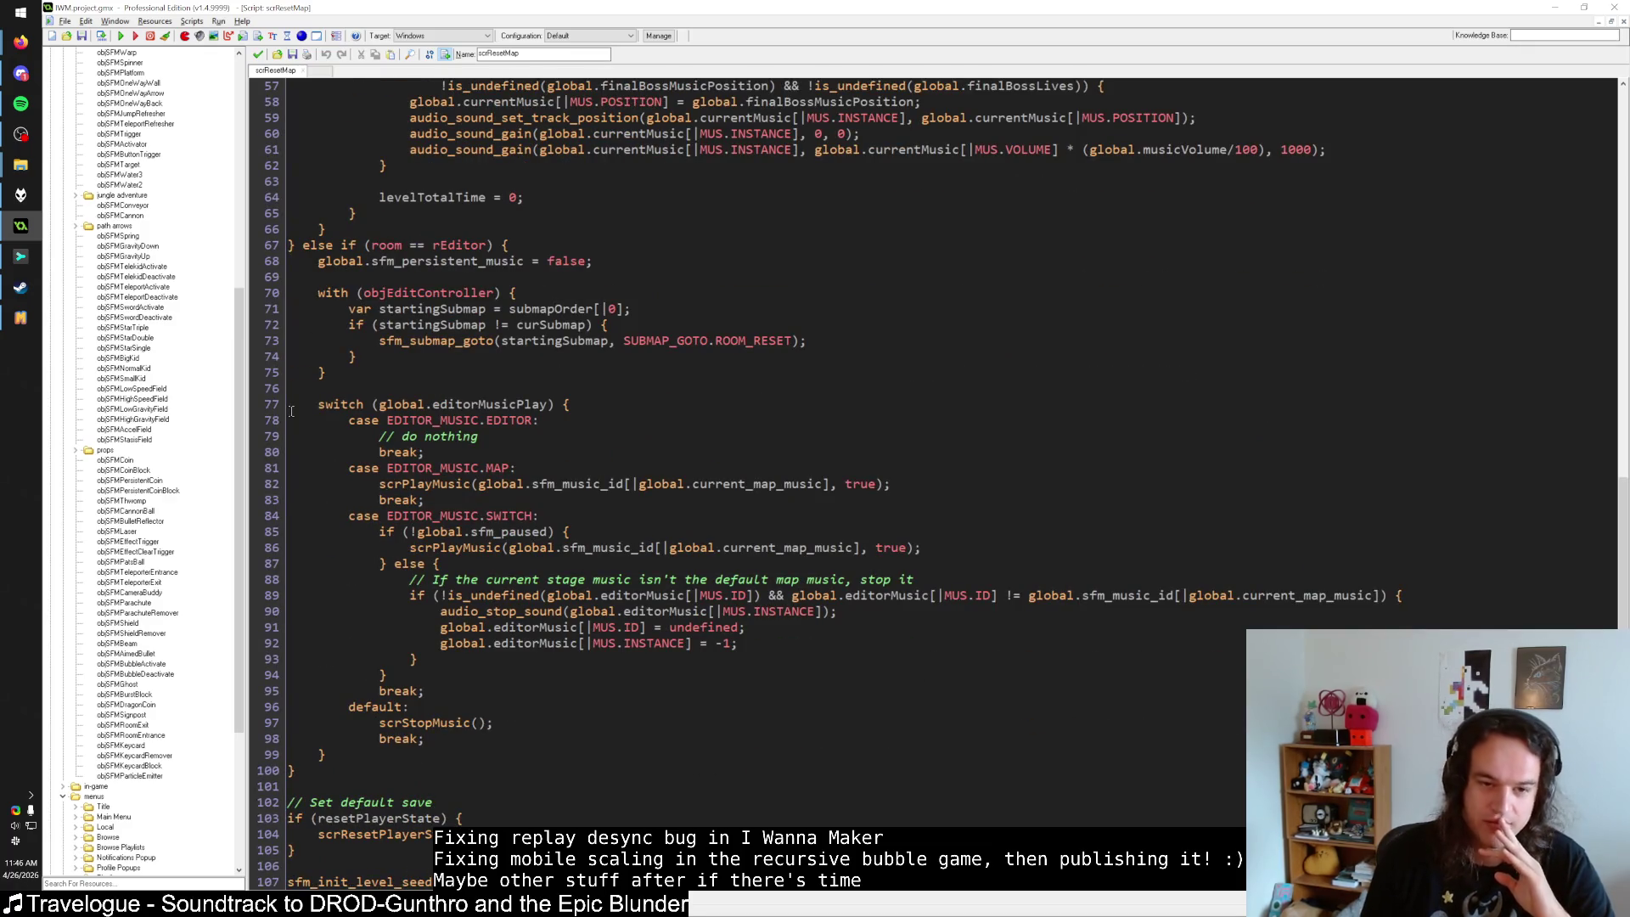
{"action": "scroll", "coordinate": [291, 413], "scroll_direction": "down", "scroll_amount": 2}
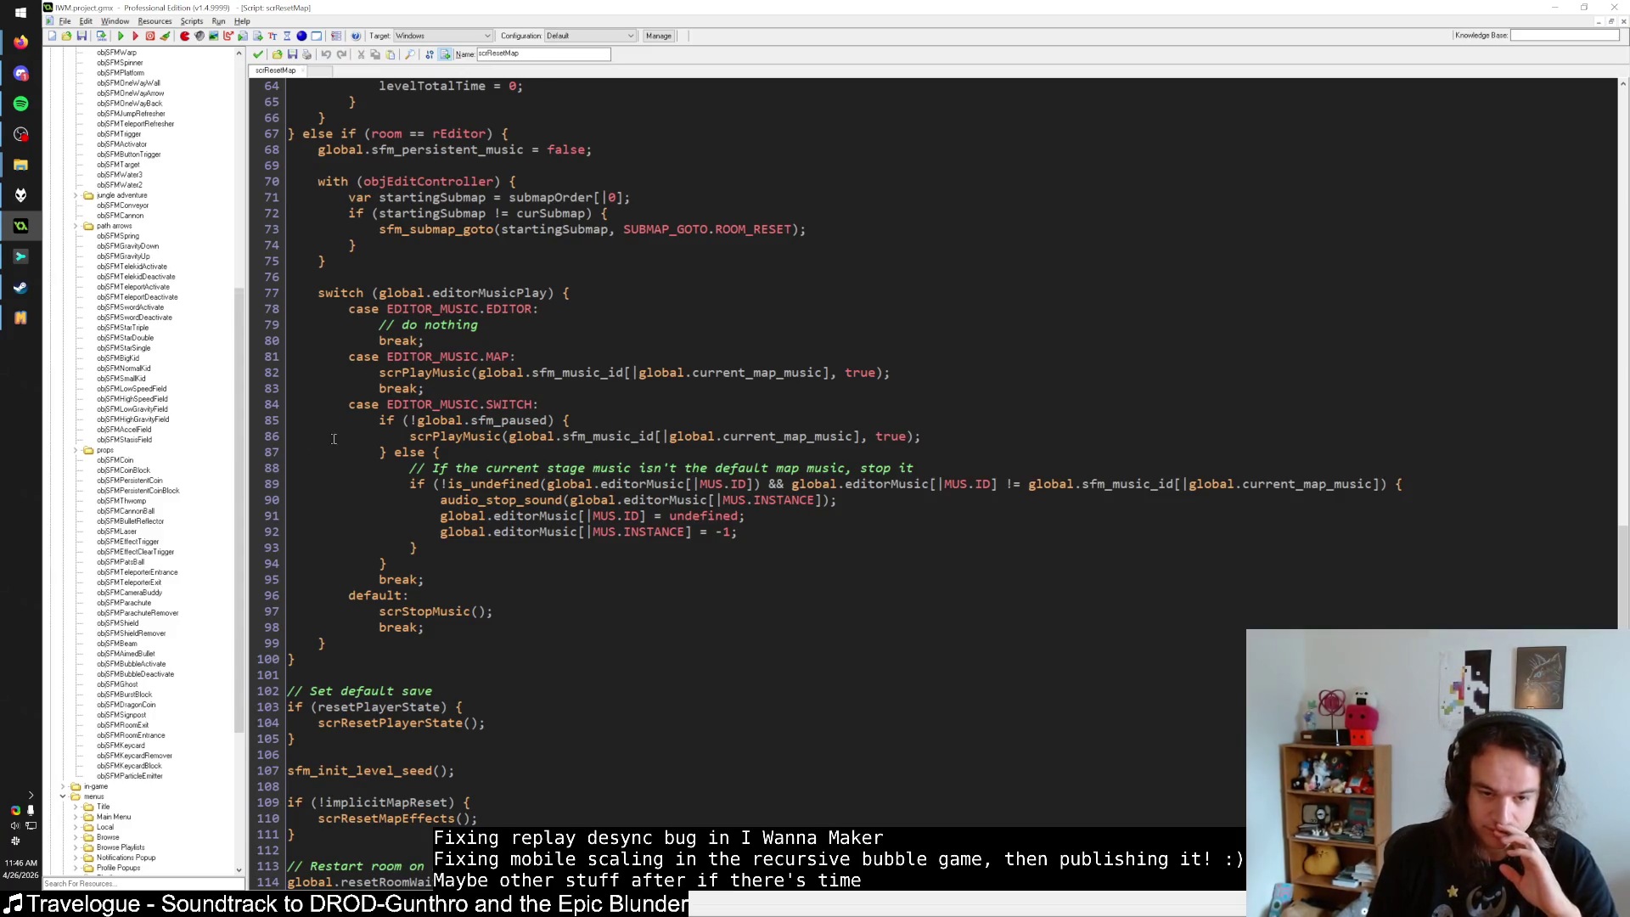
{"action": "scroll", "coordinate": [332, 438], "scroll_direction": "up", "scroll_amount": 2}
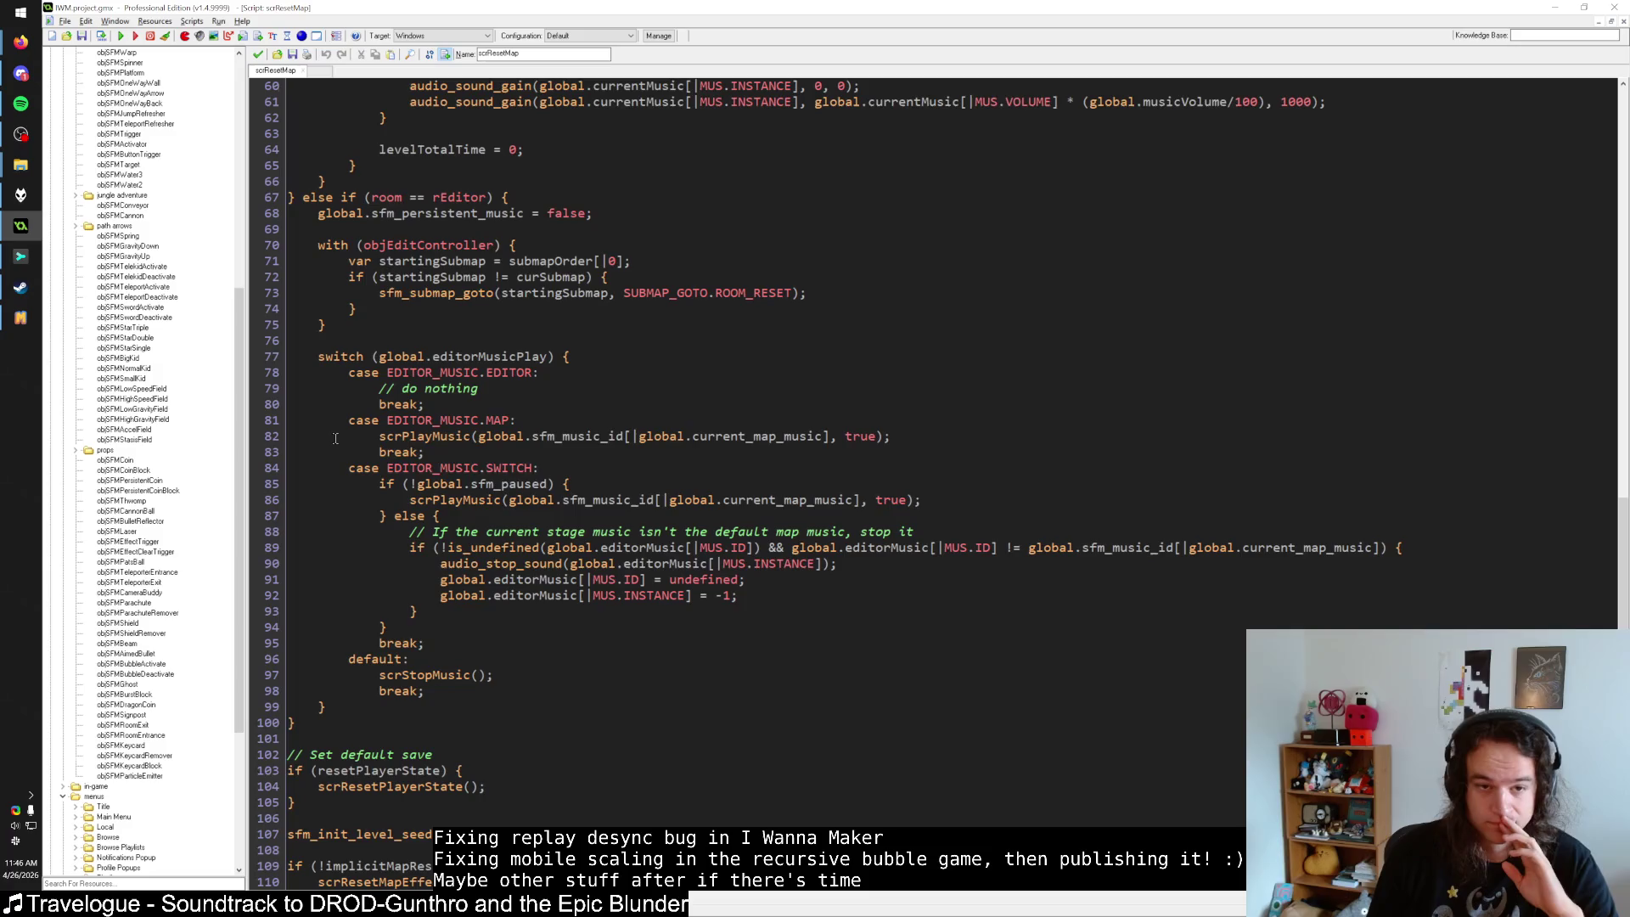
{"action": "scroll", "coordinate": [336, 439], "scroll_direction": "up", "scroll_amount": 20}
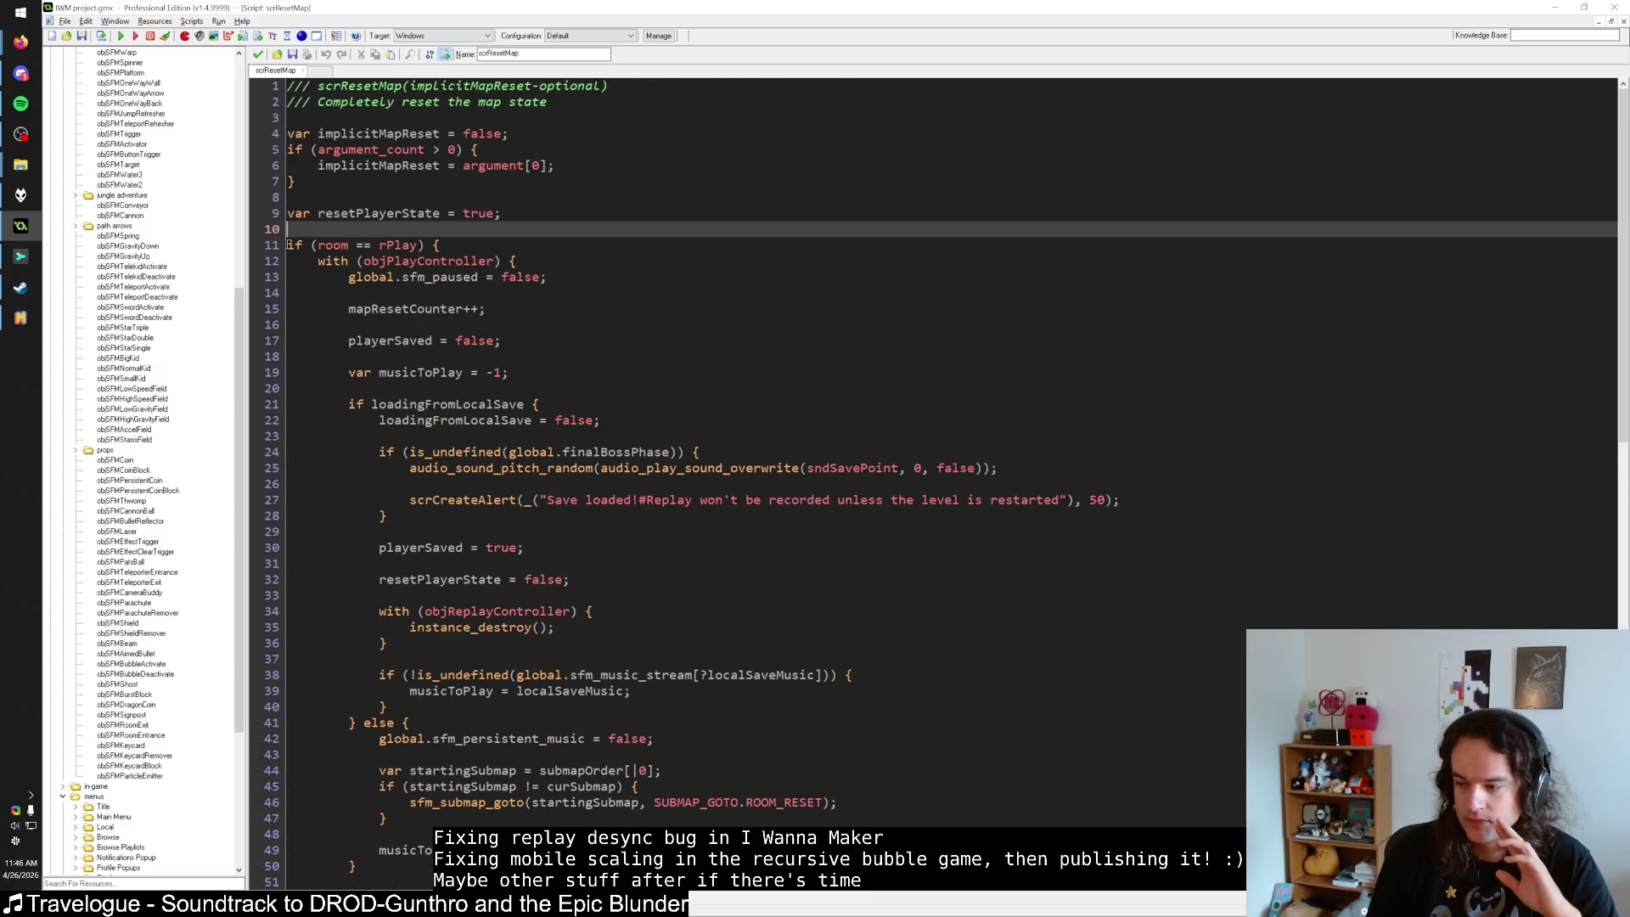
{"action": "key", "text": "alt+Tab"}
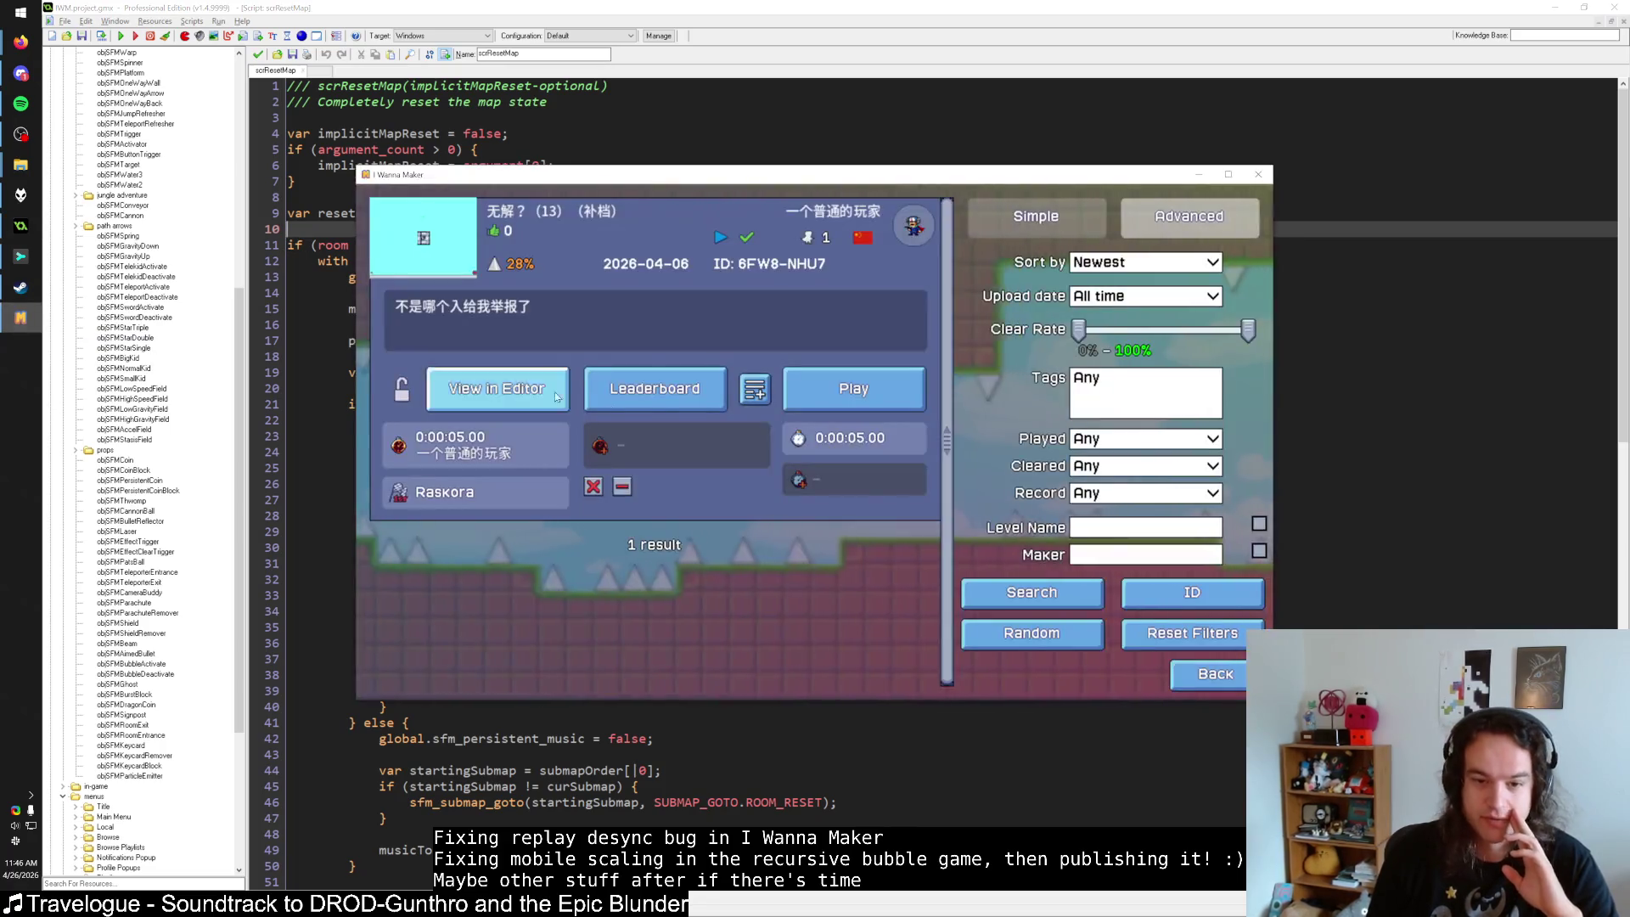
Play the level, walking right toward the warp and restarting twice with R.
{"action": "left_click", "coordinate": [813, 395]}
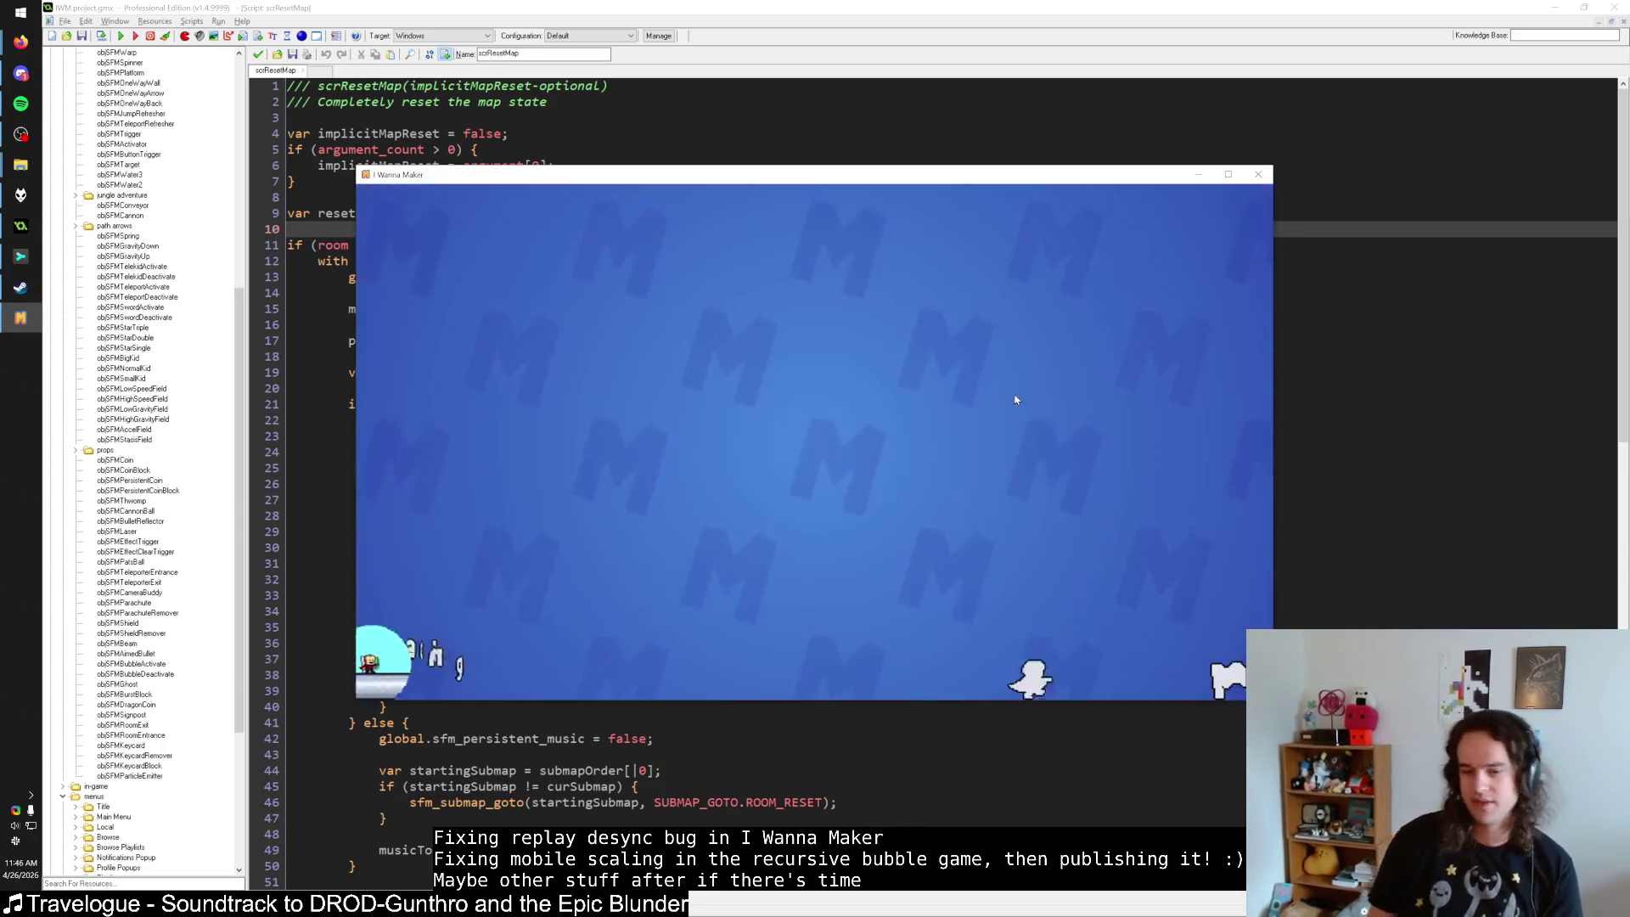
{"action": "key", "text": "Right"}
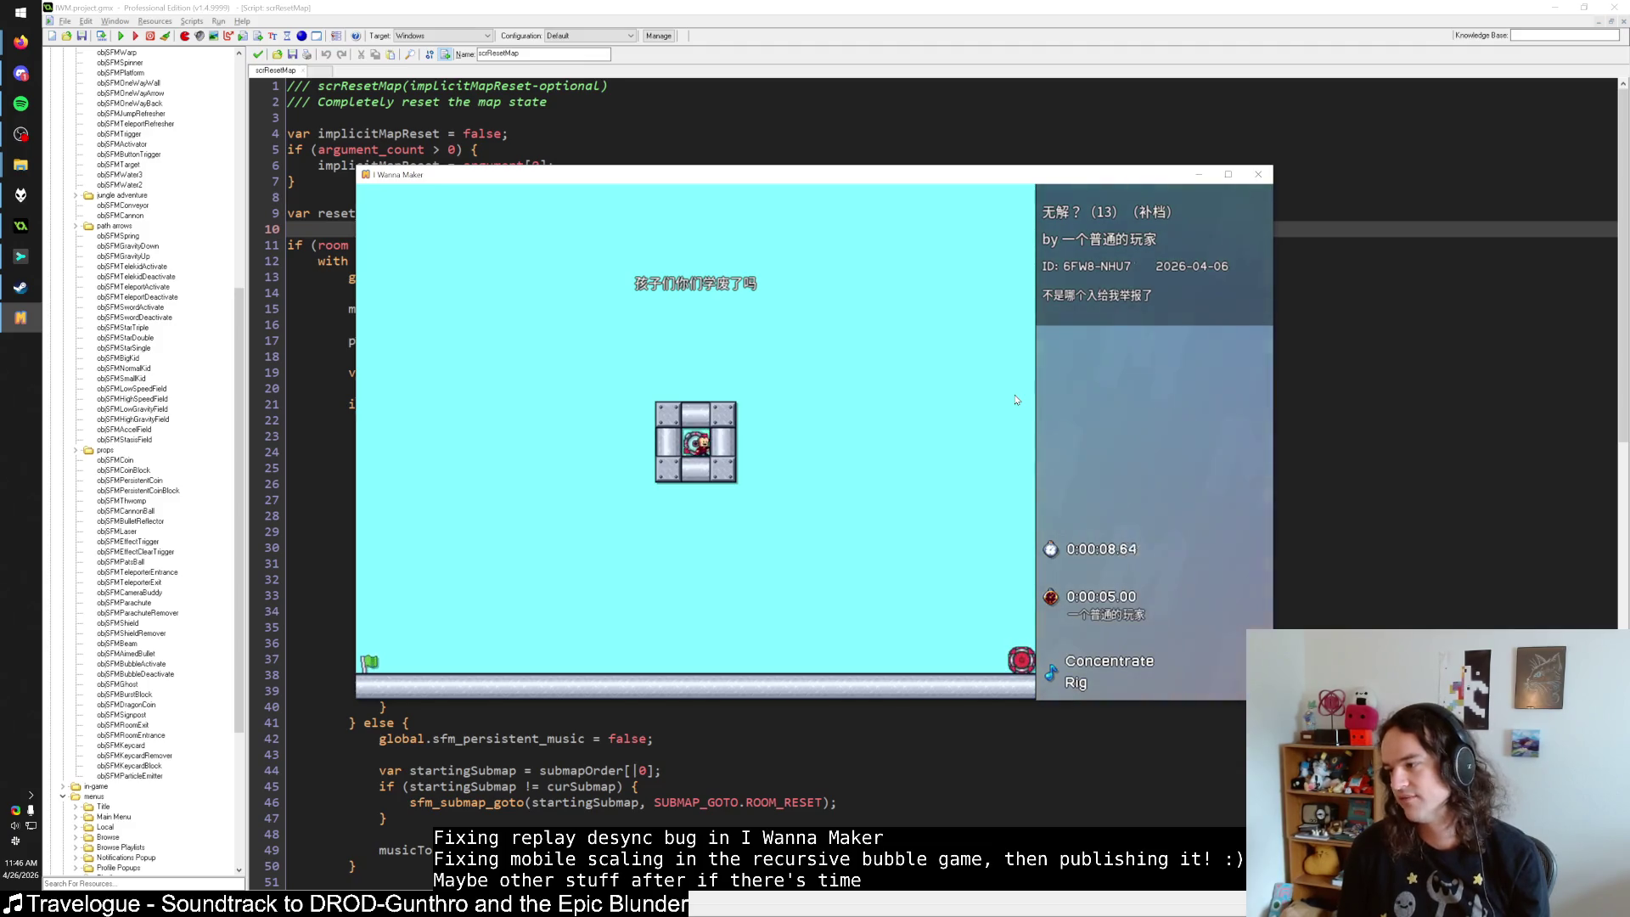
{"action": "key", "text": "r"}
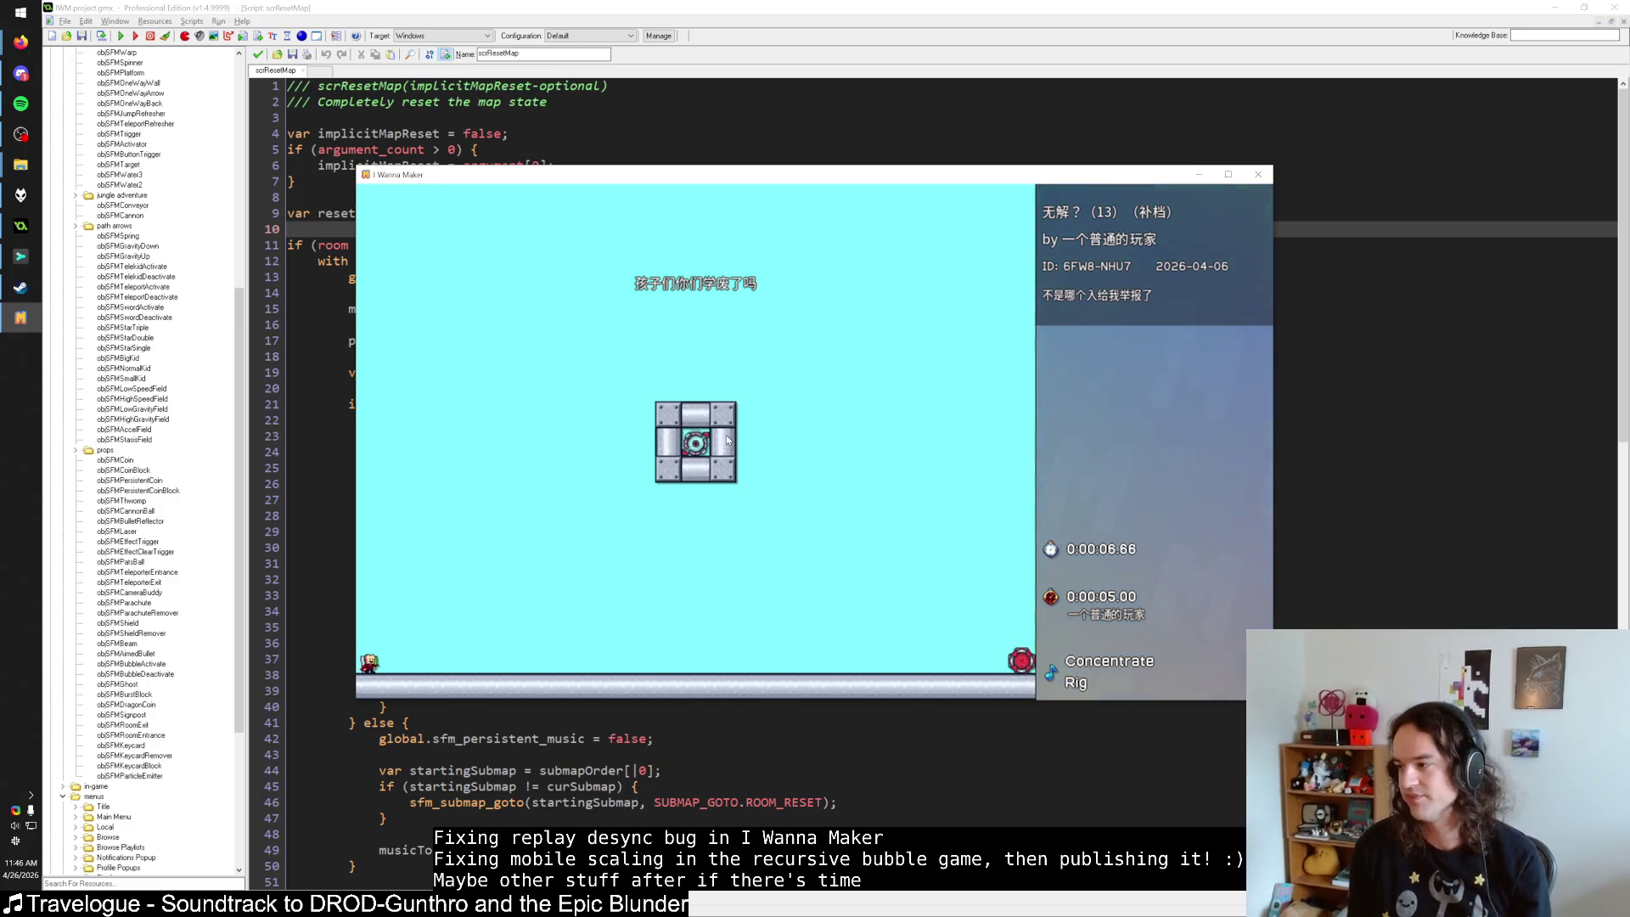
{"action": "key", "text": "Right"}
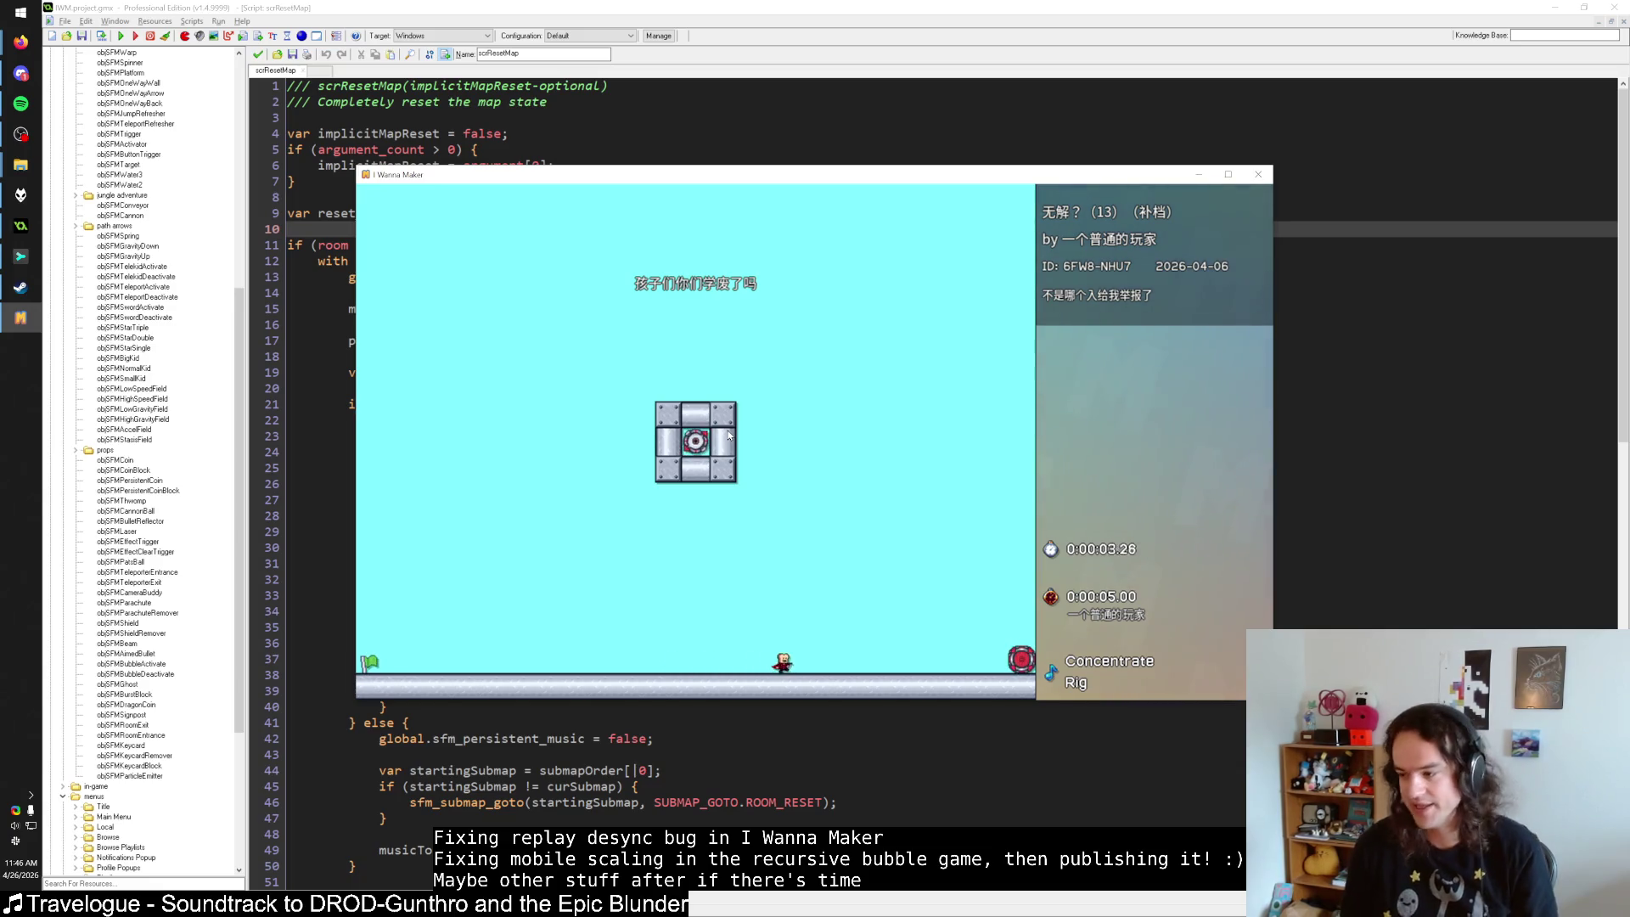
{"action": "key", "text": "Escape"}
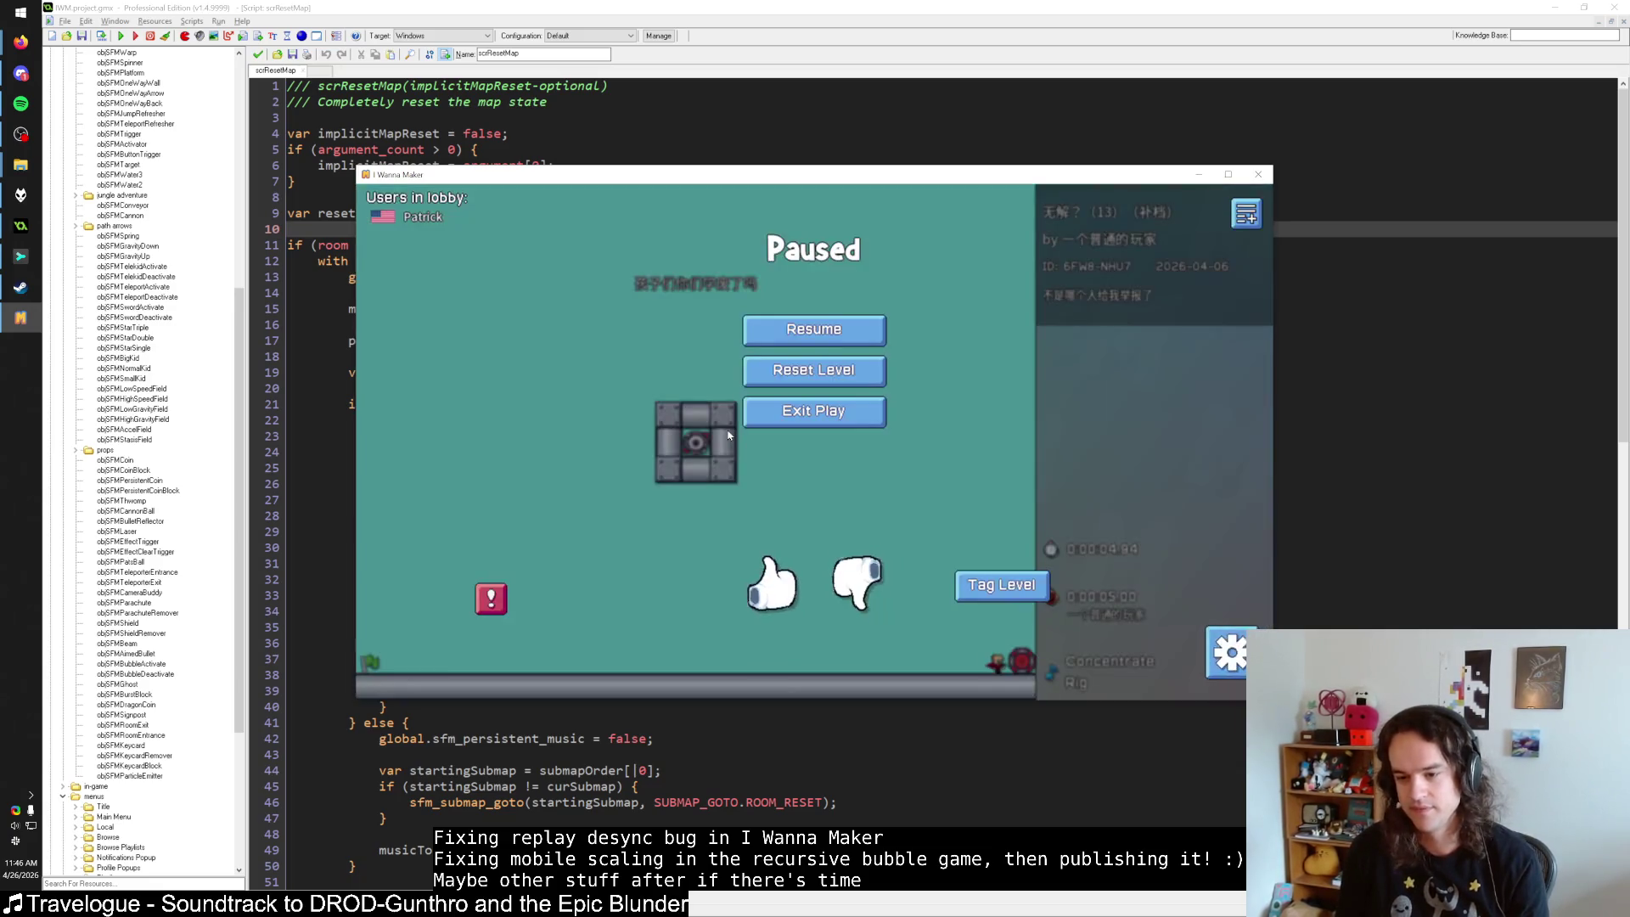
{"action": "key", "text": "r"}
Walk right again, pause and resume near the warp, restart, then pause the game.
{"action": "key", "text": "Right"}
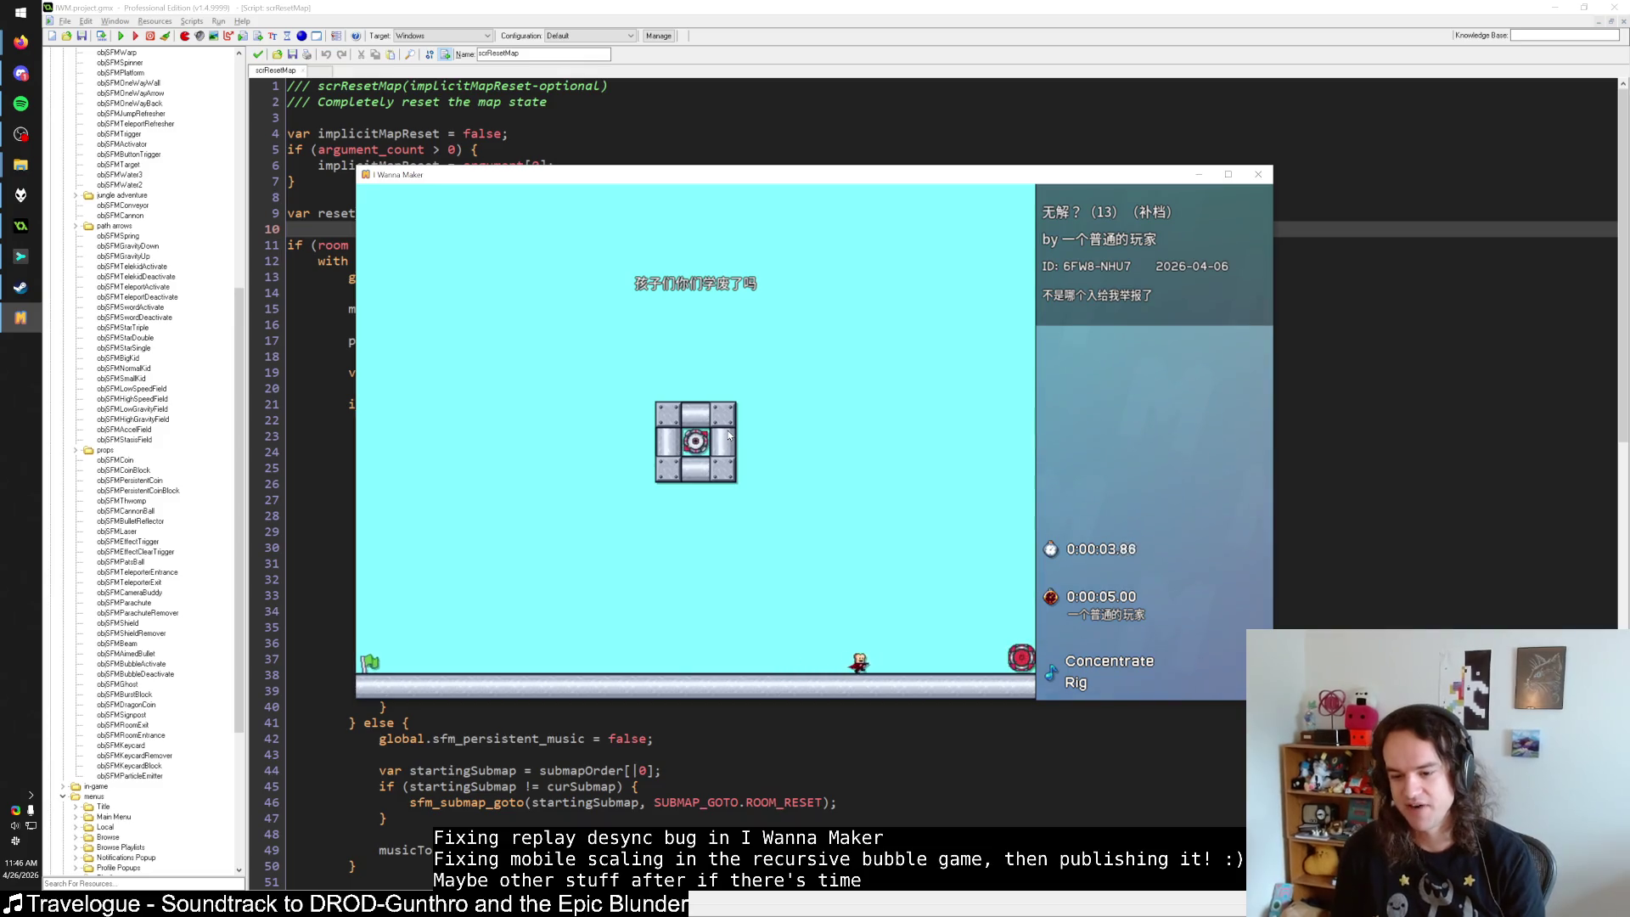
{"action": "key", "text": "Escape"}
{"action": "key", "text": "Escape"}
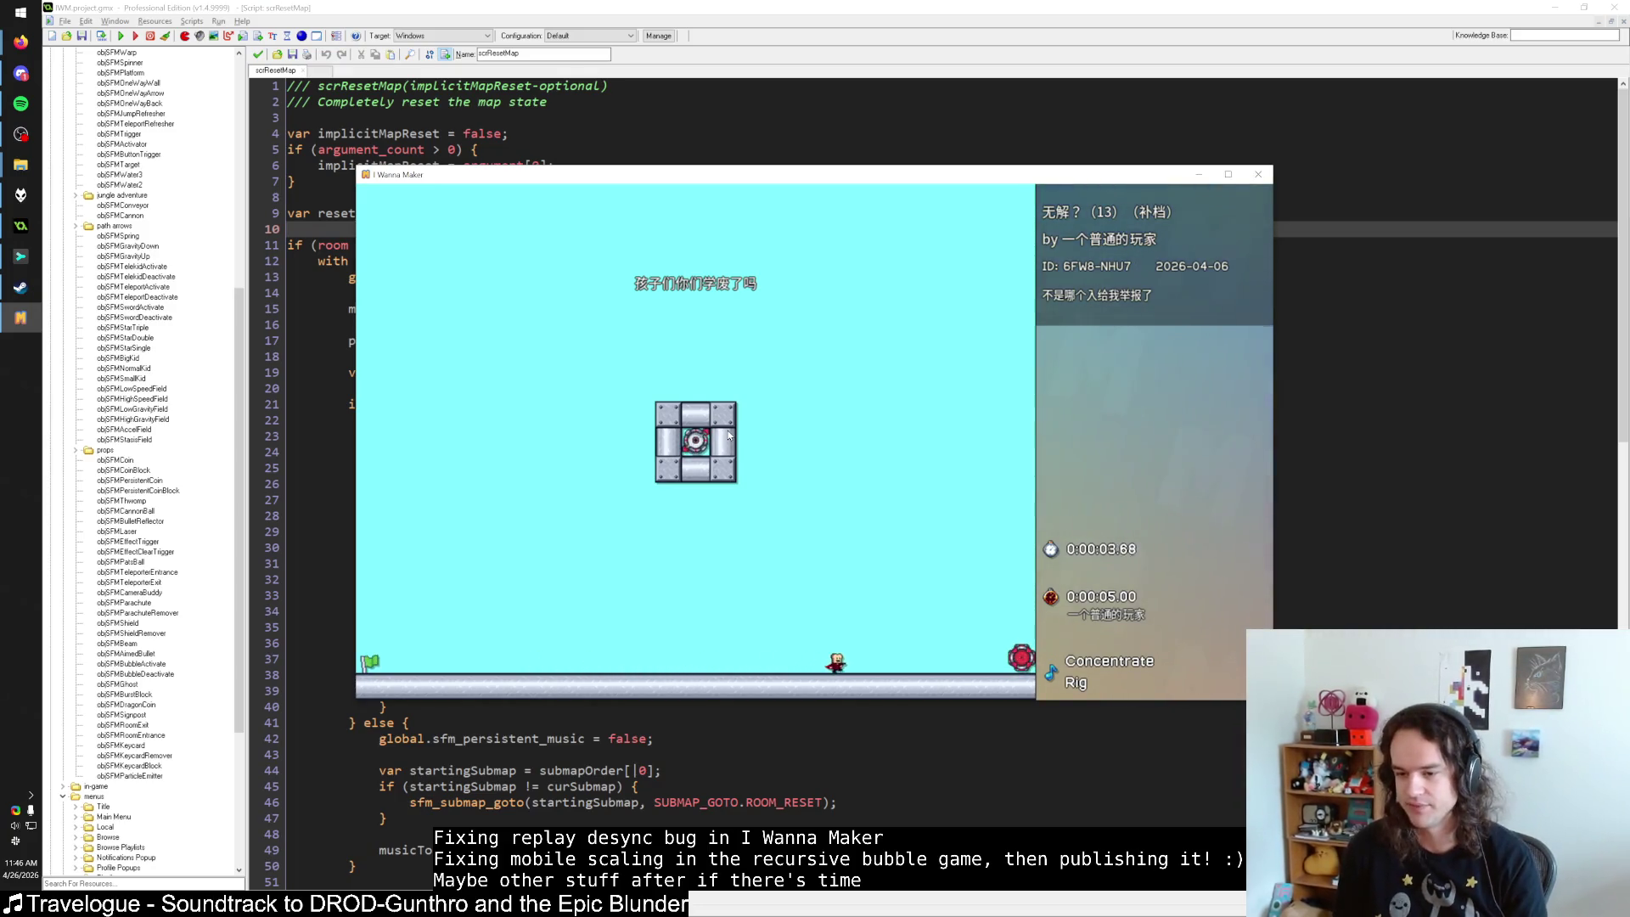
{"action": "key", "text": "Escape"}
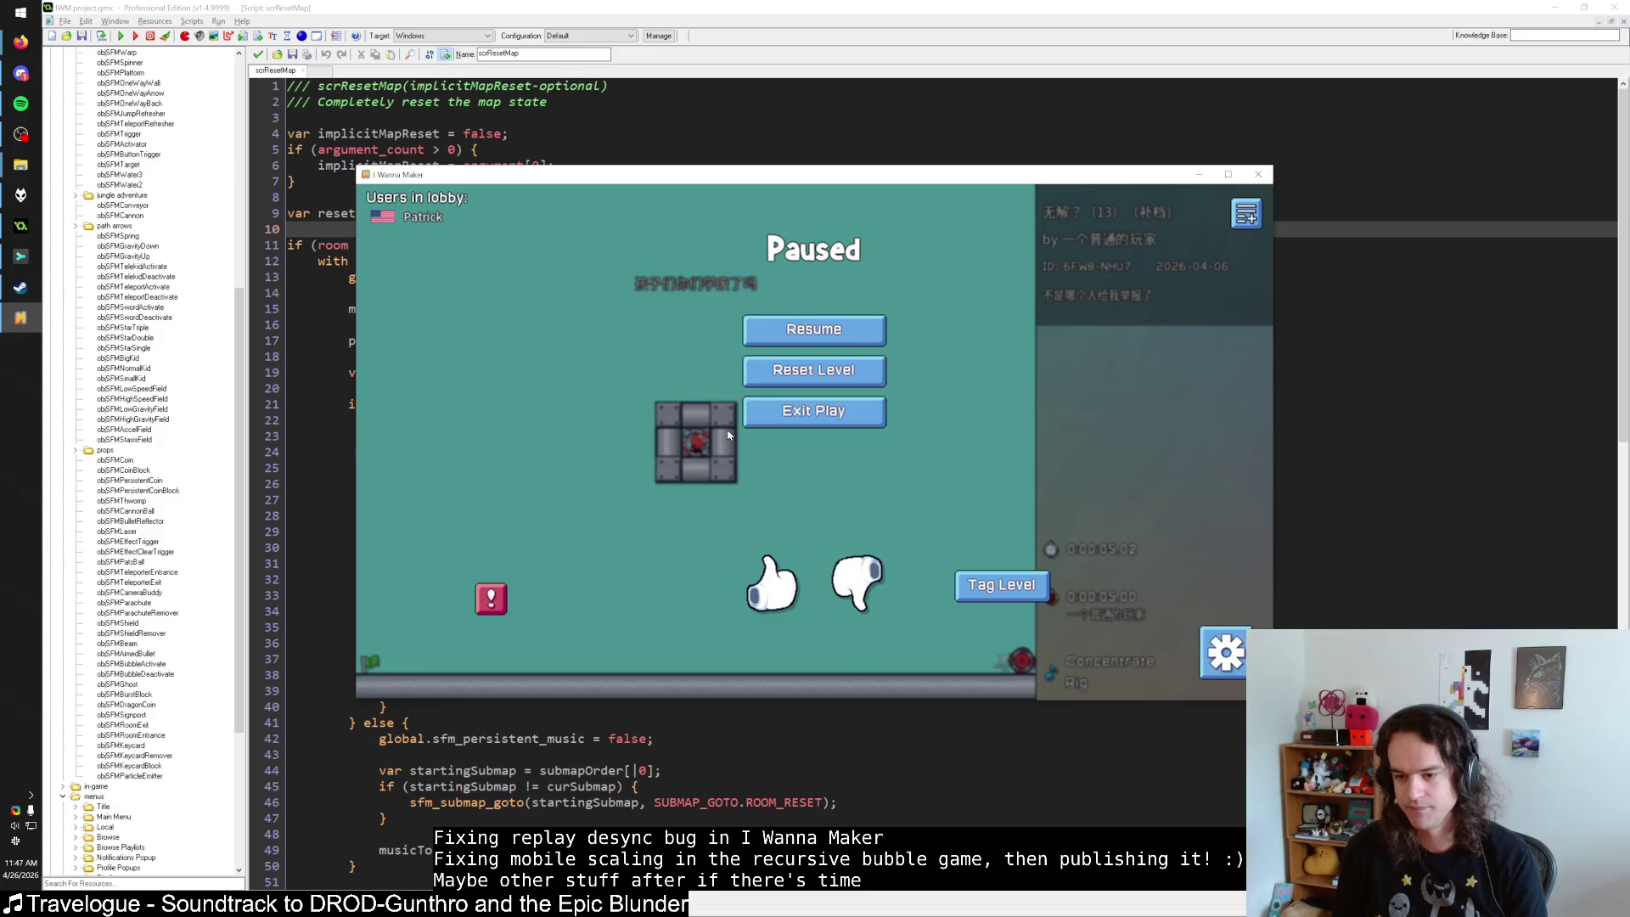
{"action": "key", "text": "Escape"}
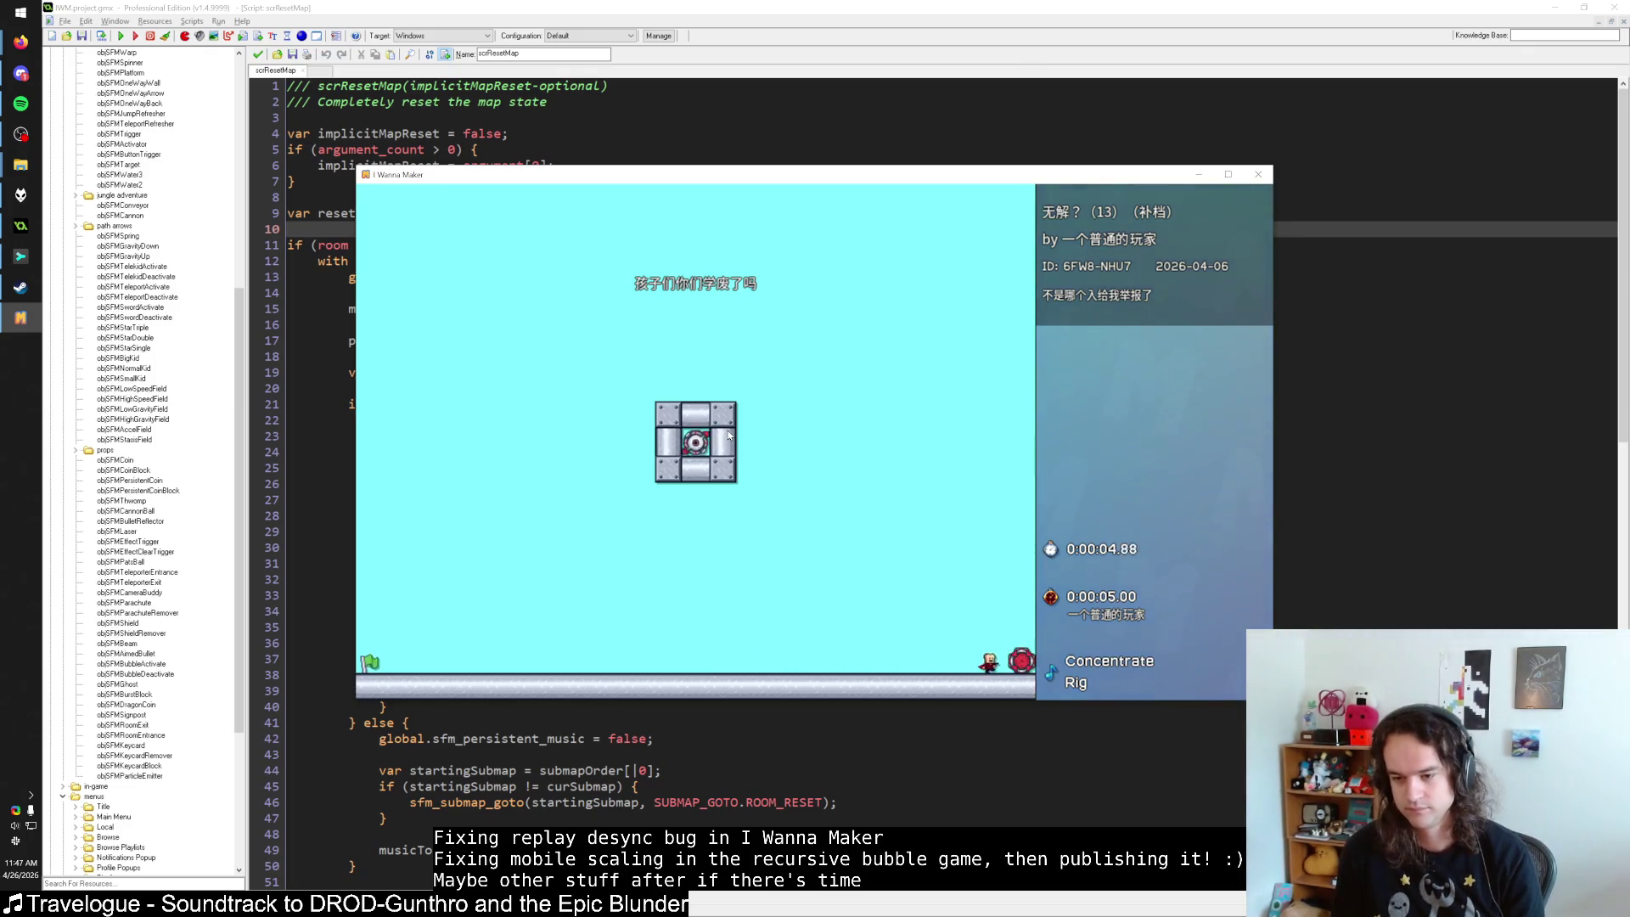
{"action": "key", "text": "Escape"}
{"action": "key", "text": "r"}
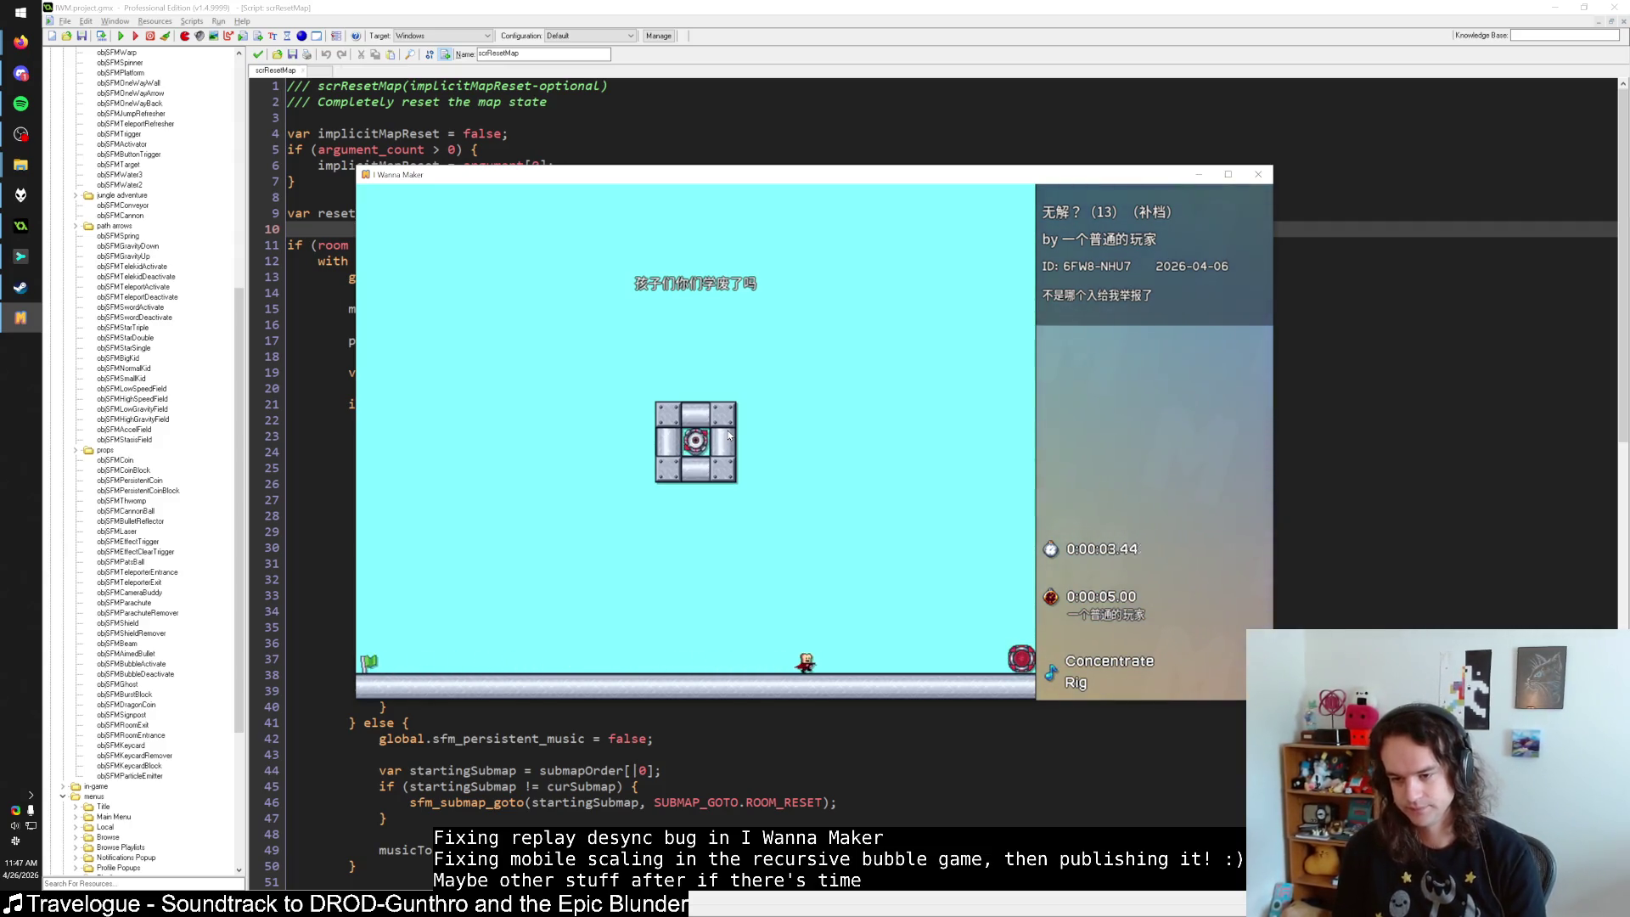
{"action": "key", "text": "Escape"}
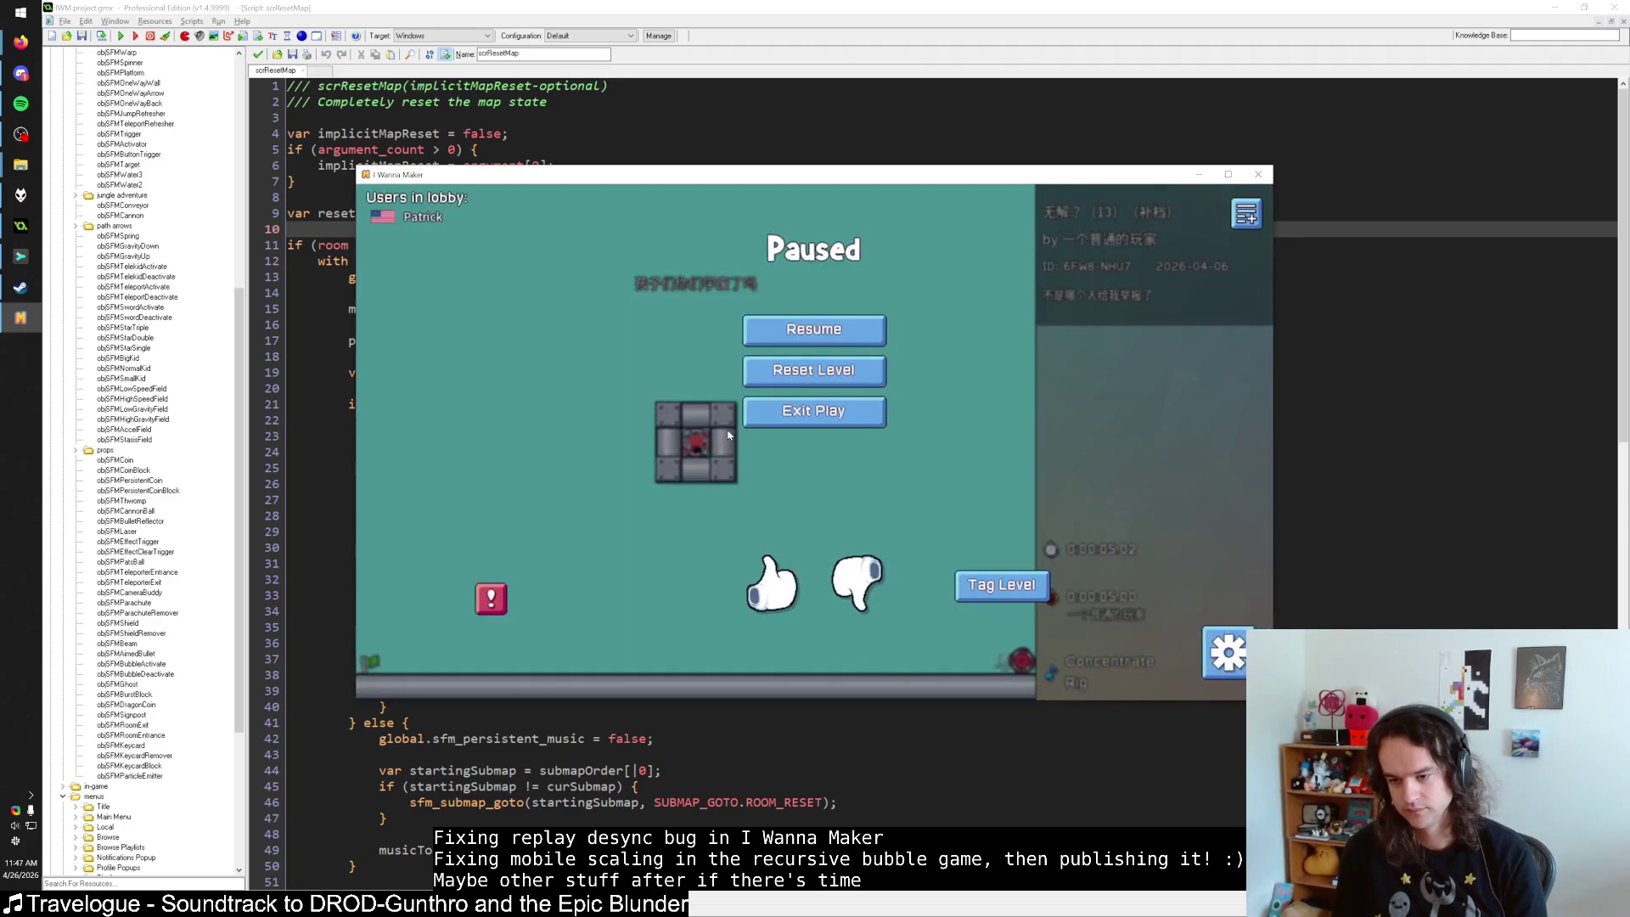
Restart via Reset Level and run into the warp, clearing with time 0:00:05.00 and 20 deaths.
{"action": "key", "text": "r"}
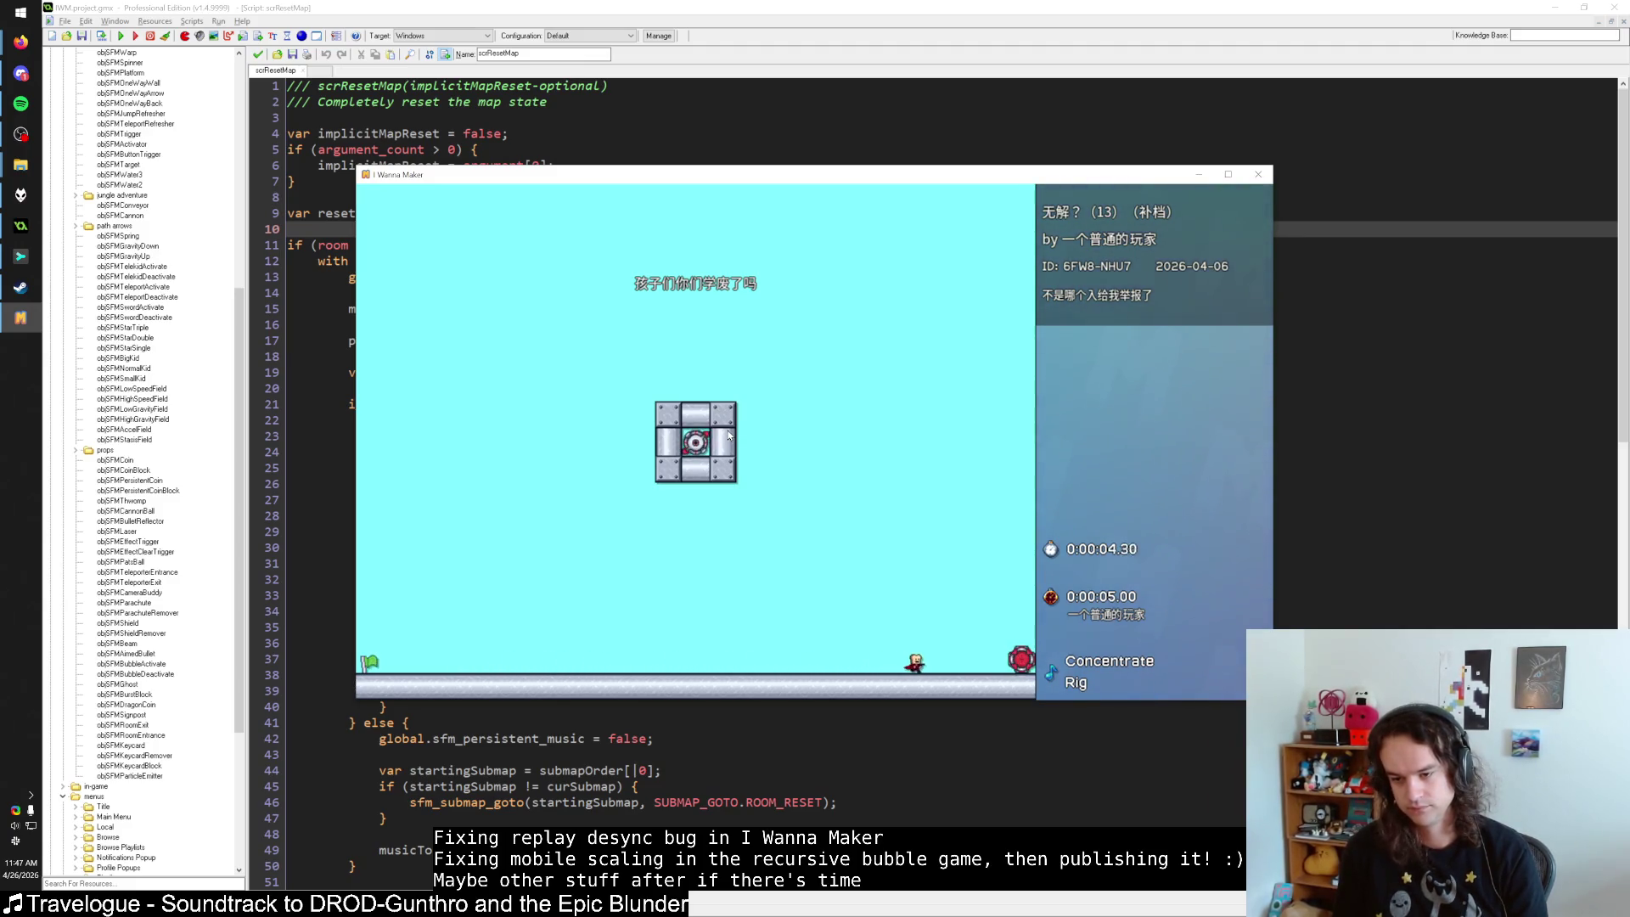
{"action": "key", "text": "Escape"}
{"action": "key", "text": "Escape"}
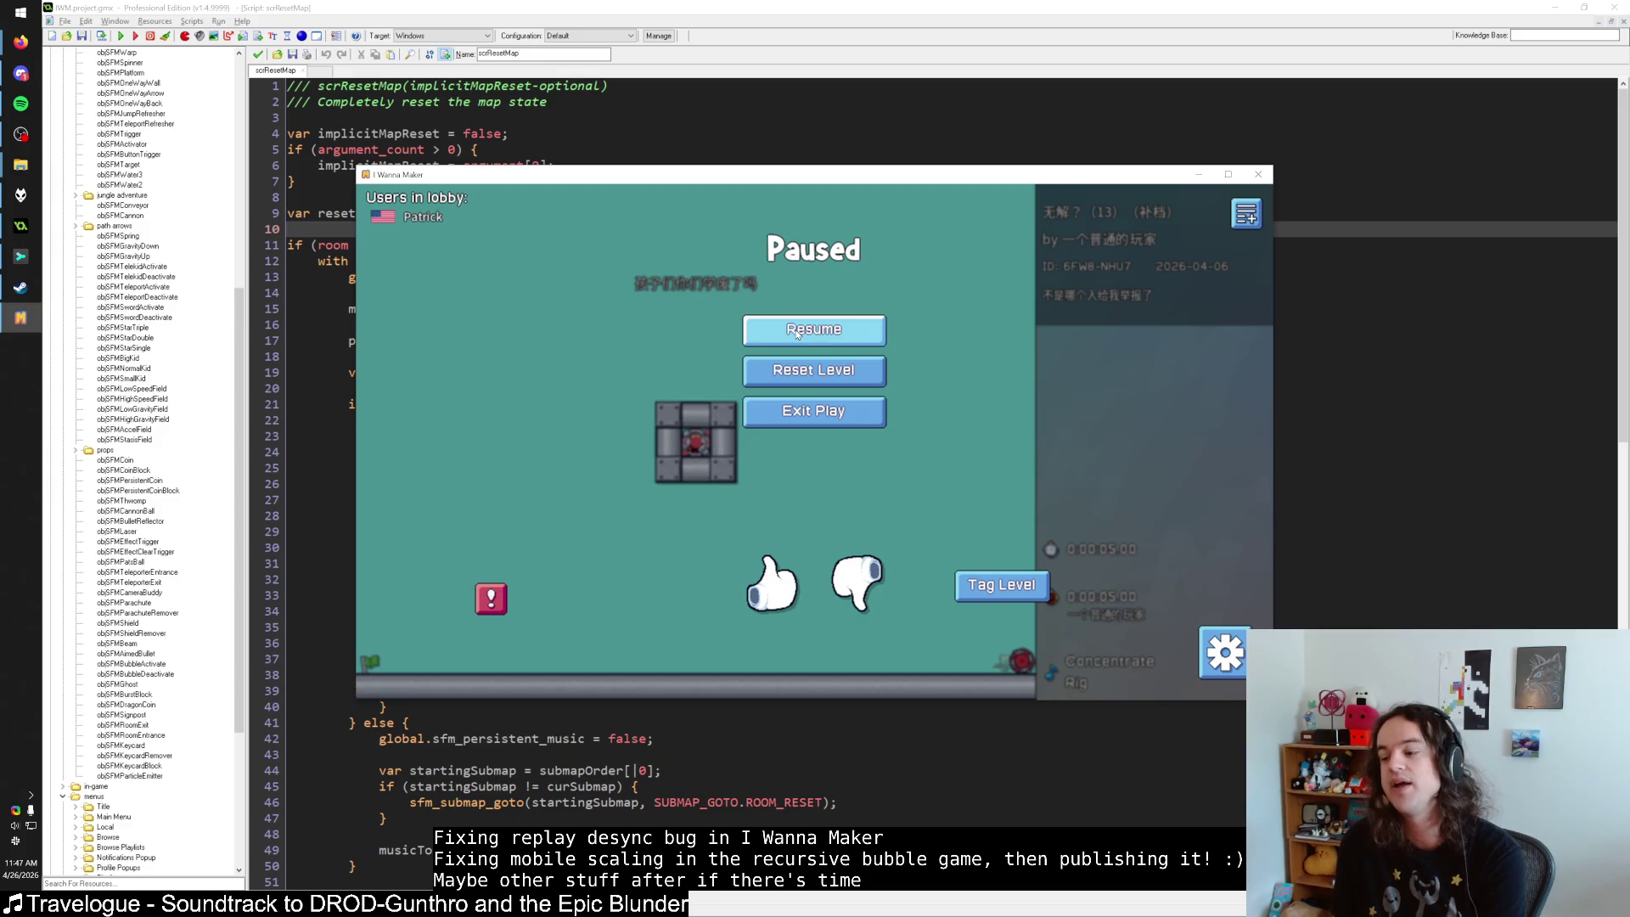
{"action": "left_click", "coordinate": [820, 372]}
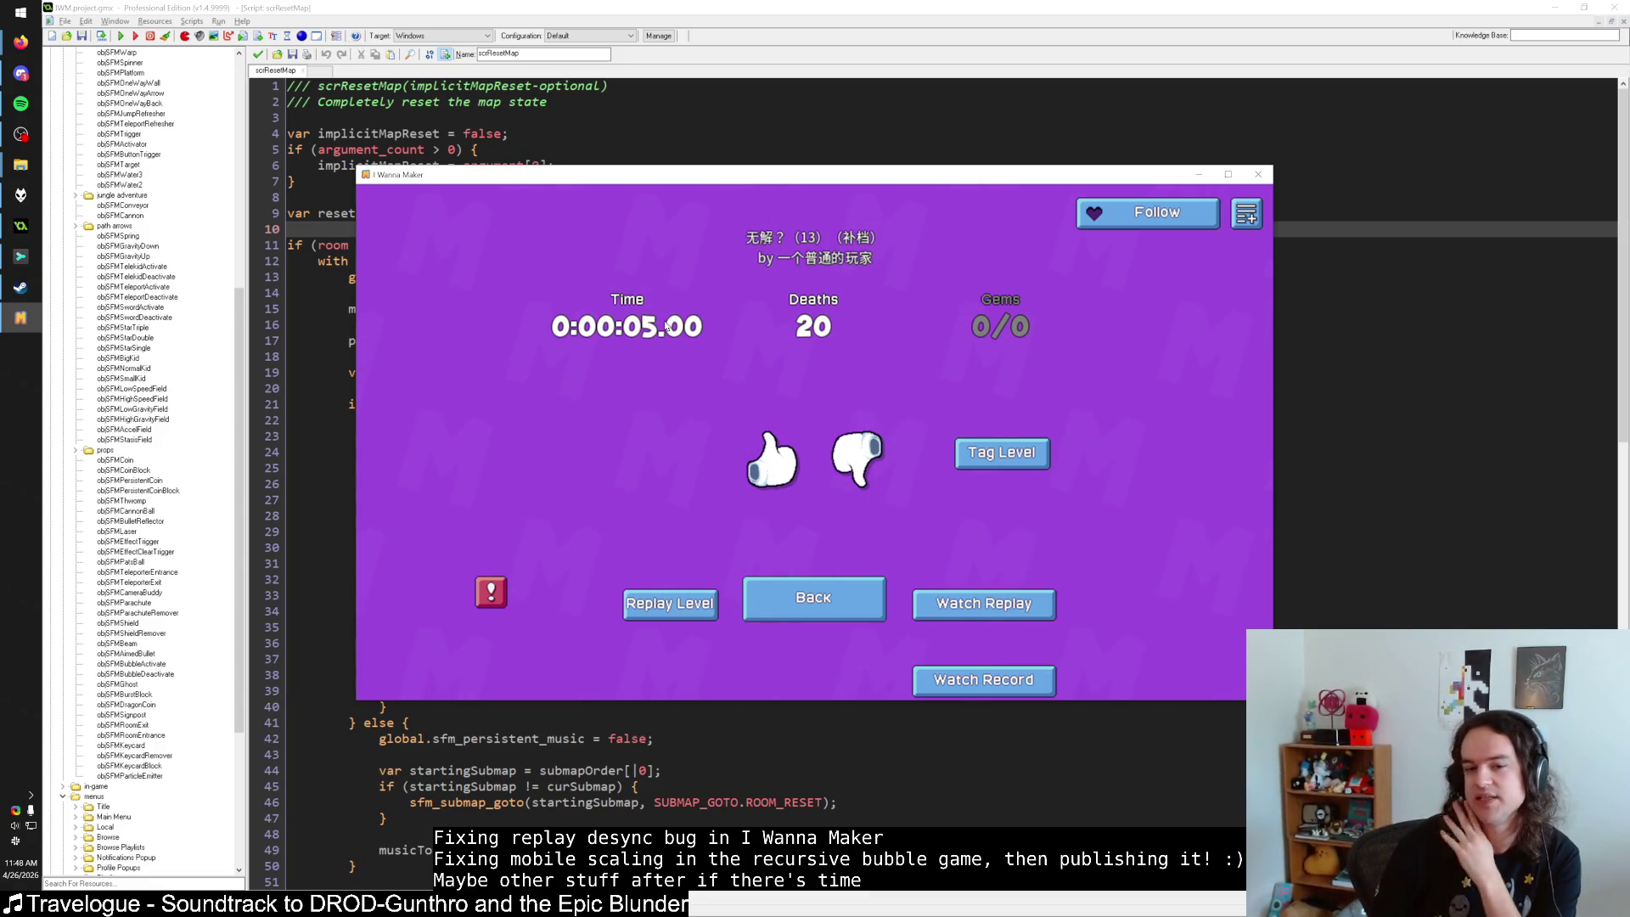
{"action": "left_click_drag", "start_coordinate": [596, 174], "coordinate": [744, 196]}
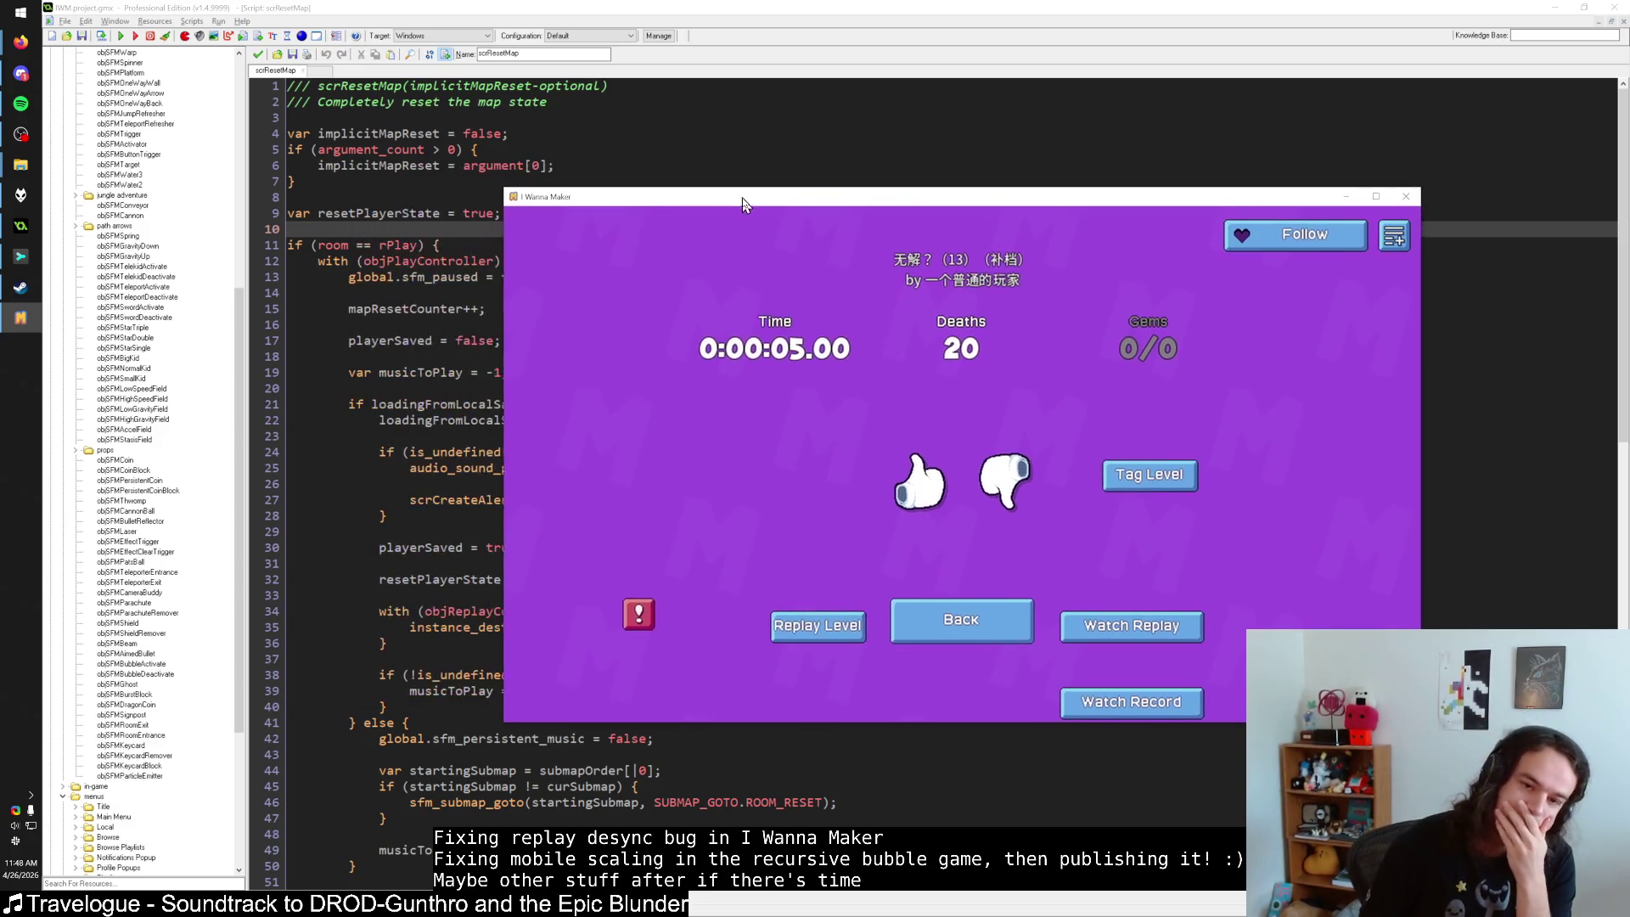
Replay the level from the results screen, walking right into the red warp, then restarting.
{"action": "left_click", "coordinate": [962, 619]}
{"action": "left_click", "coordinate": [1005, 412]}
{"action": "key", "text": "Right"}
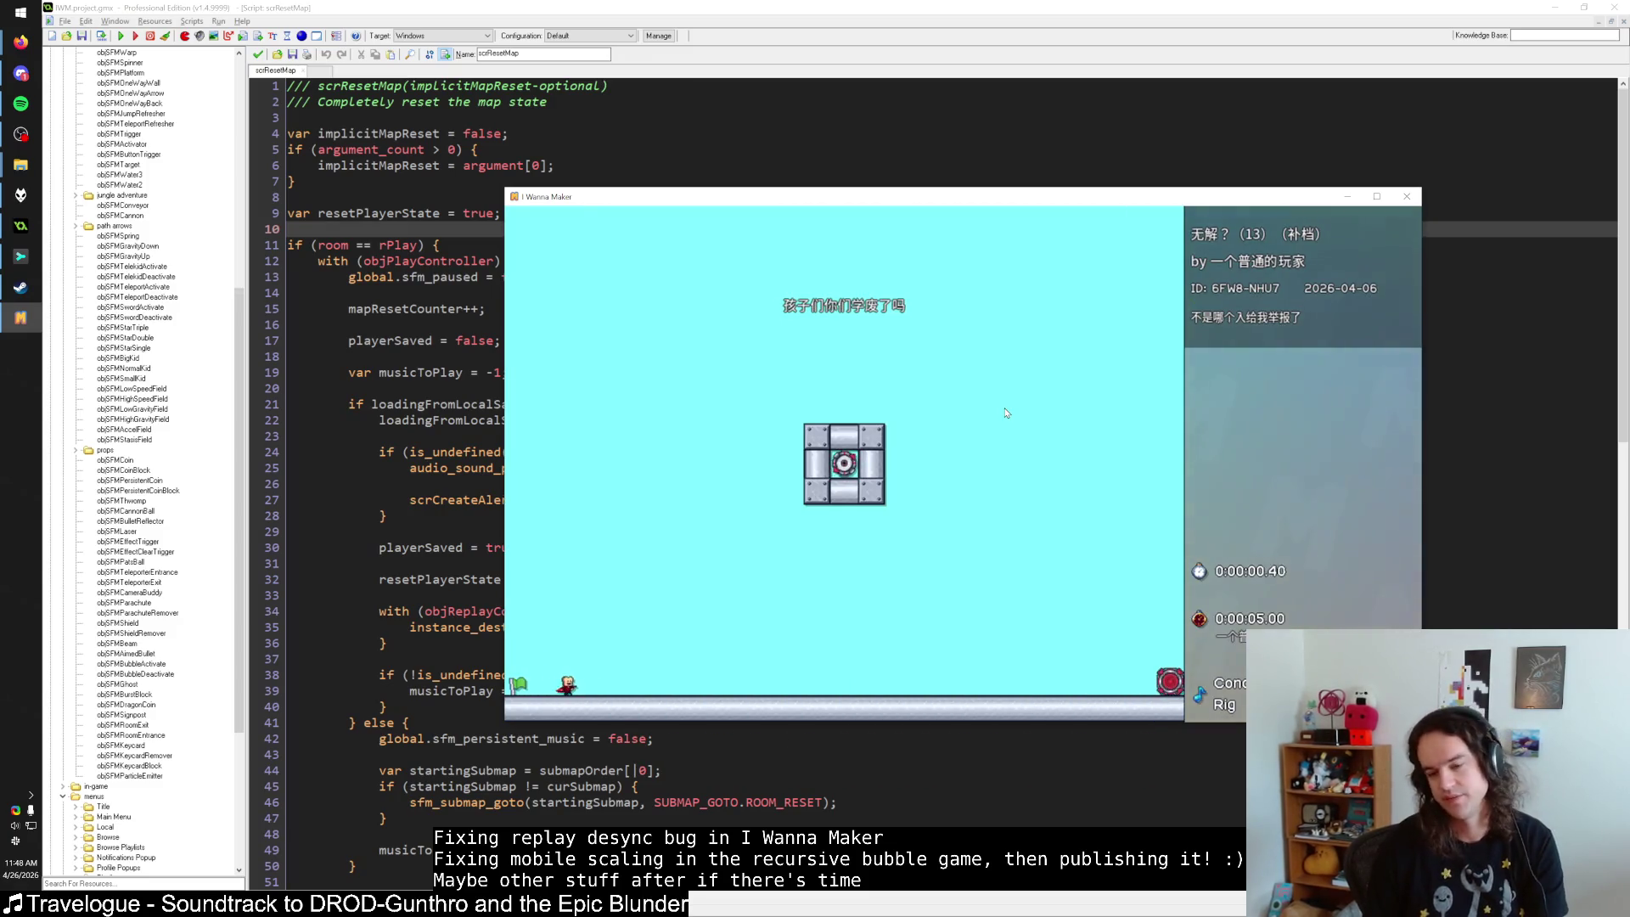
{"action": "key", "text": "Right"}
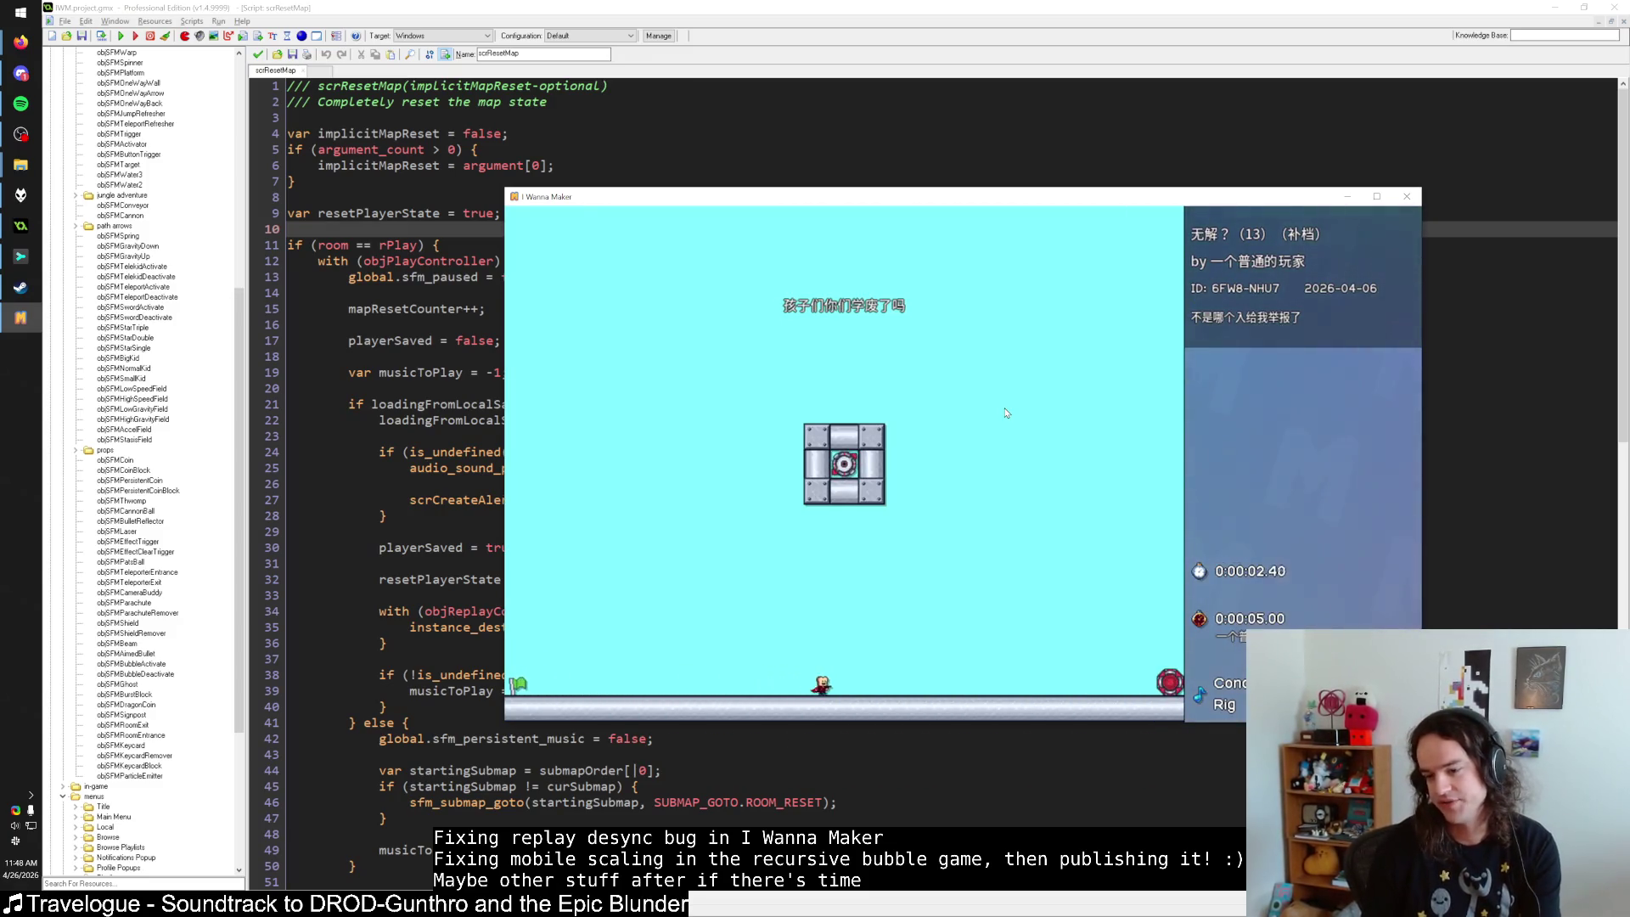
{"action": "key", "text": "Right"}
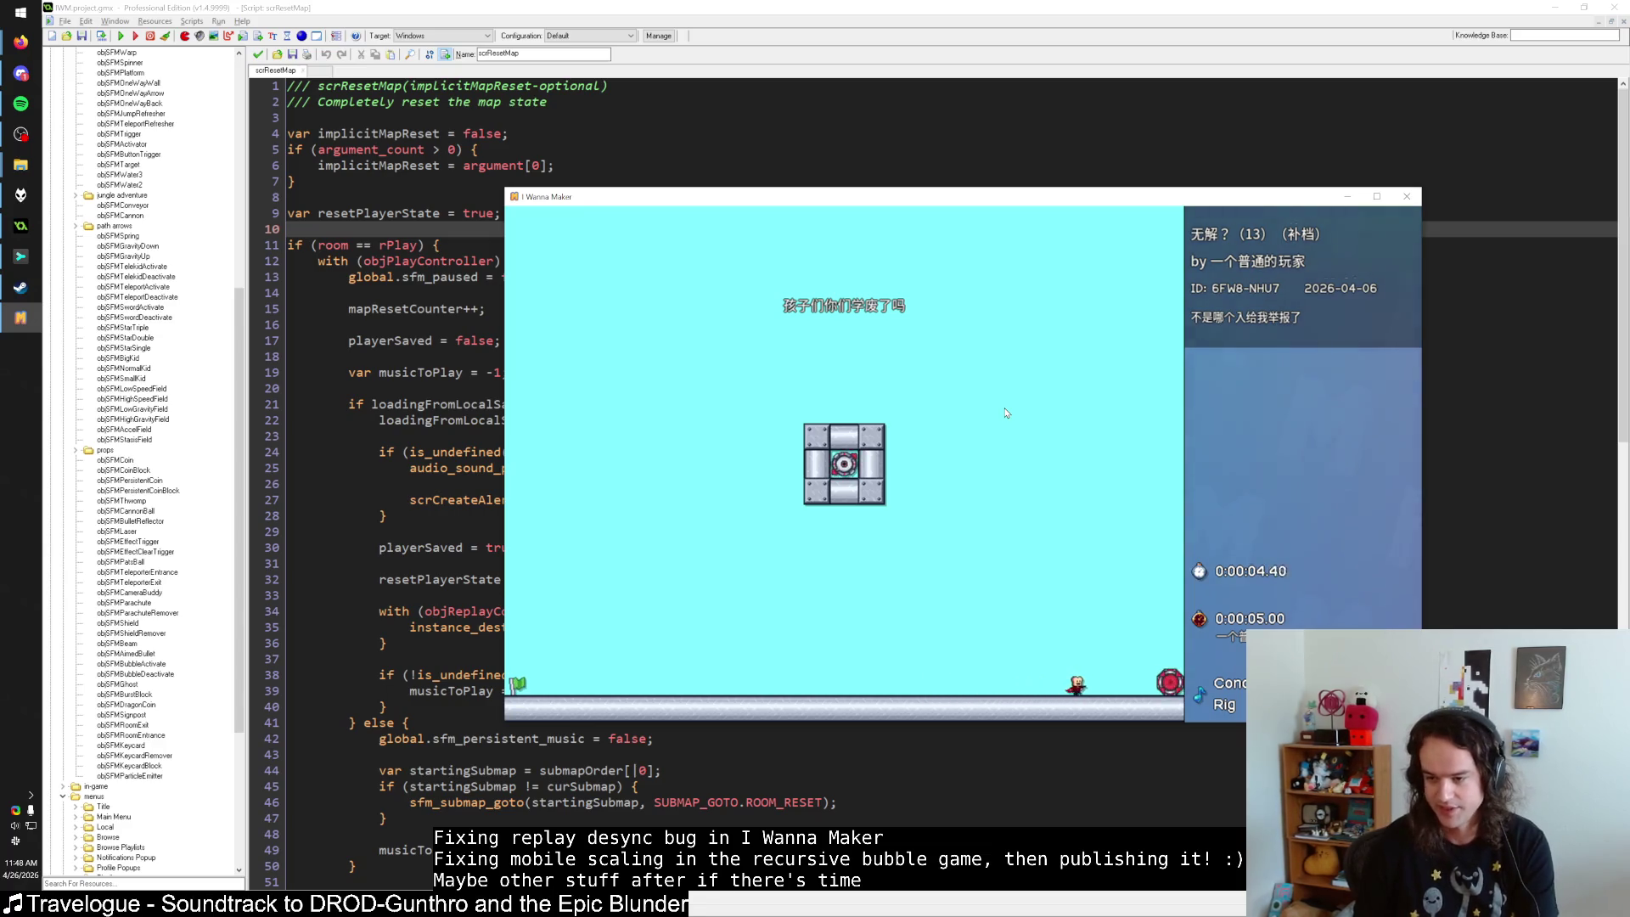
{"action": "key", "text": "Escape"}
{"action": "key", "text": "Escape"}
{"action": "key", "text": "r"}
{"action": "key", "text": "Right"}
{"action": "key", "text": "Right"}
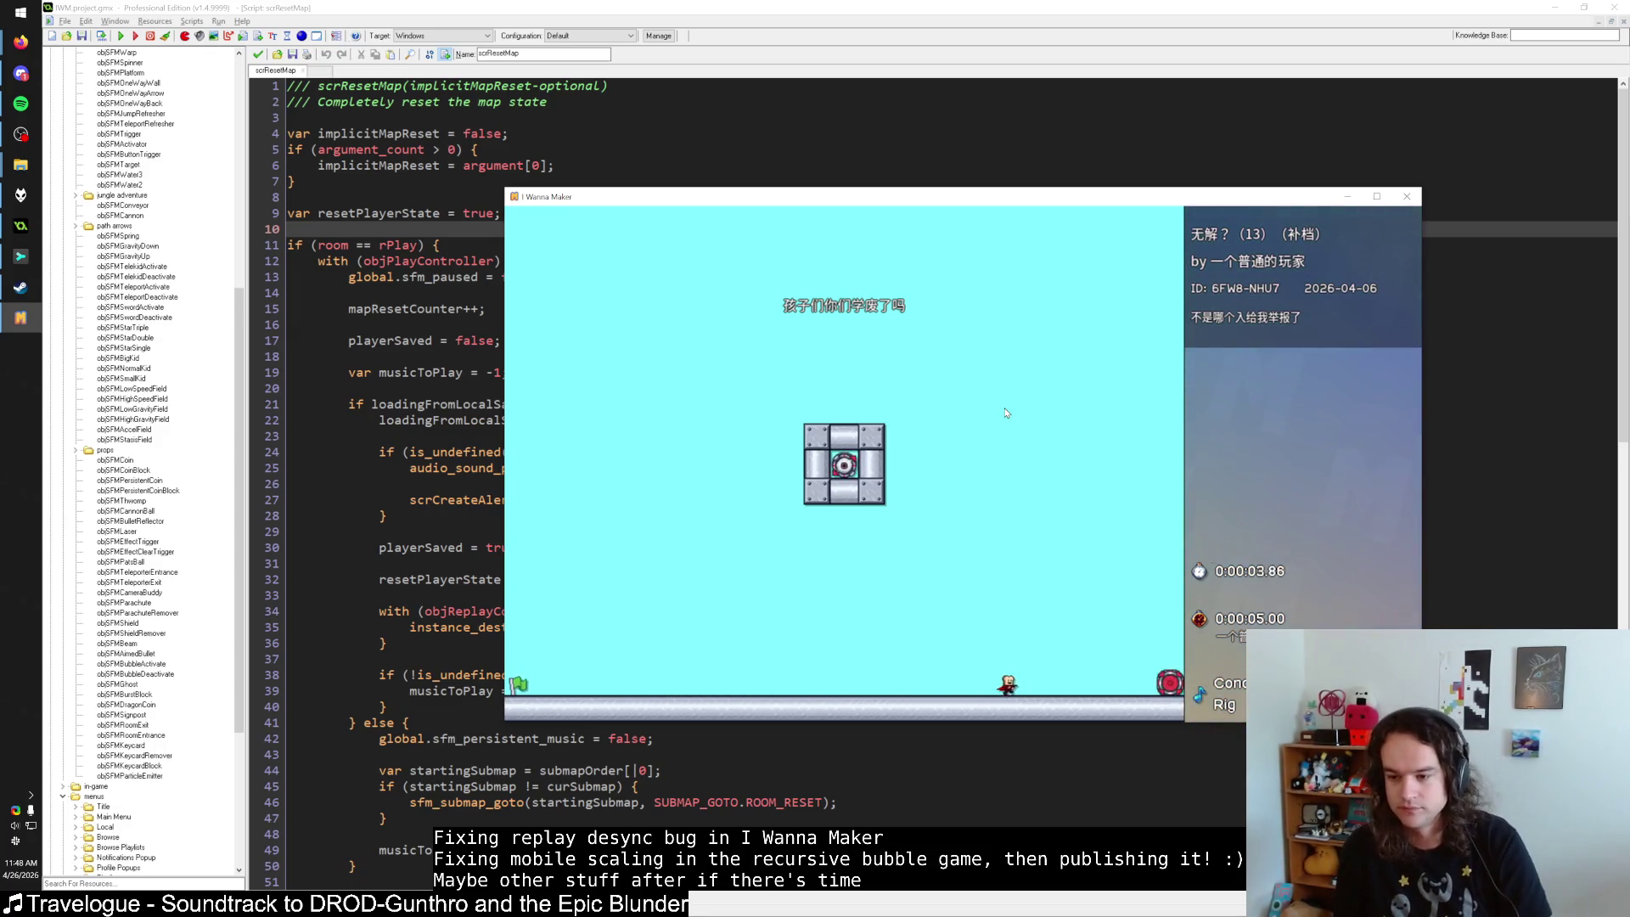
Pause, resume and walk the kid right toward the warp over two more runs.
{"action": "key", "text": "Escape"}
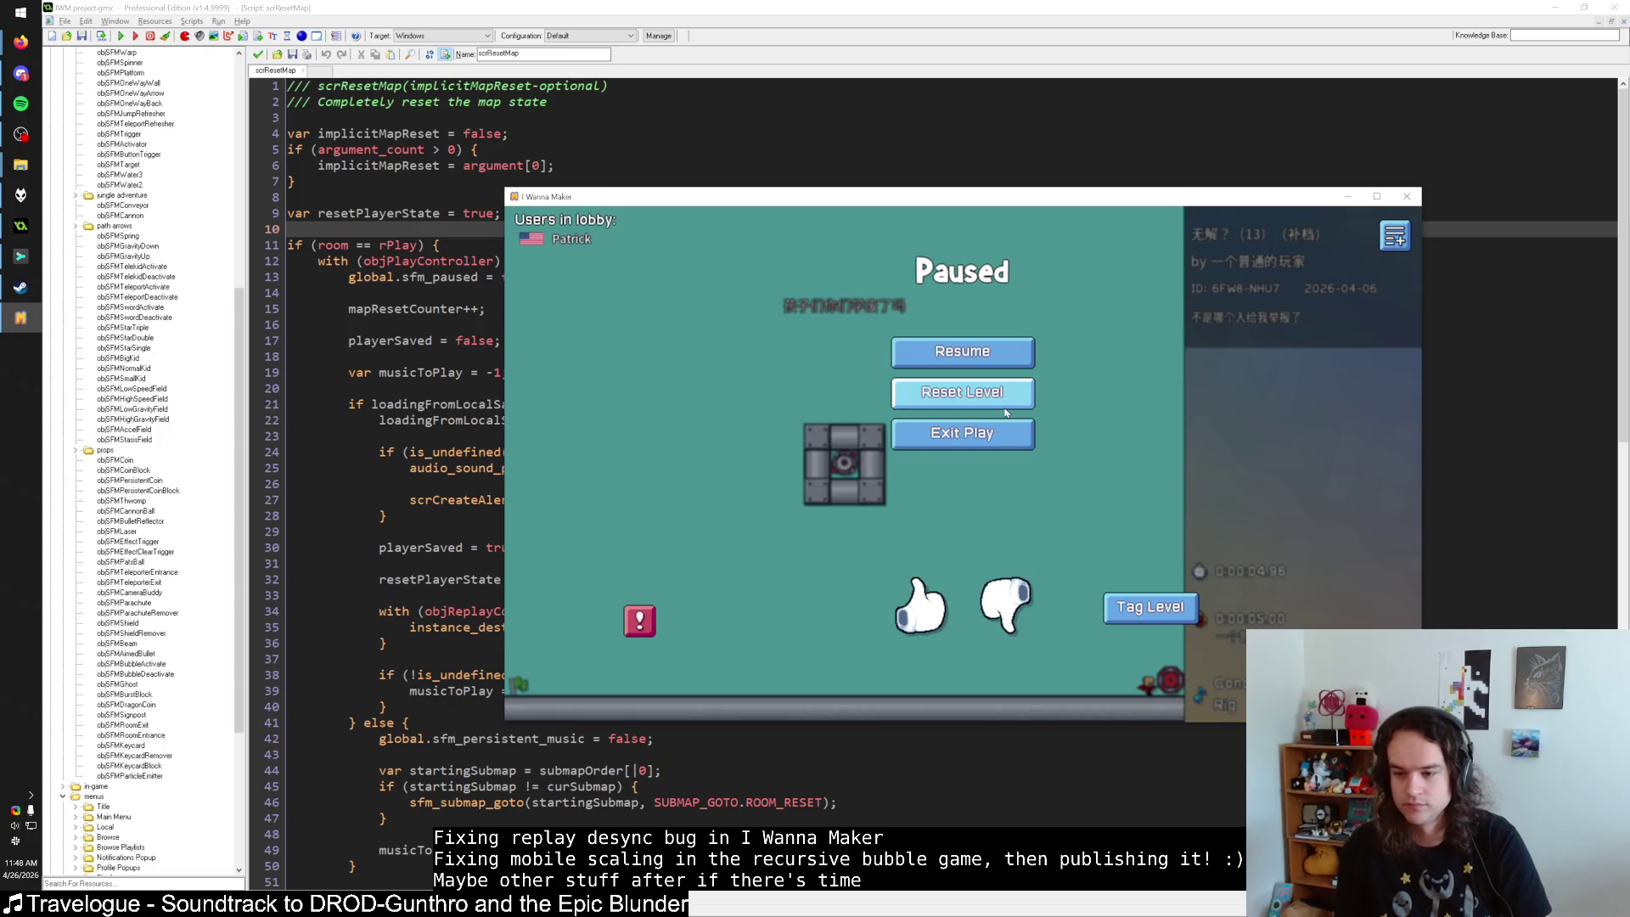
{"action": "key", "text": "Escape"}
{"action": "key", "text": "Right"}
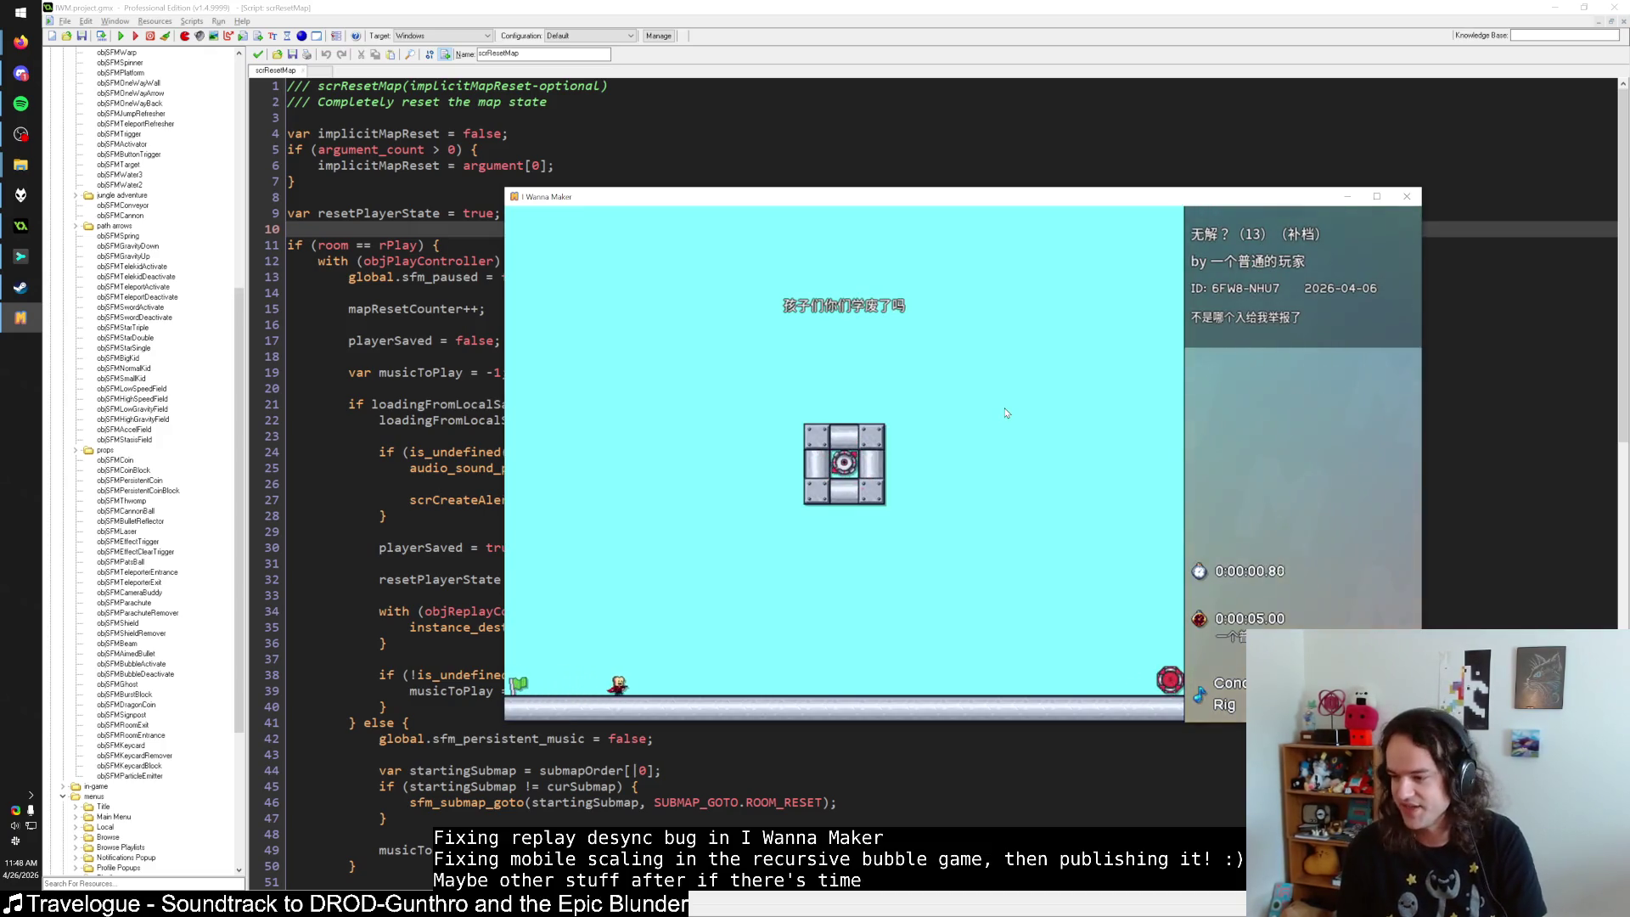
{"action": "key", "text": "Right"}
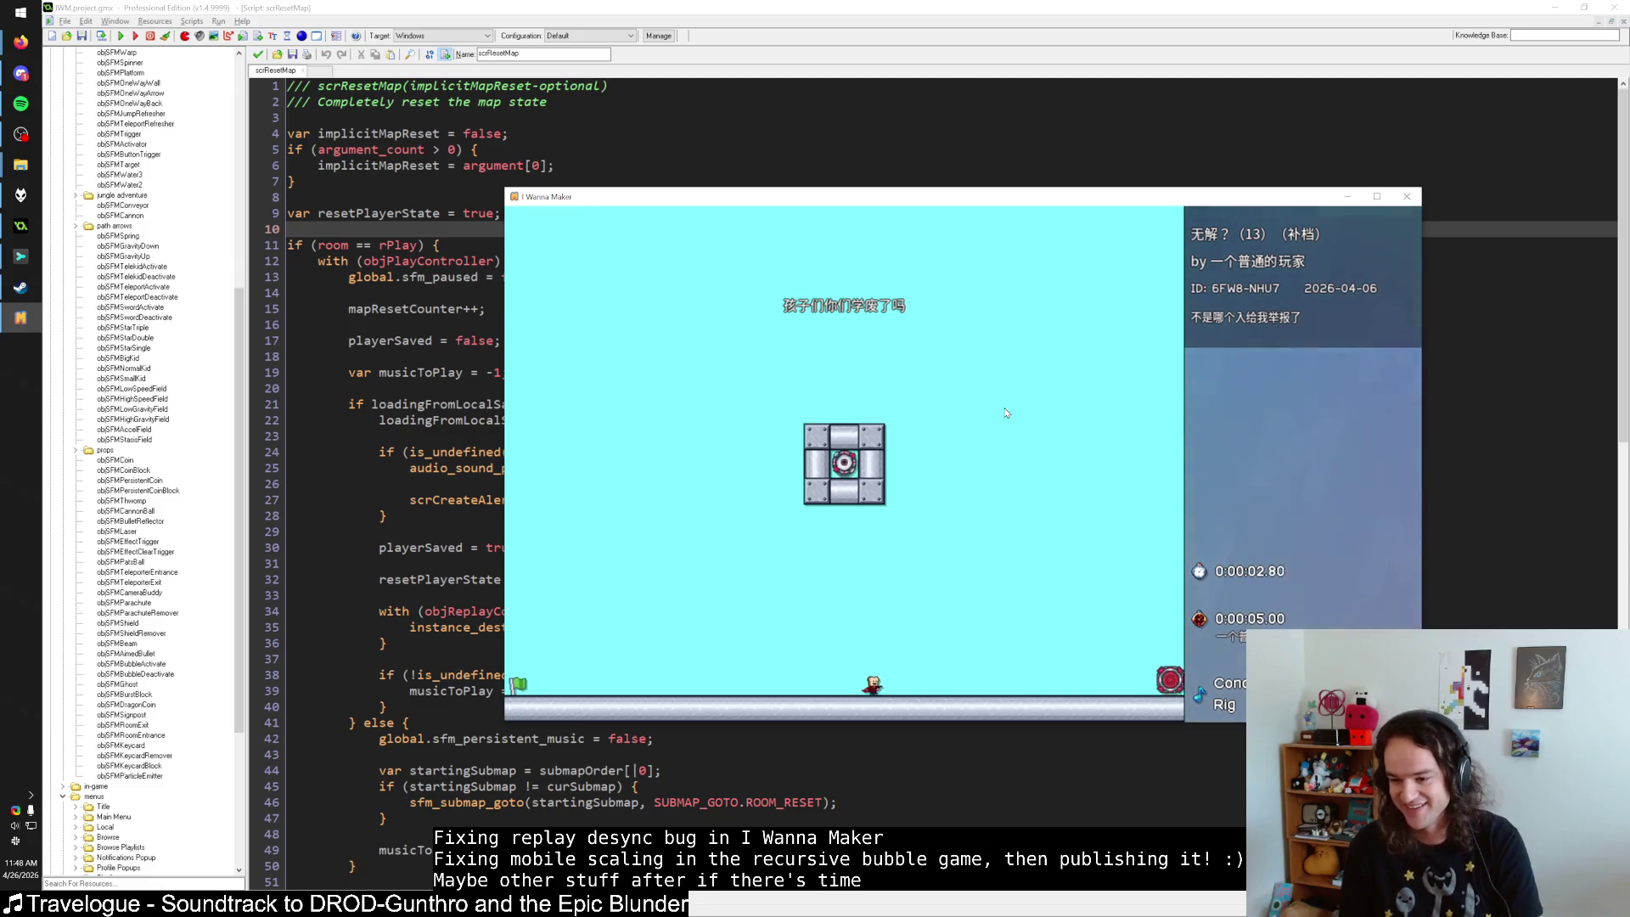
{"action": "key", "text": "Right"}
{"action": "key", "text": "Escape"}
{"action": "key", "text": "Escape"}
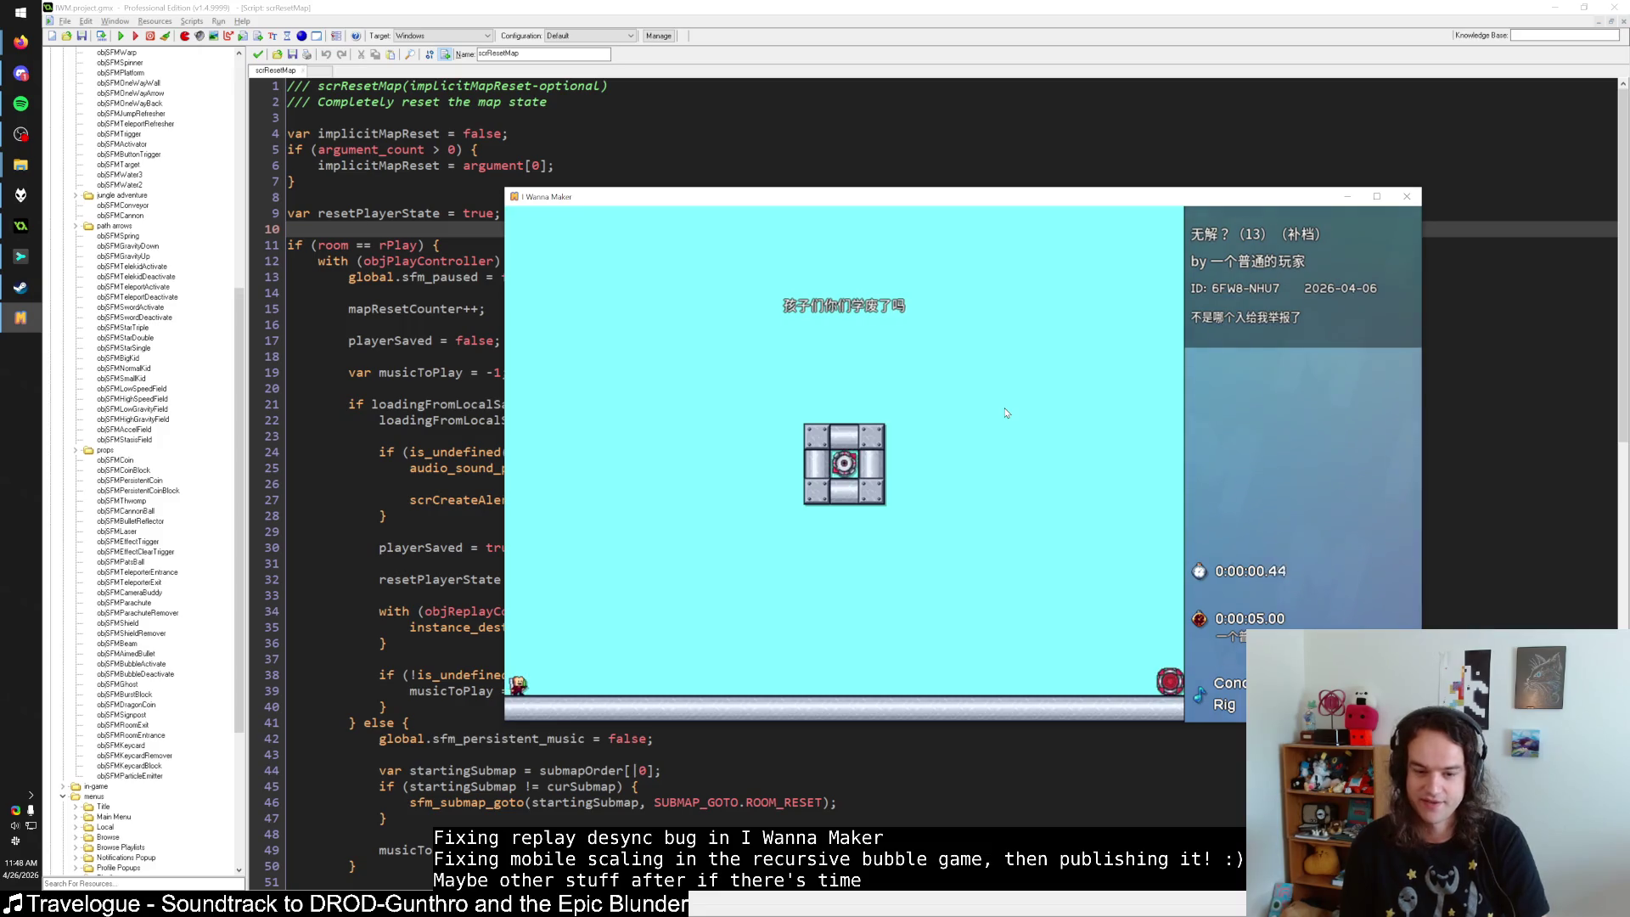
{"action": "key", "text": "Right"}
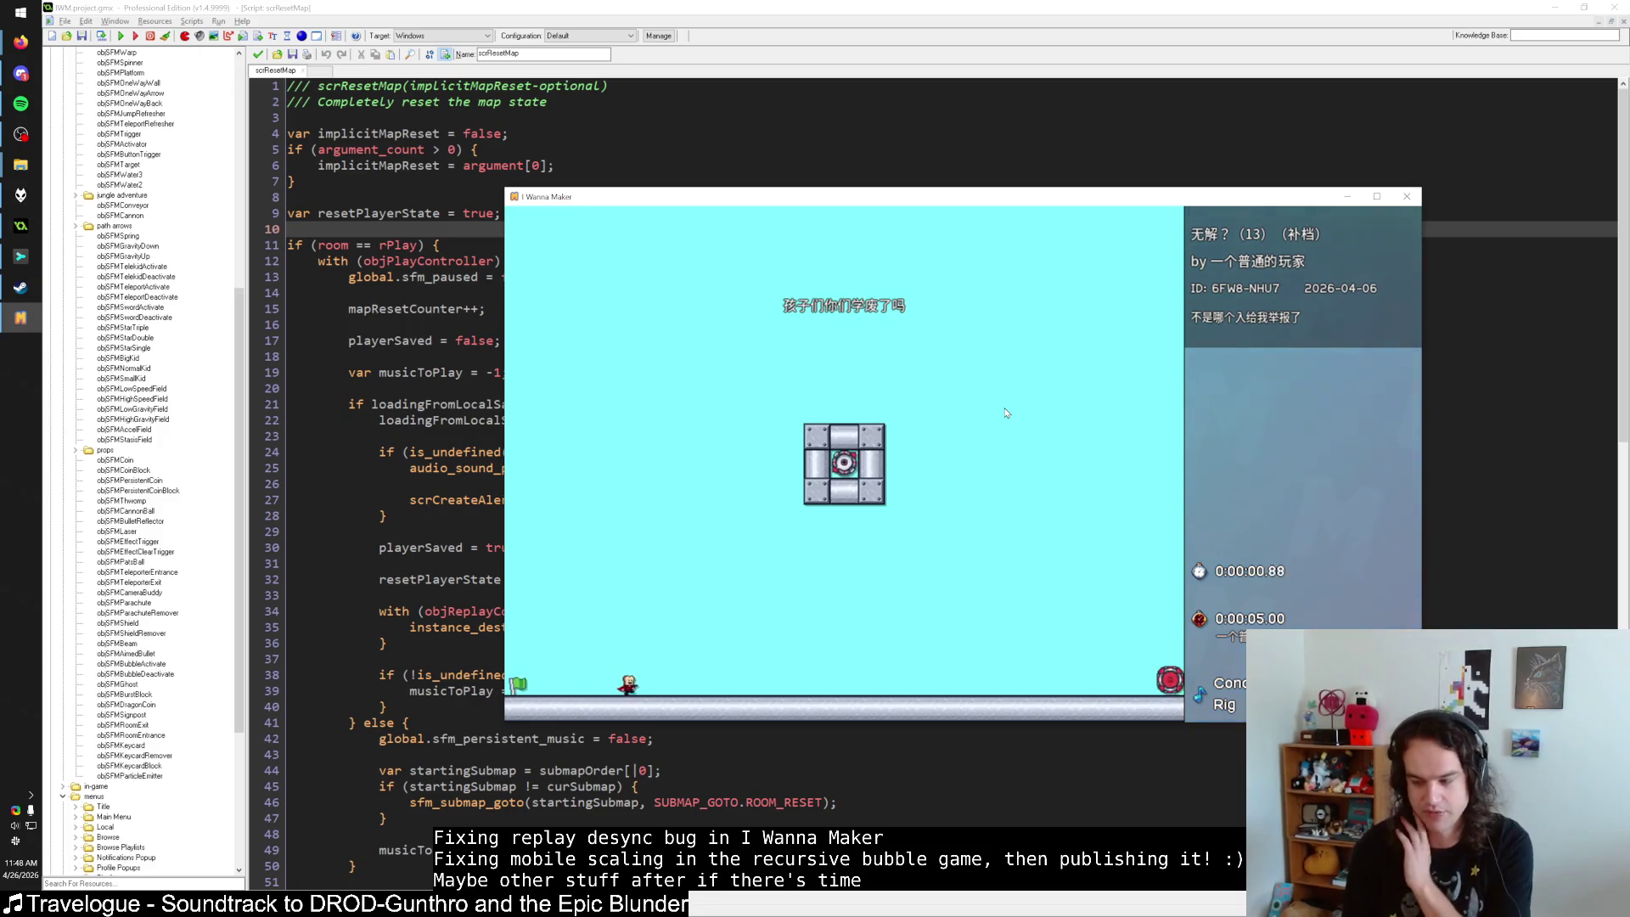
{"action": "key", "text": "Right"}
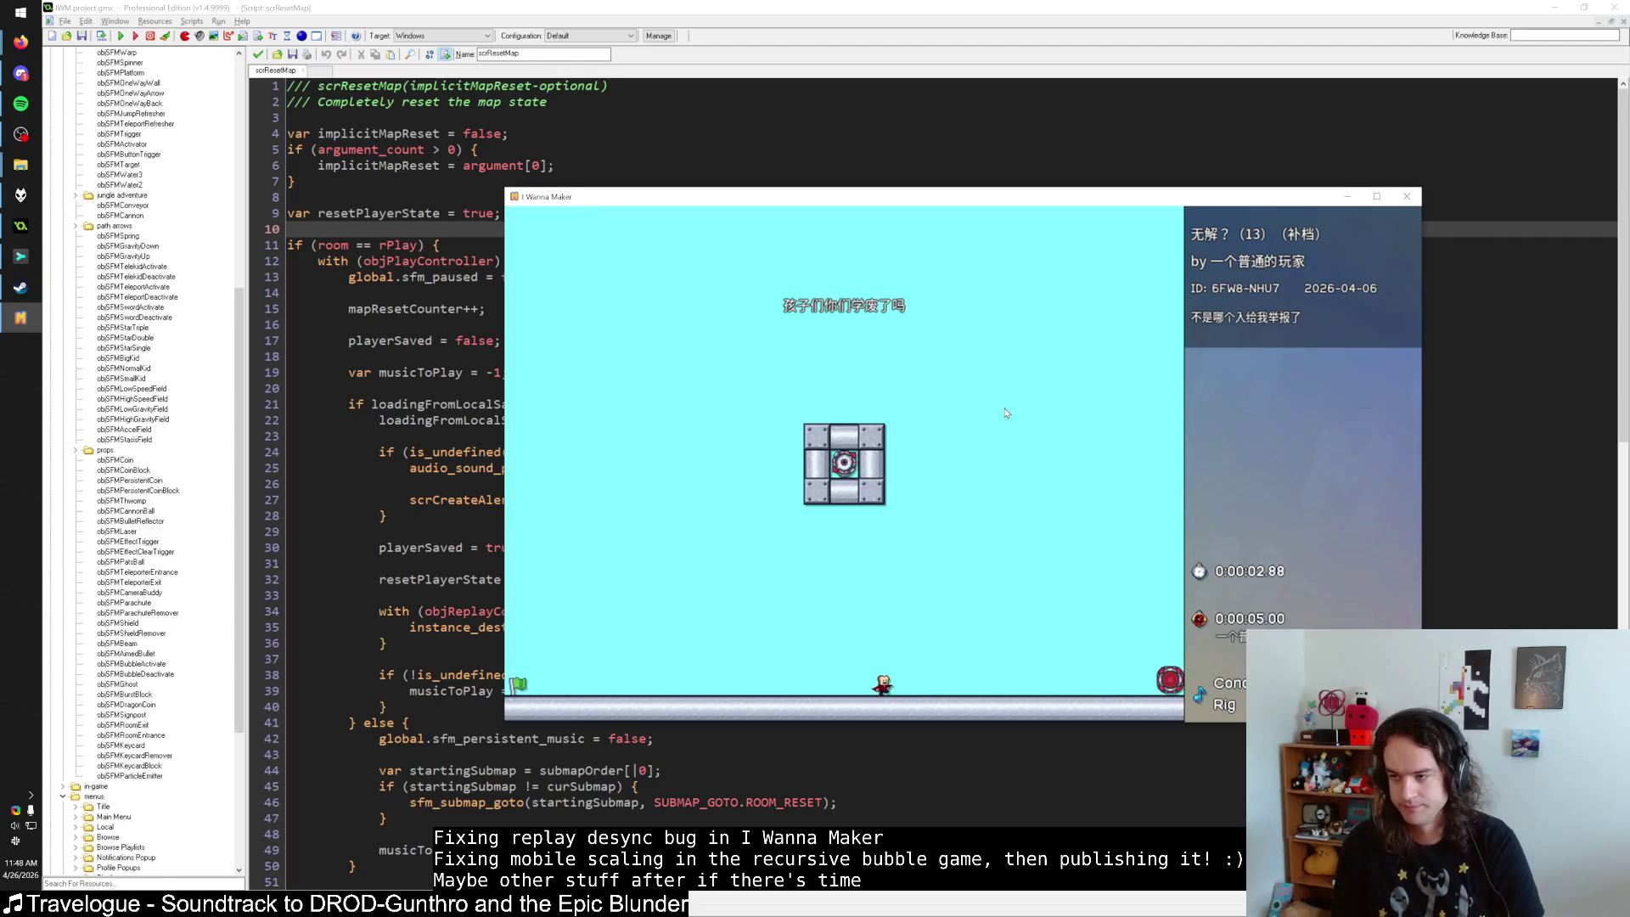
{"action": "key", "text": "Right"}
{"action": "key", "text": "Escape"}
{"action": "key", "text": "Escape"}
Restart once more, run right past 5 seconds, resume, then return to the scrResetMap script.
{"action": "key", "text": "Right"}
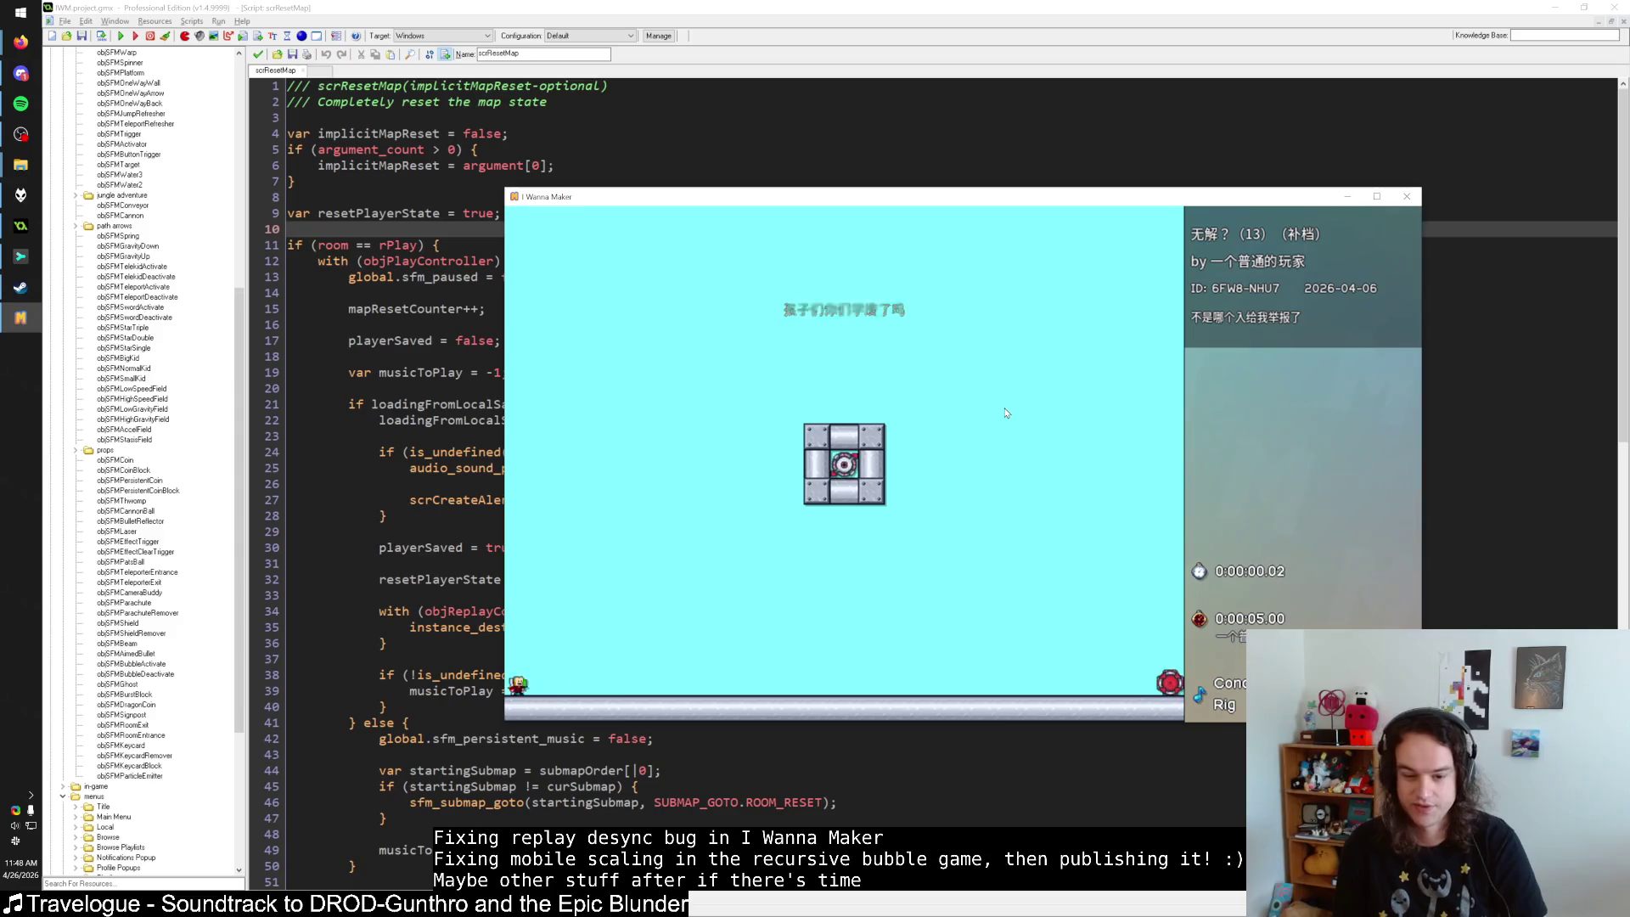
{"action": "key", "text": "Right"}
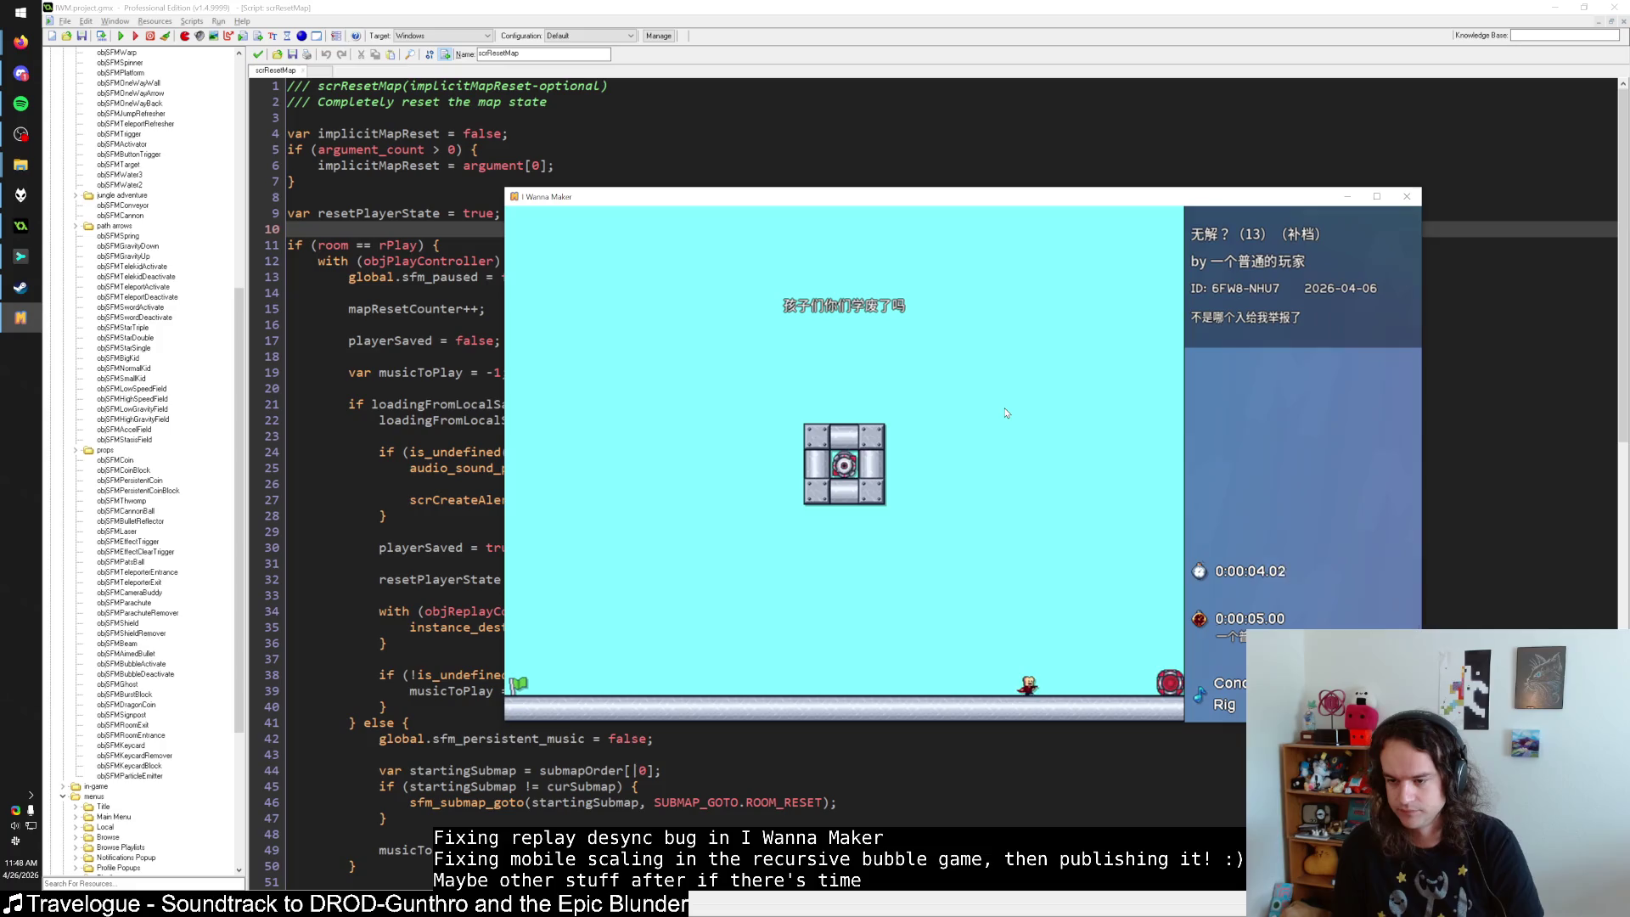
{"action": "key", "text": "Escape"}
{"action": "key", "text": "Escape"}
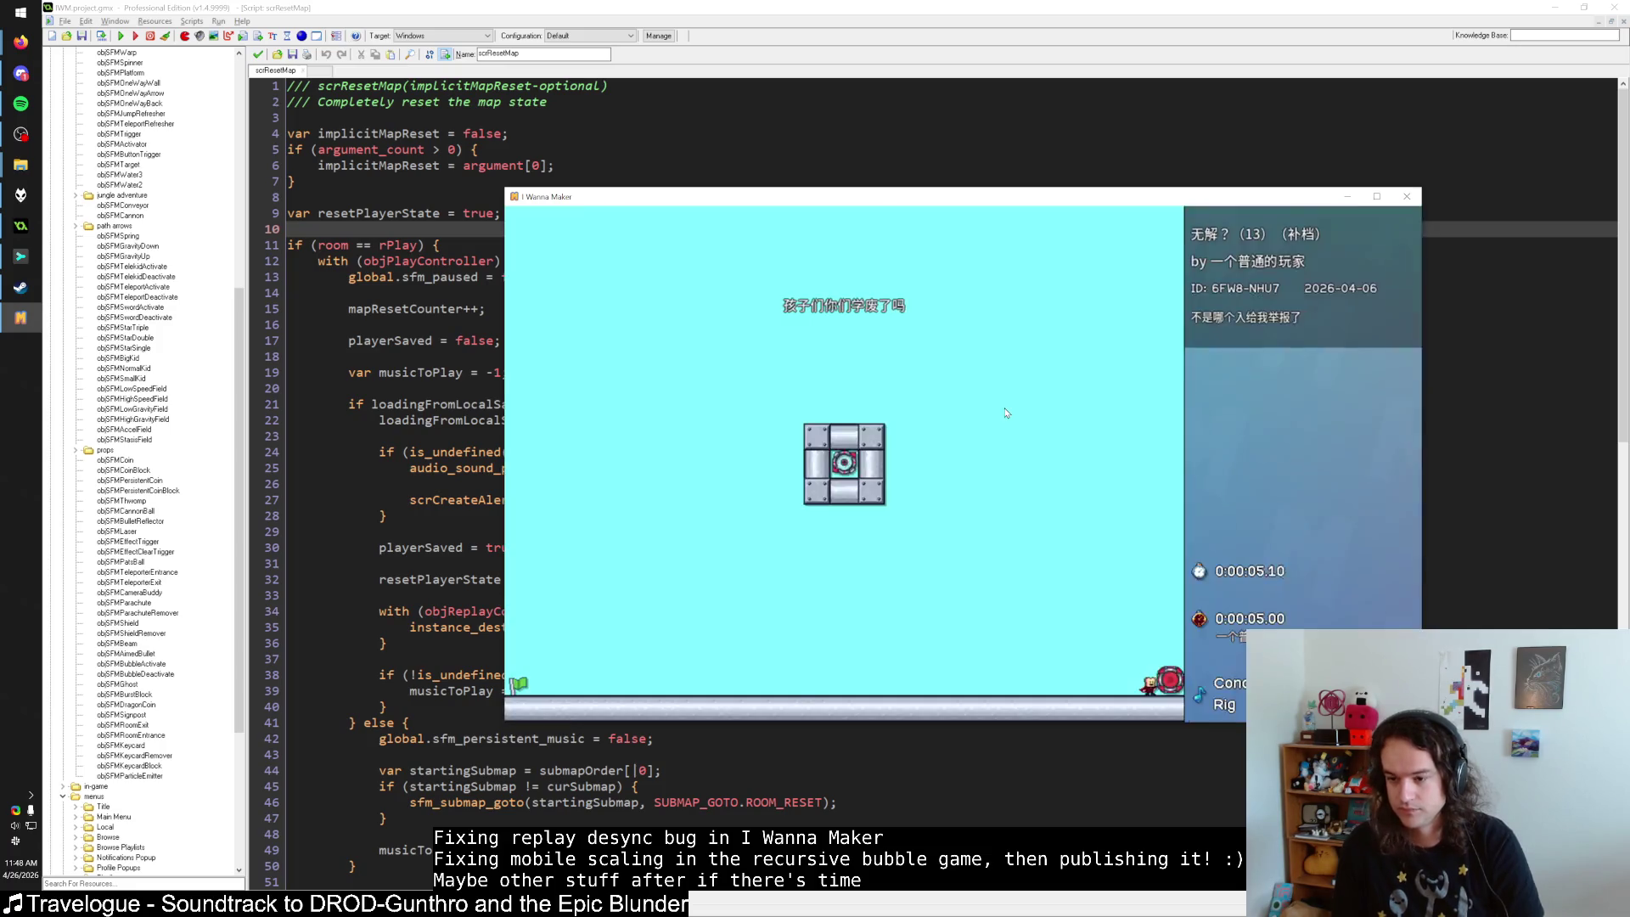
{"action": "key", "text": "r"}
{"action": "key", "text": "Right"}
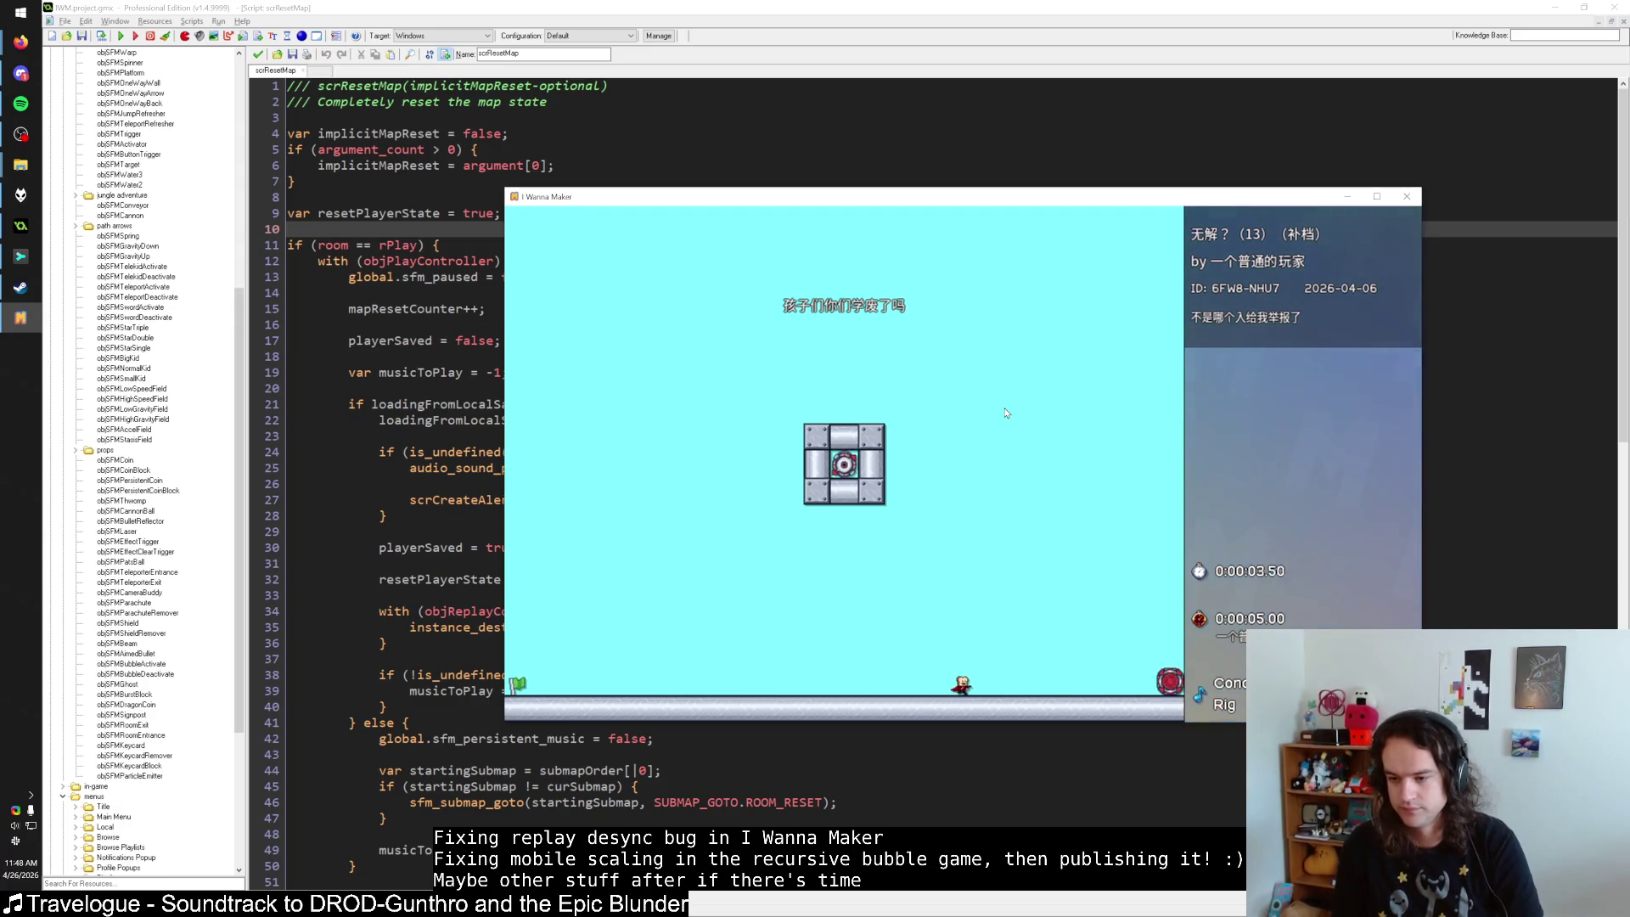
{"action": "key", "text": "Escape"}
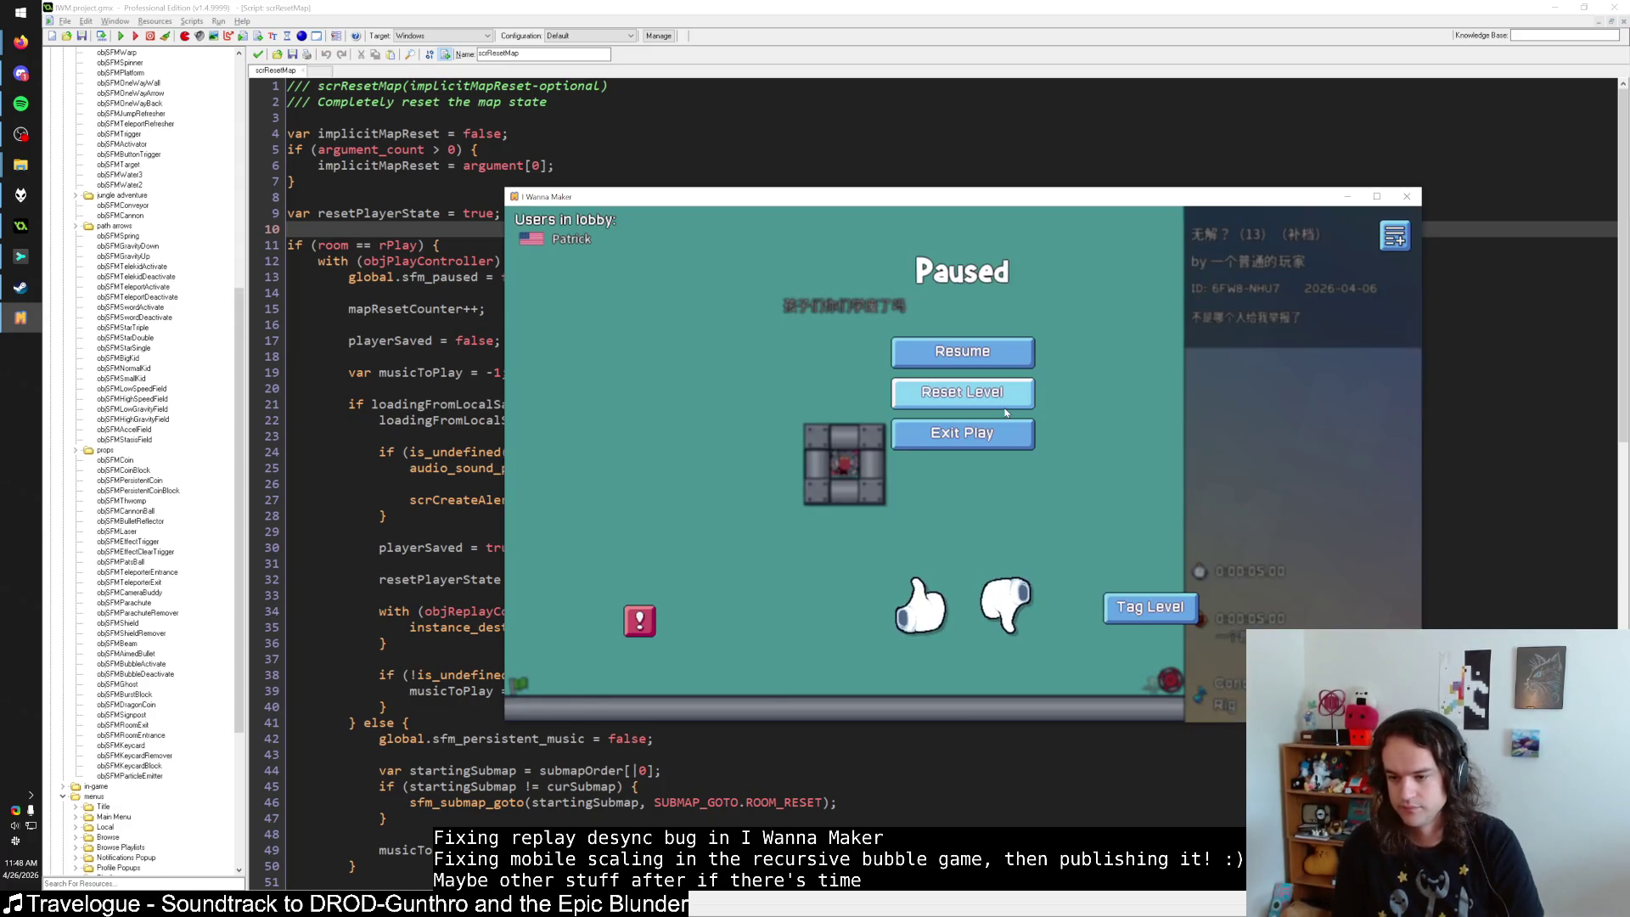
{"action": "left_click", "coordinate": [1002, 360]}
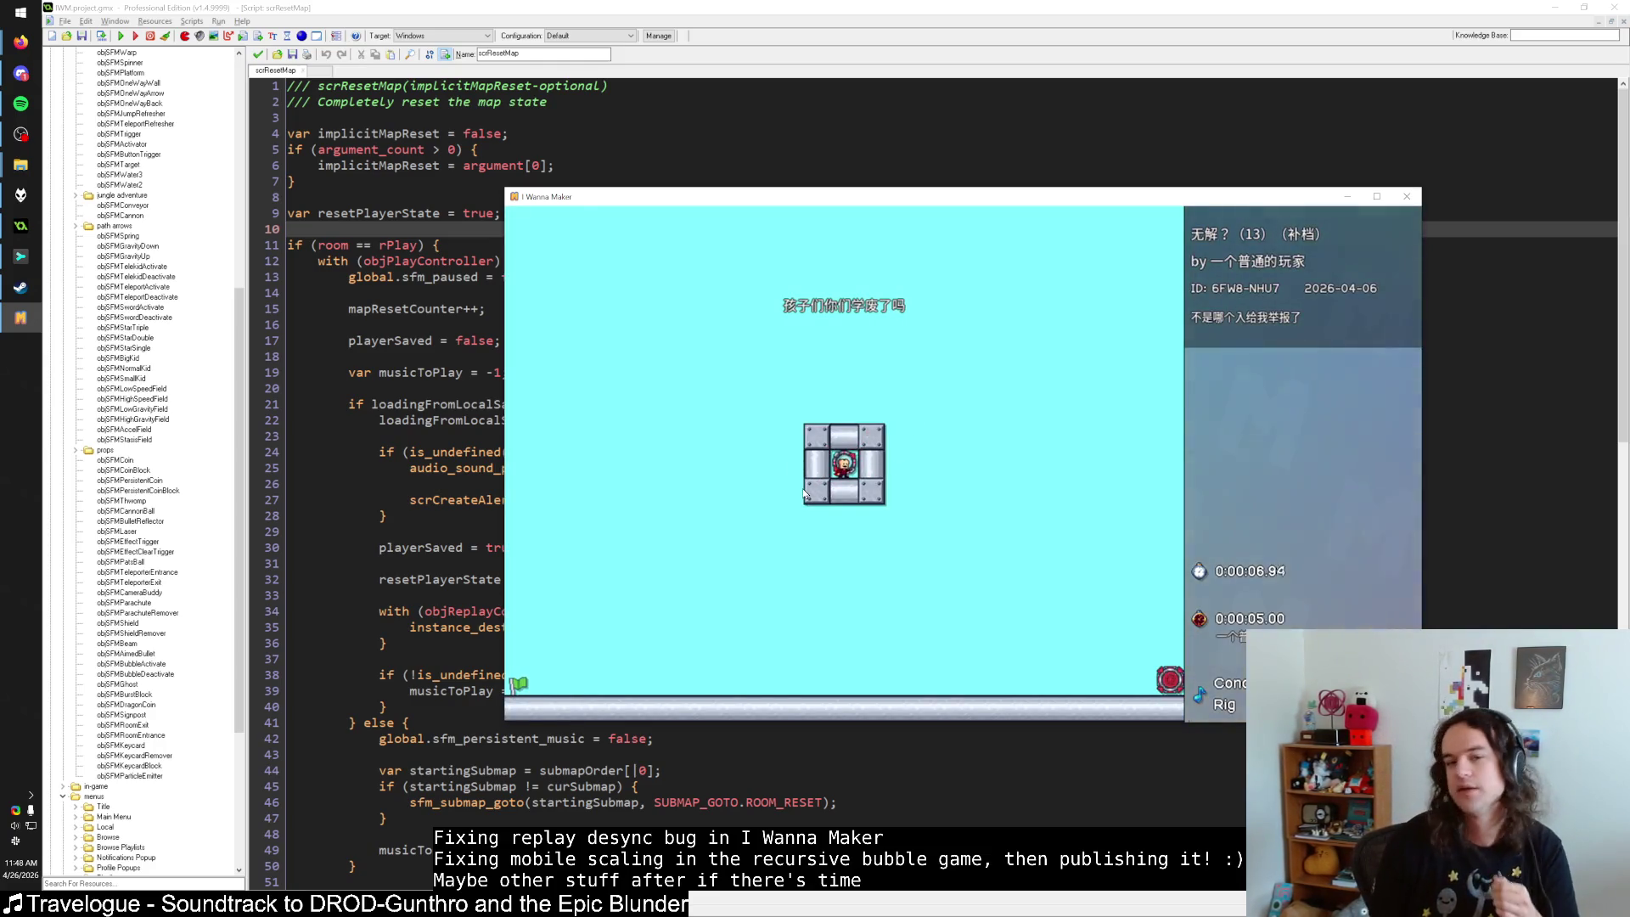
{"action": "left_click", "coordinate": [464, 246]}
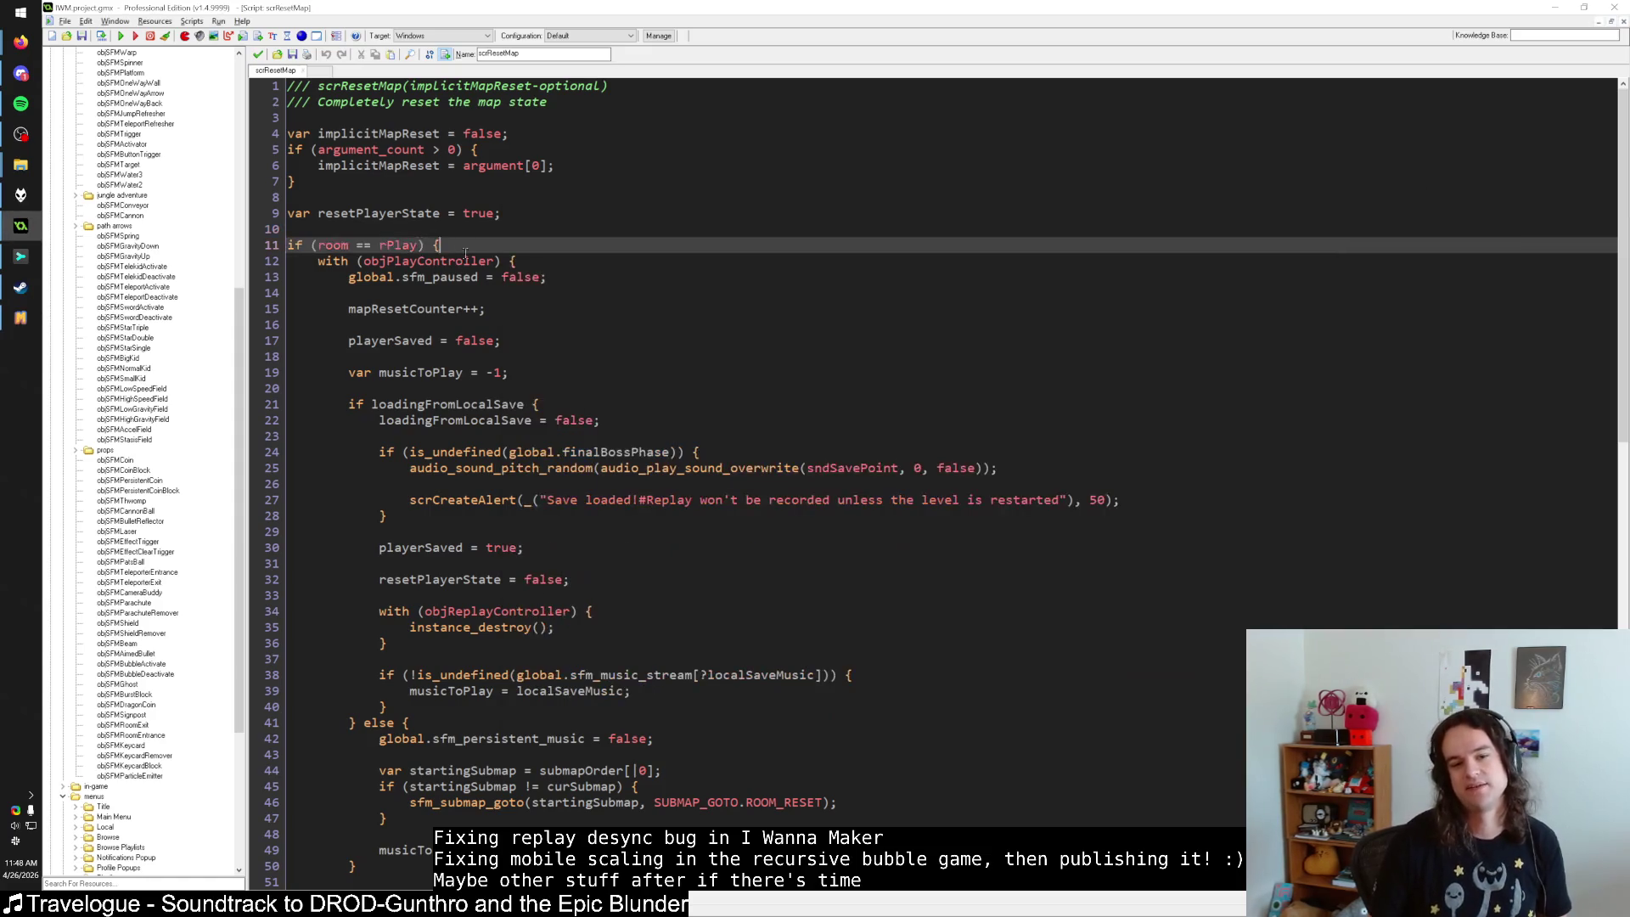
Inspect lines 7–12 of scrResetMap's room check and arguments, then return to the running game.
{"action": "left_click", "coordinate": [535, 259]}
{"action": "key", "text": "alt+Tab"}
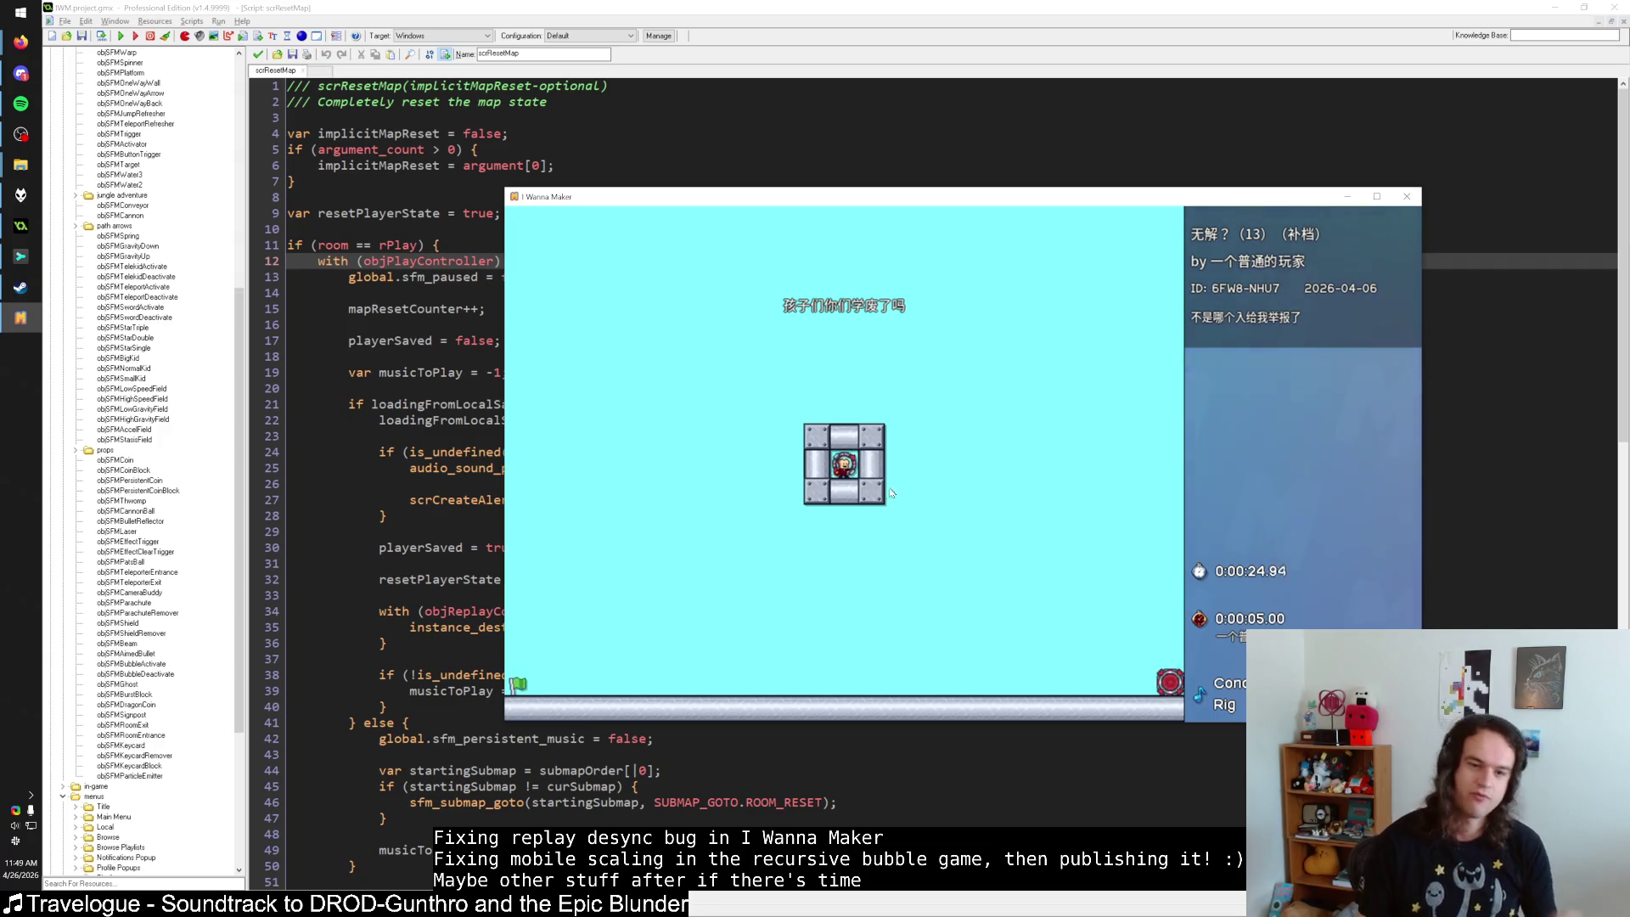
{"action": "left_click", "coordinate": [501, 245]}
{"action": "left_click", "coordinate": [511, 261]}
{"action": "key", "text": "Up"}
{"action": "key", "text": "Up"}
{"action": "key", "text": "Up"}
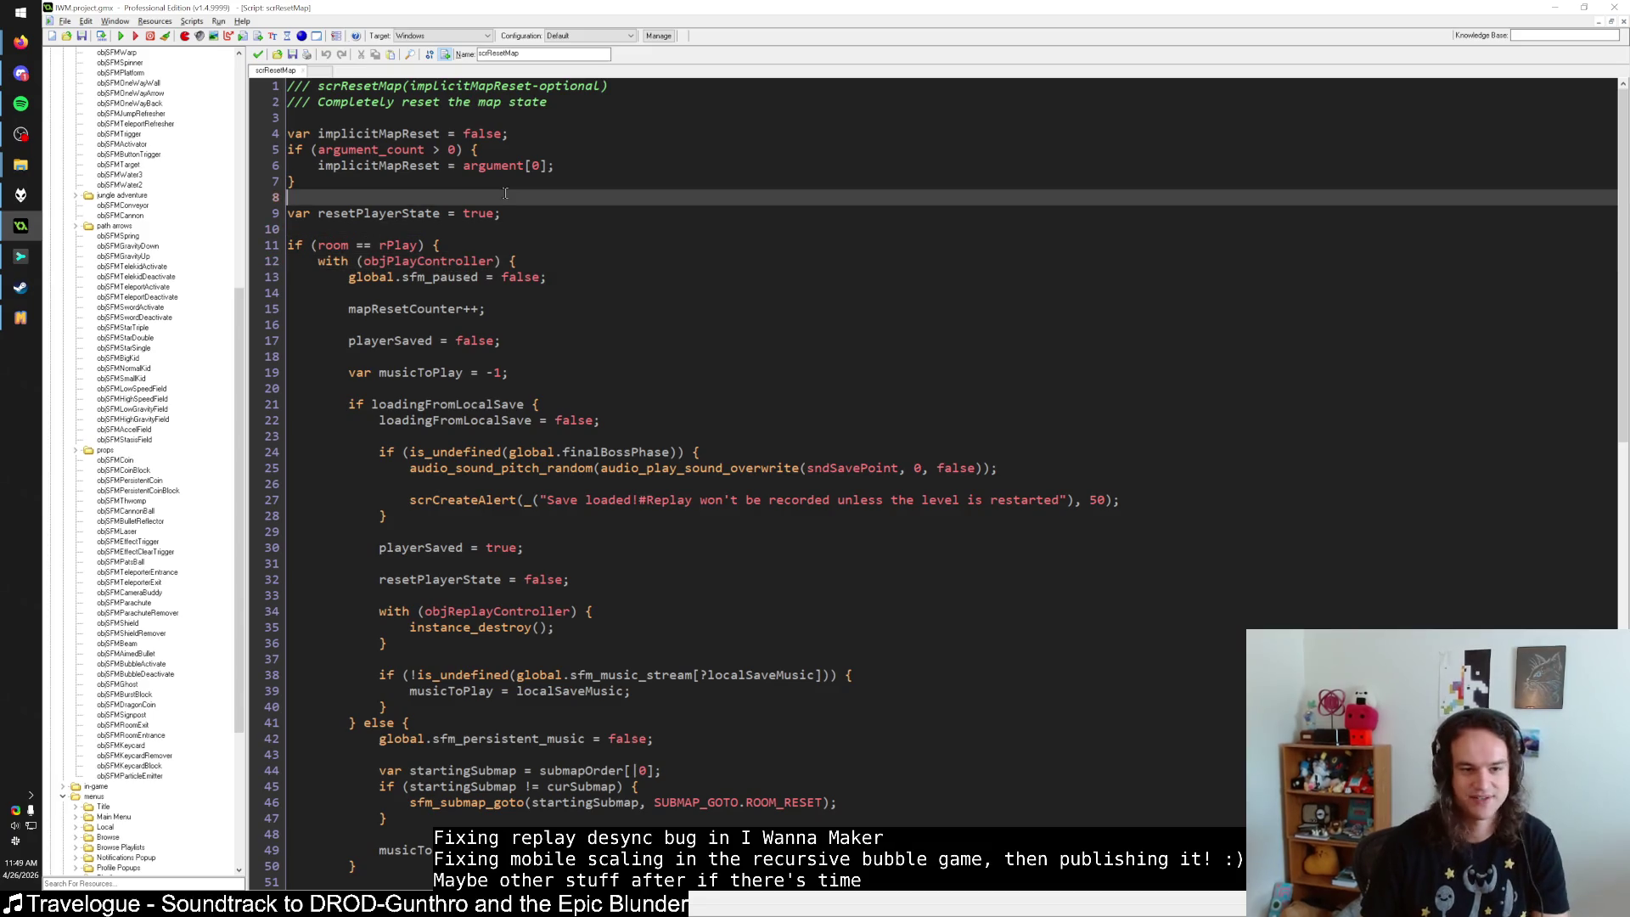
{"action": "key", "text": "Down"}
{"action": "key", "text": "Down"}
{"action": "key", "text": "Down"}
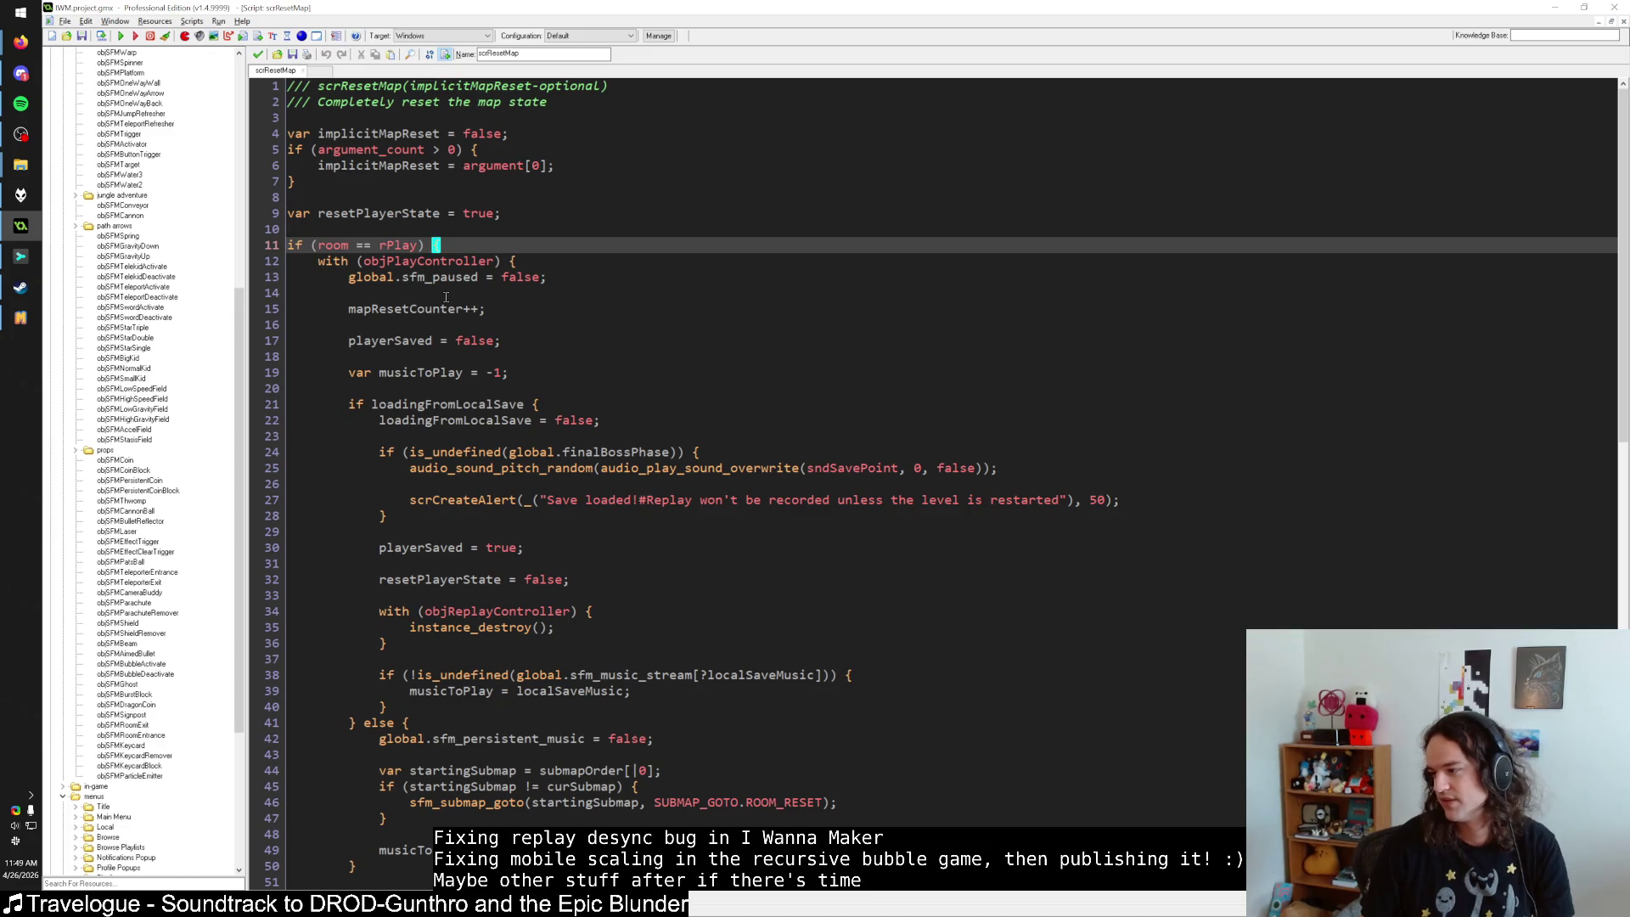
{"action": "left_click", "coordinate": [308, 180]}
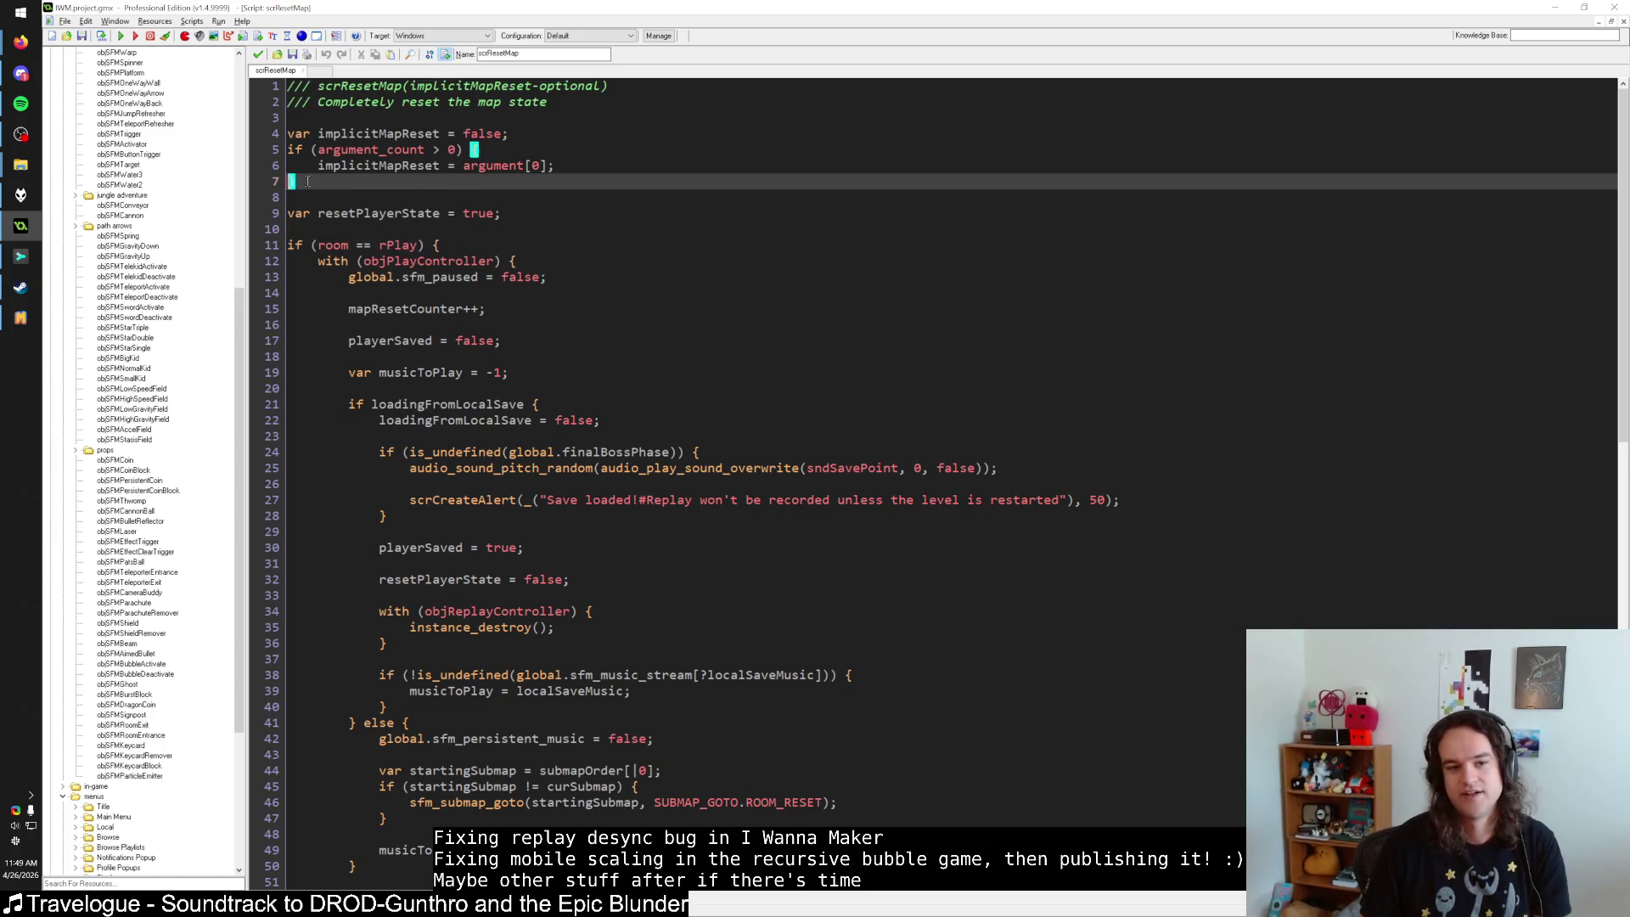
{"action": "key", "text": "alt+Tab"}
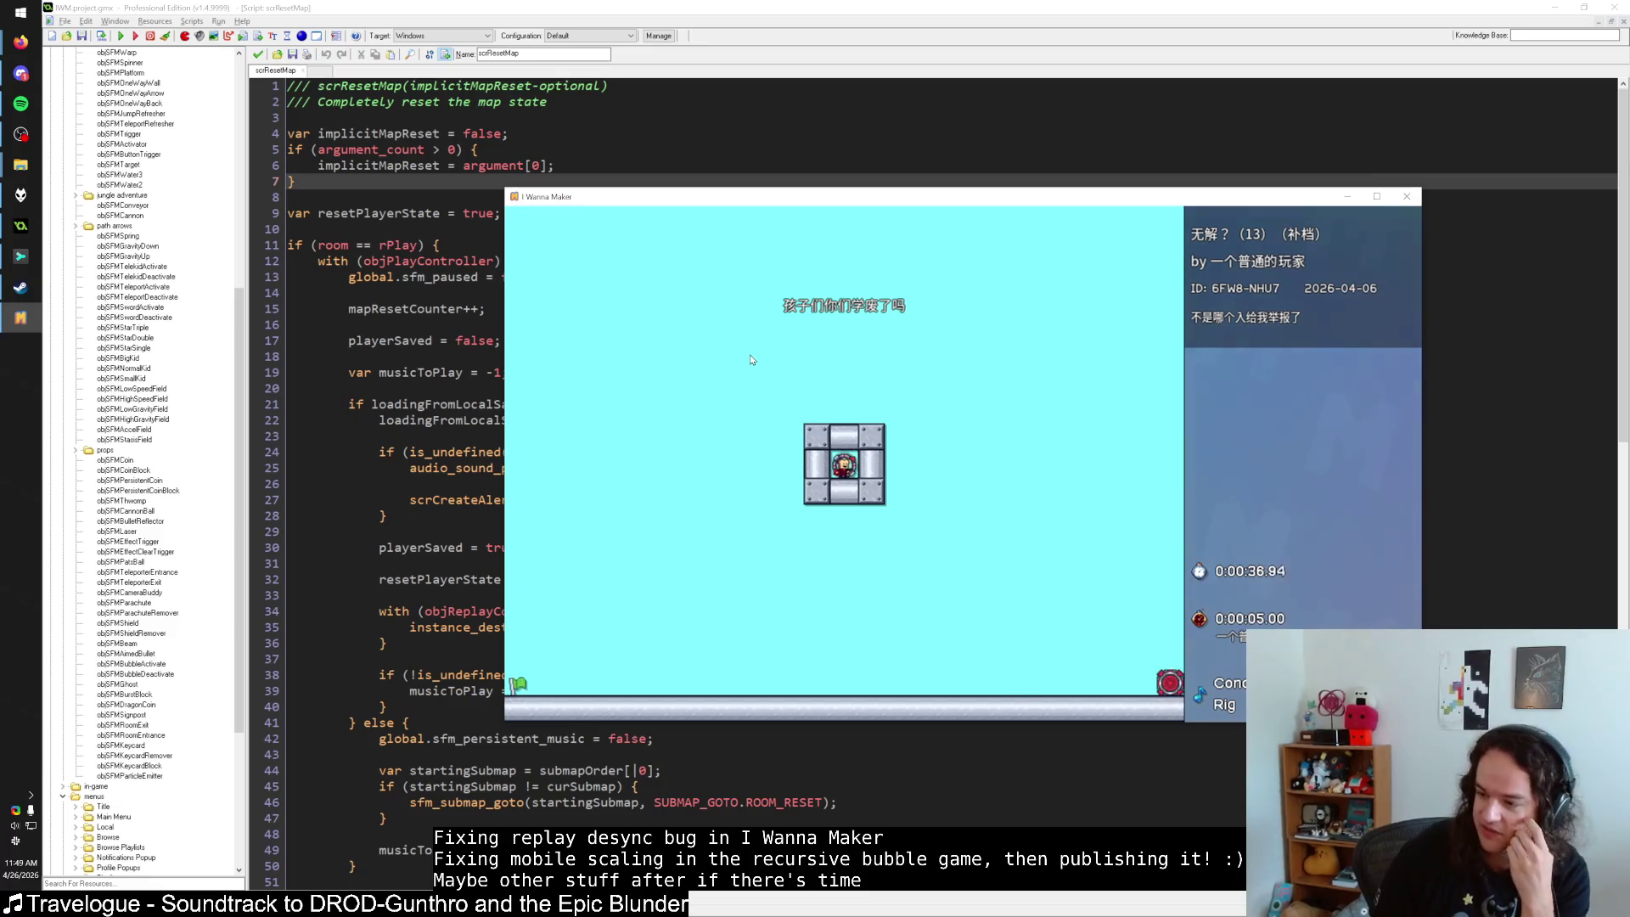
Restart the level with R and drag the game window lower and to the right.
{"action": "key", "text": "r"}
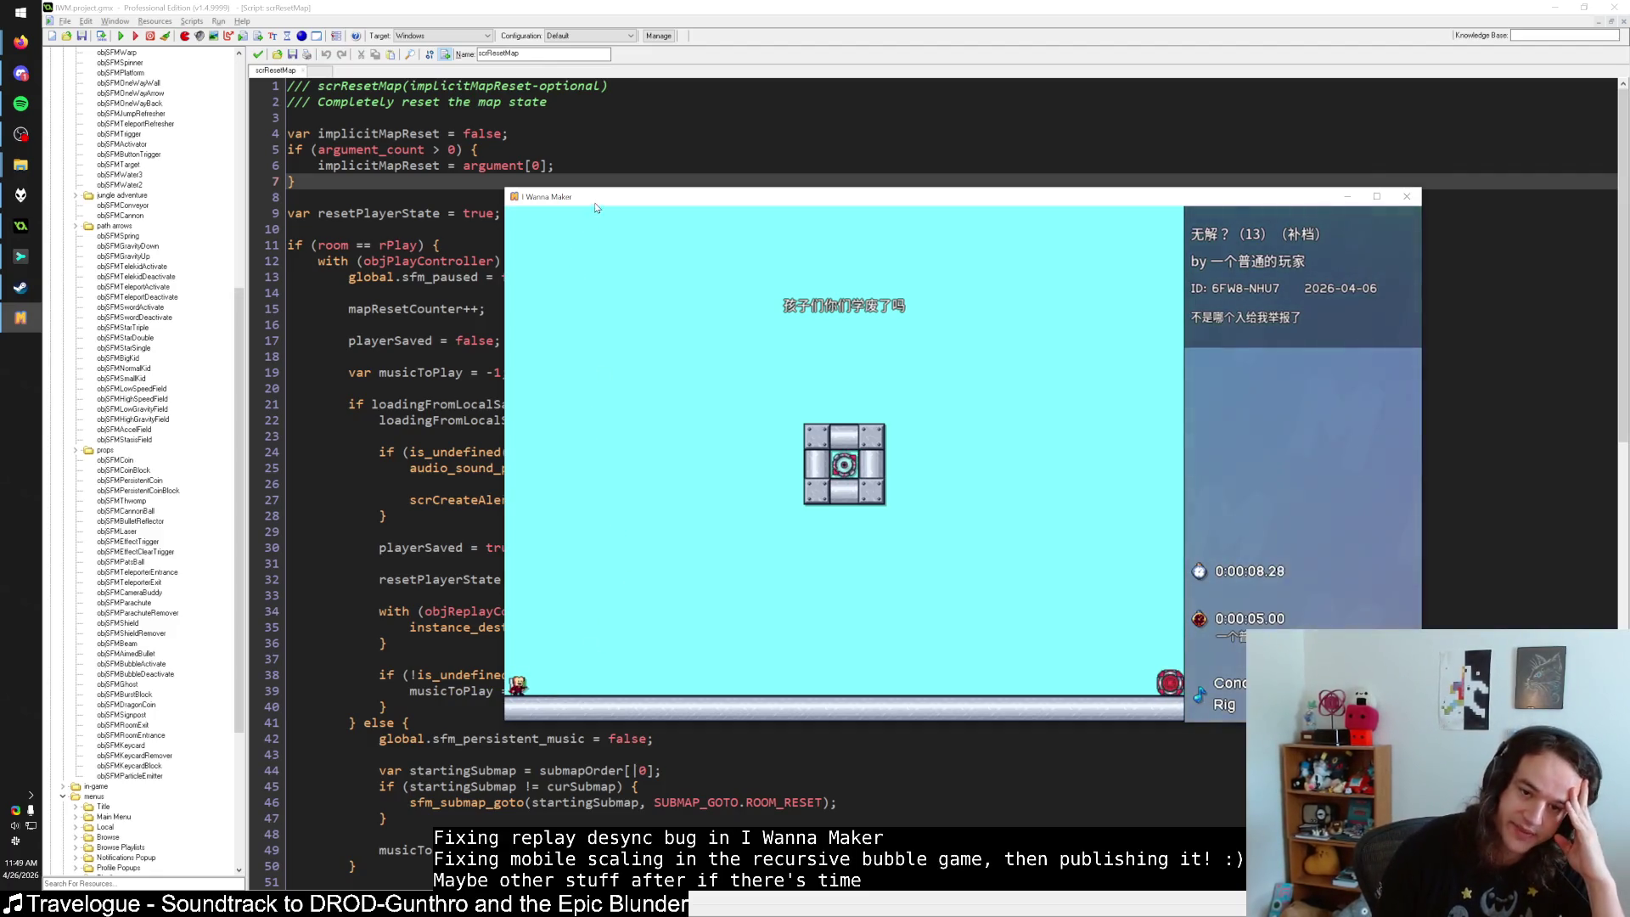
{"action": "left_click_drag", "start_coordinate": [596, 204], "coordinate": [694, 219]}
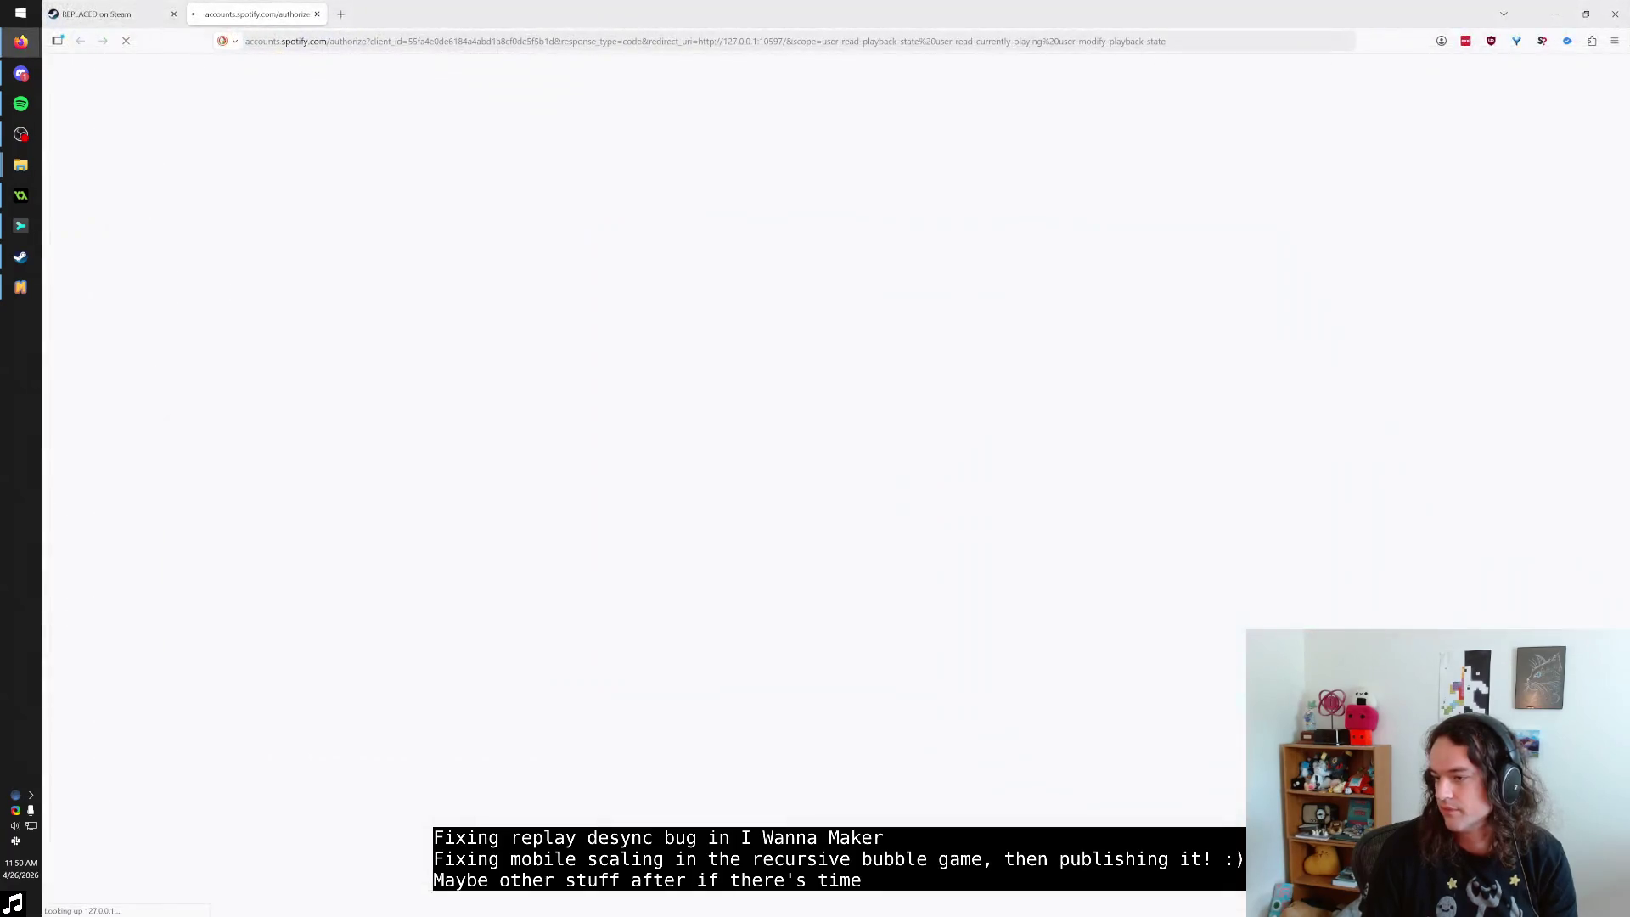
Close the Spotify authorization tab and minimize Firefox to reveal the game.
{"action": "key", "text": "ctrl+w"}
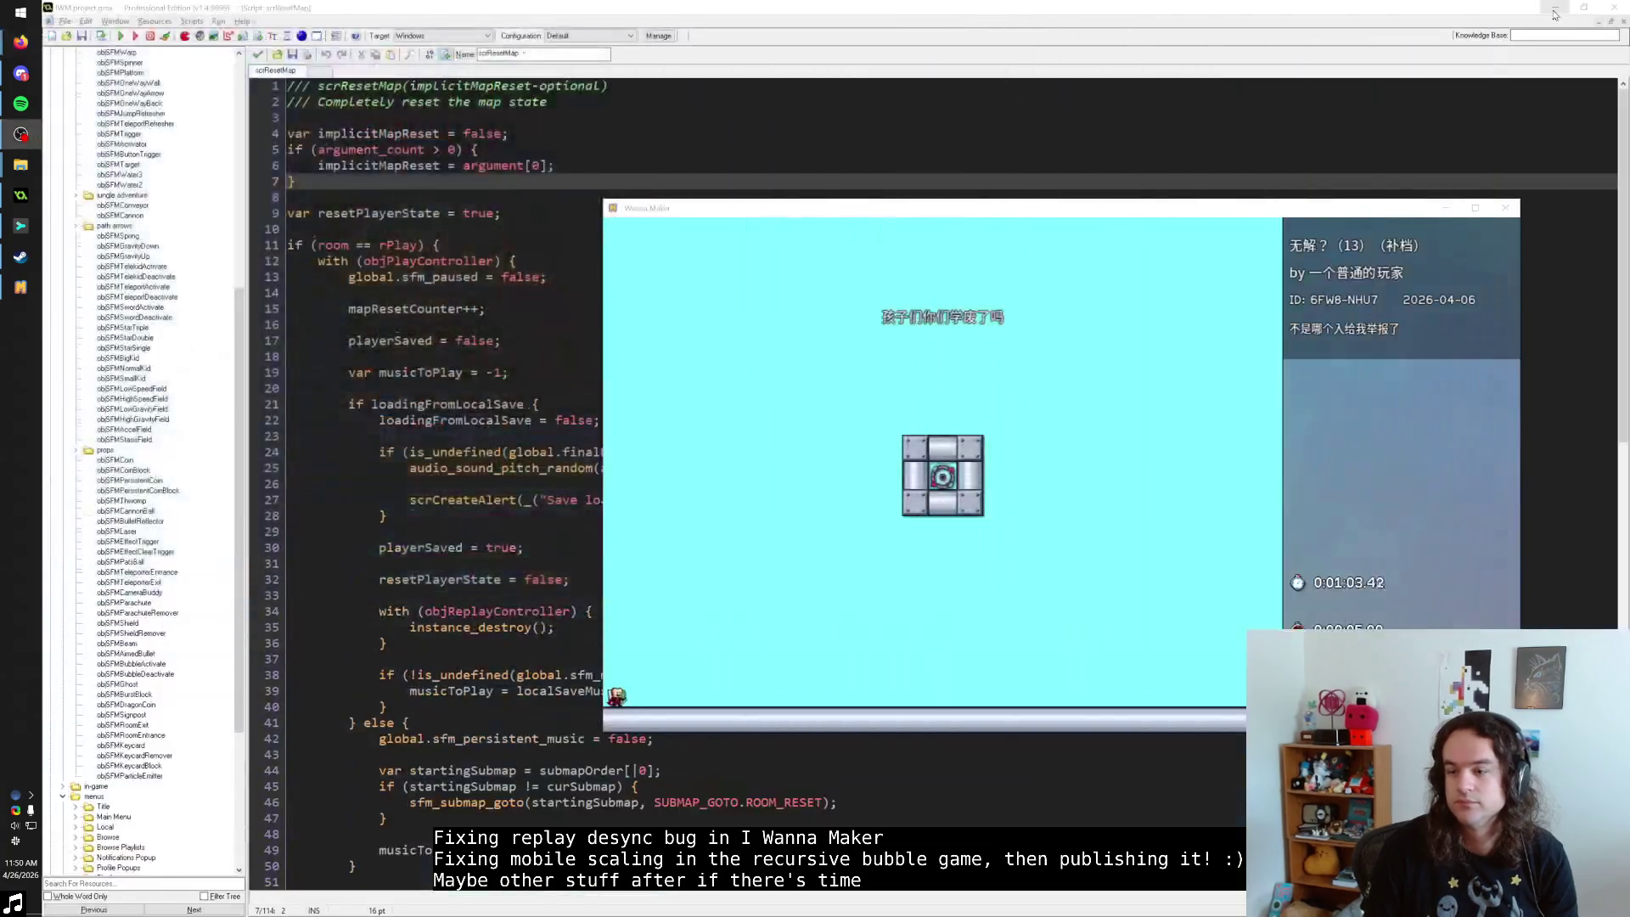
{"action": "left_click", "coordinate": [1557, 13]}
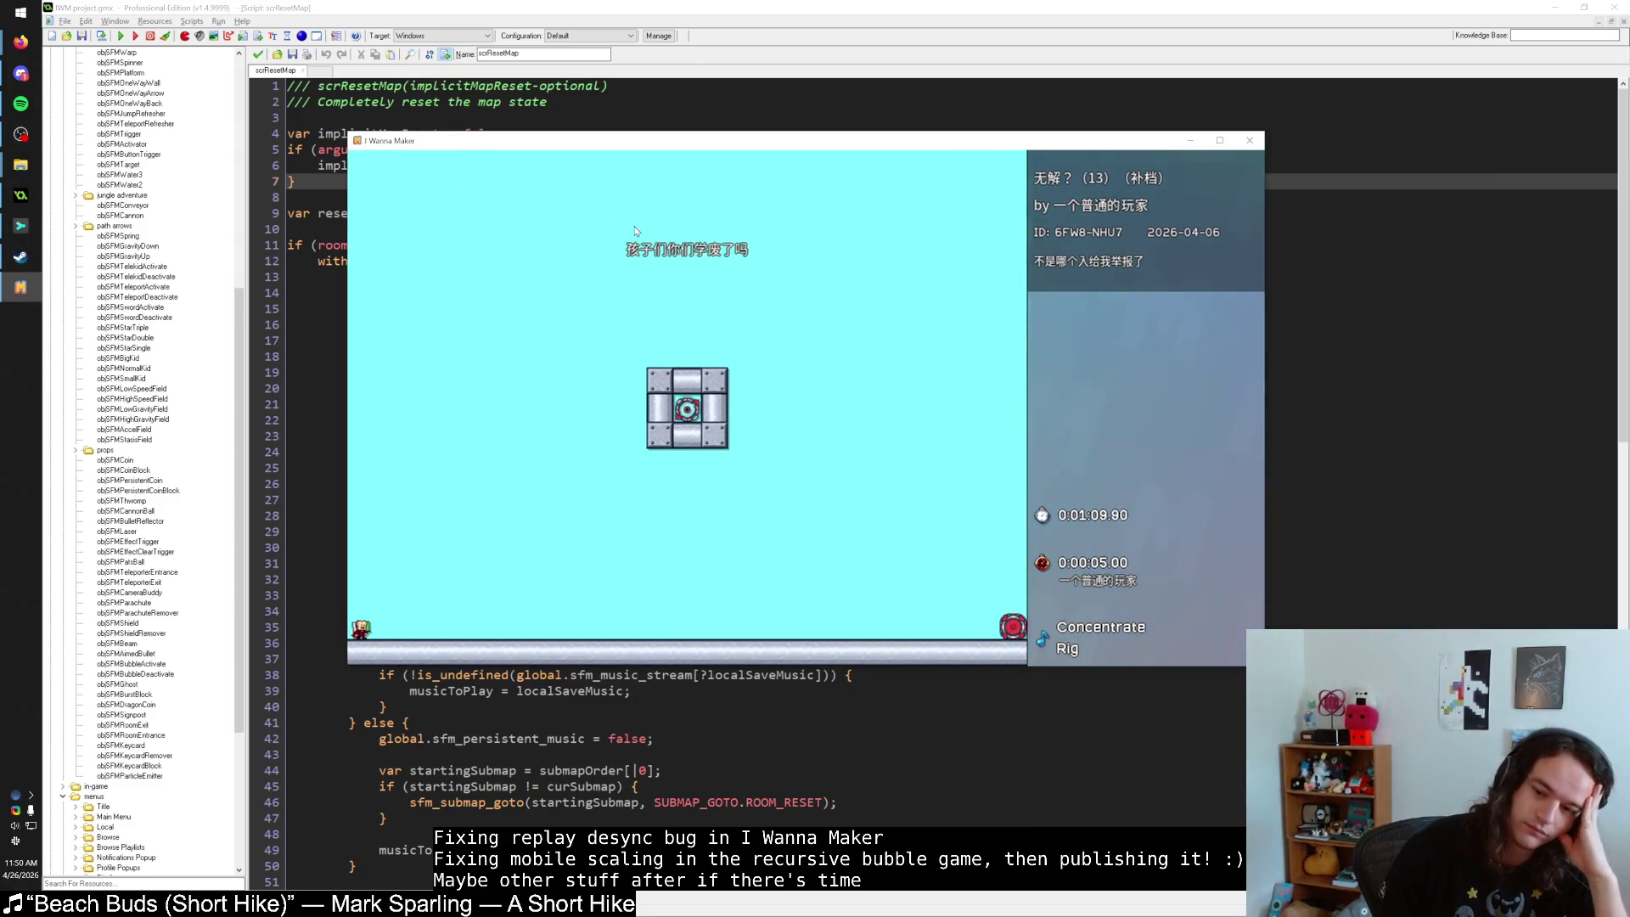
Exit play mode, open the test level in the editor and select the centre Finish Warp.
{"action": "key", "text": "Escape"}
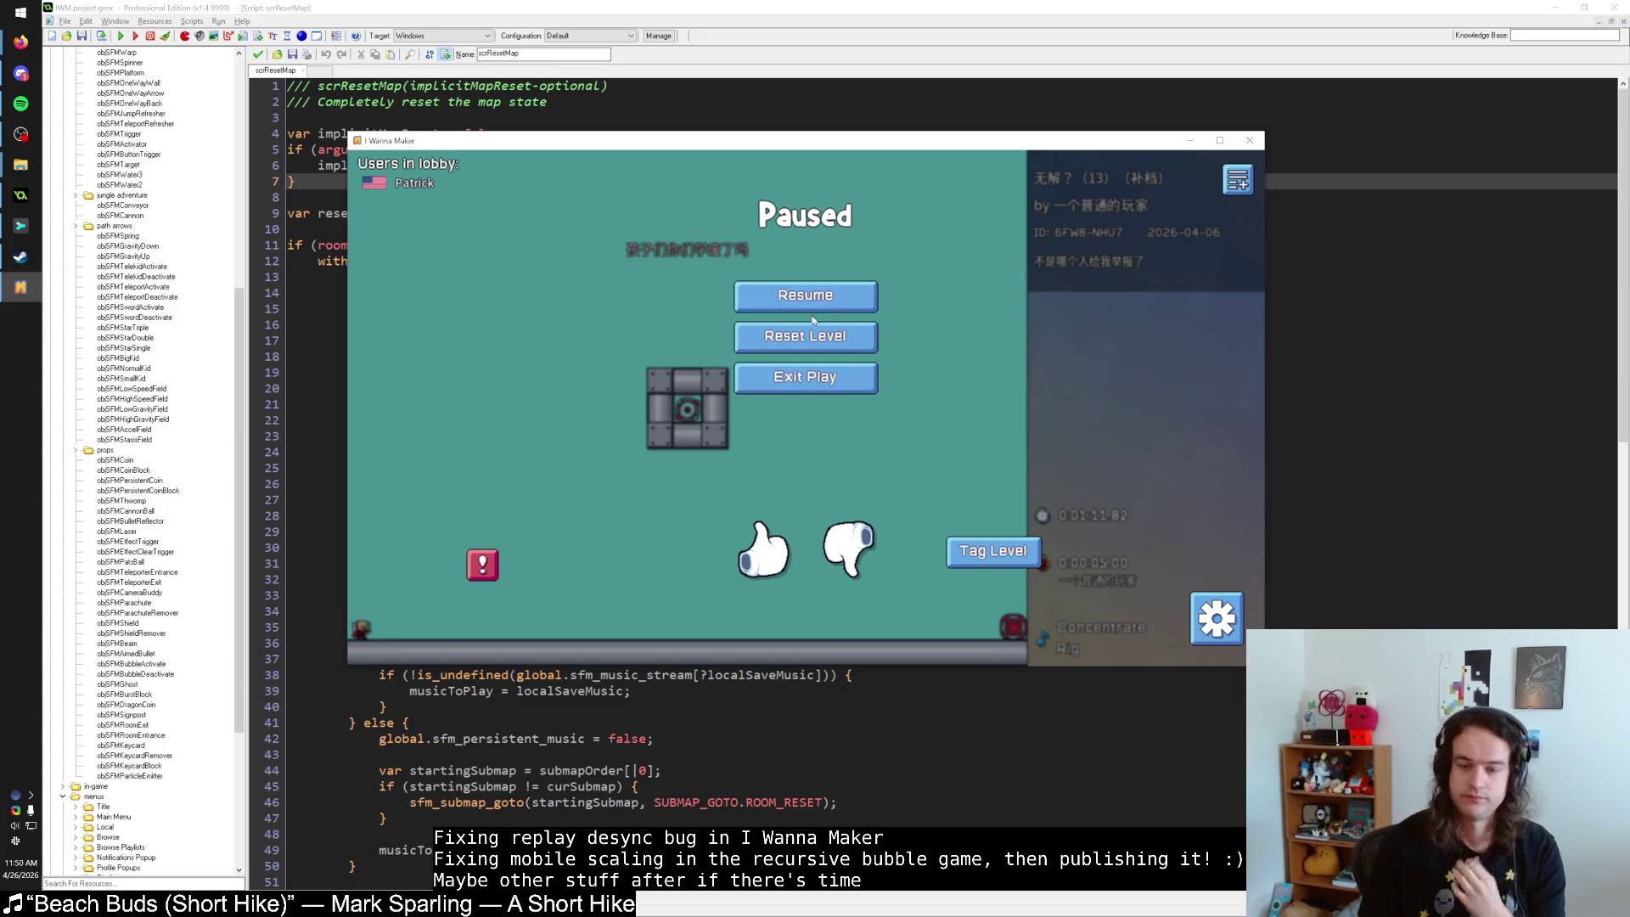
{"action": "left_click", "coordinate": [805, 376]}
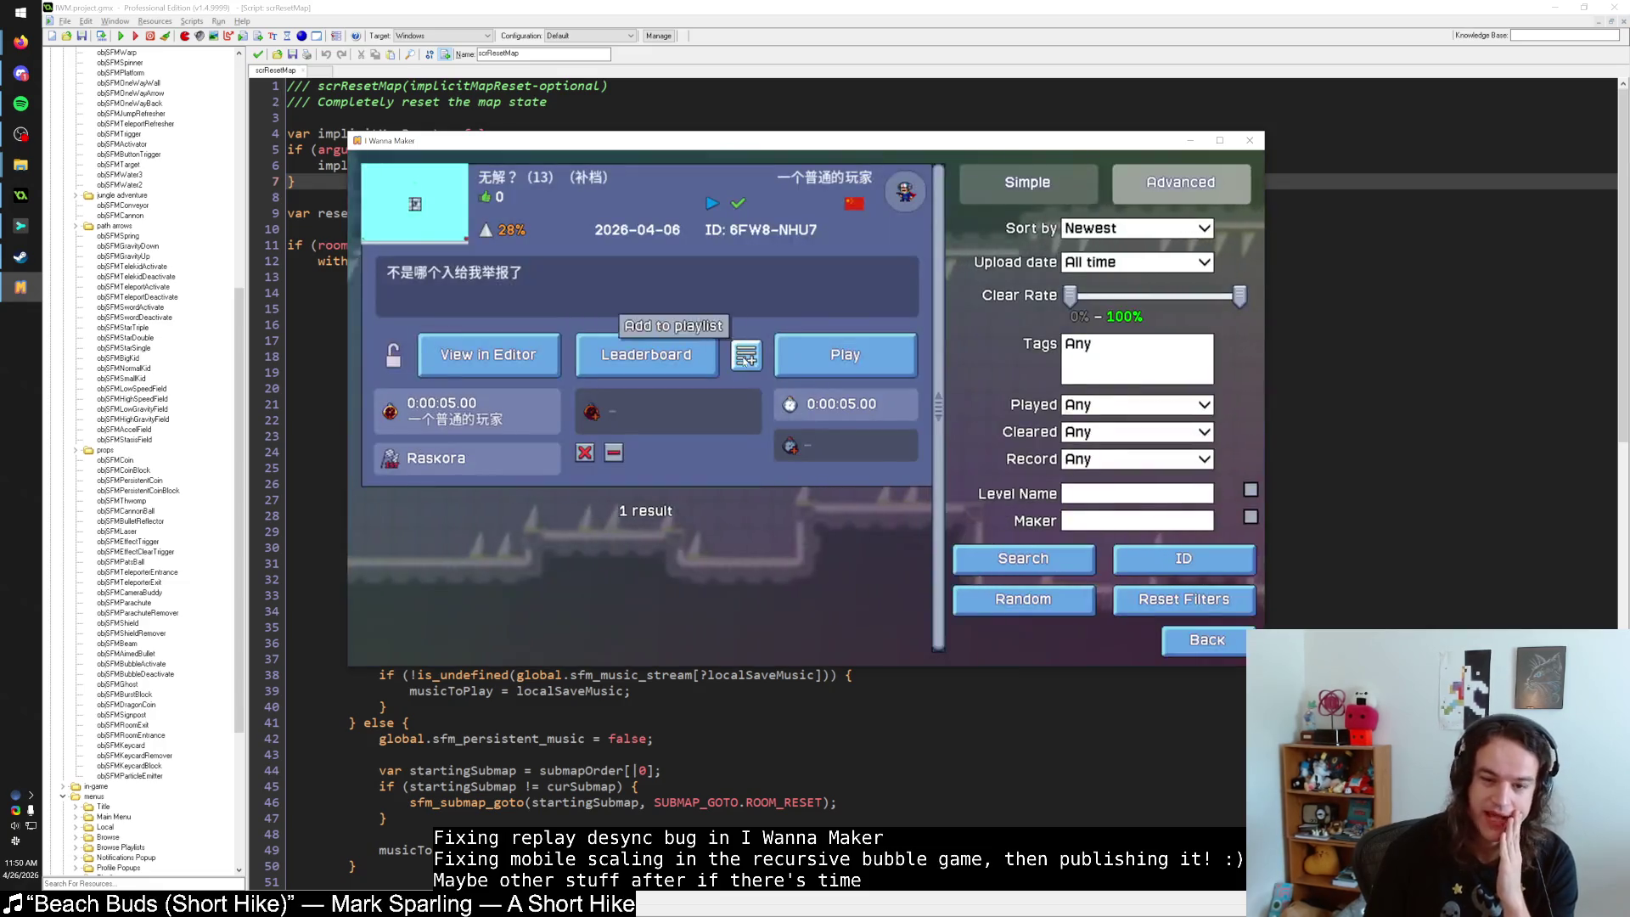
{"action": "left_click", "coordinate": [526, 356]}
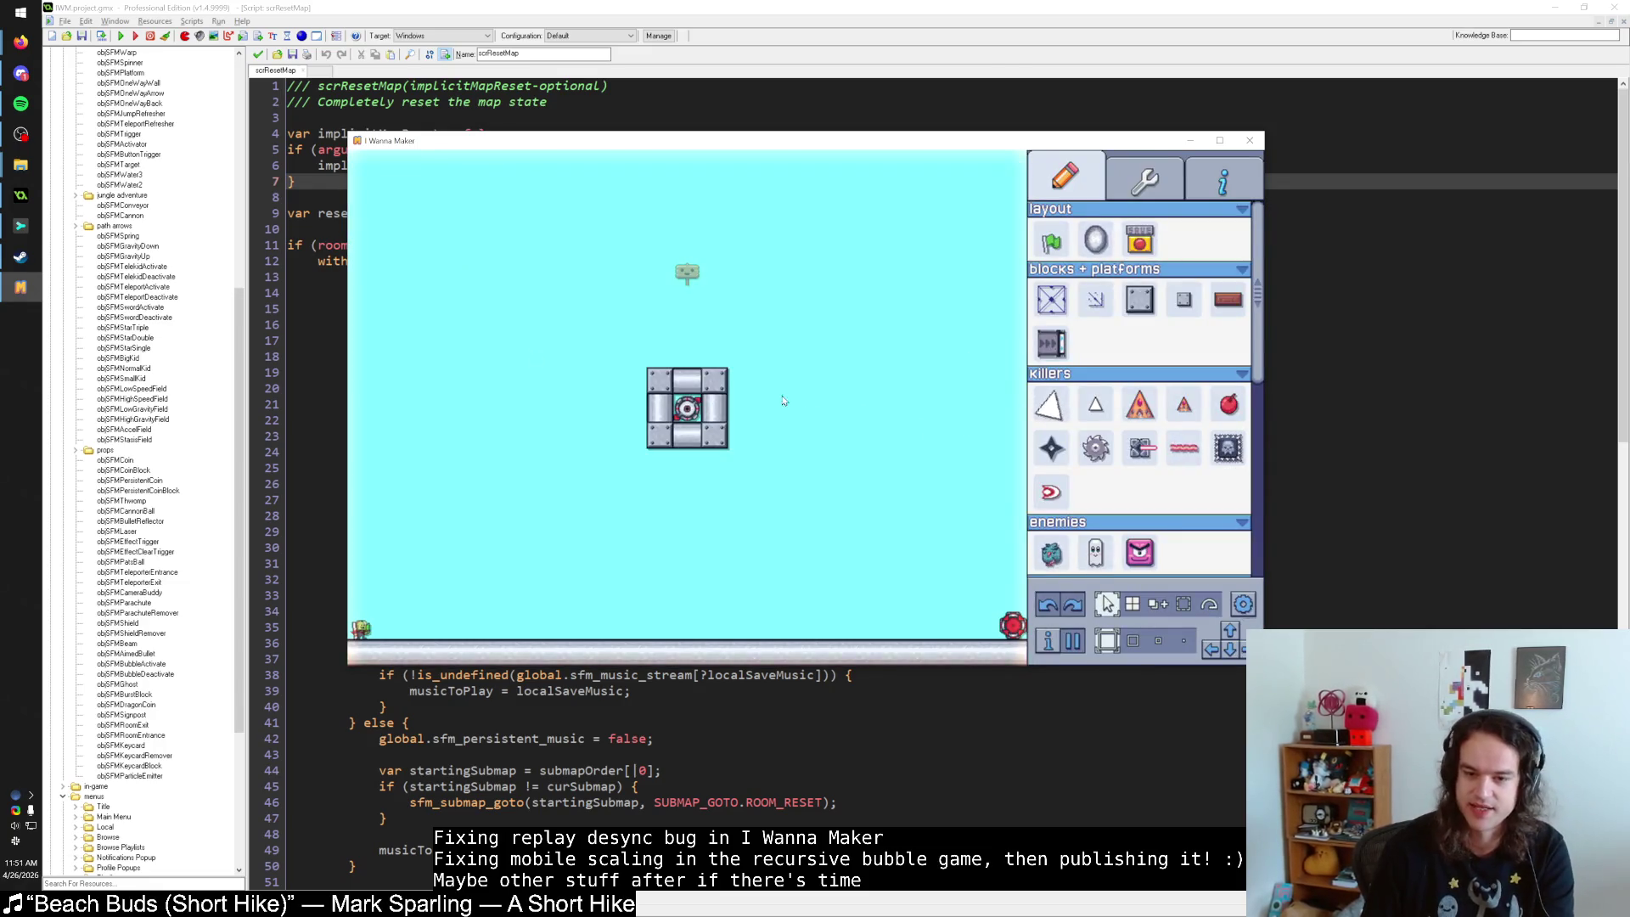
{"action": "left_click", "coordinate": [681, 408]}
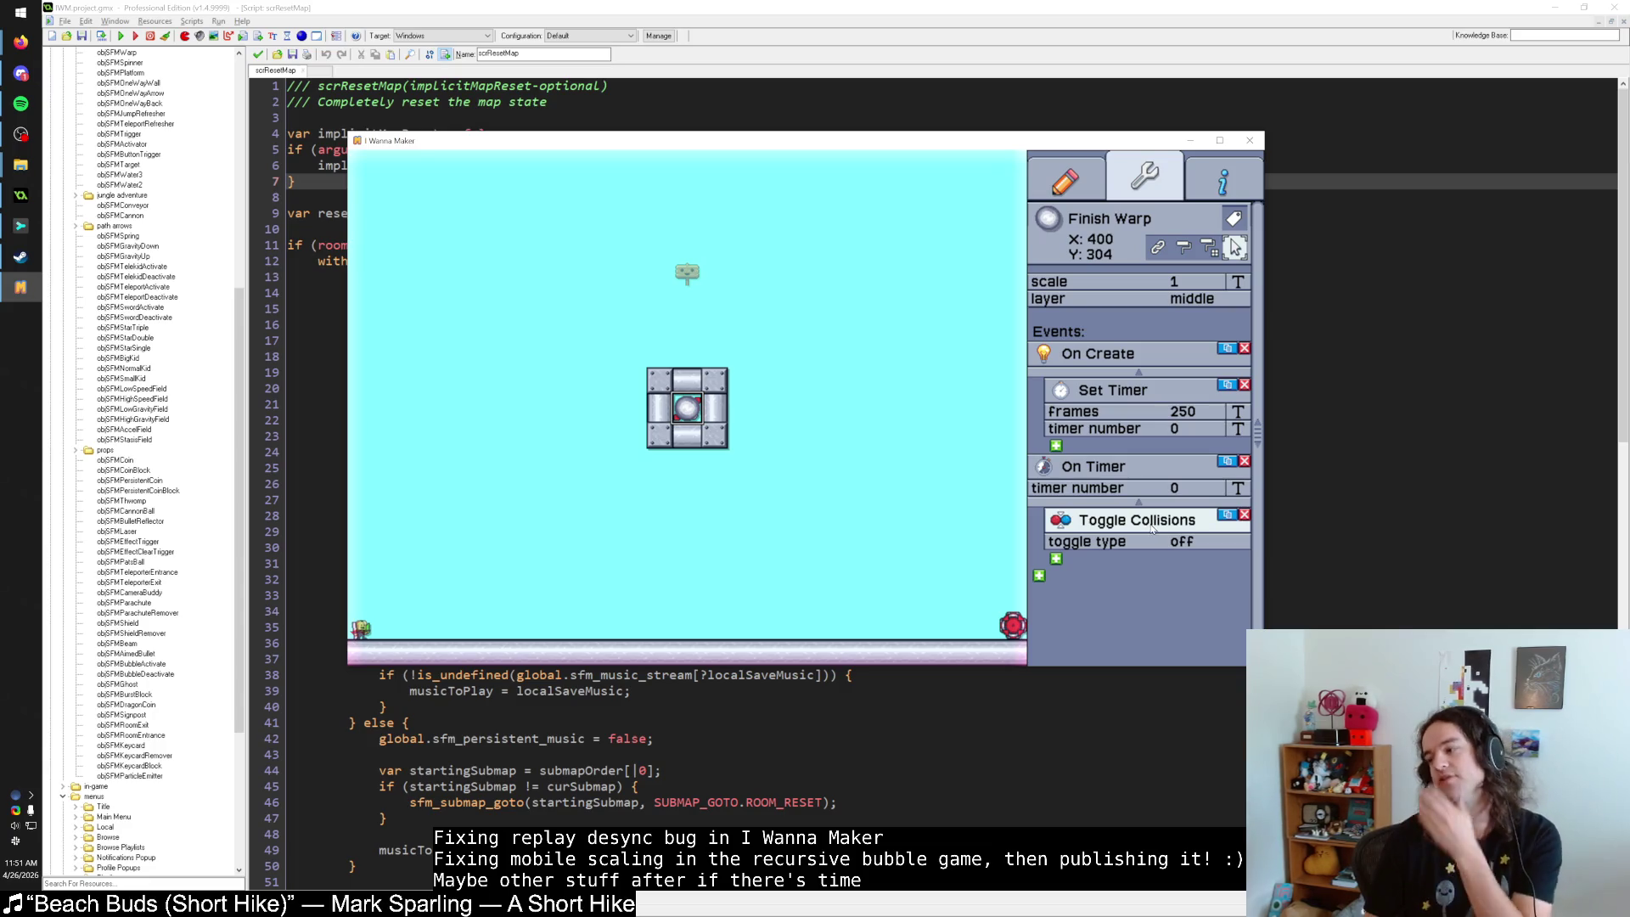
Replace the Finish Warp's timer action Toggle Collisions with Destroy.
{"action": "left_click", "coordinate": [1155, 532]}
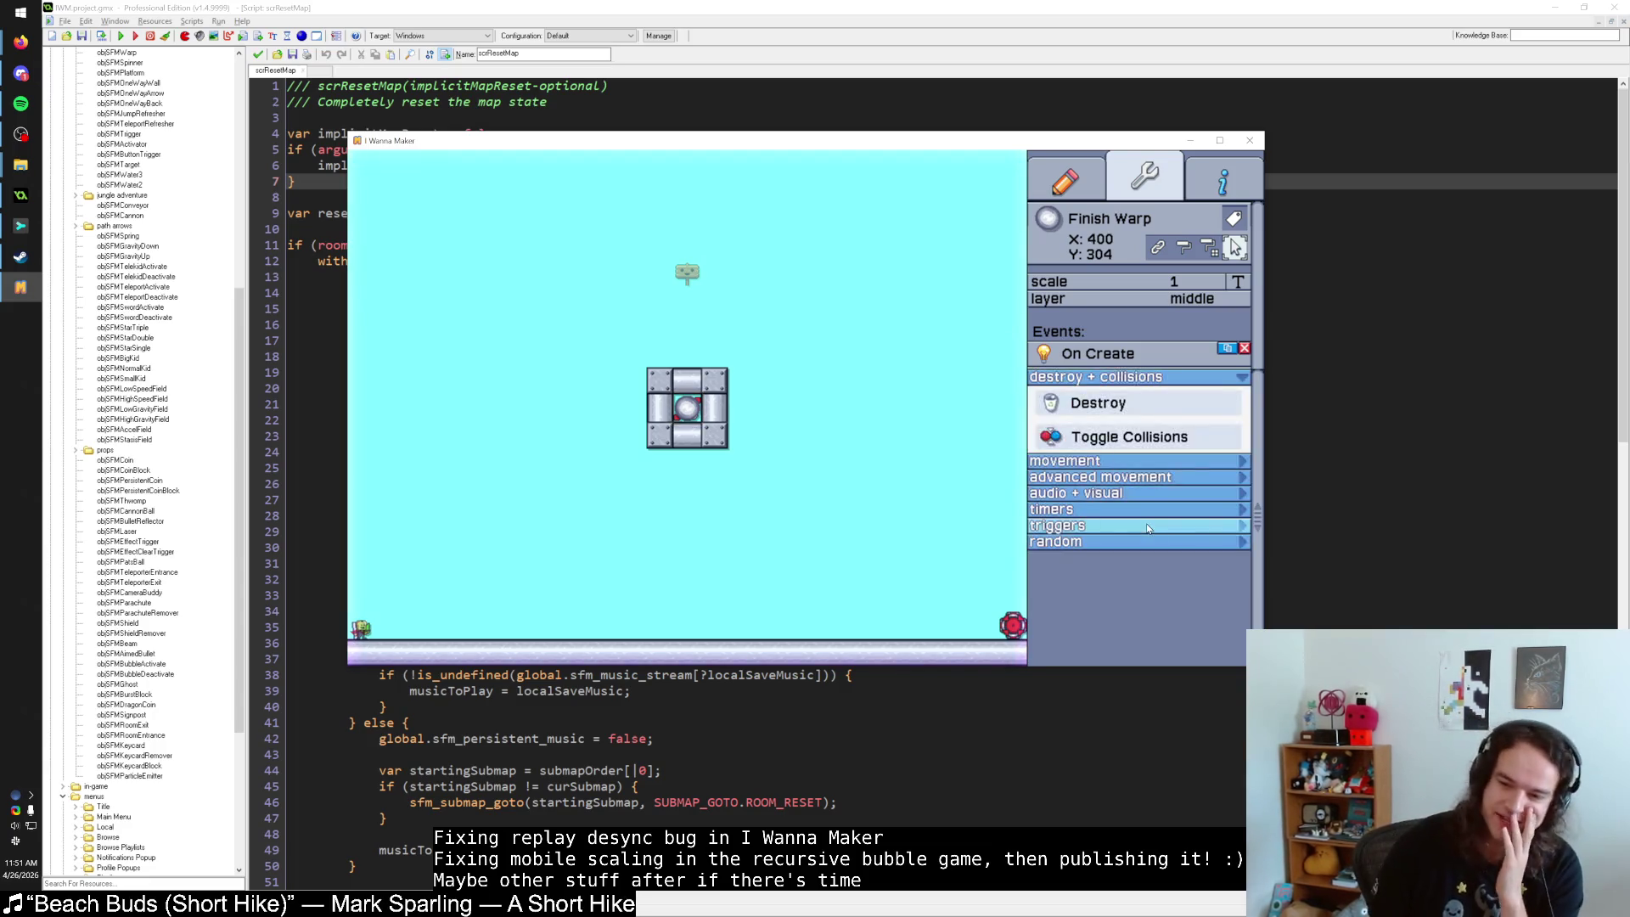
{"action": "left_click", "coordinate": [1103, 463]}
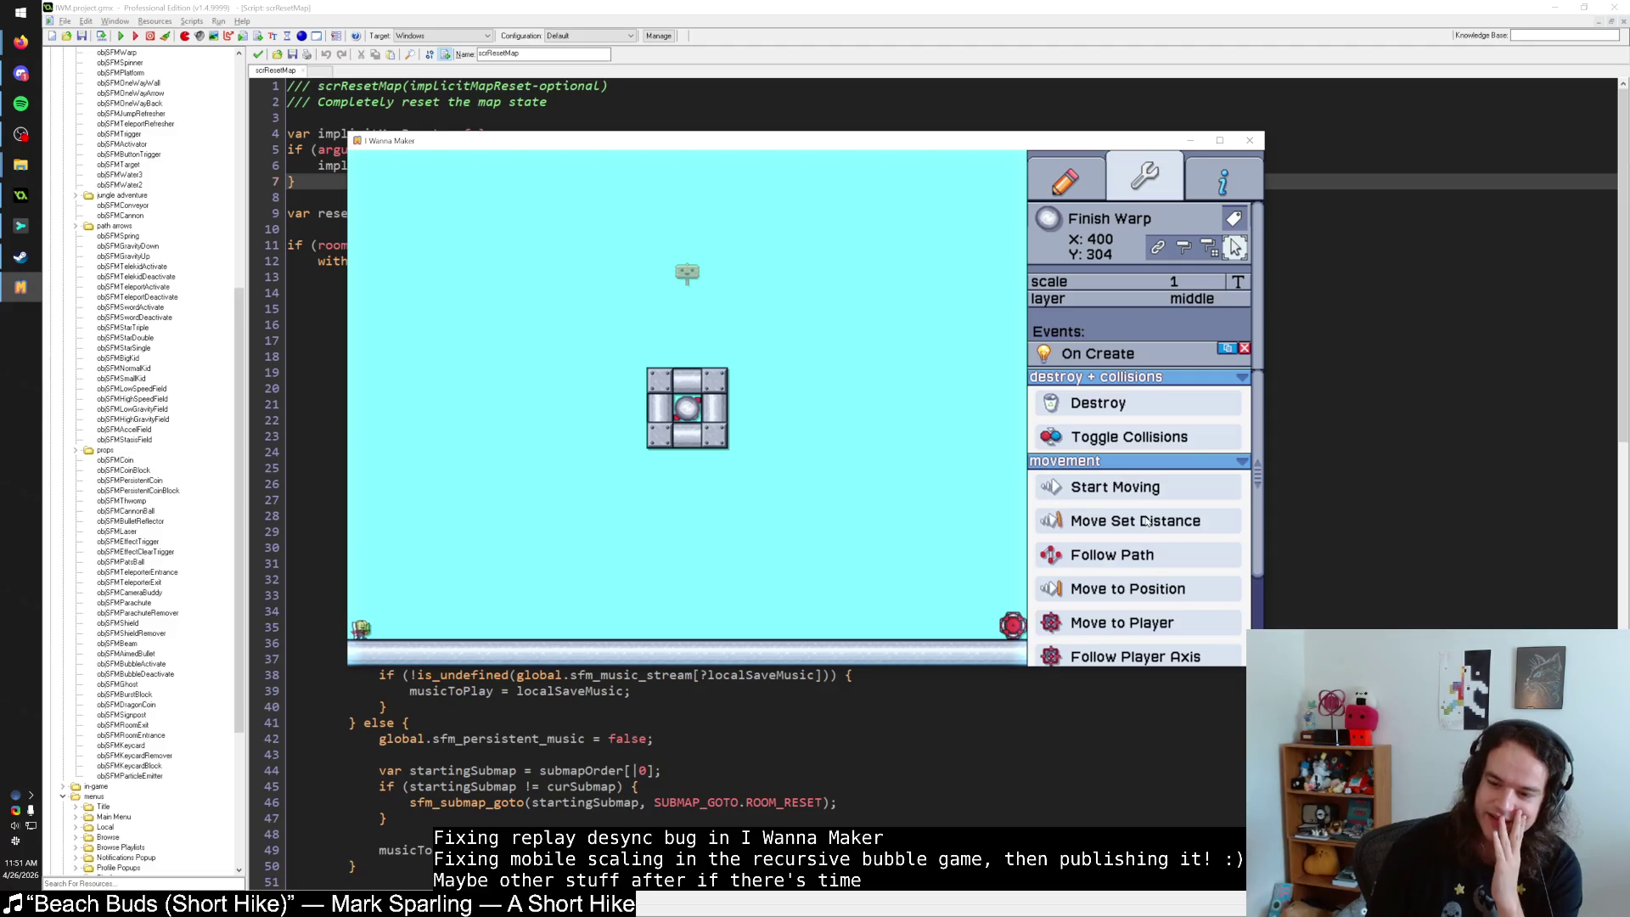
{"action": "scroll", "coordinate": [1145, 523], "scroll_direction": "down", "scroll_amount": 3}
{"action": "key", "text": "Escape"}
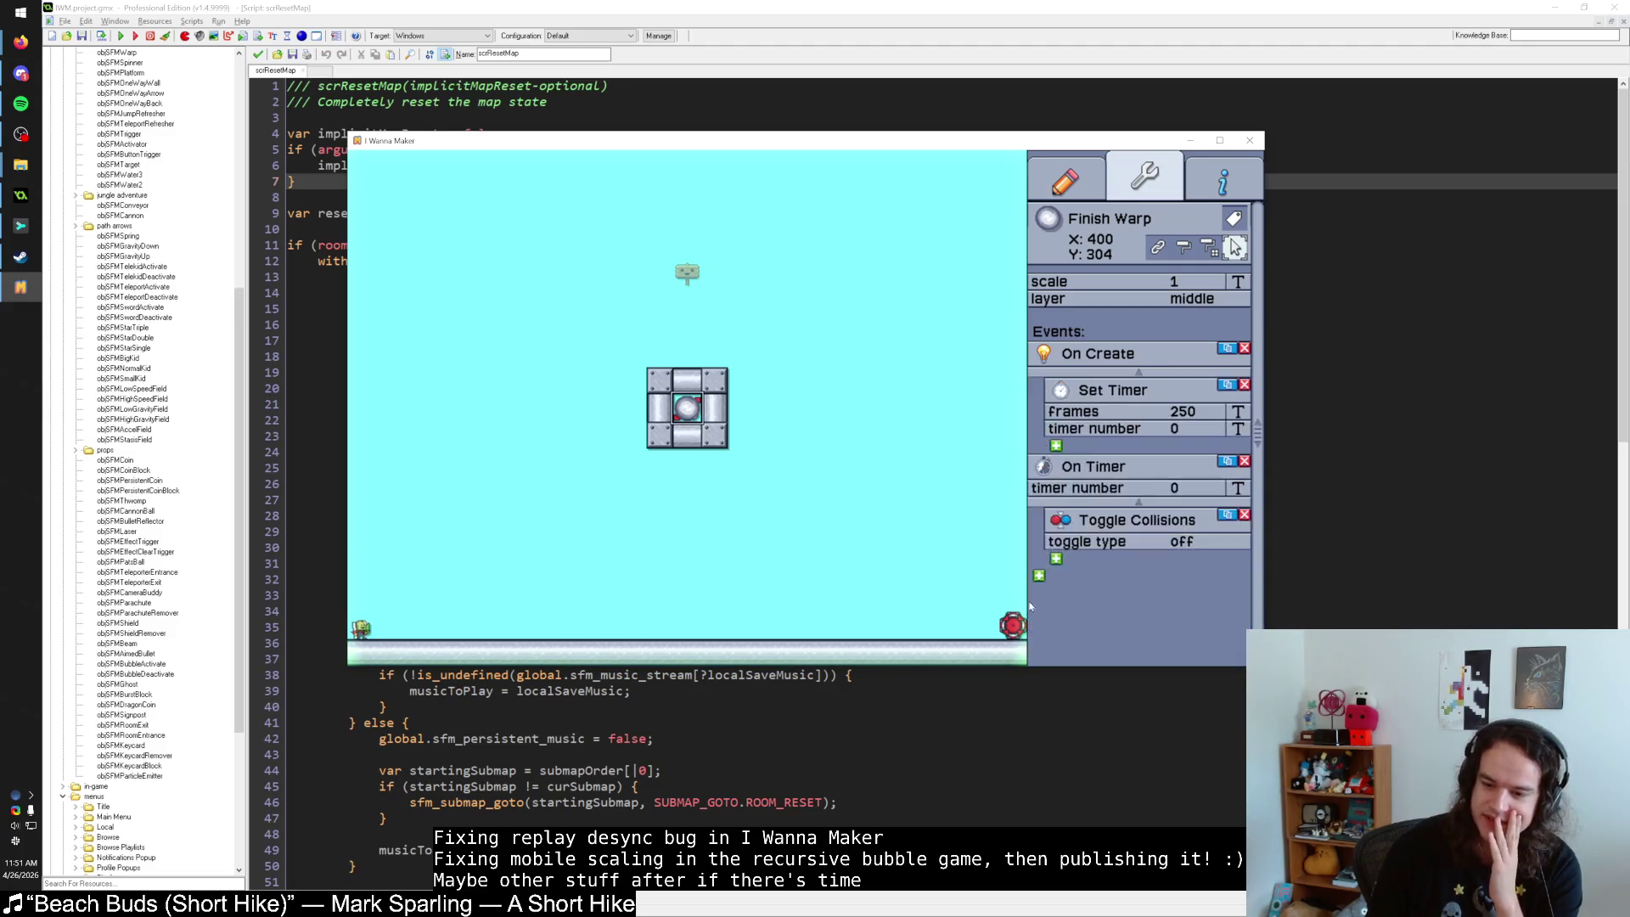
{"action": "left_click", "coordinate": [1106, 537]}
{"action": "left_click", "coordinate": [1104, 457]}
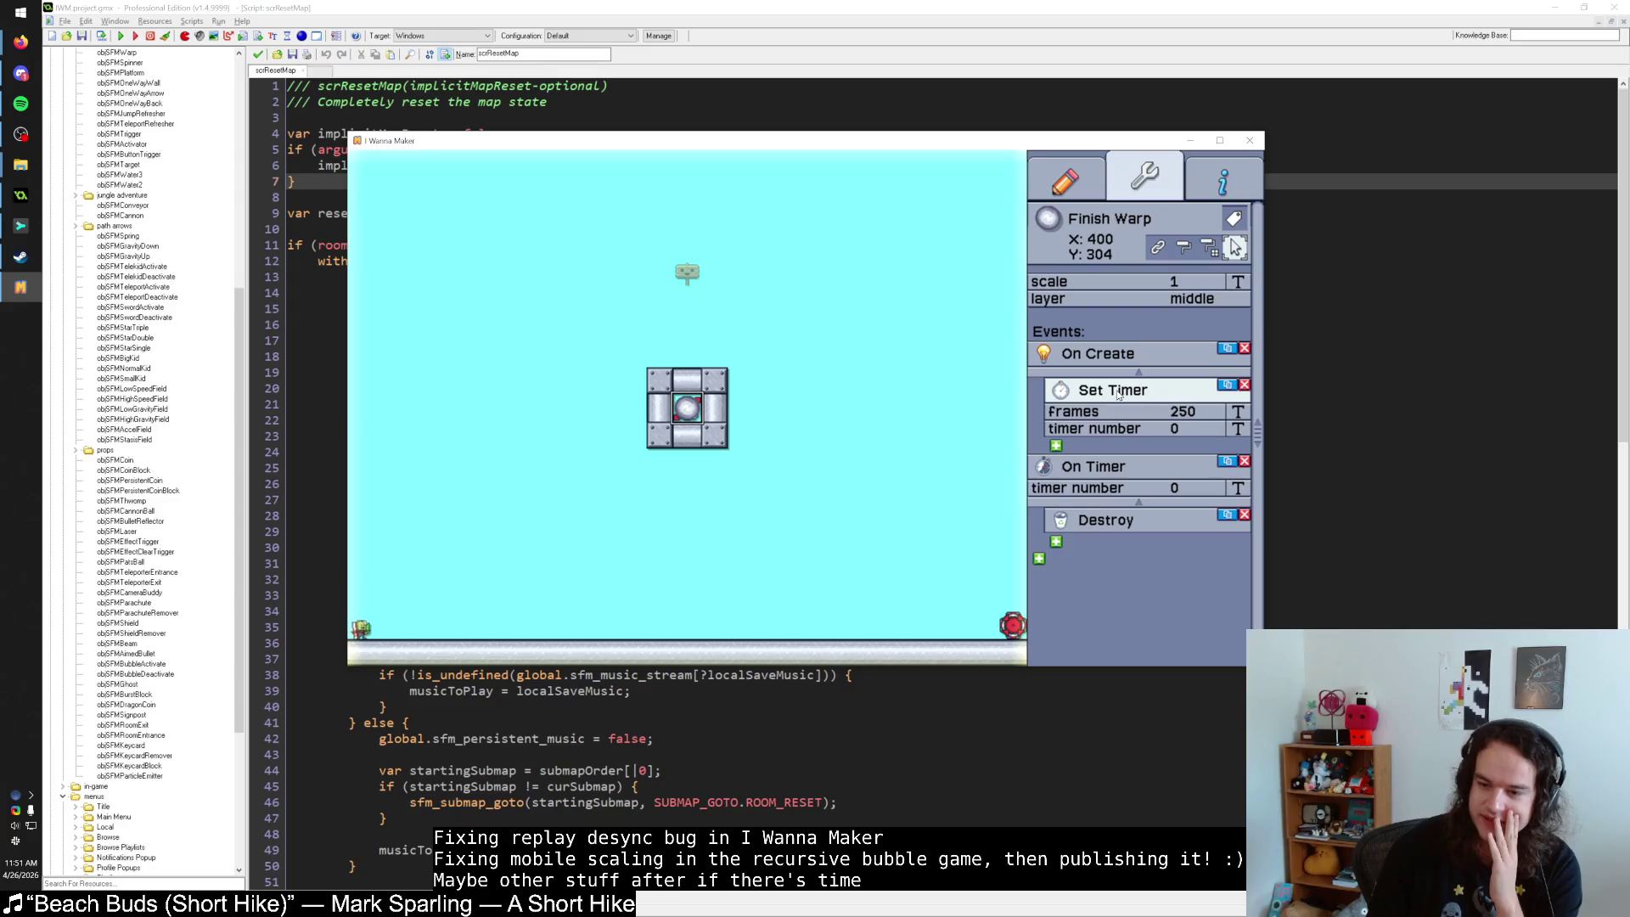
Glance at the level info, return to the object palette and start test play.
{"action": "left_click", "coordinate": [1223, 180]}
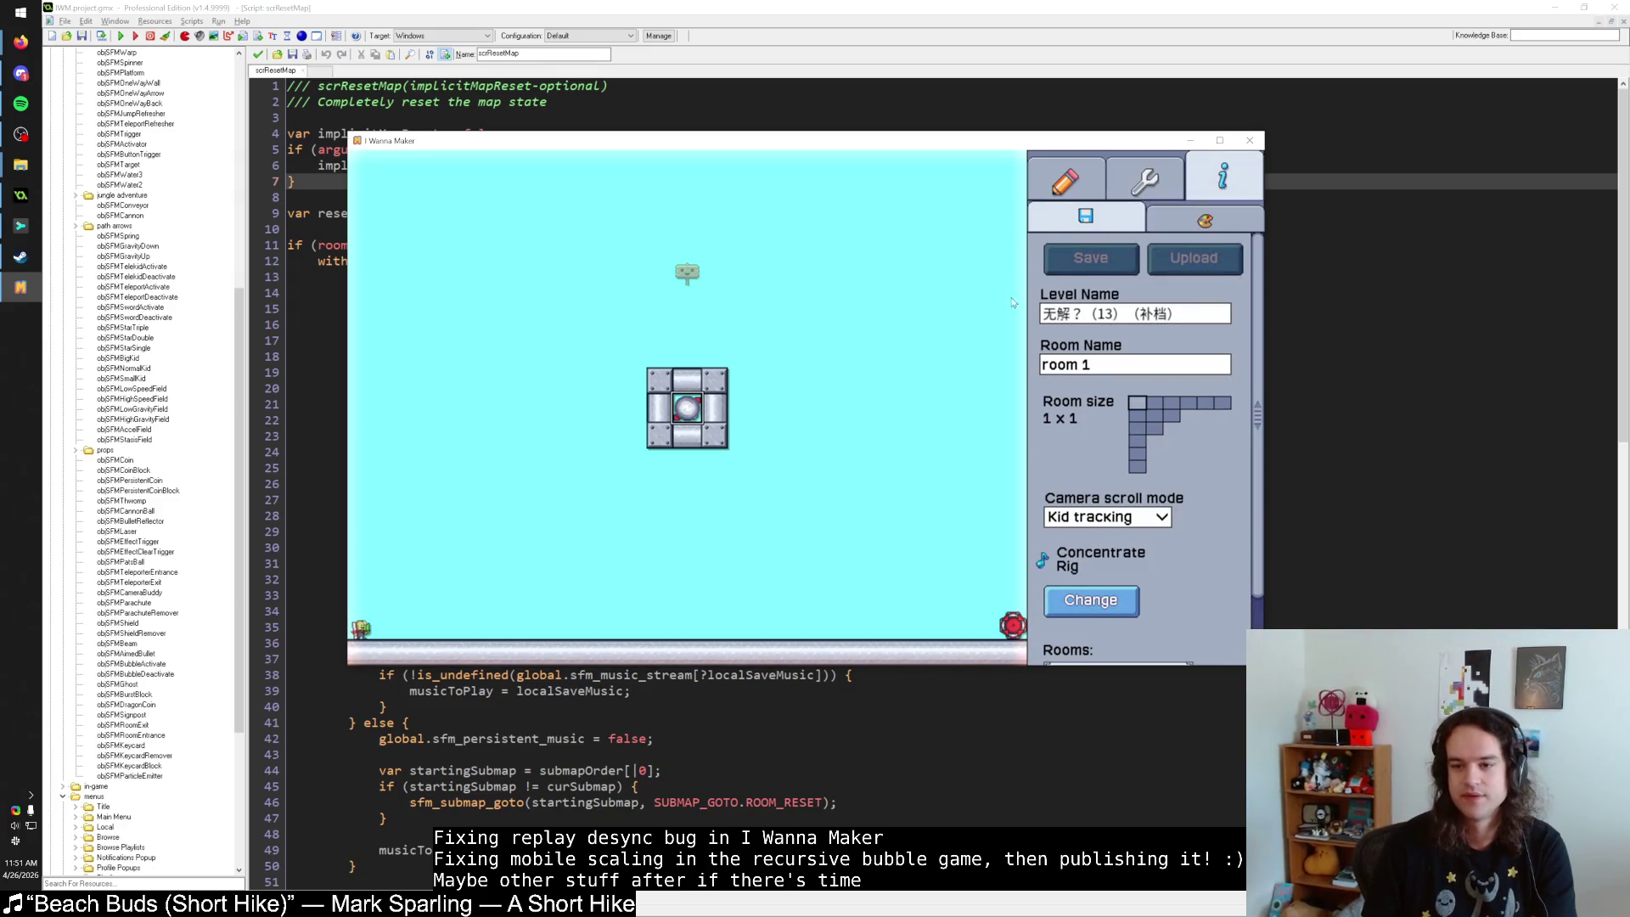
{"action": "left_click", "coordinate": [1064, 179]}
{"action": "key", "text": "Return"}
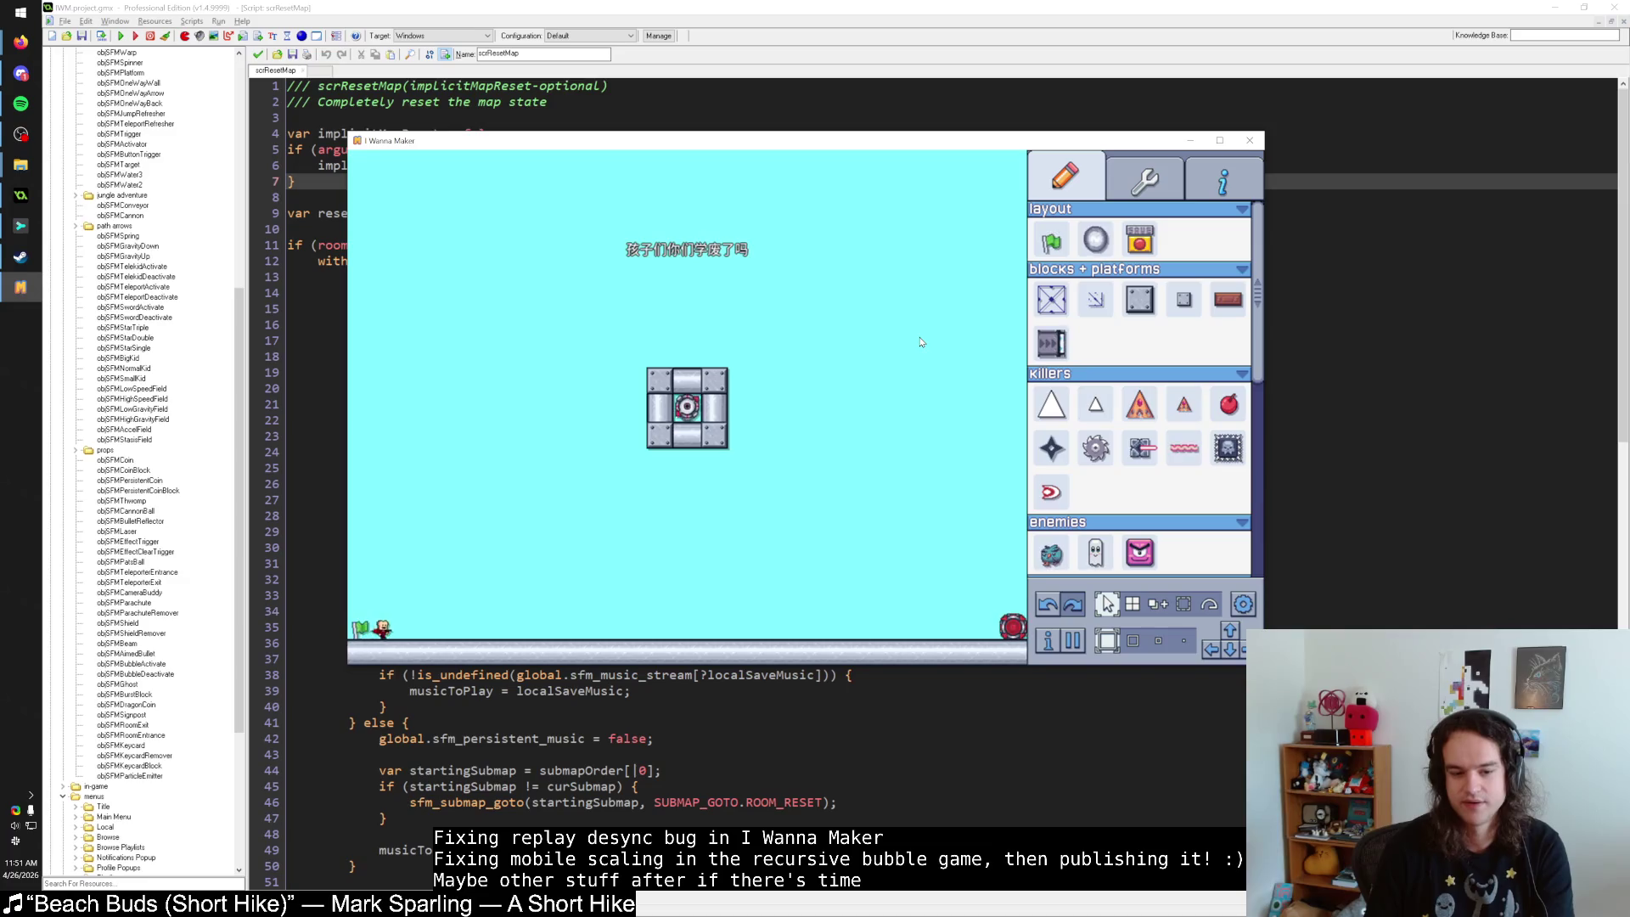
Run the kid right along the floor, pausing, resuming and resetting it to the start.
{"action": "key", "text": "Right"}
{"action": "key", "text": "Right"}
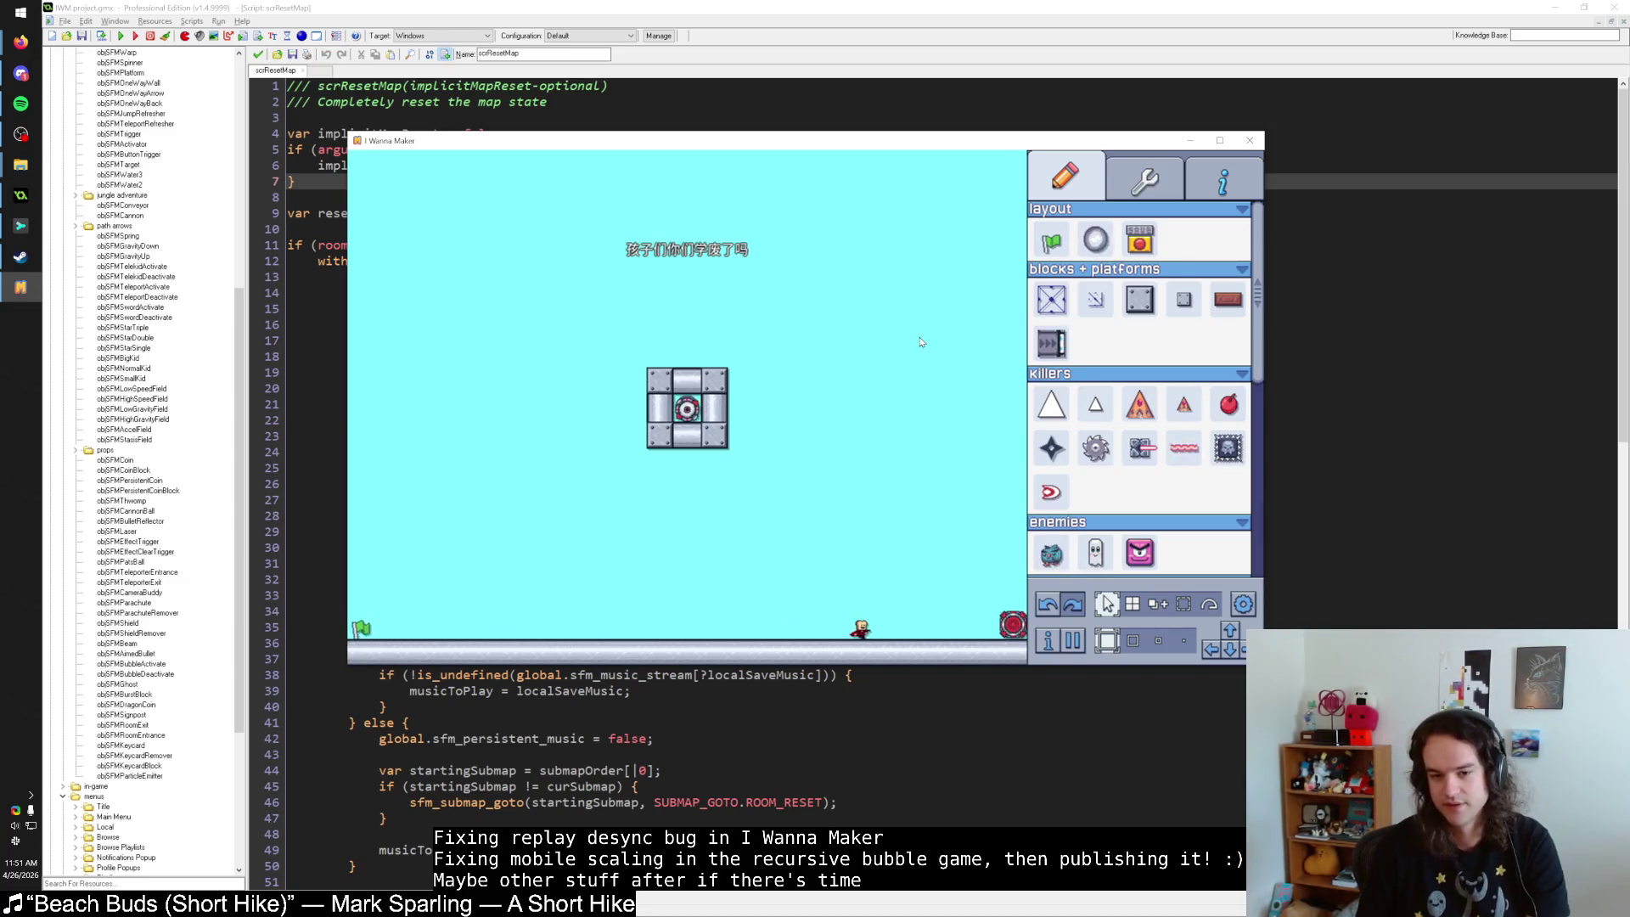
{"action": "key", "text": "Return"}
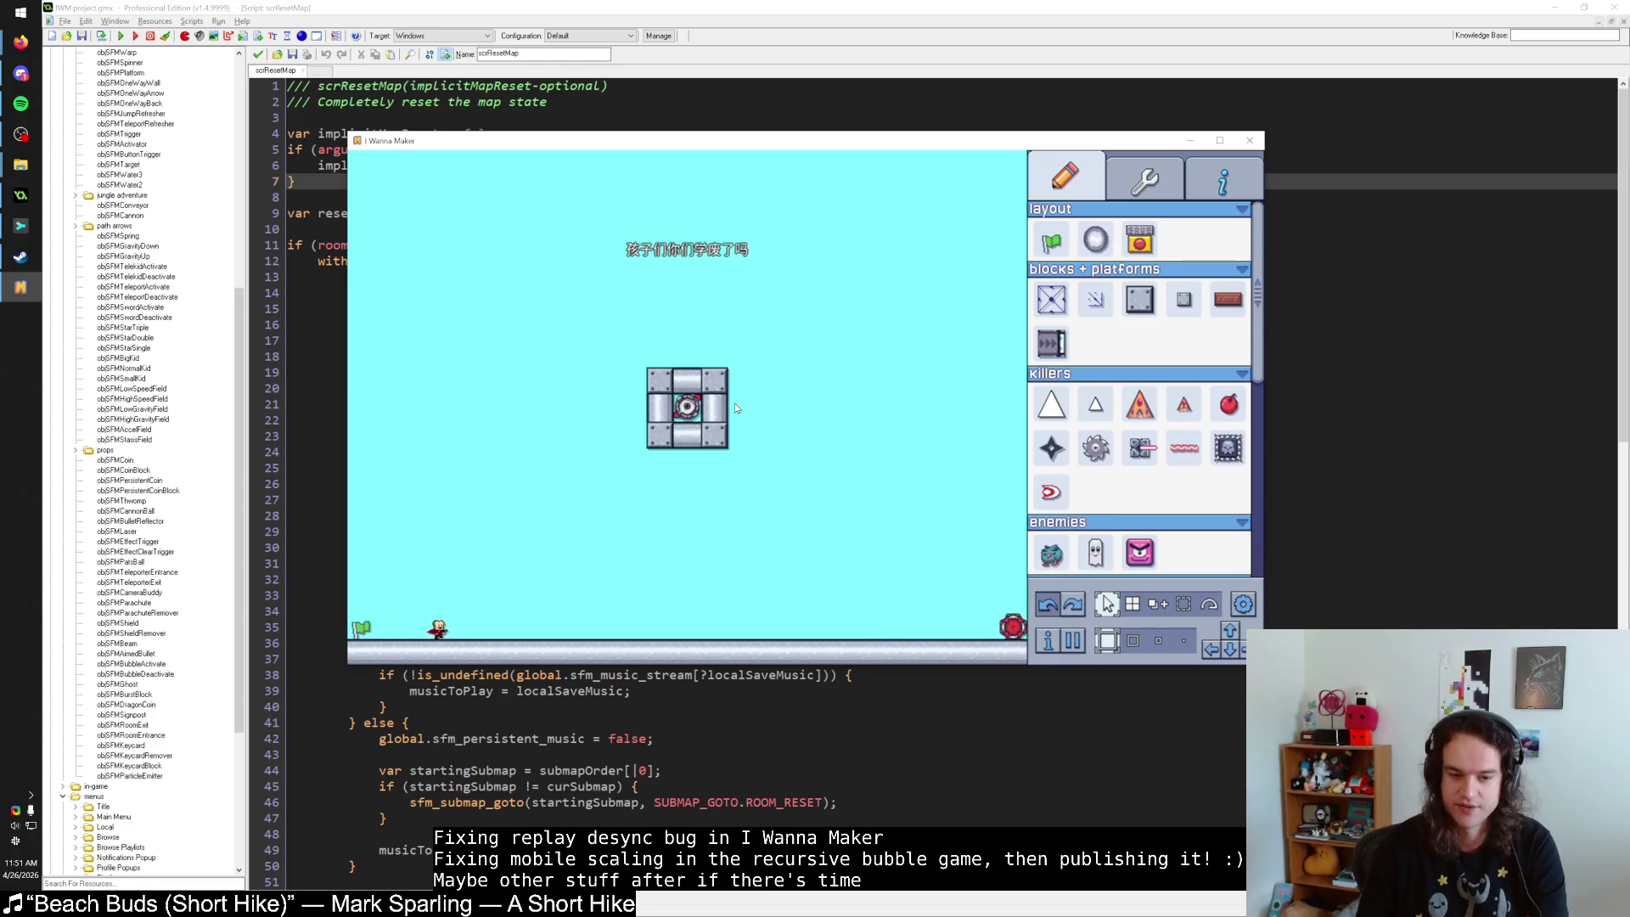
{"action": "key", "text": "Escape"}
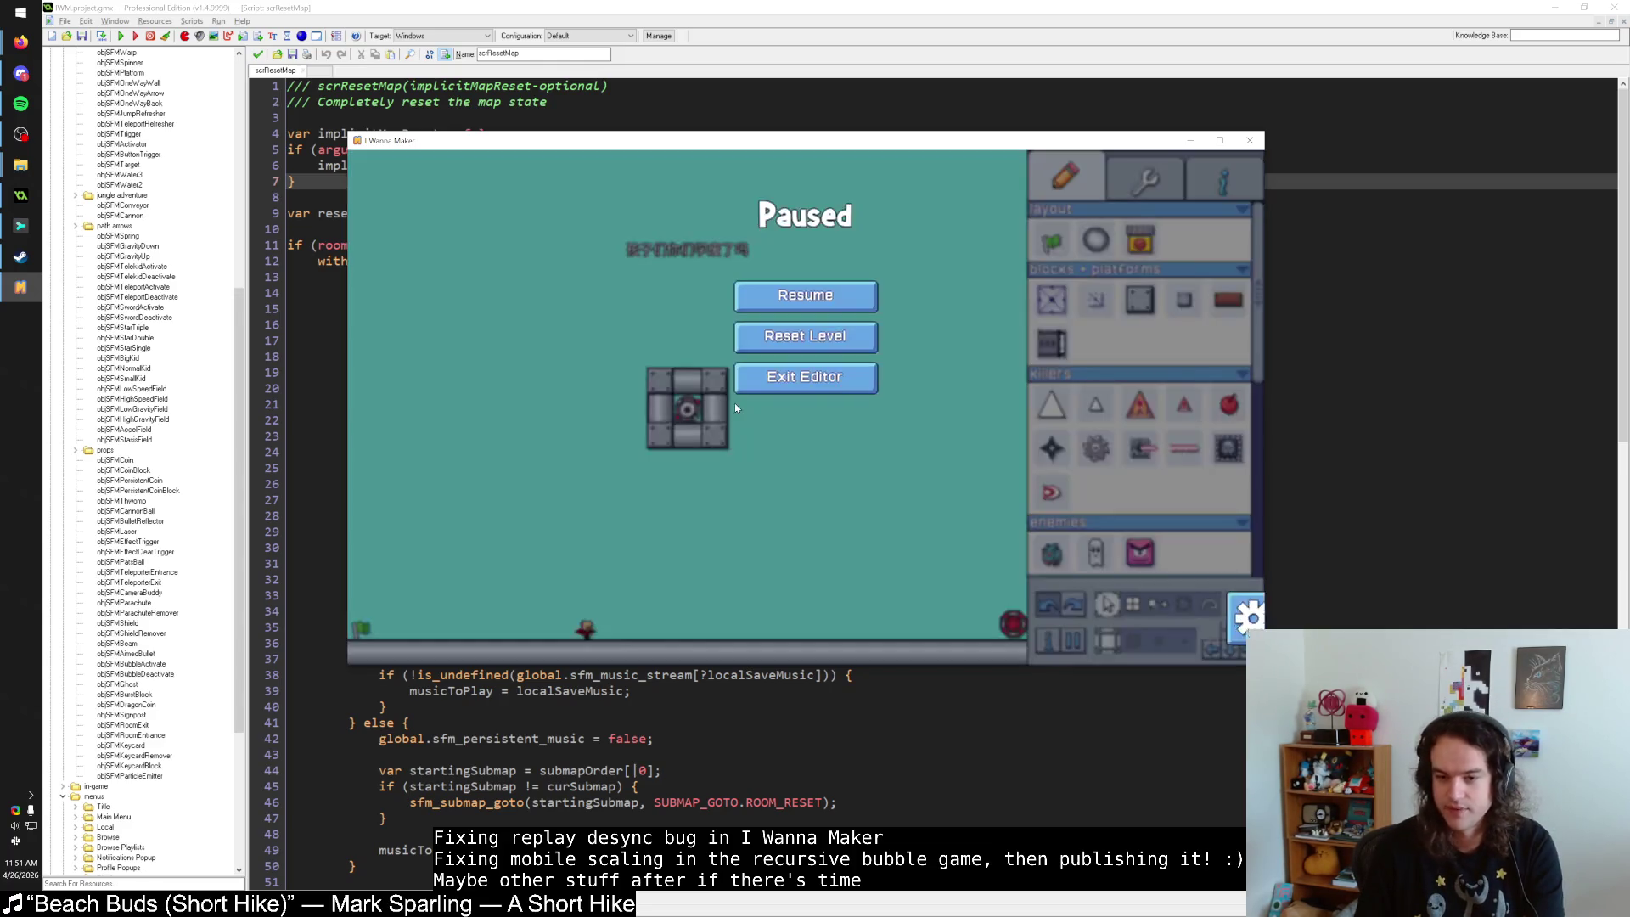
{"action": "key", "text": "Escape"}
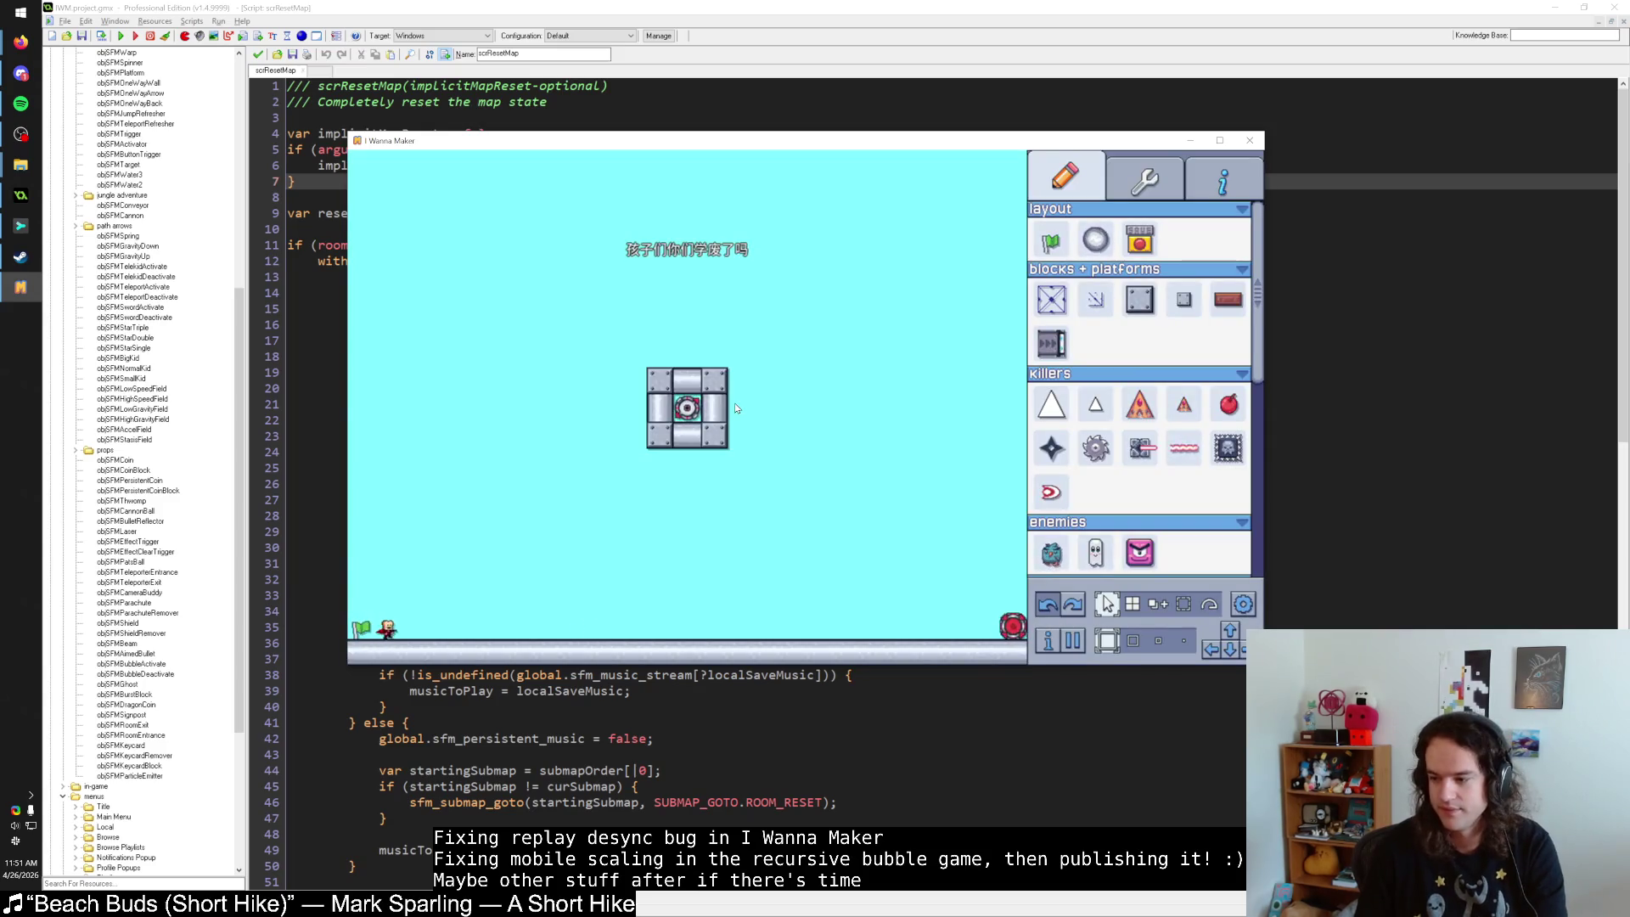
{"action": "key", "text": "Right"}
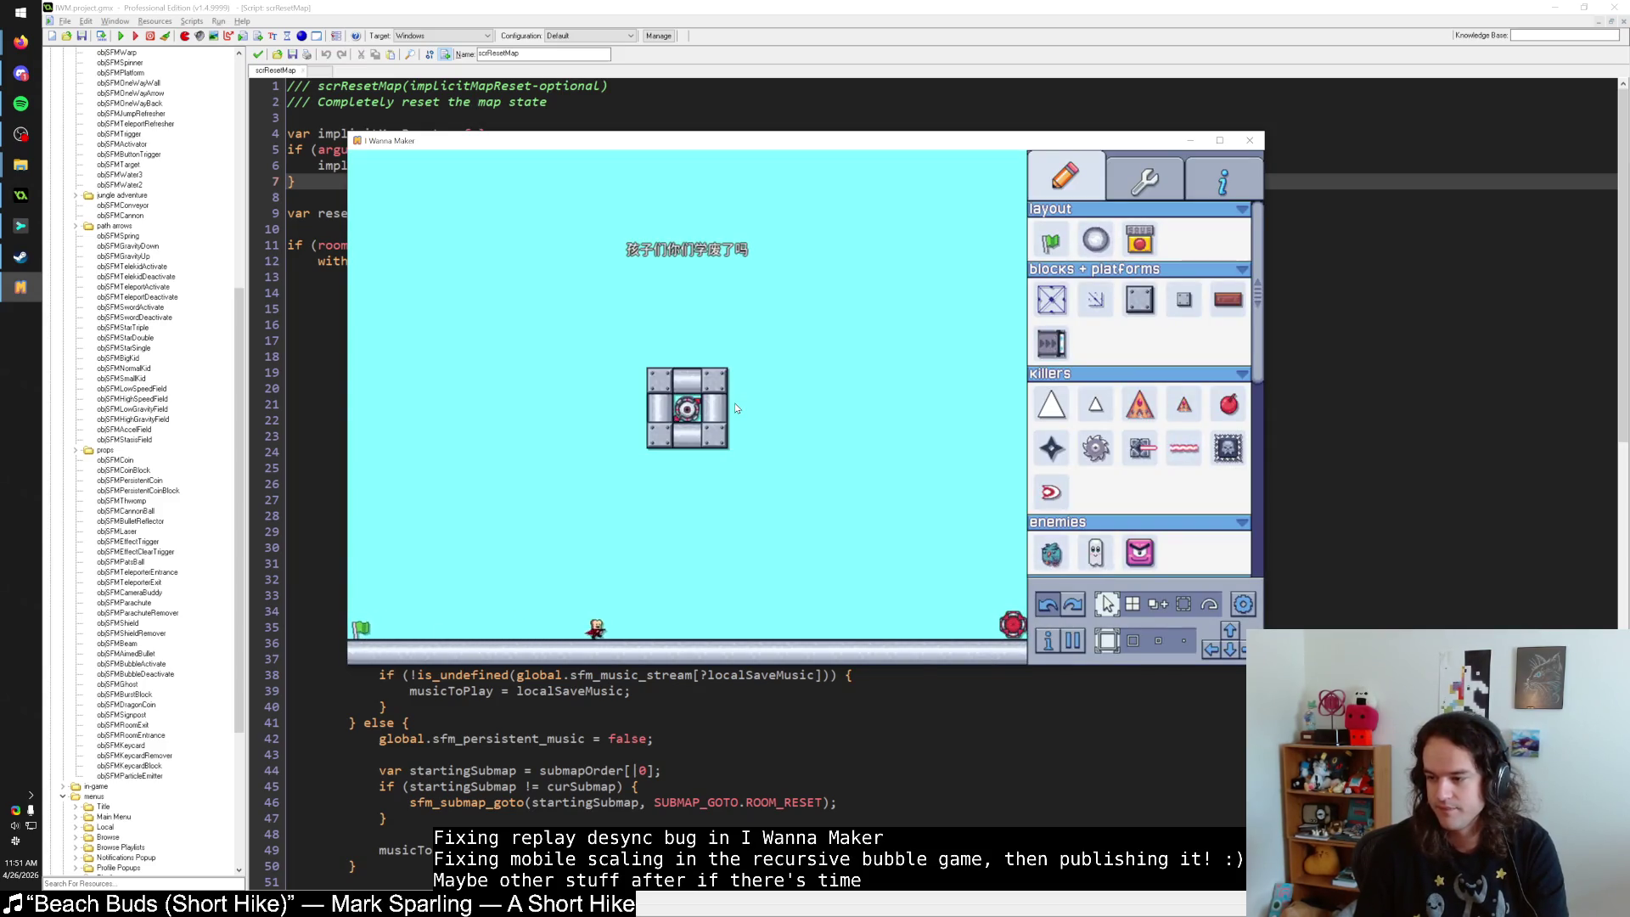
{"action": "key", "text": "Right"}
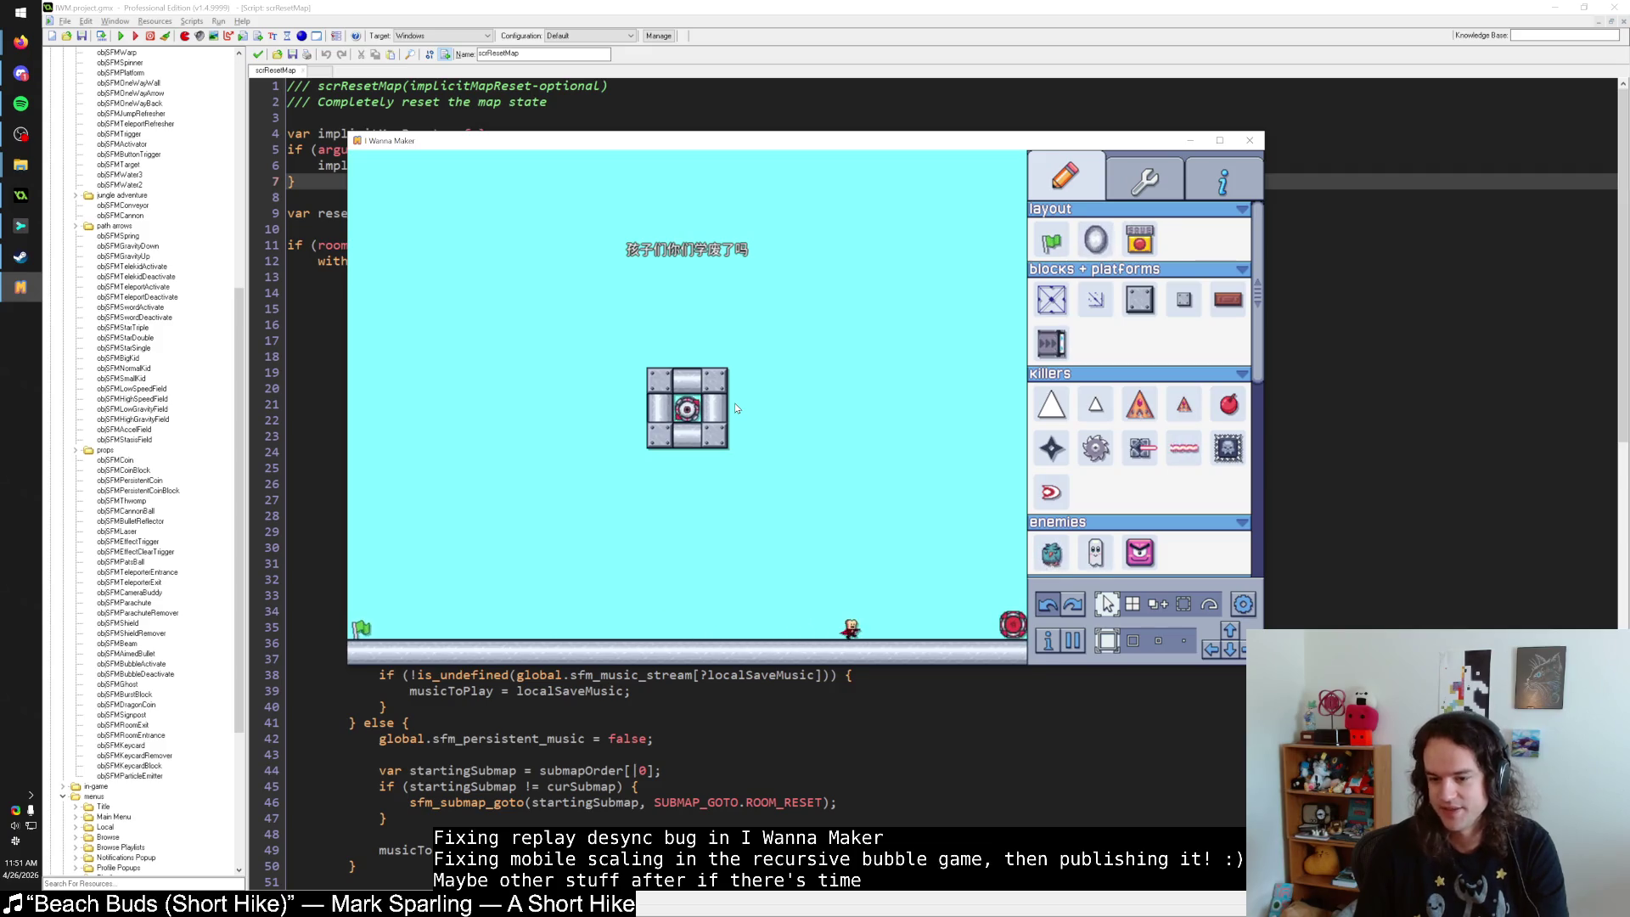
{"action": "key", "text": "Escape"}
{"action": "key", "text": "r"}
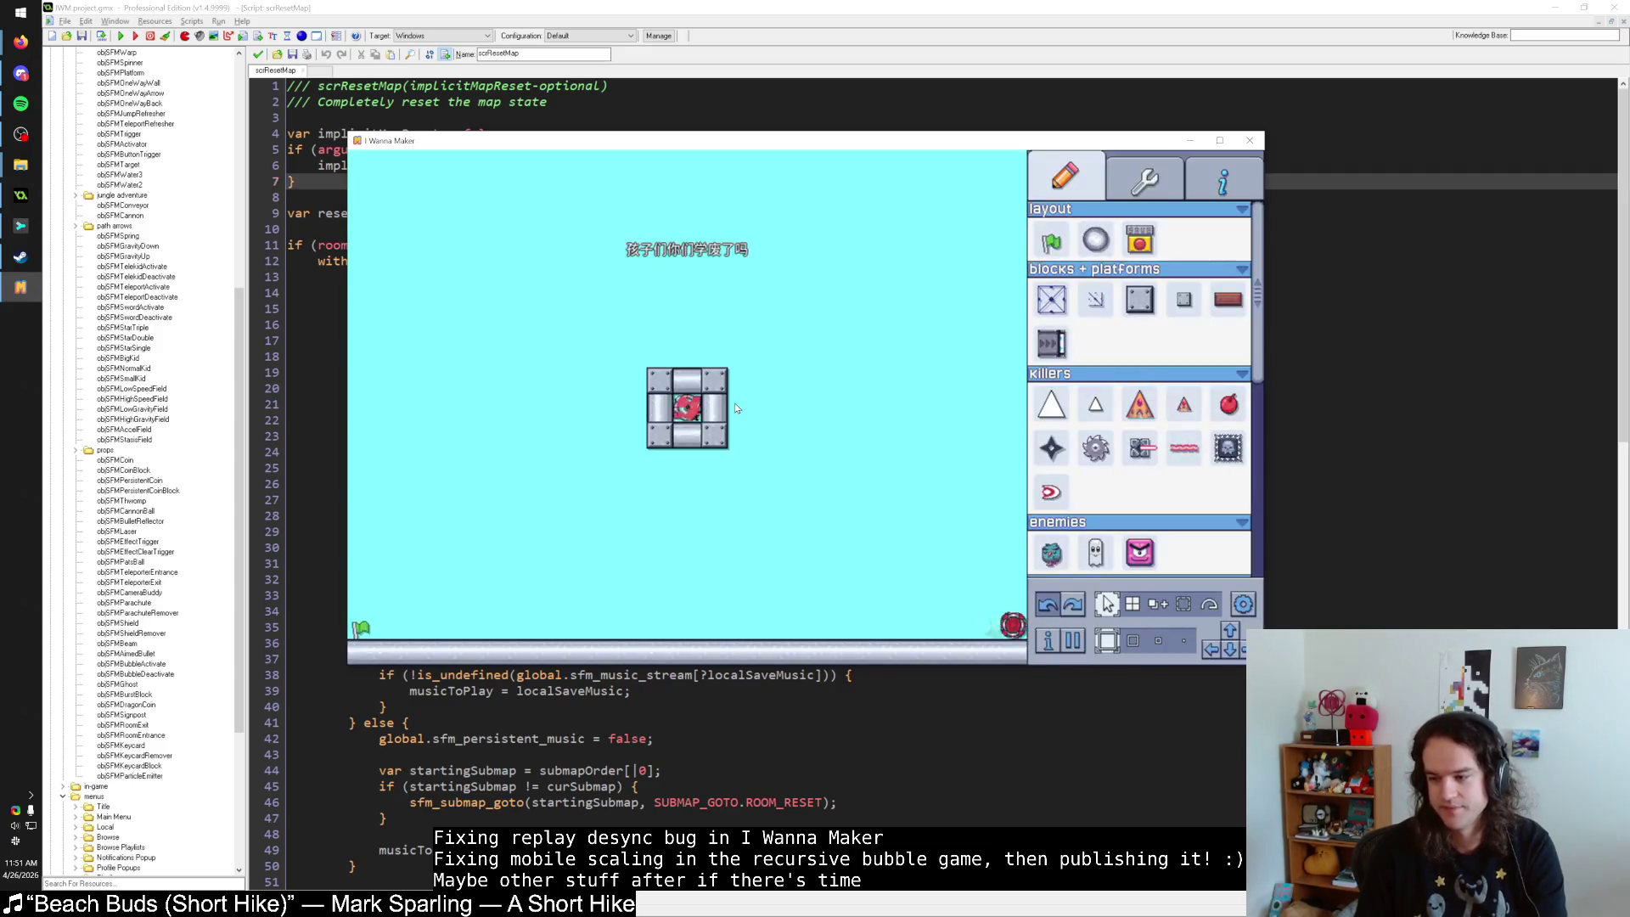
Repeatedly walk the kid into the teleporter and reset, then inspect the Teleporter Entrance's properties.
{"action": "key", "text": "Right"}
{"action": "key", "text": "r"}
{"action": "key", "text": "Right"}
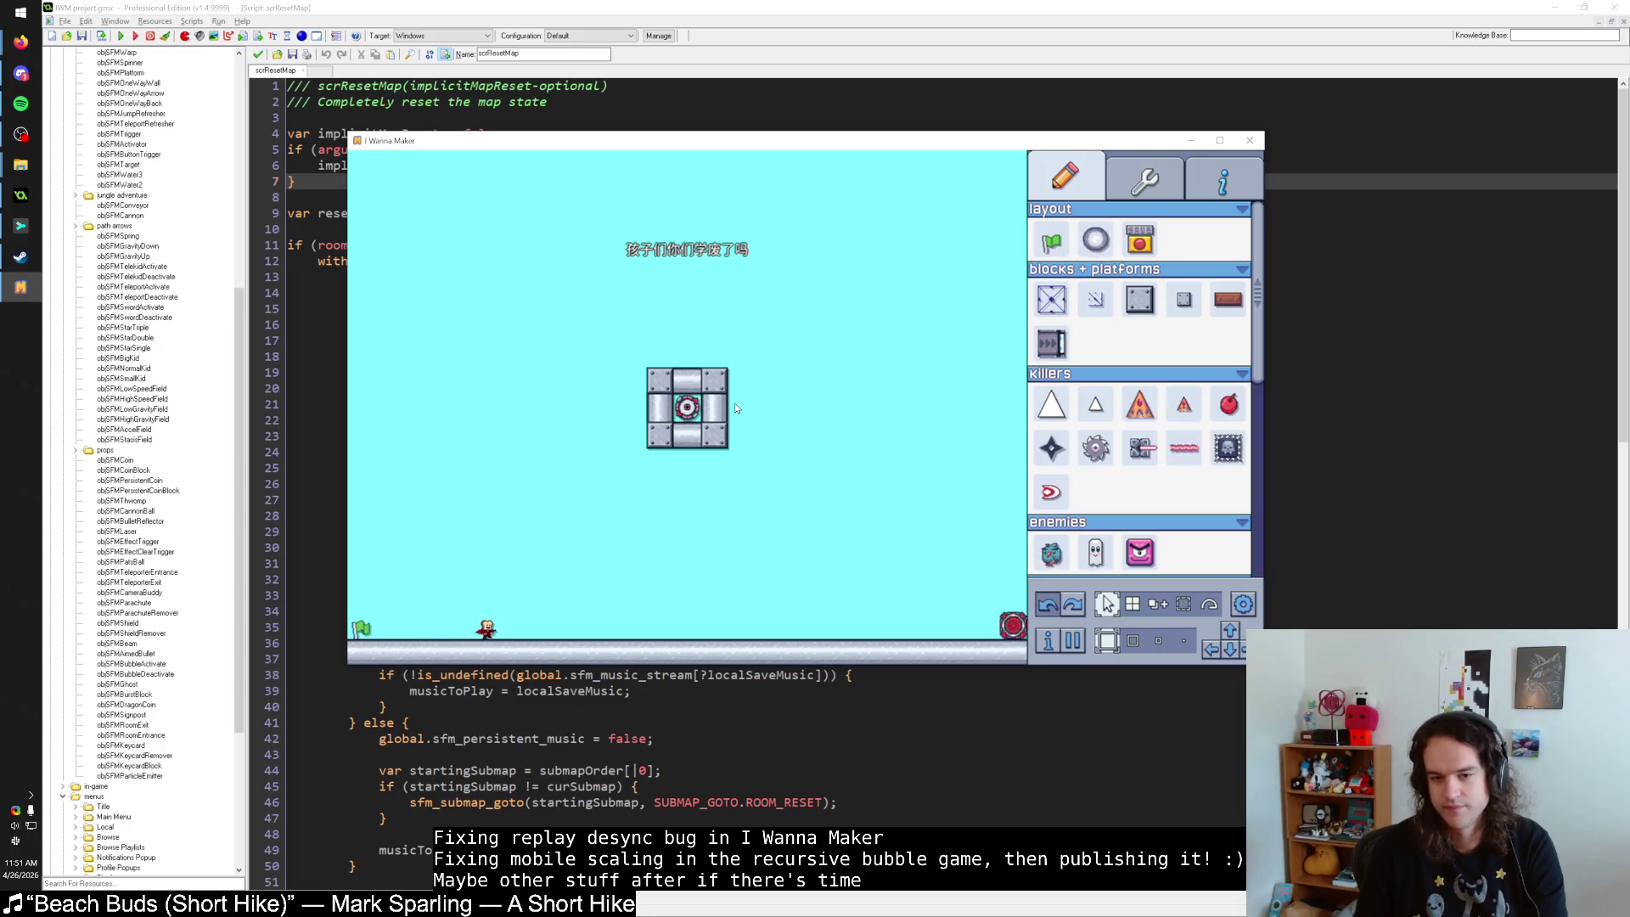
{"action": "key", "text": "Right"}
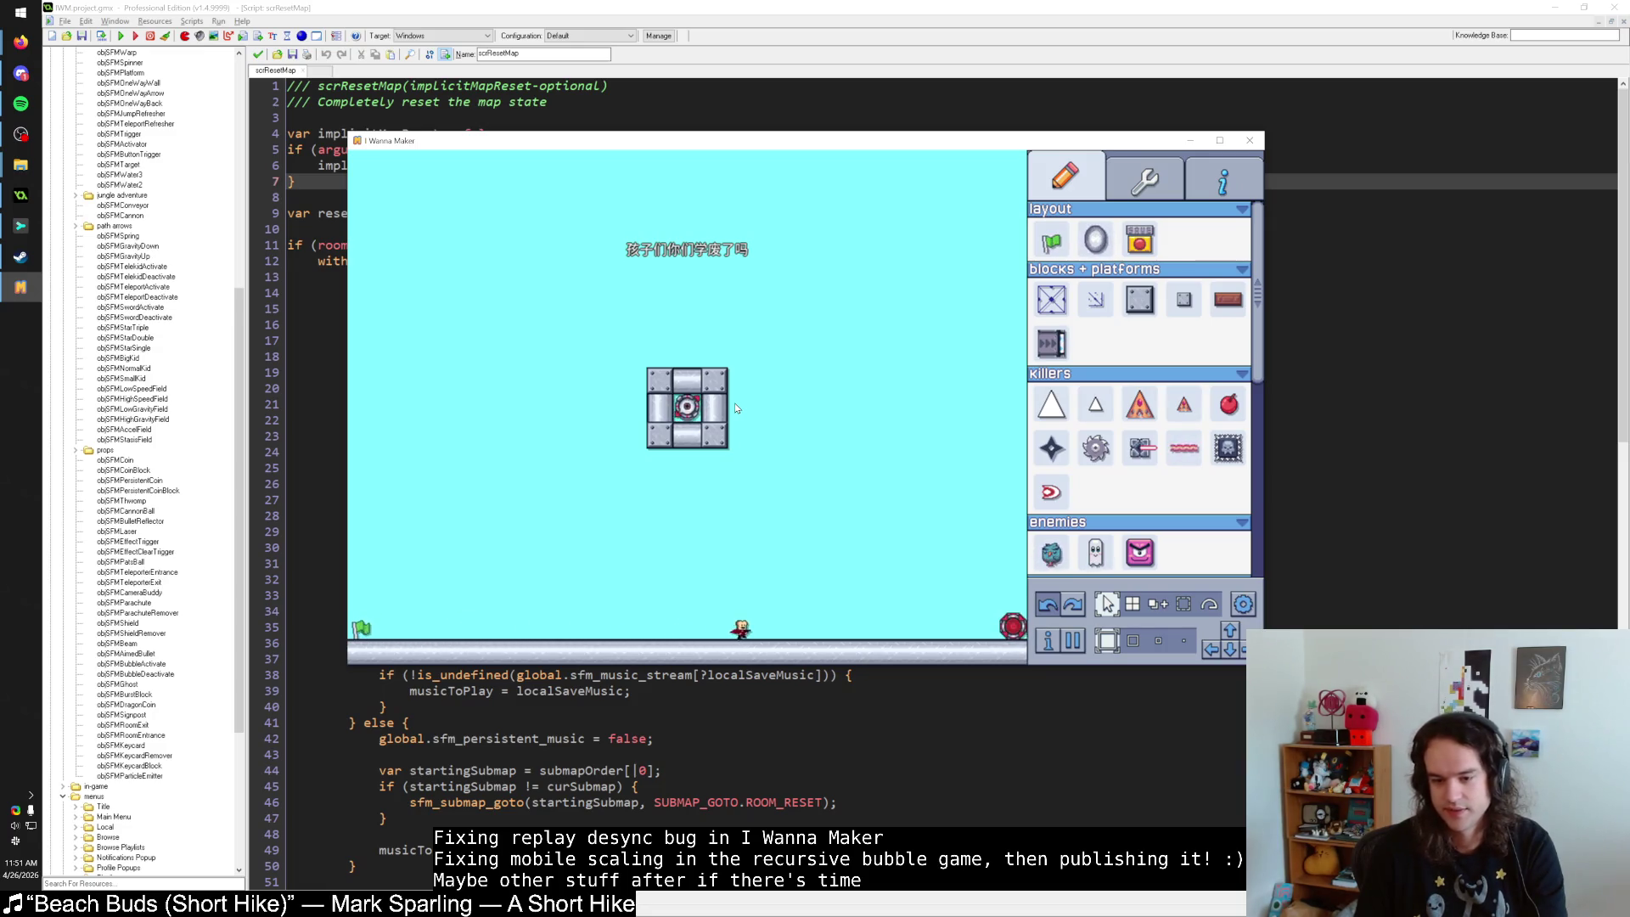
{"action": "key", "text": "r"}
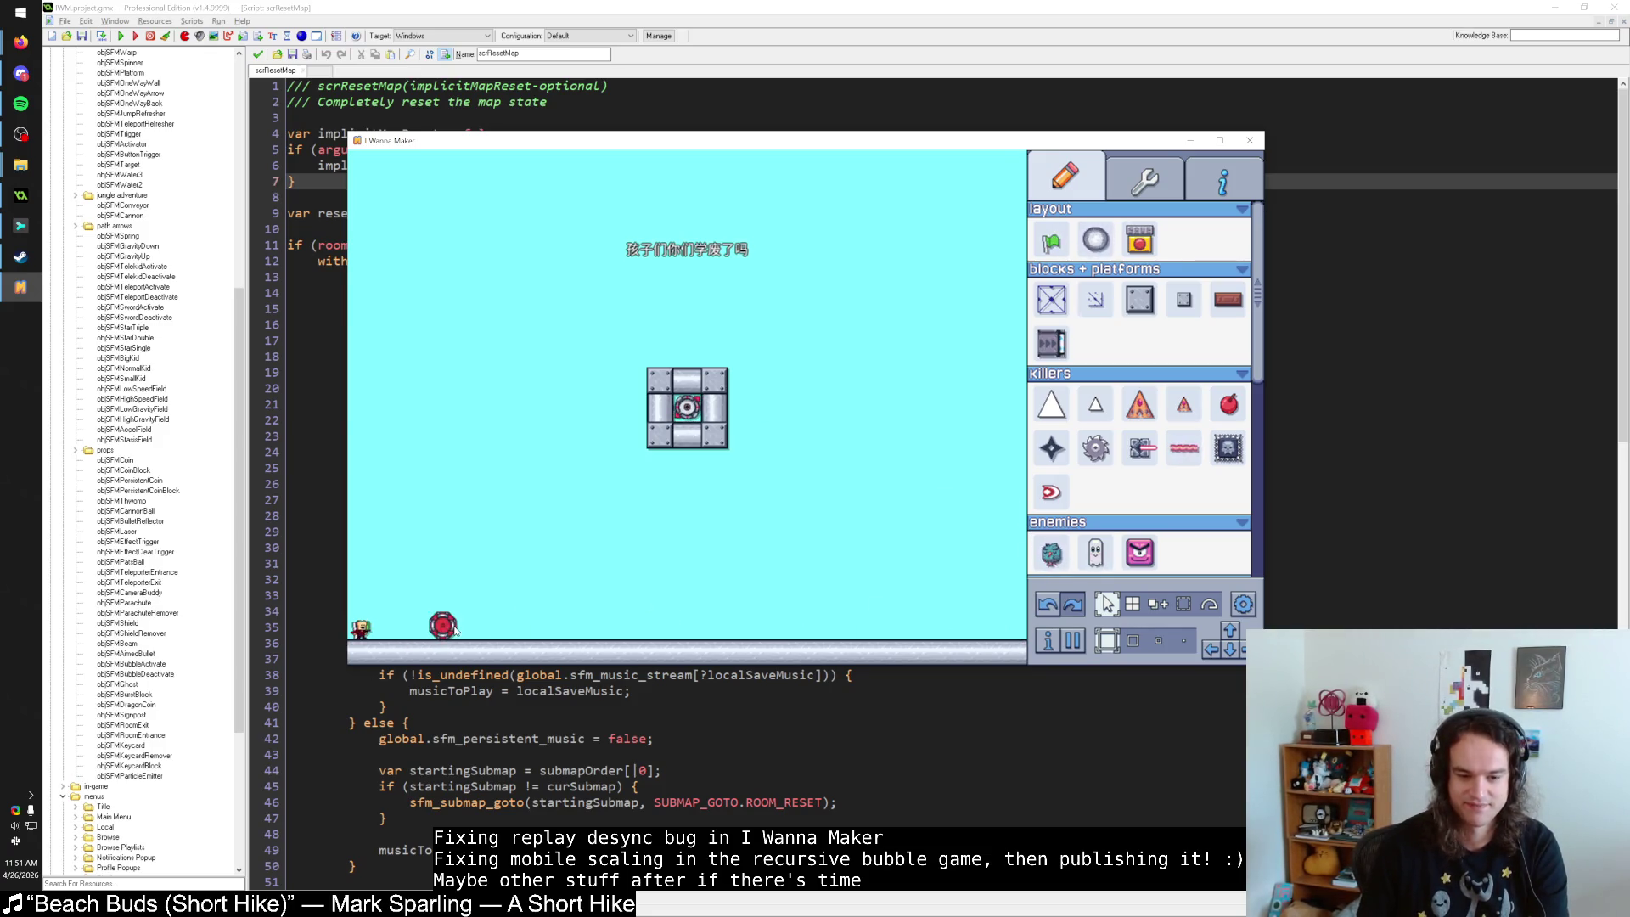
{"action": "key", "text": "Right"}
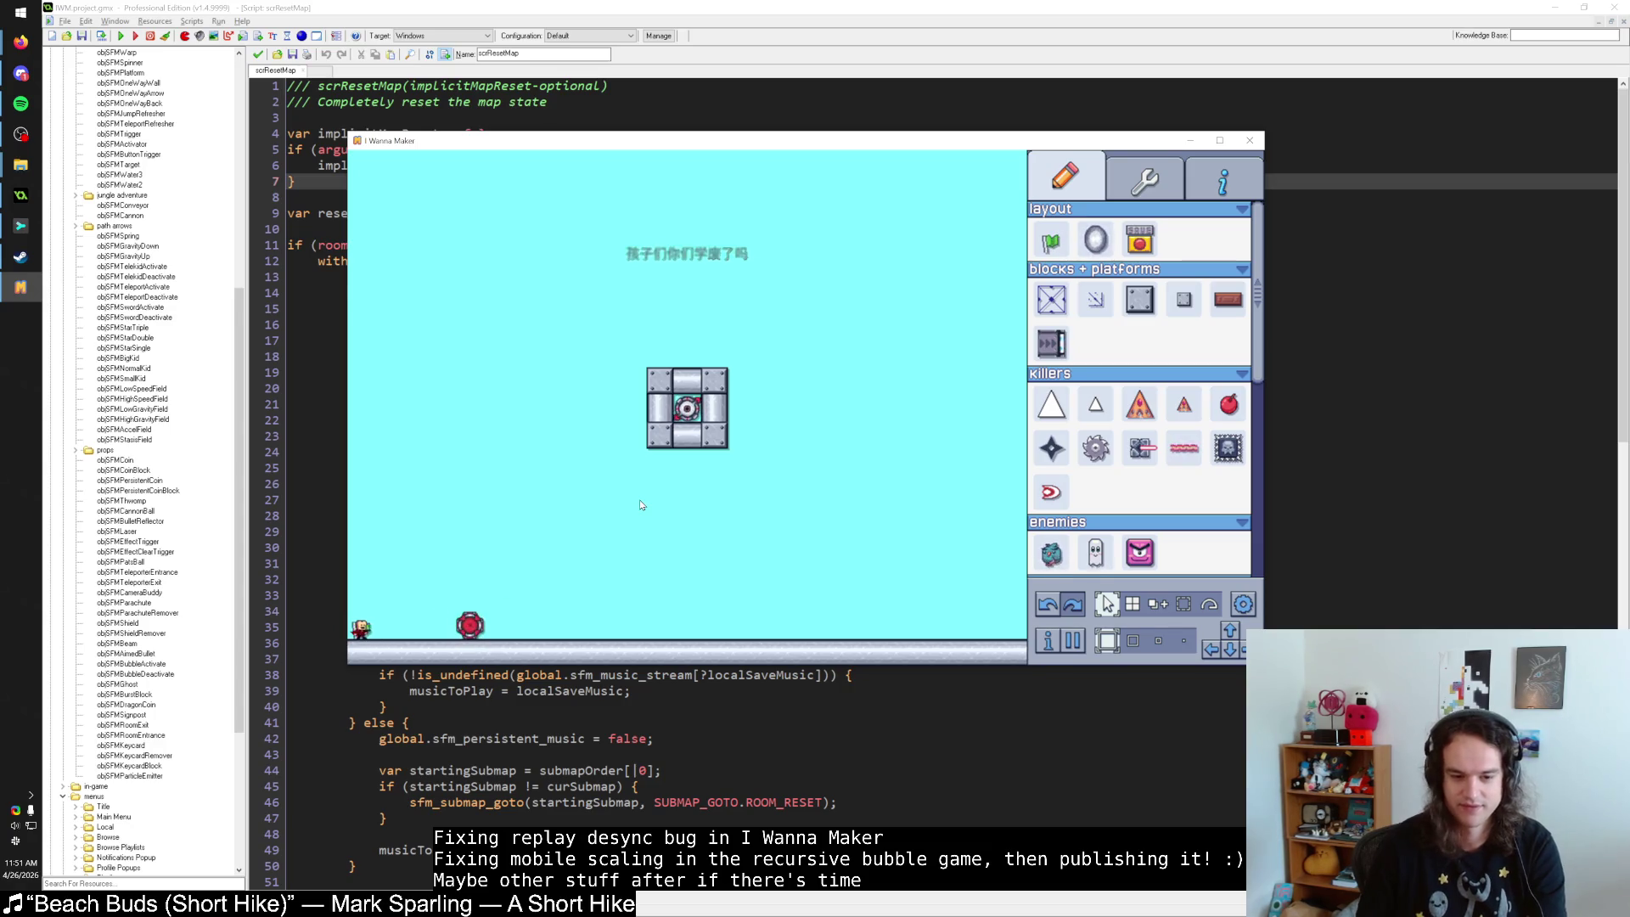
{"action": "key", "text": "Escape"}
{"action": "left_click", "coordinate": [778, 329]}
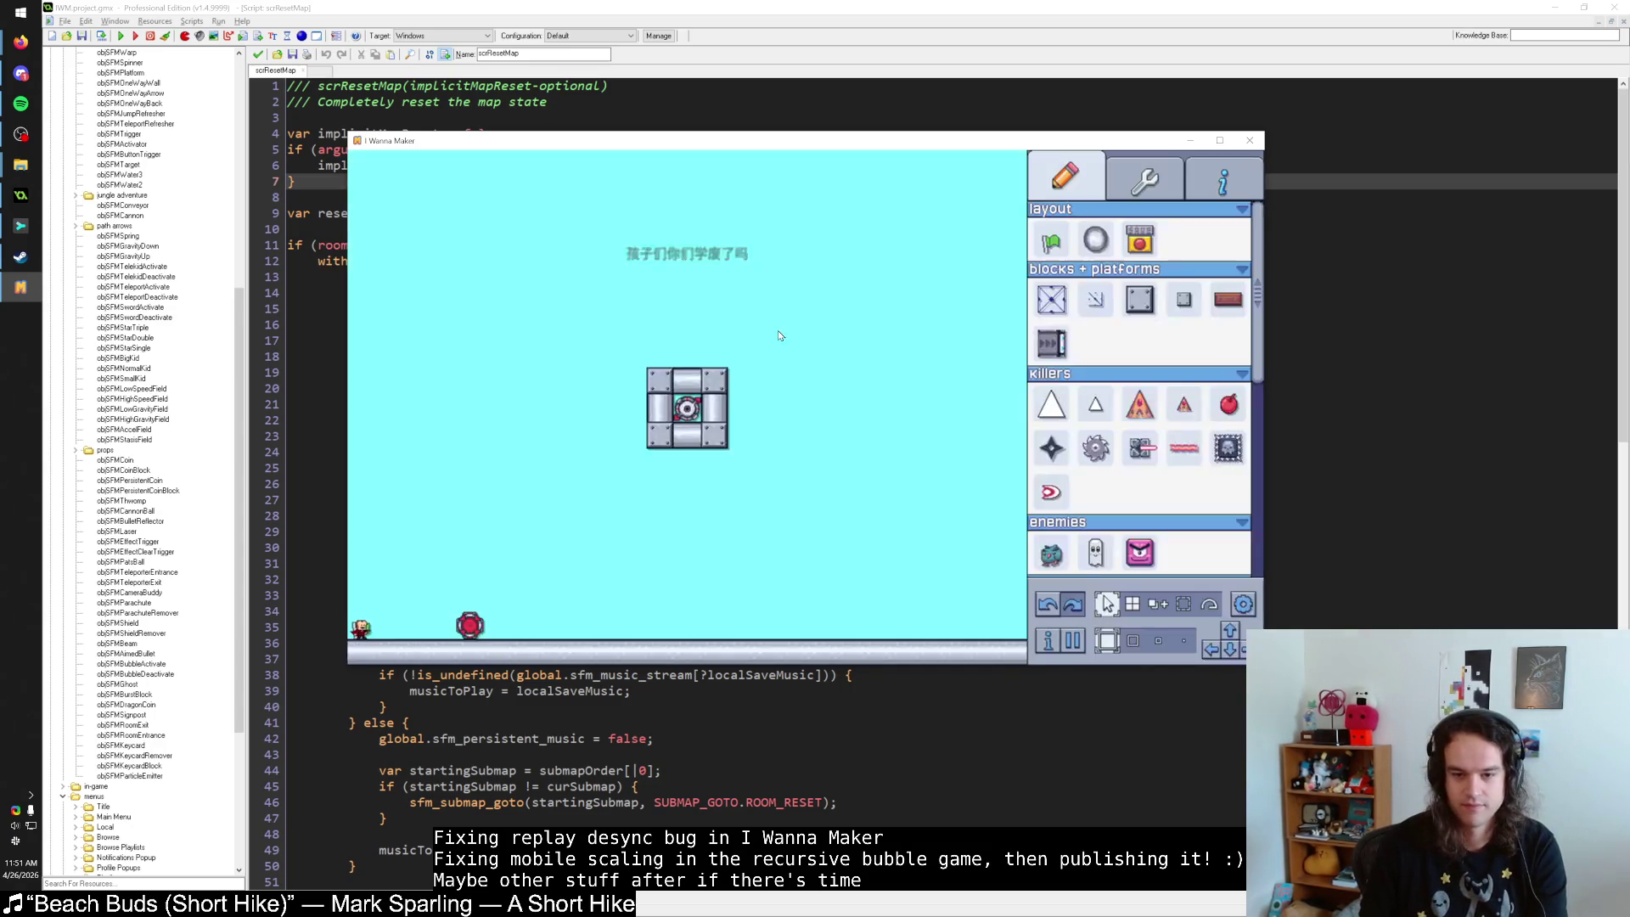
{"action": "key", "text": "Right"}
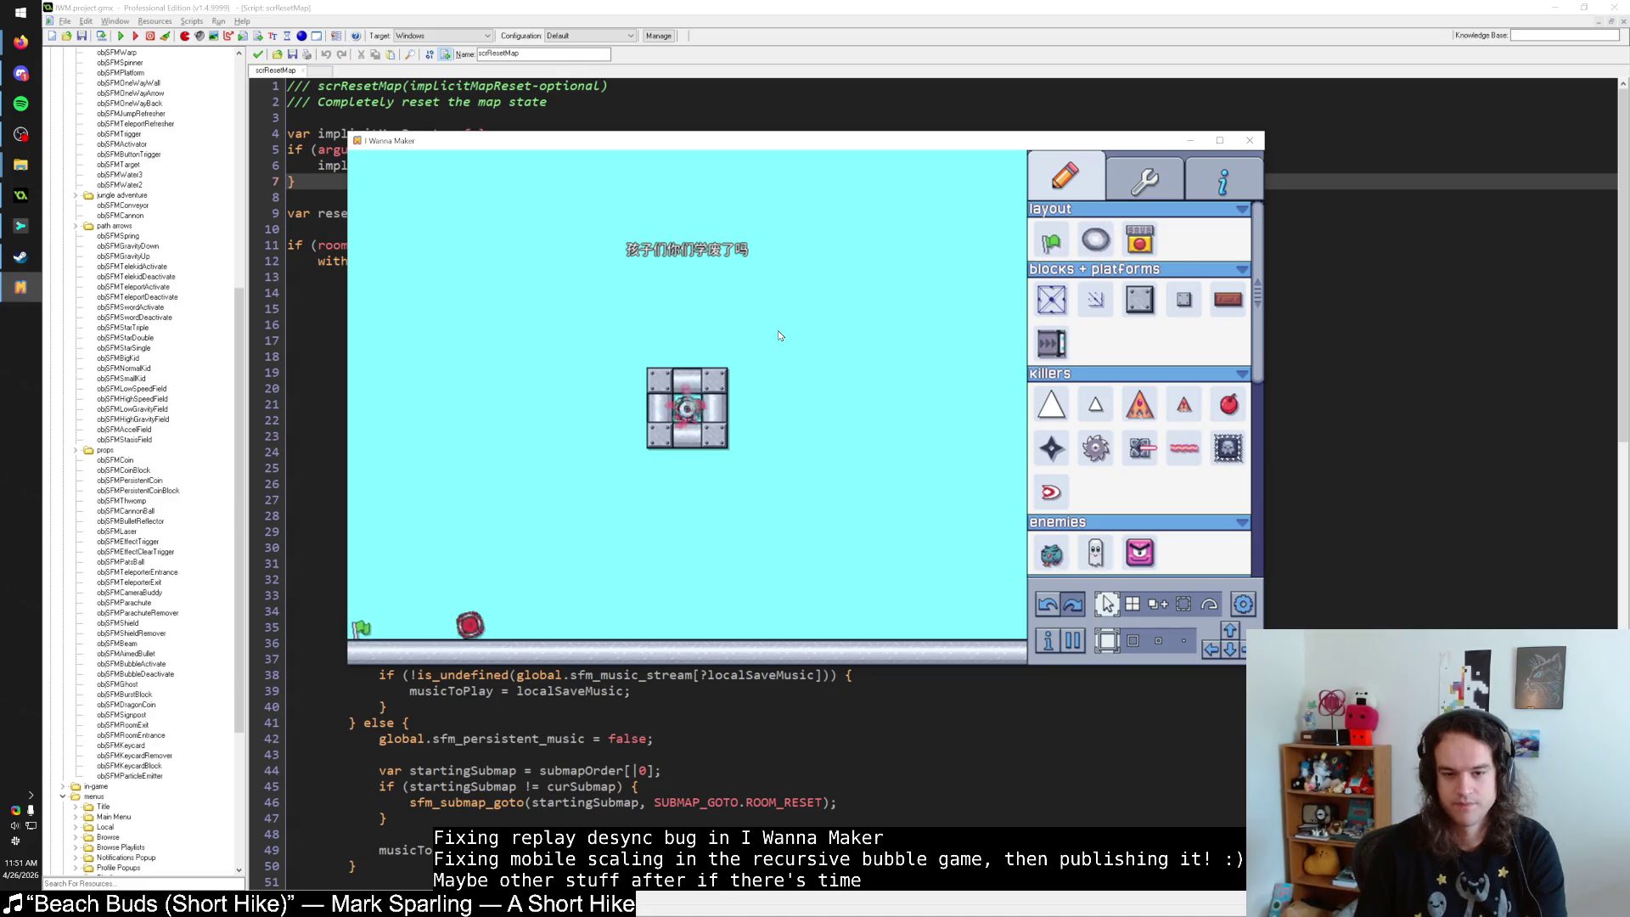
{"action": "key", "text": "r"}
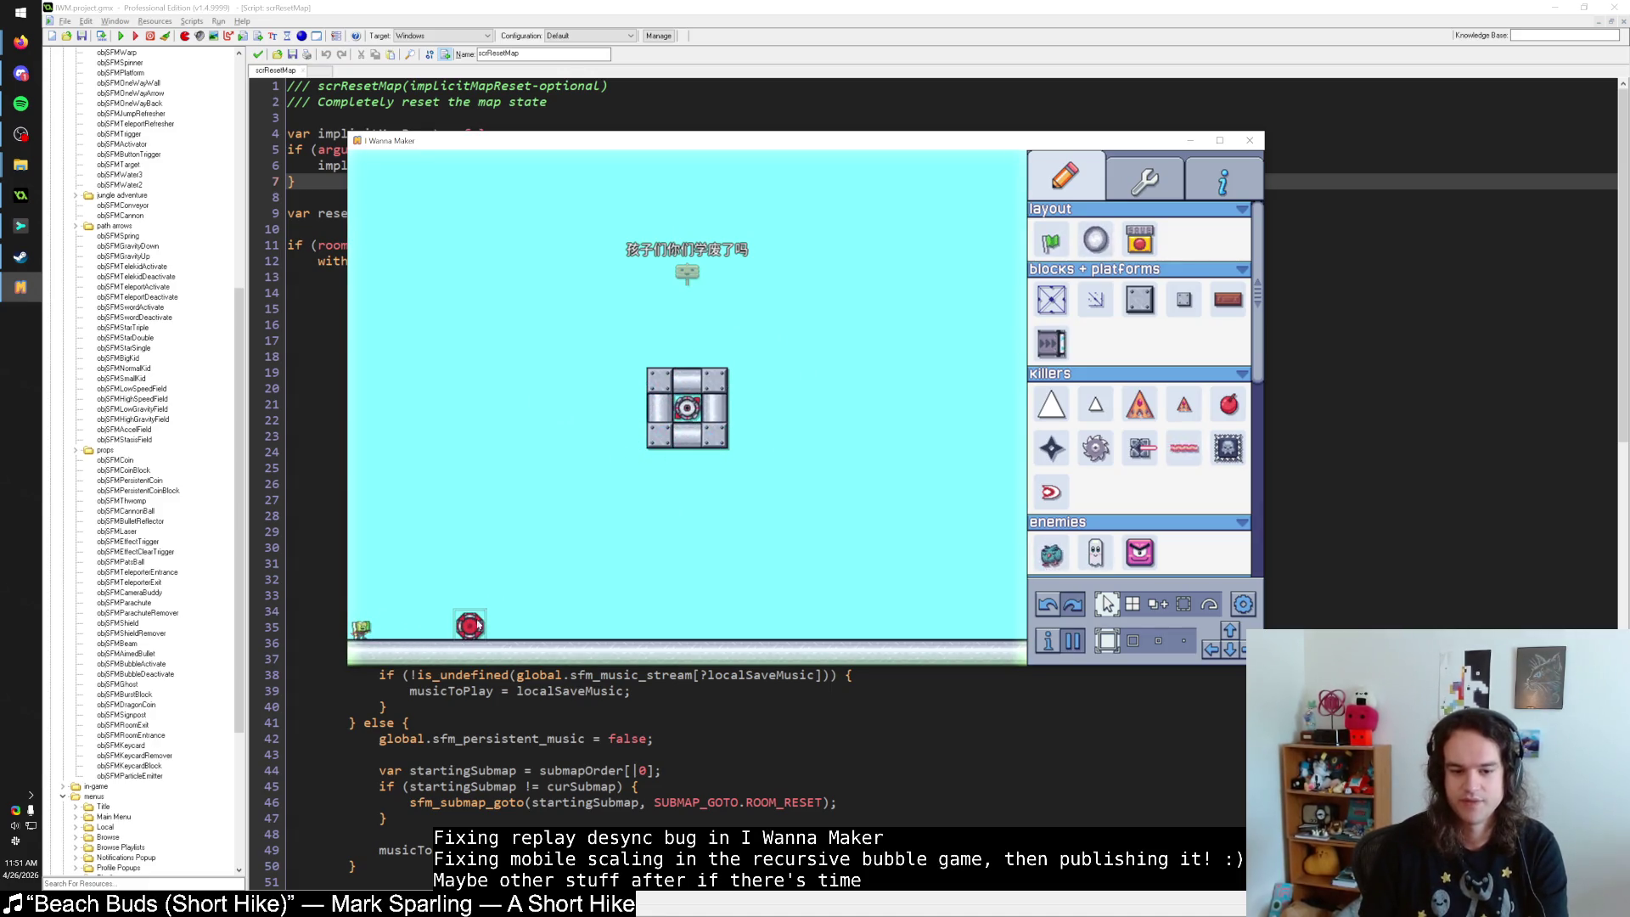
{"action": "left_click", "coordinate": [472, 626]}
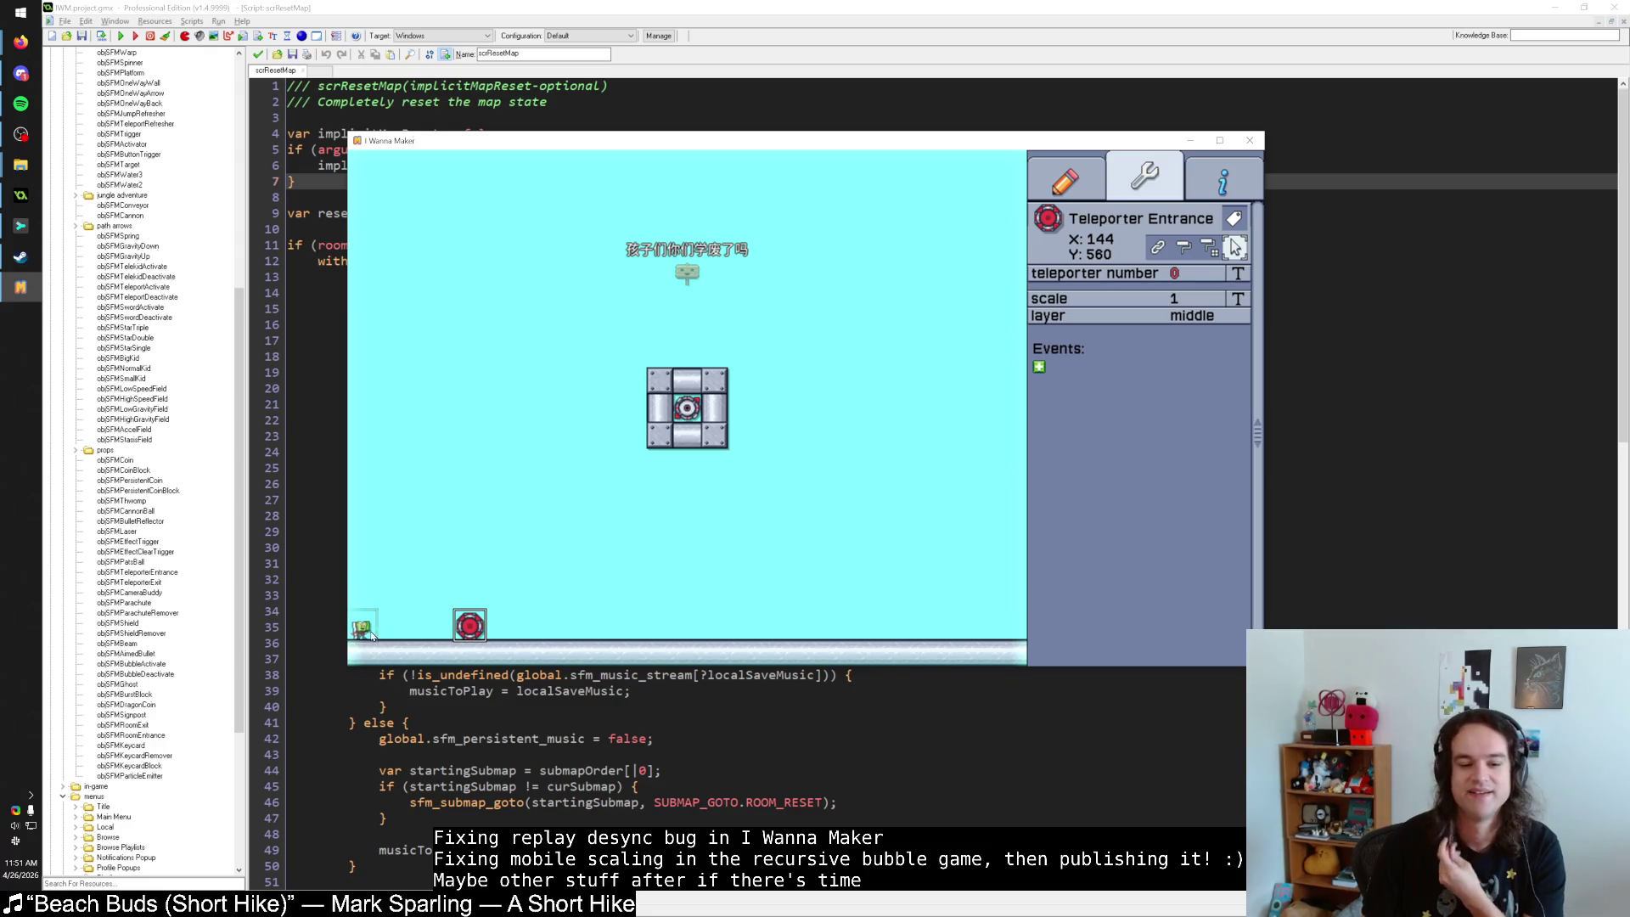
Select the Finish Warp in the centre block and set its timer to 52 frames via text entry.
{"action": "left_click", "coordinate": [687, 409]}
{"action": "left_click", "coordinate": [687, 408]}
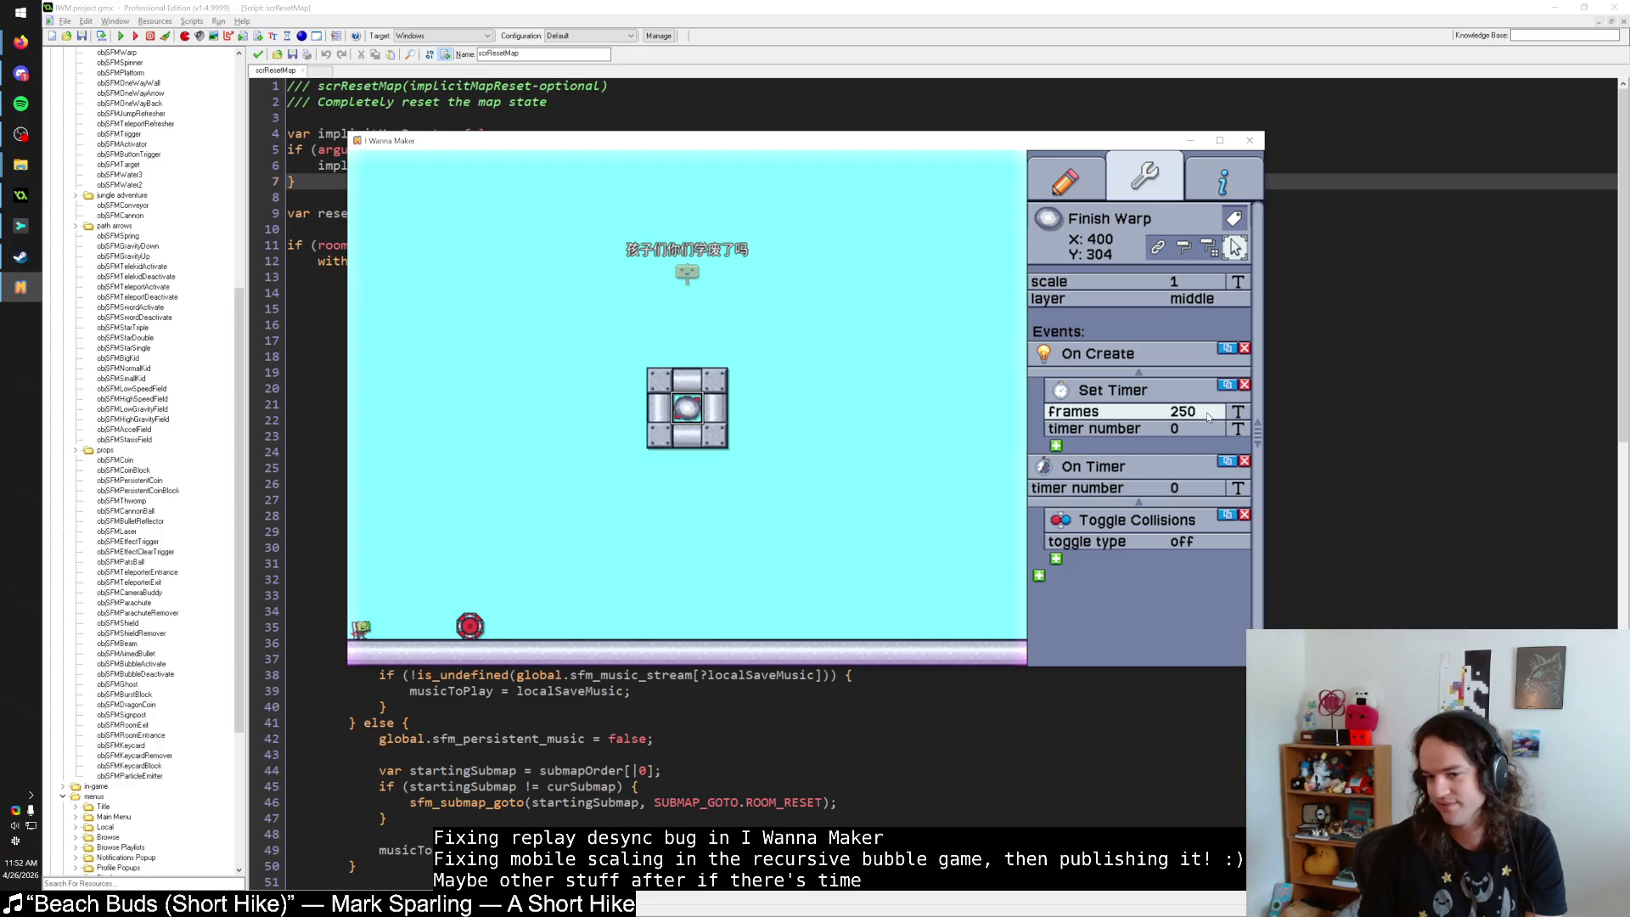
{"action": "left_click", "coordinate": [793, 452]}
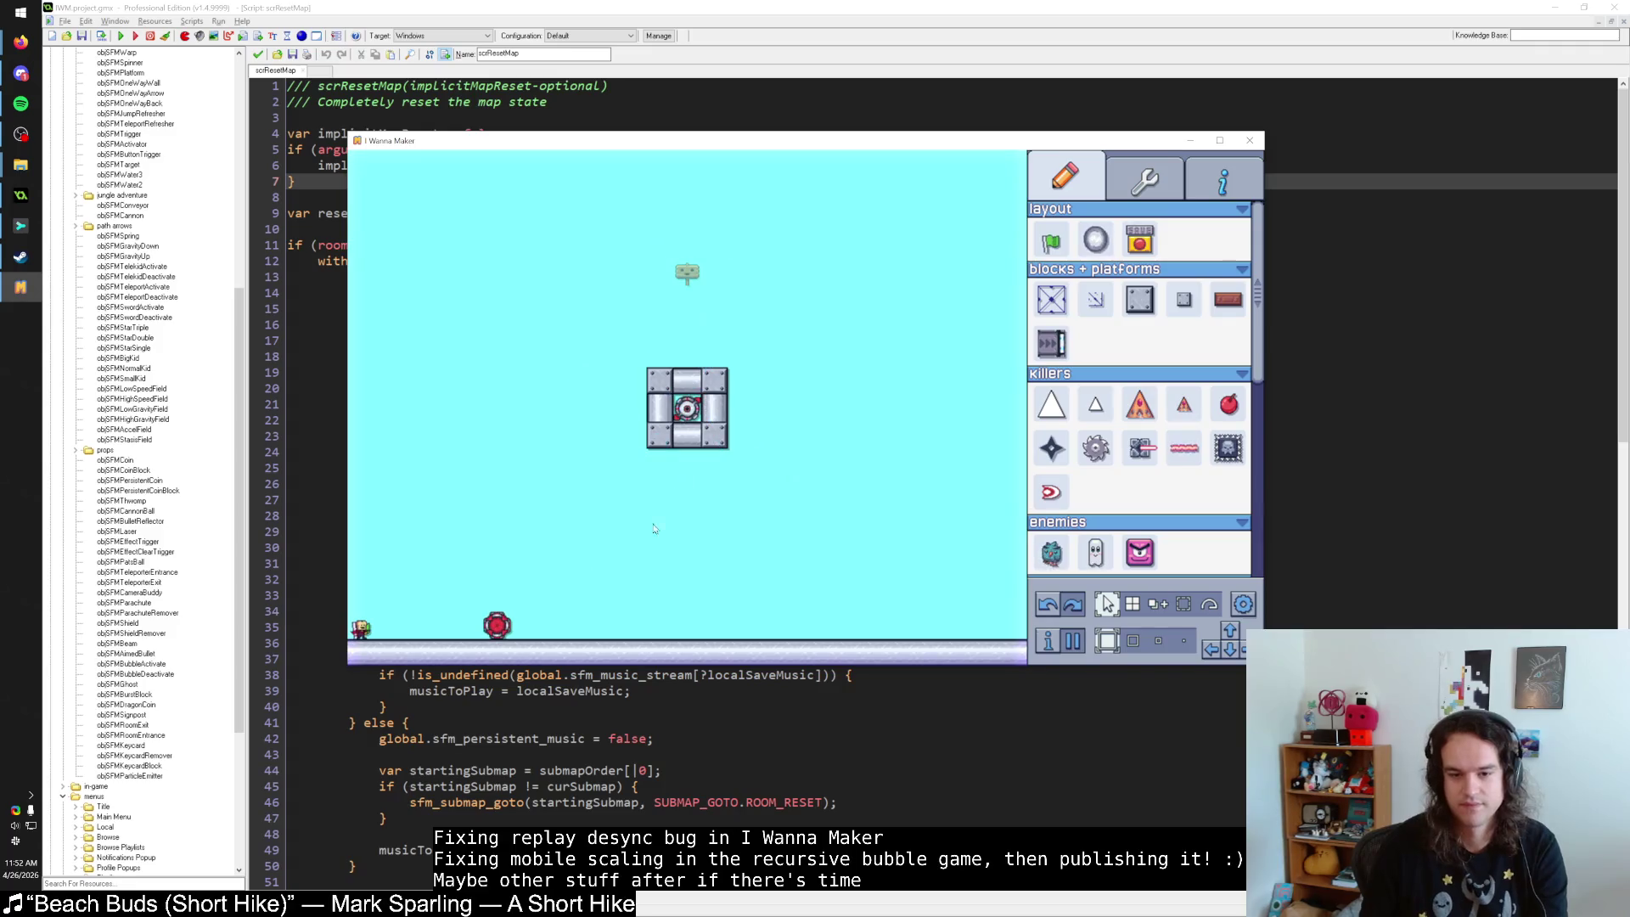
{"action": "left_click", "coordinate": [694, 411]}
{"action": "left_click", "coordinate": [695, 410]}
{"action": "left_click", "coordinate": [1162, 412]}
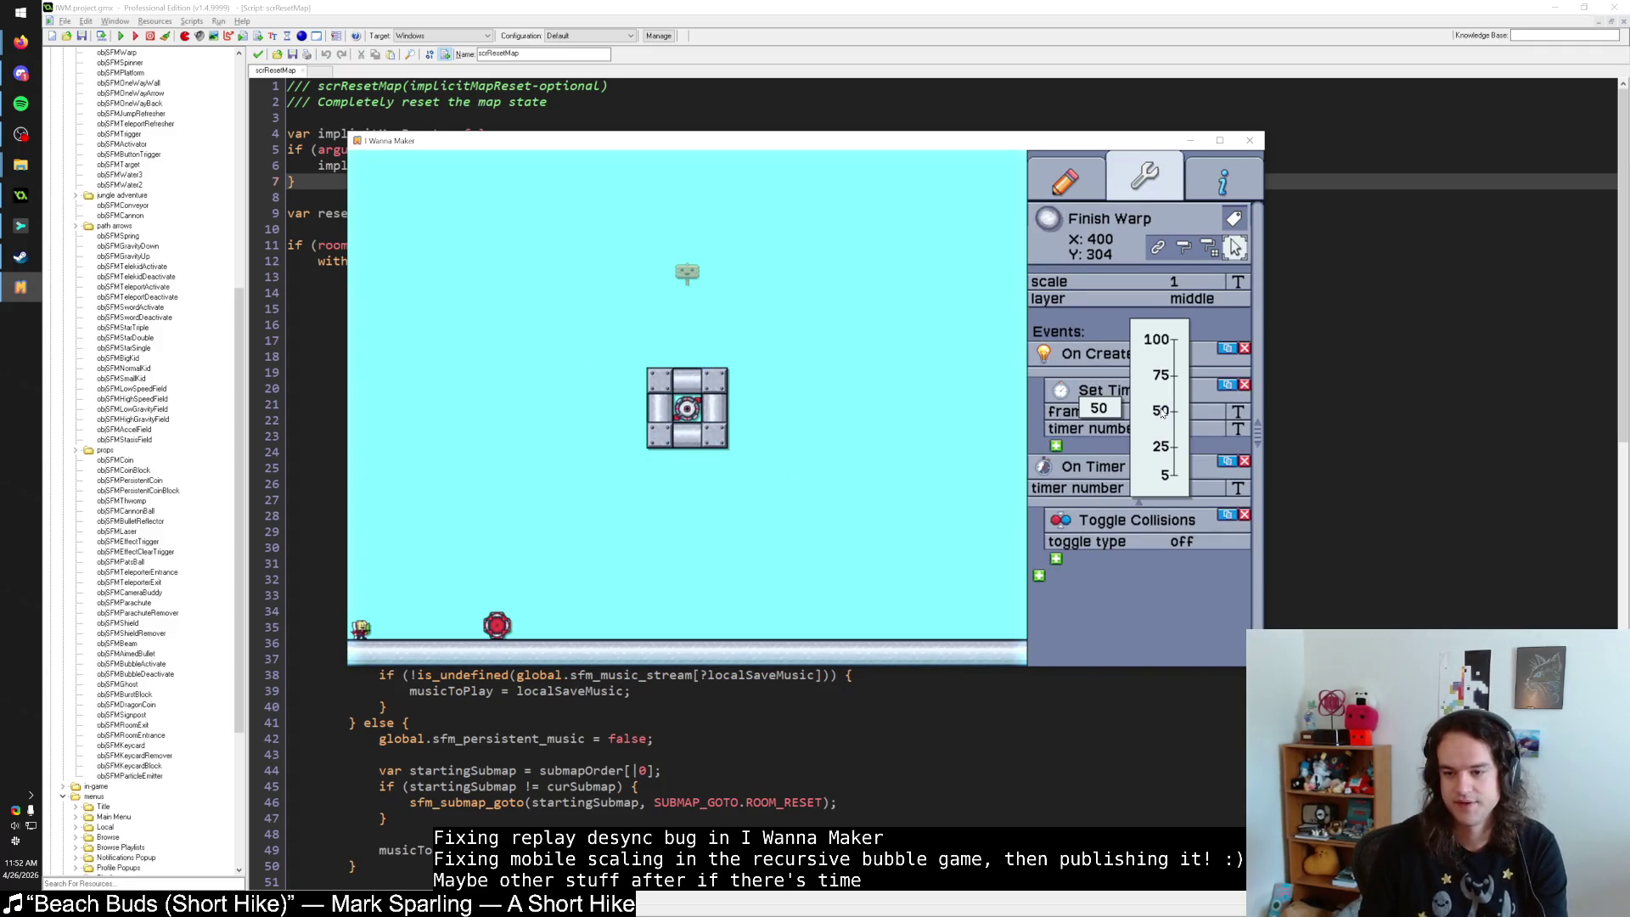
{"action": "left_click", "coordinate": [1238, 411]}
{"action": "type", "text": "52"}
{"action": "left_click", "coordinate": [1240, 412]}
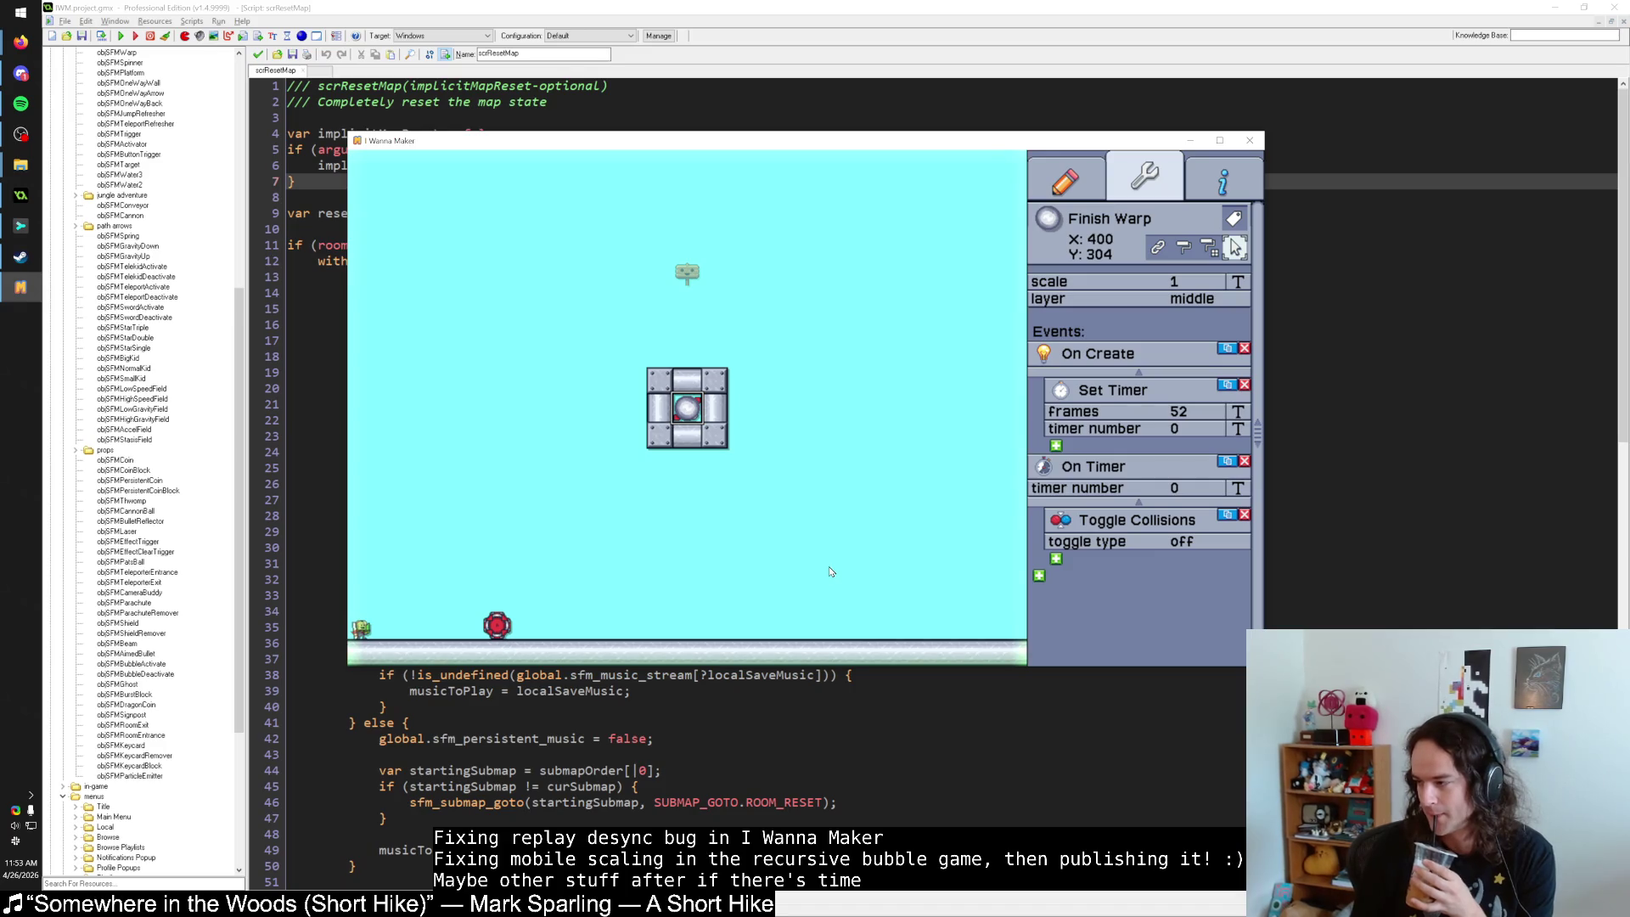
Browse the pencil-tab object palette and pick the plain Block.
{"action": "left_click", "coordinate": [911, 438]}
{"action": "scroll", "coordinate": [1095, 442], "scroll_direction": "down", "scroll_amount": 3}
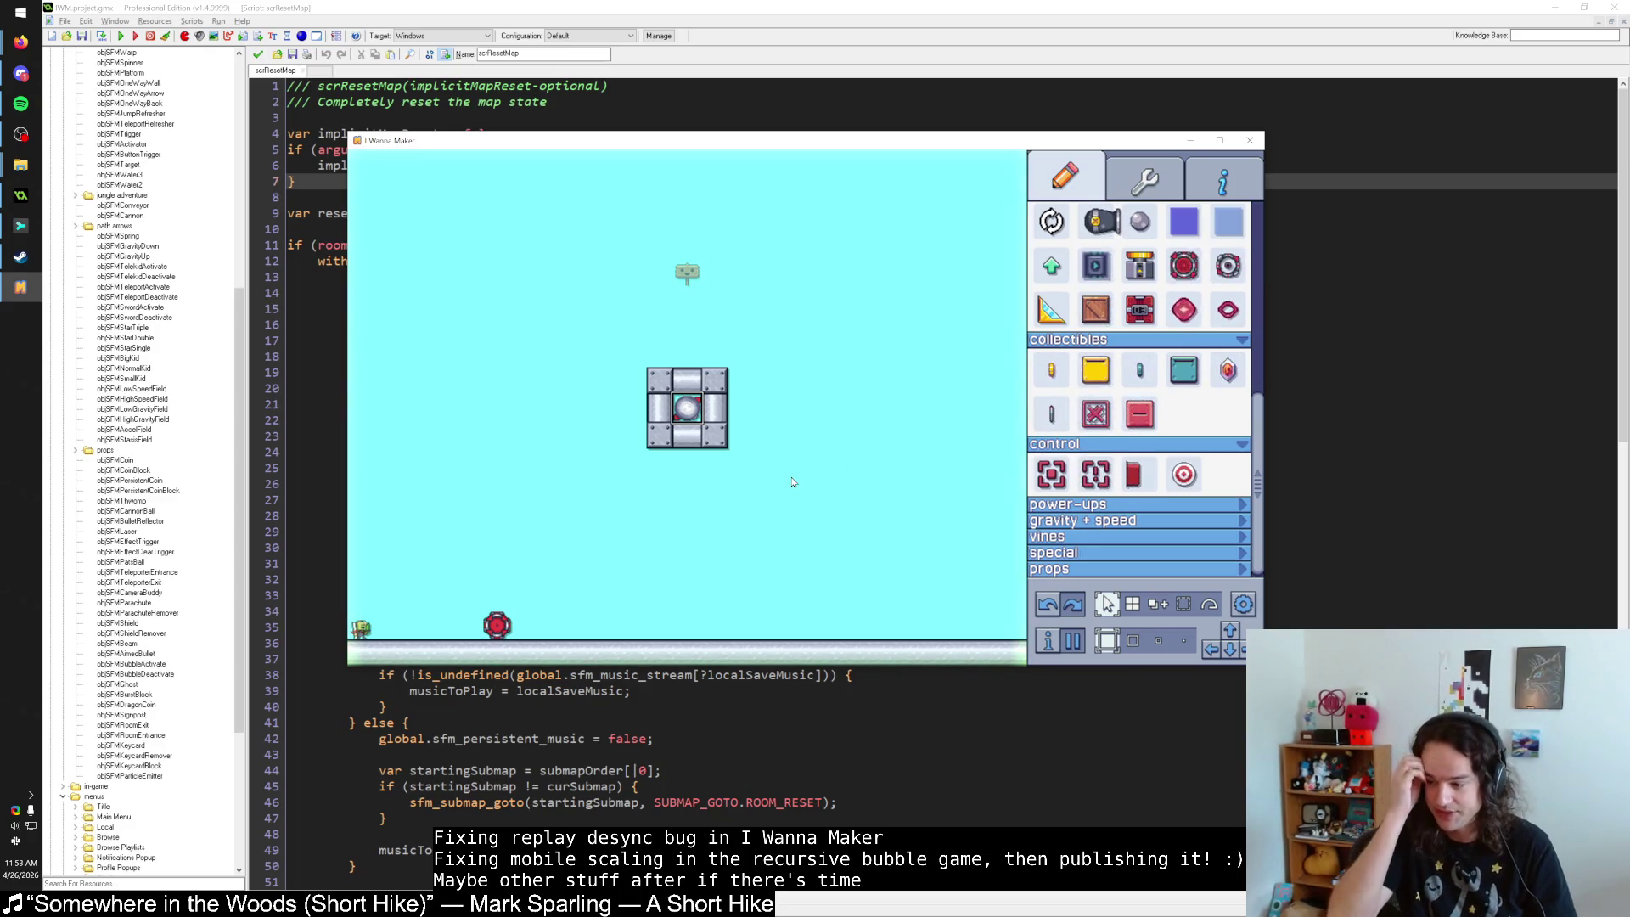
{"action": "scroll", "coordinate": [1201, 450], "scroll_direction": "up", "scroll_amount": 3}
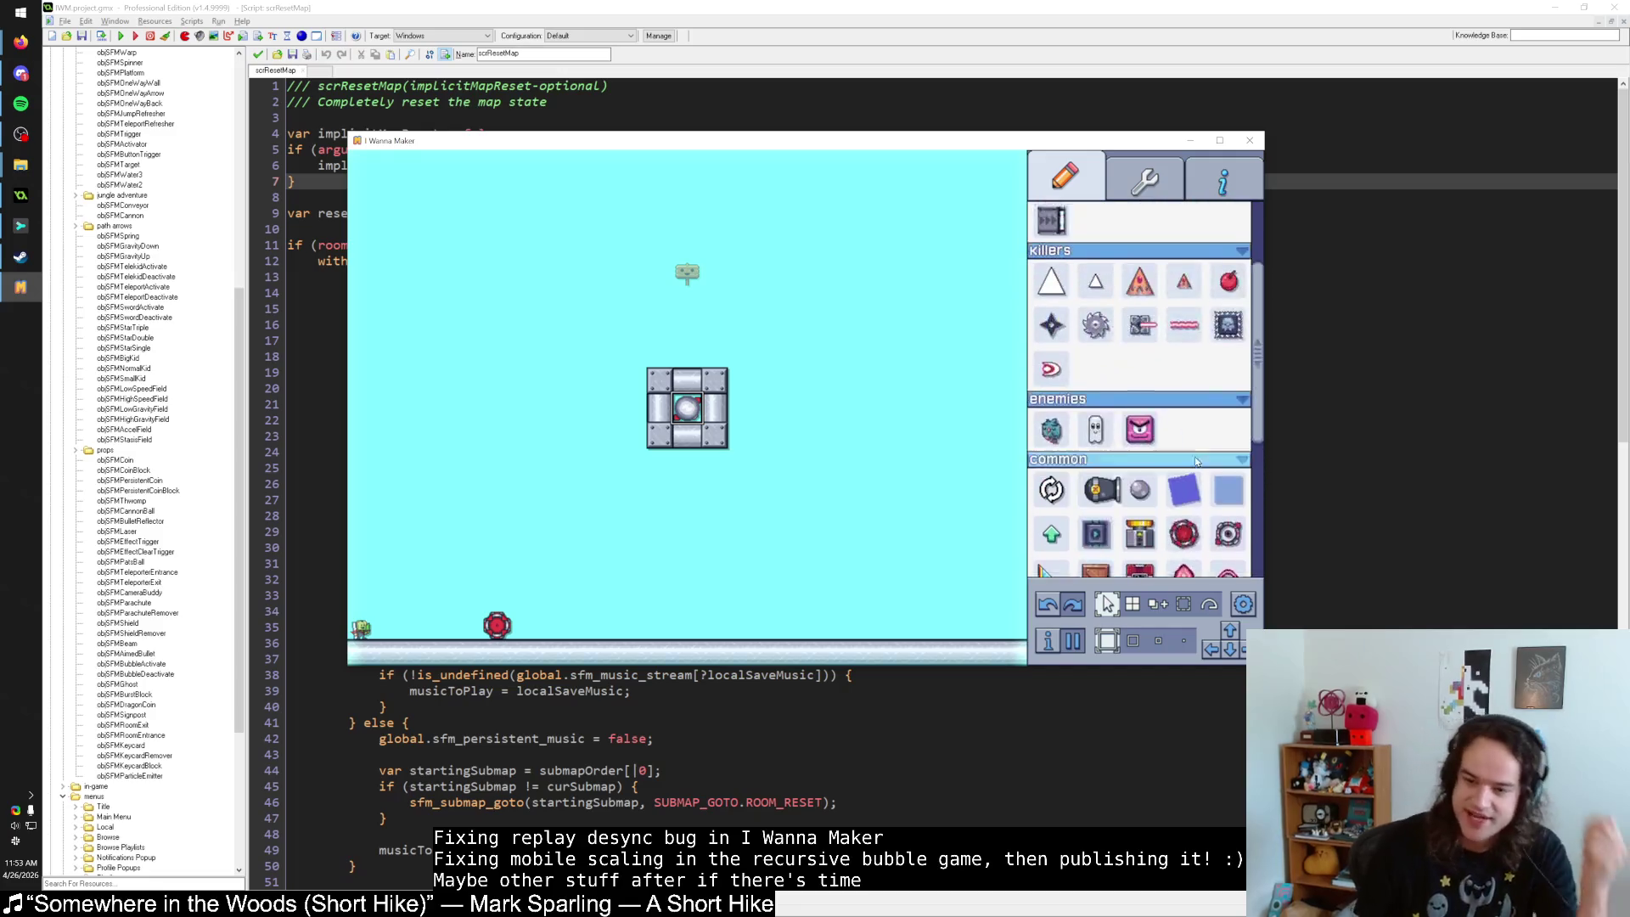
{"action": "scroll", "coordinate": [1196, 461], "scroll_direction": "up", "scroll_amount": 2}
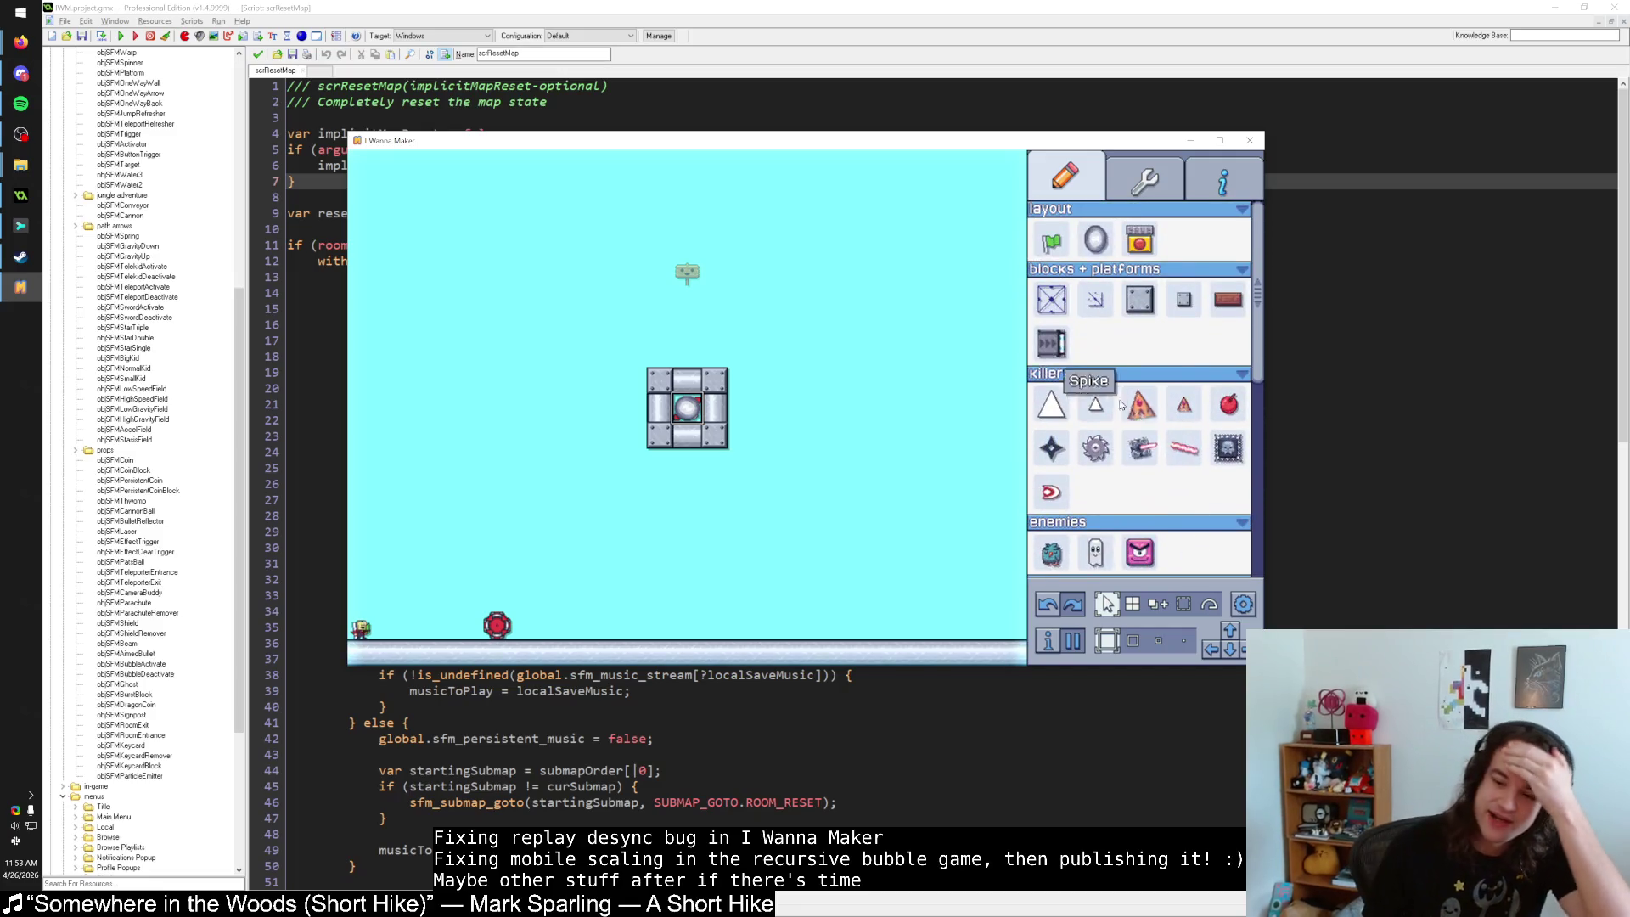
{"action": "left_click", "coordinate": [1127, 301]}
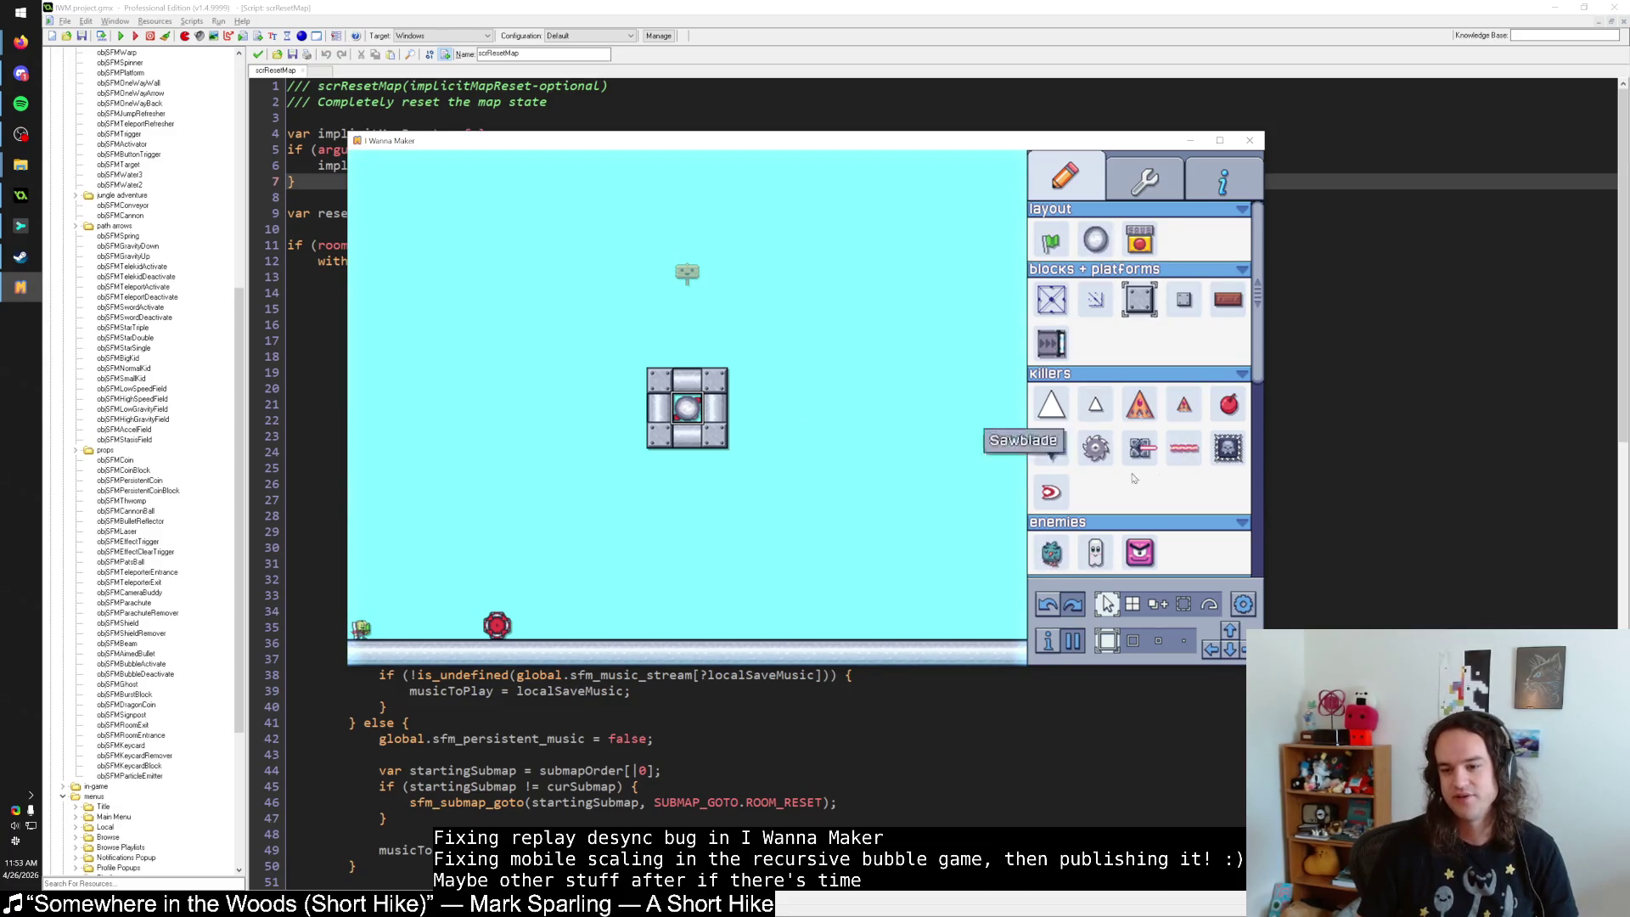
{"action": "scroll", "coordinate": [1189, 357], "scroll_direction": "down", "scroll_amount": 5}
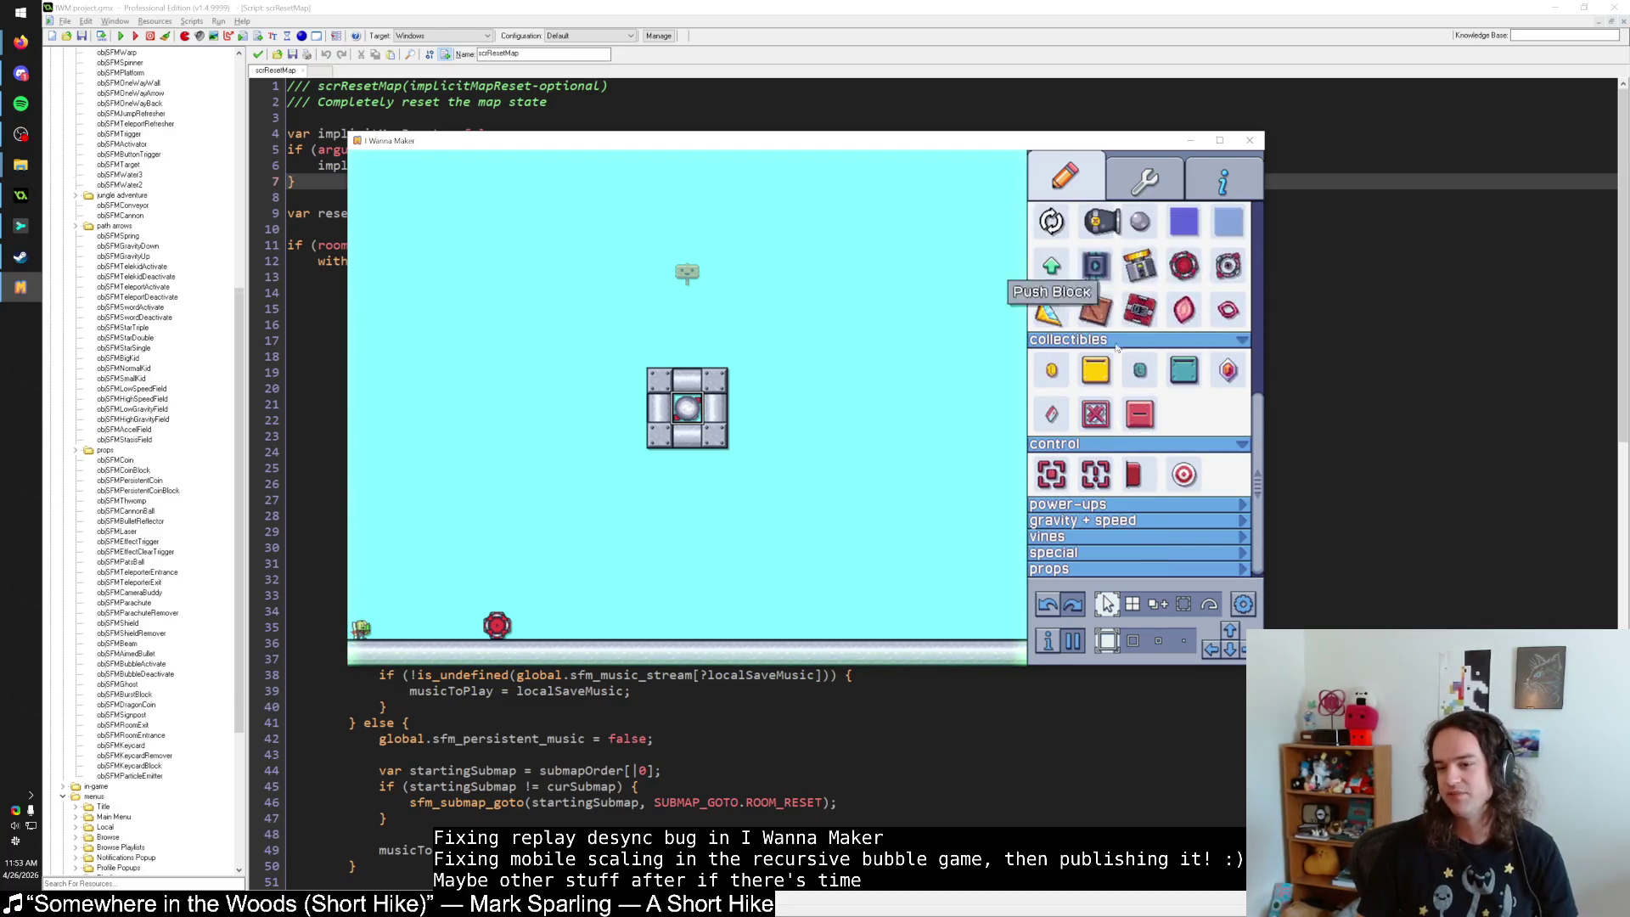
{"action": "scroll", "coordinate": [1045, 289], "scroll_direction": "up", "scroll_amount": 5}
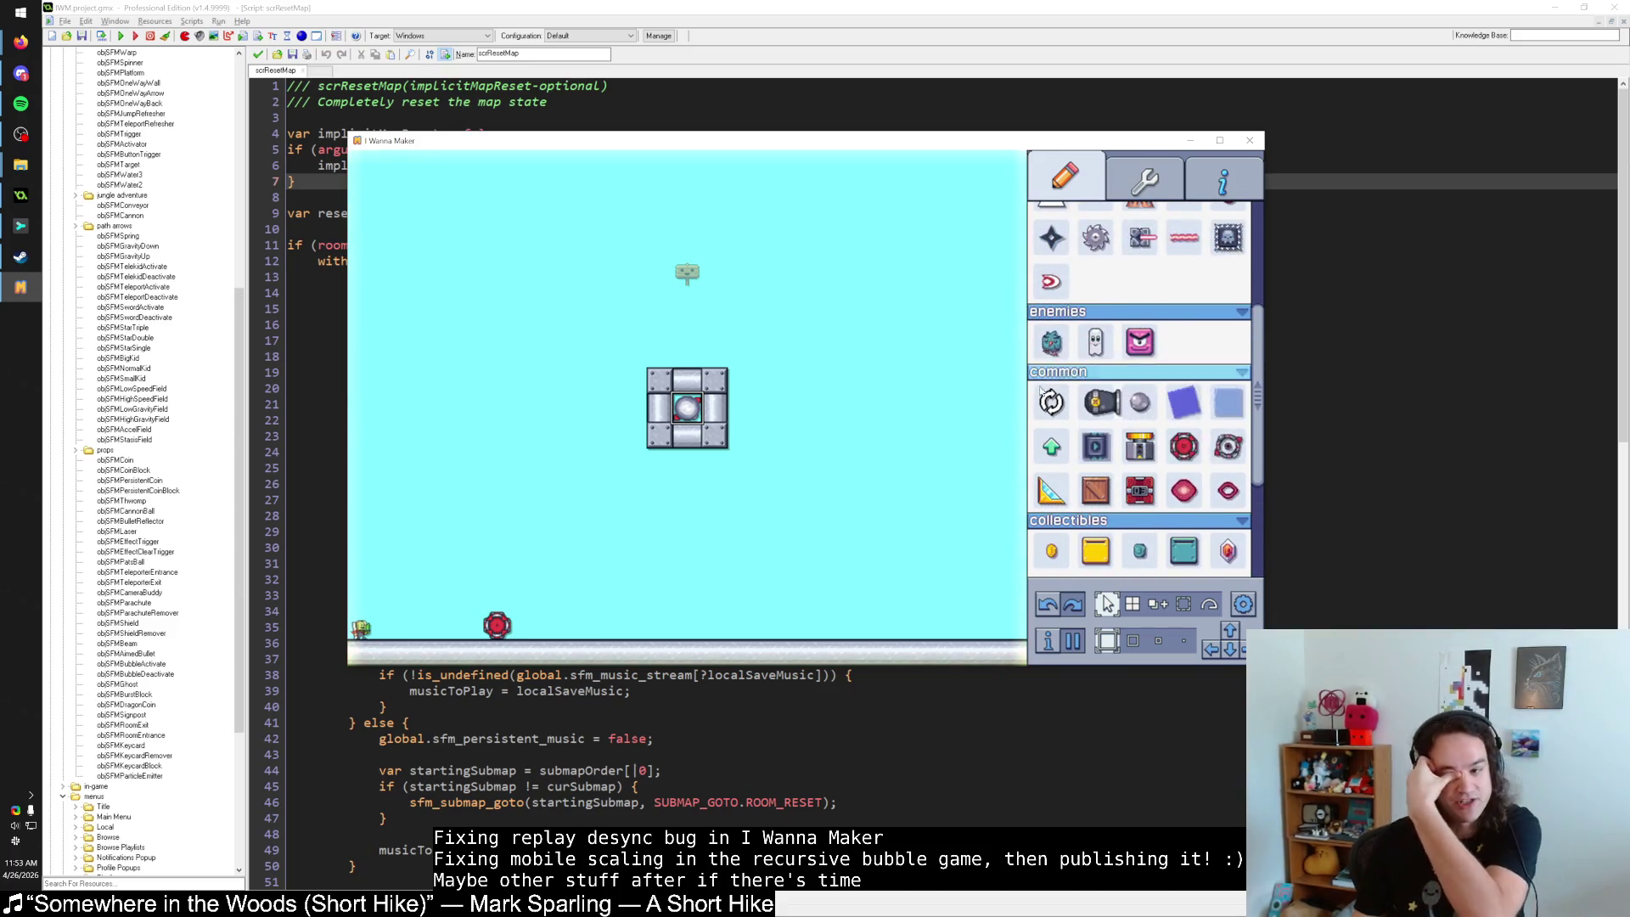
View properties of the centre block: X 400, Y 272, tileset 2, middle layer, scale 1.
{"action": "left_click", "coordinate": [1119, 197]}
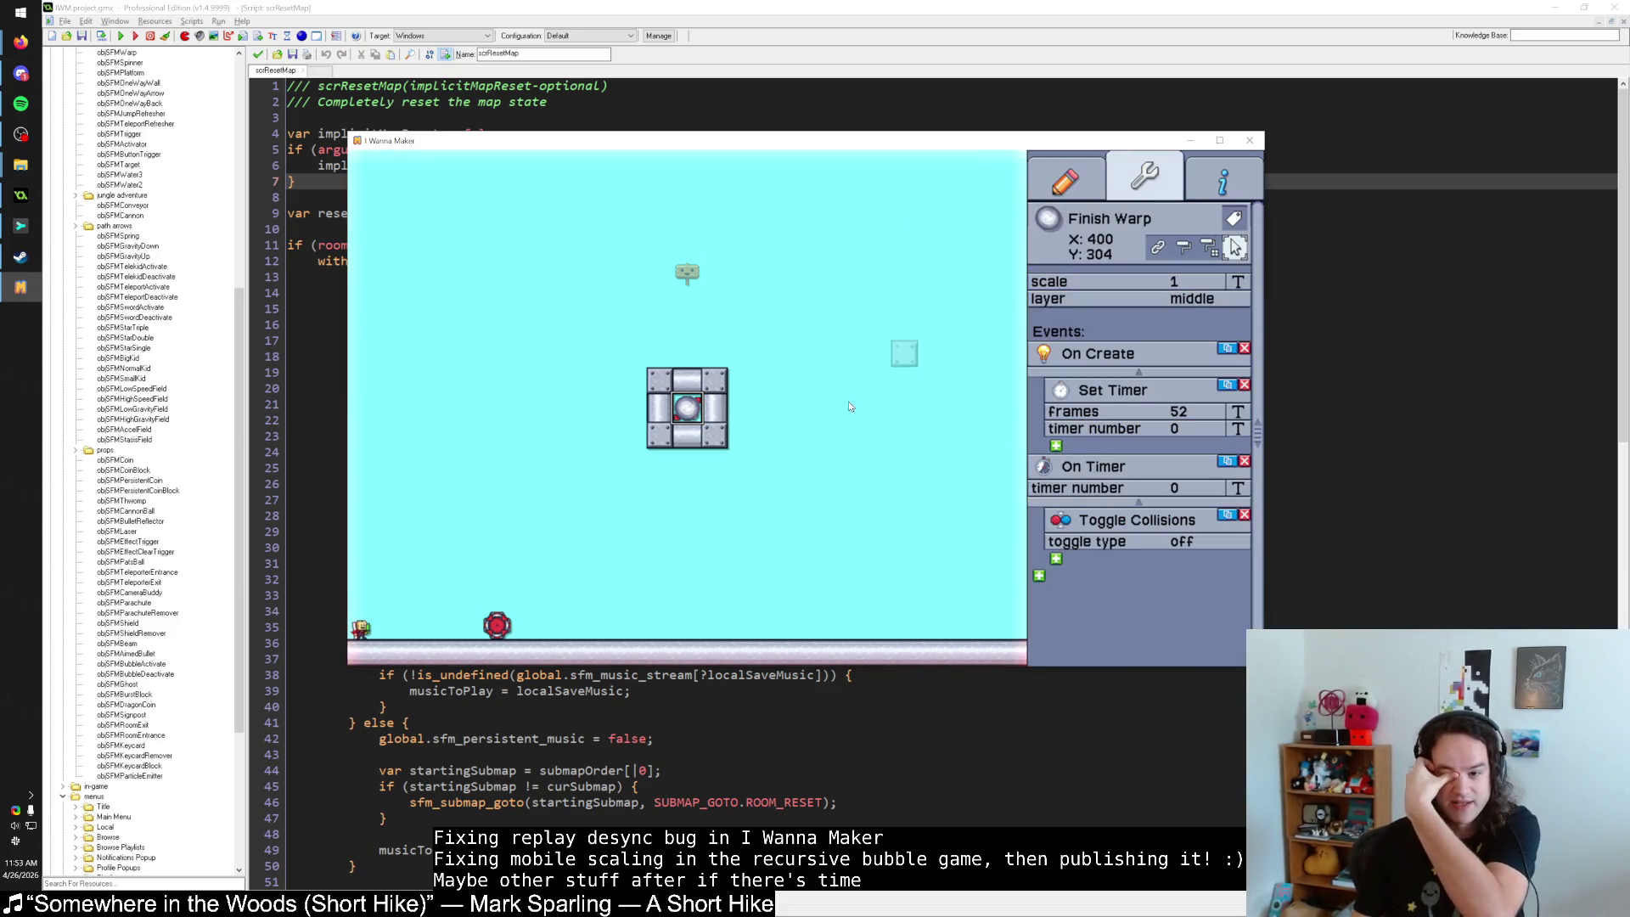
{"action": "left_click", "coordinate": [711, 433]}
{"action": "left_click", "coordinate": [1065, 175]}
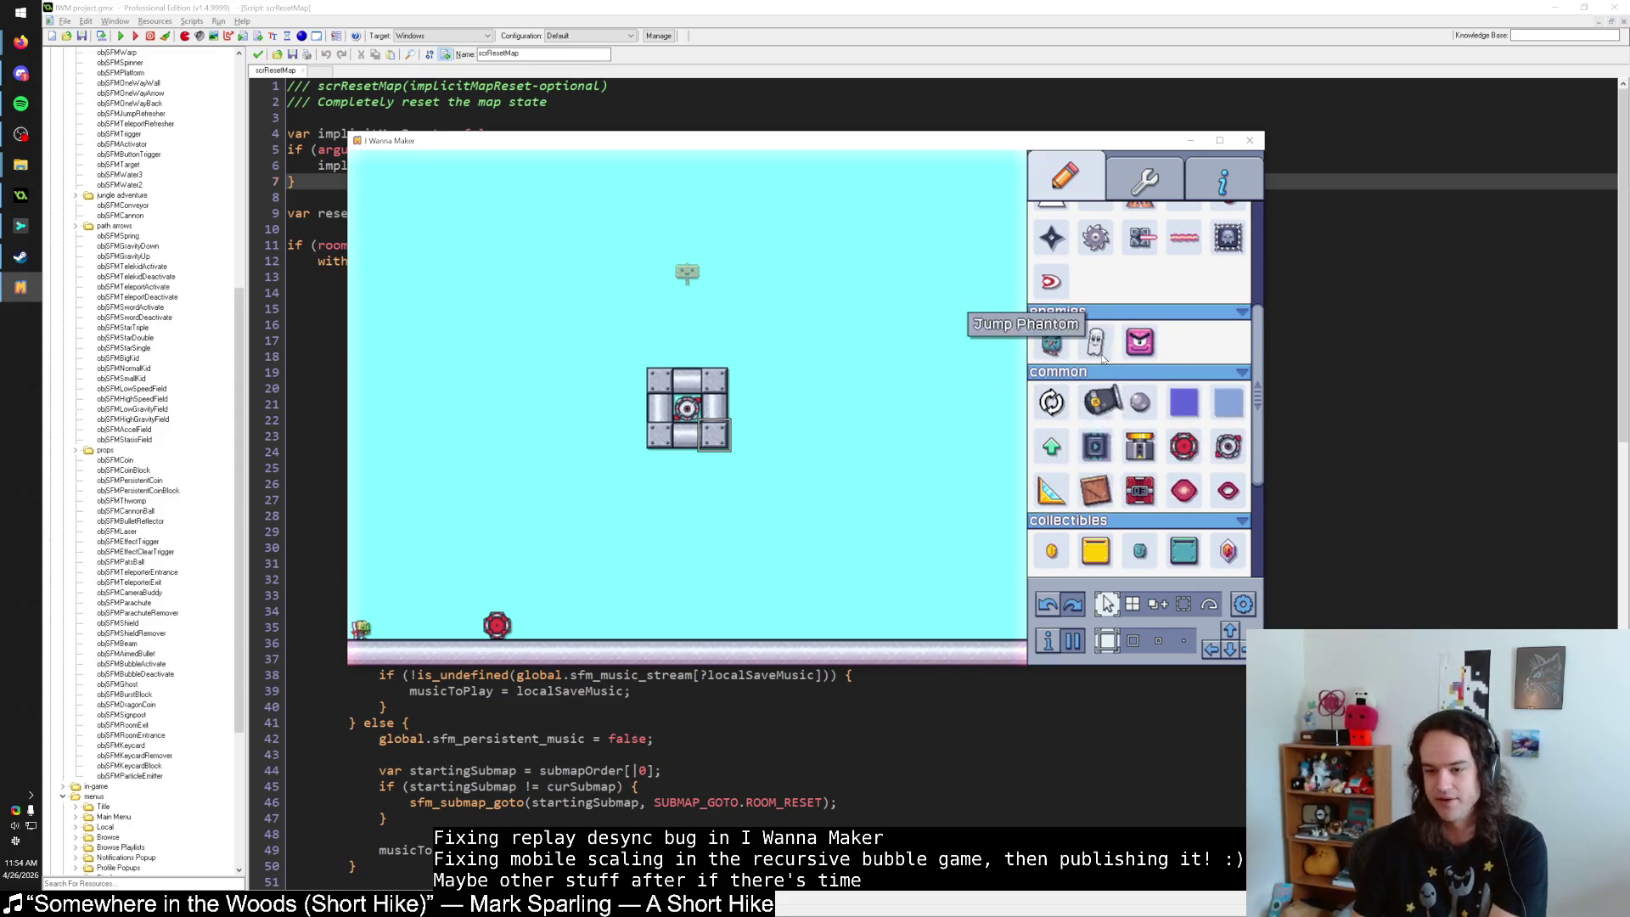
{"action": "scroll", "coordinate": [1185, 514], "scroll_direction": "down", "scroll_amount": 3}
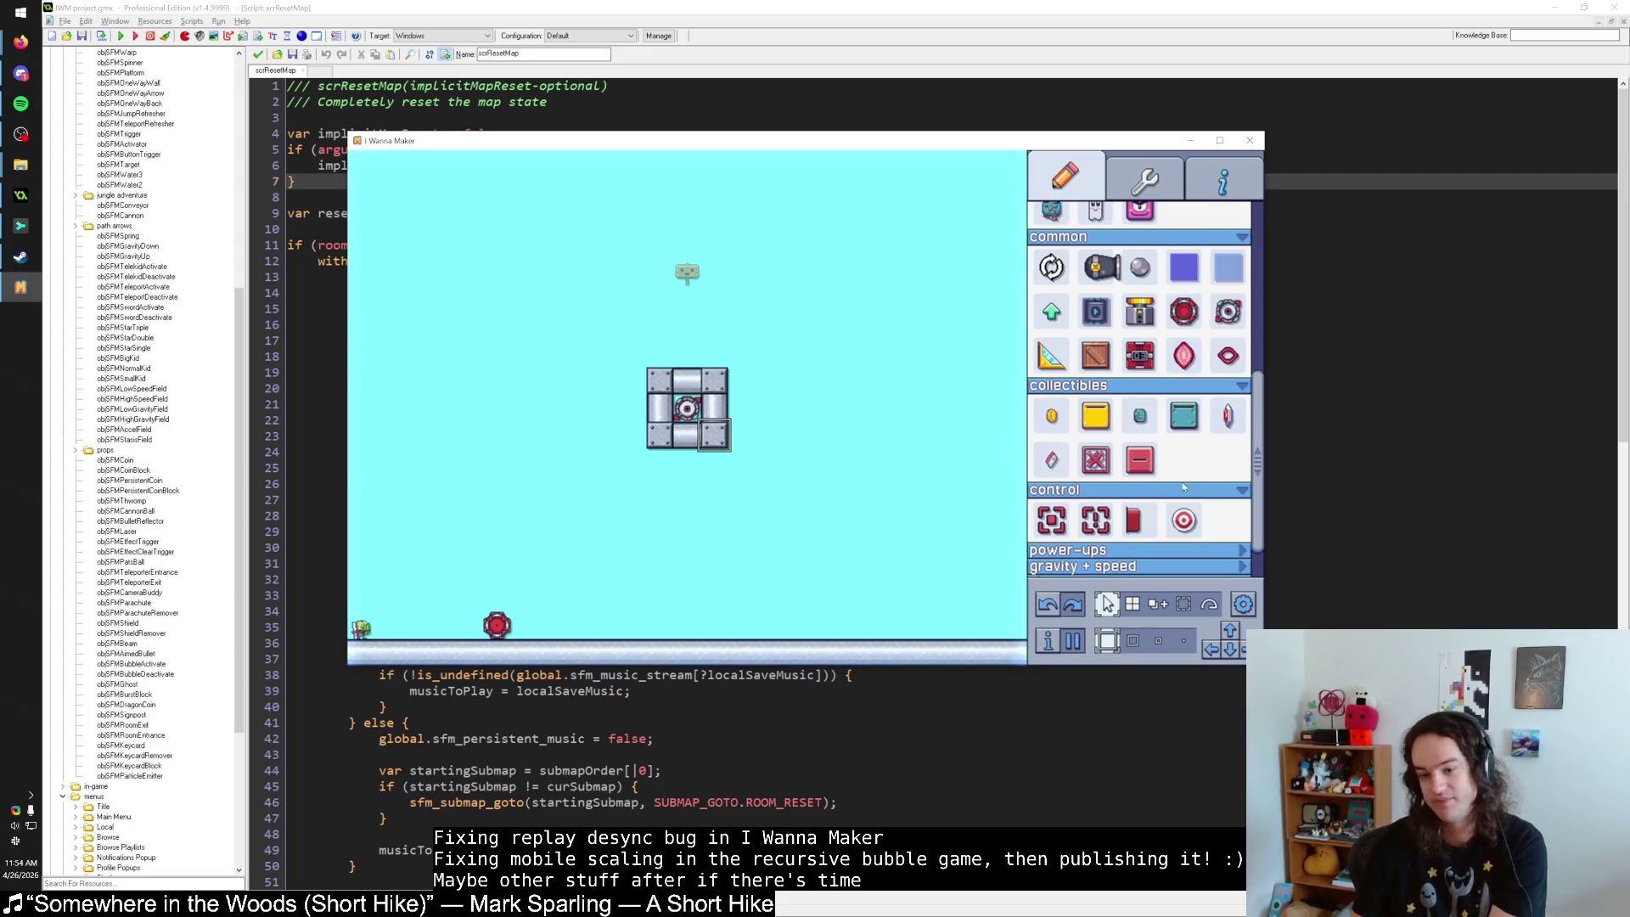
{"action": "scroll", "coordinate": [1053, 396], "scroll_direction": "up", "scroll_amount": 4}
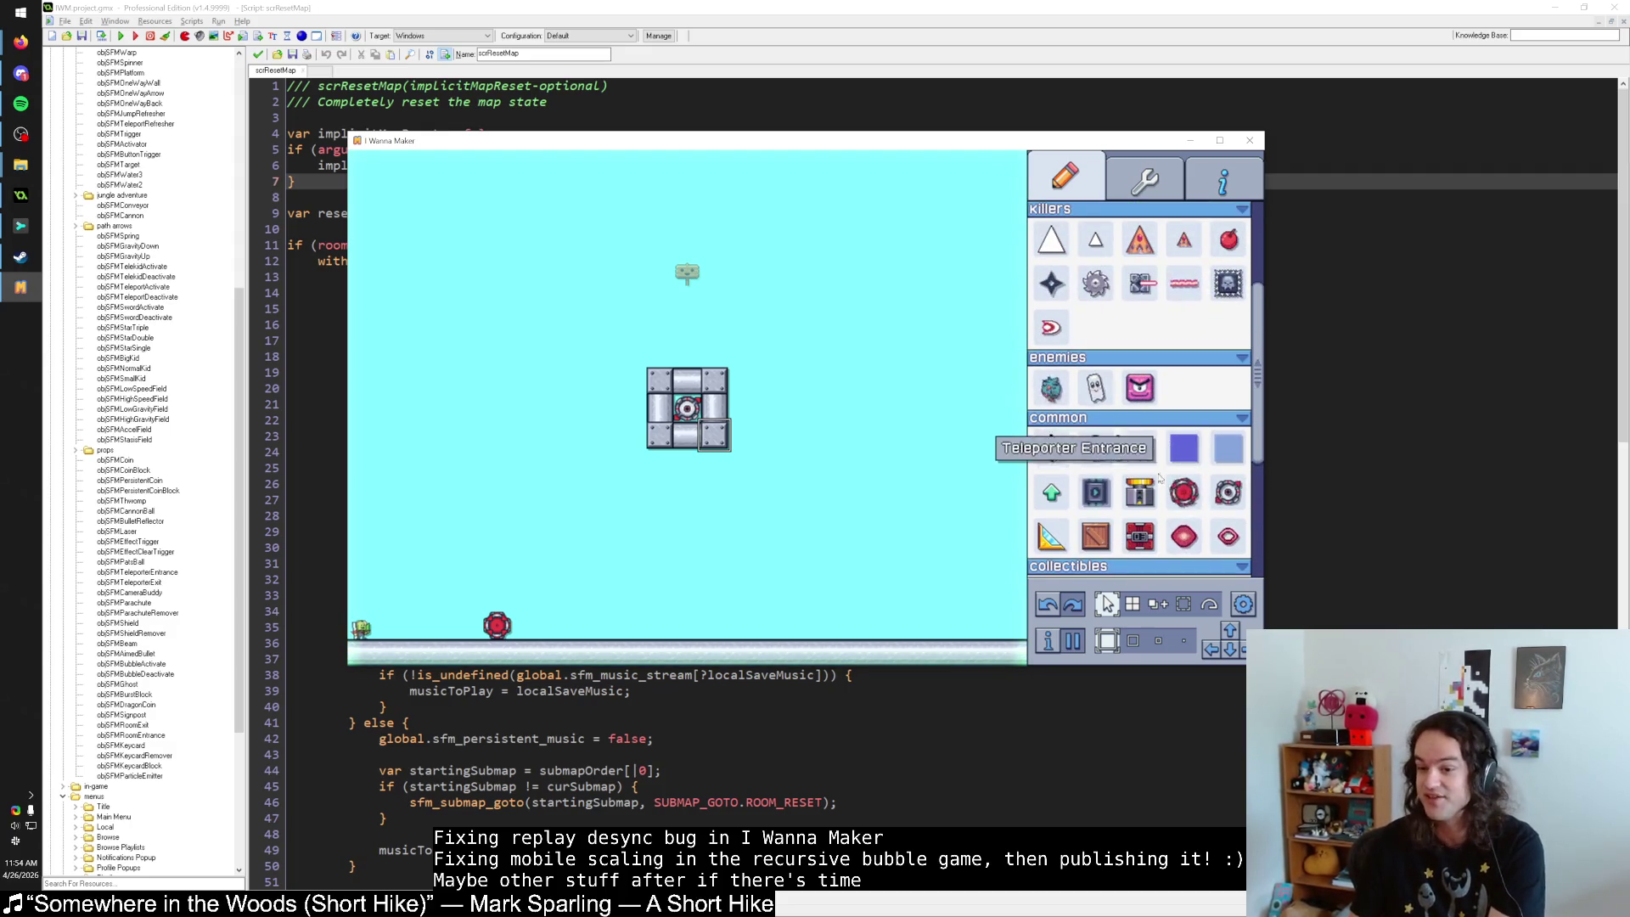
{"action": "scroll", "coordinate": [1142, 505], "scroll_direction": "down", "scroll_amount": 3}
{"action": "scroll", "coordinate": [1143, 494], "scroll_direction": "up", "scroll_amount": 2}
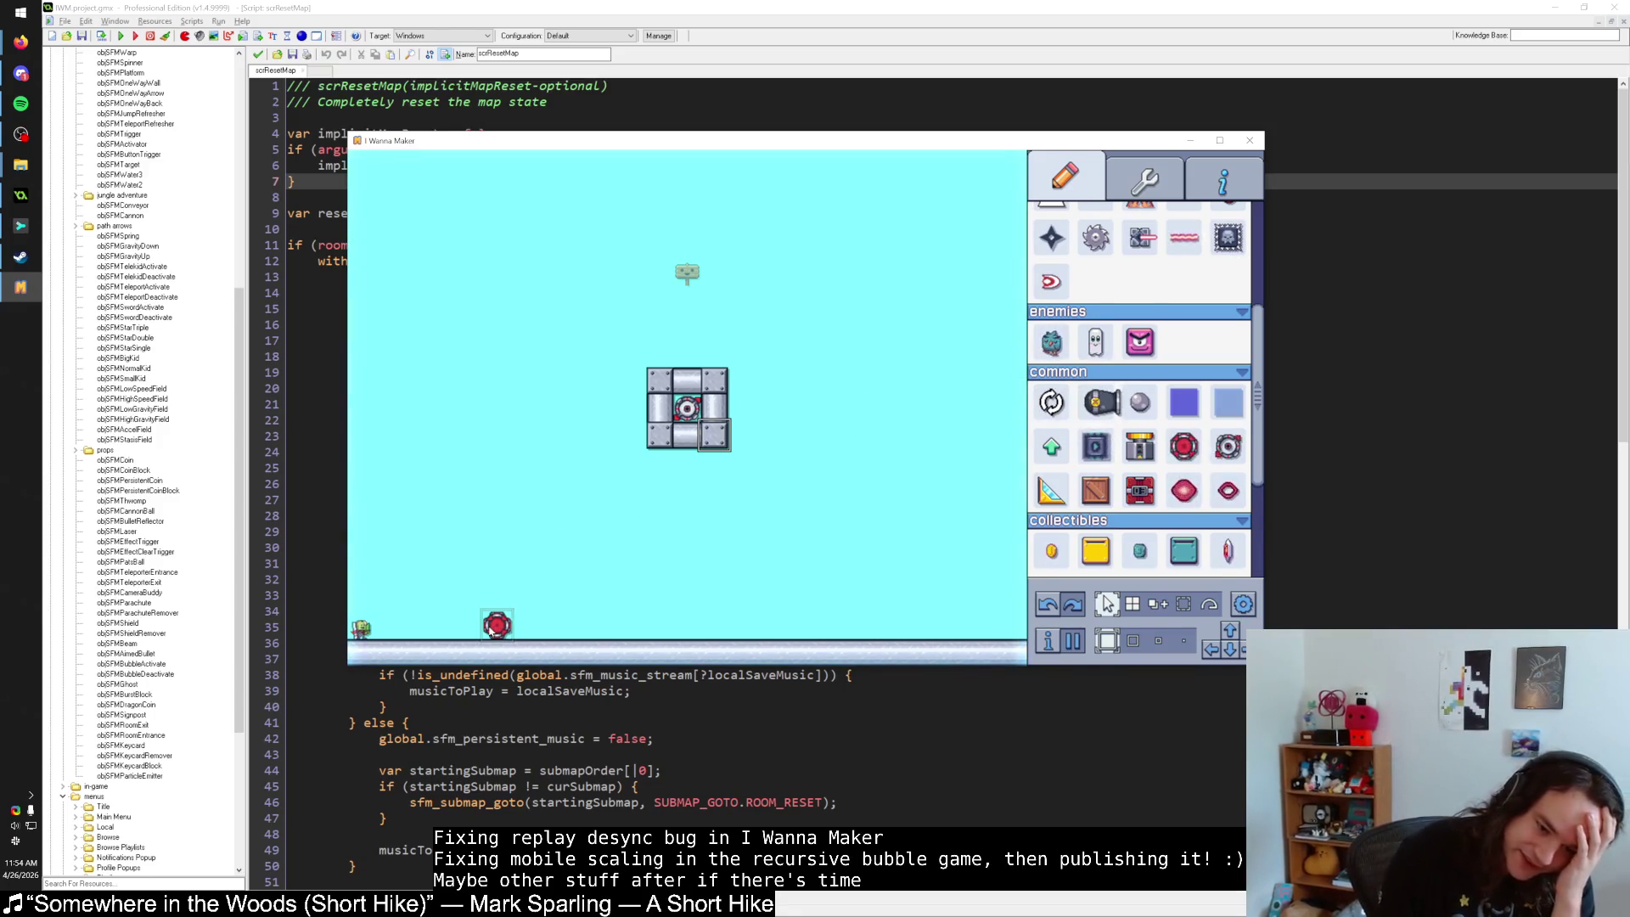
{"action": "left_click", "coordinate": [497, 625]}
{"action": "left_click", "coordinate": [687, 408]}
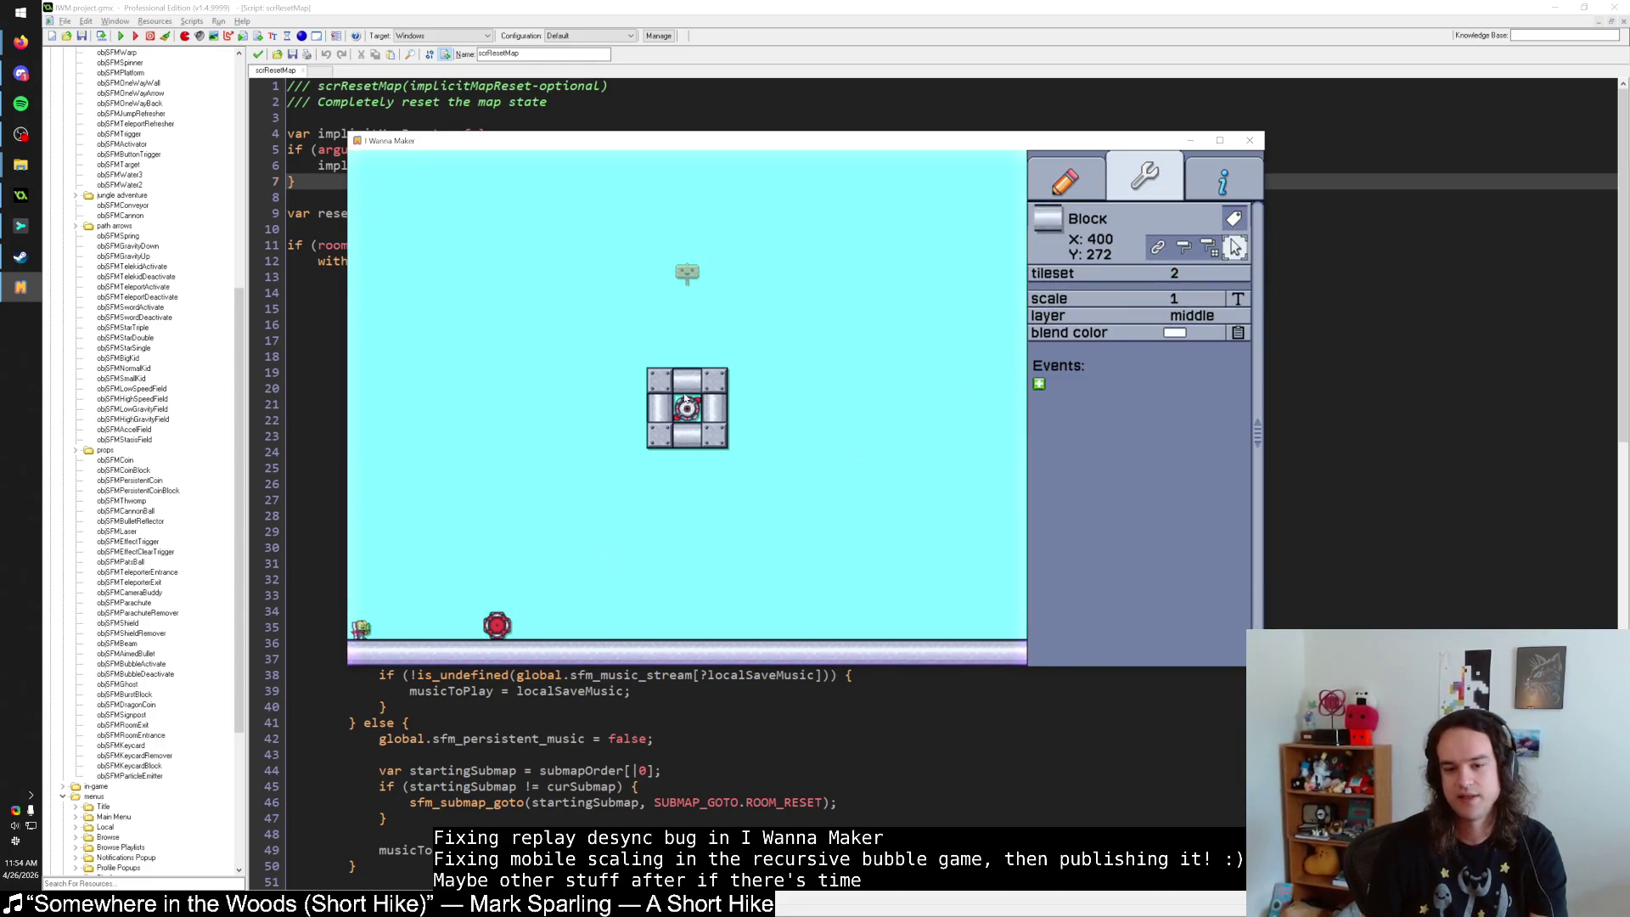
Select the Finish Warp, open its timer frames entry, and run two quick playtests.
{"action": "left_click", "coordinate": [687, 407]}
{"action": "left_click", "coordinate": [1180, 411]}
{"action": "left_click", "coordinate": [1239, 412]}
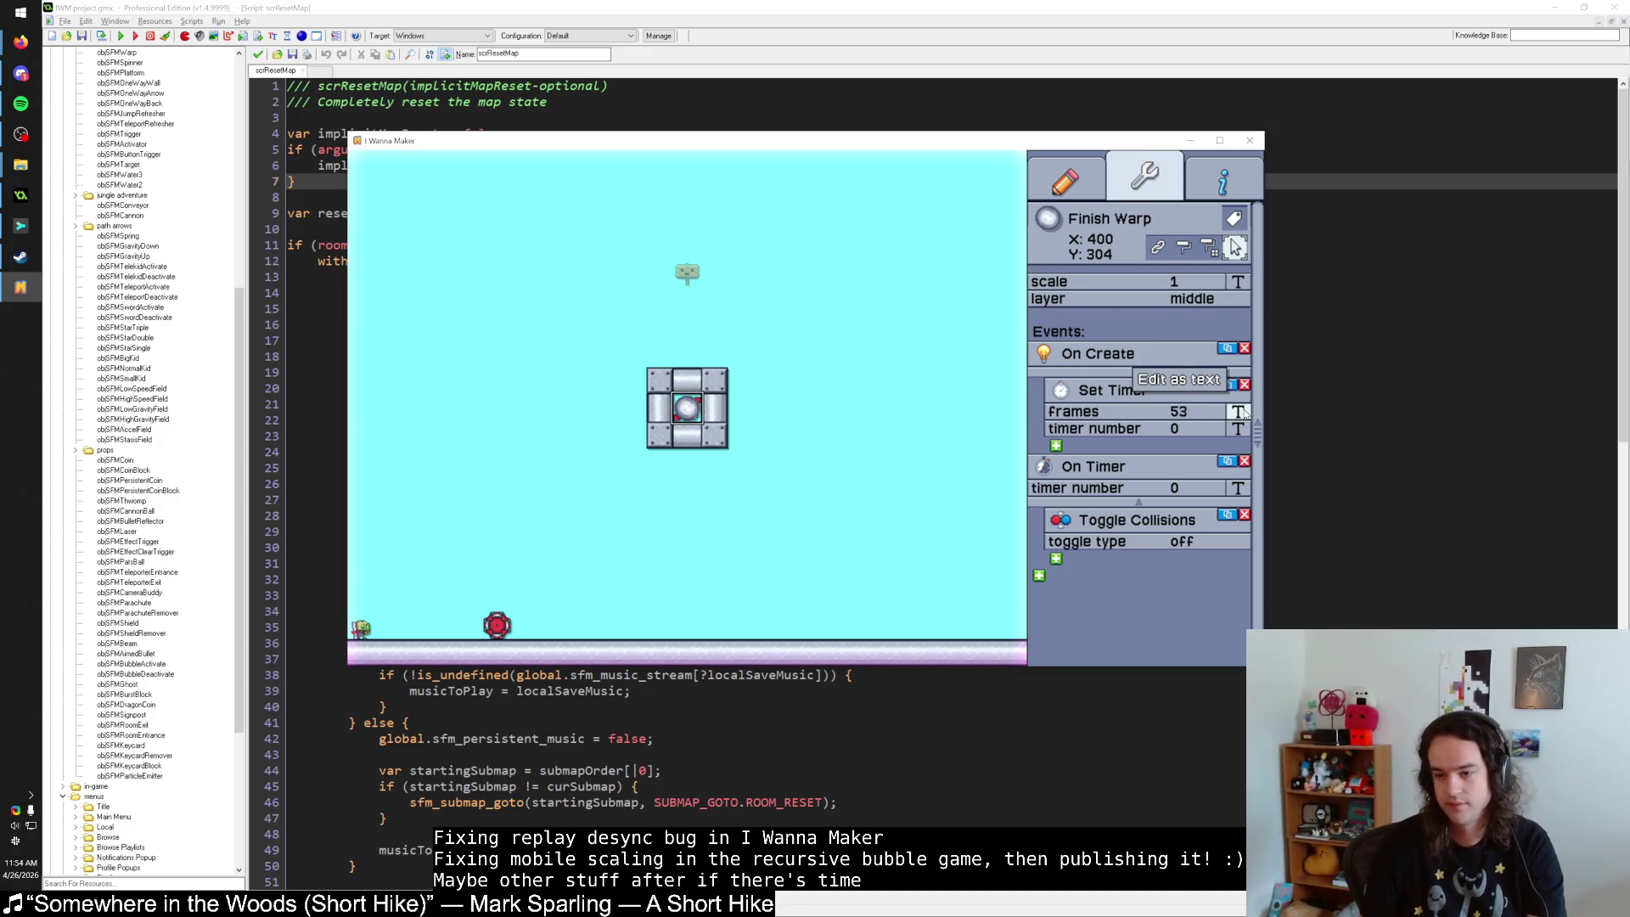
{"action": "key", "text": "Return"}
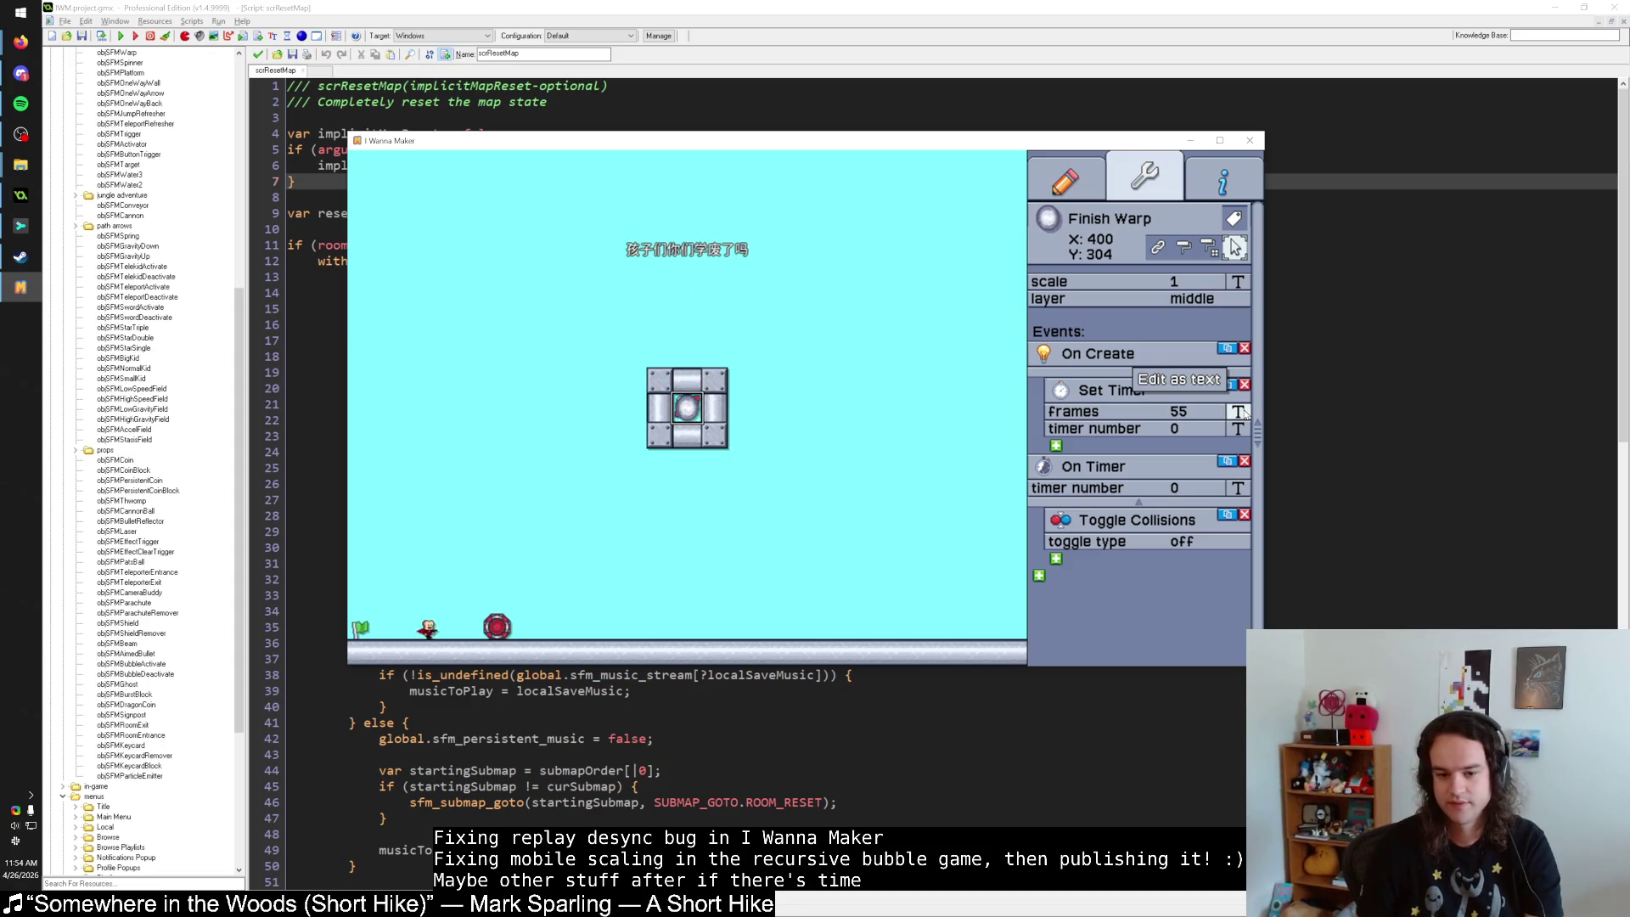
{"action": "key", "text": "Return"}
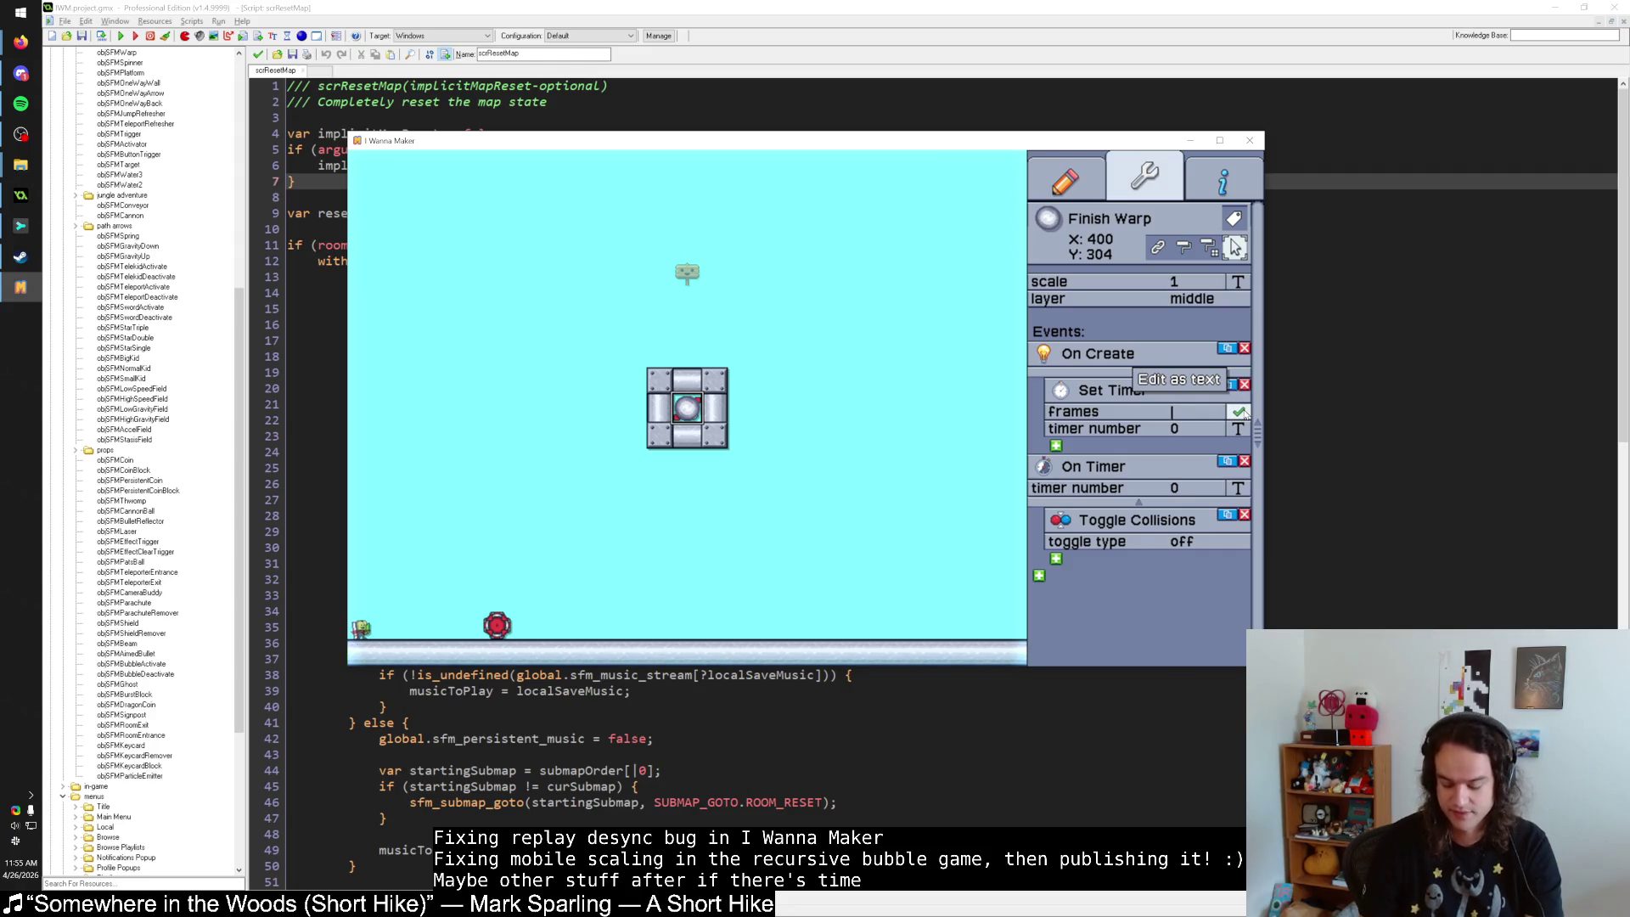
{"action": "type", "text": "48"}
{"action": "key", "text": "Return"}
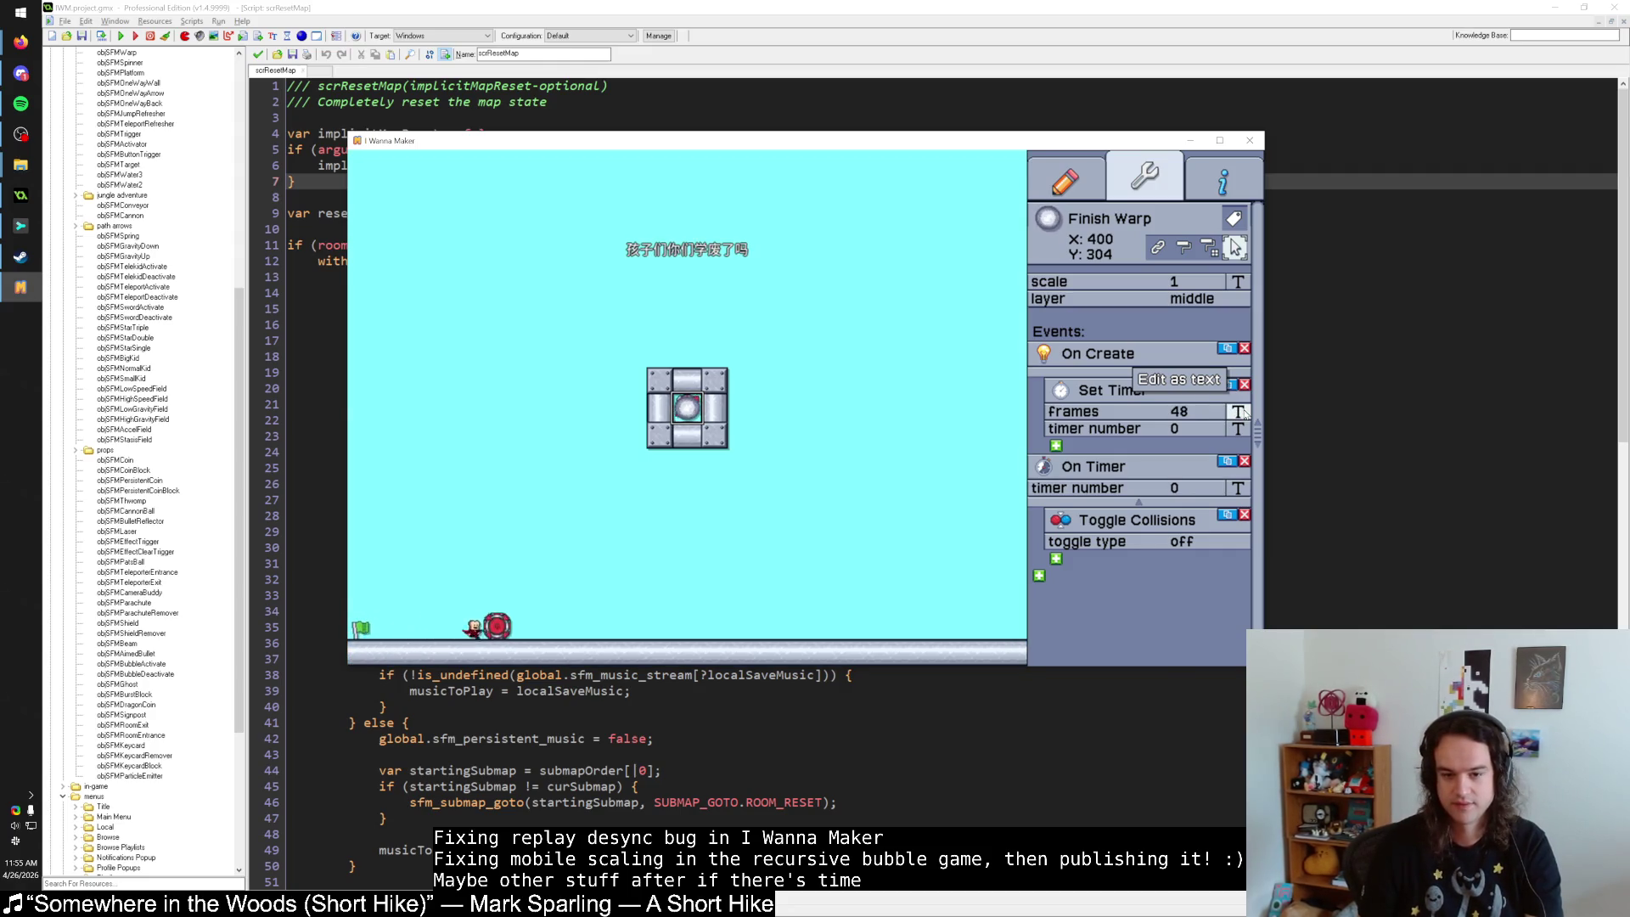
{"action": "key", "text": "Return"}
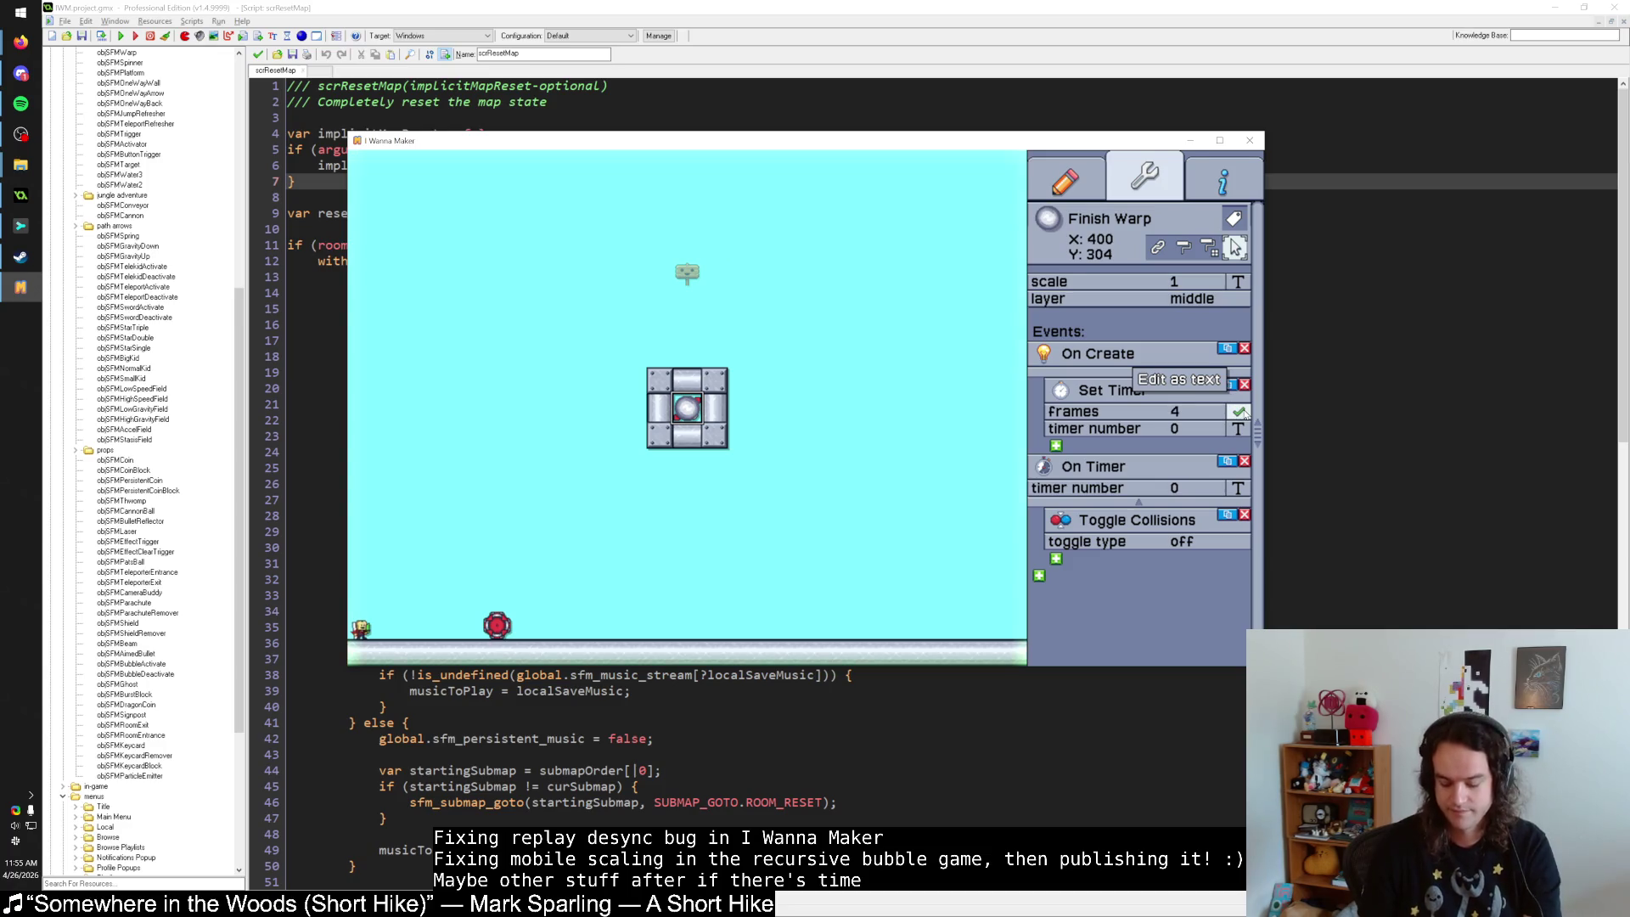
Change the Finish Warp timer from 46 to 47 frames, playtest it, then show the level info page.
{"action": "type", "text": "6"}
{"action": "key", "text": "Return"}
{"action": "key", "text": "Return"}
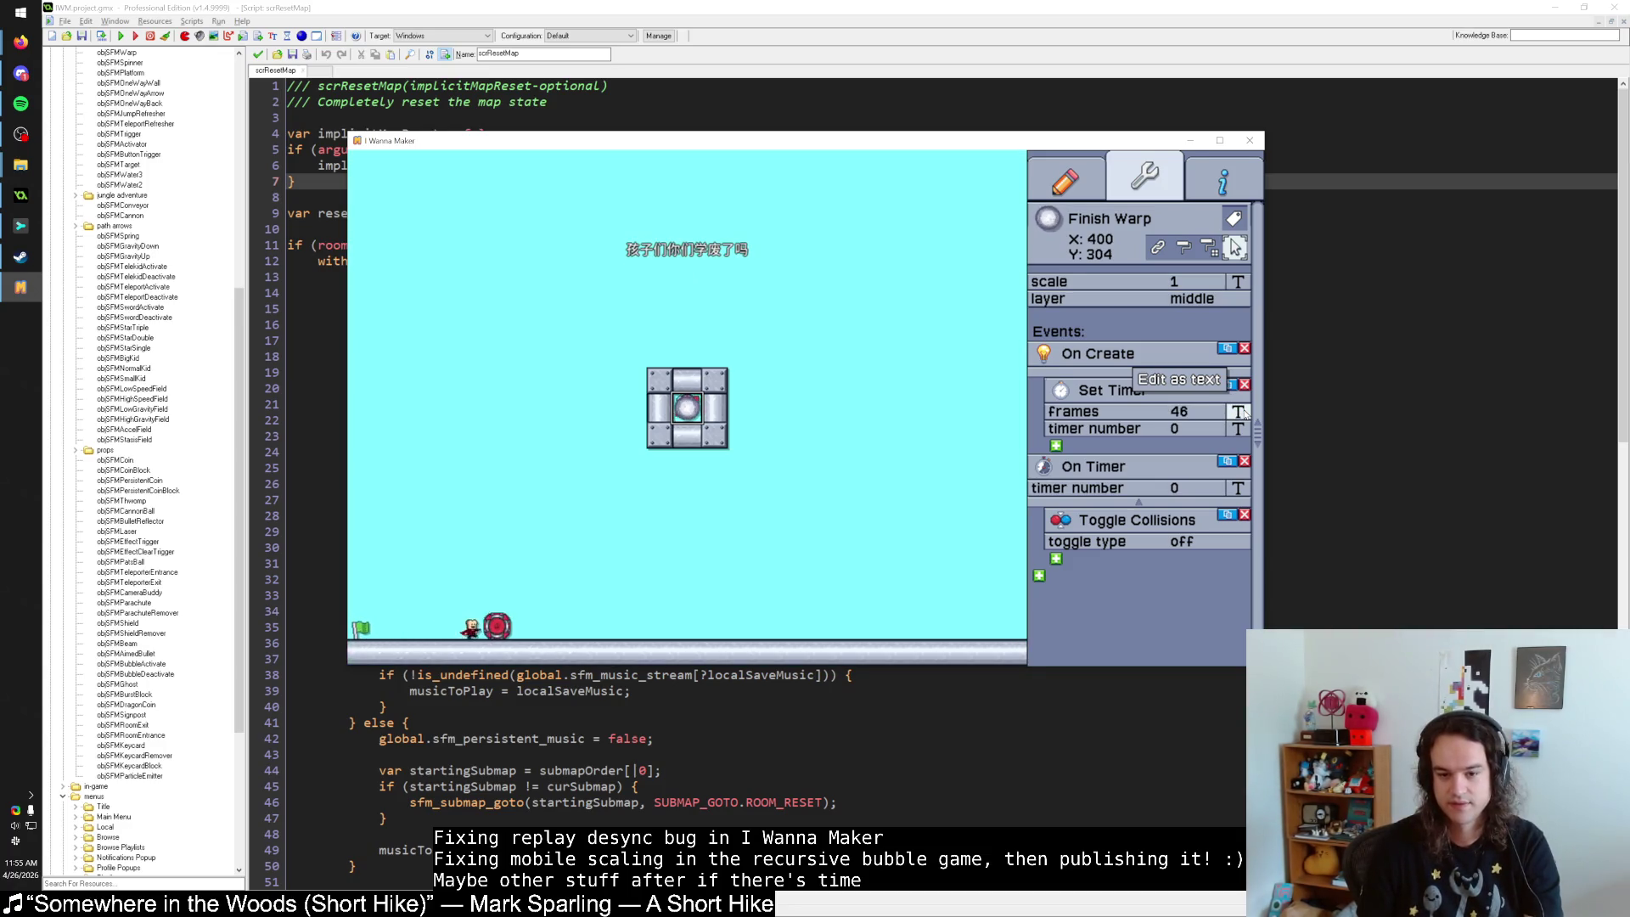
{"action": "key", "text": "Return"}
{"action": "left_click", "coordinate": [1239, 412]}
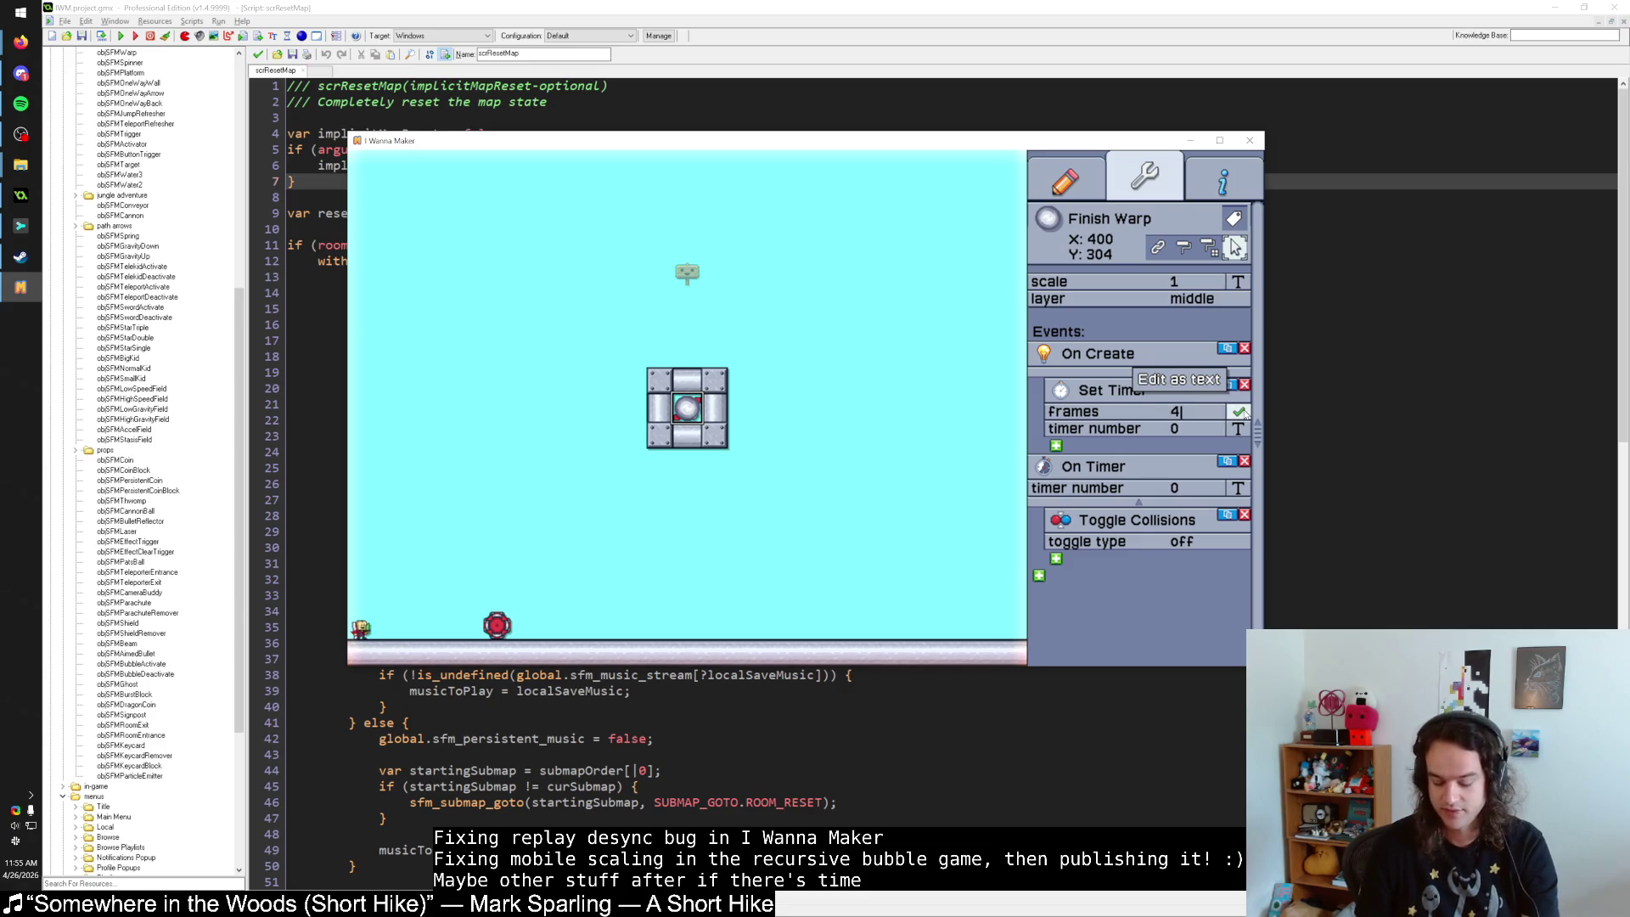
{"action": "type", "text": "7"}
{"action": "key", "text": "Return"}
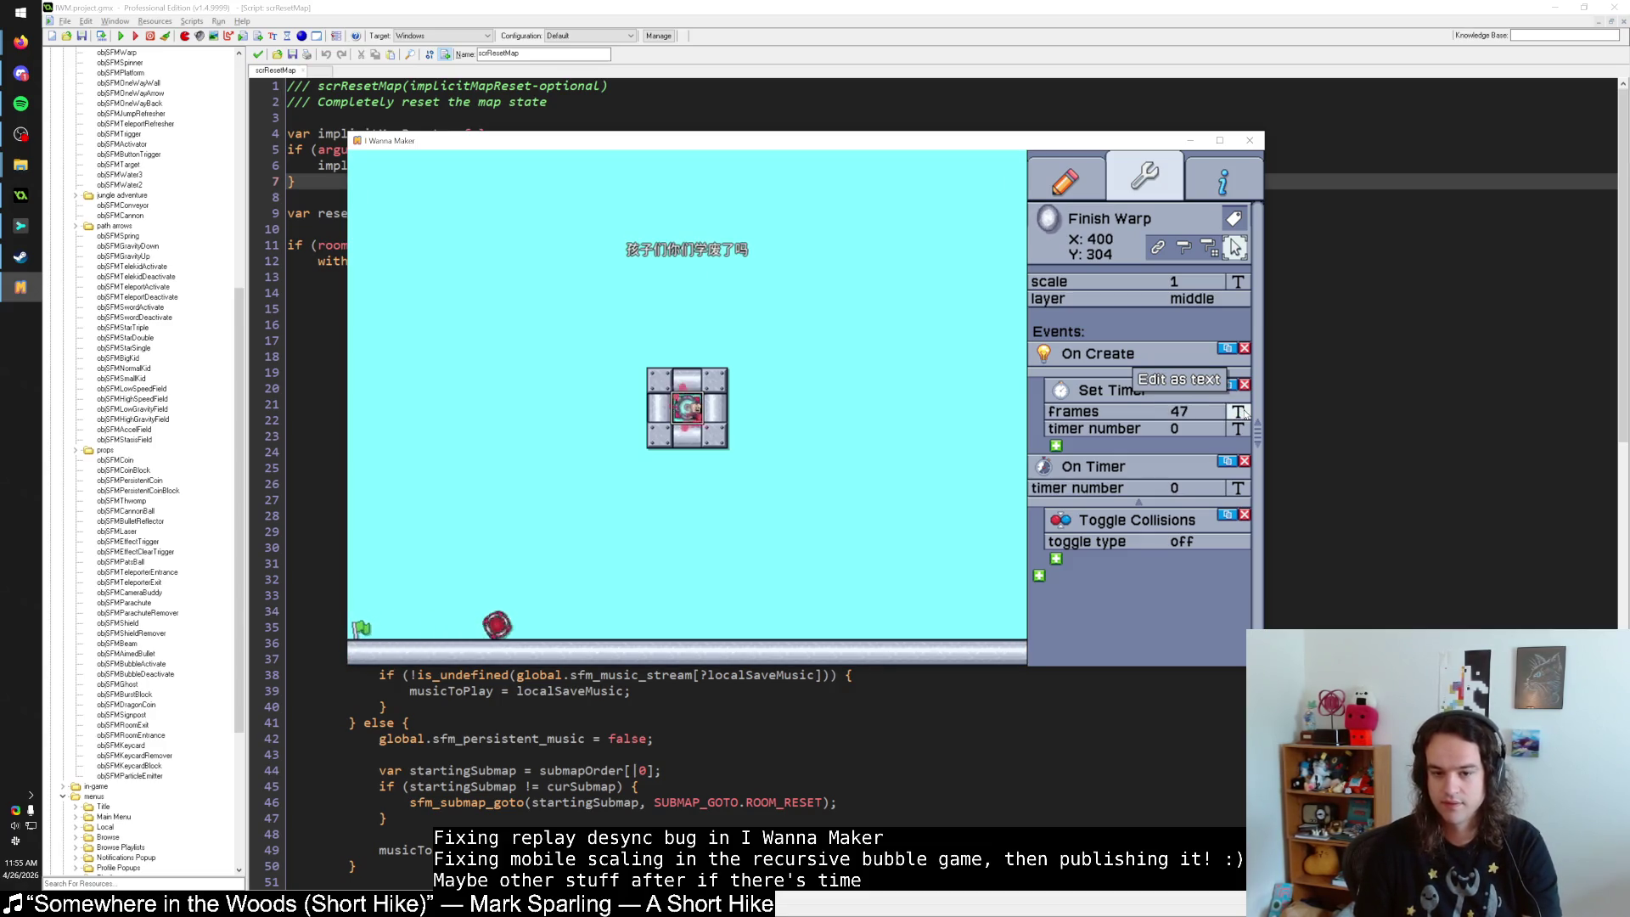
{"action": "left_click", "coordinate": [1223, 179]}
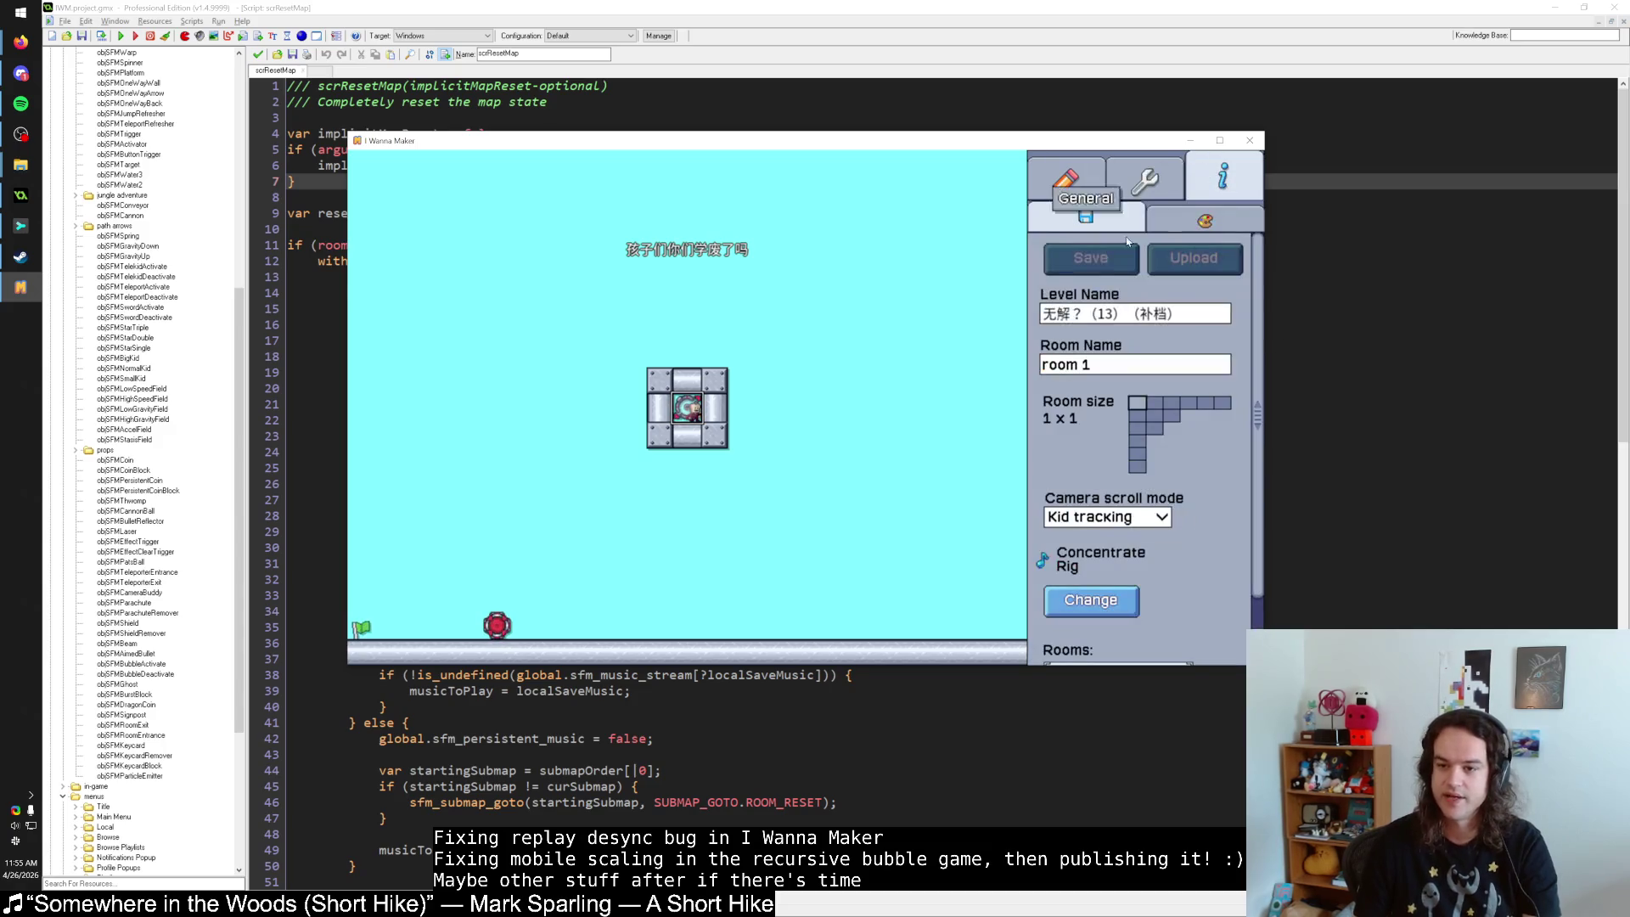
Try saving the level, get refused because it was downloaded, and go back to the object palette.
{"action": "left_click", "coordinate": [1108, 257]}
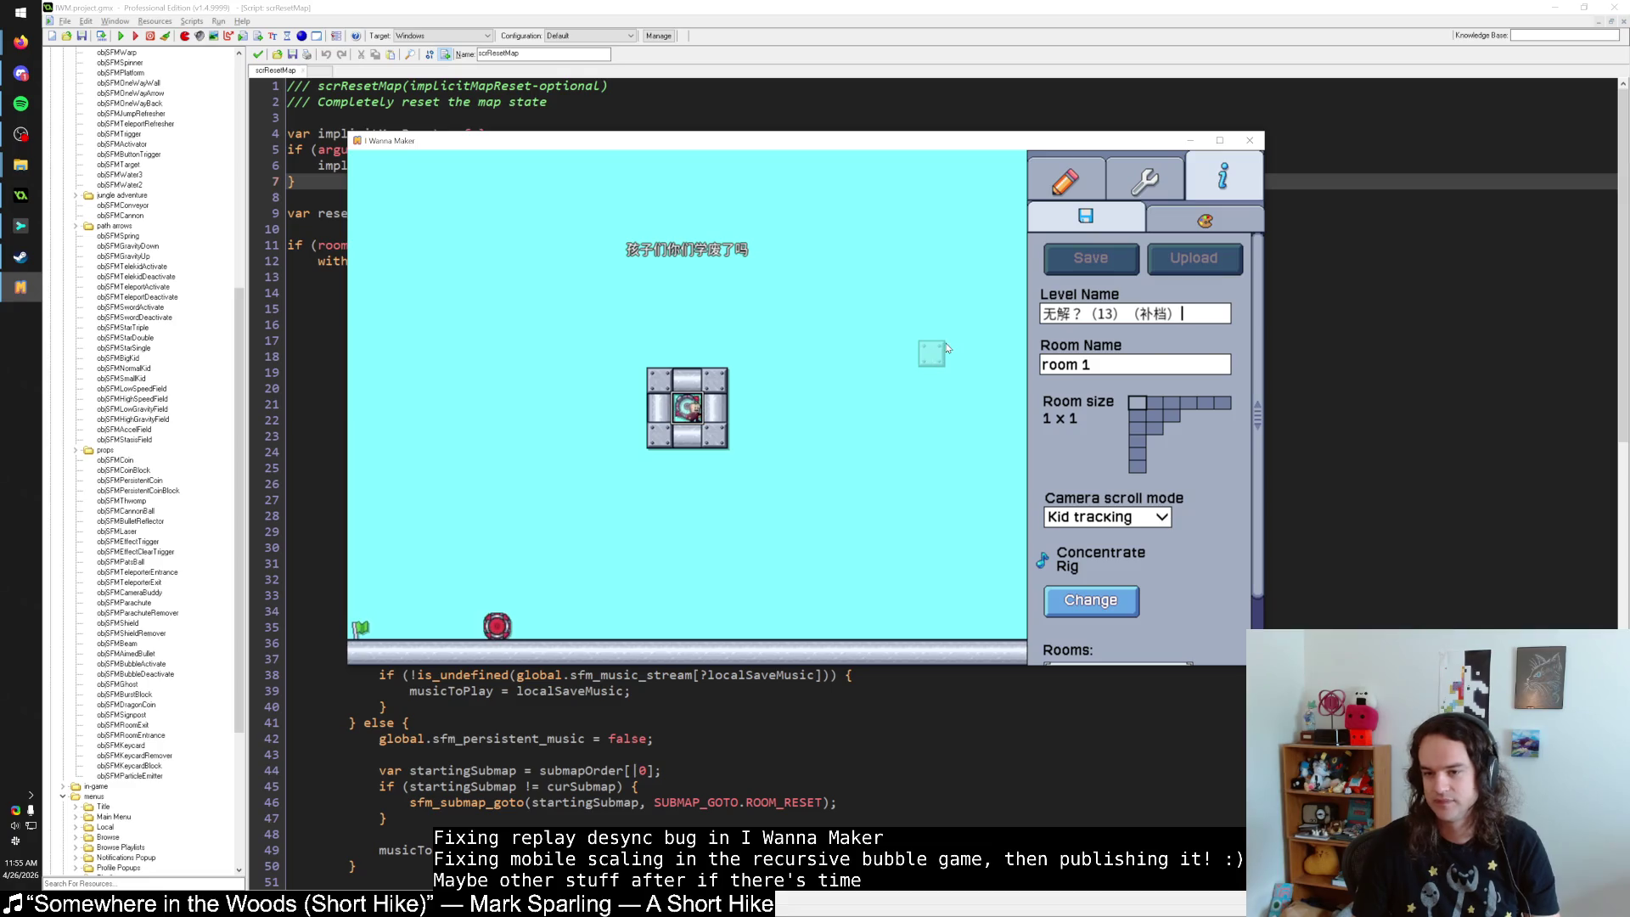
{"action": "left_click", "coordinate": [1062, 183]}
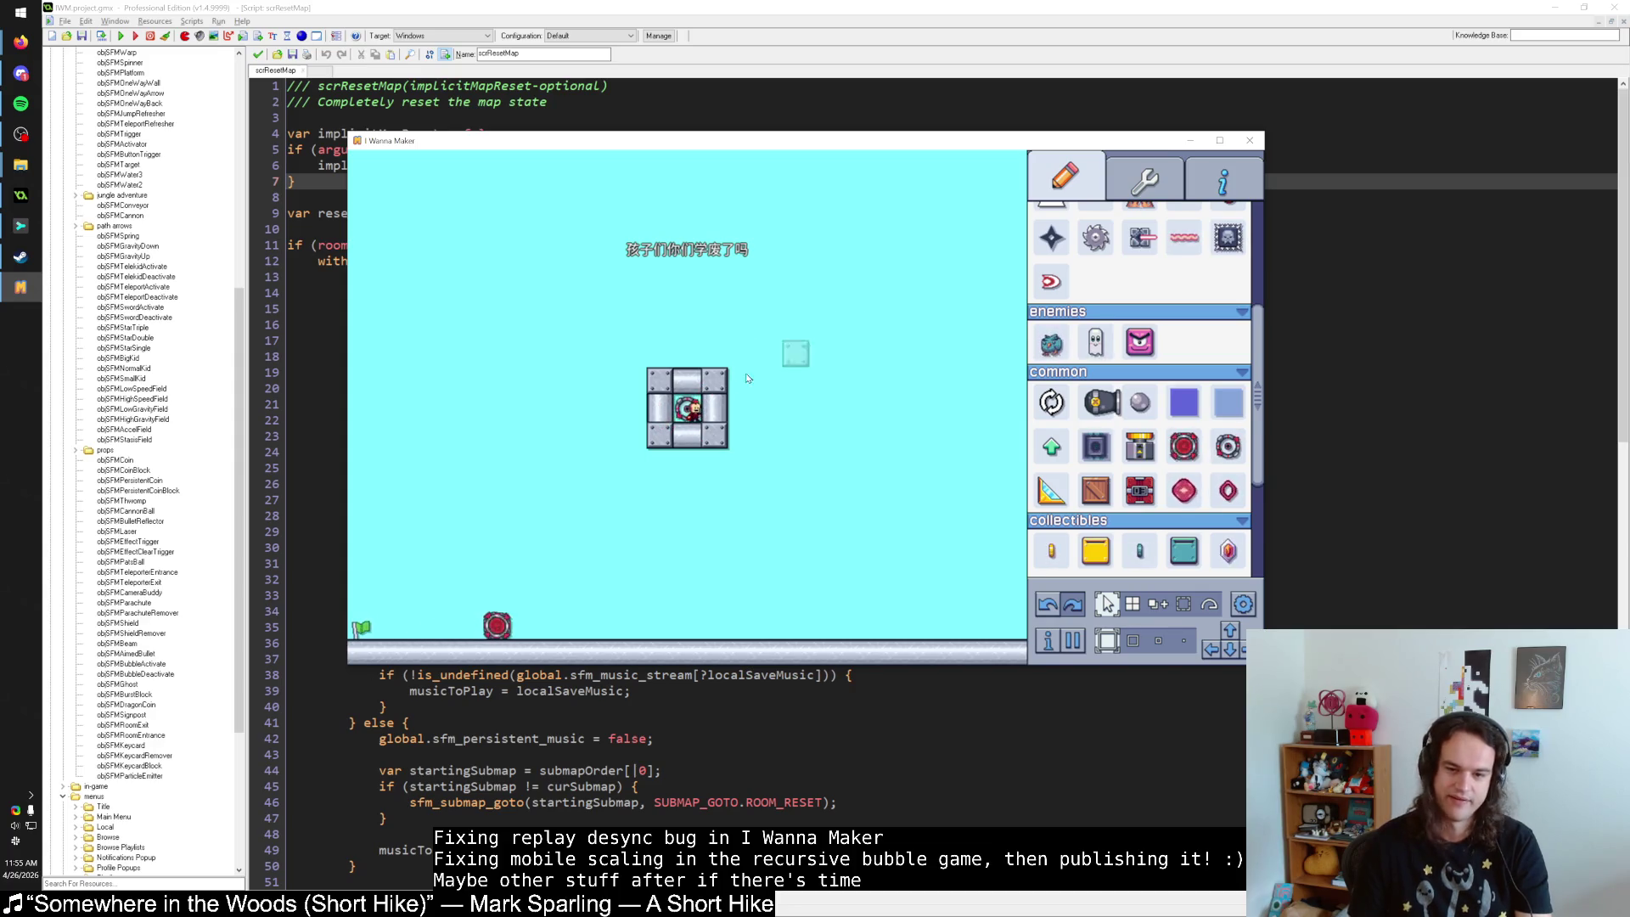
Select the Finish Warp and playtest the level, pausing and resuming a couple of times.
{"action": "left_click", "coordinate": [693, 409]}
{"action": "left_click", "coordinate": [693, 414]}
{"action": "key", "text": "Escape"}
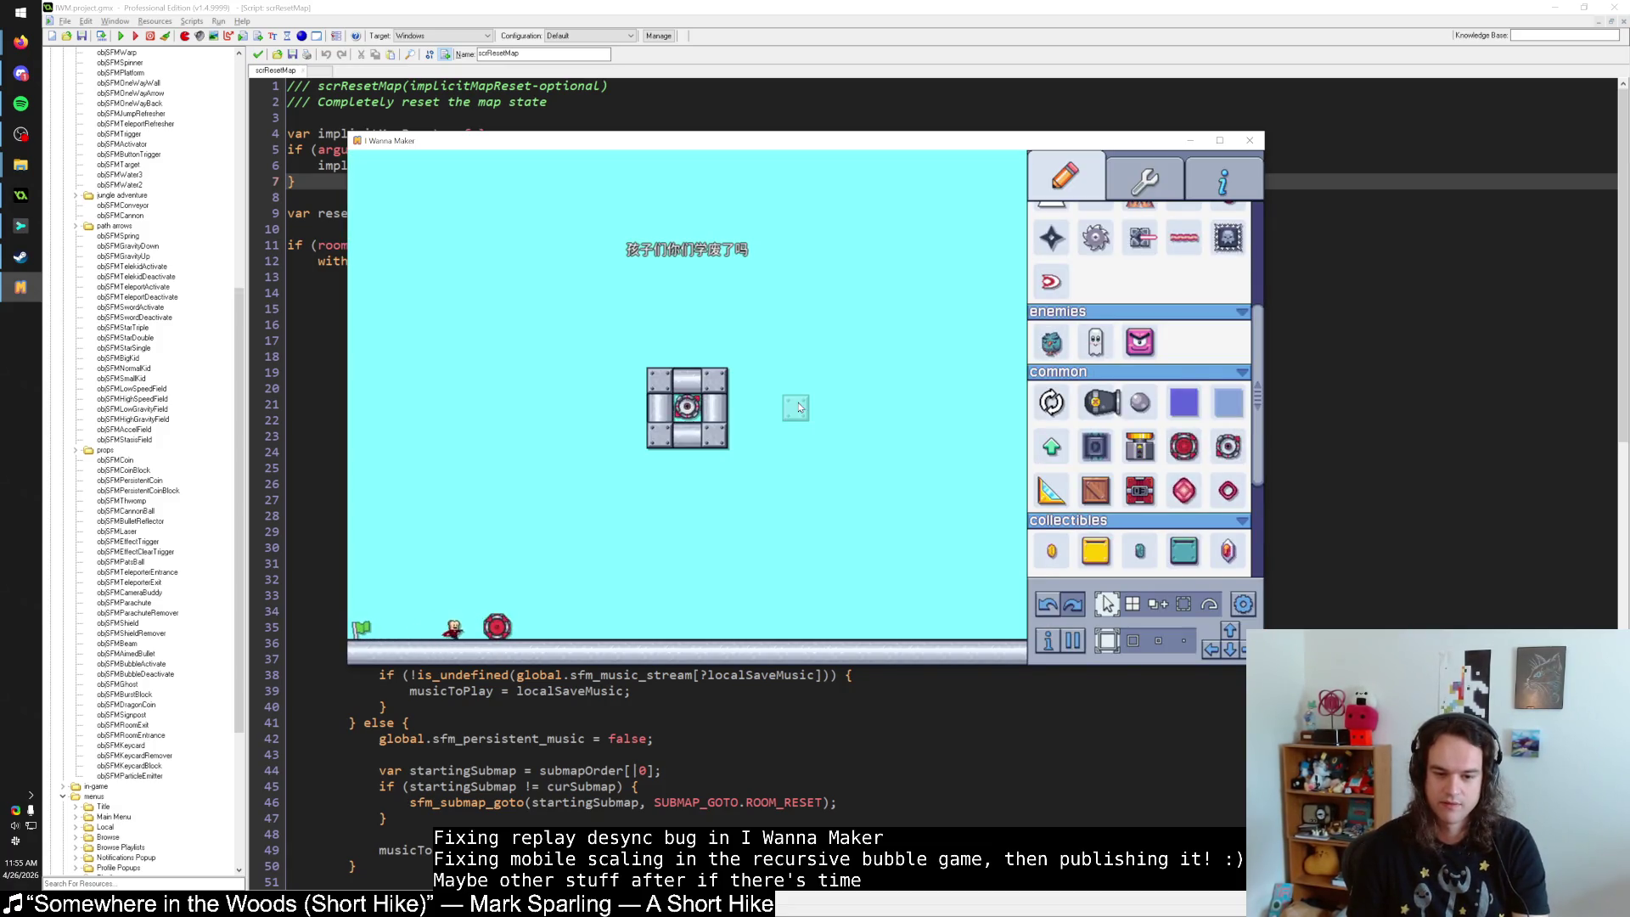
{"action": "key", "text": "Escape"}
{"action": "key", "text": "Escape"}
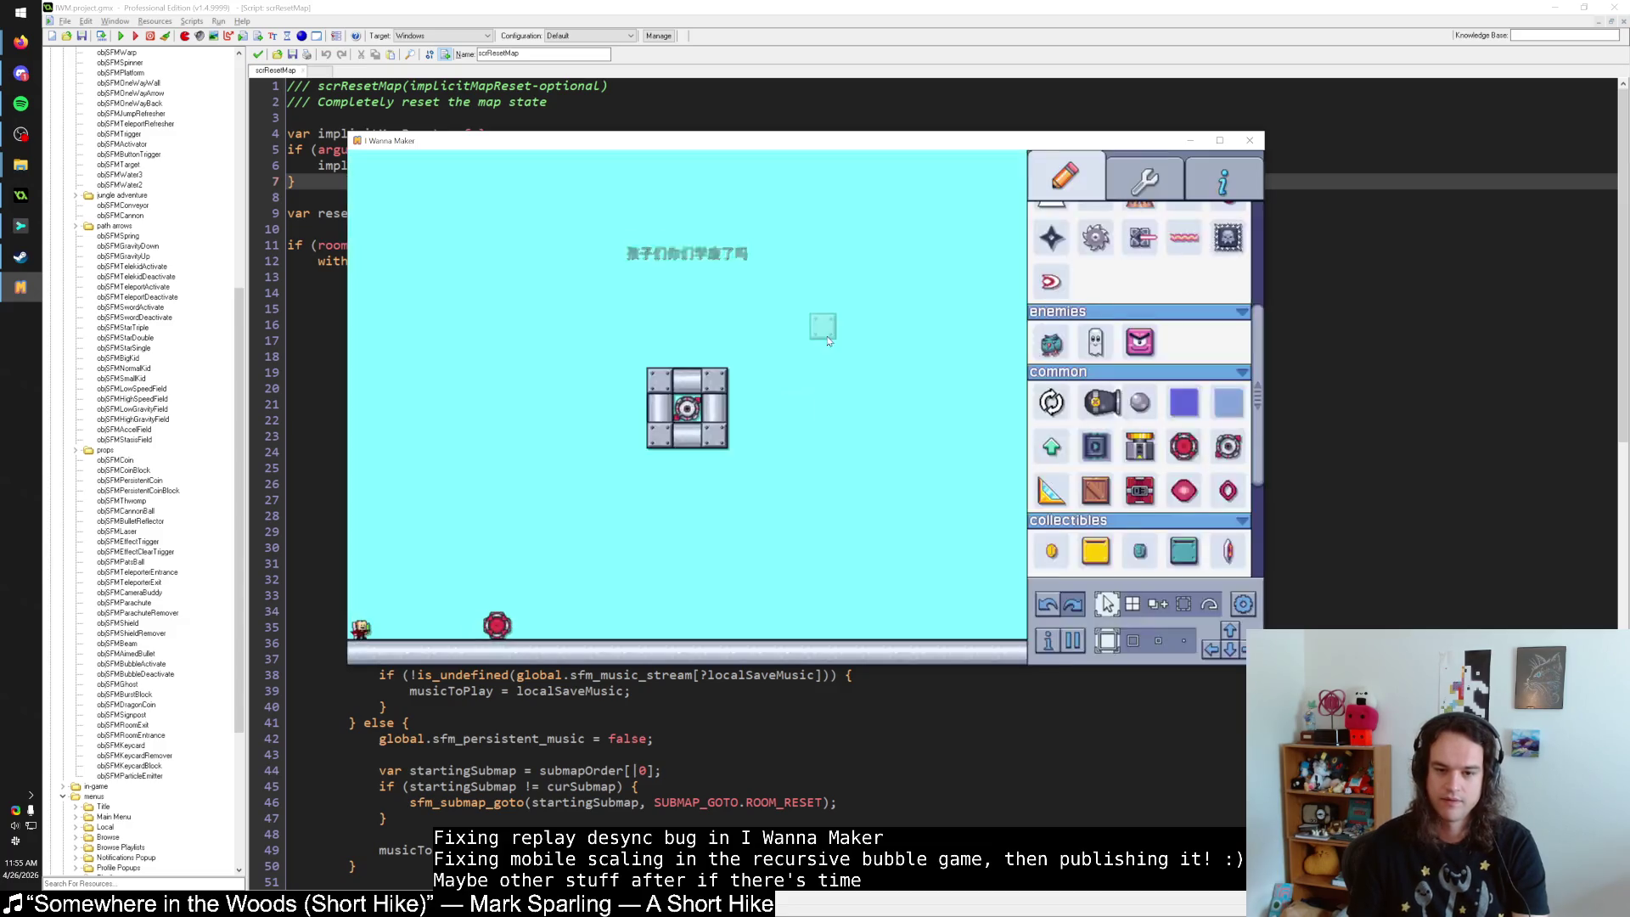
{"action": "key", "text": "Escape"}
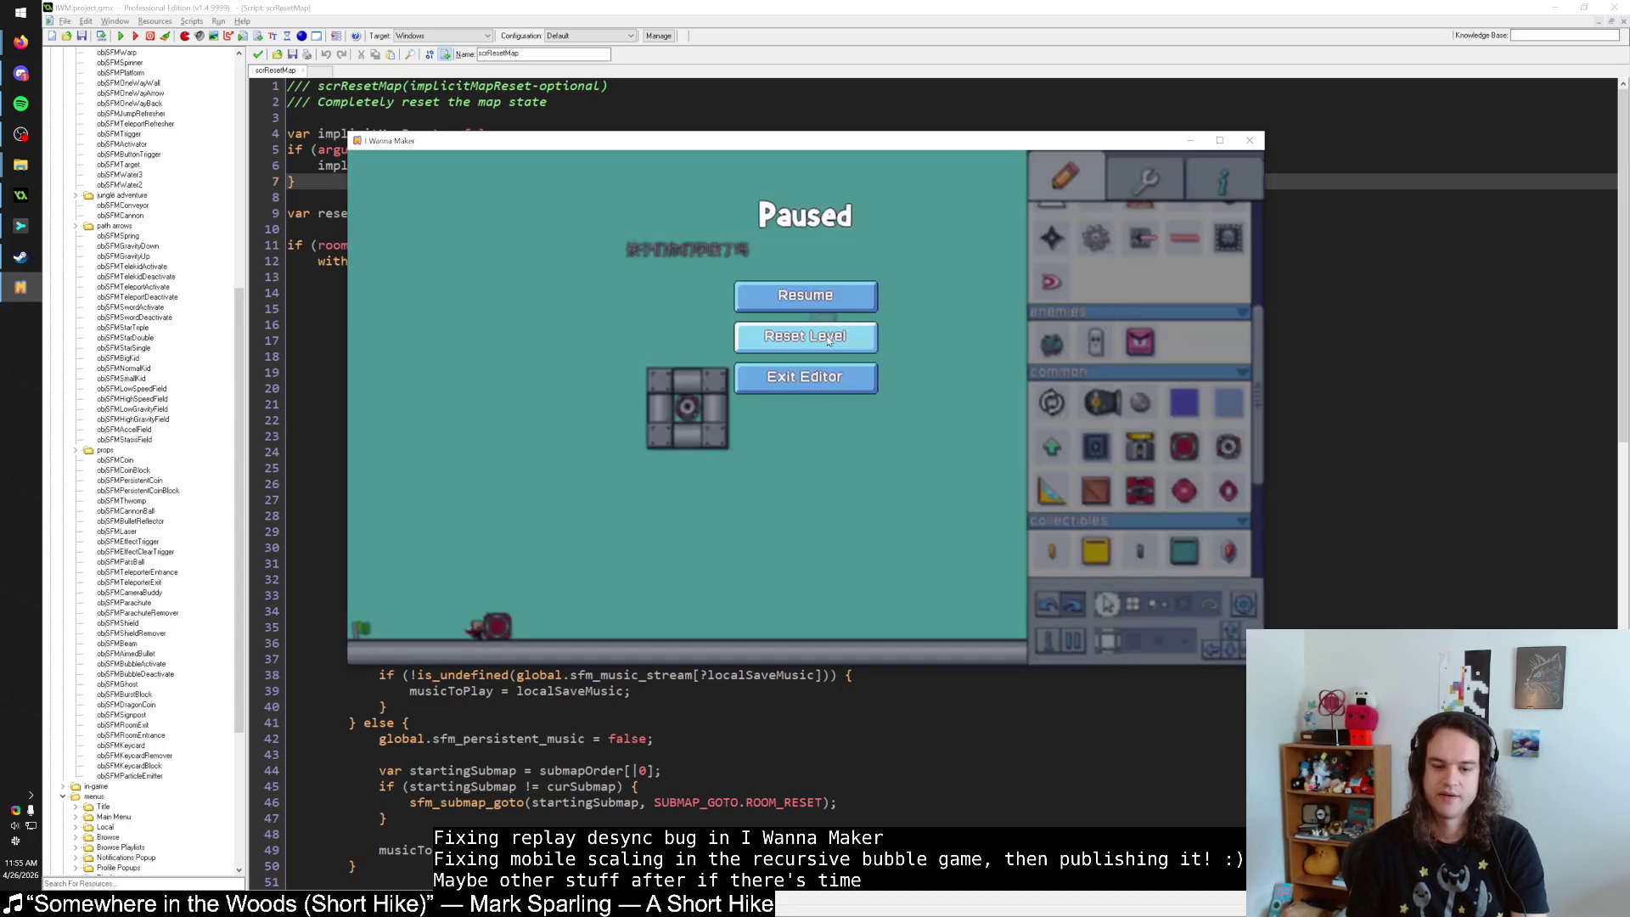
{"action": "key", "text": "Escape"}
Walk the kid right, reset the level from the pause menu, and start replacing the Finish Warp's Toggle Collisions action.
{"action": "key", "text": "Right"}
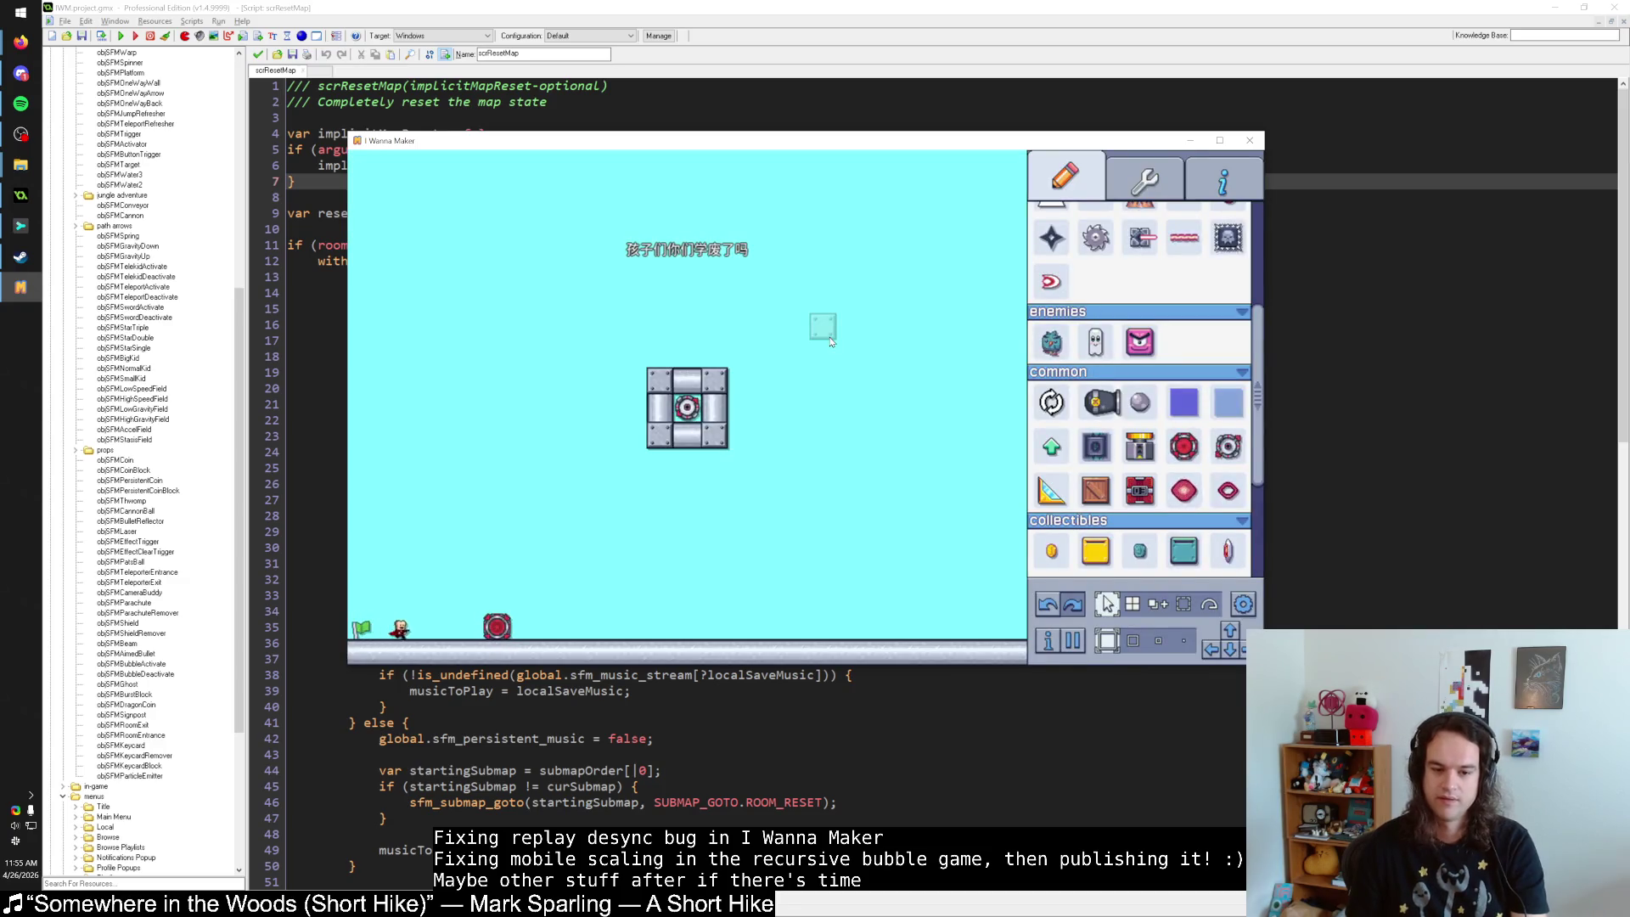
{"action": "key", "text": "Escape"}
{"action": "left_click", "coordinate": [830, 341]}
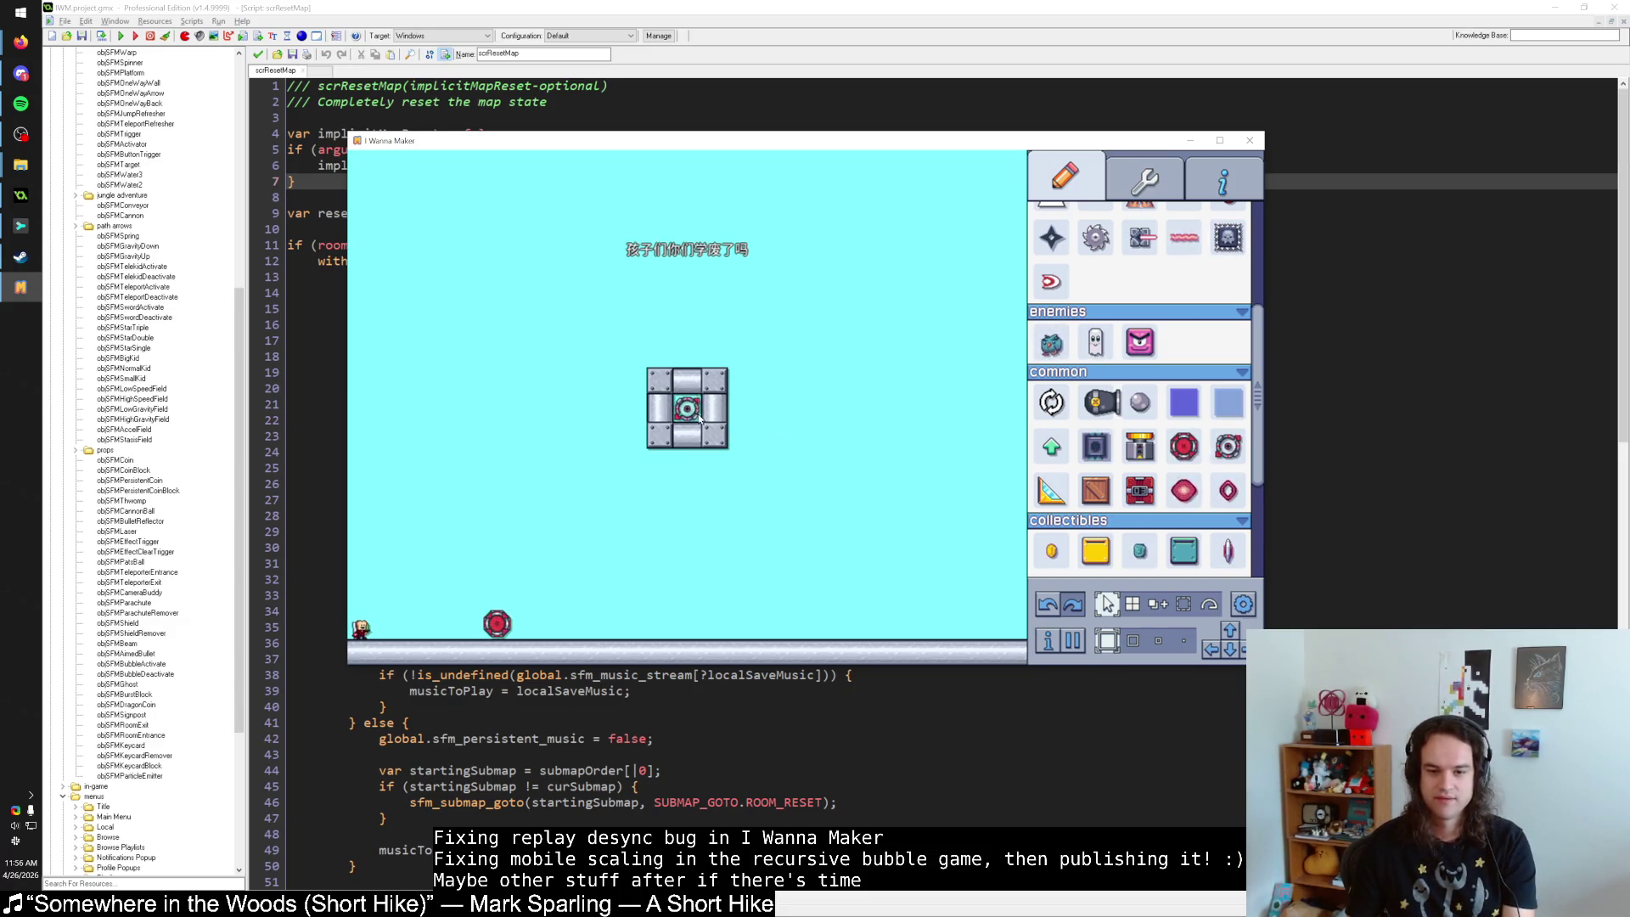
{"action": "key", "text": "Tab"}
{"action": "left_click", "coordinate": [1130, 519]}
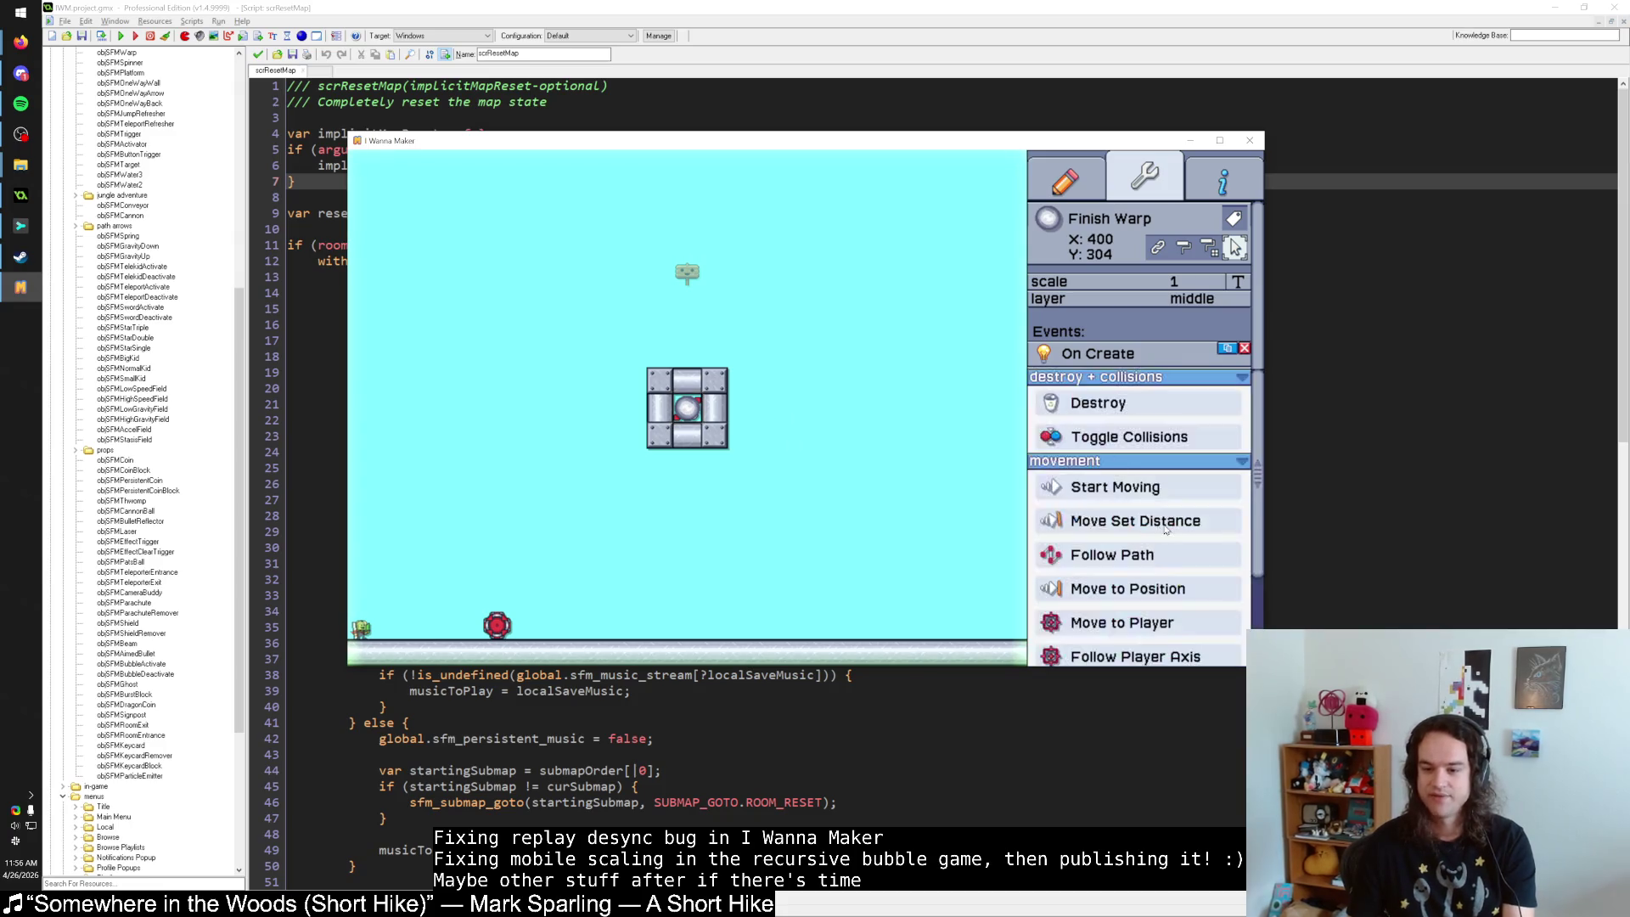
Replace the Finish Warp's Toggle Collisions with Destroy, playtest, reset the level, and reselect the warp.
{"action": "left_click", "coordinate": [1113, 465]}
{"action": "key", "text": "Tab"}
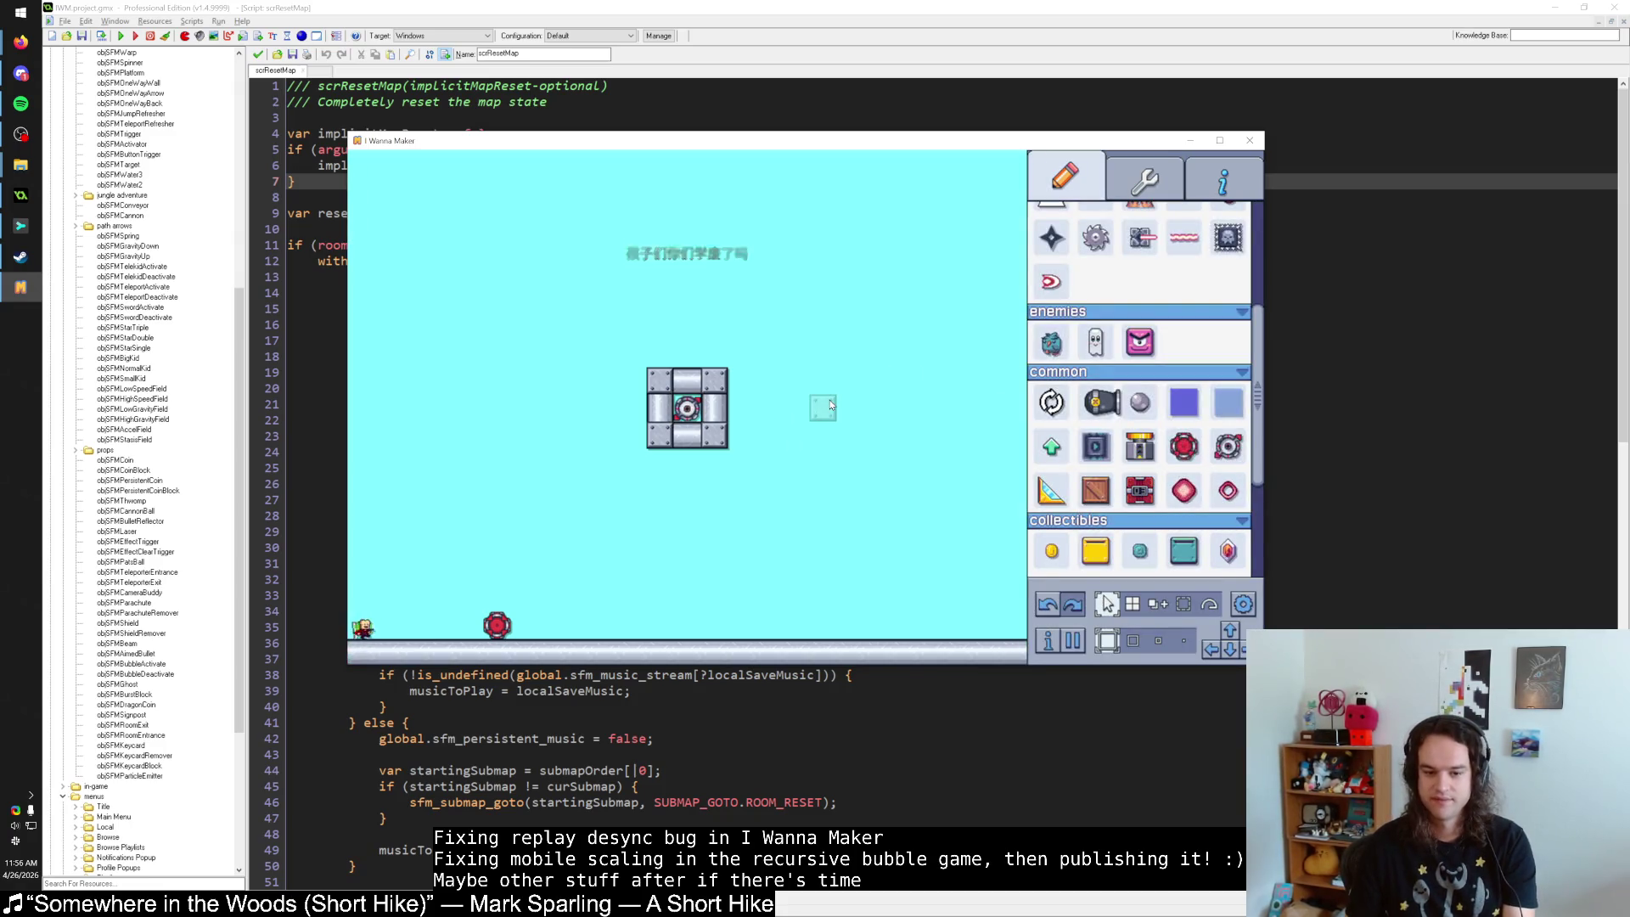
{"action": "key", "text": "Escape"}
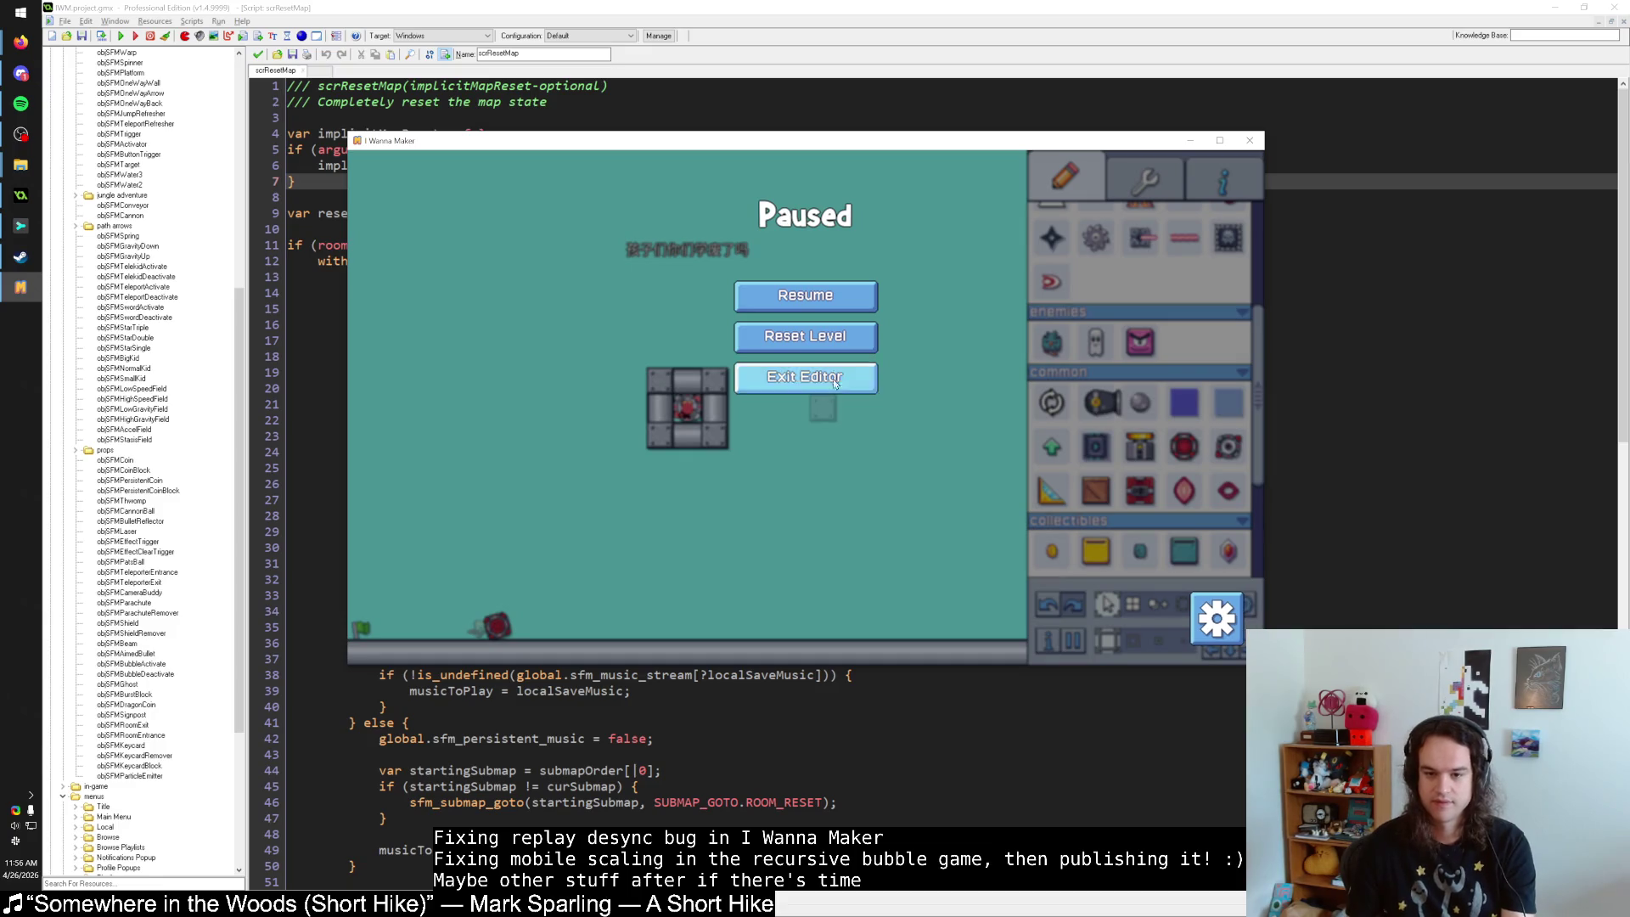
{"action": "left_click", "coordinate": [832, 331]}
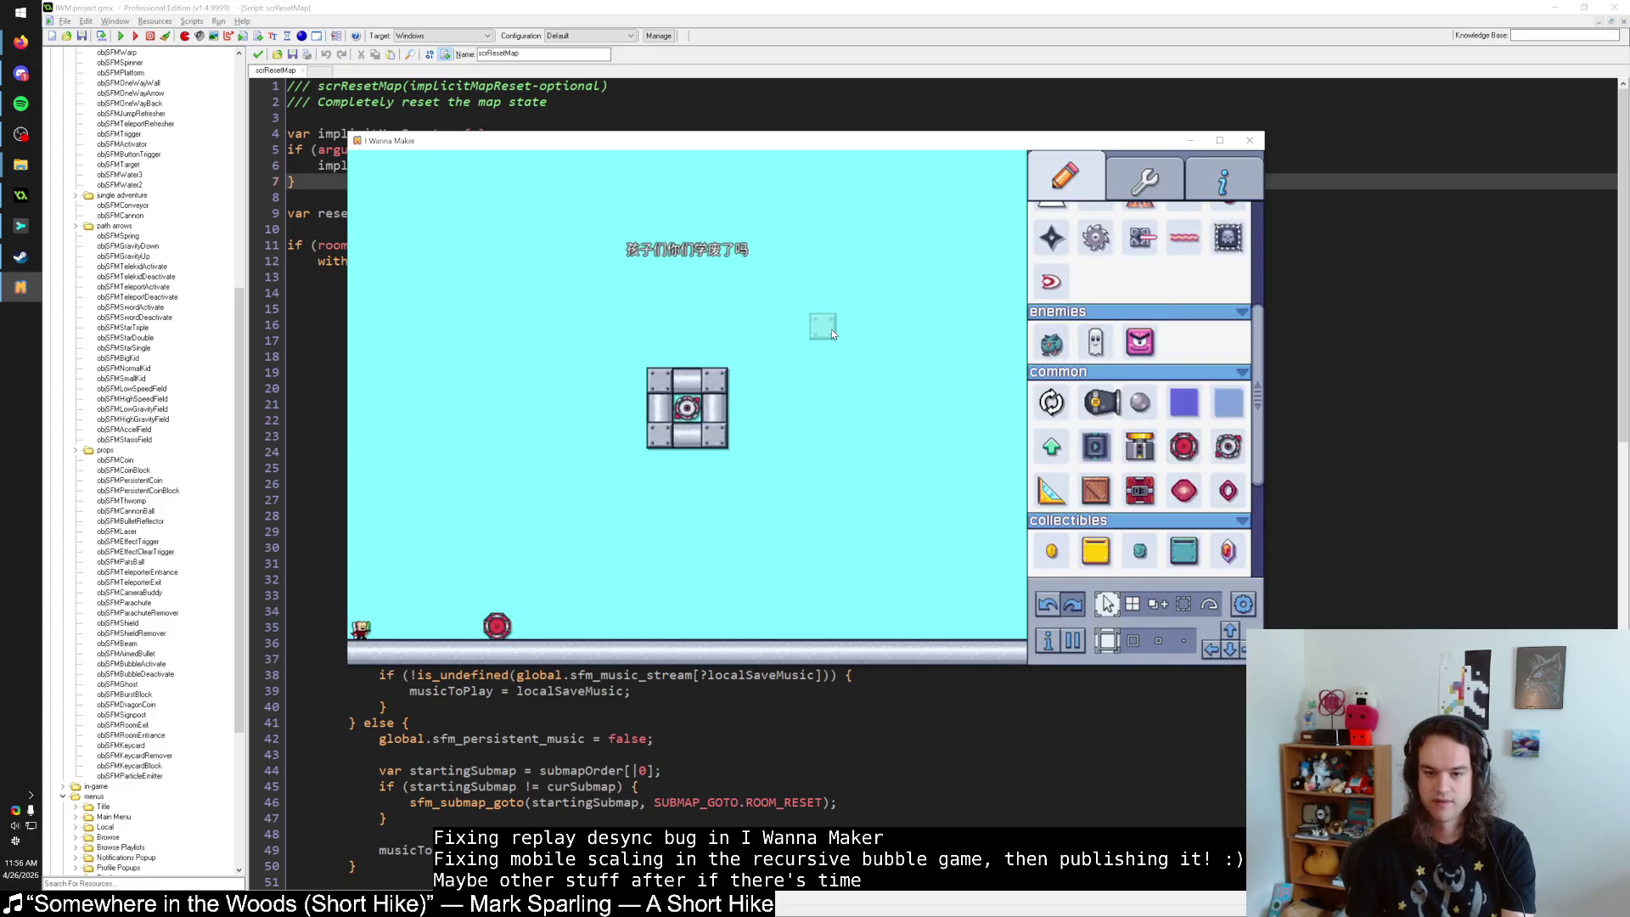
{"action": "key", "text": "Tab"}
{"action": "left_click", "coordinate": [690, 411]}
{"action": "left_click", "coordinate": [691, 410]}
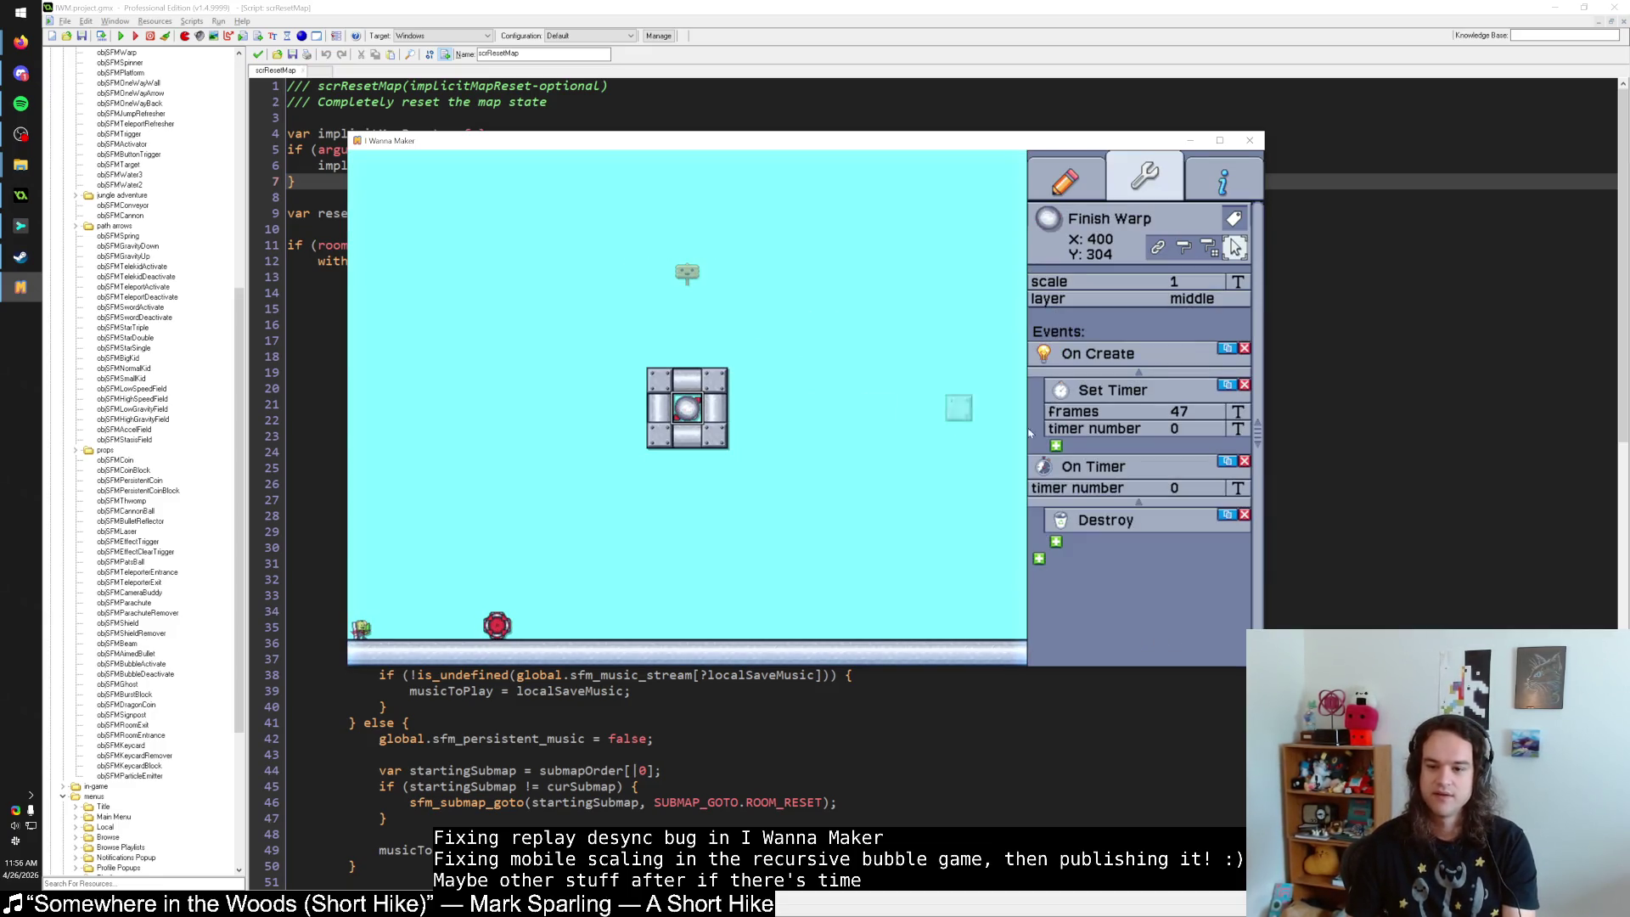
Try a Move to Position action under On Timer, adjust its speed, then switch it back to Destroy.
{"action": "left_click", "coordinate": [1109, 520]}
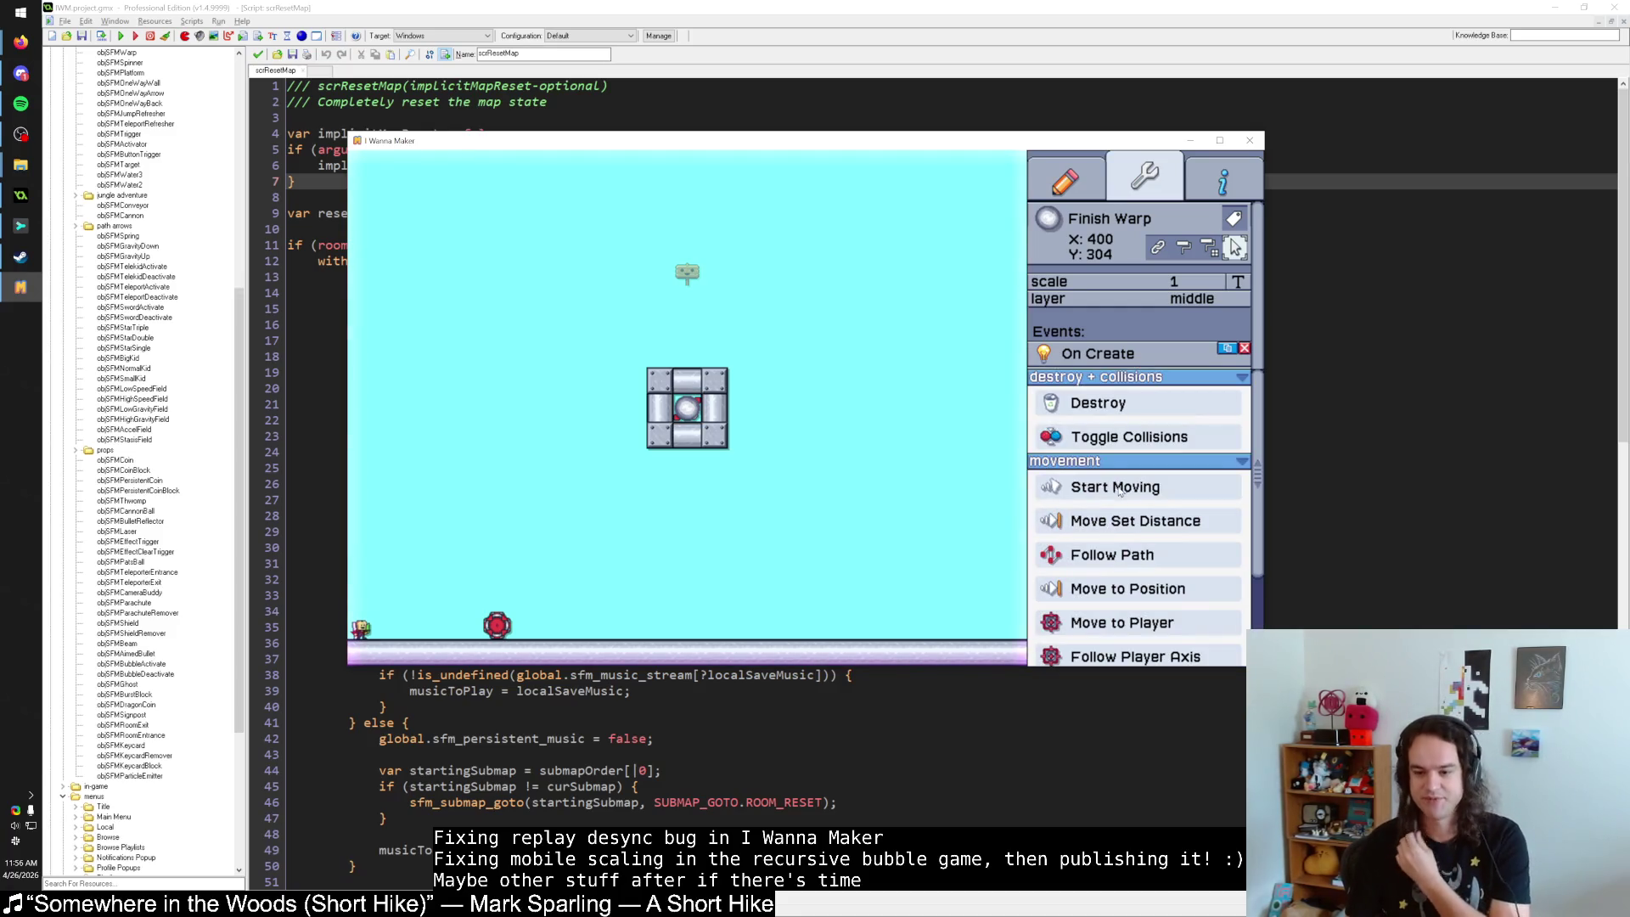
{"action": "left_click", "coordinate": [1142, 589]}
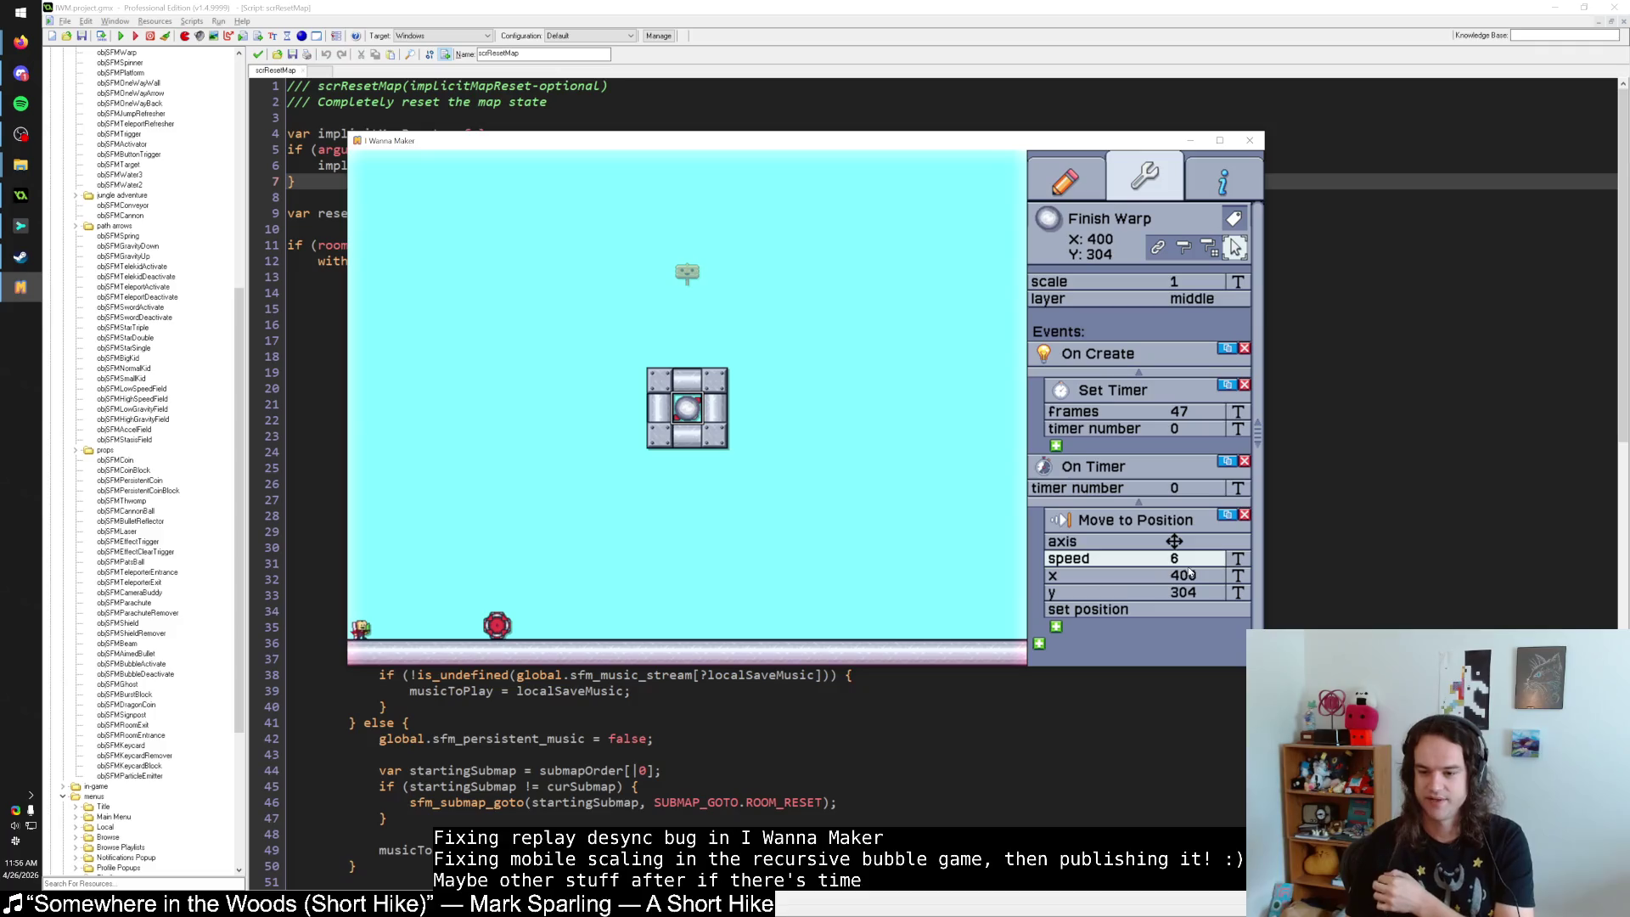
{"action": "left_click", "coordinate": [1238, 559]}
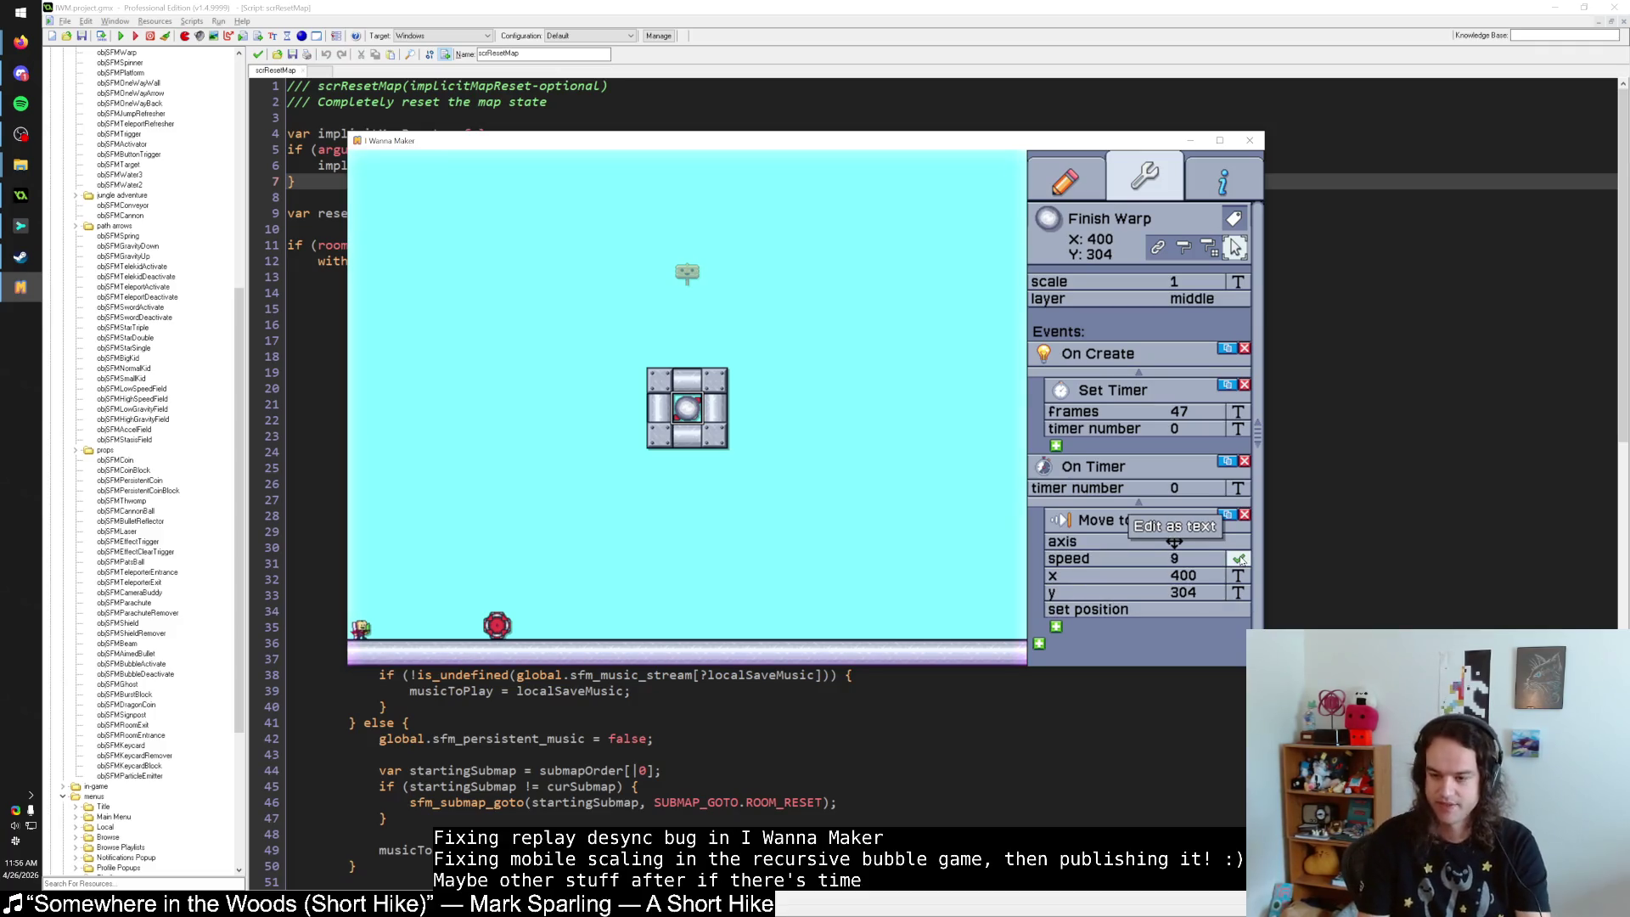
{"action": "left_click", "coordinate": [1127, 522]}
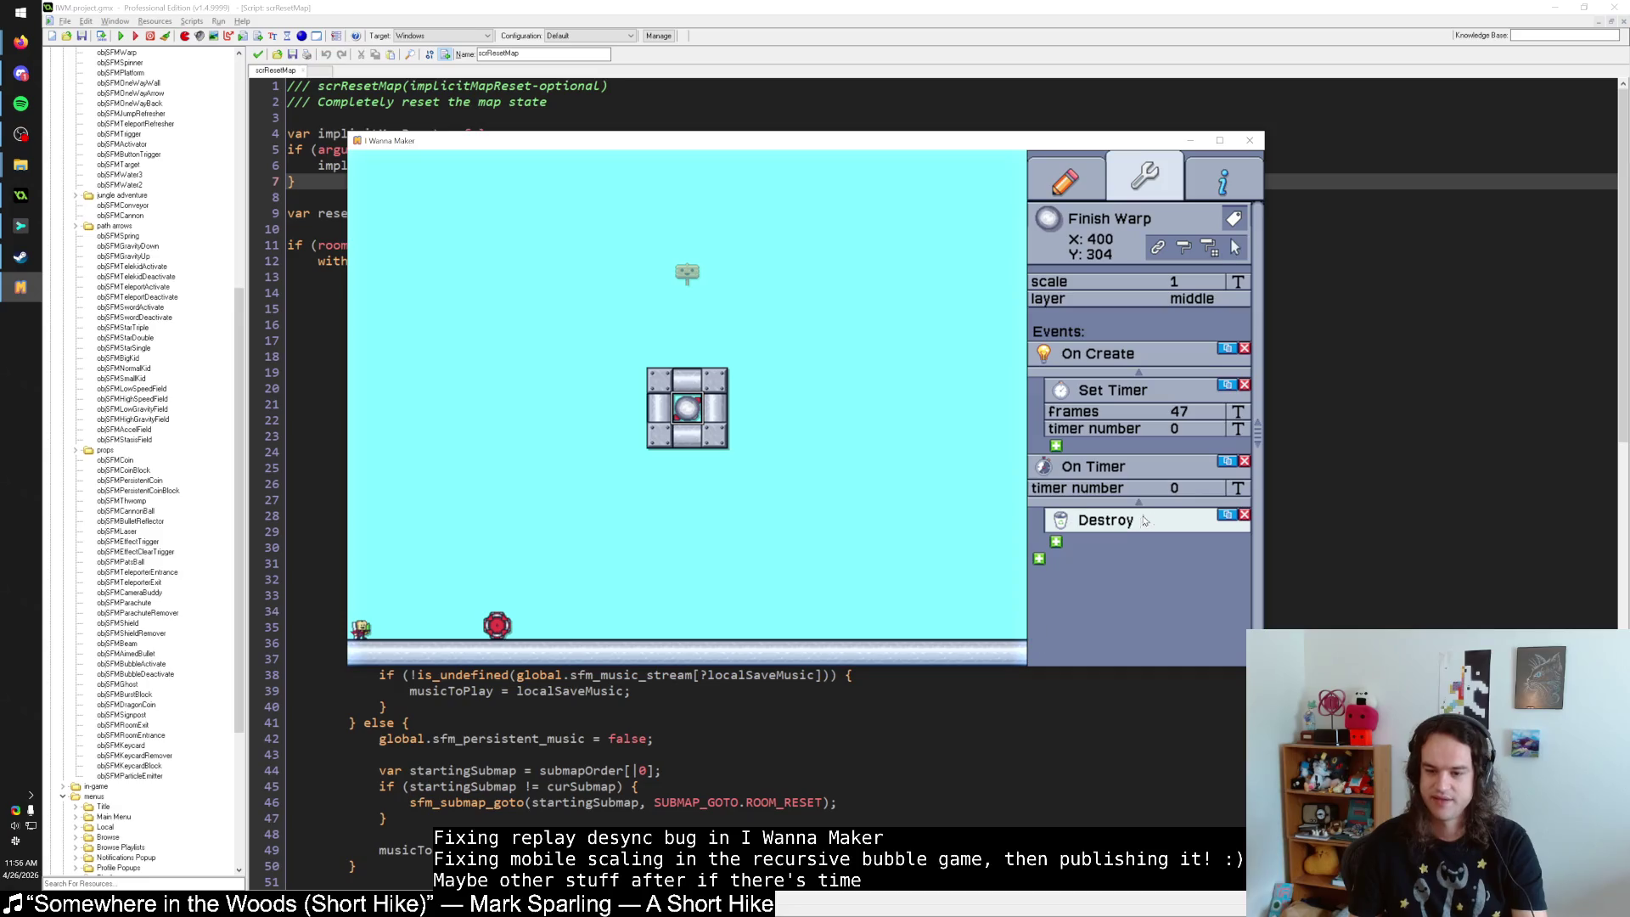
{"action": "left_click", "coordinate": [1127, 522]}
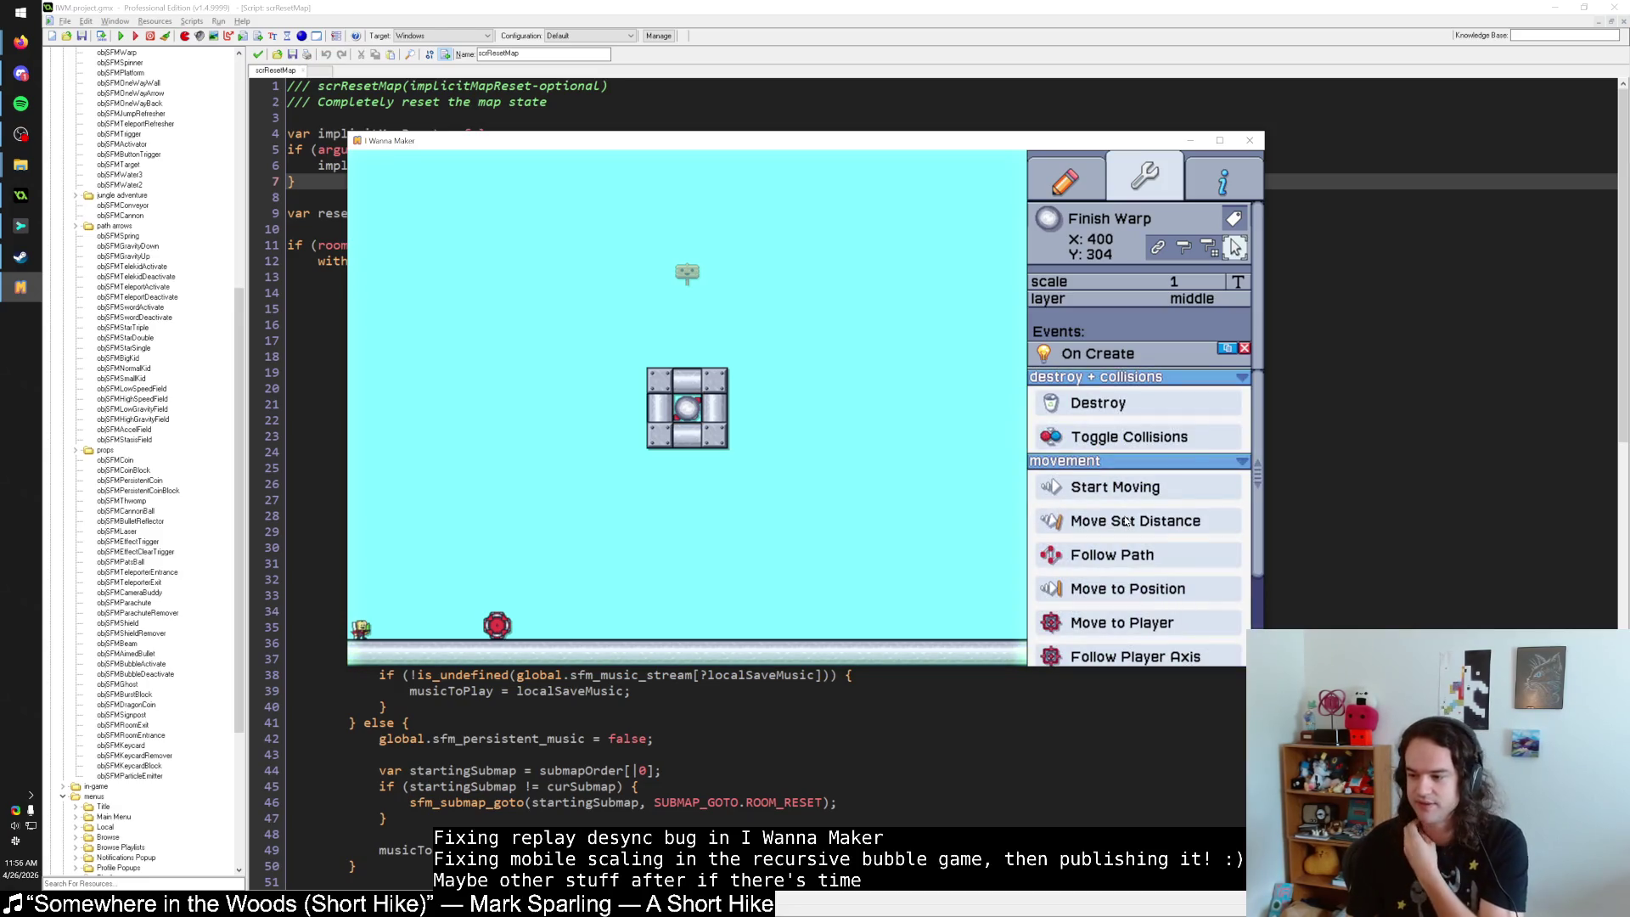
Browse the action list's Advanced Movement, Timers and Triggers categories, then close it unchanged.
{"action": "scroll", "coordinate": [1136, 516], "scroll_direction": "down", "scroll_amount": 3}
{"action": "scroll", "coordinate": [1142, 578], "scroll_direction": "down", "scroll_amount": 2}
{"action": "left_click", "coordinate": [1138, 491]}
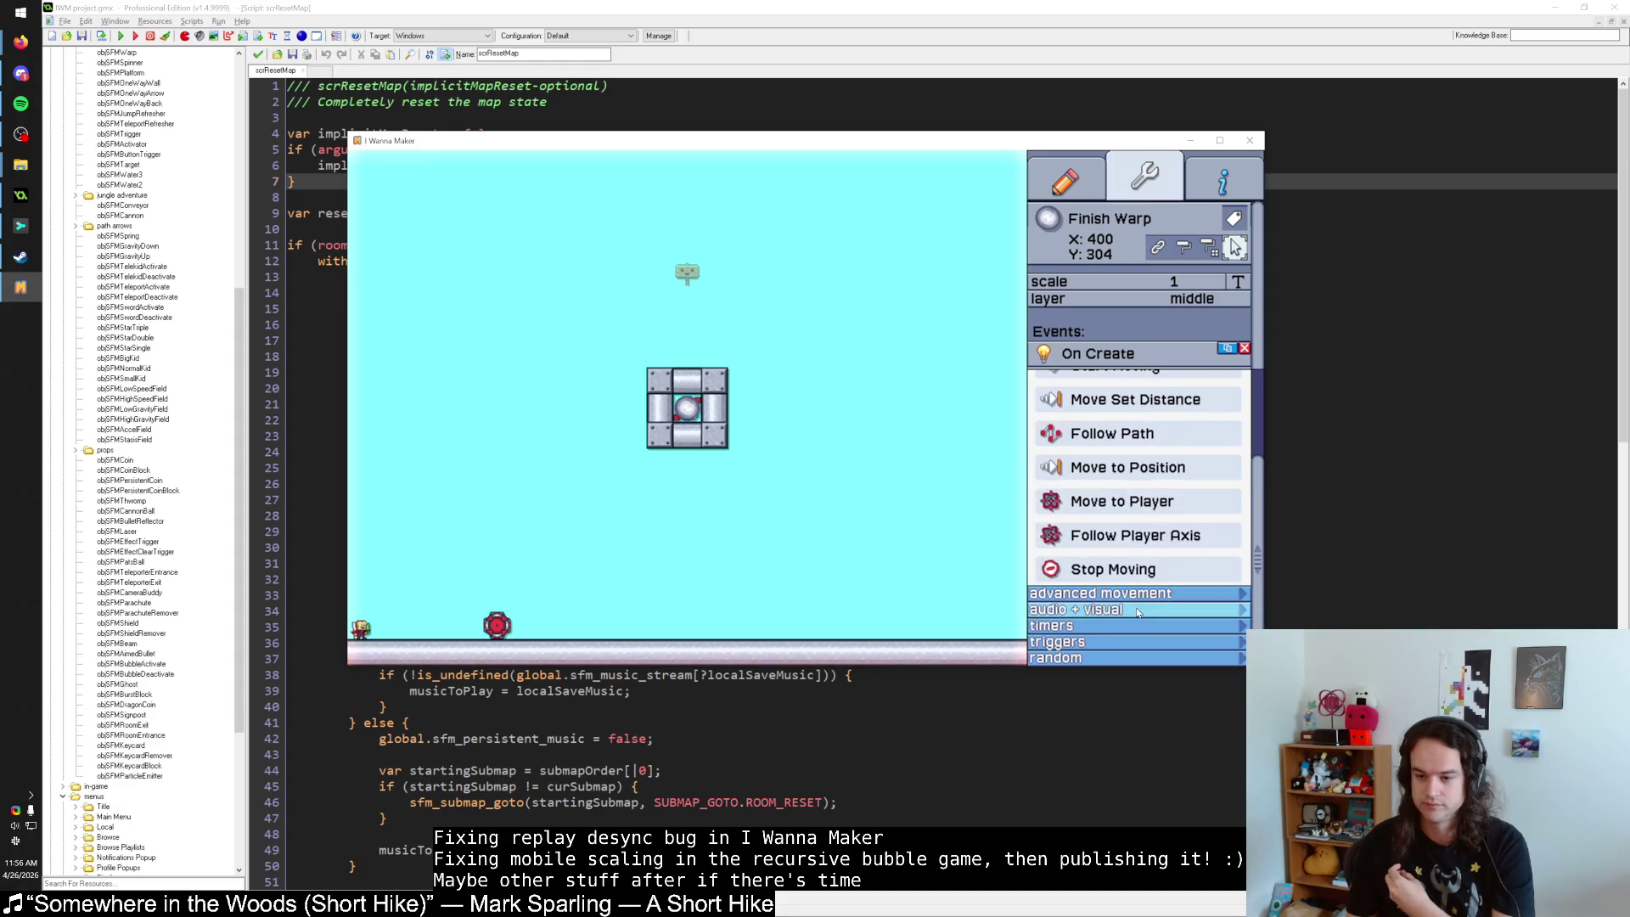
{"action": "left_click", "coordinate": [1126, 625]}
{"action": "scroll", "coordinate": [1126, 595], "scroll_direction": "down", "scroll_amount": 1}
{"action": "left_click", "coordinate": [1126, 559]}
{"action": "left_click", "coordinate": [1057, 642]}
{"action": "scroll", "coordinate": [1115, 599], "scroll_direction": "down", "scroll_amount": 1}
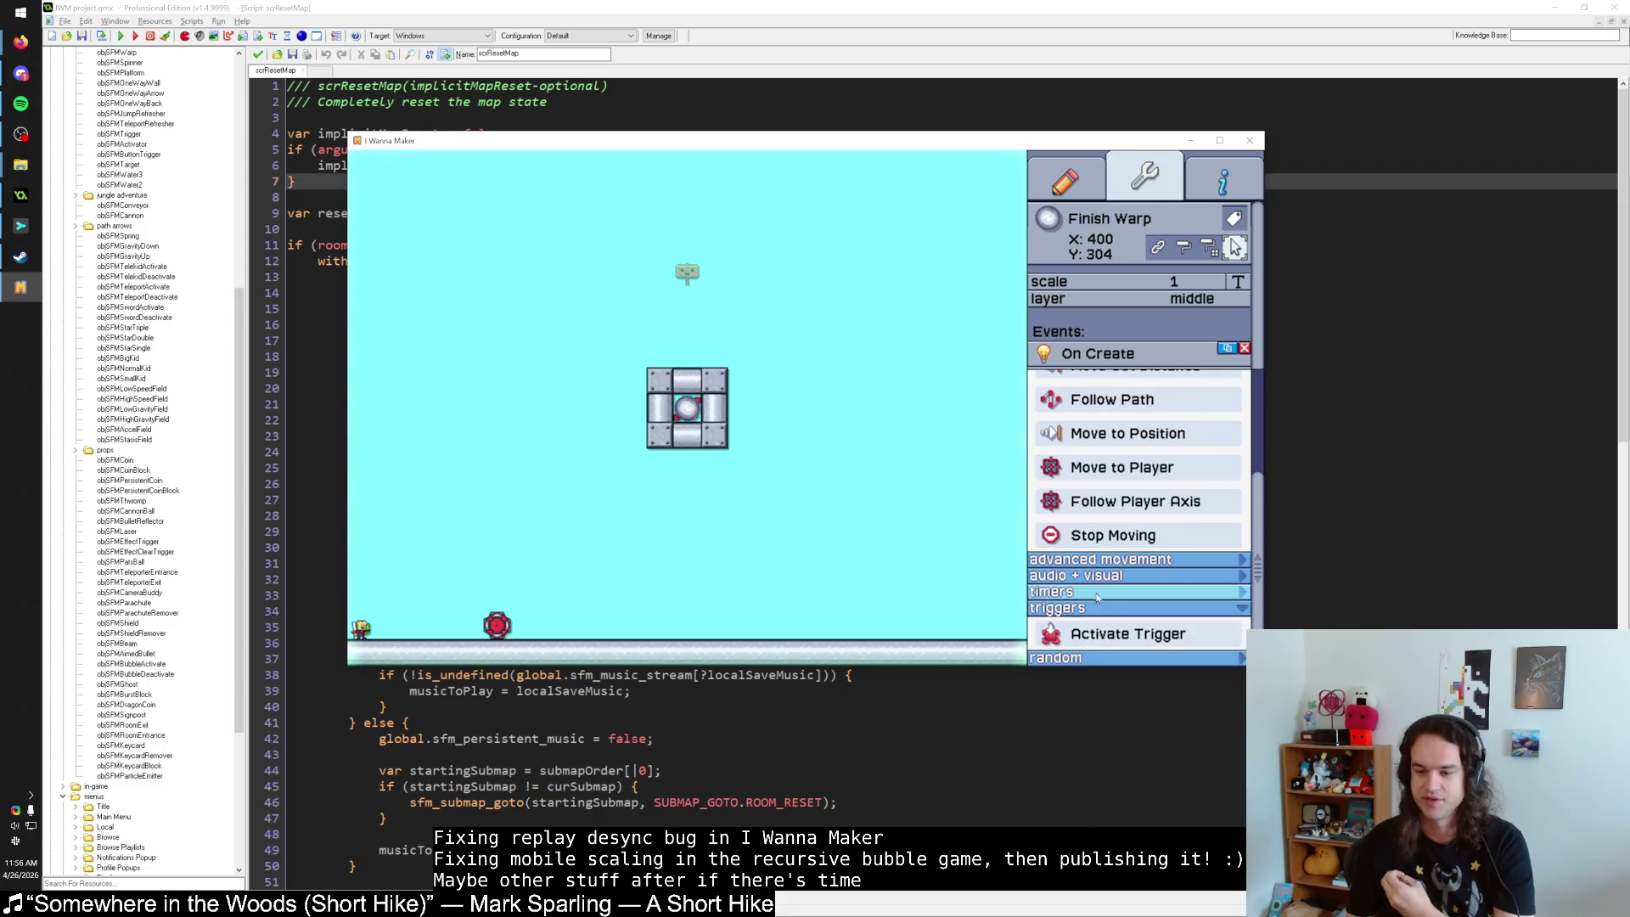
{"action": "left_click", "coordinate": [933, 599]}
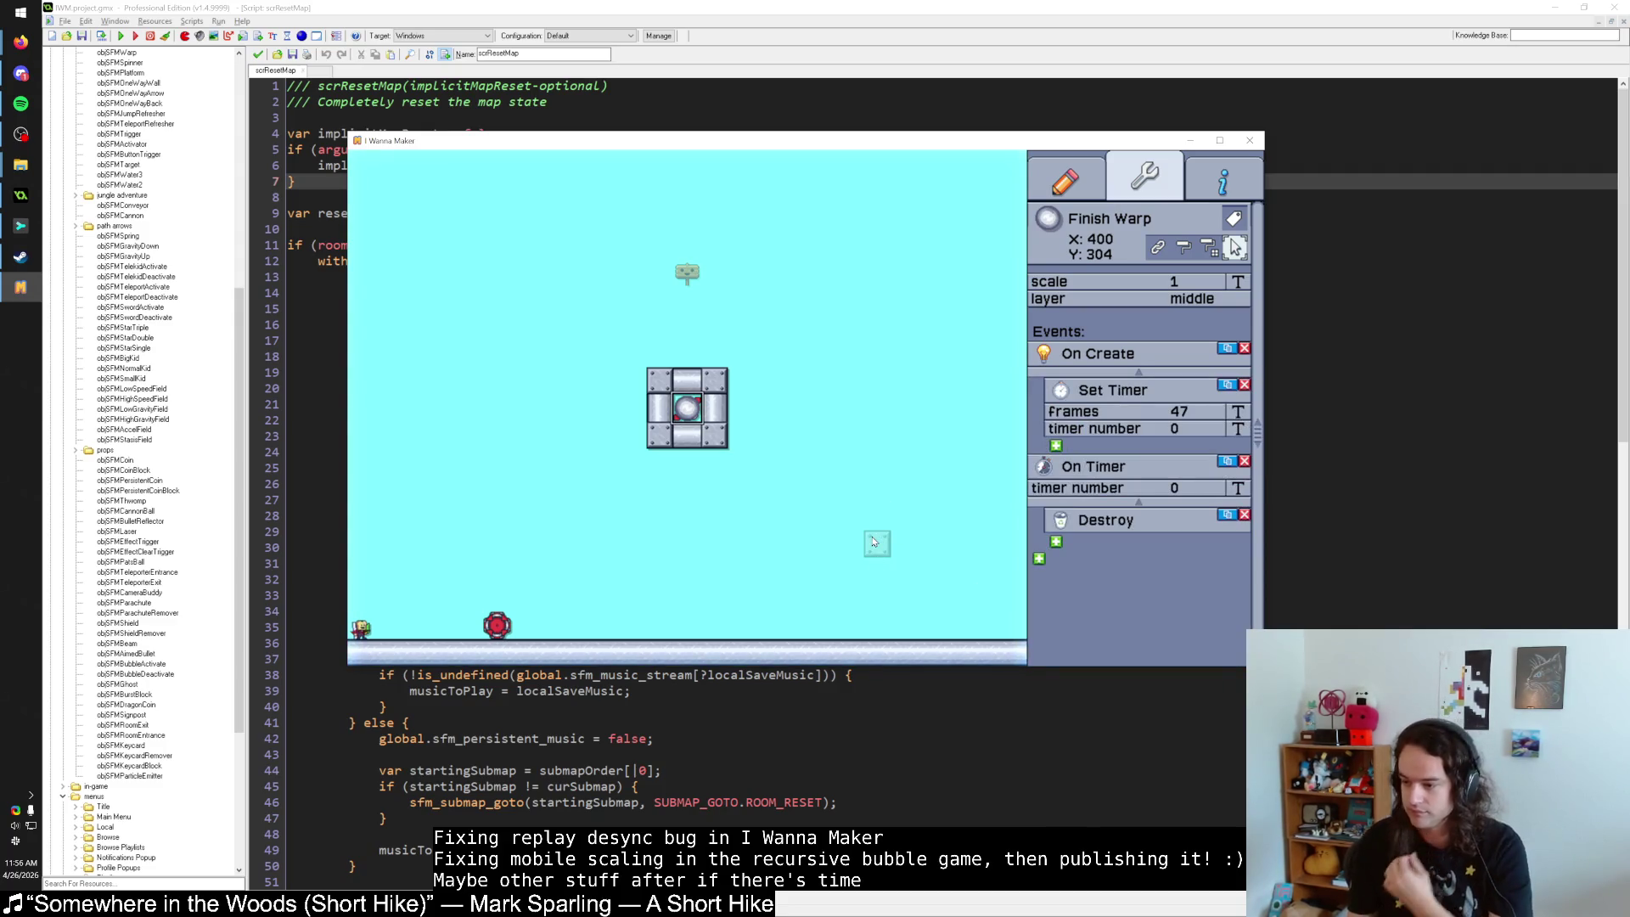
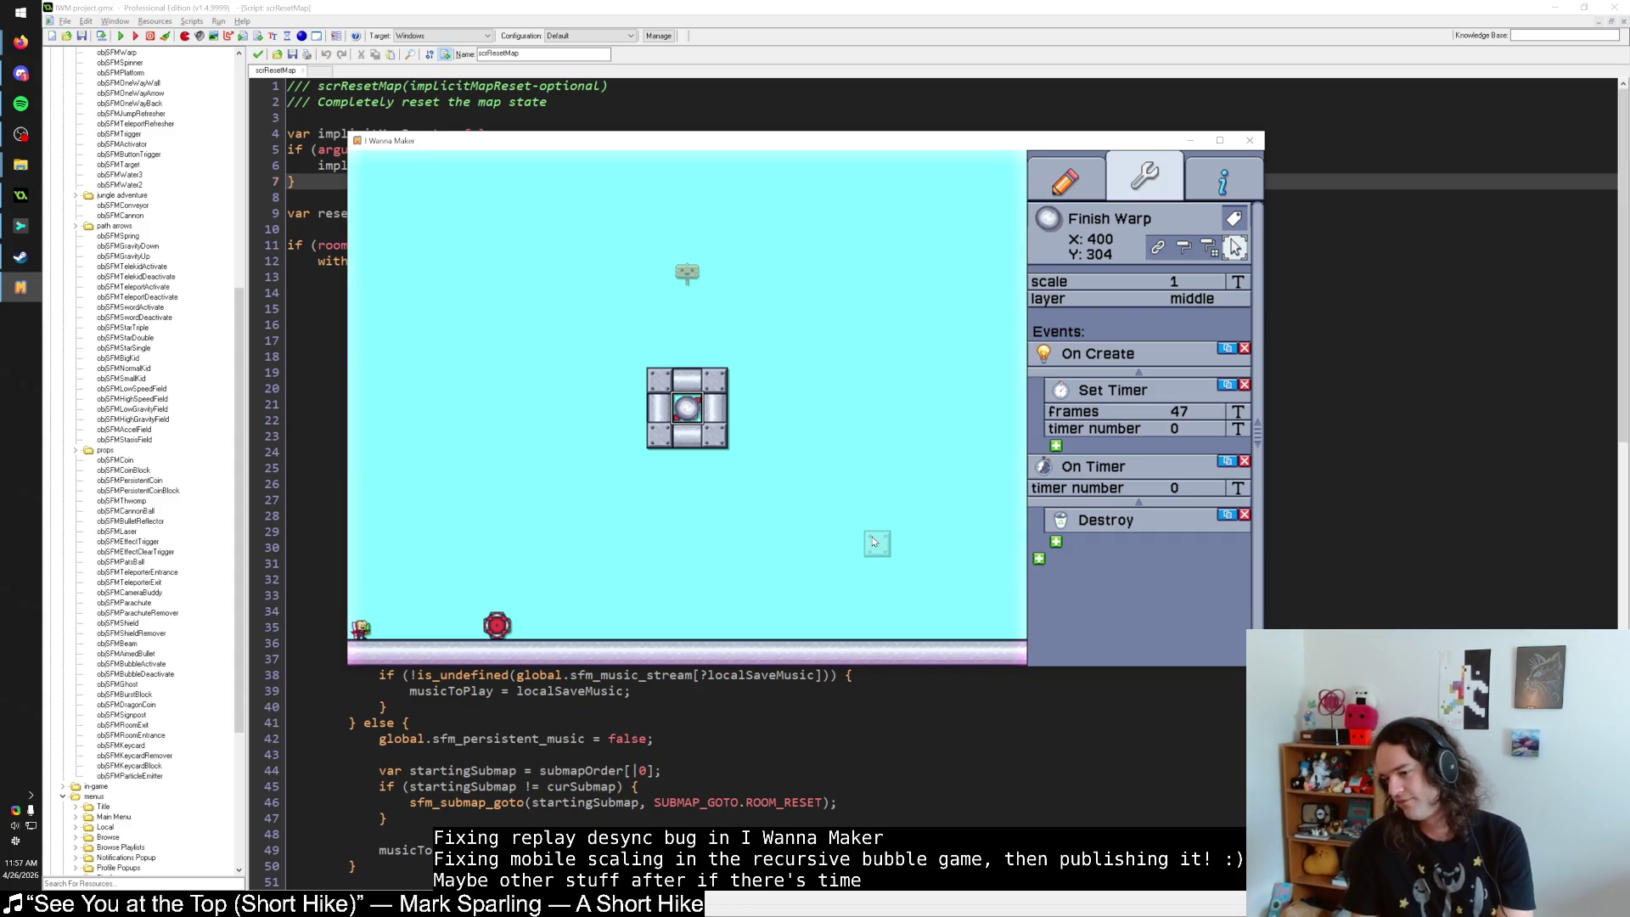
Playtest the level, pausing and choosing Reset Level about sixteen times, sometimes walking the kid right.
{"action": "key", "text": "Escape"}
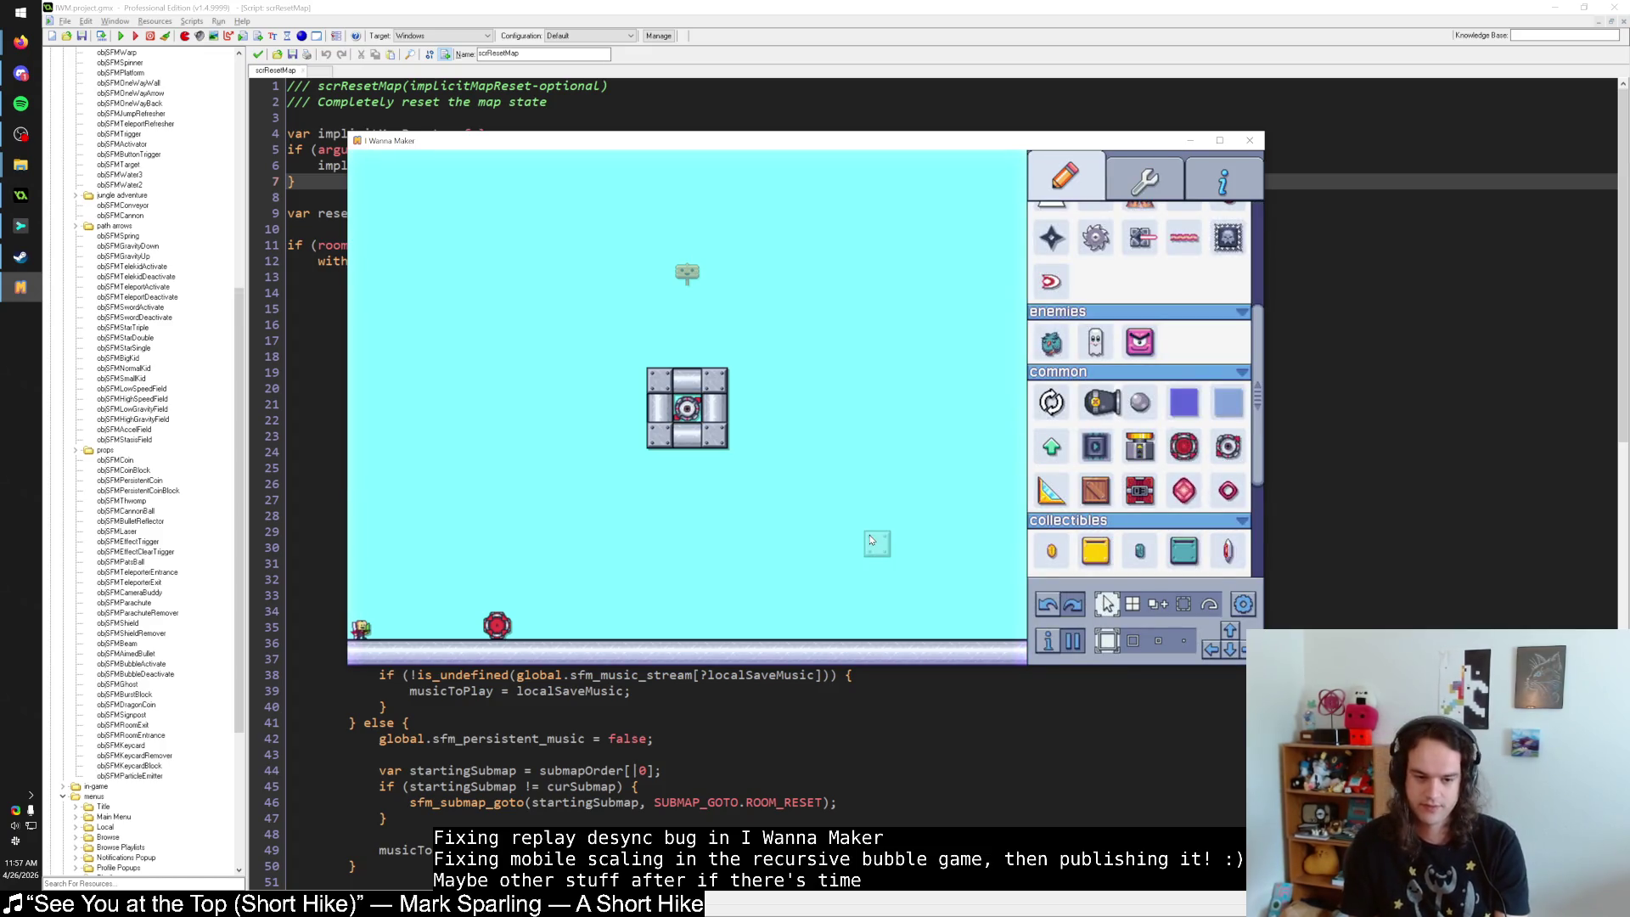
{"action": "key", "text": "Escape"}
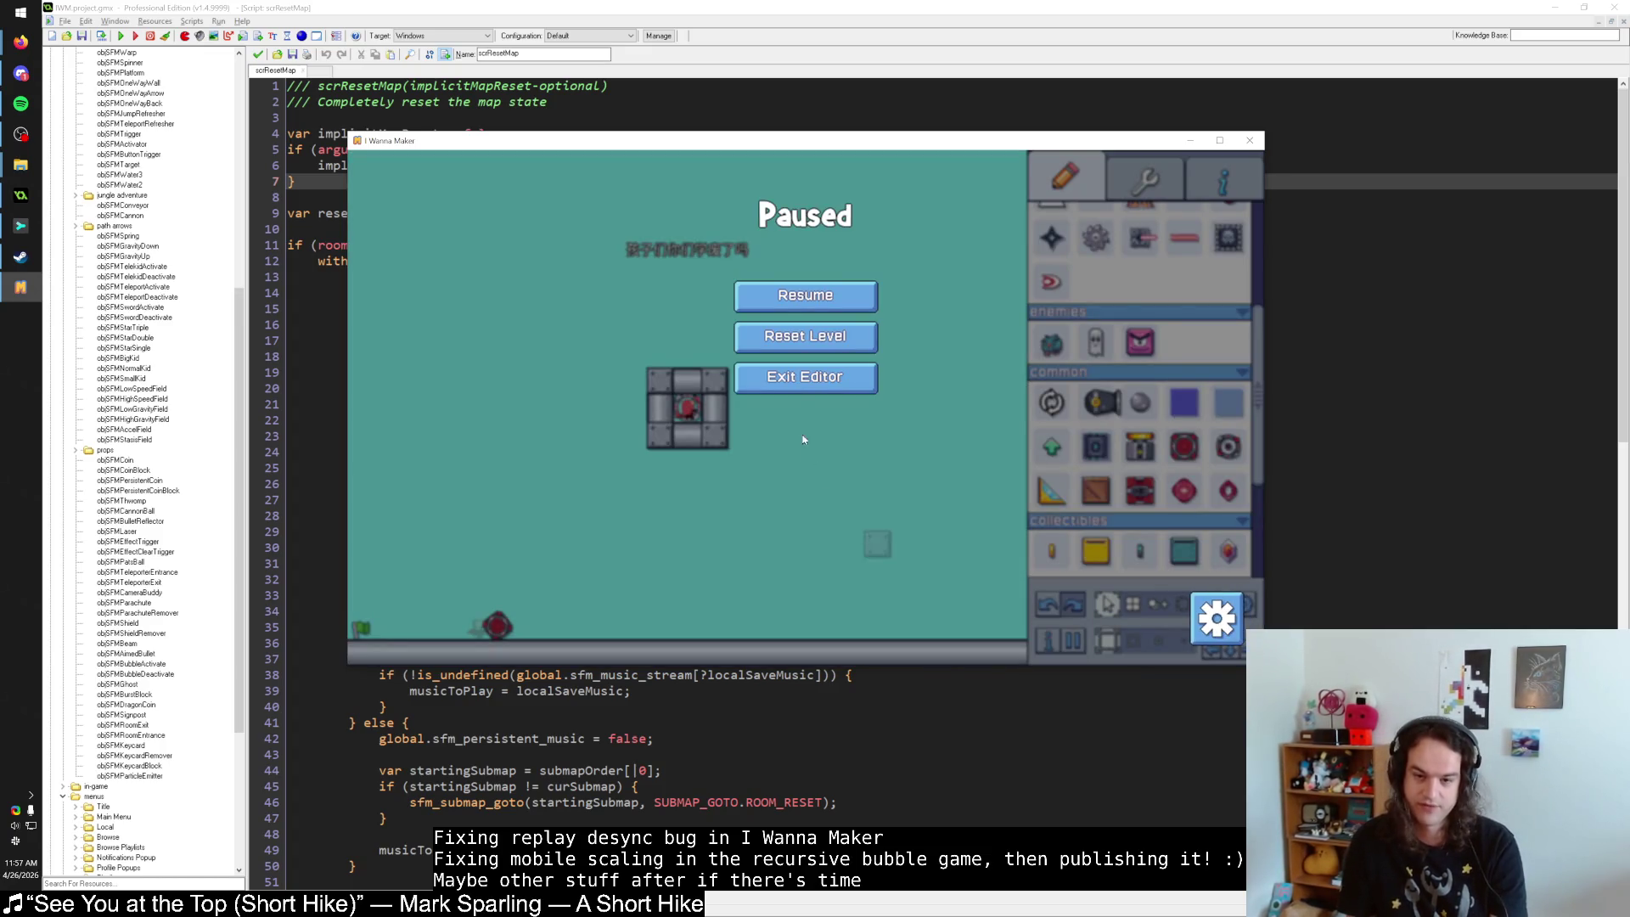
{"action": "left_click", "coordinate": [813, 333]}
{"action": "key", "text": "Escape"}
{"action": "left_click", "coordinate": [812, 332]}
{"action": "key", "text": "Escape"}
{"action": "left_click", "coordinate": [812, 333]}
{"action": "key", "text": "Escape"}
{"action": "left_click", "coordinate": [813, 333]}
{"action": "key", "text": "Escape"}
{"action": "left_click", "coordinate": [813, 333]}
{"action": "key", "text": "Escape"}
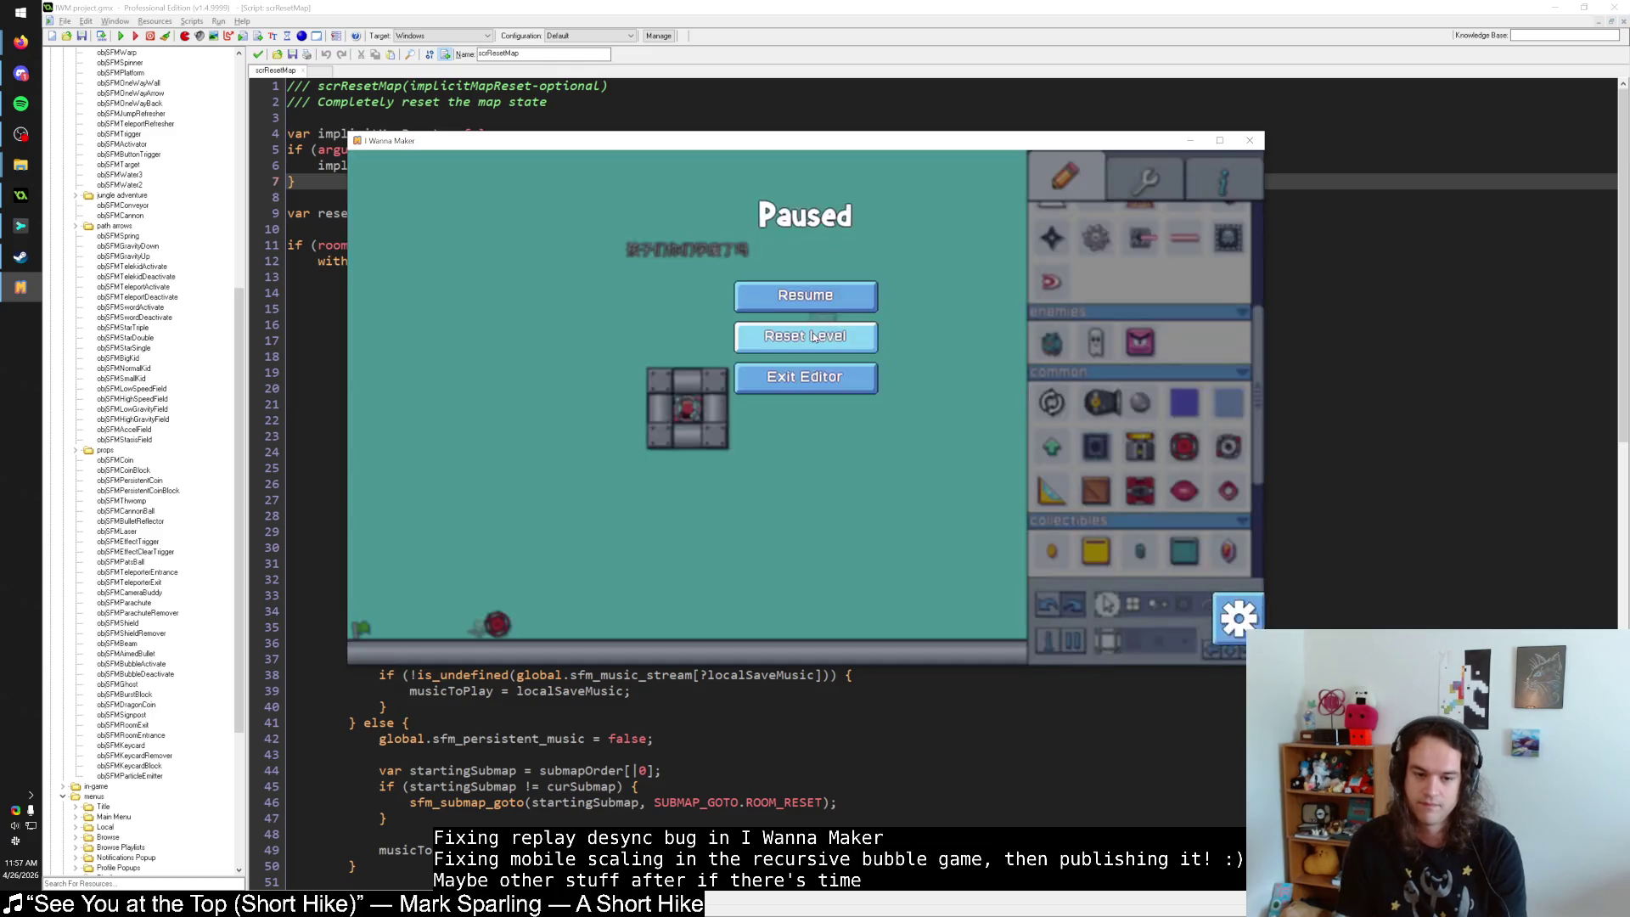
{"action": "left_click", "coordinate": [813, 332]}
{"action": "key", "text": "Right"}
{"action": "key", "text": "Escape"}
{"action": "key", "text": "Escape"}
{"action": "key", "text": "Escape"}
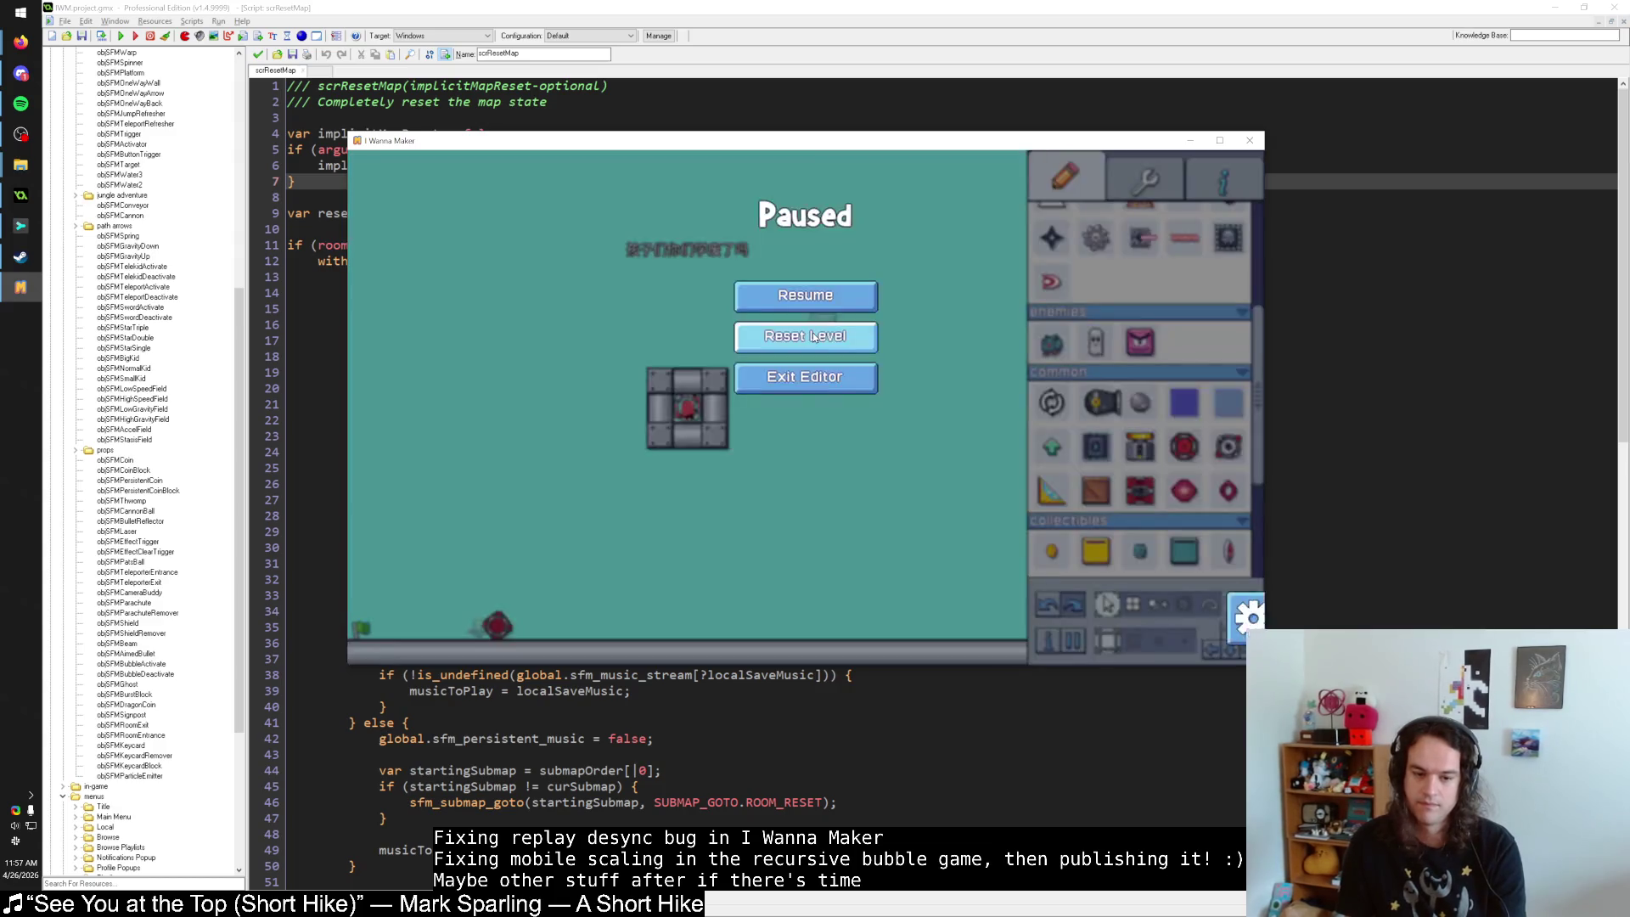
{"action": "left_click", "coordinate": [813, 335]}
{"action": "key", "text": "Escape"}
{"action": "left_click", "coordinate": [813, 336]}
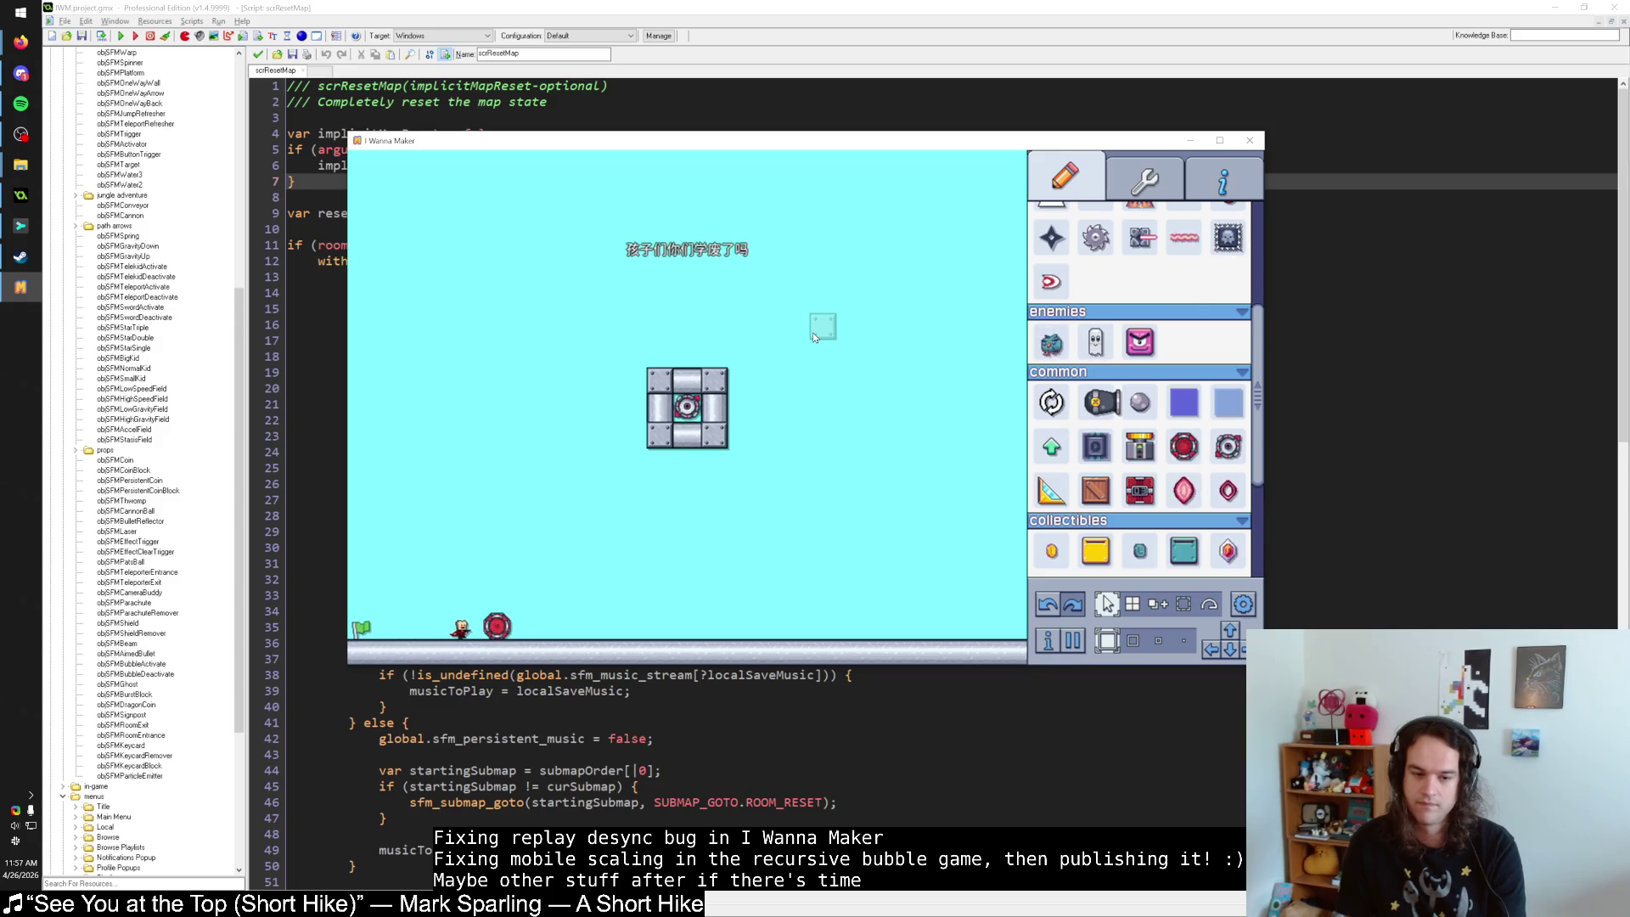
{"action": "key", "text": "Escape"}
{"action": "left_click", "coordinate": [812, 333]}
{"action": "key", "text": "Escape"}
{"action": "left_click", "coordinate": [813, 333]}
{"action": "key", "text": "Escape"}
{"action": "left_click", "coordinate": [812, 333]}
{"action": "key", "text": "Escape"}
{"action": "left_click", "coordinate": [812, 332]}
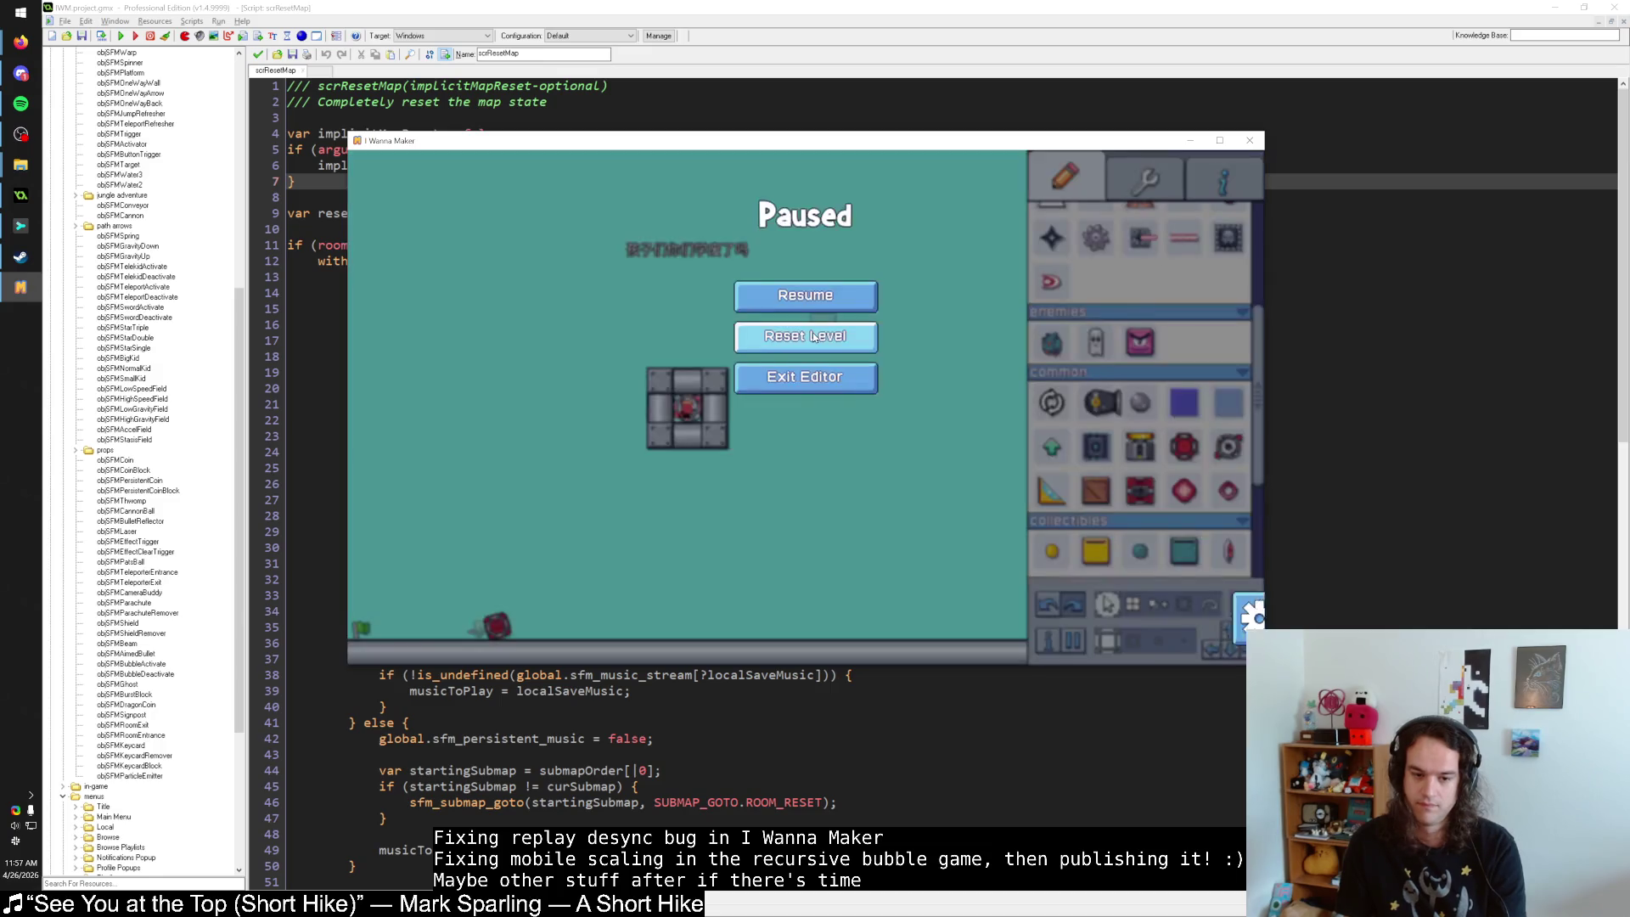
{"action": "key", "text": "Escape"}
{"action": "left_click", "coordinate": [813, 333]}
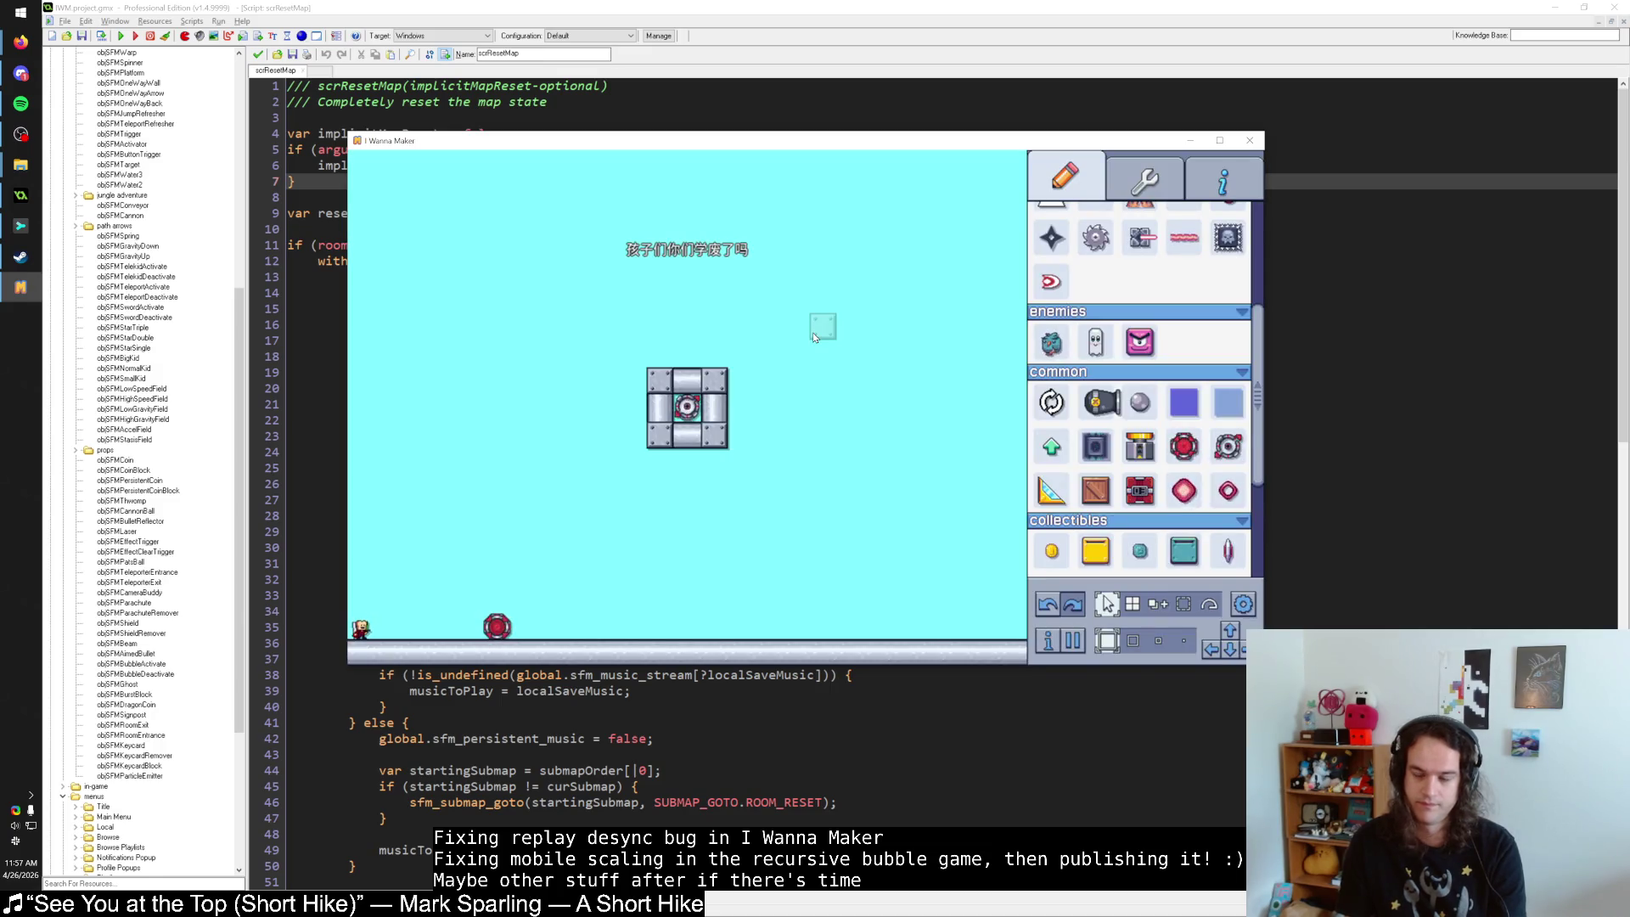
{"action": "key", "text": "Right"}
{"action": "key", "text": "Escape"}
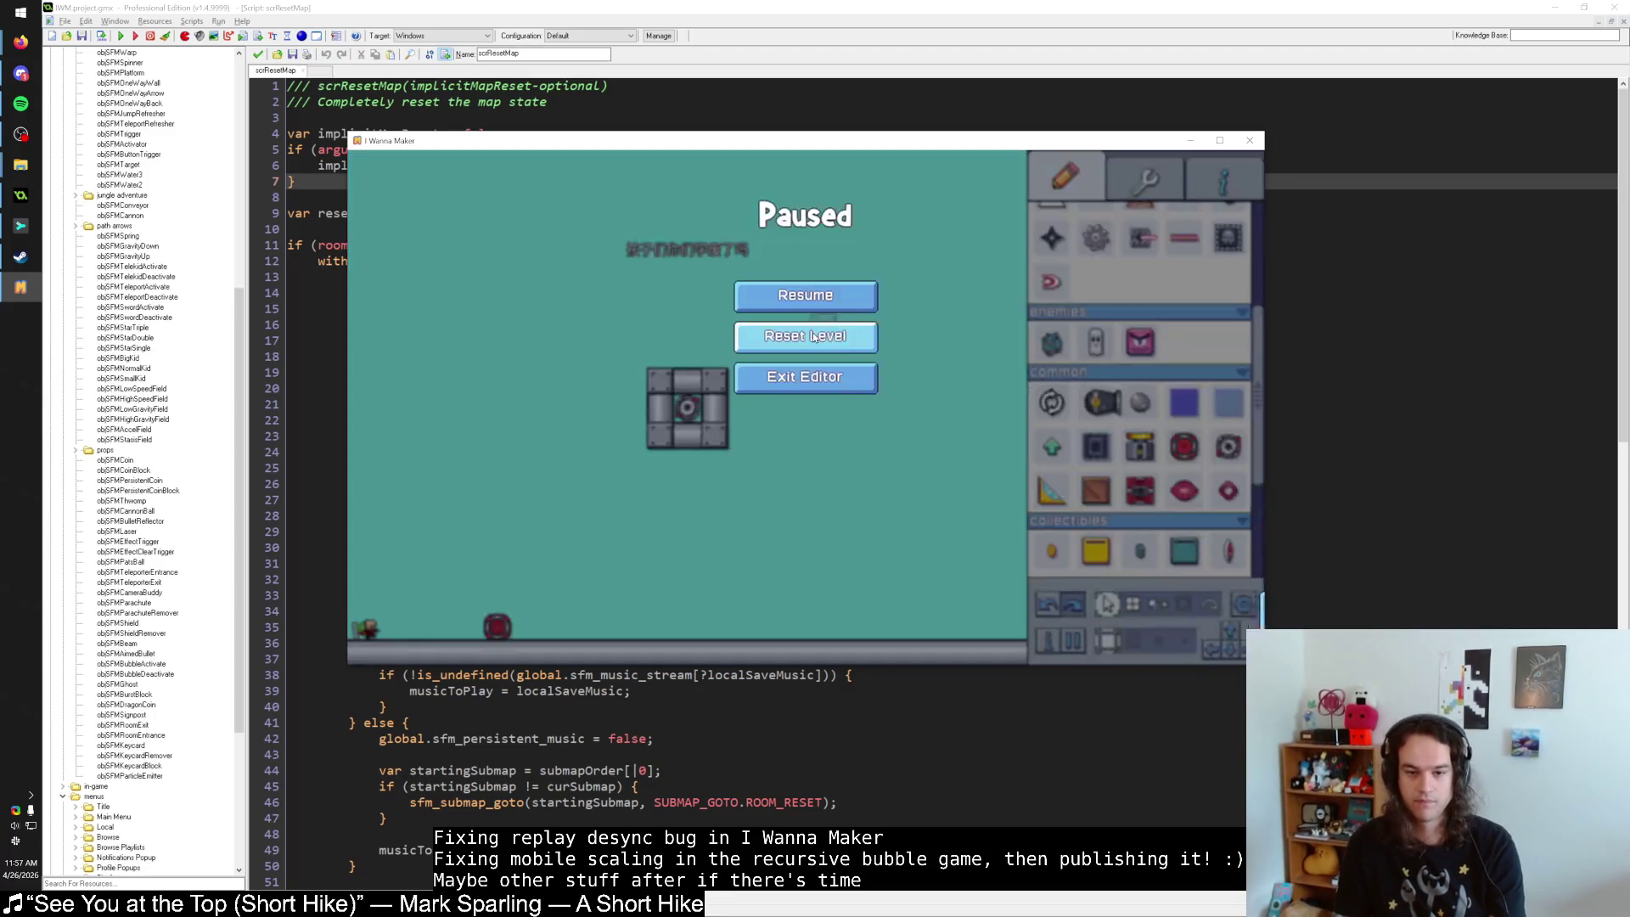
{"action": "left_click", "coordinate": [813, 337]}
{"action": "key", "text": "Right"}
{"action": "key", "text": "Escape"}
{"action": "left_click", "coordinate": [813, 336]}
{"action": "key", "text": "Escape"}
{"action": "left_click", "coordinate": [812, 337]}
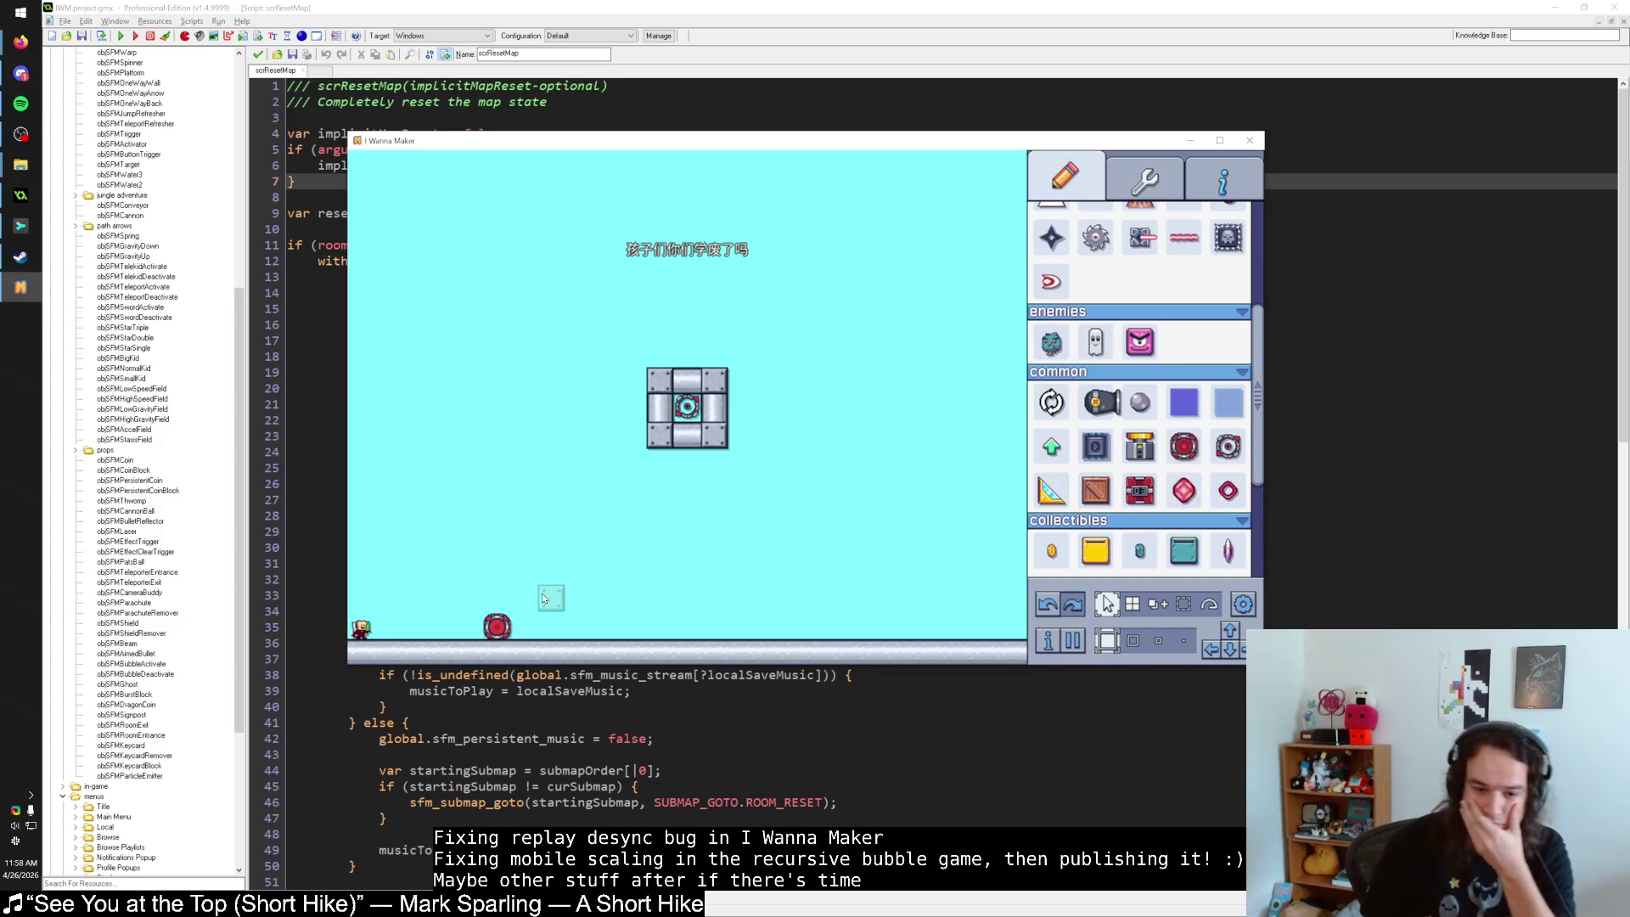
Show the level info palette with its block, spike and background Colorize settings.
{"action": "left_click", "coordinate": [1145, 178]}
{"action": "left_click", "coordinate": [1205, 218]}
{"action": "left_click", "coordinate": [1076, 257]}
{"action": "left_click", "coordinate": [1076, 257]}
Apply the blue crosshatch tileset to the blocks and playtest, restarting twice with R.
{"action": "left_click", "coordinate": [1134, 258]}
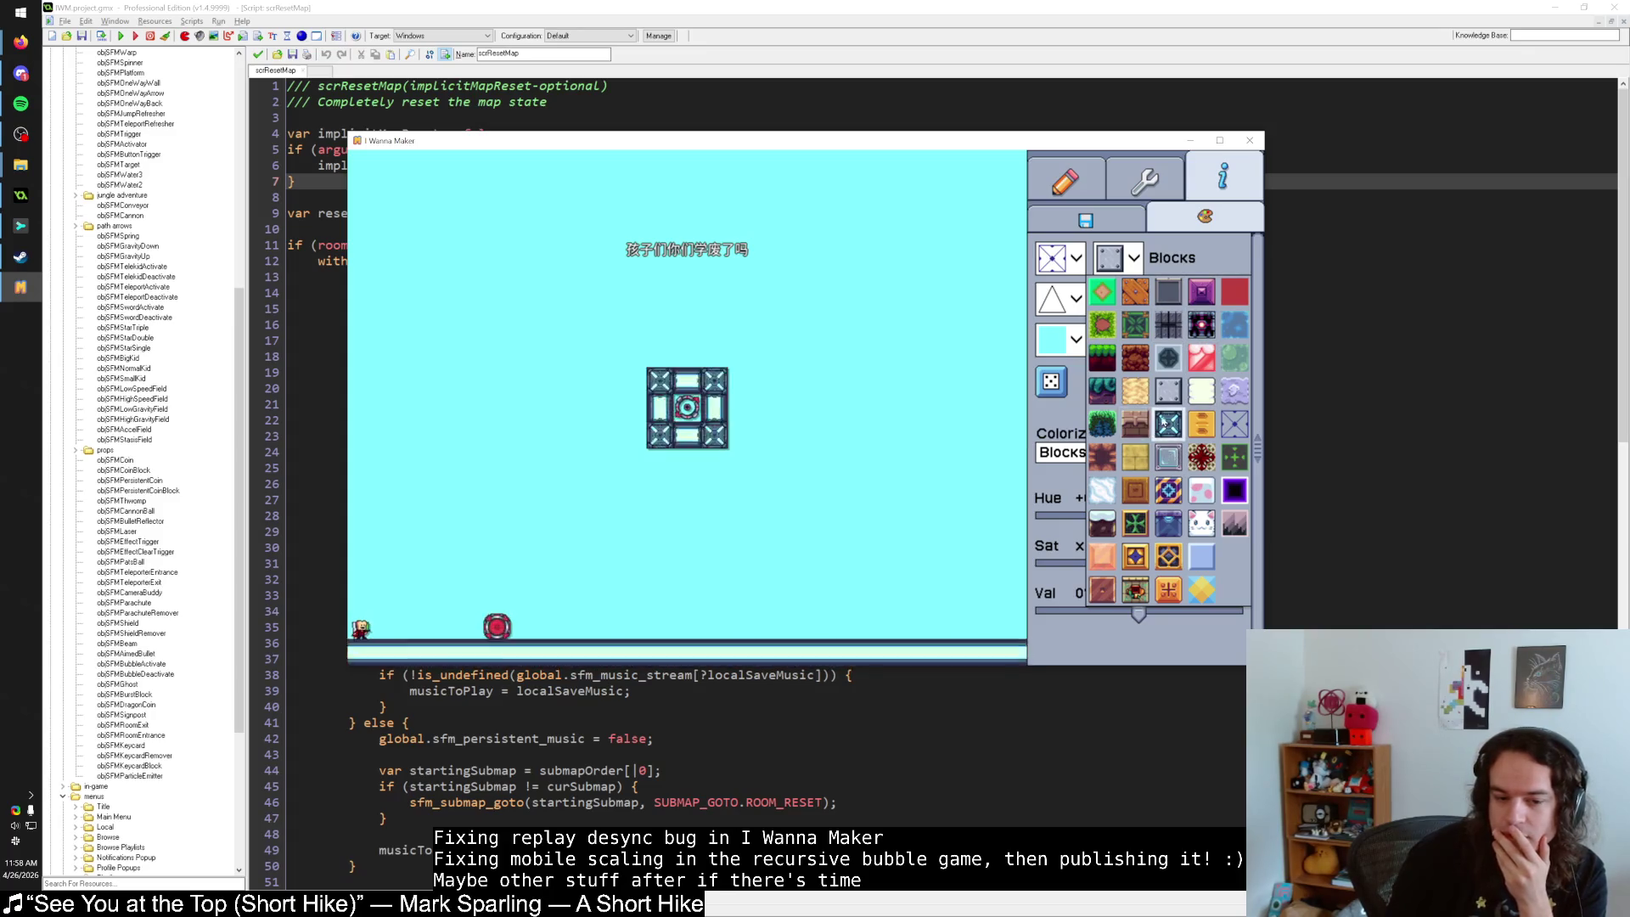
{"action": "left_click", "coordinate": [1242, 429]}
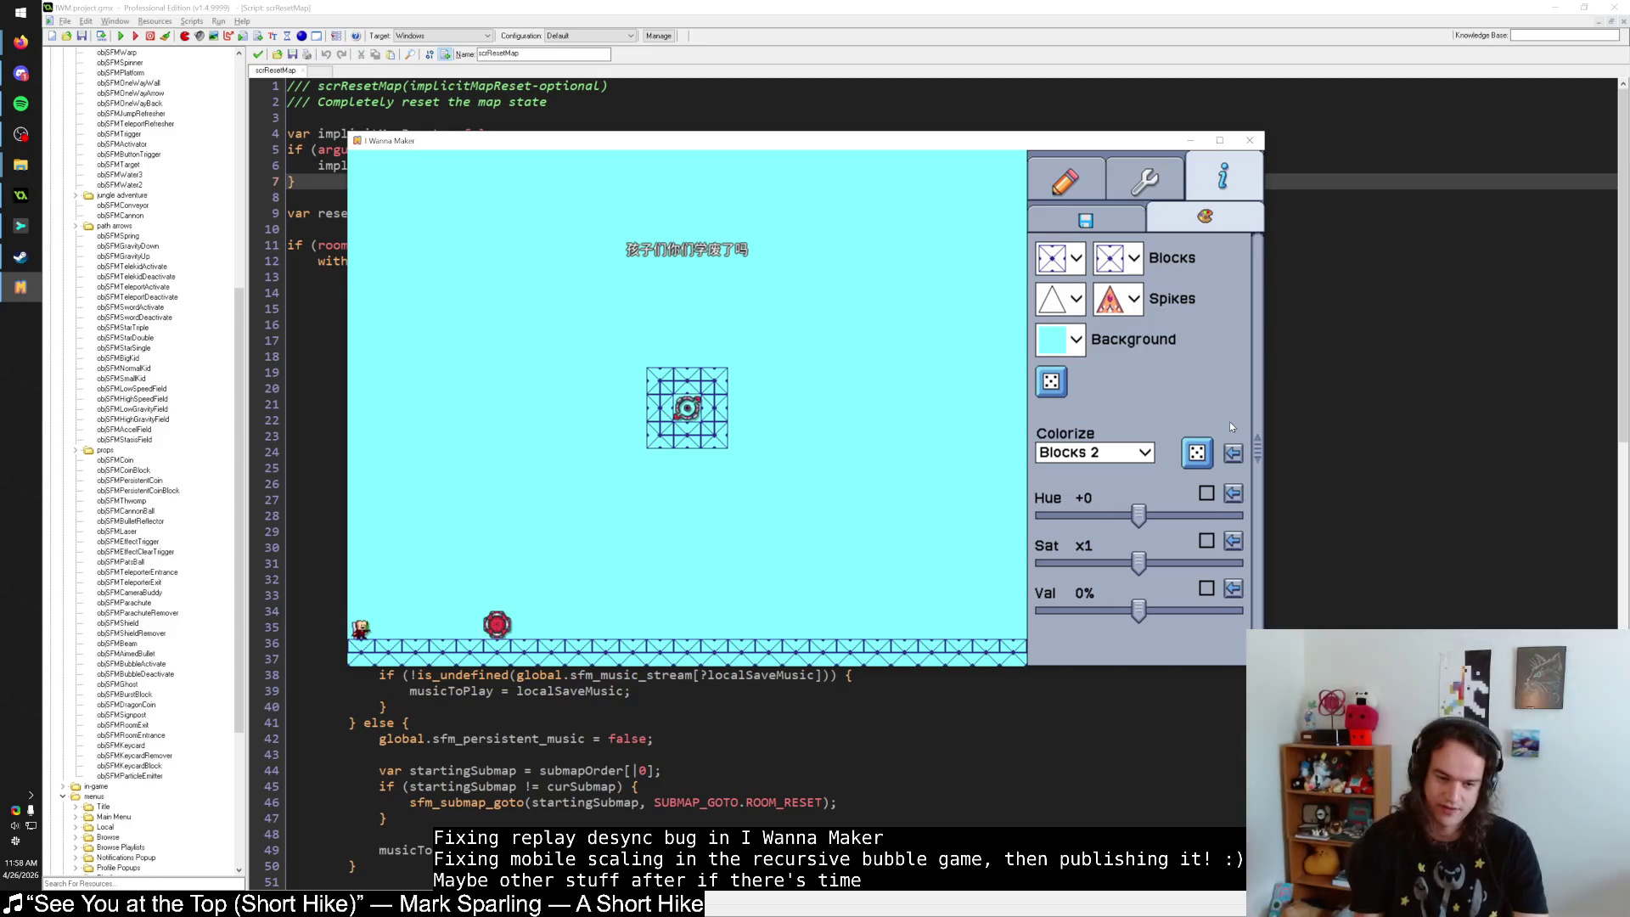
{"action": "key", "text": "Escape"}
{"action": "key", "text": "r"}
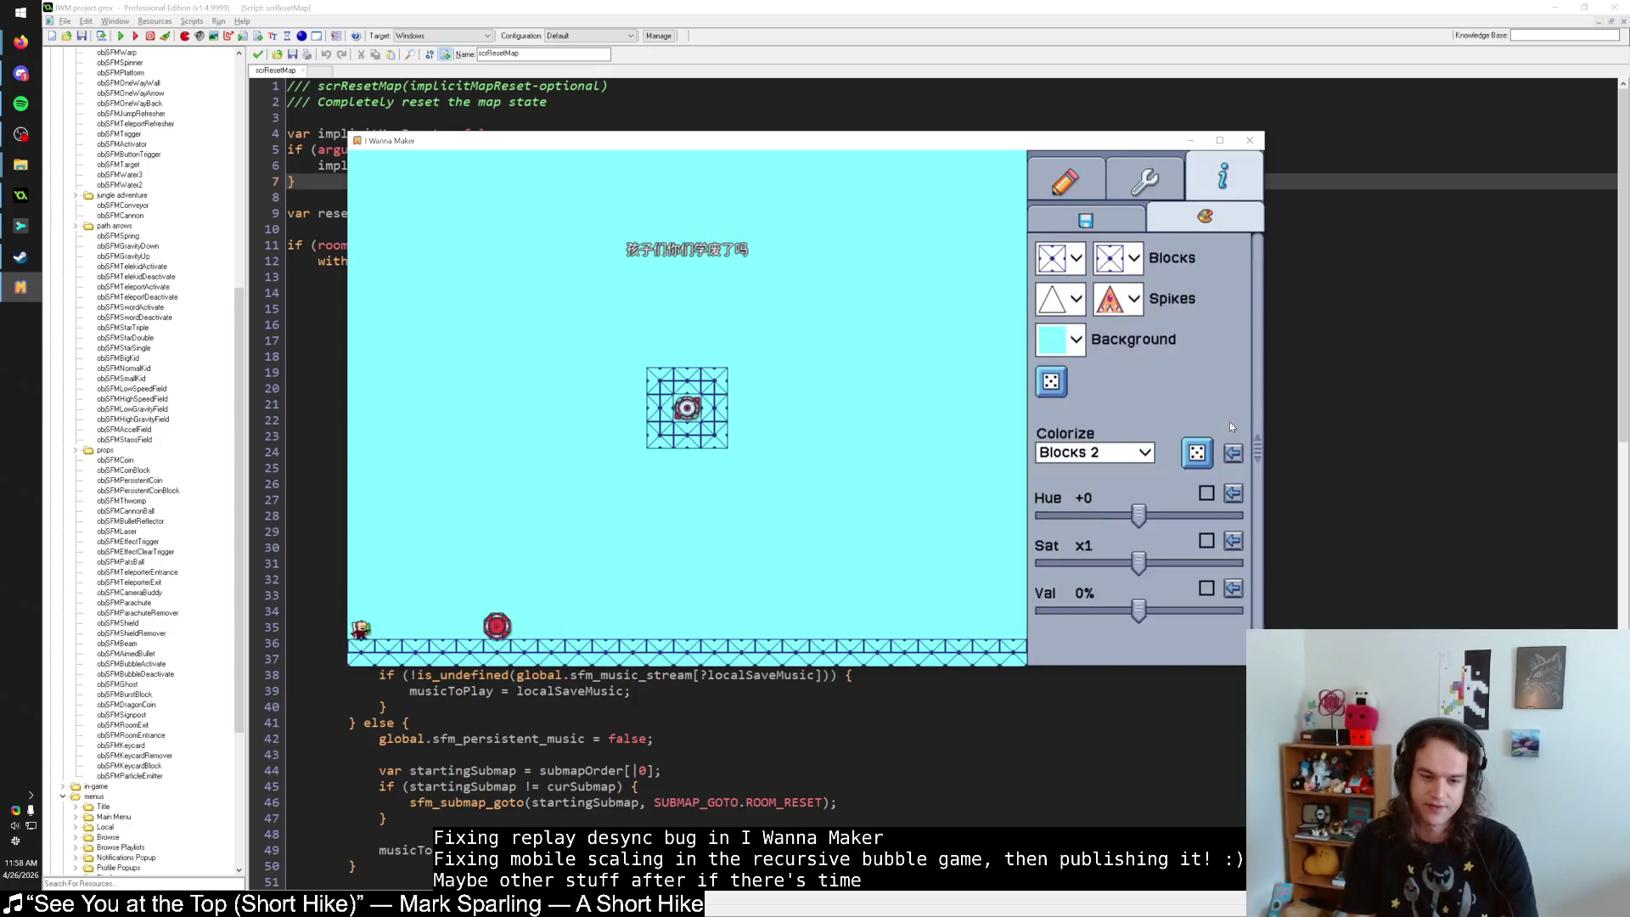
{"action": "key", "text": "Escape"}
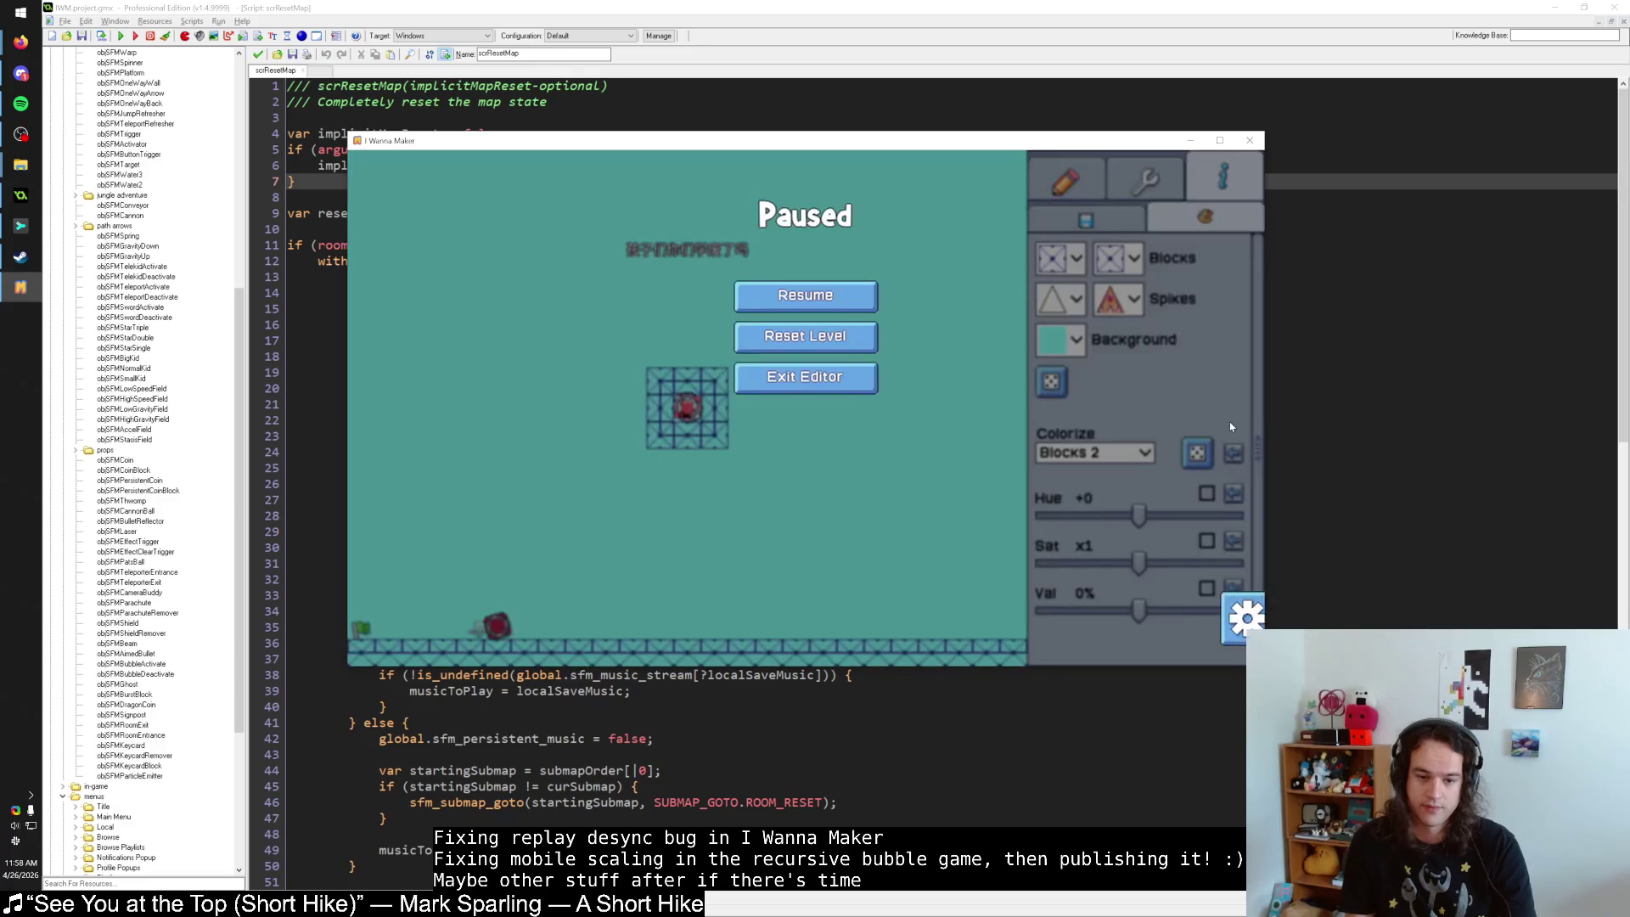
{"action": "key", "text": "r"}
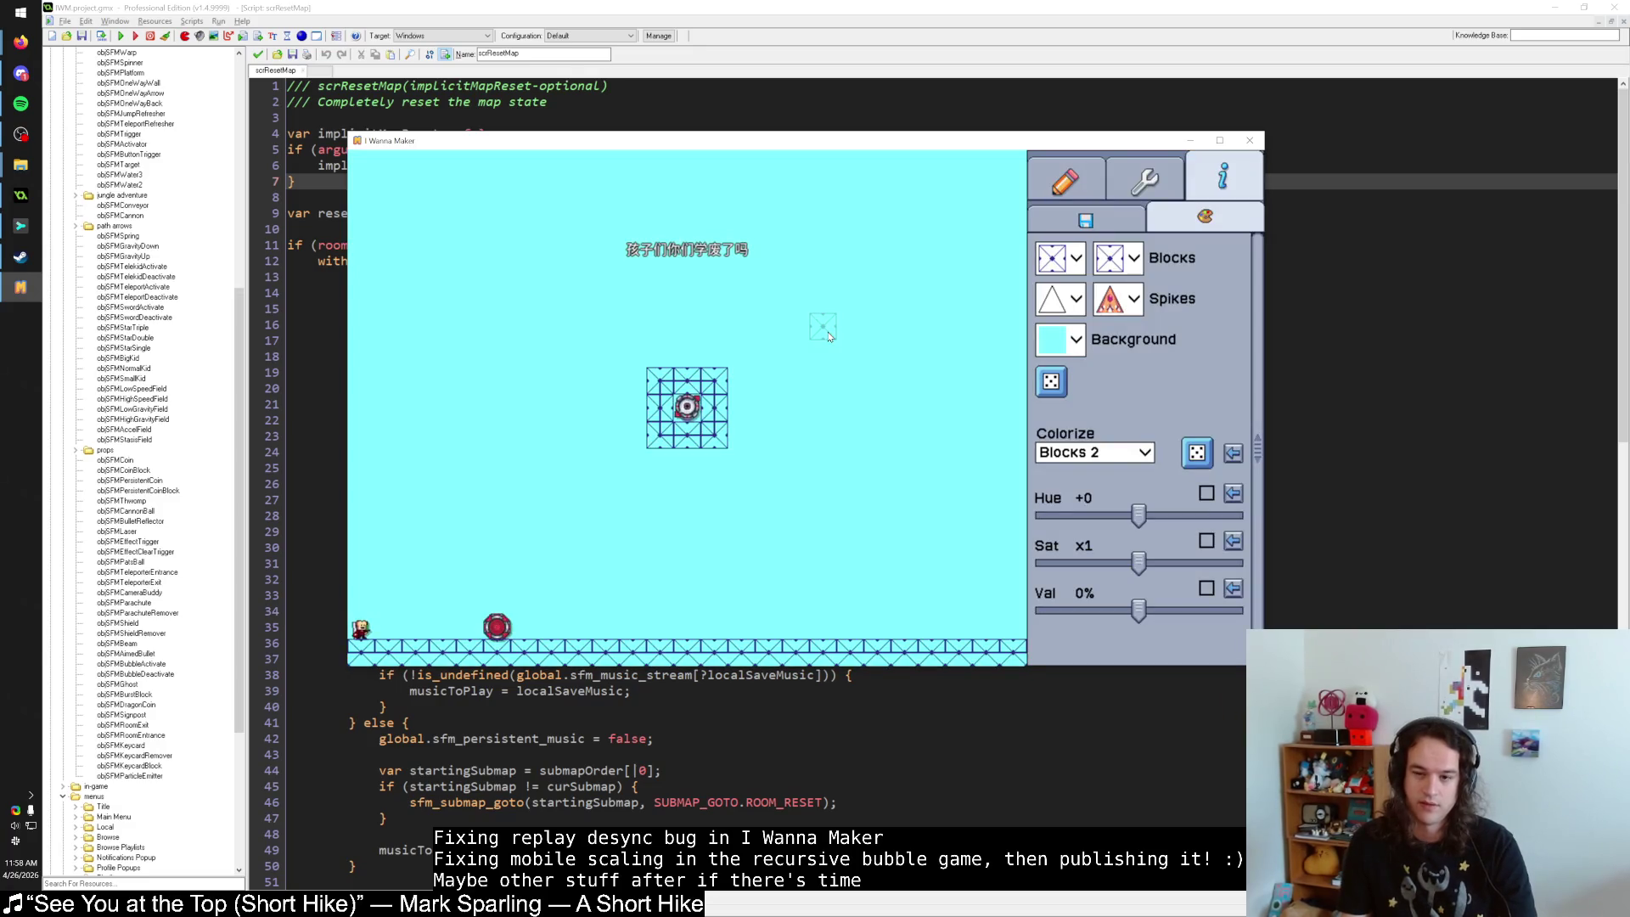
Try saving the level, then switch back to the GameMaker script editor.
{"action": "left_click", "coordinate": [1095, 228]}
{"action": "left_click", "coordinate": [1098, 258]}
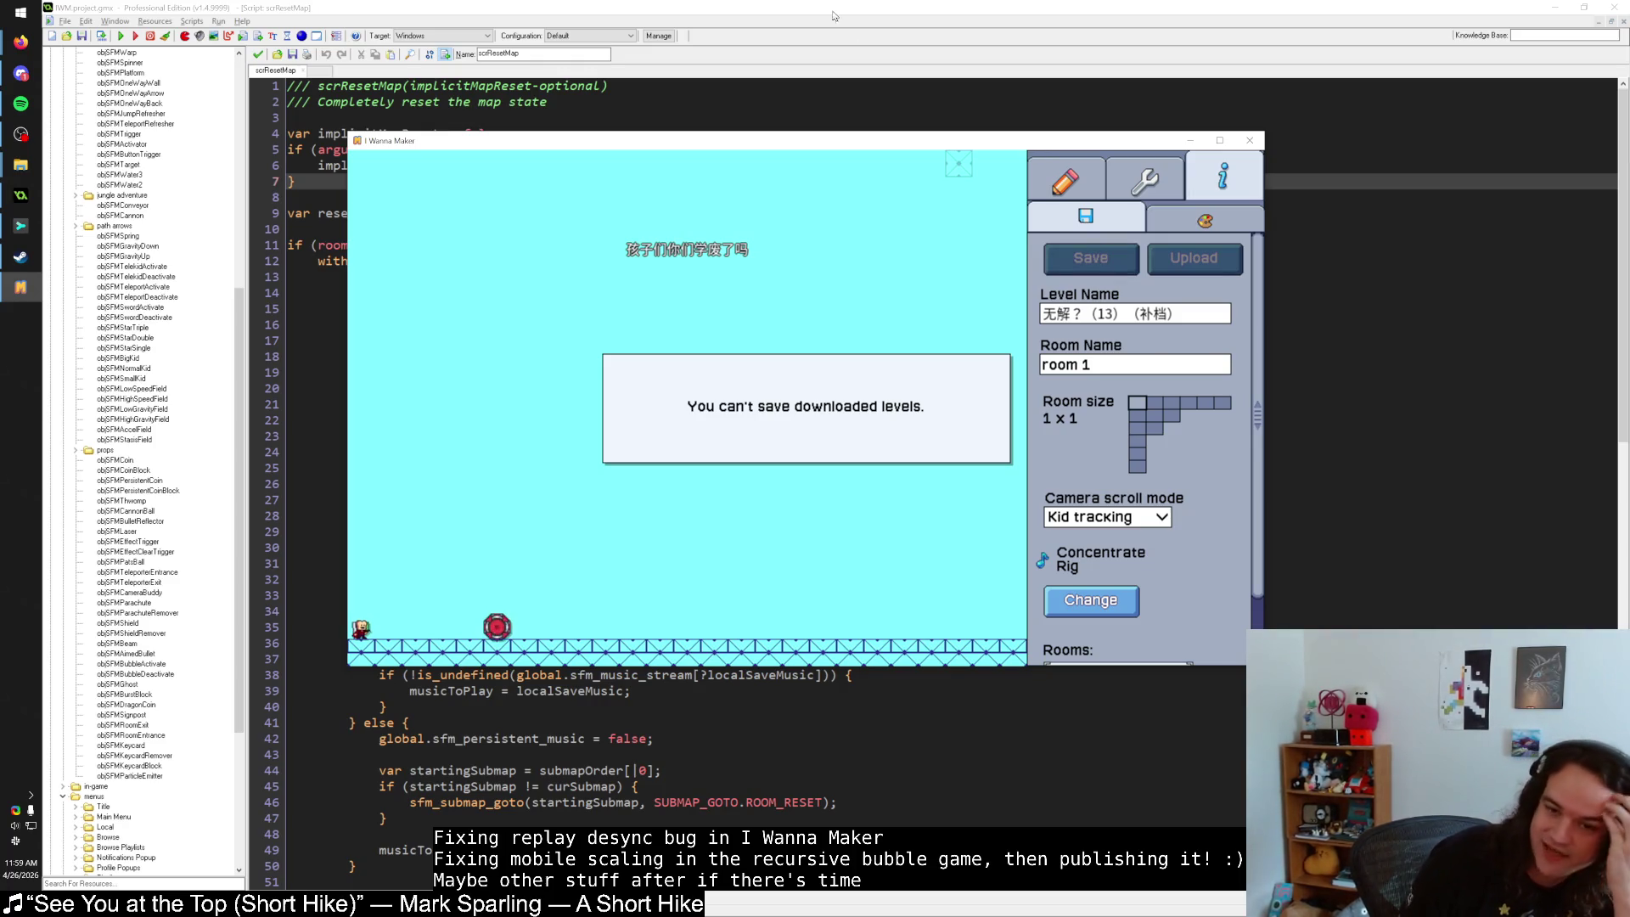
{"action": "left_click", "coordinate": [805, 7]}
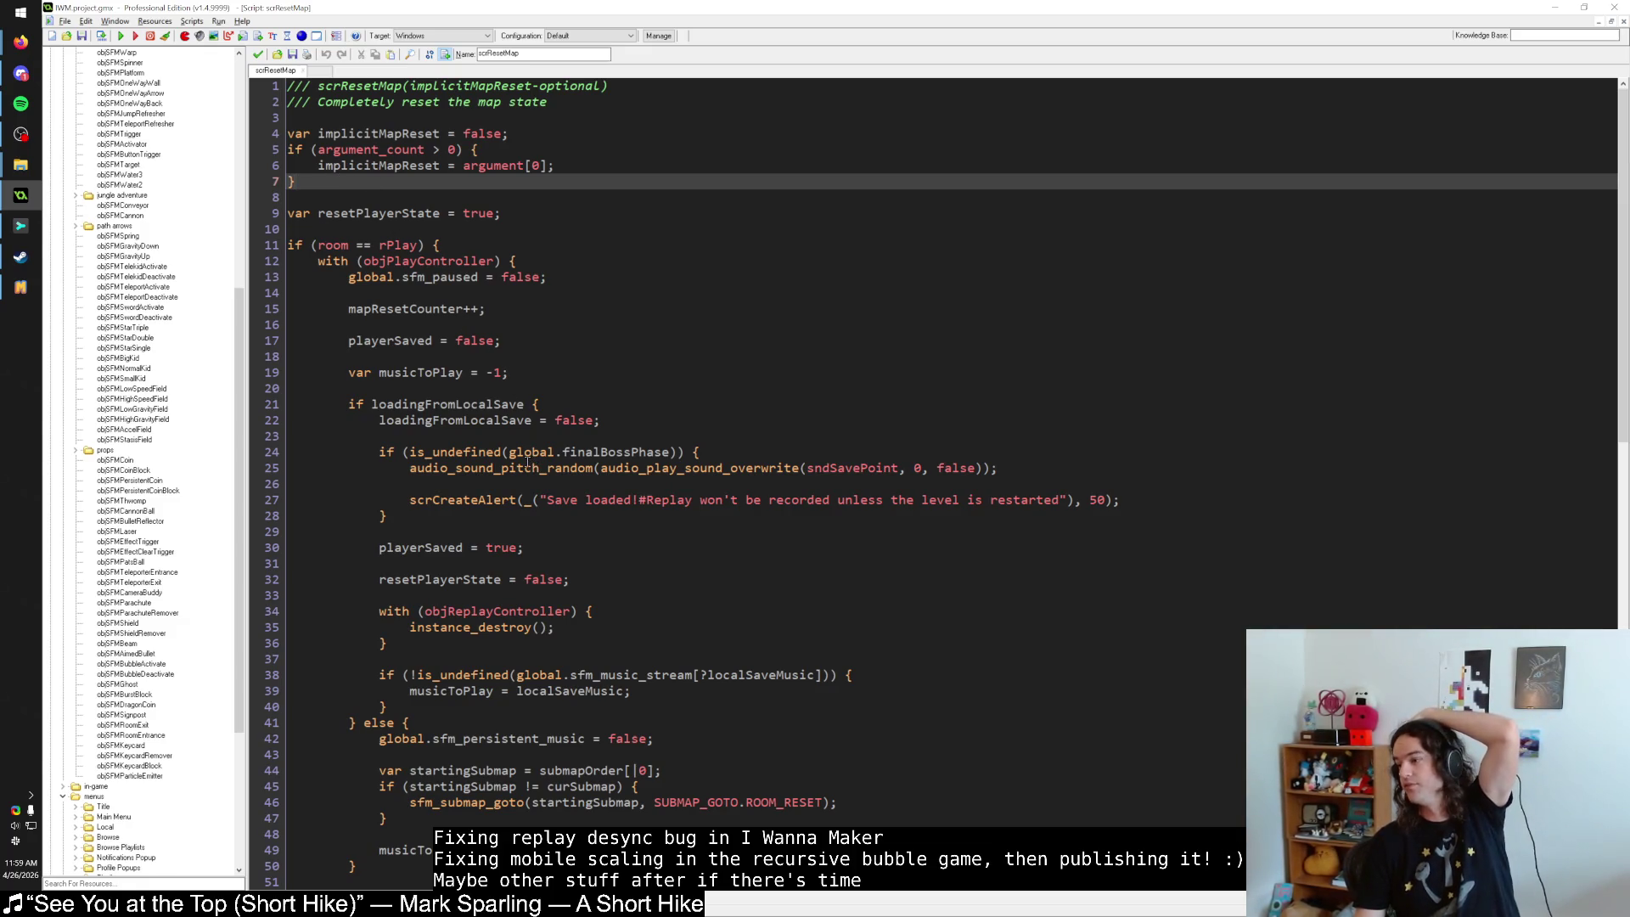
Read further down scrResetMap, then return to I Wanna Maker and select the Finish Warp.
{"action": "scroll", "coordinate": [521, 481], "scroll_direction": "down", "scroll_amount": 13}
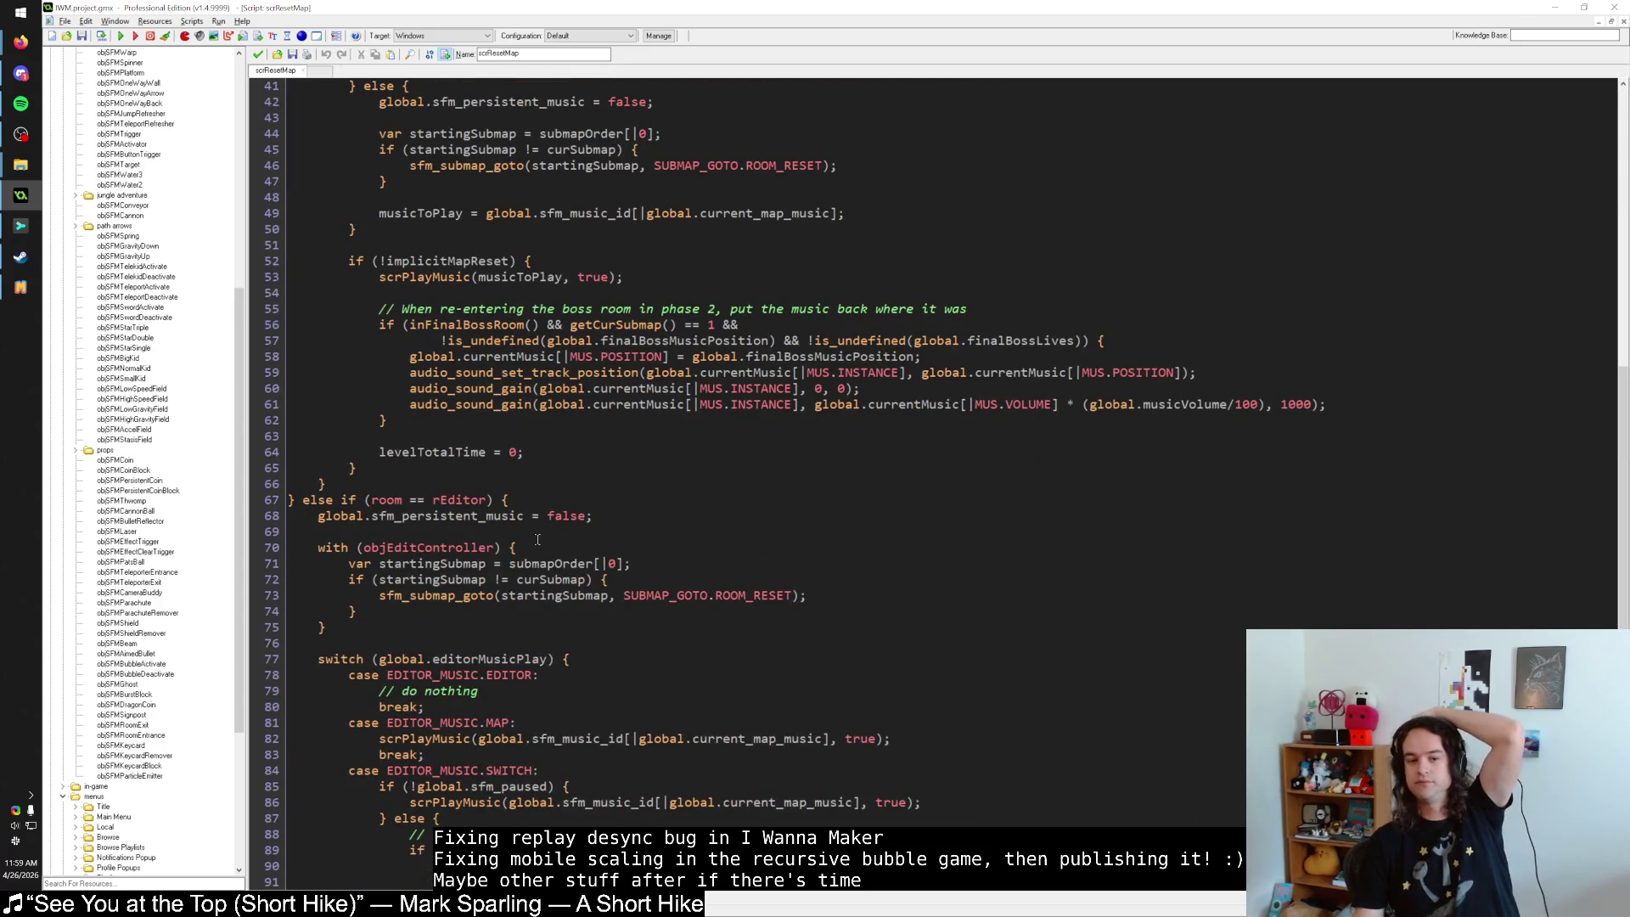
{"action": "scroll", "coordinate": [532, 534], "scroll_direction": "down", "scroll_amount": 5}
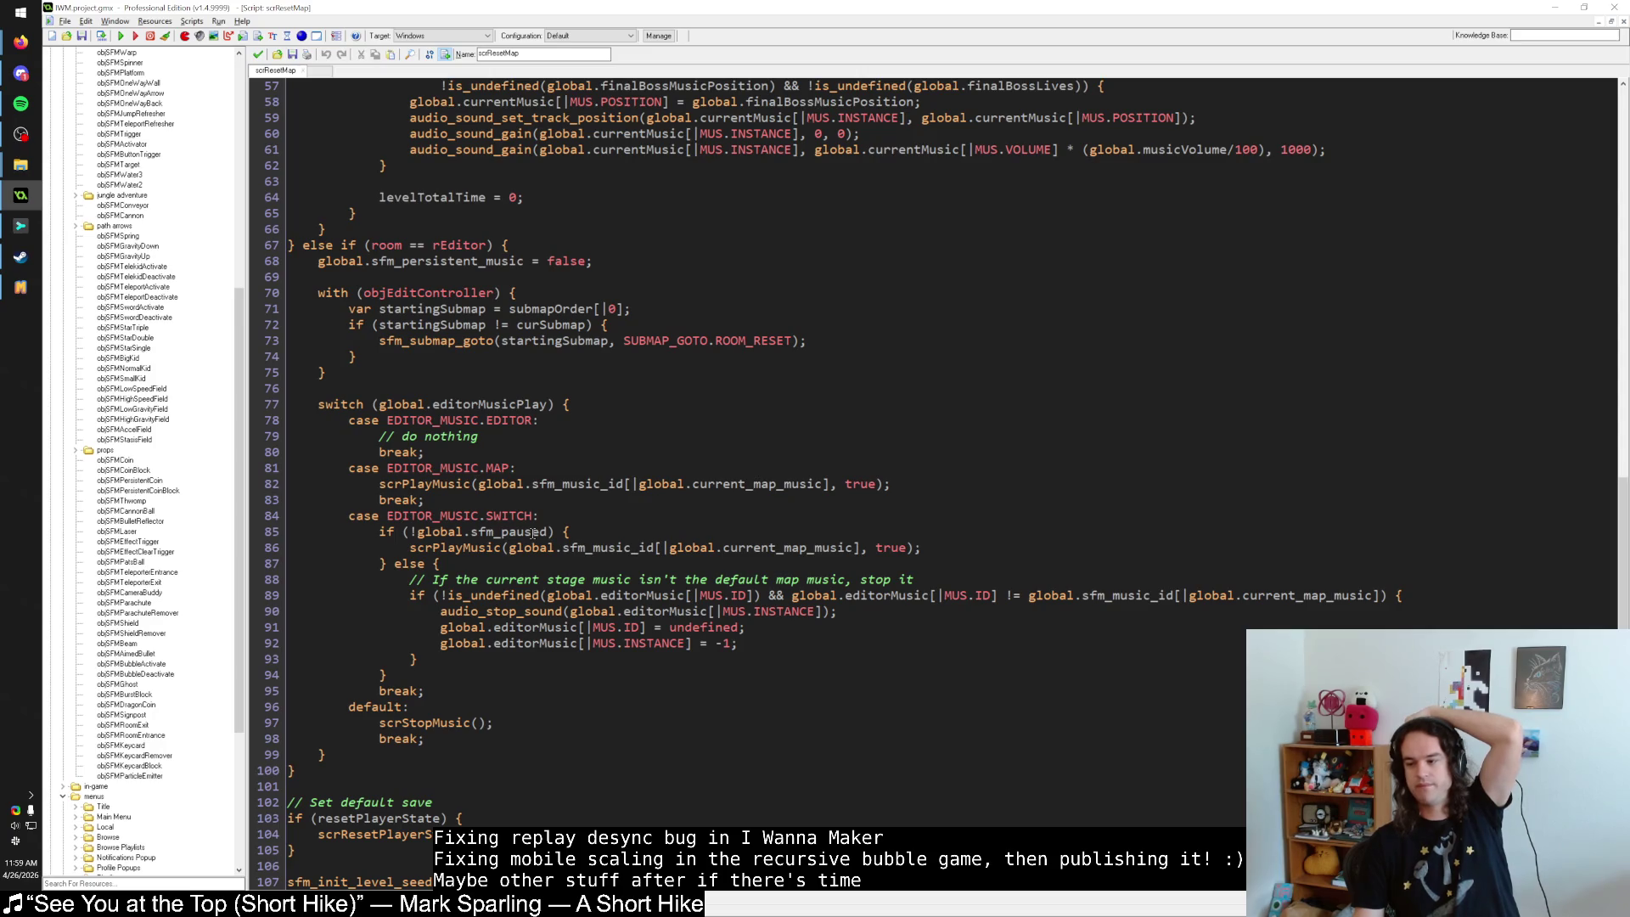
{"action": "left_click", "coordinate": [20, 287]}
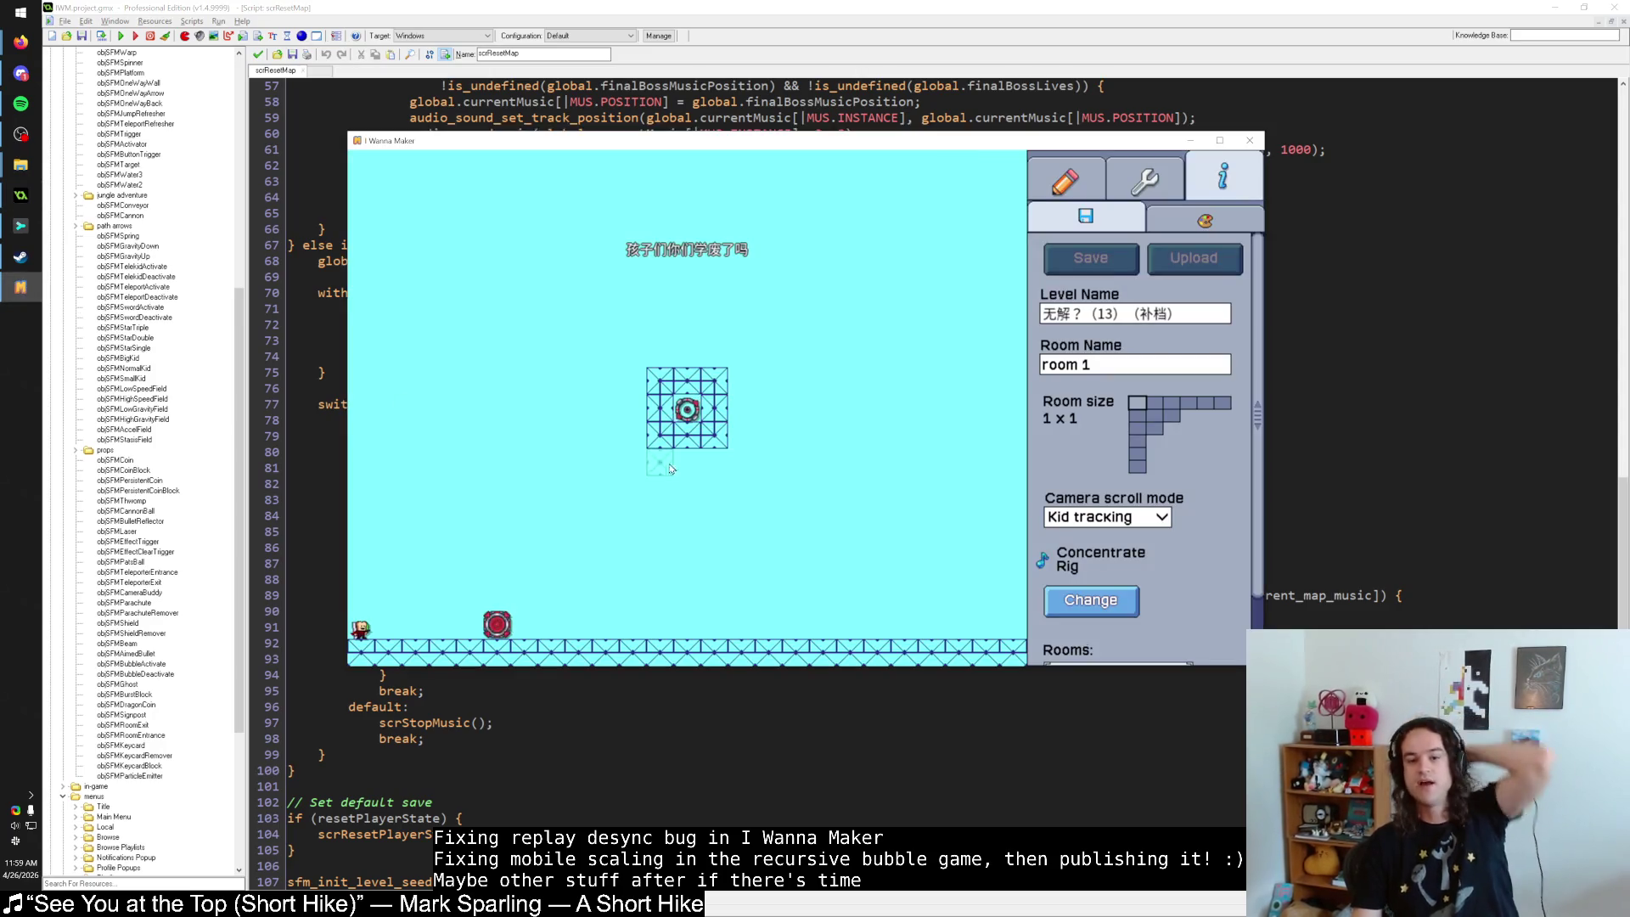
{"action": "left_click", "coordinate": [698, 413]}
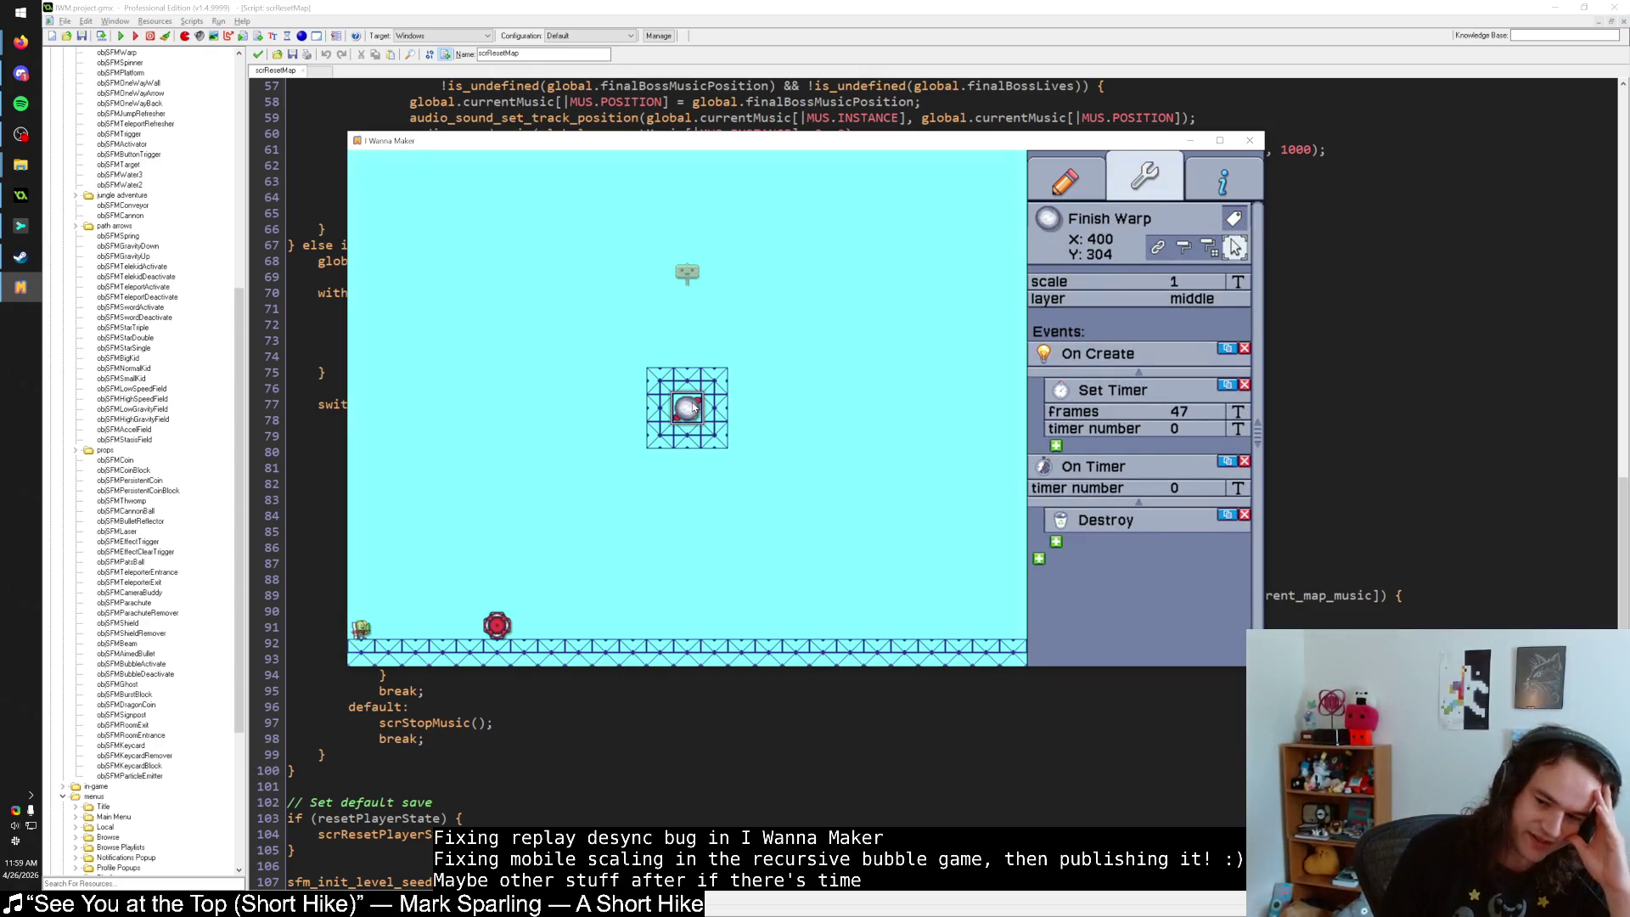
Shift the Finish Warp two cells left and add a Move Set Distance of 64 at speed 8.
{"action": "left_click_drag", "start_coordinate": [692, 414], "coordinate": [638, 413]}
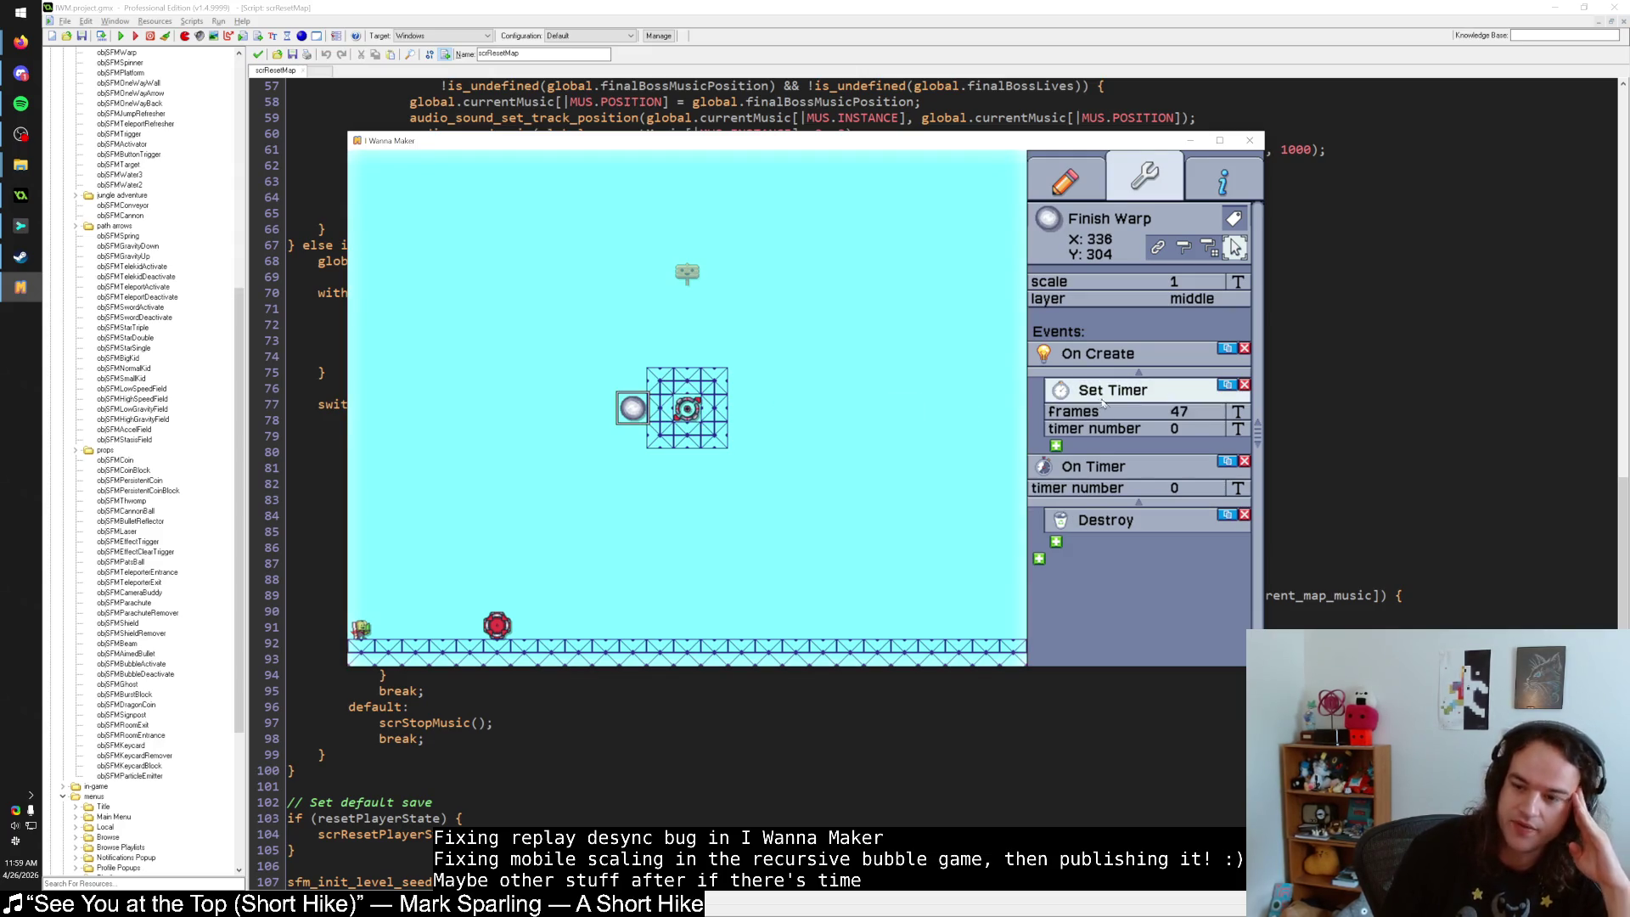
{"action": "left_click", "coordinate": [1056, 445]}
{"action": "left_click", "coordinate": [1150, 523]}
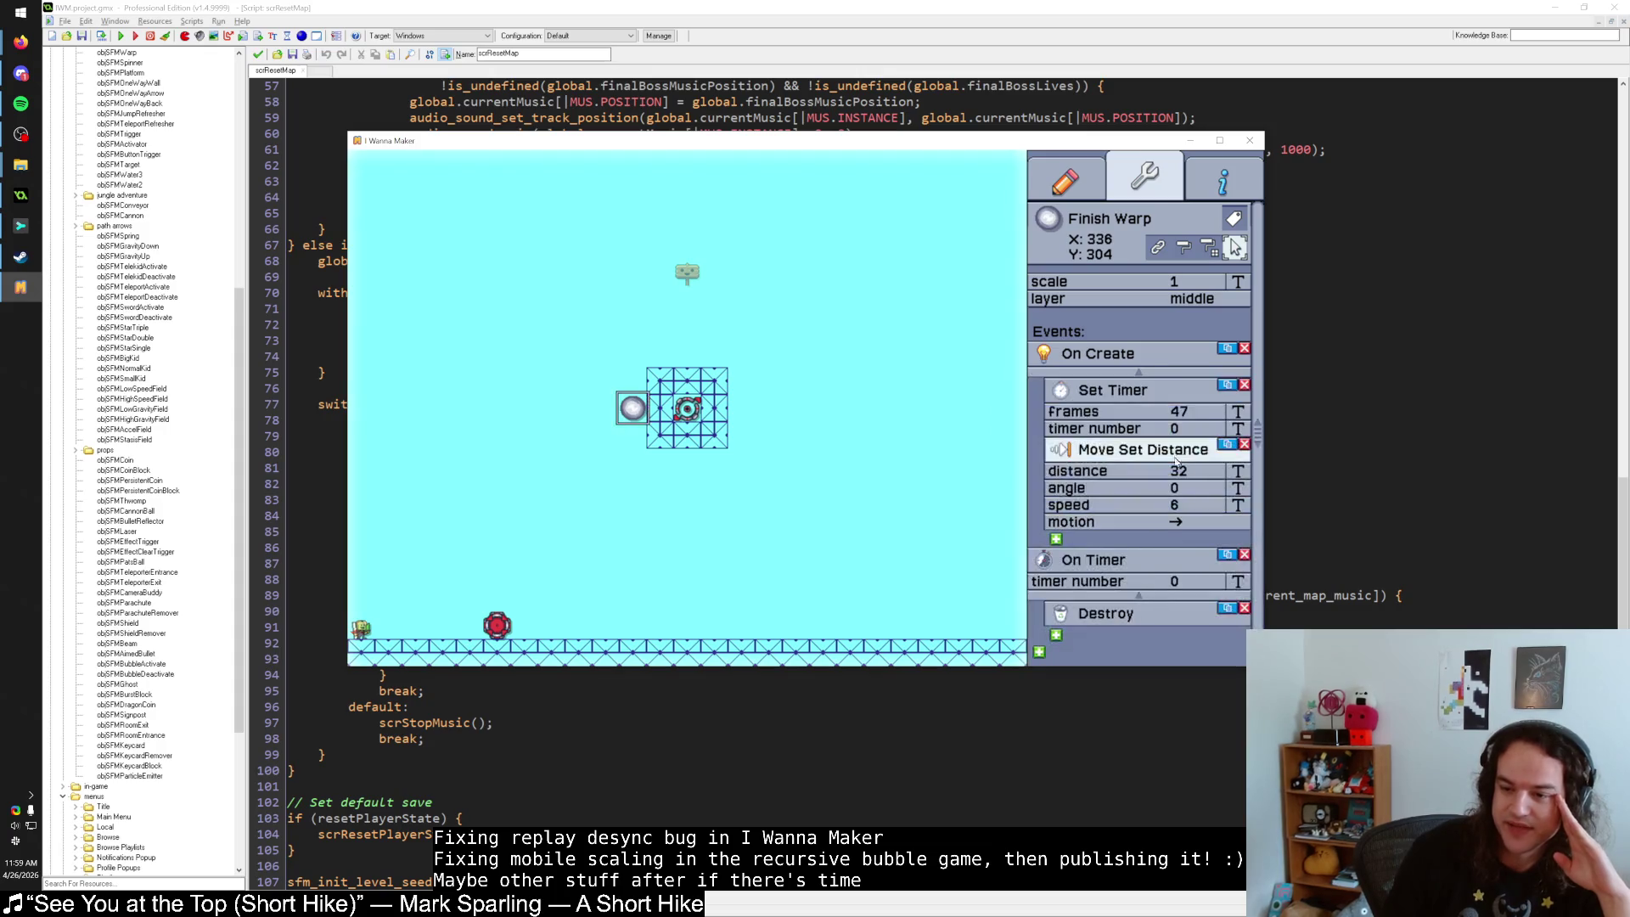
{"action": "left_click", "coordinate": [1240, 473]}
{"action": "type", "text": "64"}
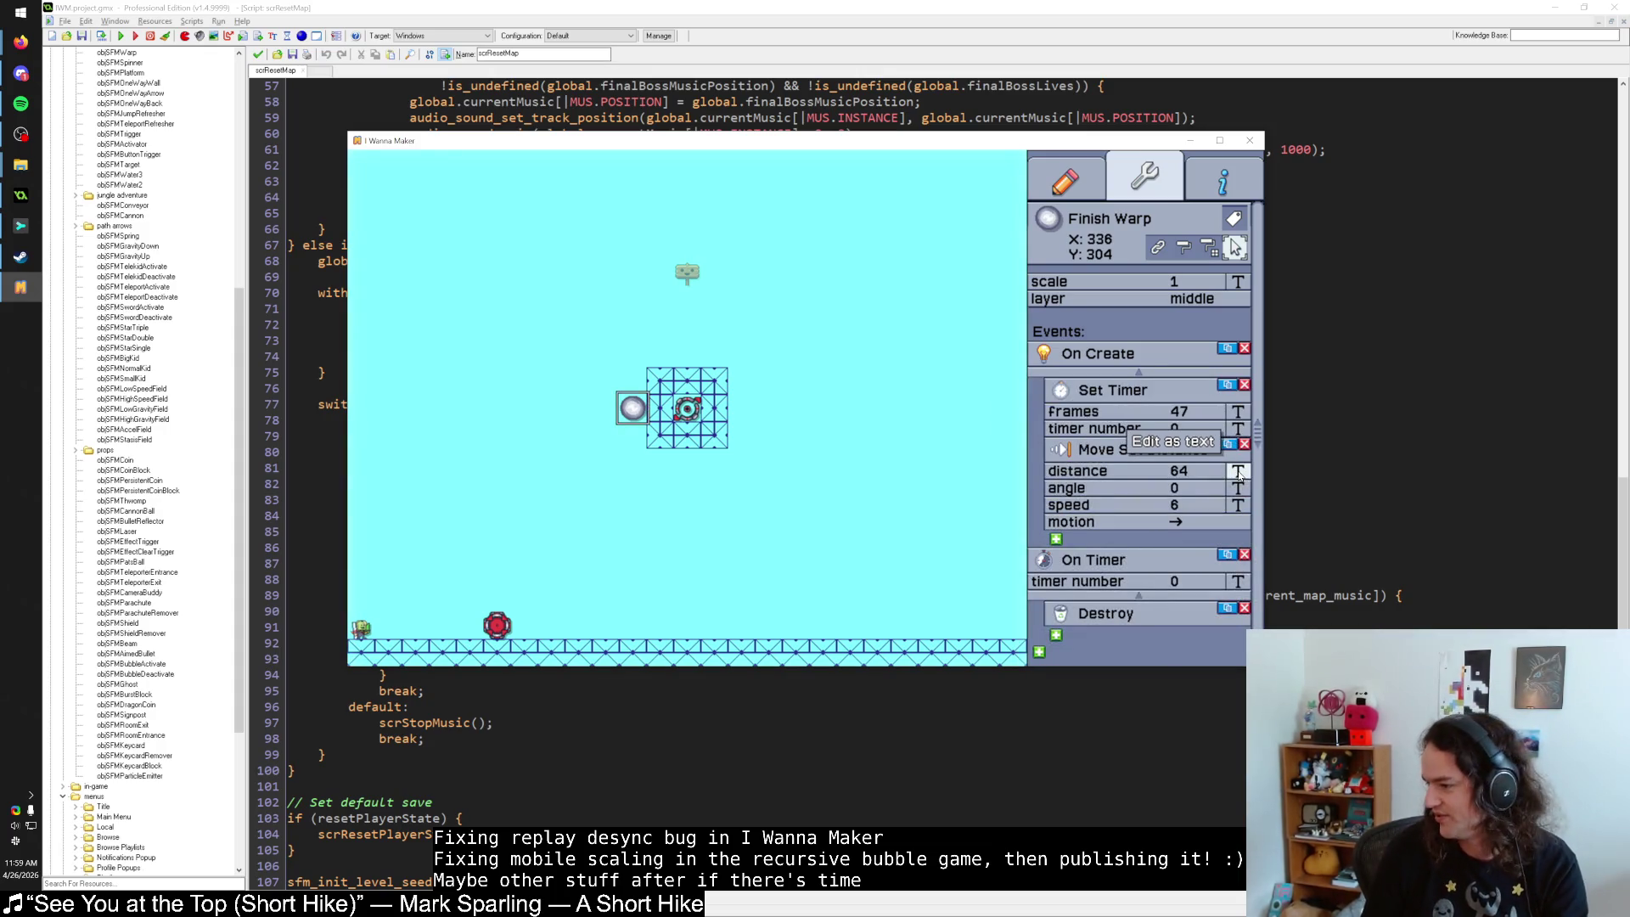
{"action": "left_click", "coordinate": [1239, 506]}
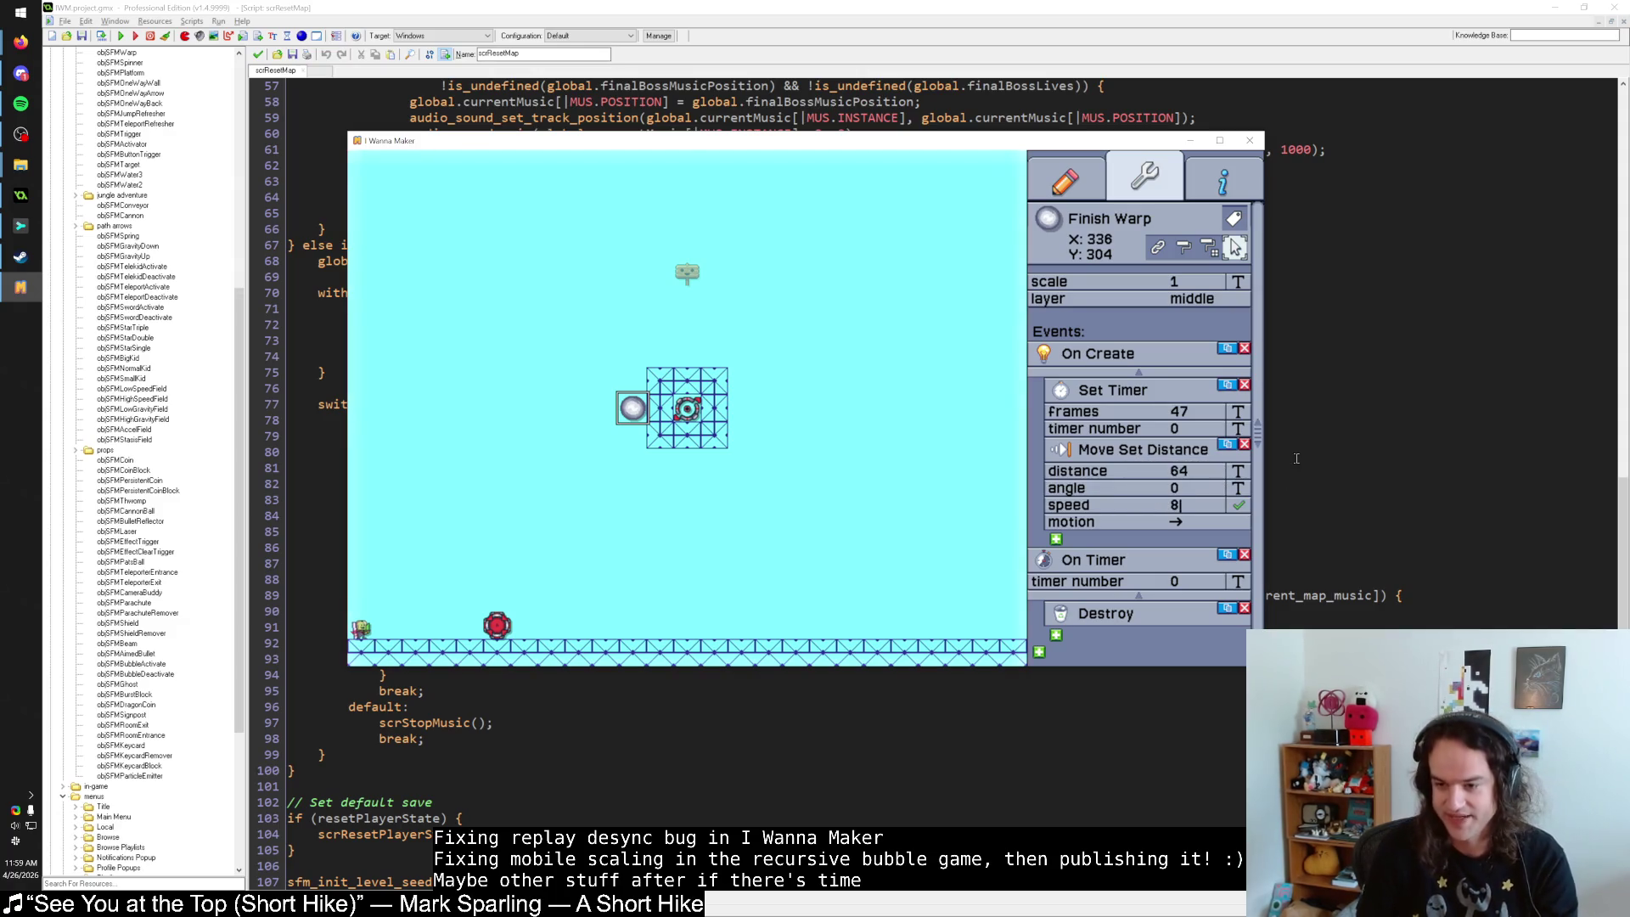
{"action": "key", "text": "Delete"}
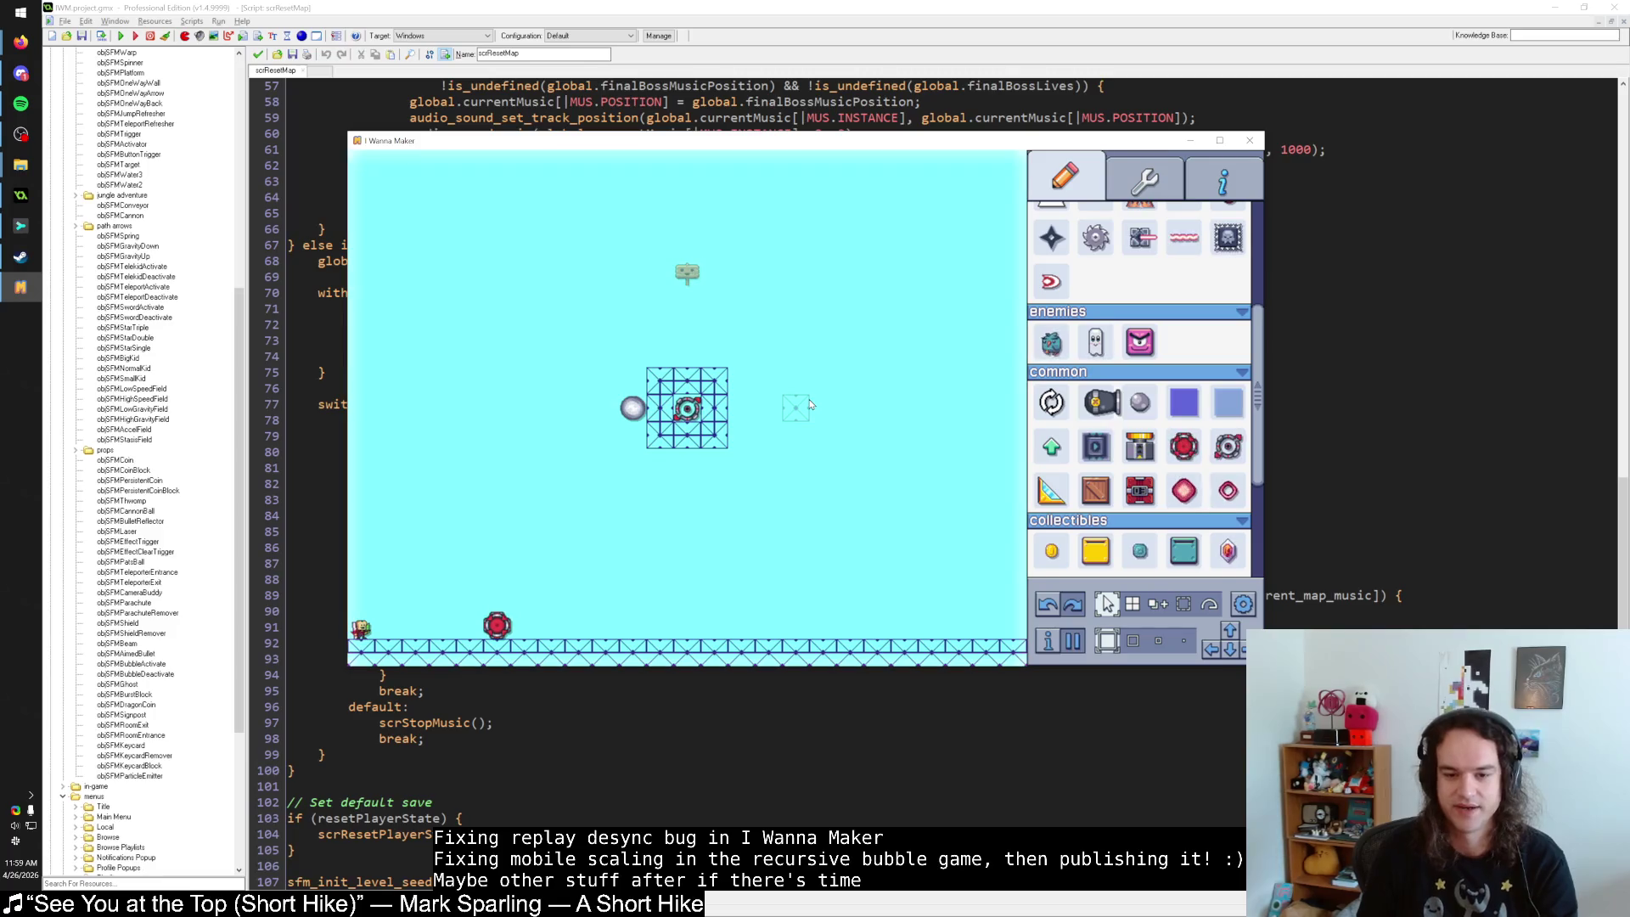
Playtest the test level, running right and resetting to the start flag many times.
{"action": "key", "text": "Escape"}
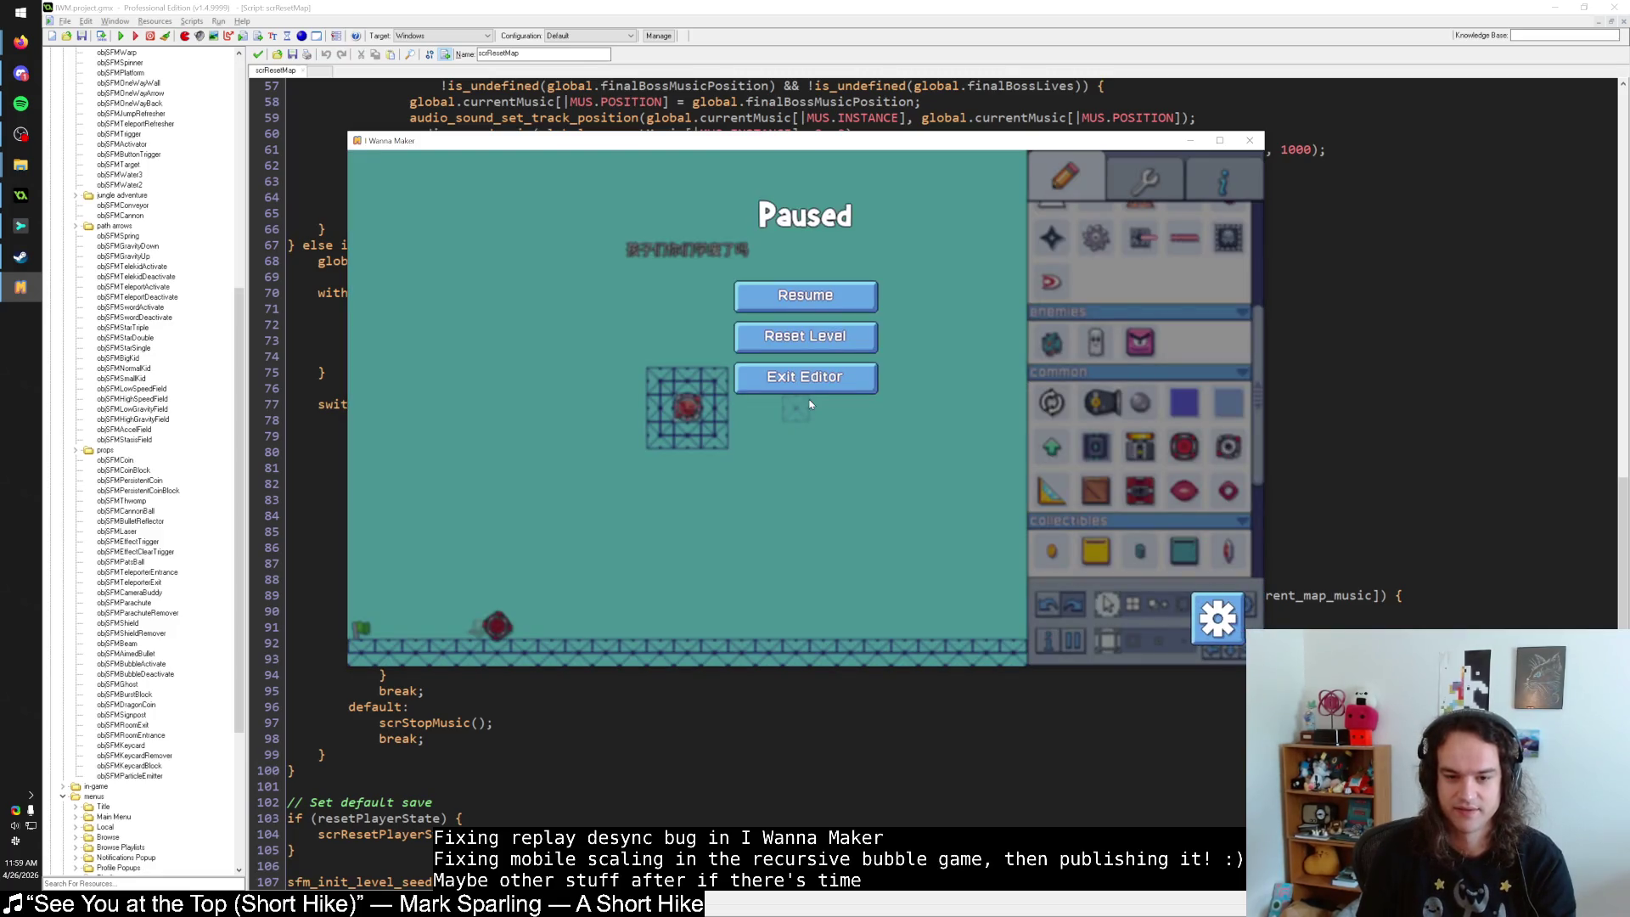
{"action": "key", "text": "Escape"}
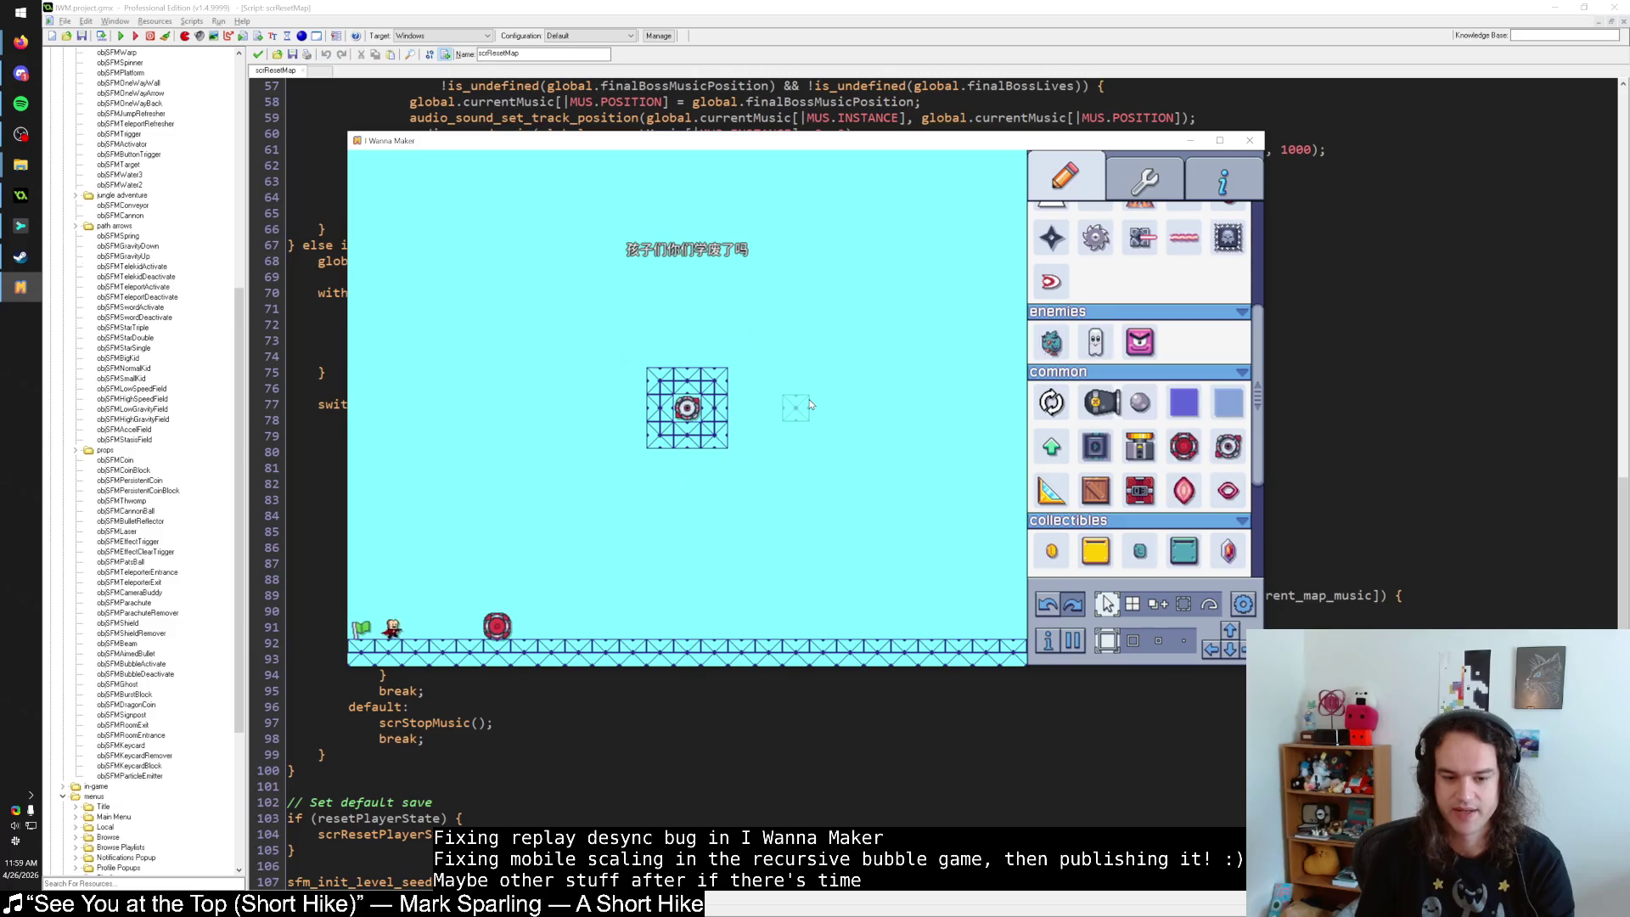
{"action": "key", "text": "Escape"}
{"action": "key", "text": "Escape"}
{"action": "key", "text": "Escape"}
{"action": "key", "text": "Escape"}
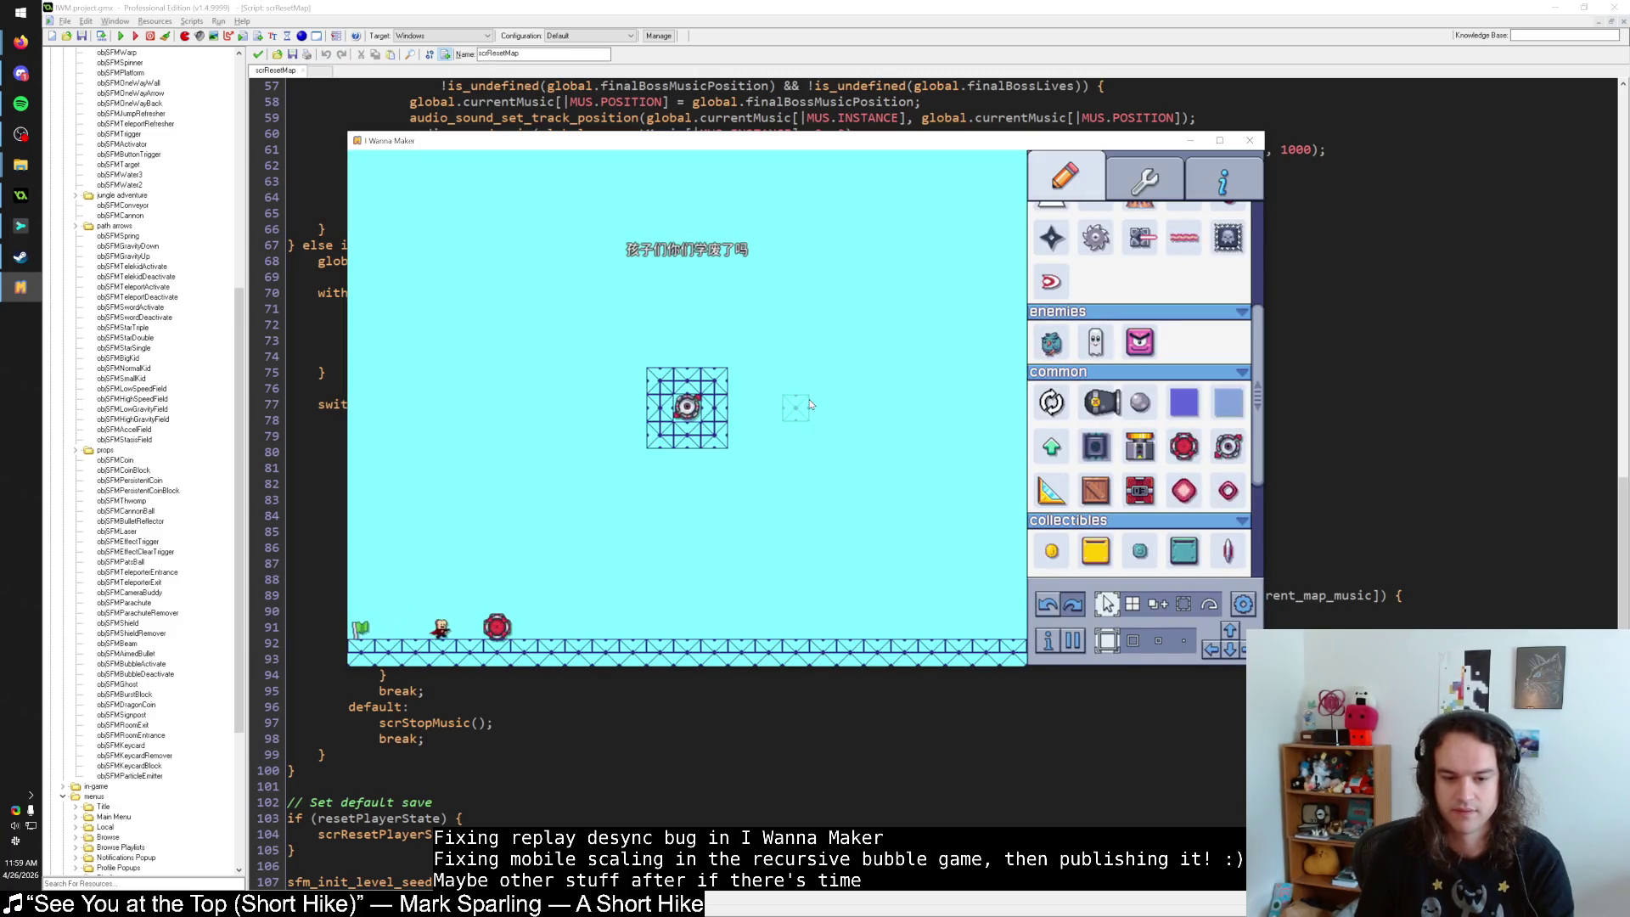
{"action": "key", "text": "Escape"}
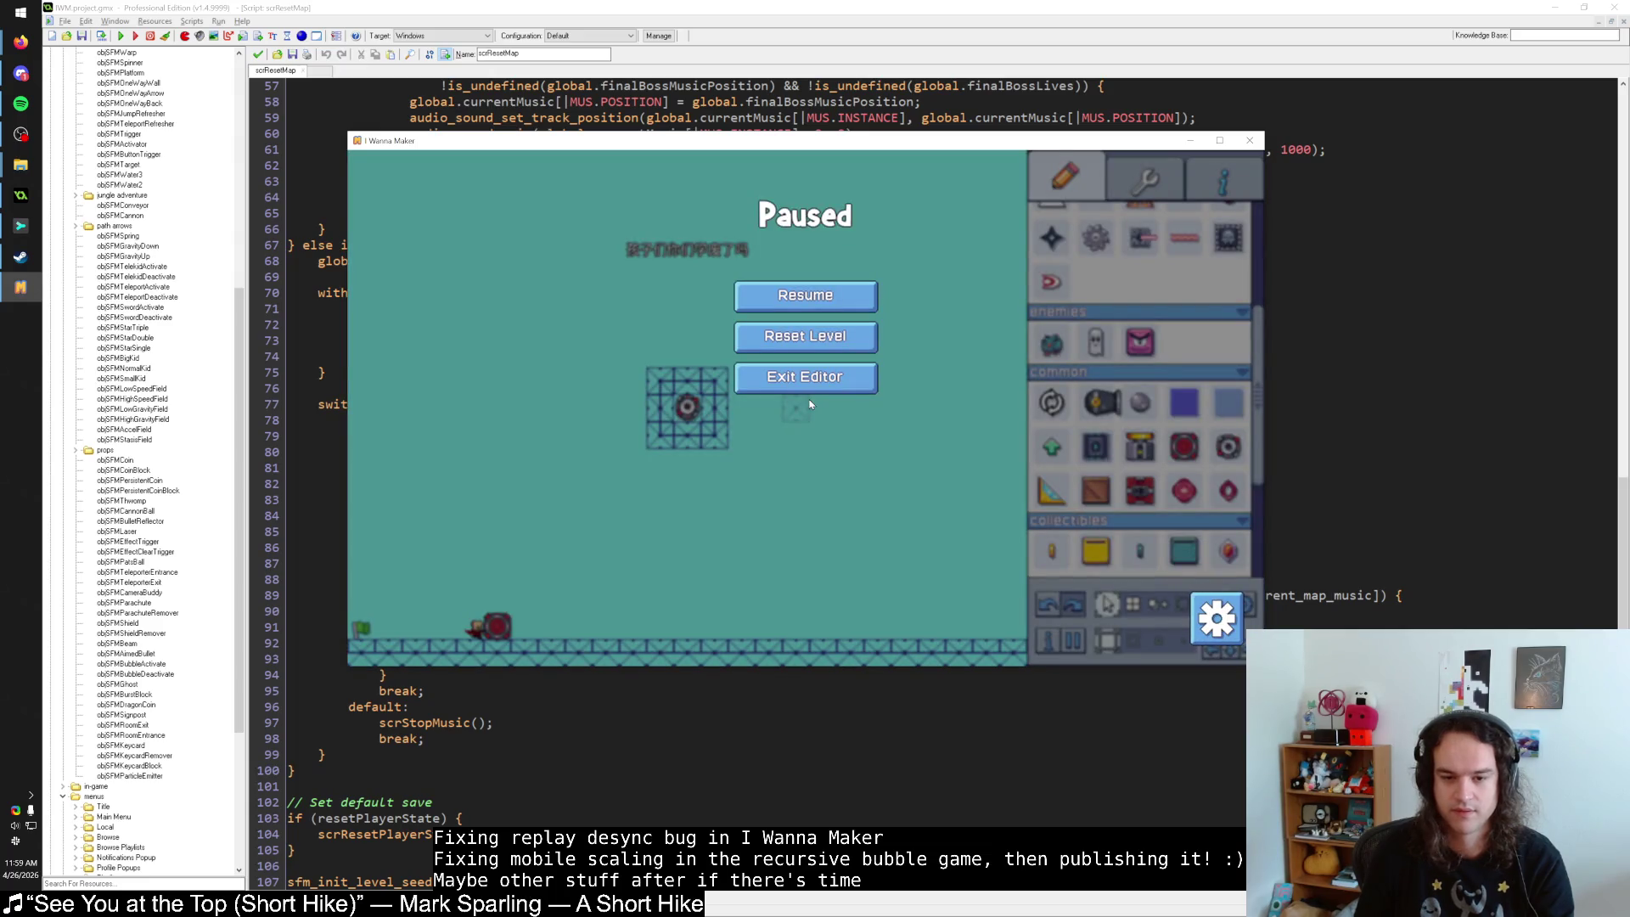
{"action": "key", "text": "Escape"}
{"action": "key", "text": "Right"}
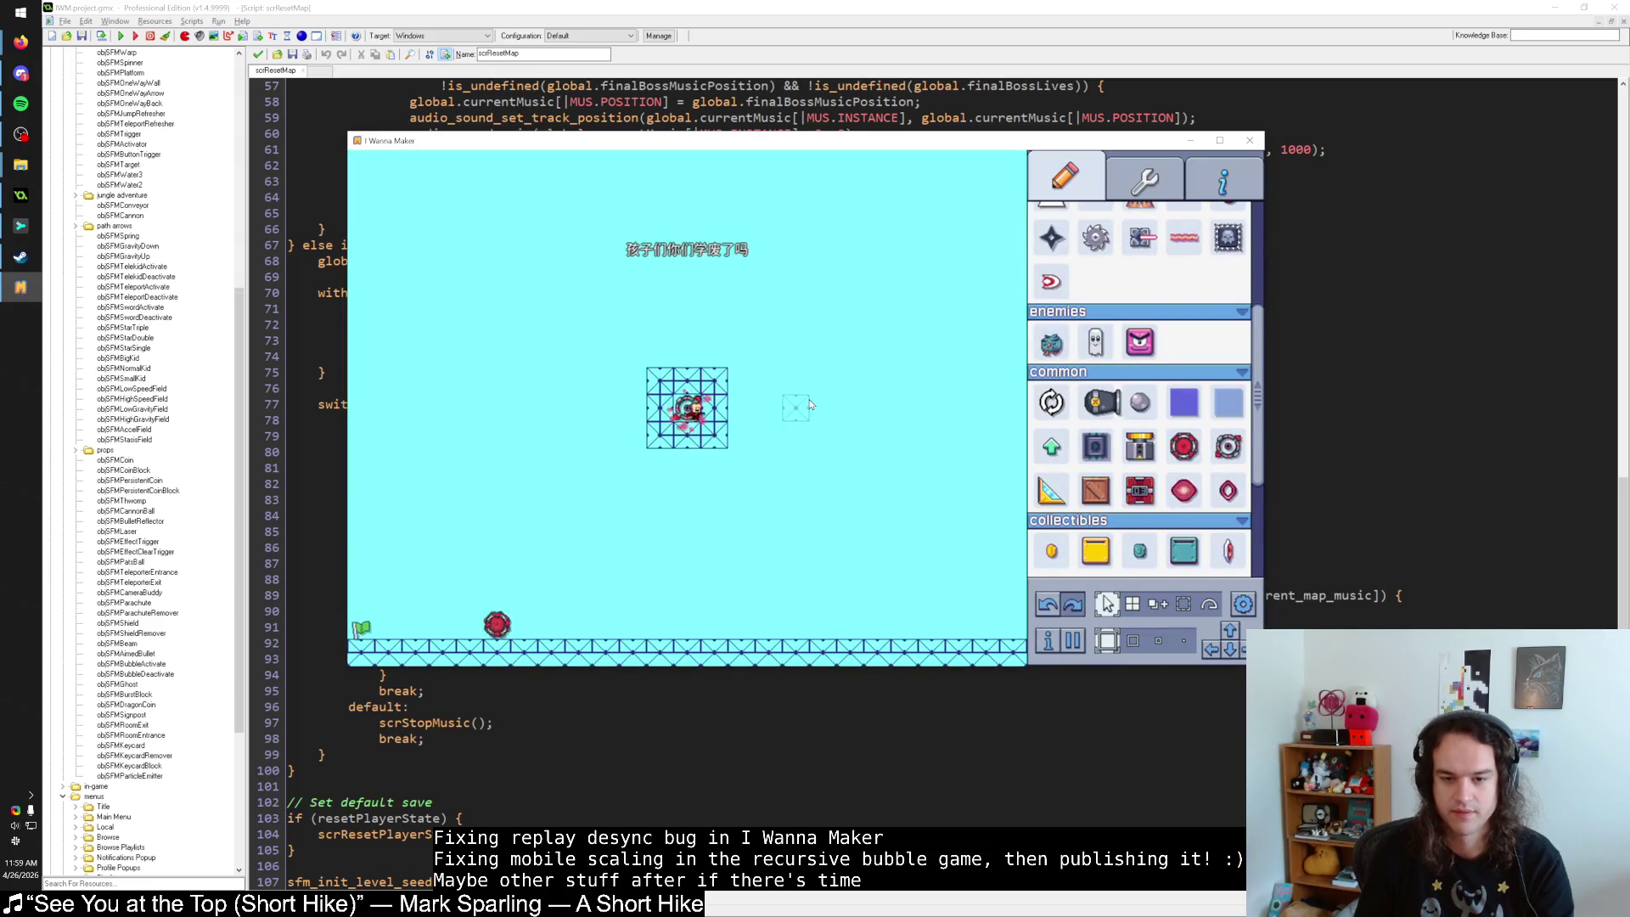
{"action": "key", "text": "Right"}
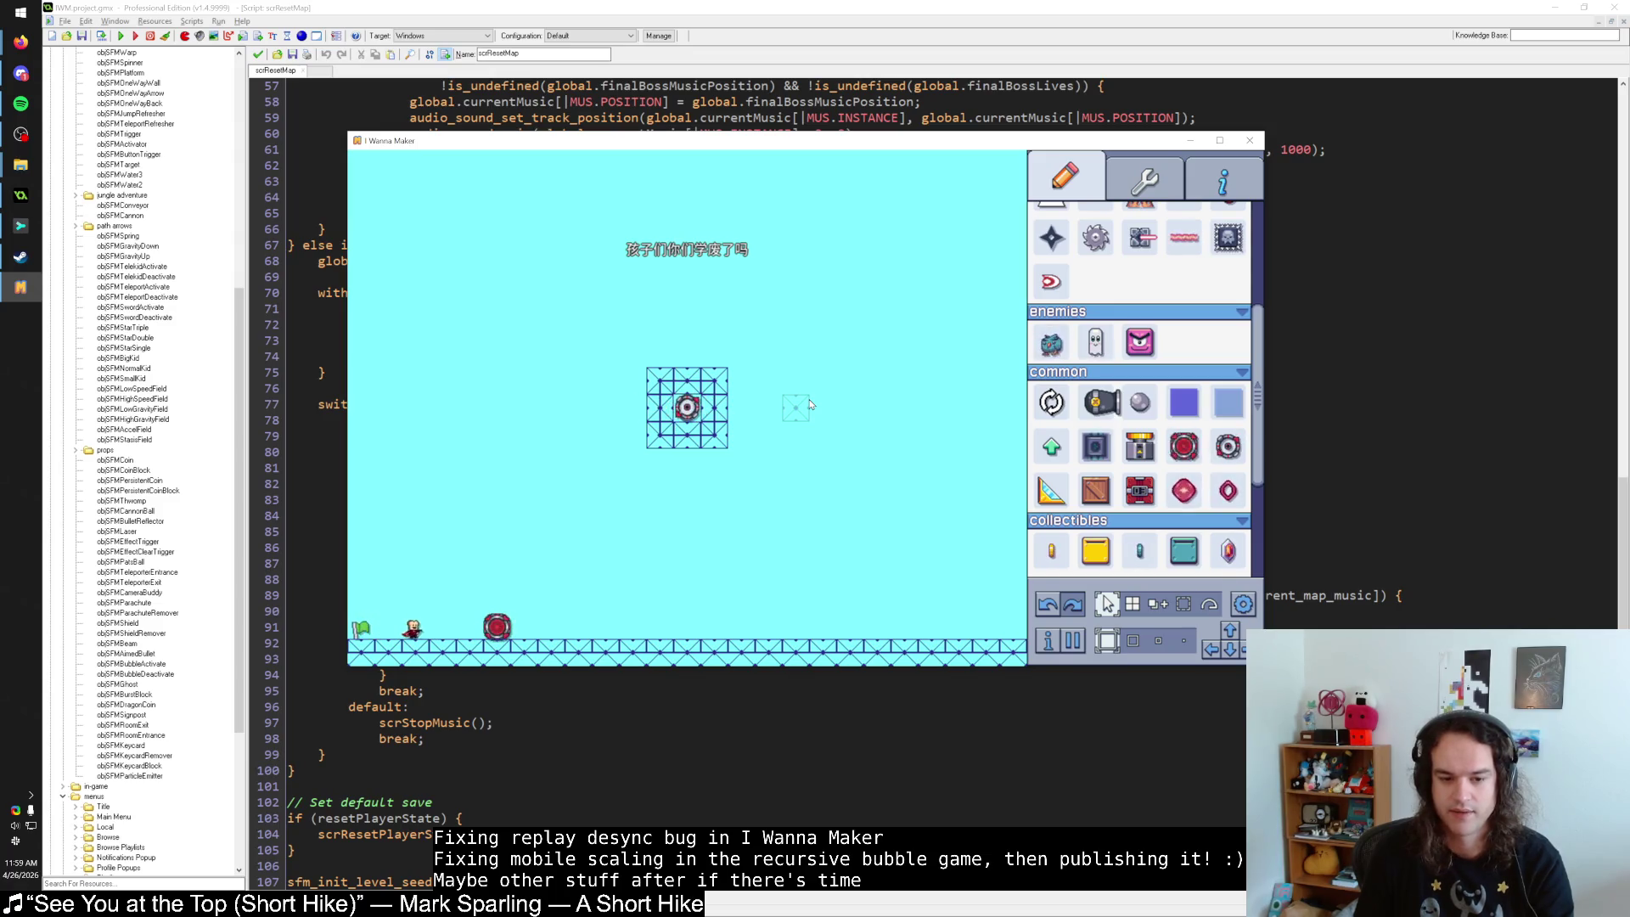
{"action": "key", "text": "Escape"}
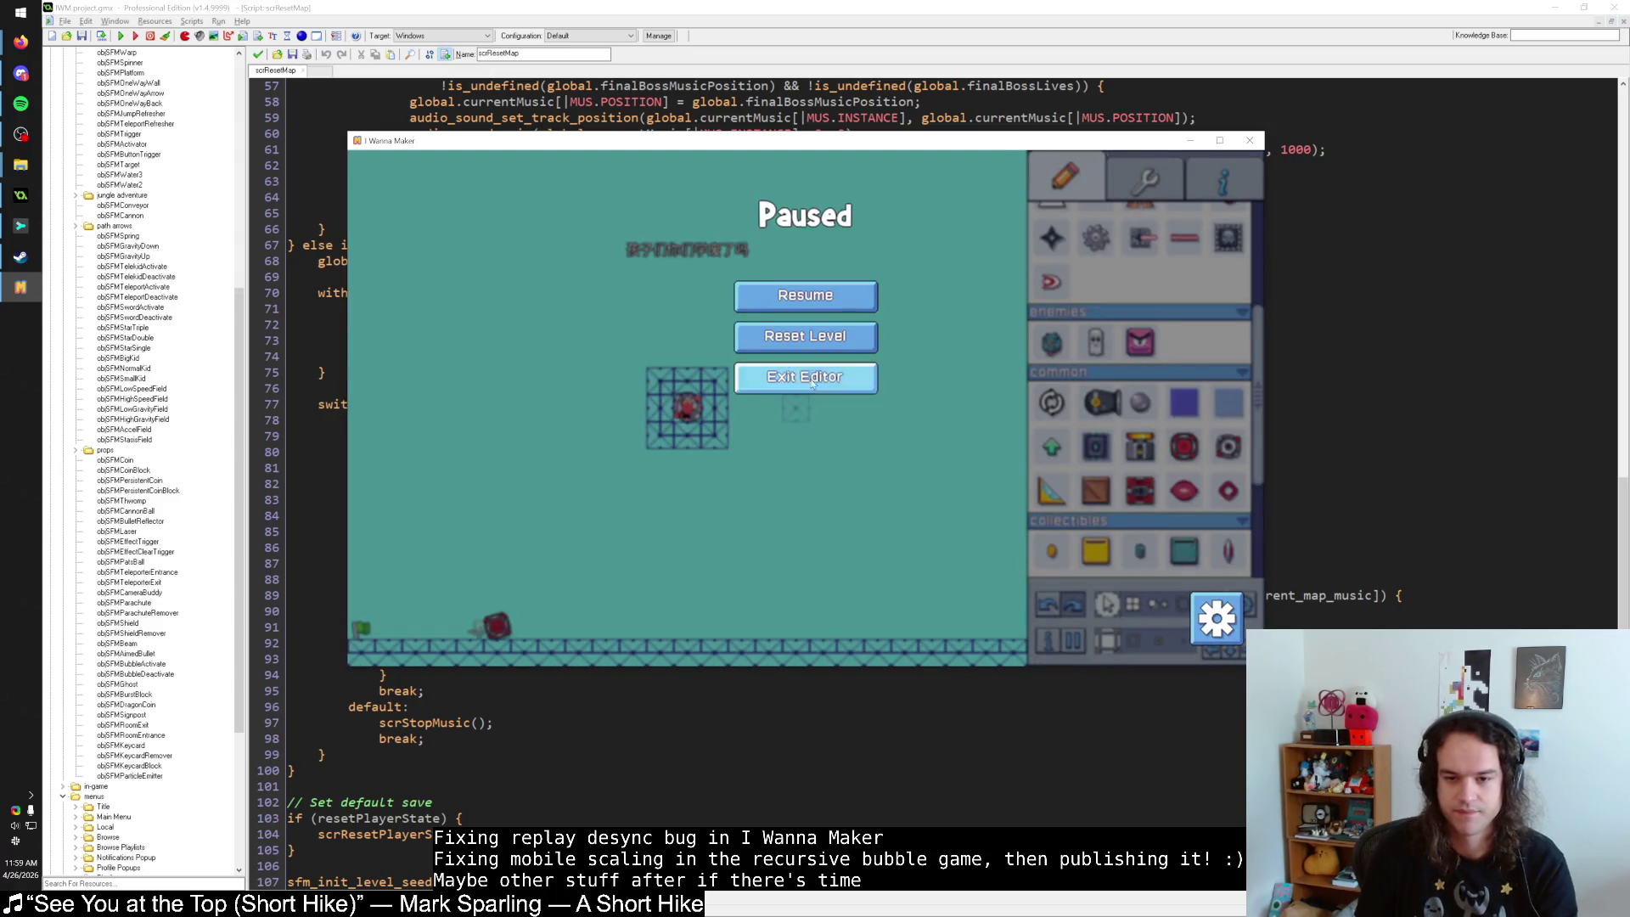
{"action": "left_click", "coordinate": [811, 382]}
{"action": "key", "text": "Right"}
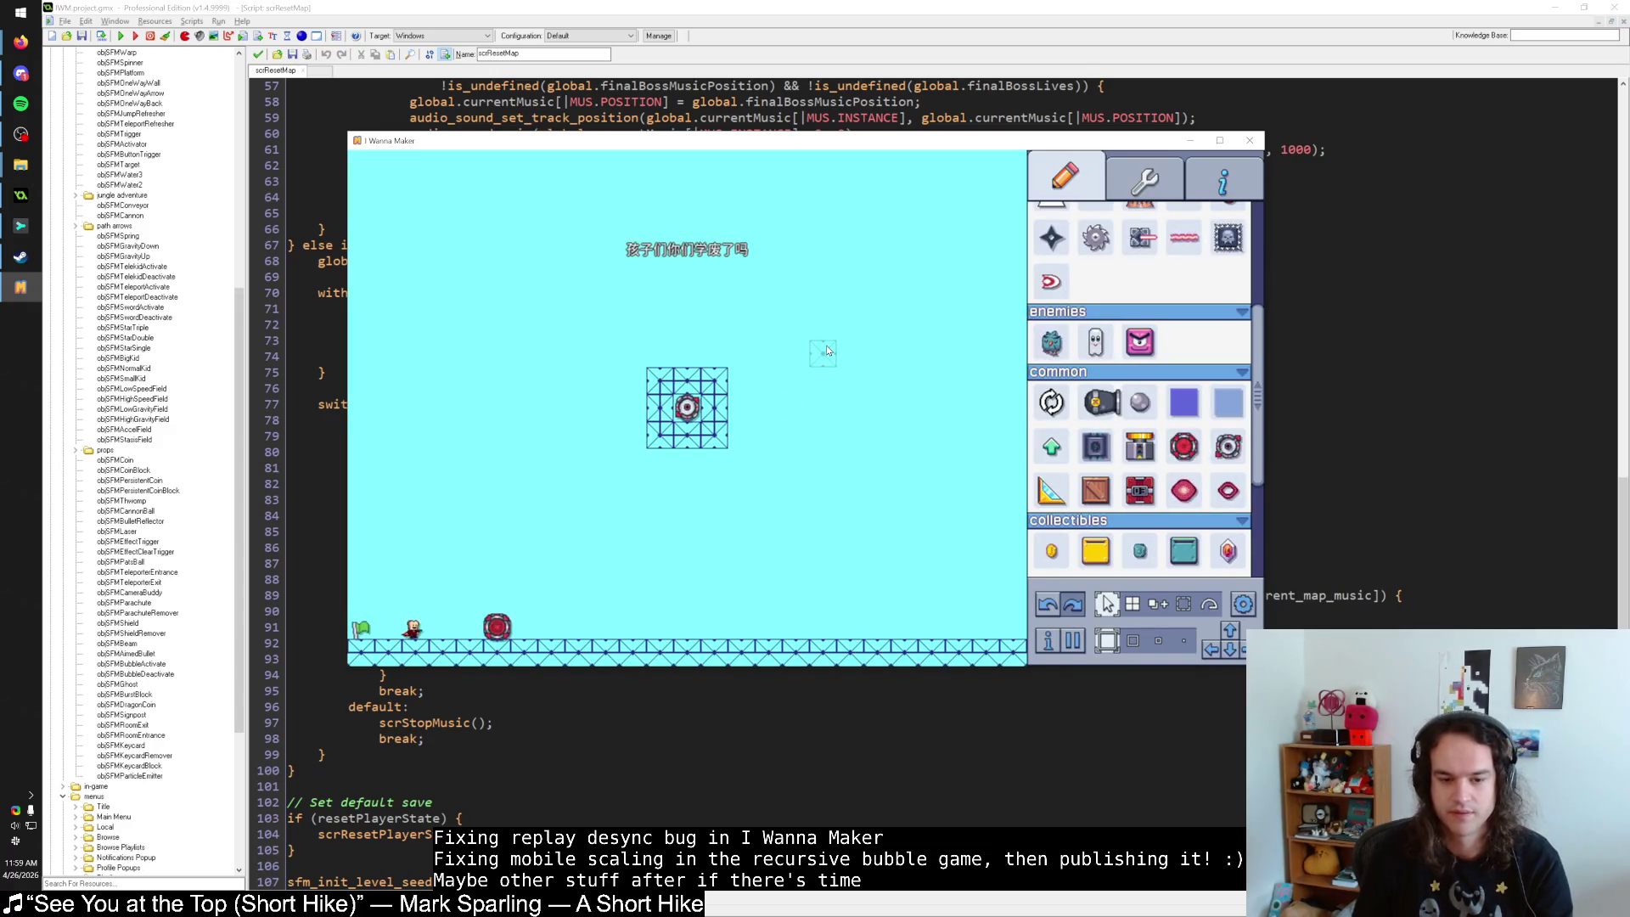
{"action": "key", "text": "Escape"}
{"action": "left_click", "coordinate": [827, 344]}
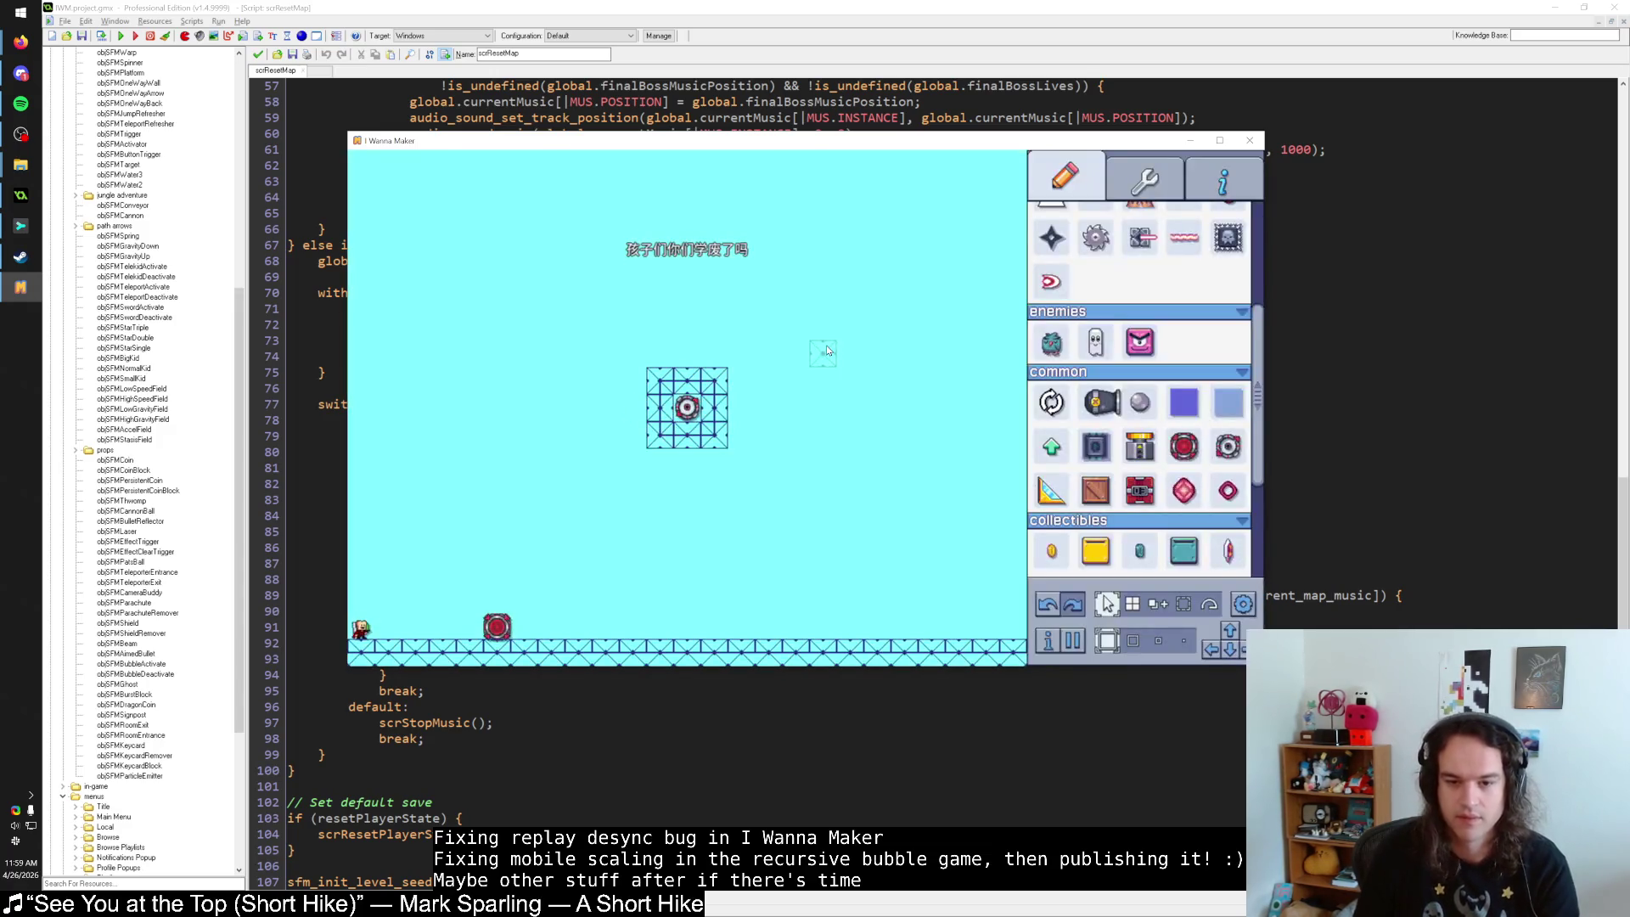
{"action": "key", "text": "Escape"}
{"action": "left_click", "coordinate": [828, 345]}
{"action": "key", "text": "Right"}
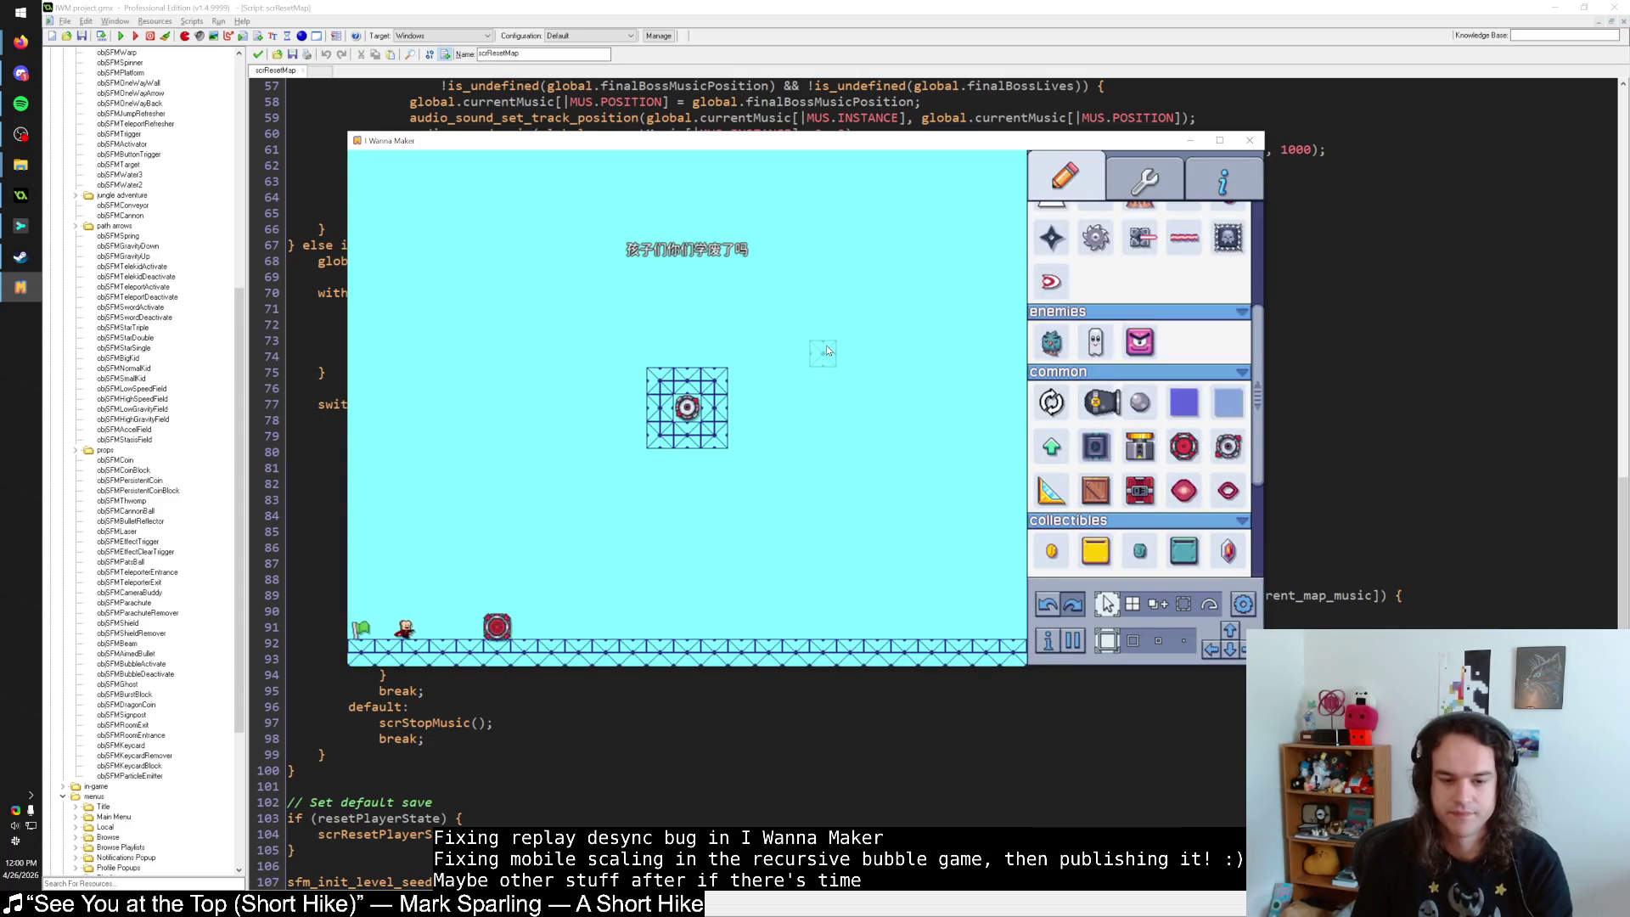
{"action": "key", "text": "Escape"}
{"action": "left_click", "coordinate": [827, 345]}
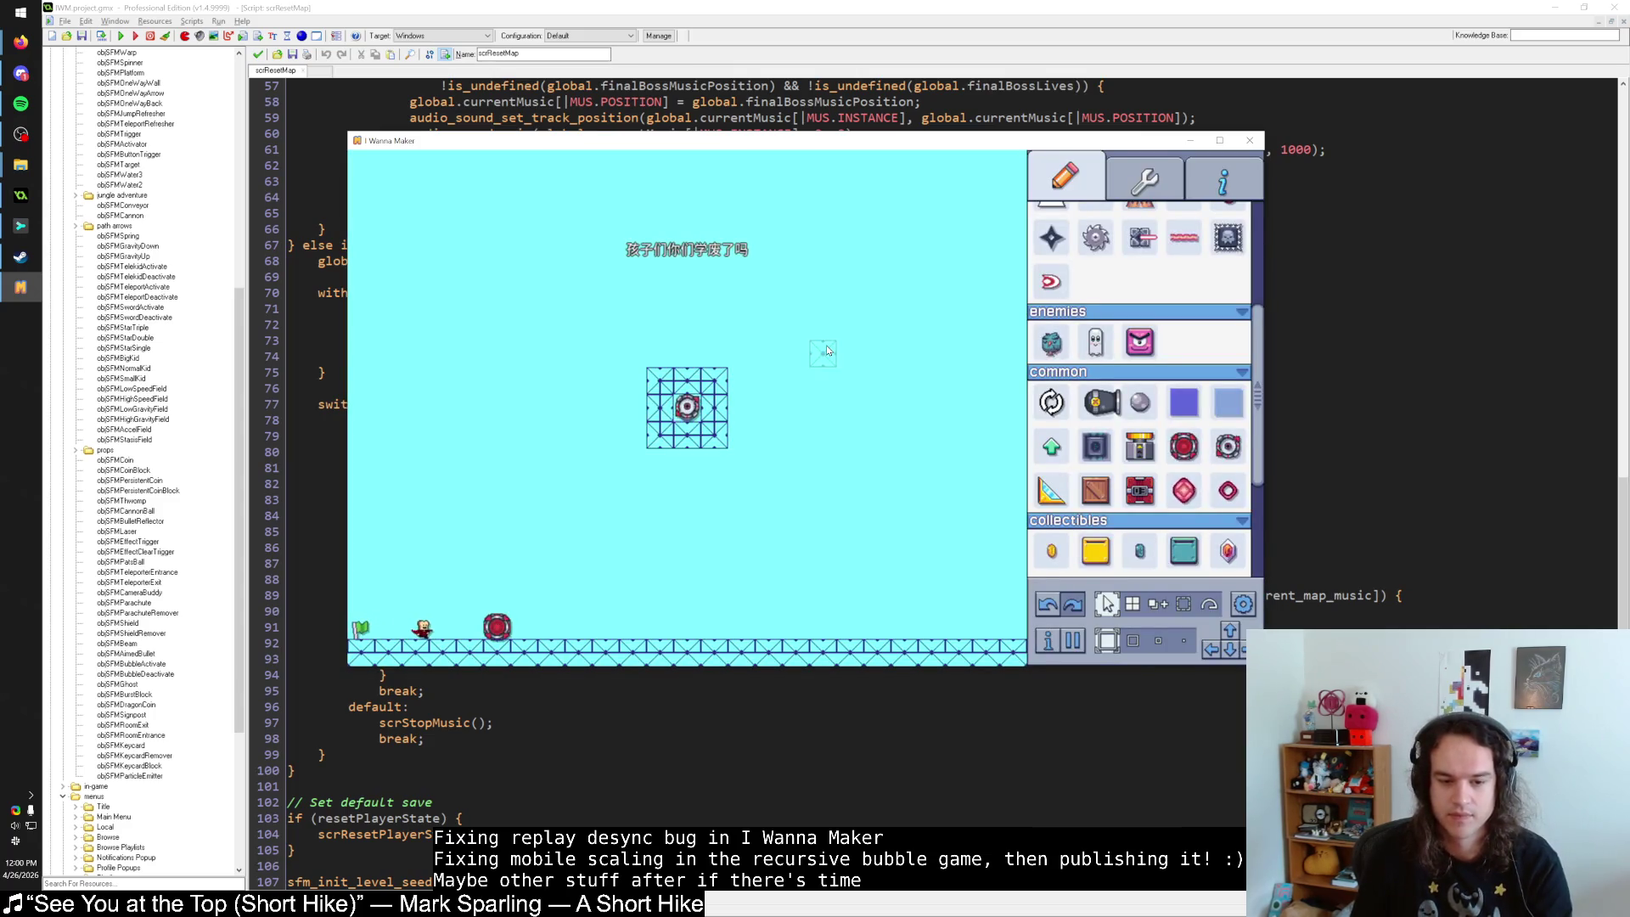
{"action": "key", "text": "Escape"}
{"action": "left_click", "coordinate": [827, 345]}
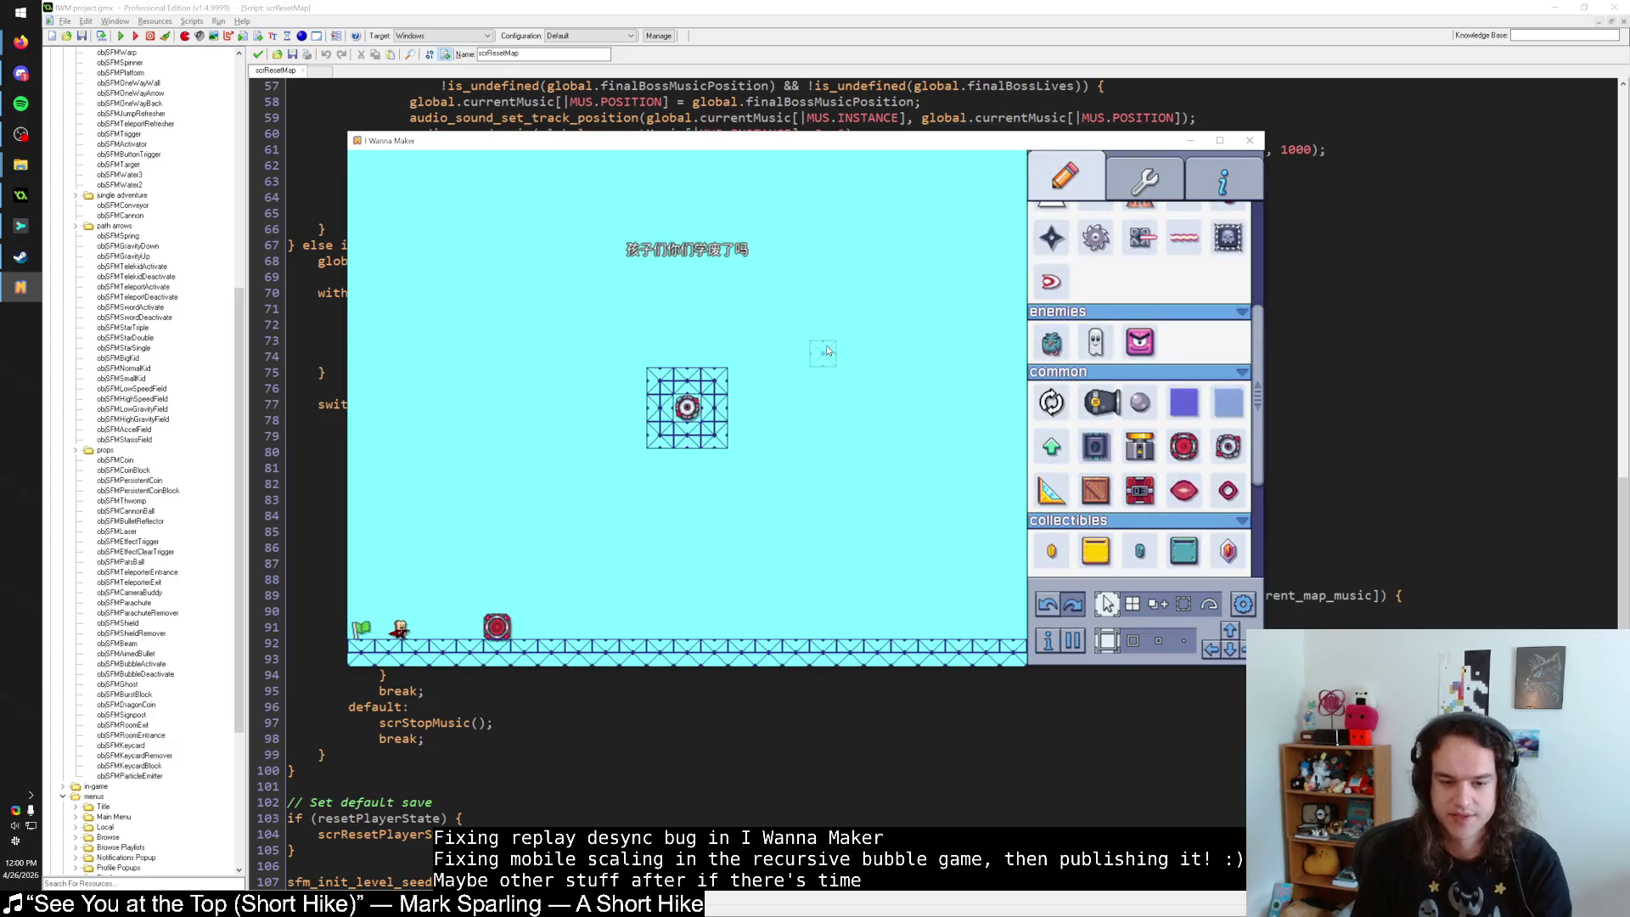
{"action": "key", "text": "Escape"}
{"action": "left_click", "coordinate": [827, 345]}
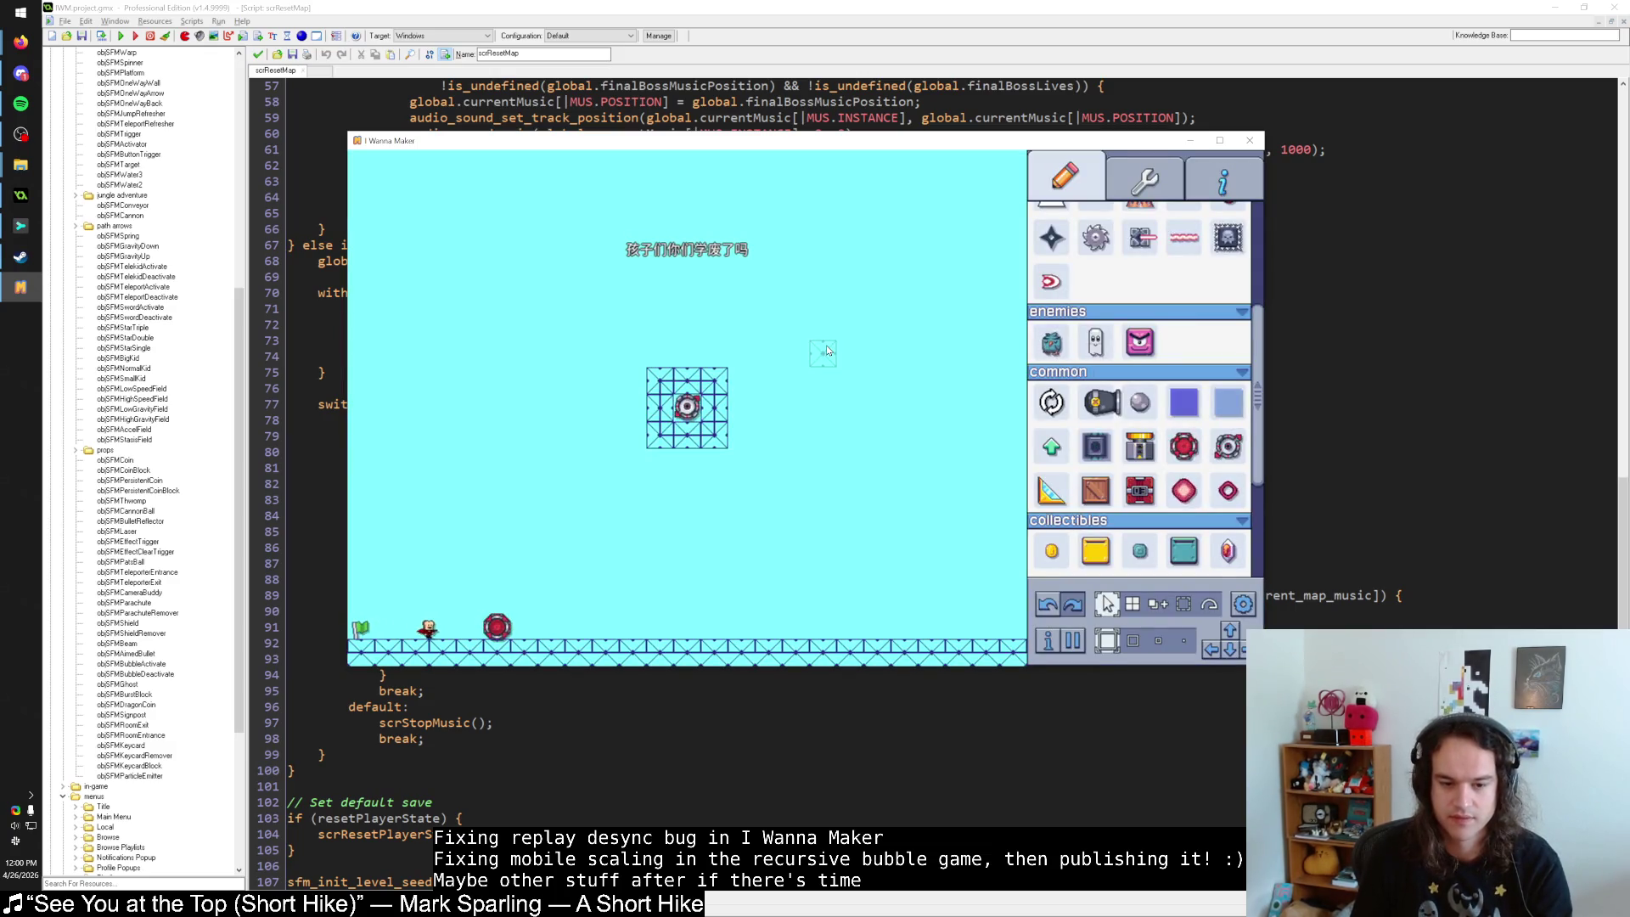
{"action": "key", "text": "Escape"}
{"action": "left_click", "coordinate": [827, 345]}
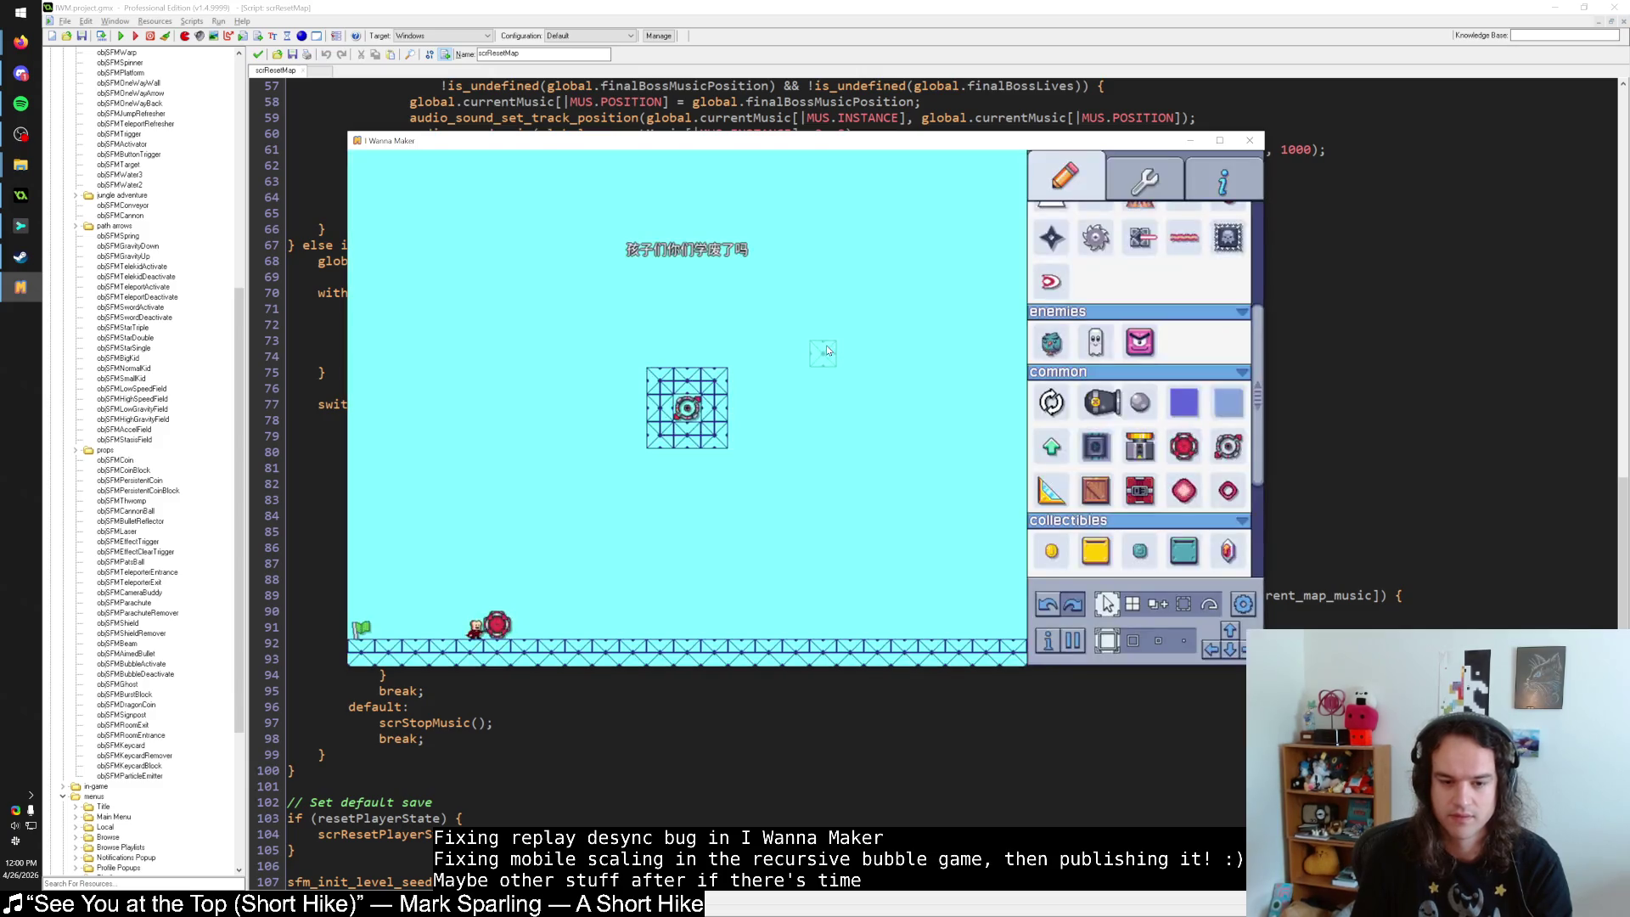
{"action": "key", "text": "Escape"}
{"action": "left_click", "coordinate": [827, 345]}
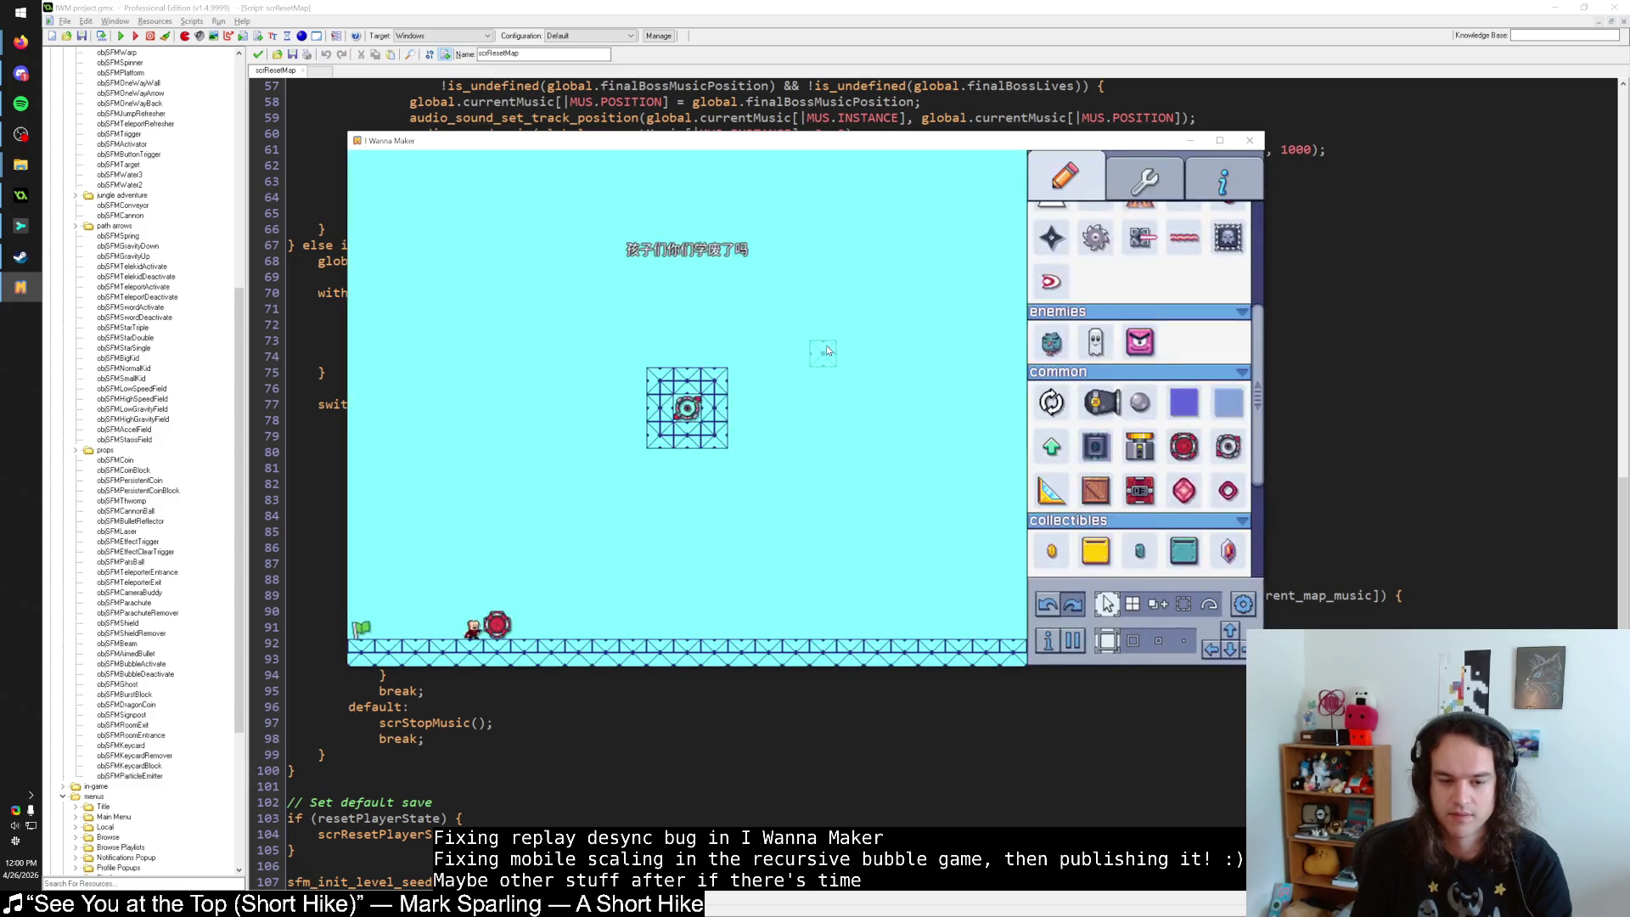
{"action": "key", "text": "Escape"}
{"action": "left_click", "coordinate": [827, 345]}
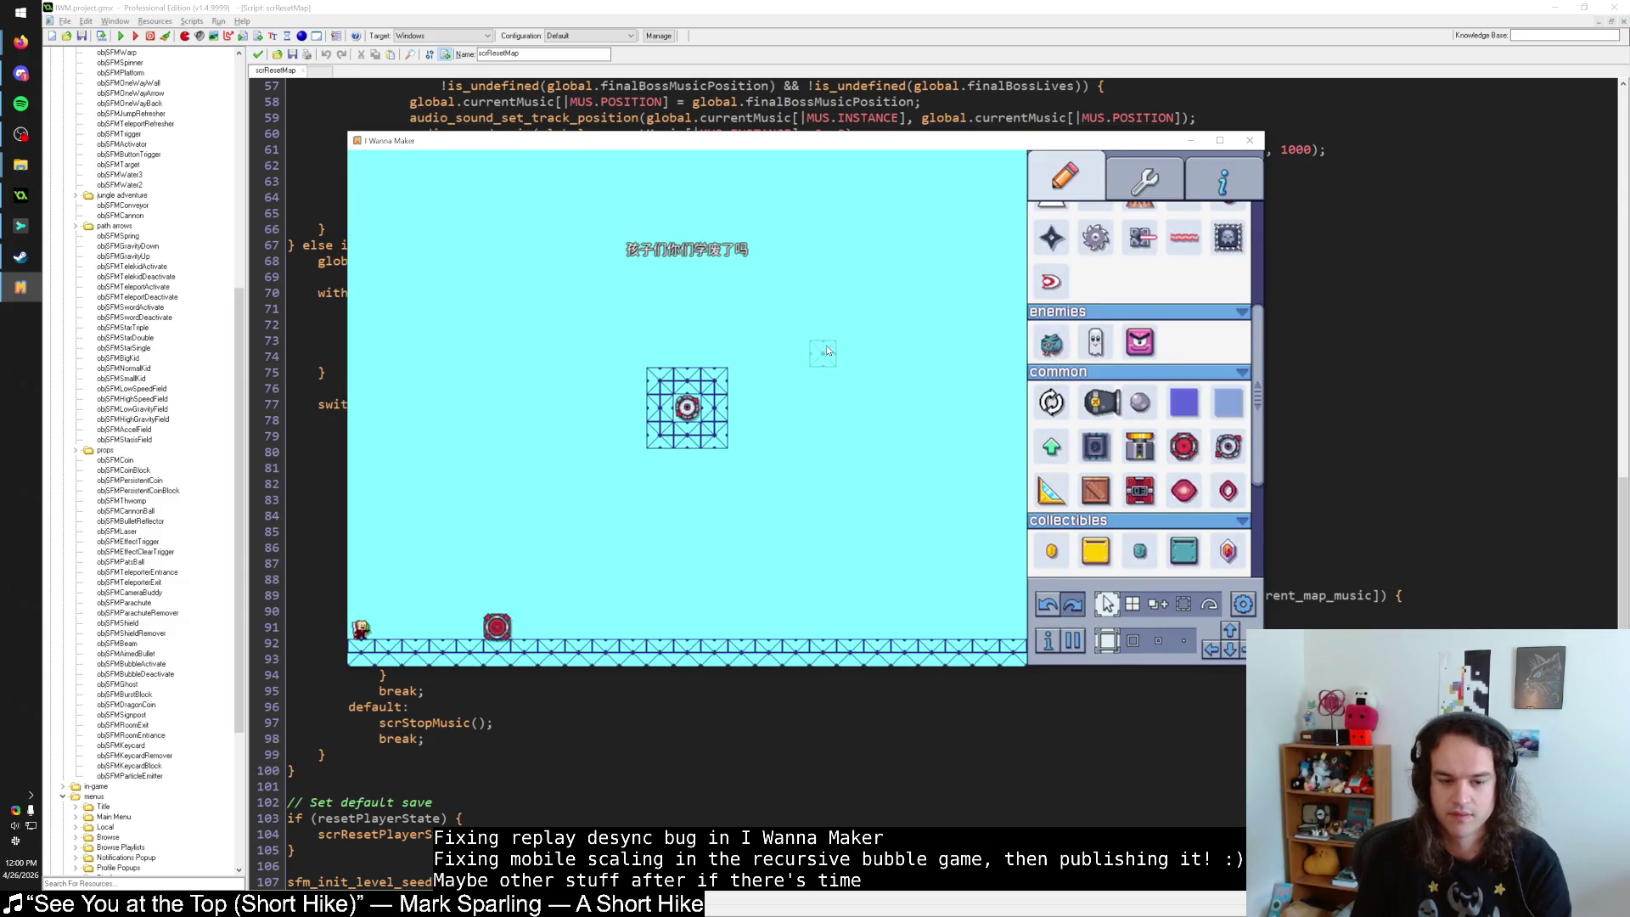
{"action": "key", "text": "Escape"}
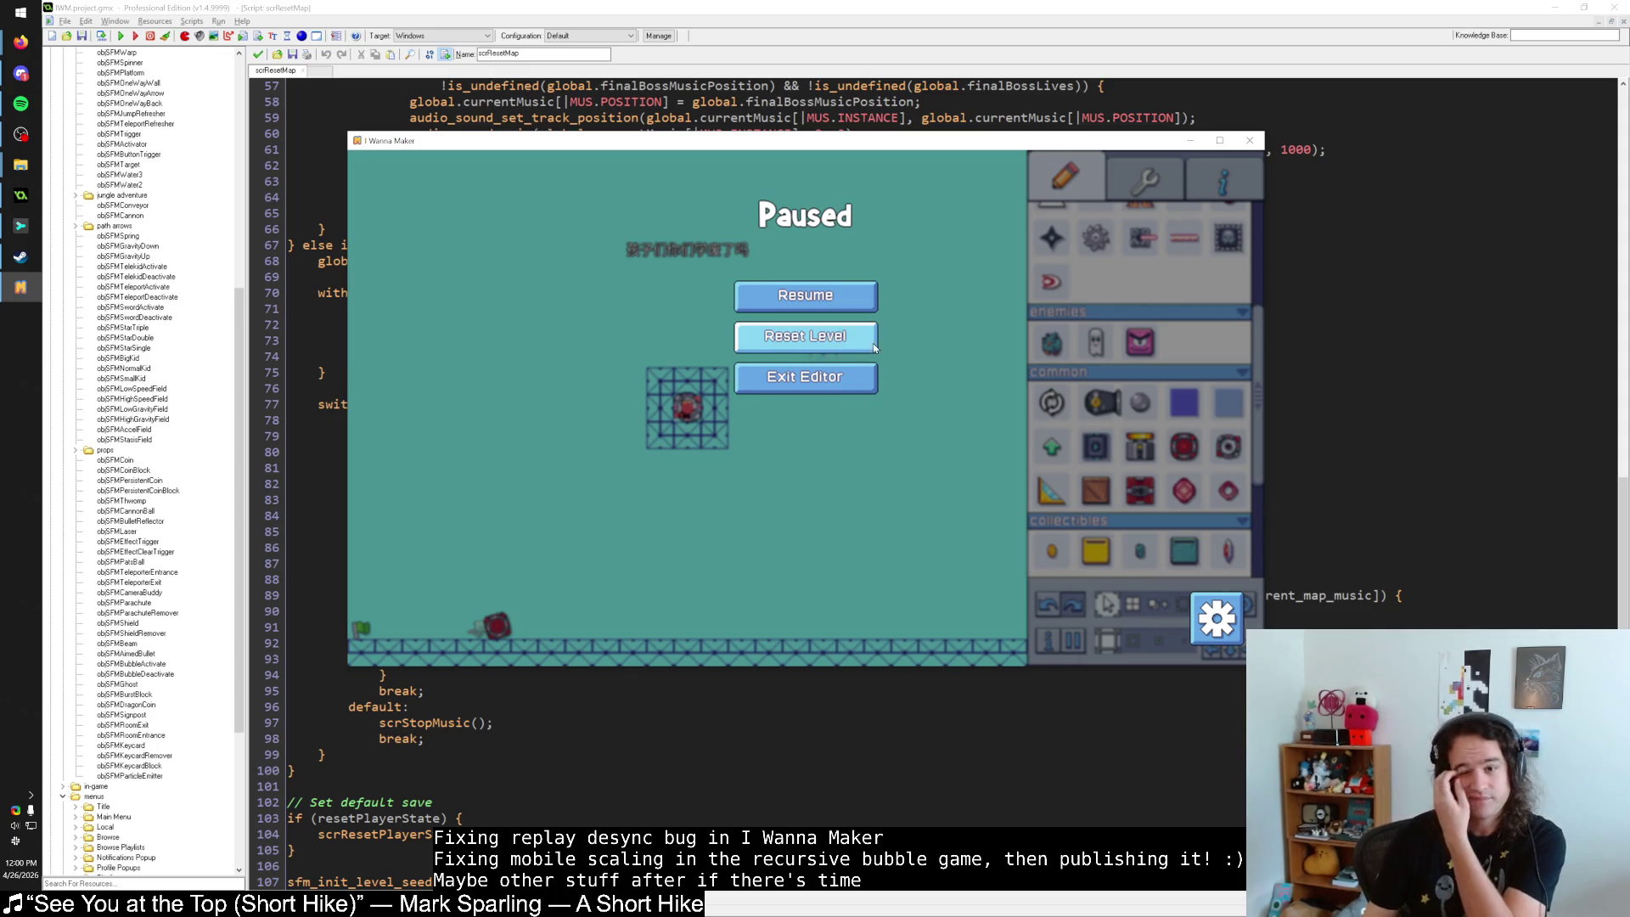
{"action": "left_click", "coordinate": [788, 339]}
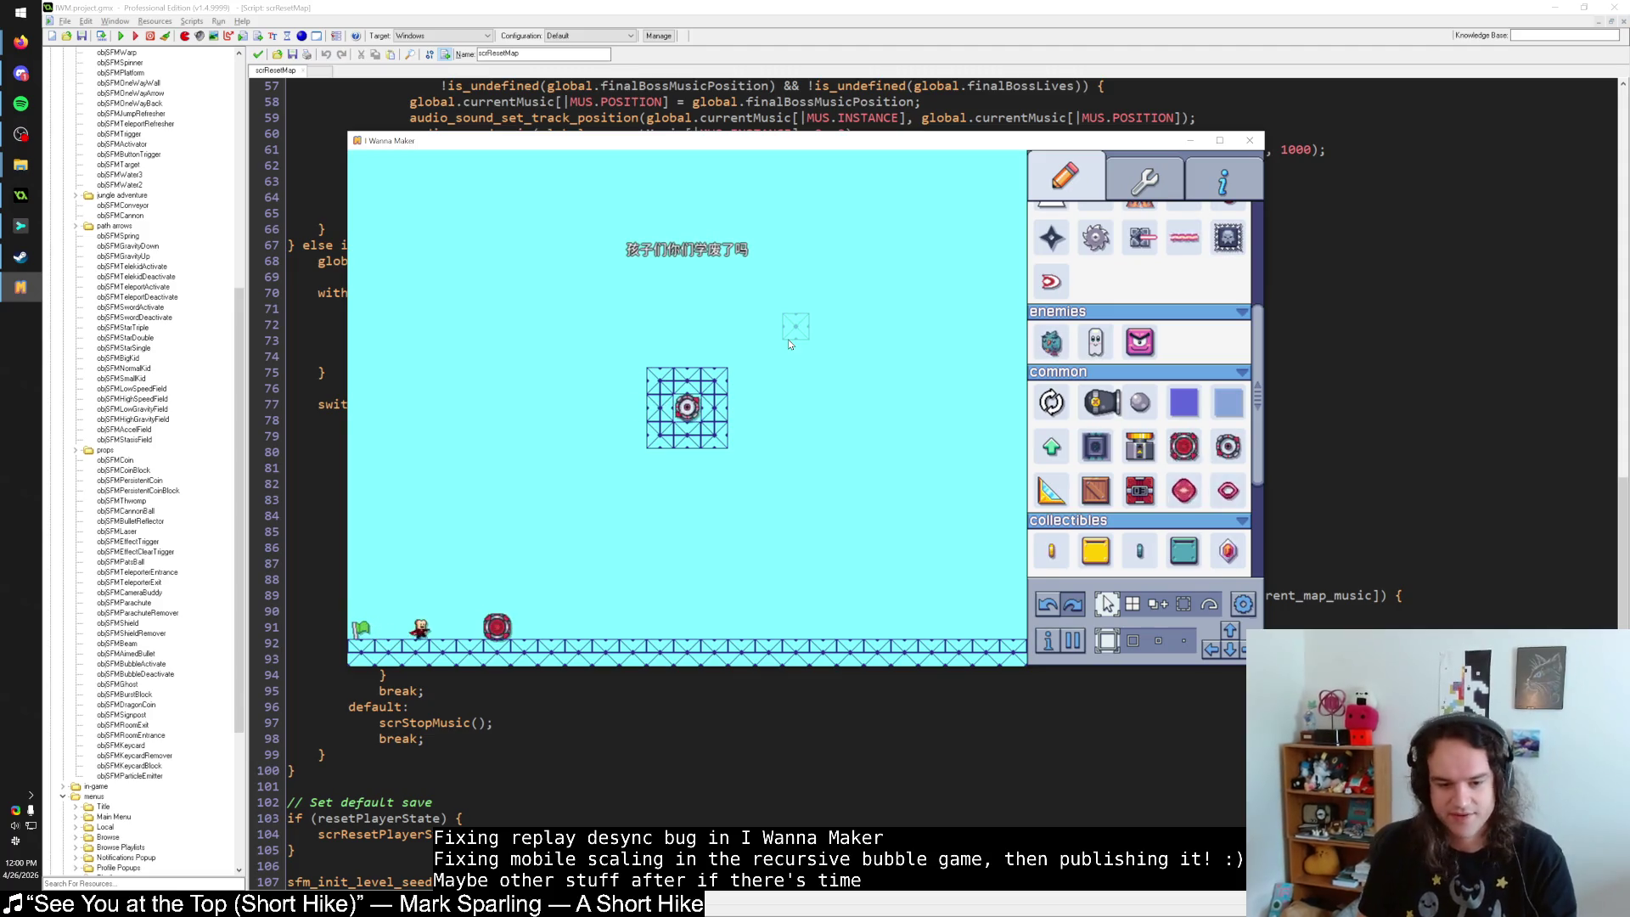
{"action": "key", "text": "Escape"}
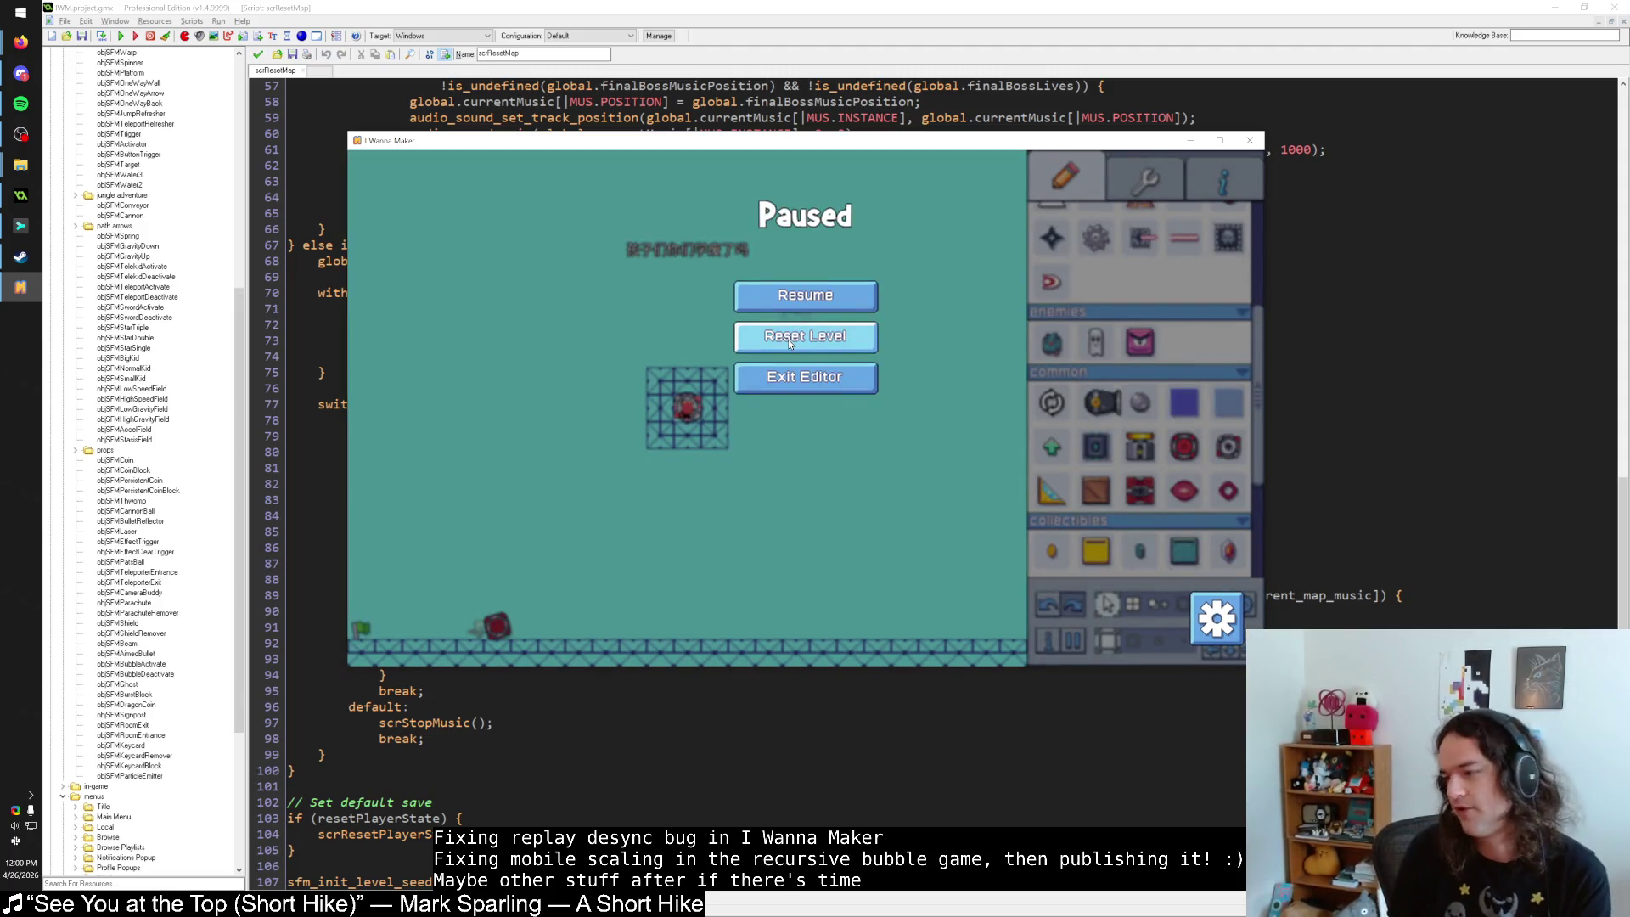
Maximize the game window, then switch back to the scrResetMap code in GameMaker.
{"action": "double_click", "coordinate": [826, 141]}
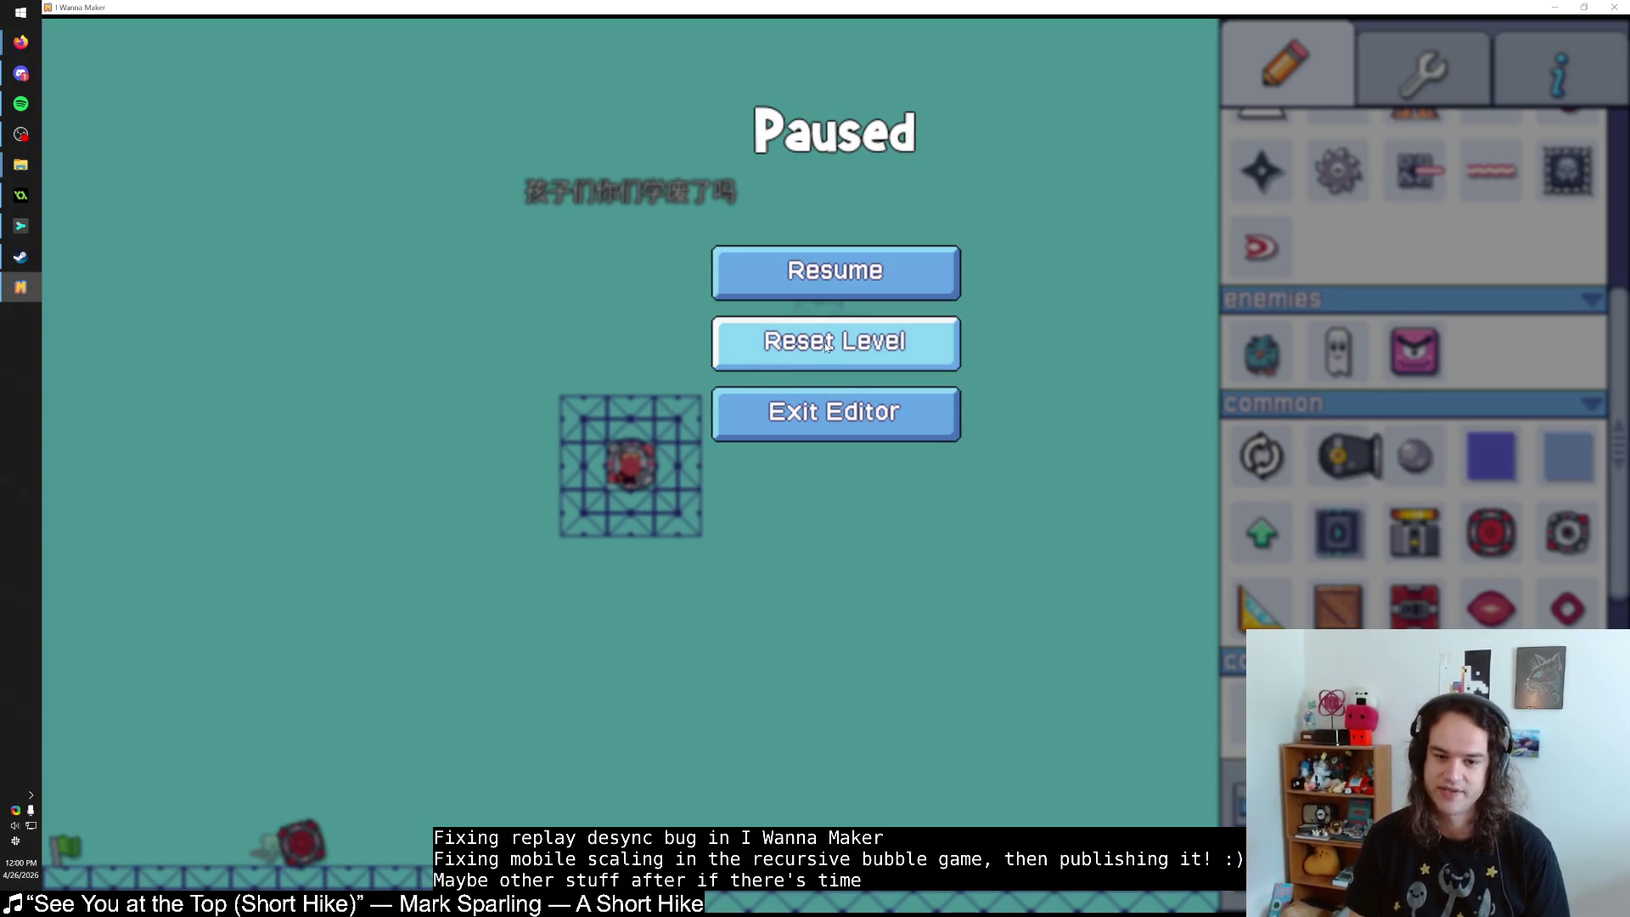
{"action": "key", "text": "alt+Tab"}
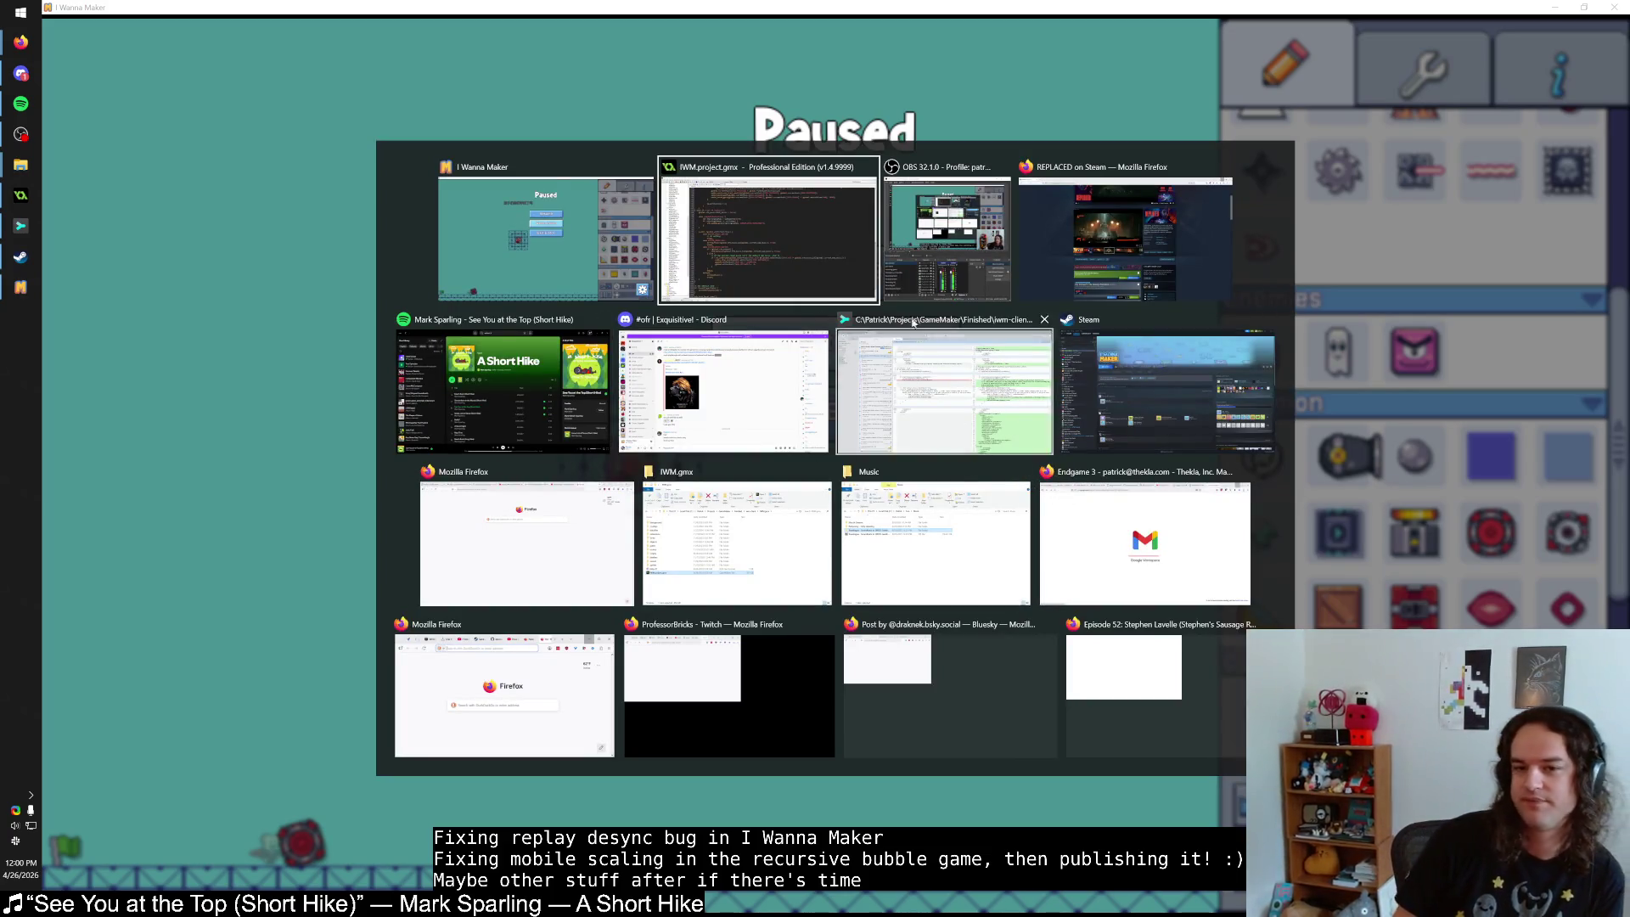
{"action": "left_click", "coordinate": [784, 283]}
{"action": "left_click", "coordinate": [566, 406]}
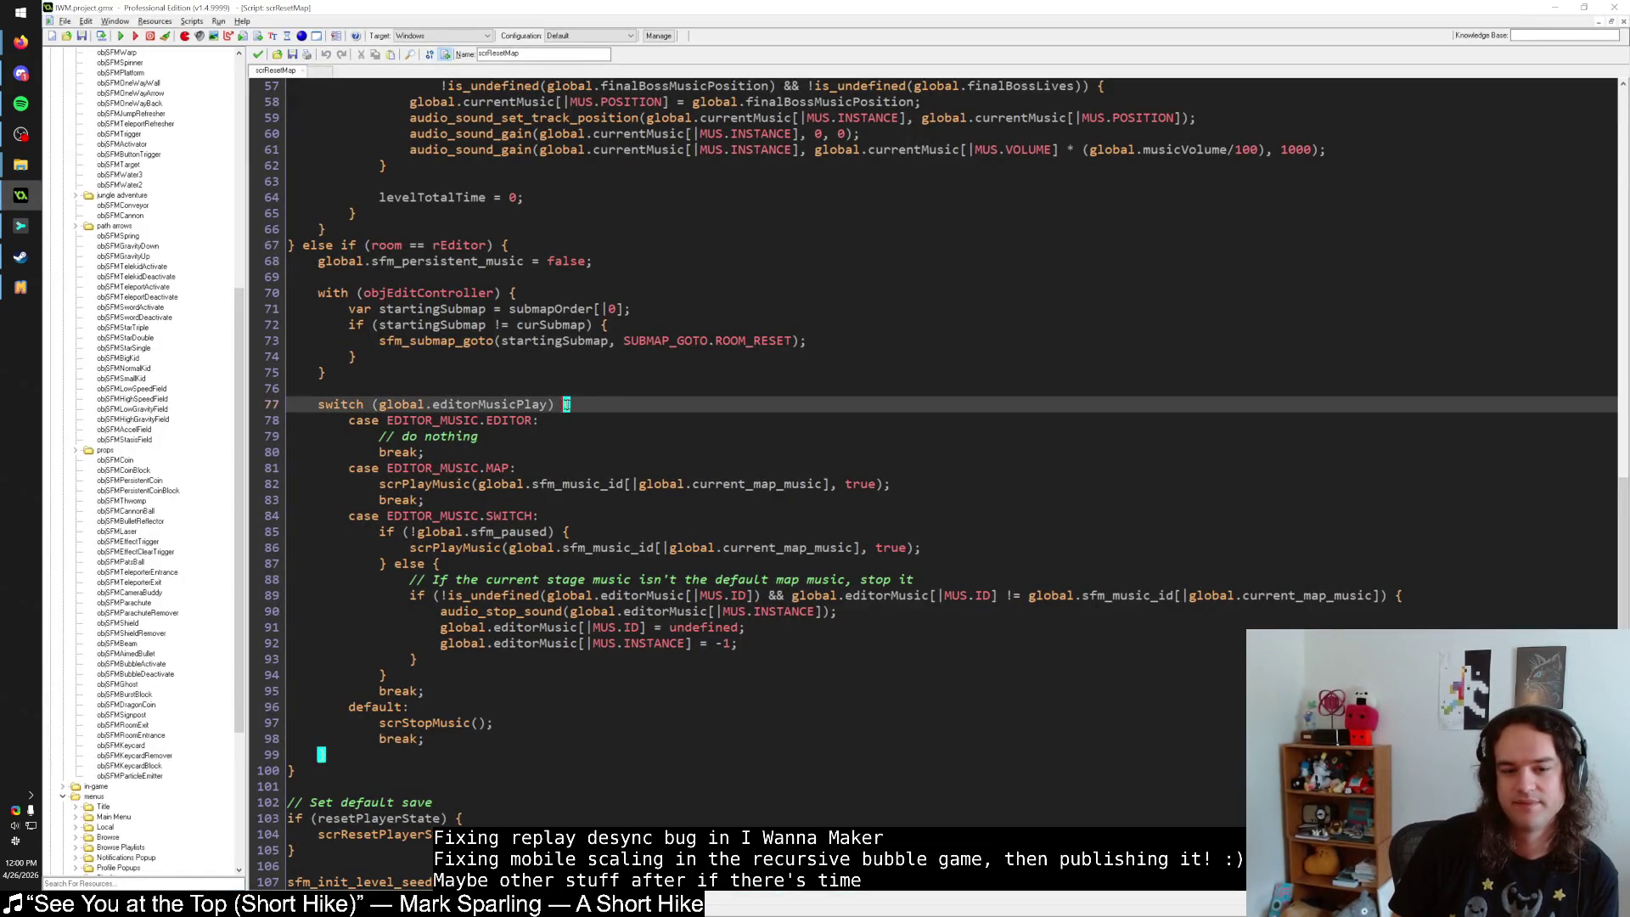
Find objSFMWarp with Ctrl+T and open its objPlayer collision code.
{"action": "scroll", "coordinate": [630, 407], "scroll_direction": "up", "scroll_amount": 7}
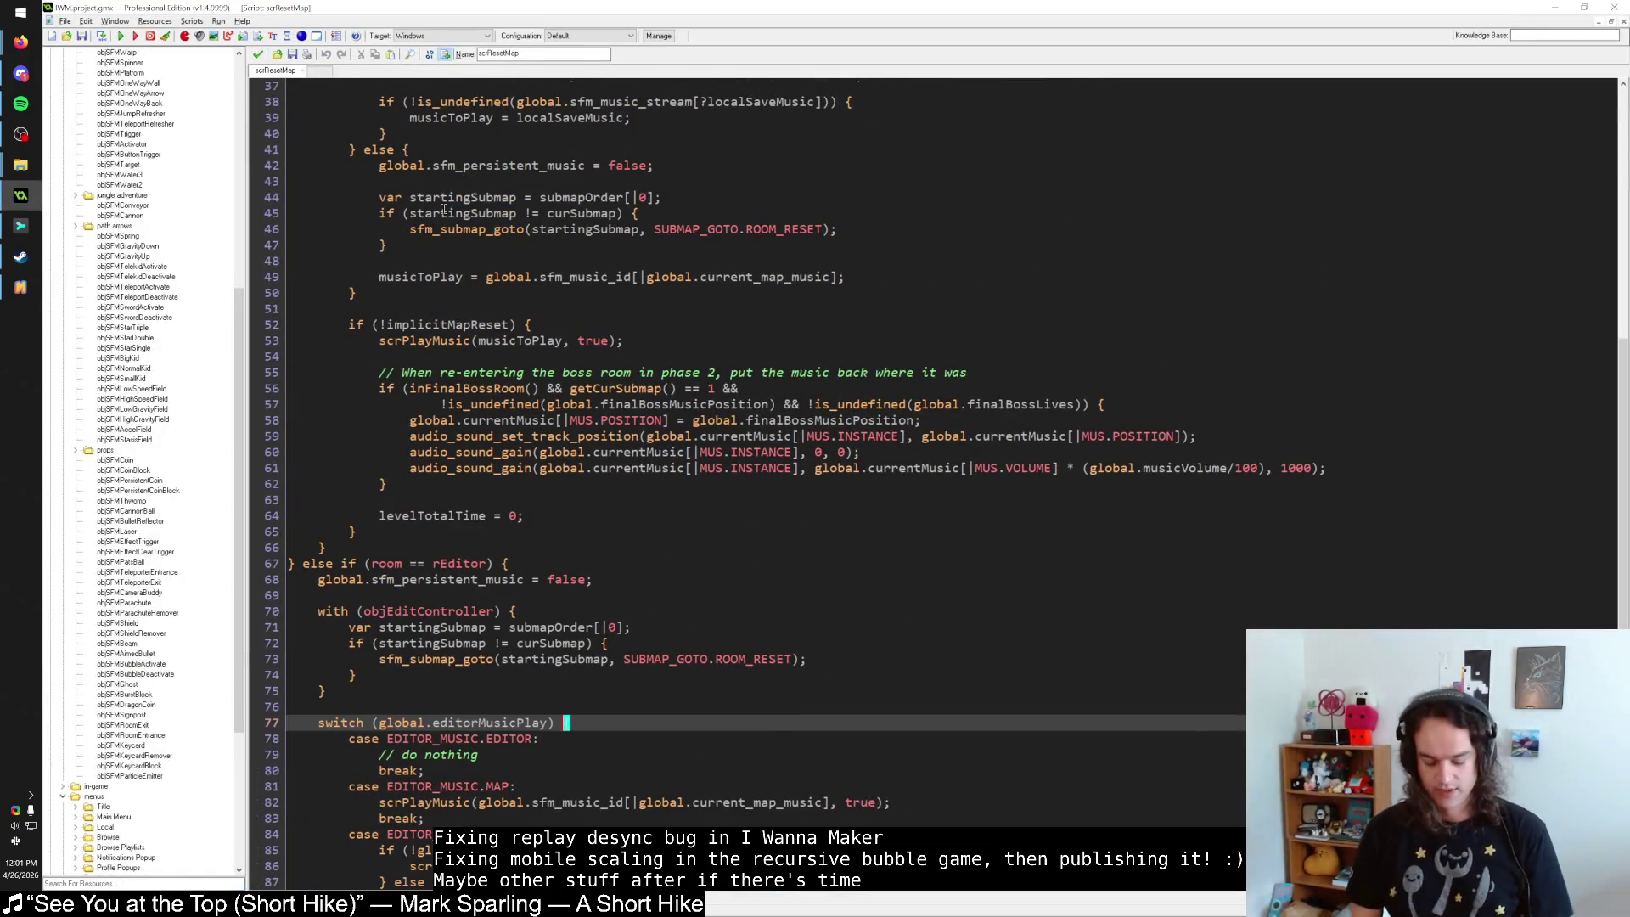
{"action": "key", "text": "ctrl+t"}
{"action": "type", "text": "objSFMWarp"}
{"action": "key", "text": "Return"}
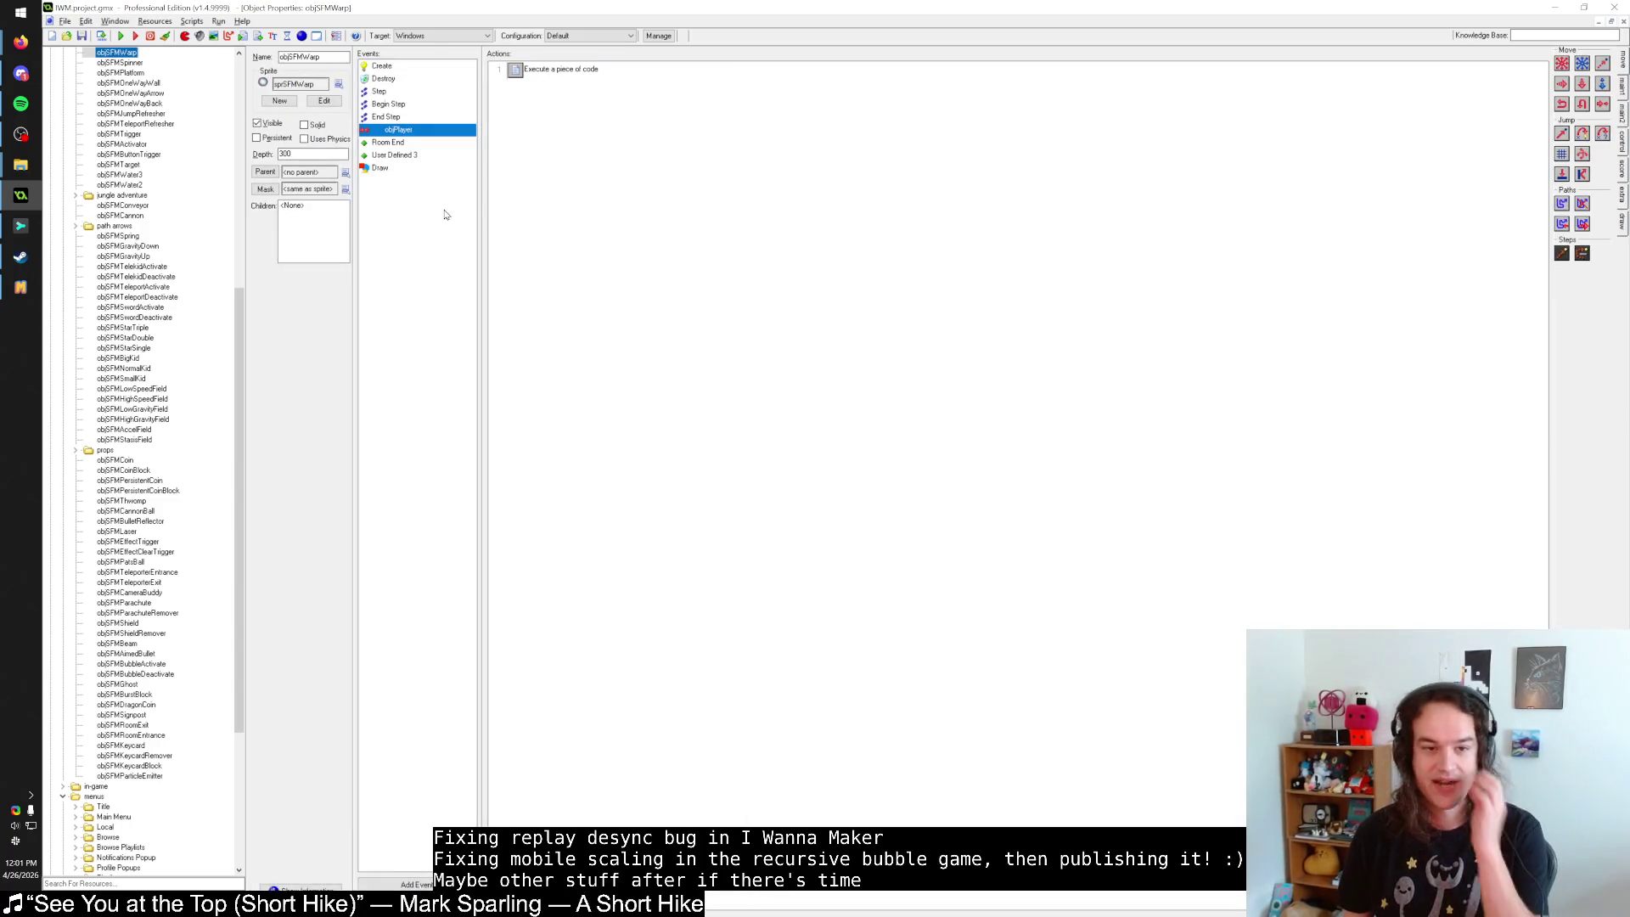
{"action": "double_click", "coordinate": [533, 72]}
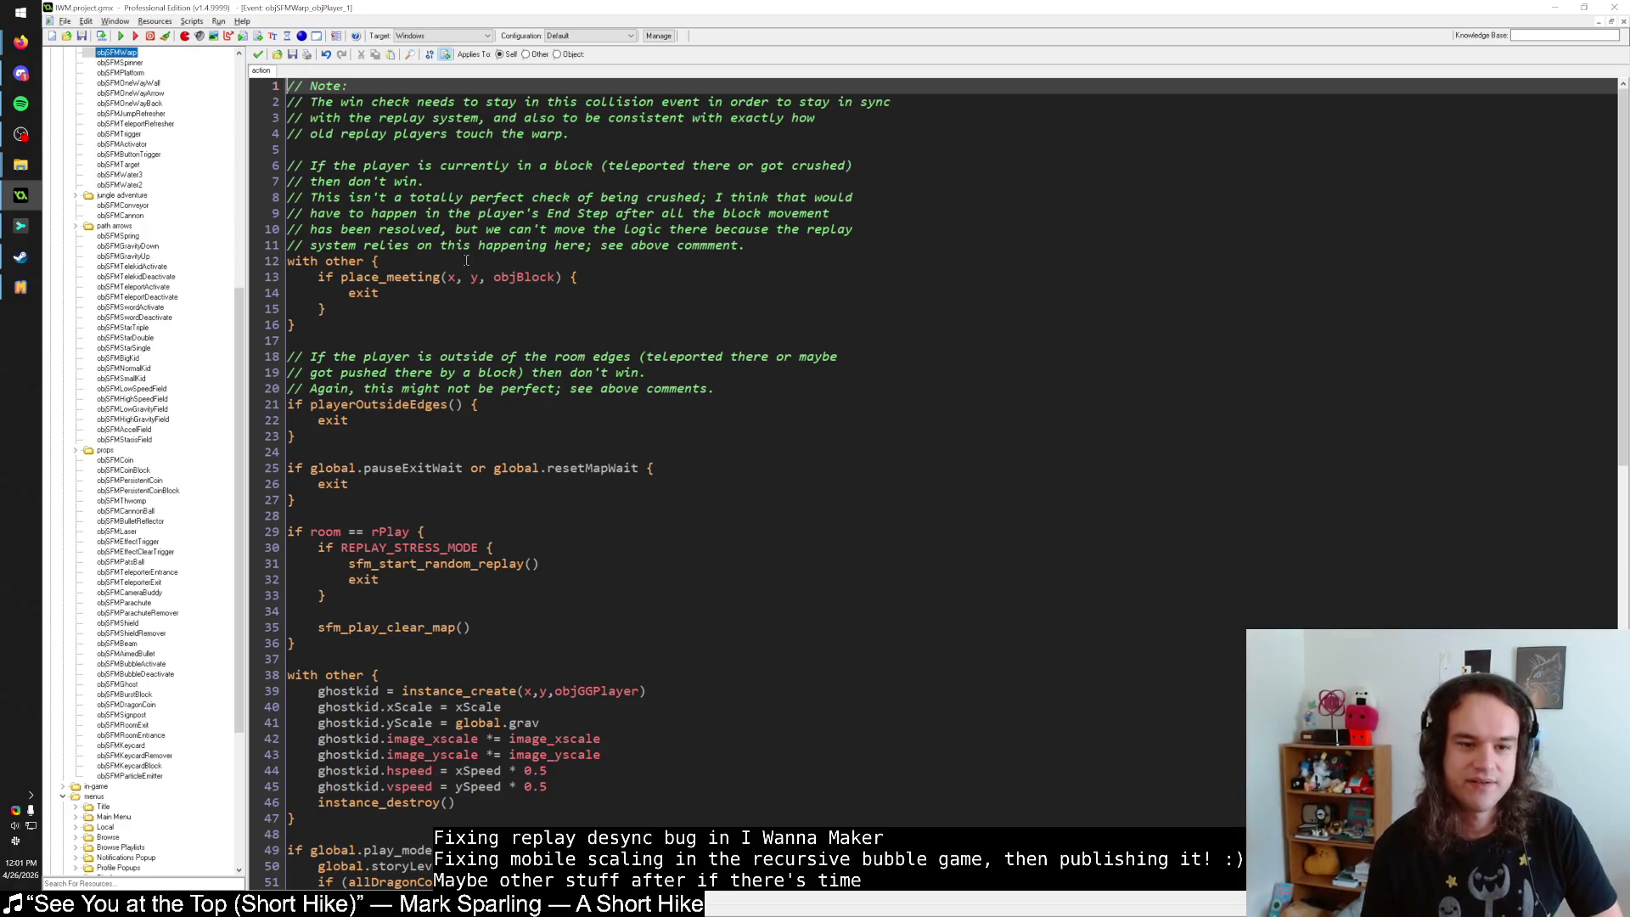
{"action": "left_click", "coordinate": [399, 321]}
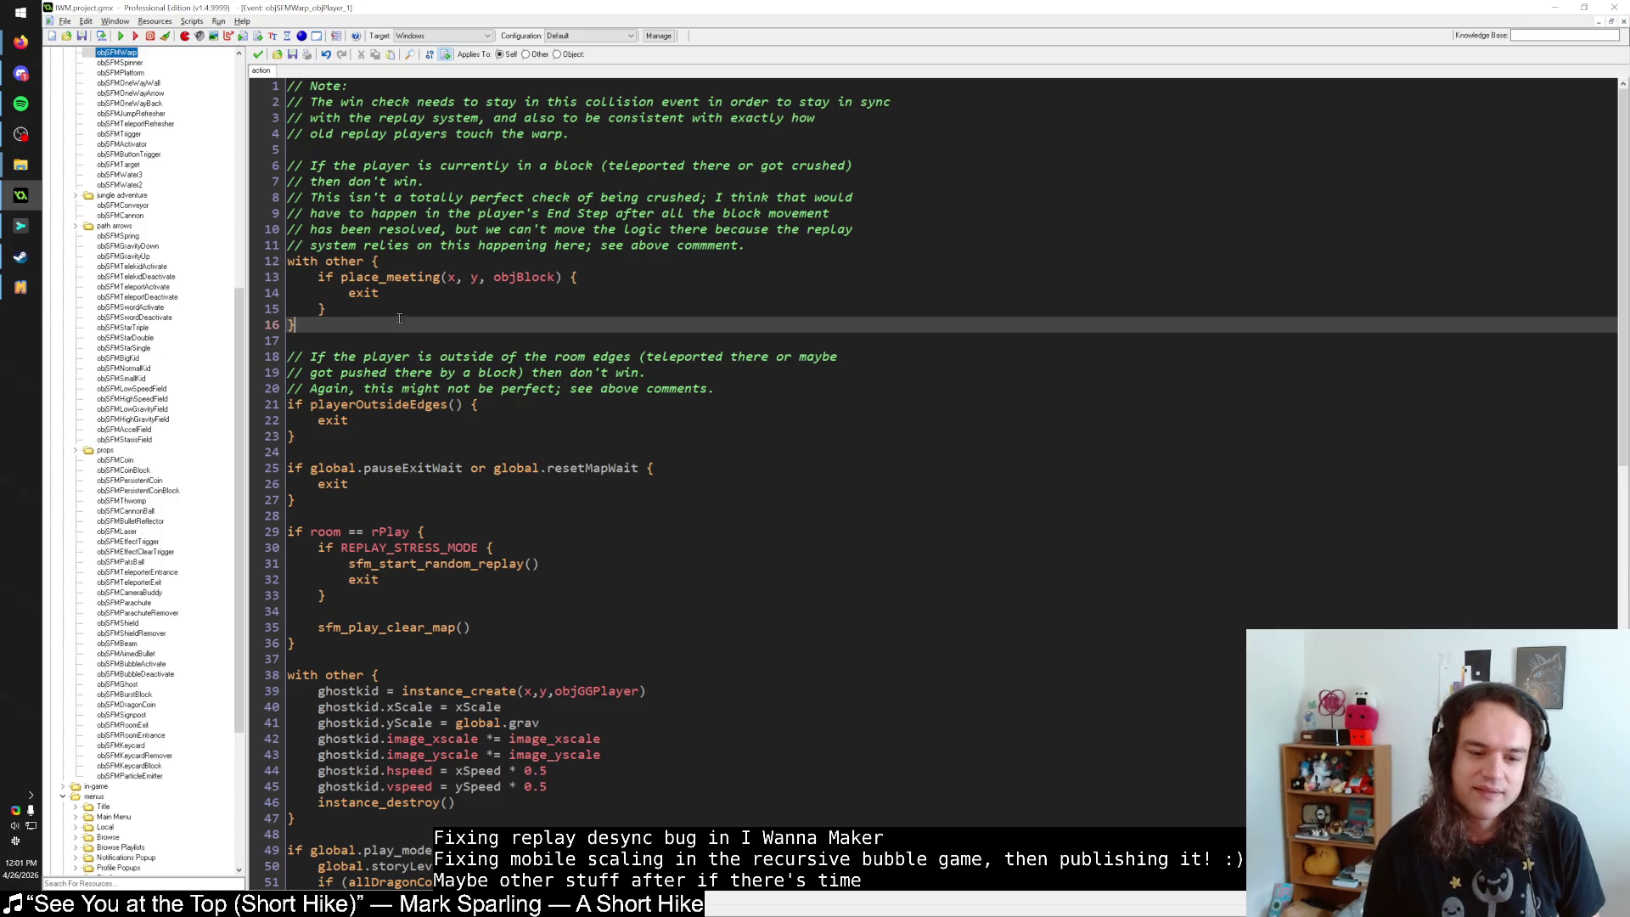
Draft a show_debug_message line after line 16, then delete the unfinished line.
{"action": "scroll", "coordinate": [399, 318], "scroll_direction": "down", "scroll_amount": 4}
{"action": "scroll", "coordinate": [411, 312], "scroll_direction": "up", "scroll_amount": 4}
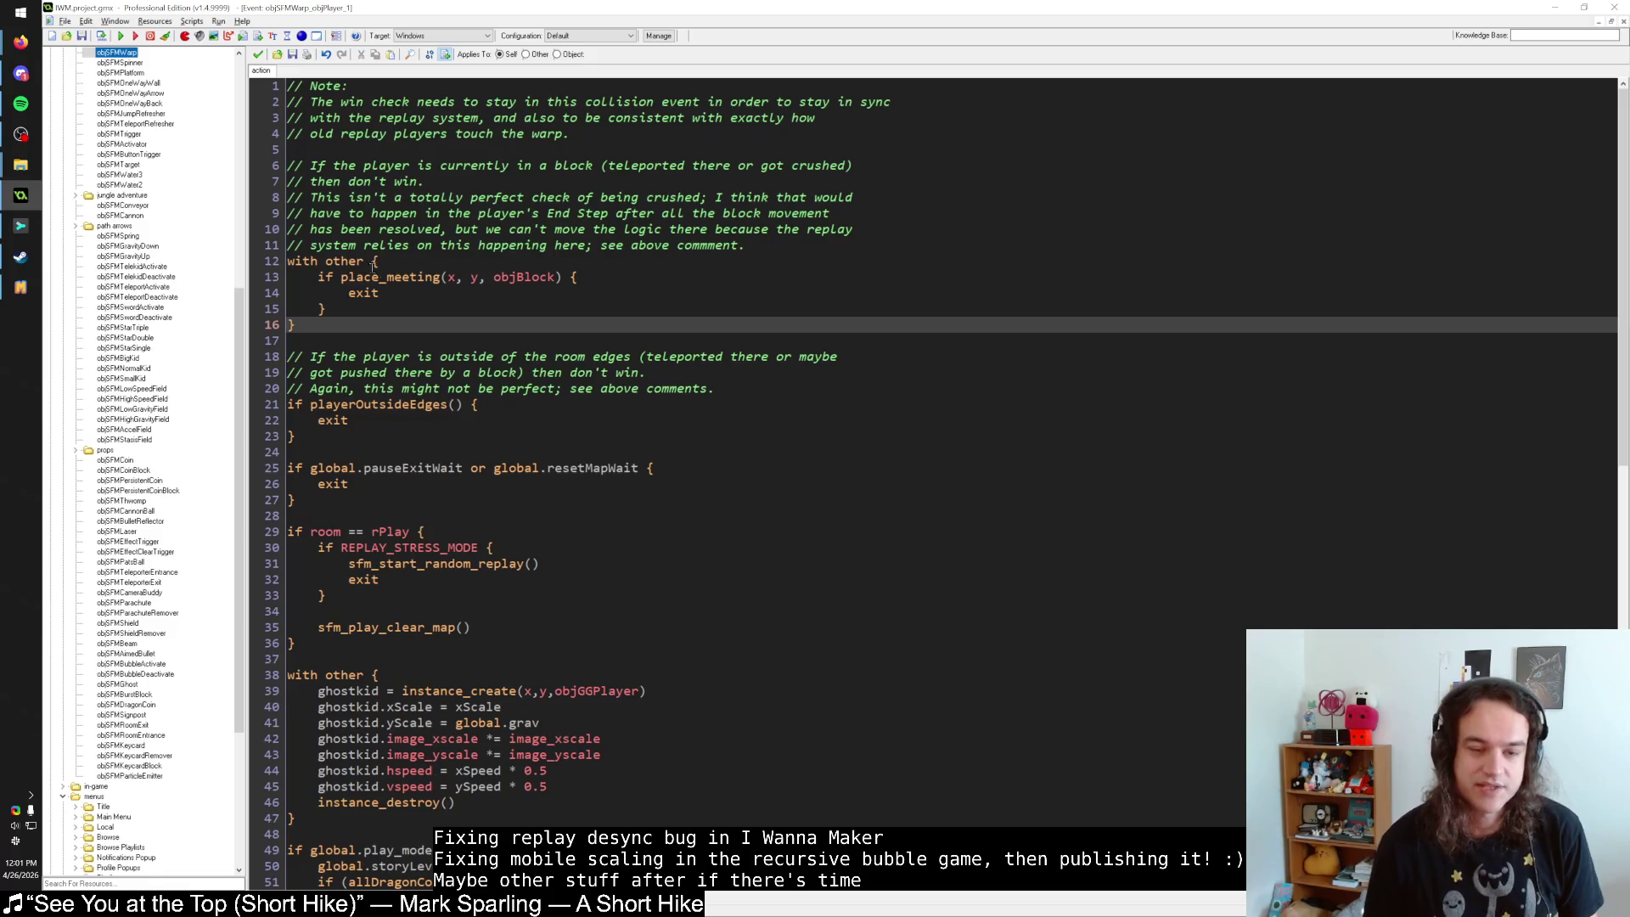
{"action": "key", "text": "Return"}
{"action": "key", "text": "Return"}
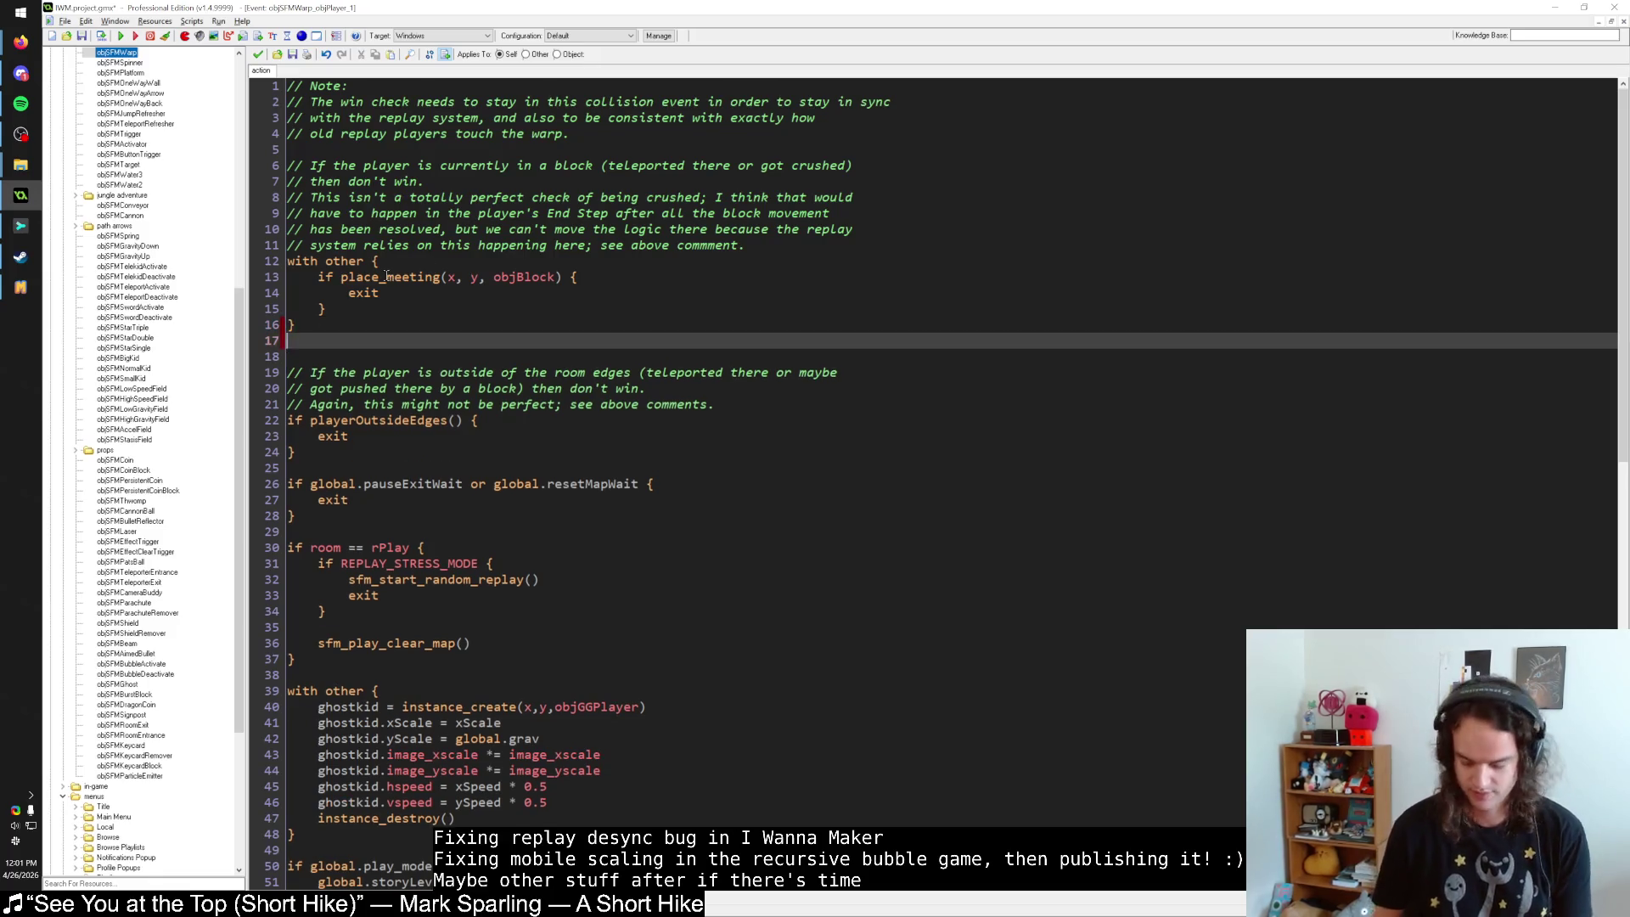
{"action": "type", "text": "show_debug_"}
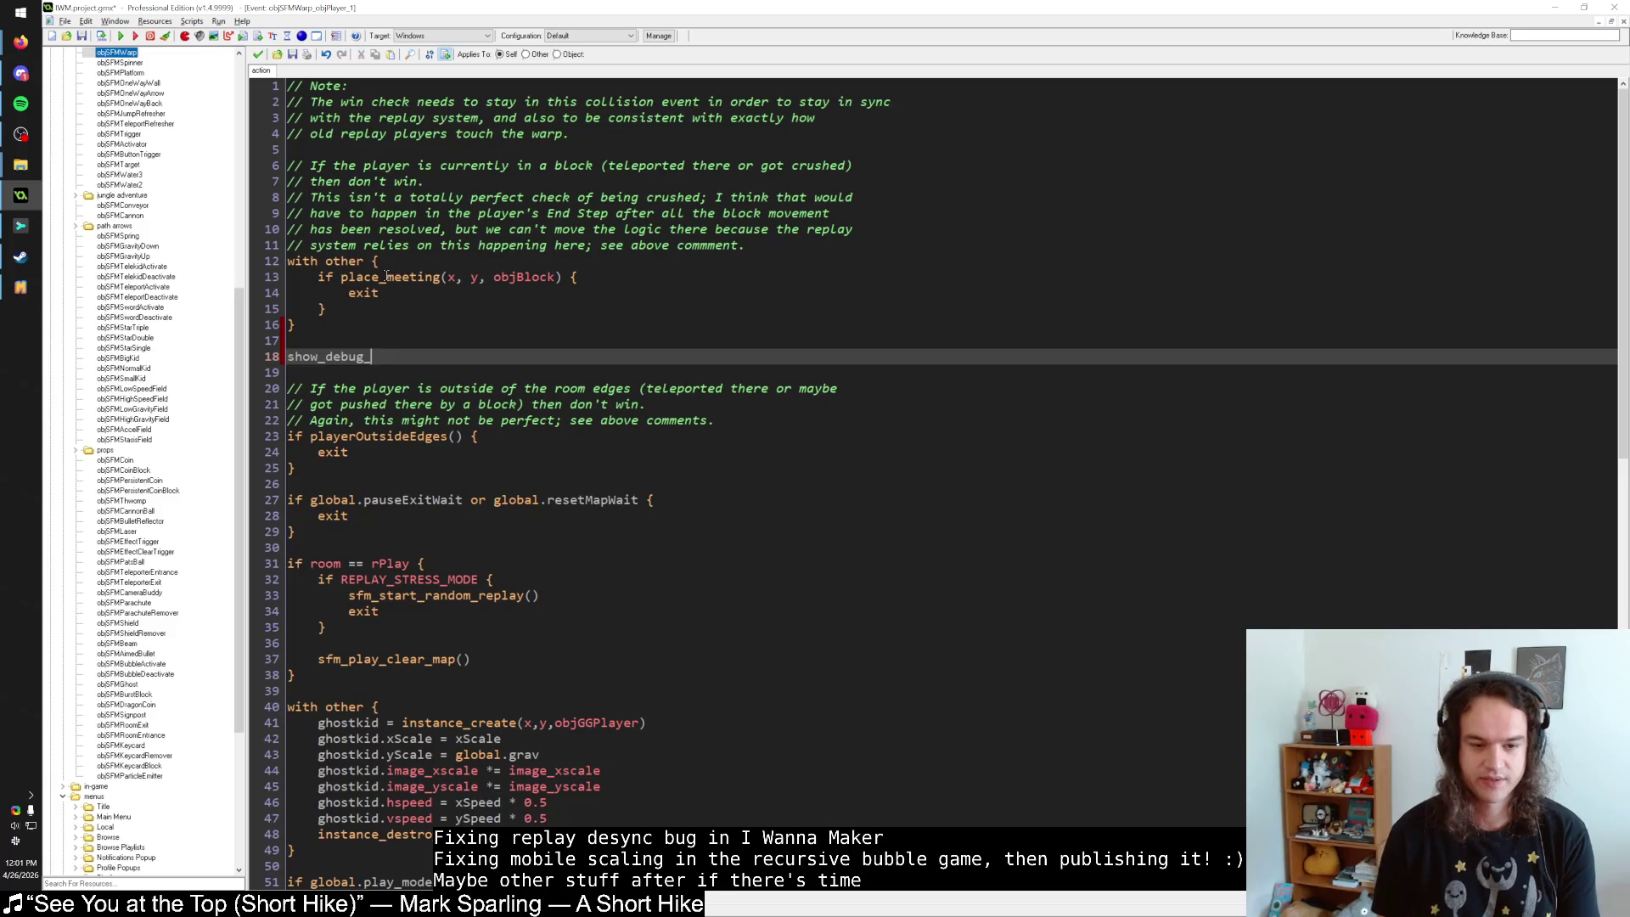
{"action": "key", "text": "ctrl+BackSpace"}
{"action": "type", "text": "show_debug_Message("}
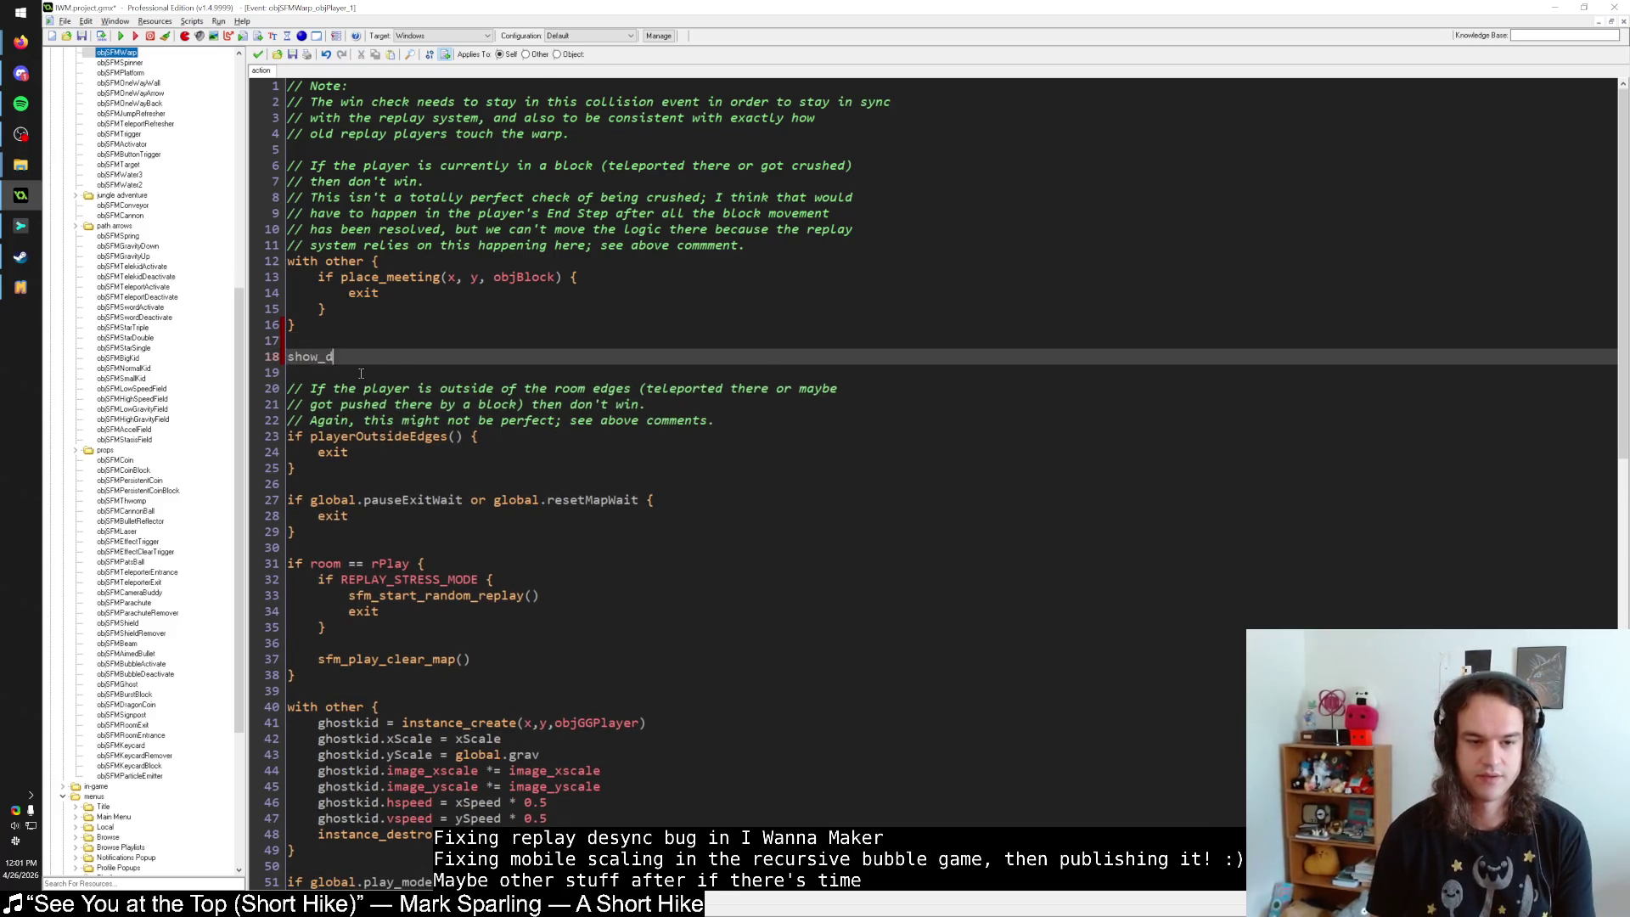
{"action": "key", "text": "BackSpace"}
{"action": "key", "text": "BackSpace"}
{"action": "key", "text": "BackSpace"}
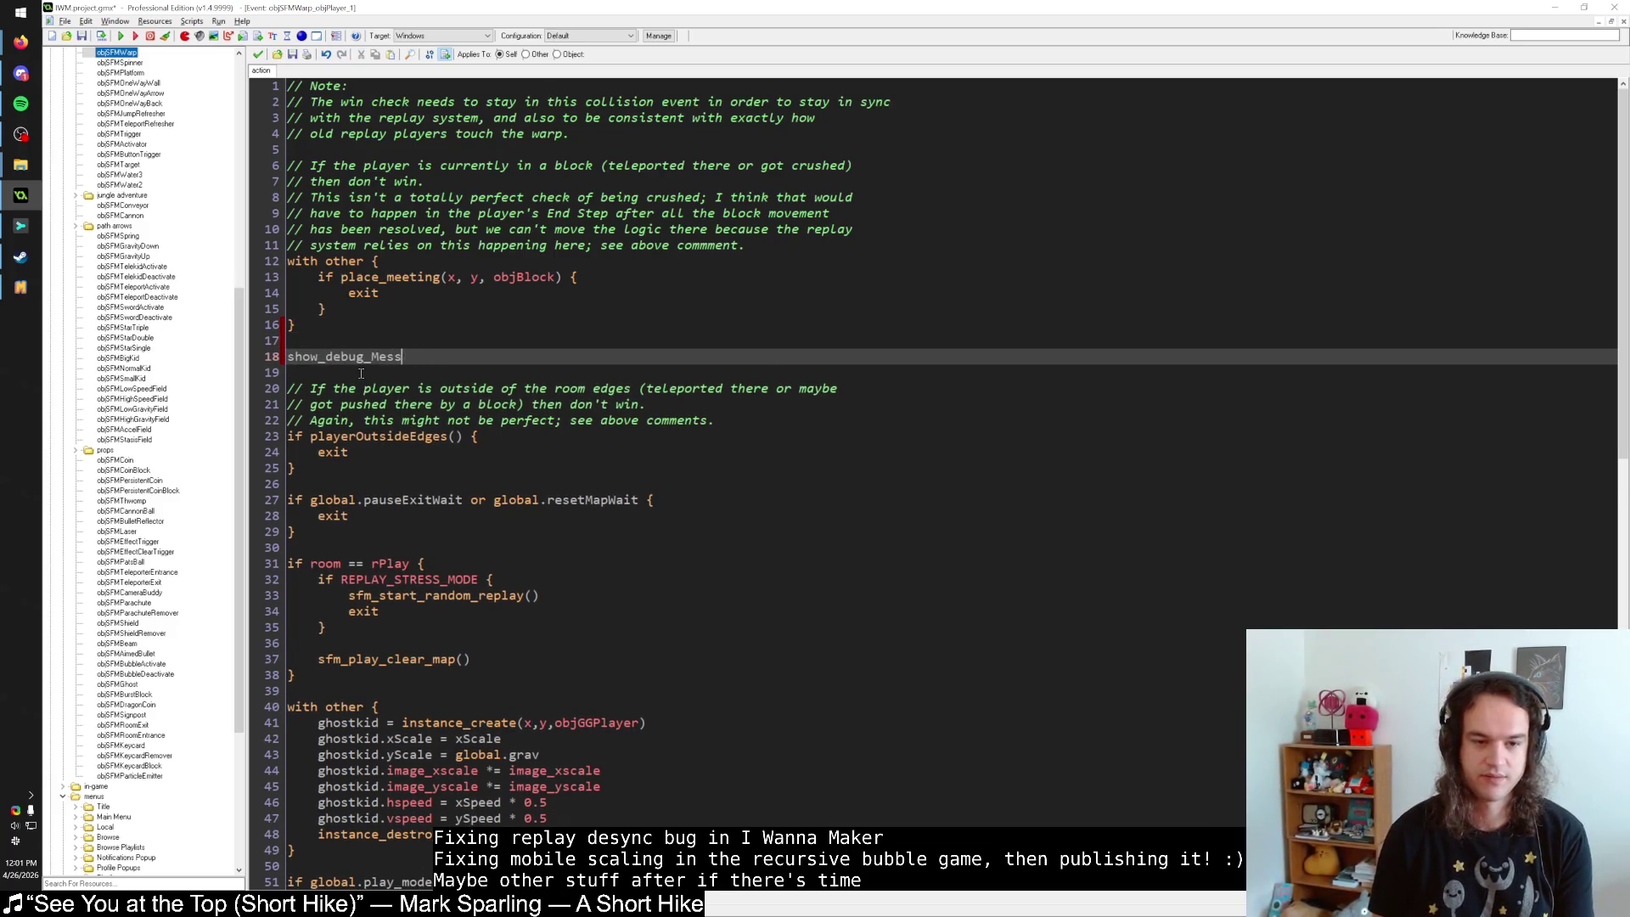
{"action": "type", "text": "message(\"objSFMWarp col"}
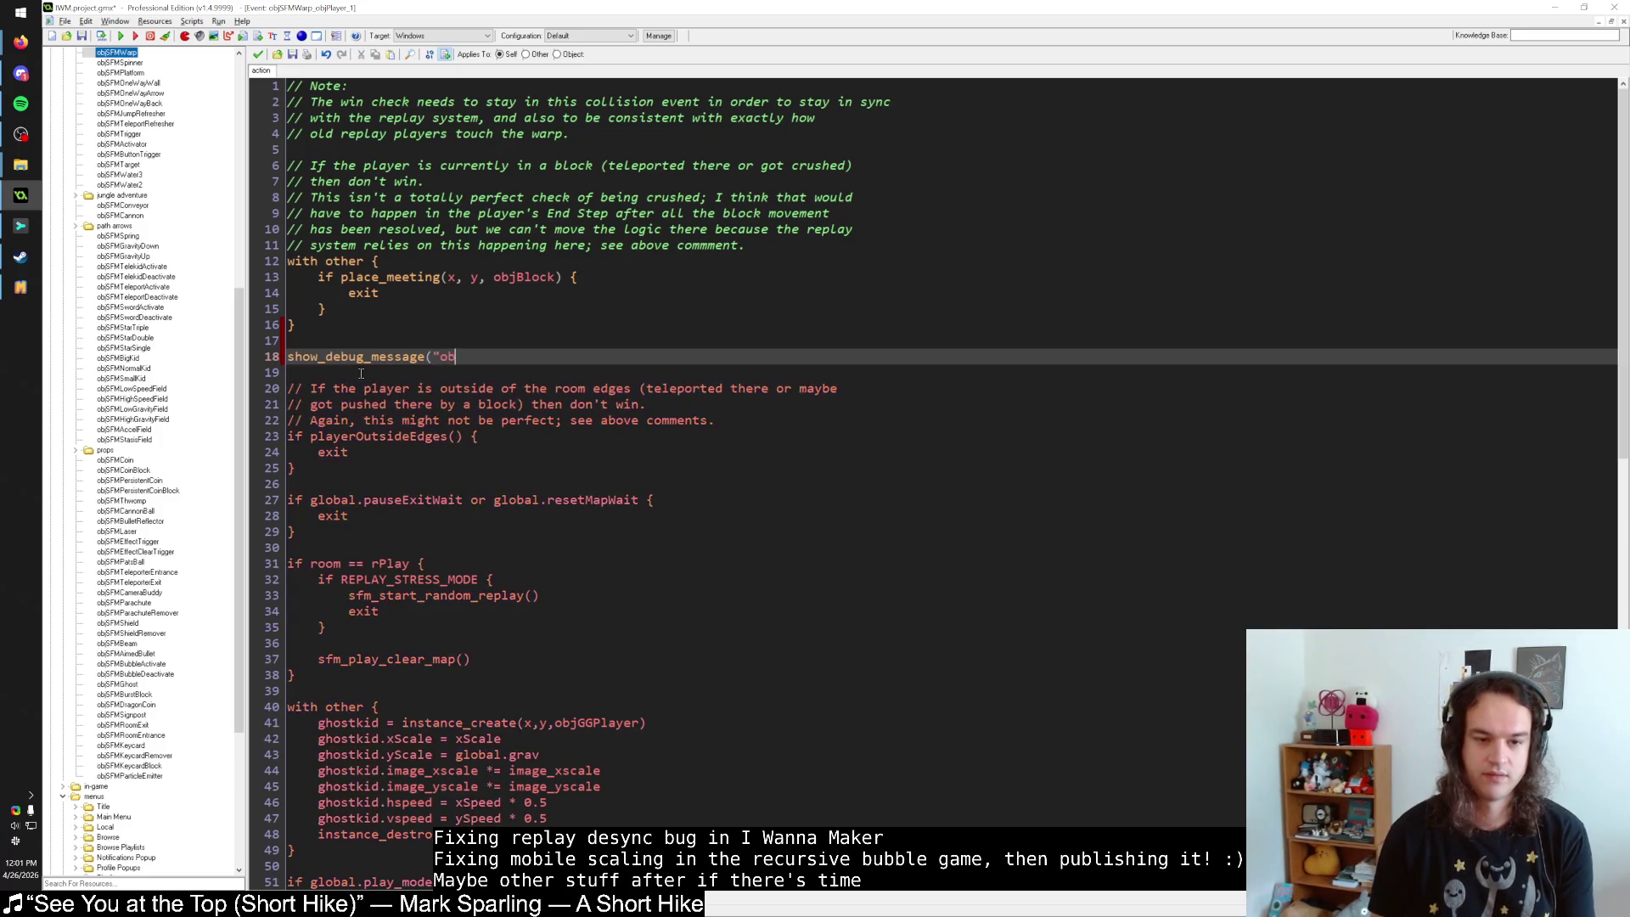
{"action": "type", "text": "lision"}
{"action": "key", "text": "BackSpace"}
{"action": "key", "text": "BackSpace"}
{"action": "key", "text": "BackSpace"}
{"action": "type", "text": "ision eve"}
{"action": "key", "text": "shift+Home"}
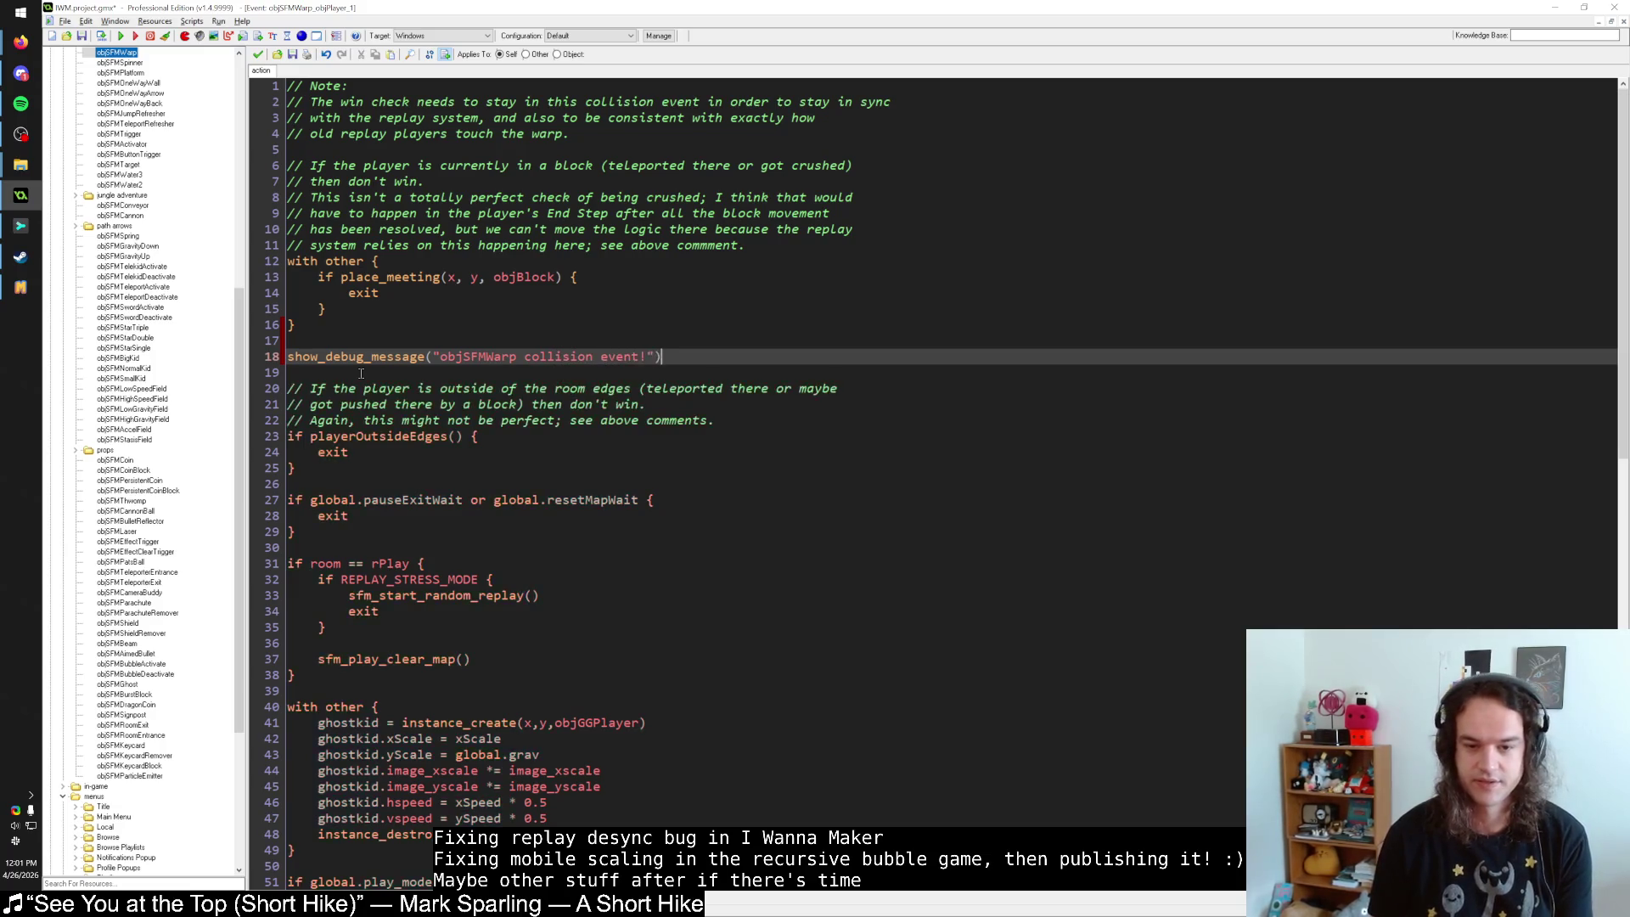
{"action": "key", "text": "BackSpace"}
{"action": "key", "text": "BackSpace"}
{"action": "key", "text": "BackSpace"}
{"action": "key", "text": "Up"}
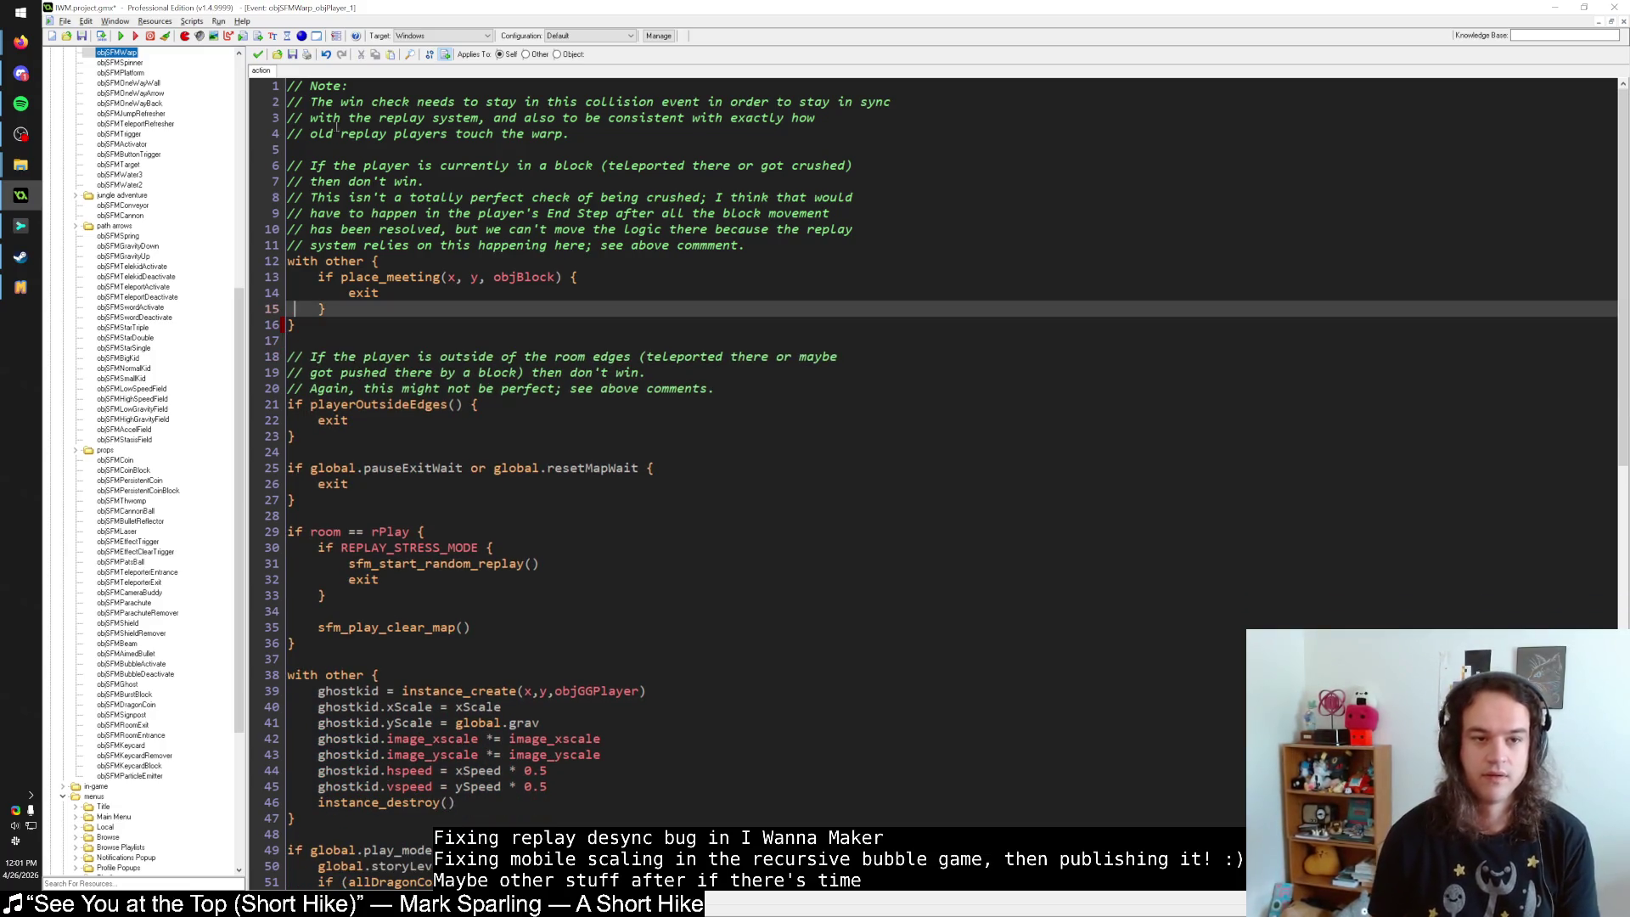
Paste the "objSFMWarp collision event!" debug message as the first line of the event.
{"action": "key", "text": "ctrl+Home"}
{"action": "key", "text": "Return"}
{"action": "key", "text": "Return"}
{"action": "key", "text": "Up"}
{"action": "key", "text": "Up"}
{"action": "type", "text": "show_debug_message(\"objSFMWarp collision event!\")"}
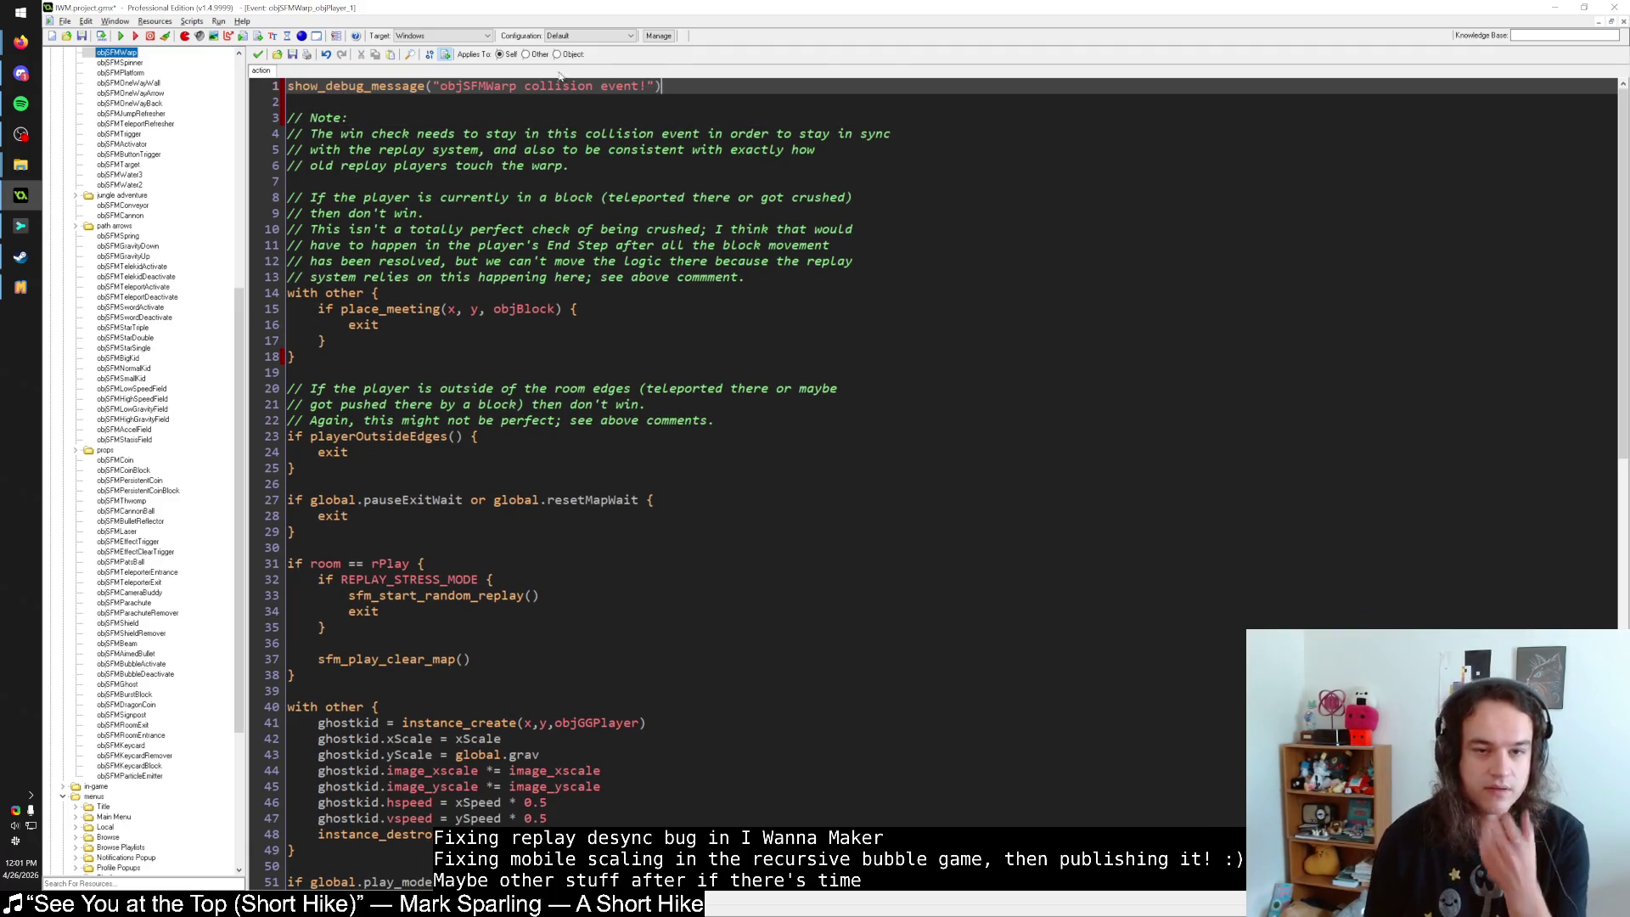
Copy that debug line and paste it after the pauseExitWait block.
{"action": "left_click_drag", "start_coordinate": [692, 86], "coordinate": [245, 79]}
{"action": "key", "text": "ctrl+c"}
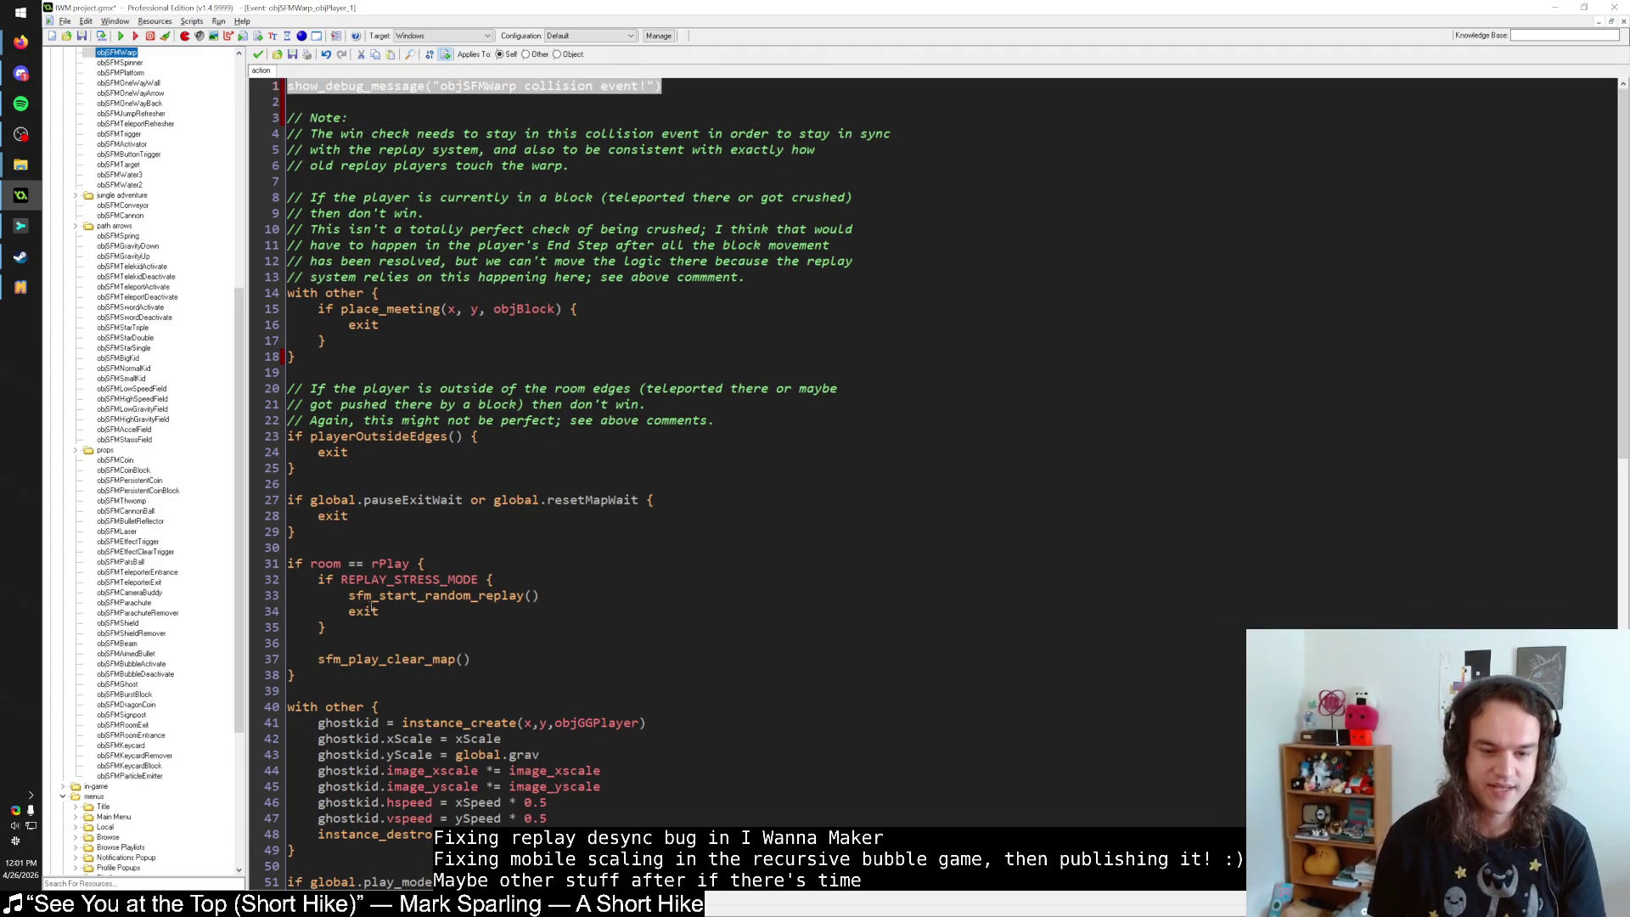
{"action": "left_click", "coordinate": [378, 539]}
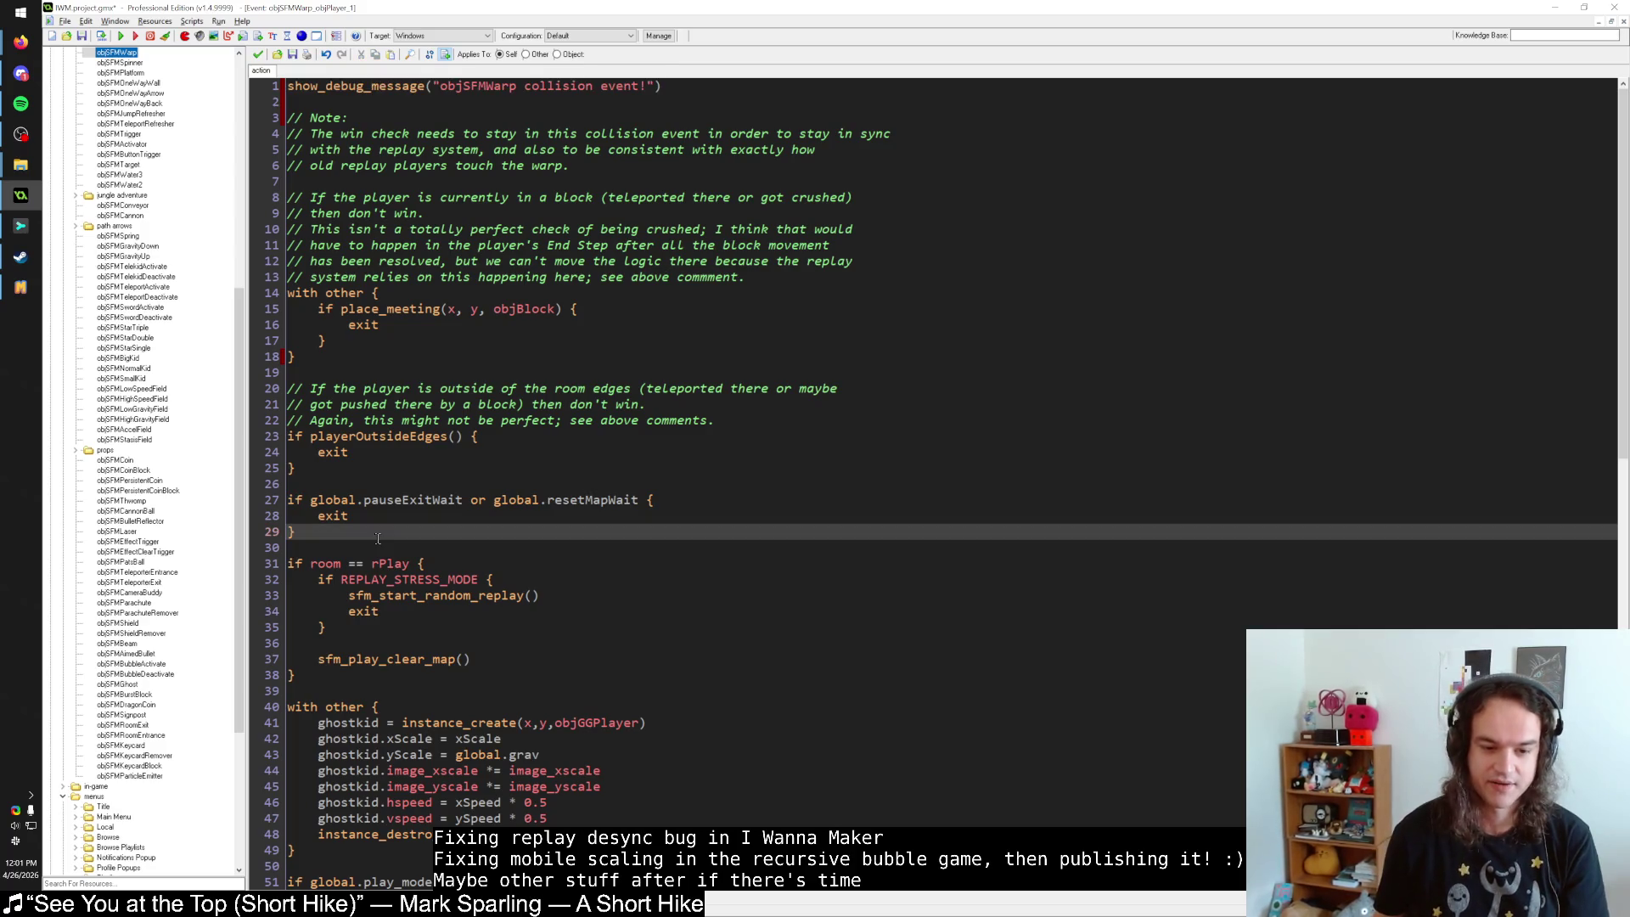
{"action": "scroll", "coordinate": [378, 538], "scroll_direction": "down", "scroll_amount": 5}
{"action": "scroll", "coordinate": [373, 548], "scroll_direction": "up", "scroll_amount": 5}
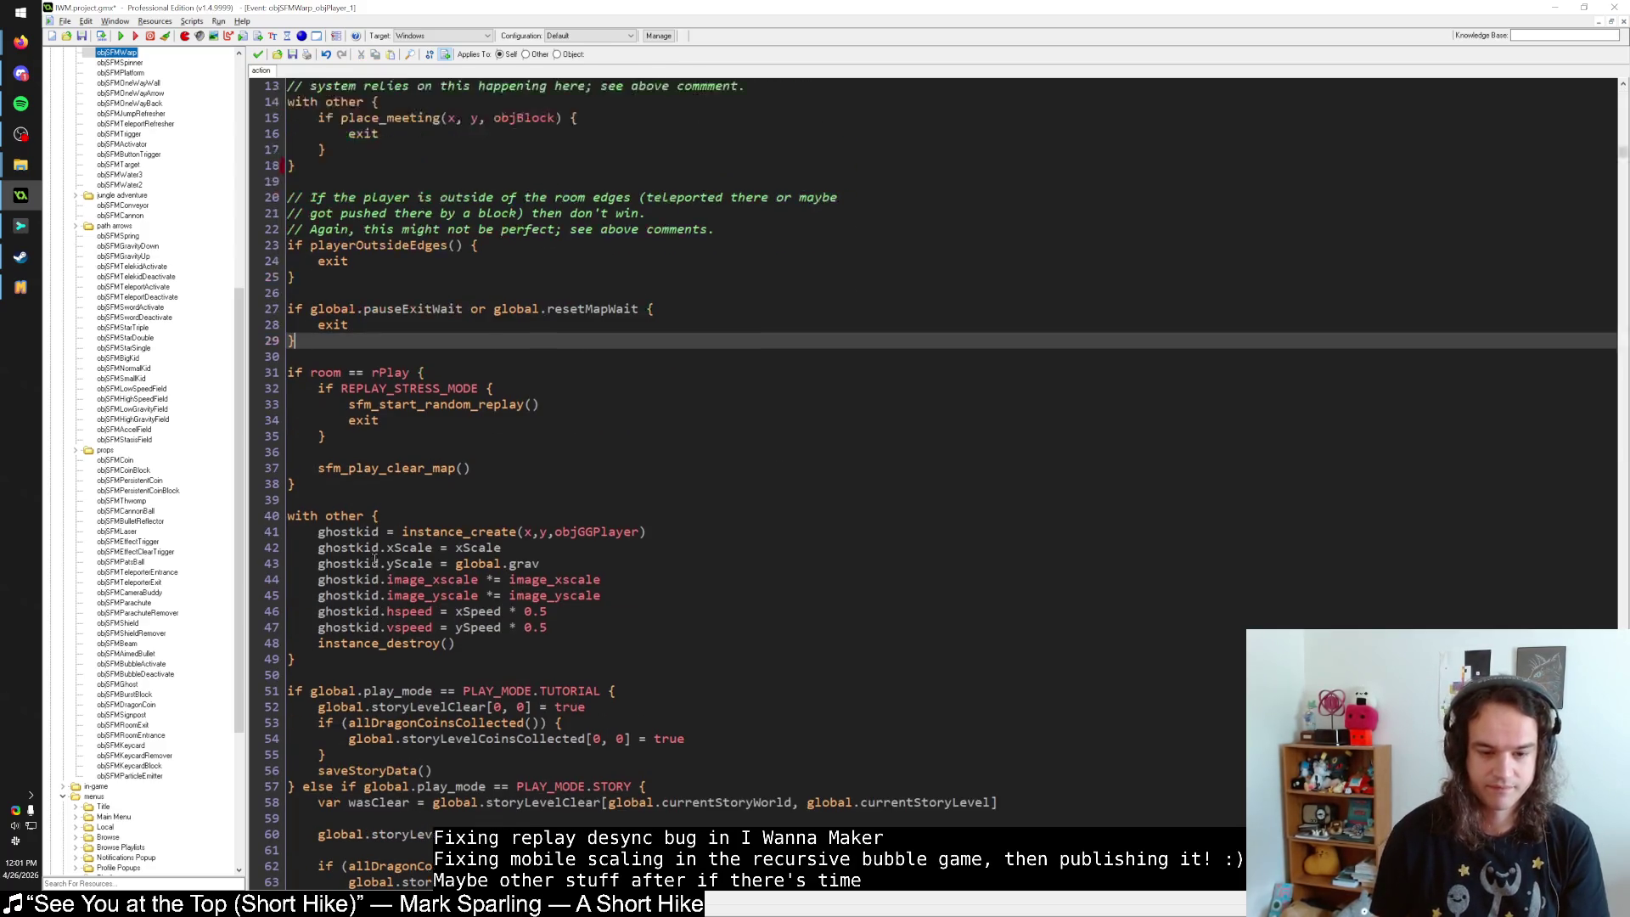
{"action": "key", "text": "Return"}
{"action": "key", "text": "Return"}
{"action": "key", "text": "ctrl+v"}
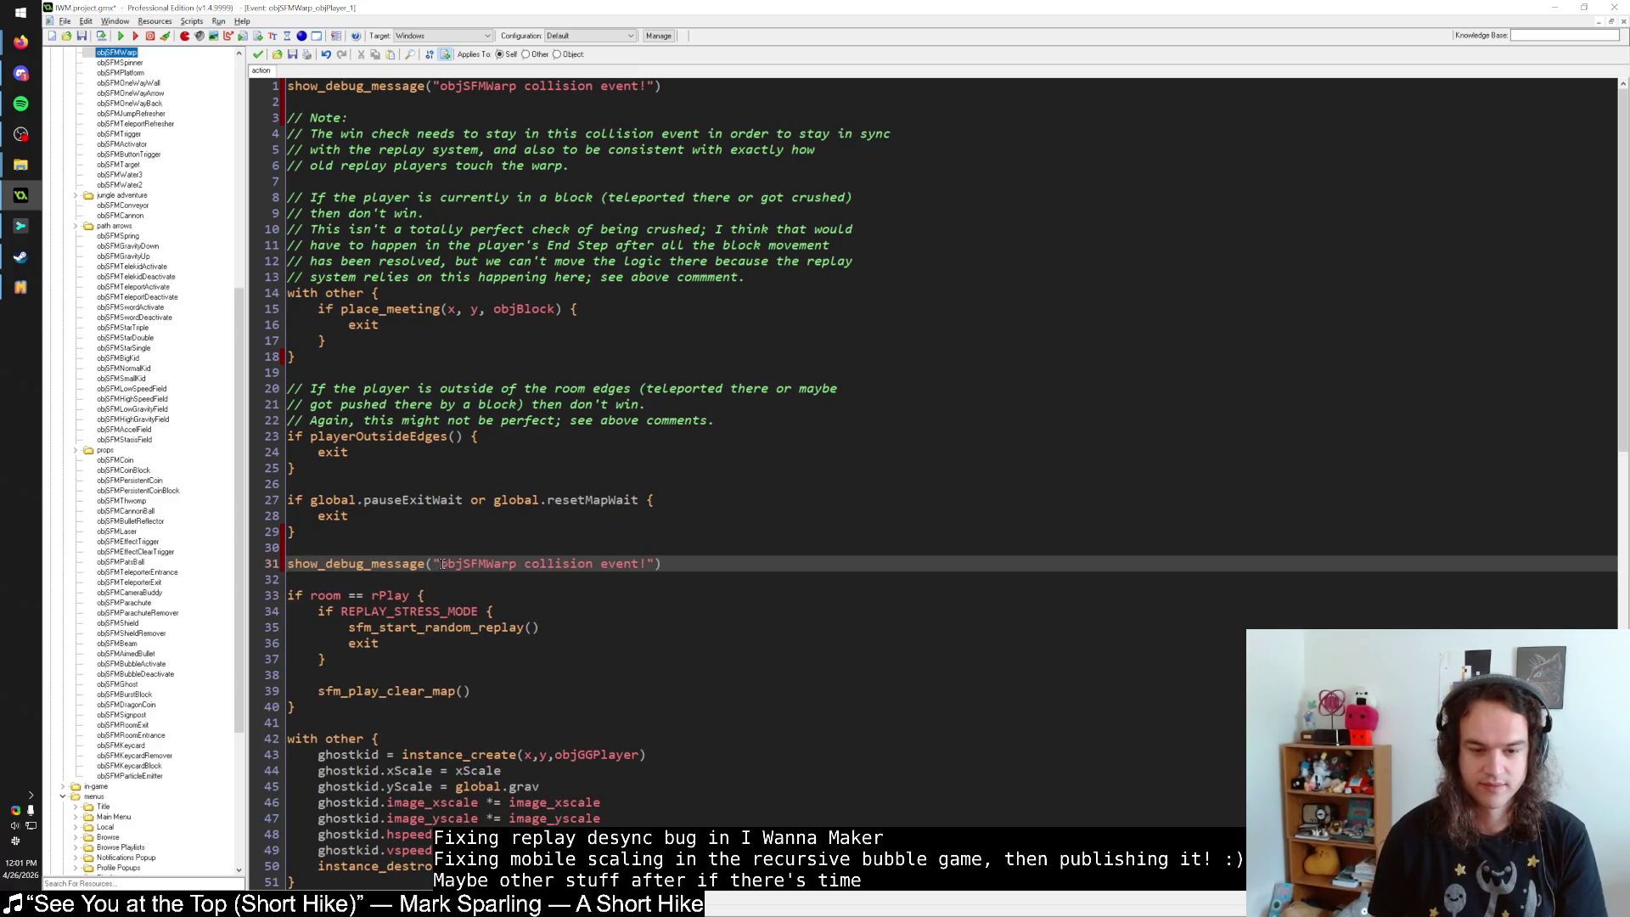
Change line 31's debug text to "We're executing now!" and copy that line above the pause check.
{"action": "left_click_drag", "start_coordinate": [464, 500], "coordinate": [311, 501]}
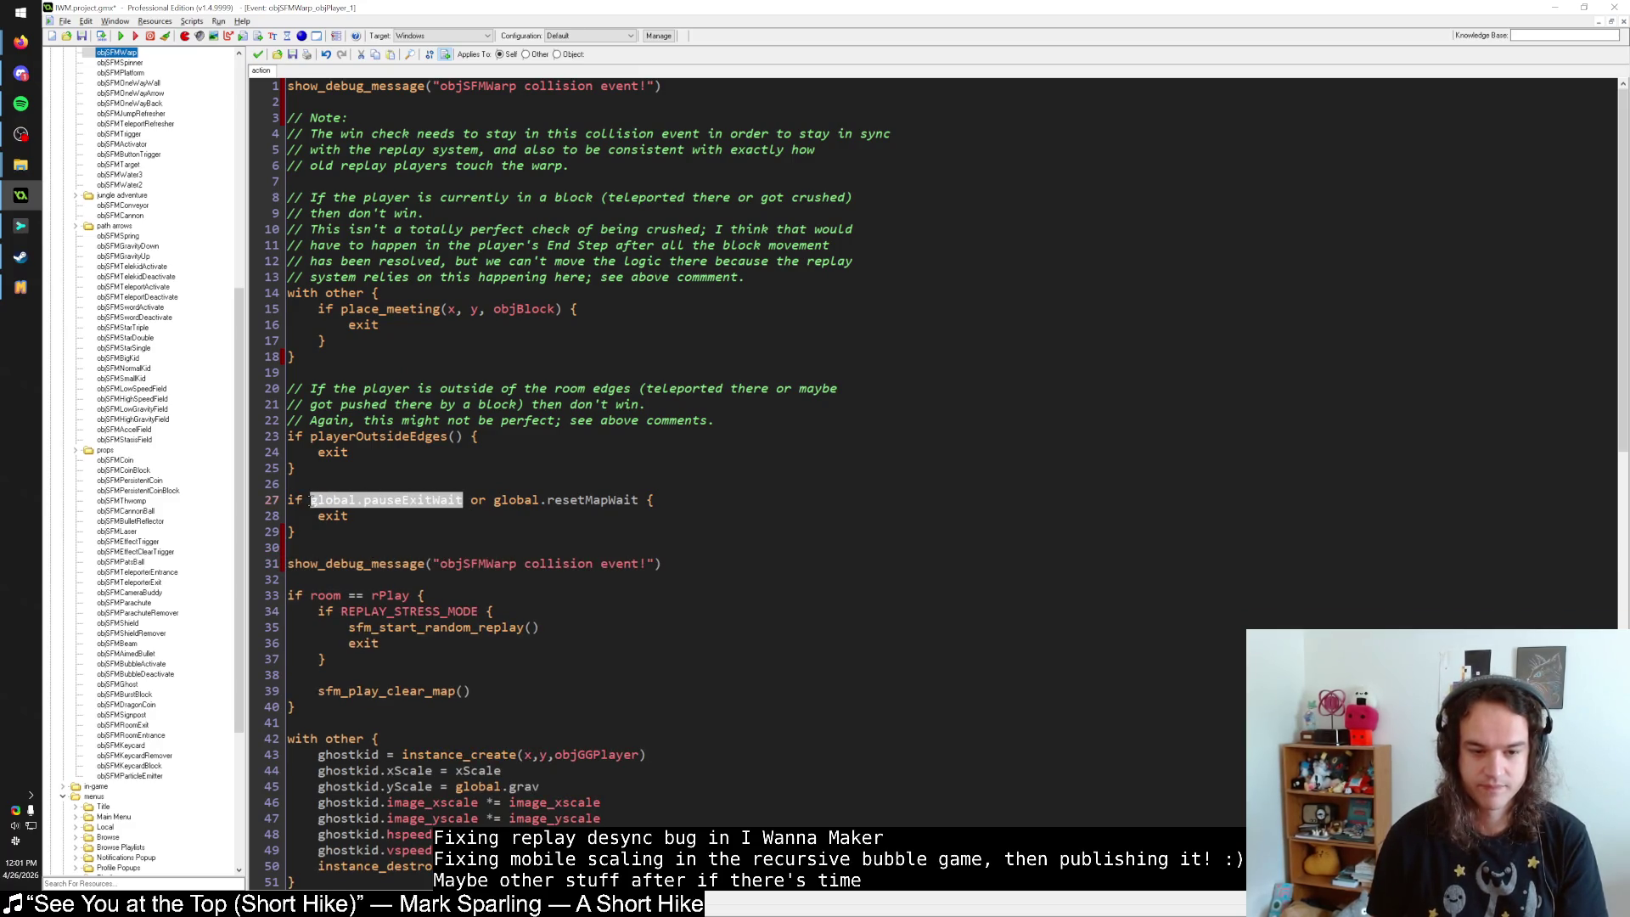
{"action": "mouse_move", "coordinate": [438, 564]}
{"action": "left_mouse_down"}
{"action": "mouse_move", "coordinate": [647, 564]}
{"action": "mouse_move", "coordinate": [440, 564]}
{"action": "left_mouse_up"}
{"action": "type", "text": "we're exec"}
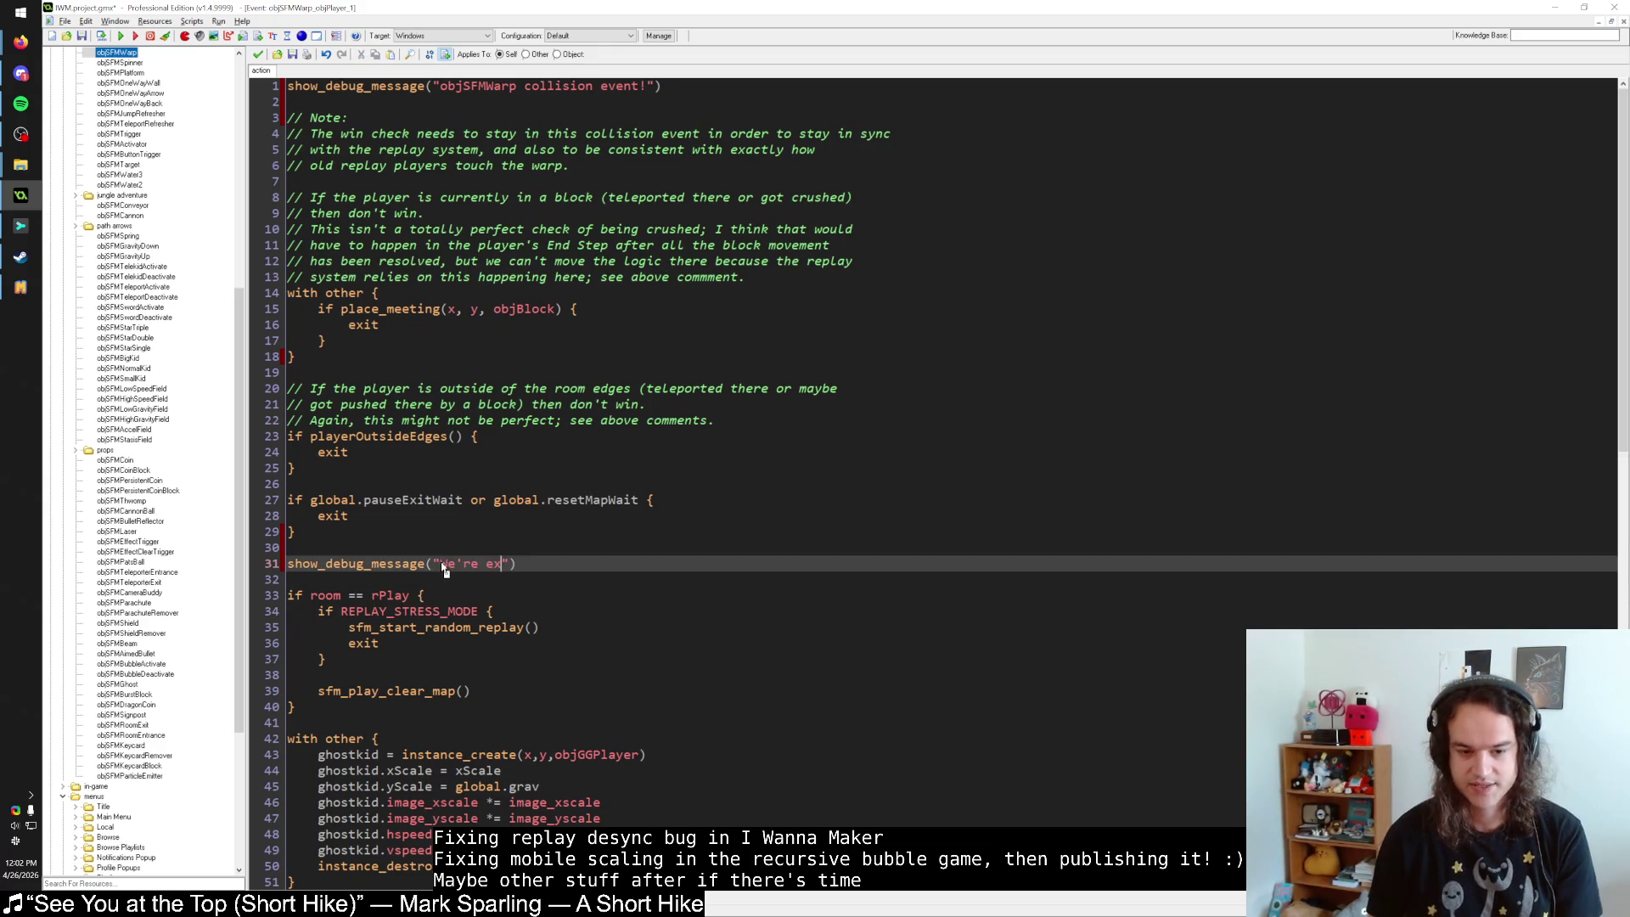
{"action": "type", "text": "uting now!\")"}
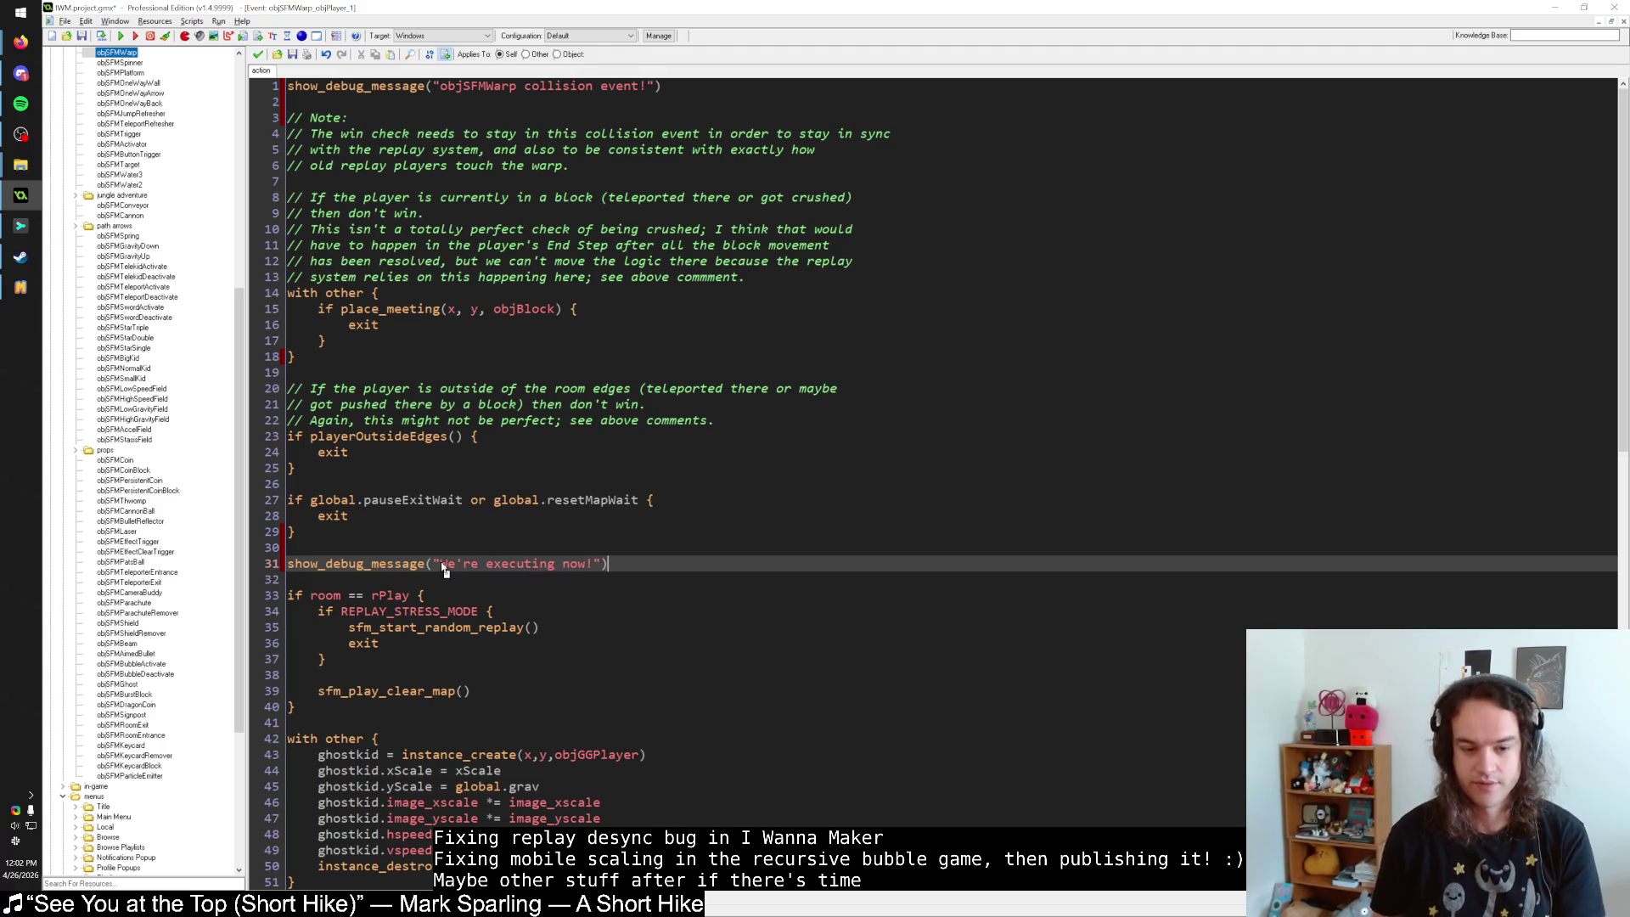
{"action": "key", "text": "shift+Home"}
{"action": "key", "text": "ctrl+c"}
{"action": "key", "text": "Up"}
{"action": "key", "text": "Up"}
{"action": "key", "text": "Up"}
{"action": "key", "text": "End"}
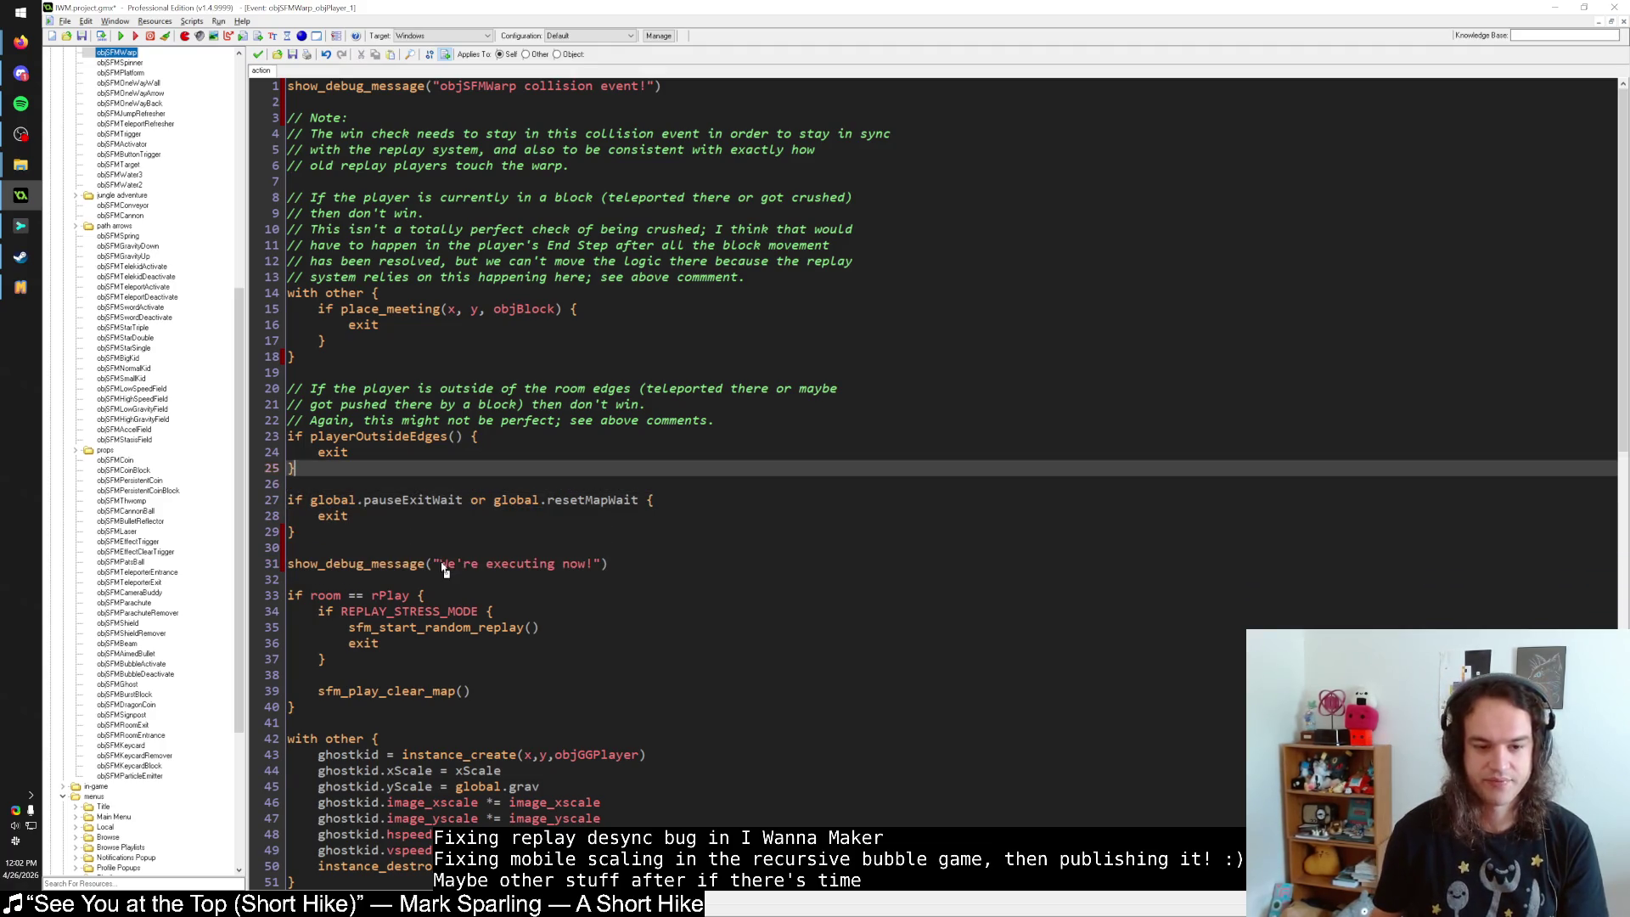
{"action": "key", "text": "Return"}
{"action": "key", "text": "Return"}
{"action": "key", "text": "ctrl+v"}
Make the new line print a global.pauseExitWait label plus string(global.pauseExitWait).
{"action": "left_click_drag", "start_coordinate": [464, 532], "coordinate": [311, 535]}
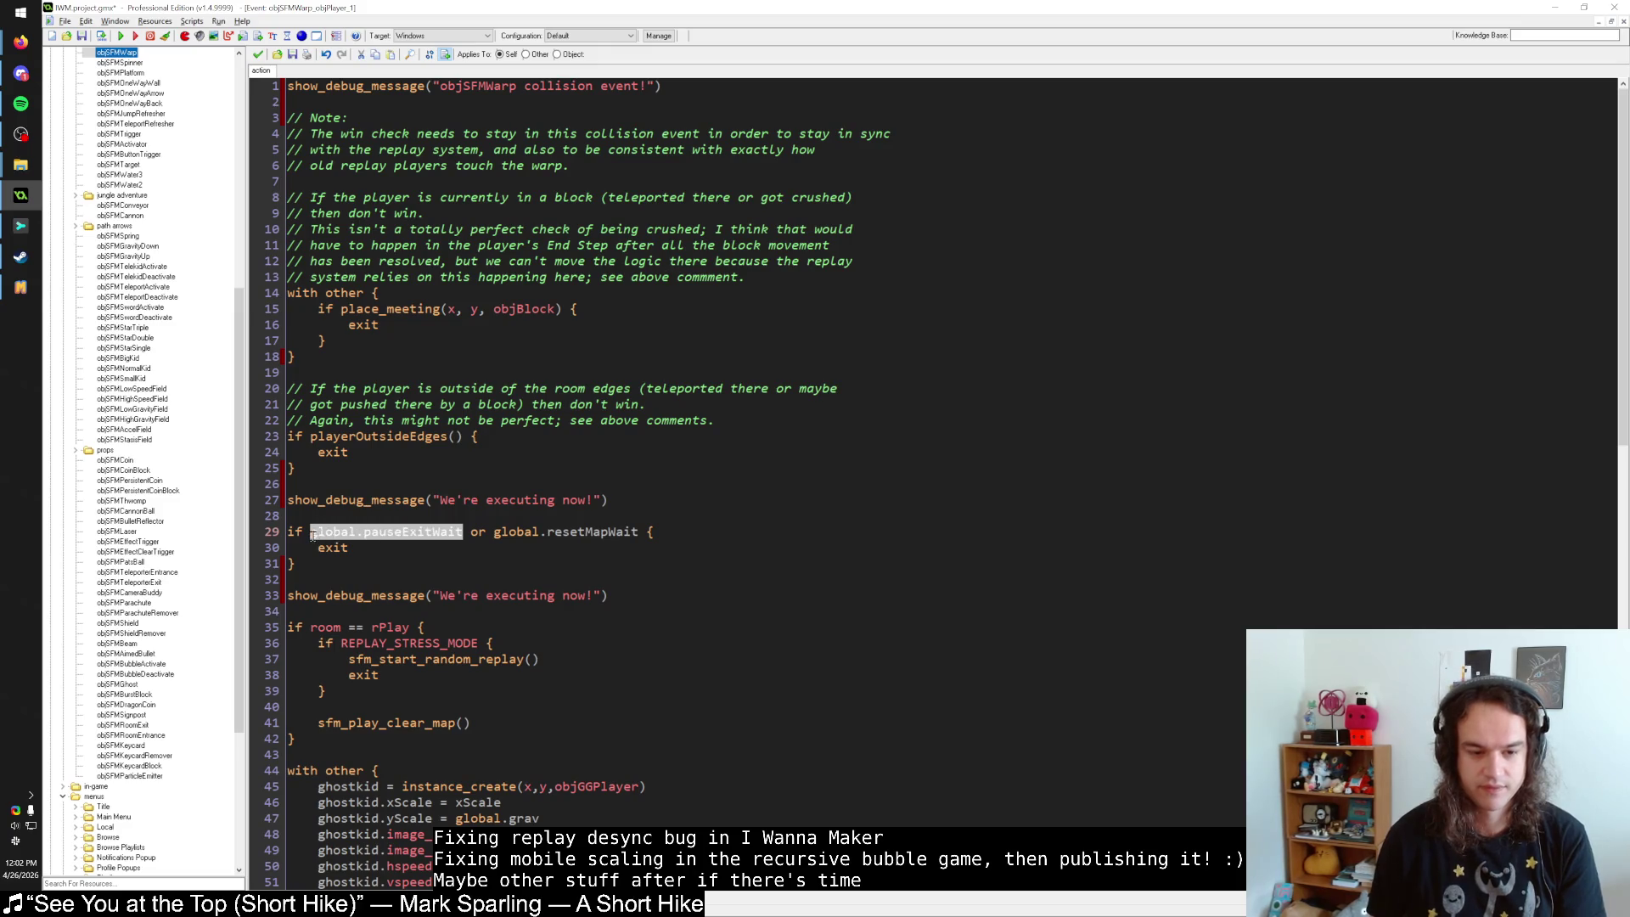
{"action": "key", "text": "ctrl+c"}
{"action": "left_click_drag", "start_coordinate": [439, 500], "coordinate": [596, 503]}
{"action": "key", "text": "ctrl+v"}
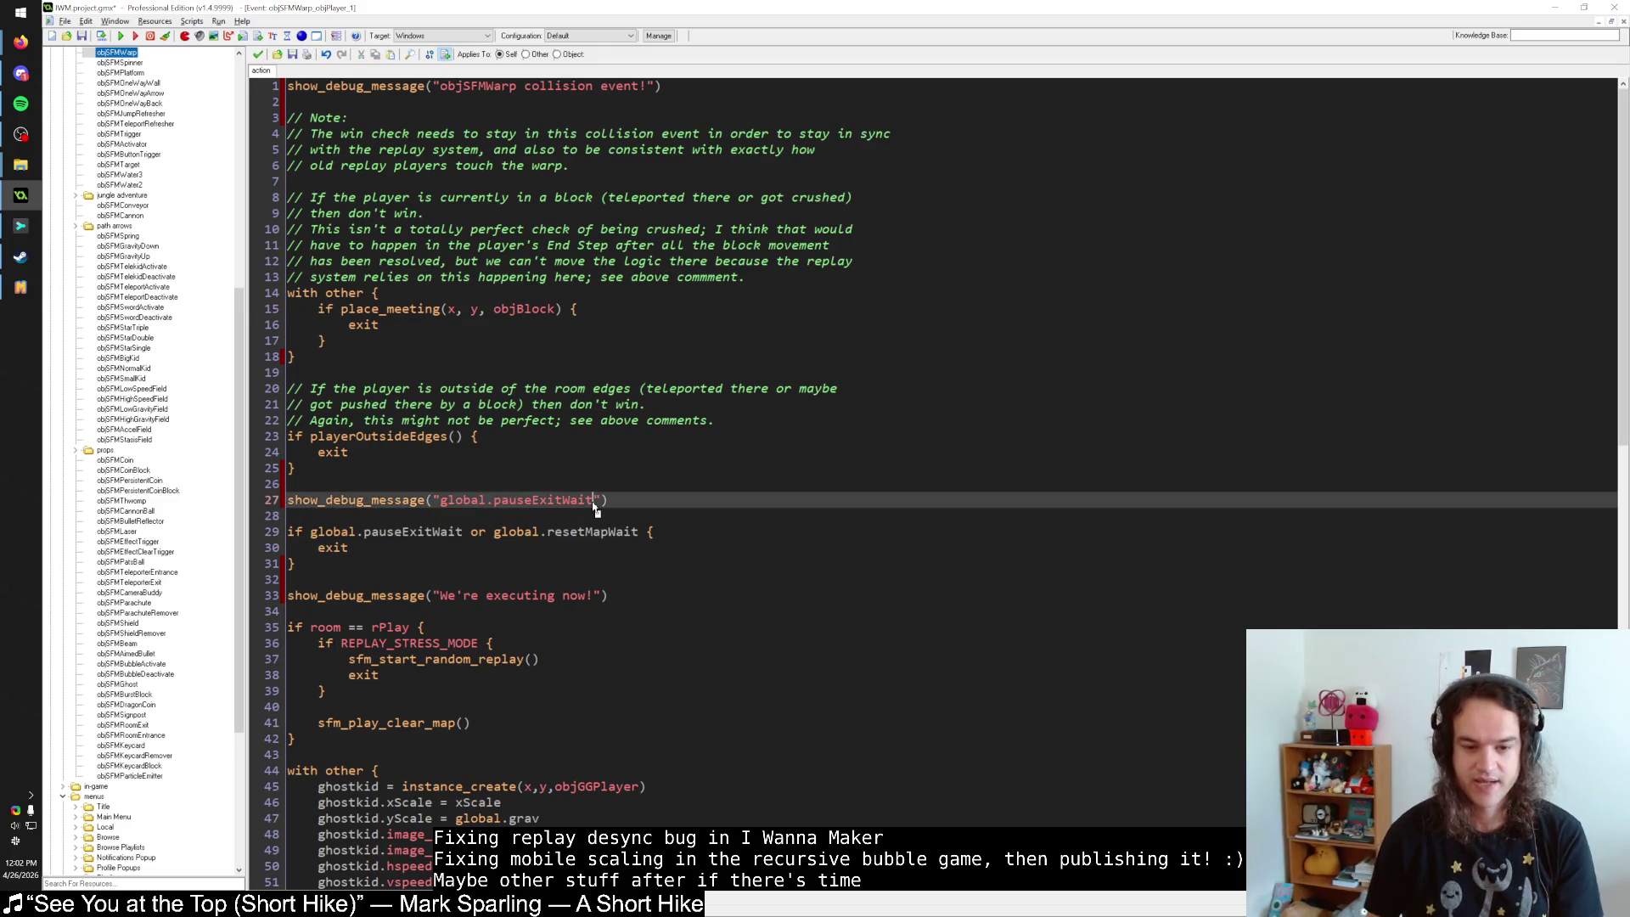
{"action": "type", "text": ":"}
{"action": "left_click_drag", "start_coordinate": [464, 532], "coordinate": [311, 532]}
{"action": "left_click", "coordinate": [617, 500]}
{"action": "type", "text": "+string("}
{"action": "key", "text": "ctrl+v"}
{"action": "type", "text": ")"}
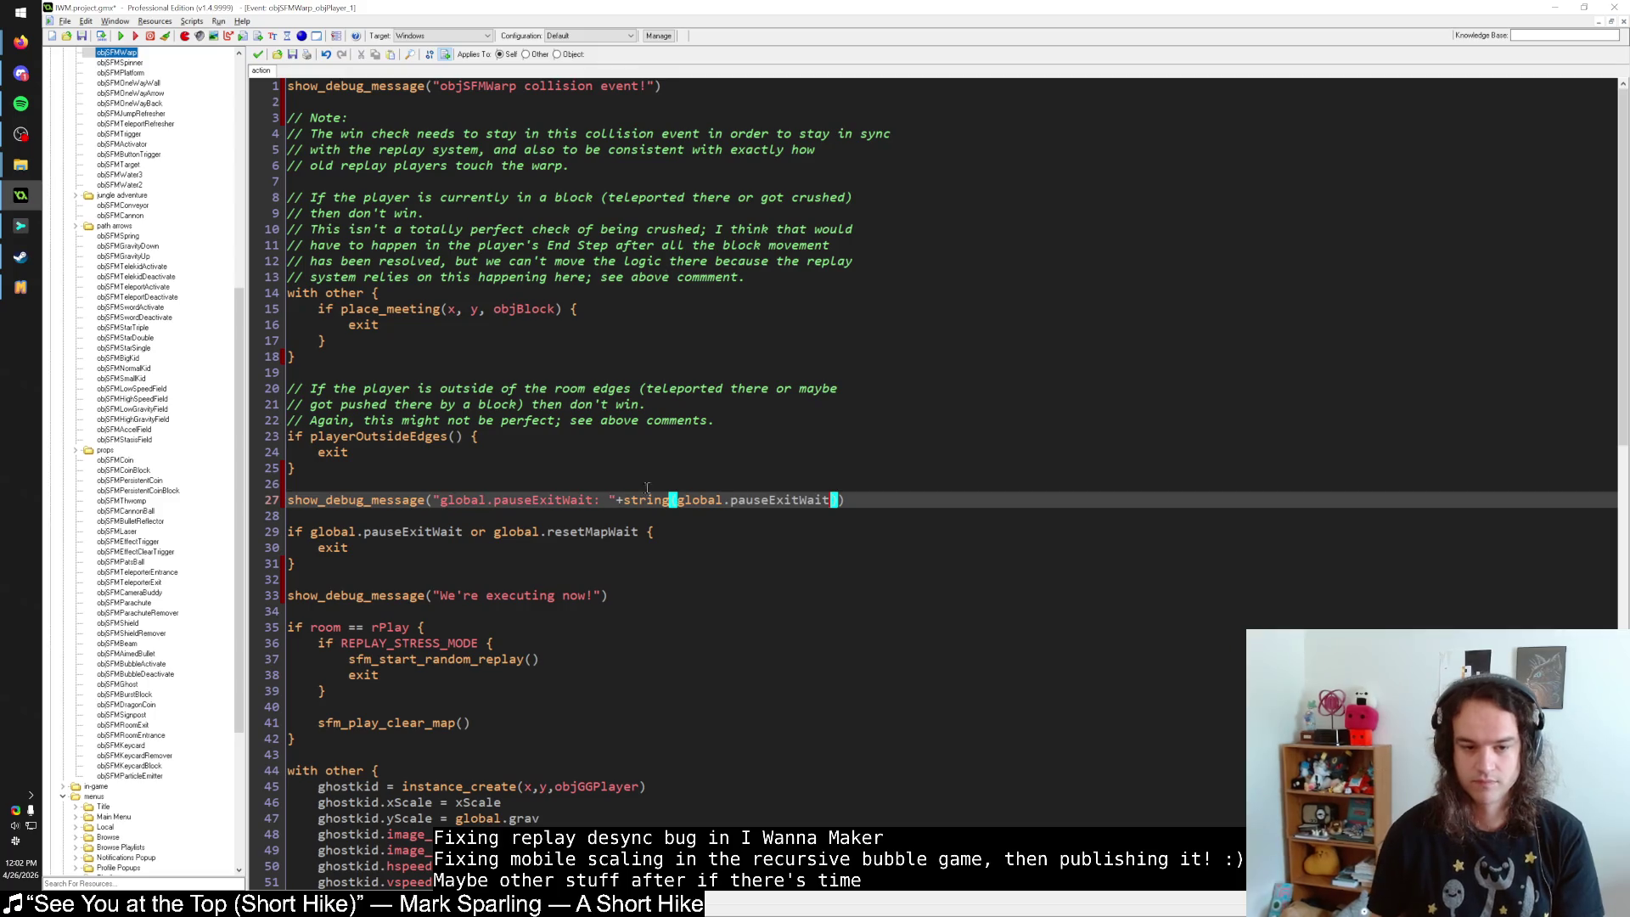
Duplicate that debug line and change it to label and print global.resetMapWait.
{"action": "key", "text": "ctrl+d"}
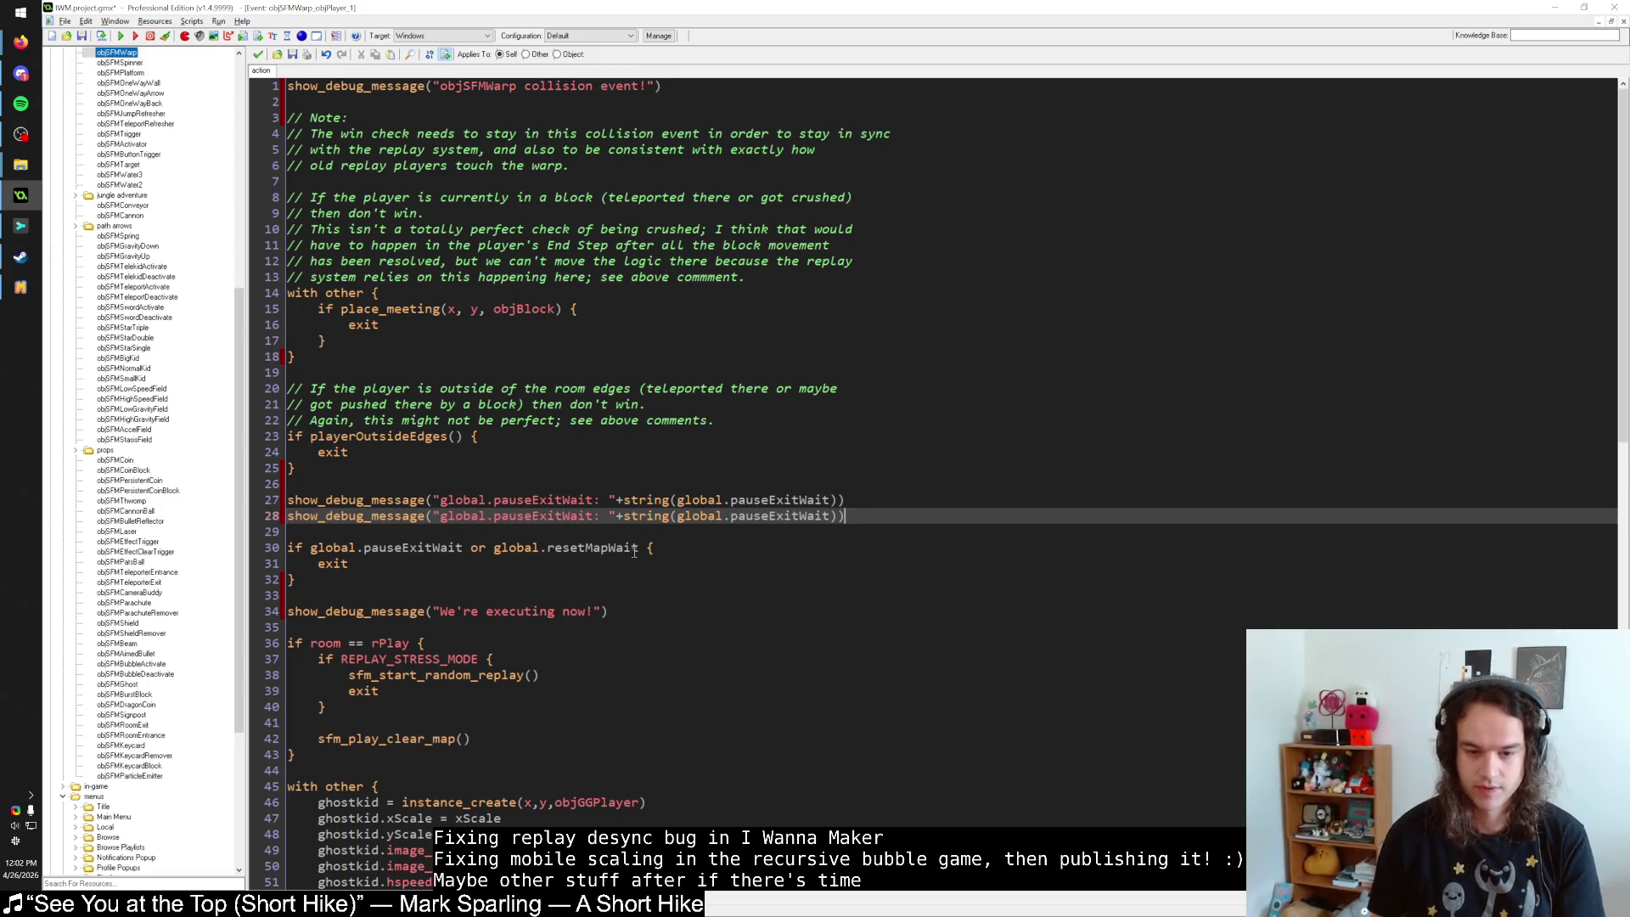
{"action": "double_click", "coordinate": [634, 549]}
{"action": "key", "text": "ctrl+c"}
{"action": "double_click", "coordinate": [543, 516]}
{"action": "key", "text": "ctrl+v"}
{"action": "double_click", "coordinate": [790, 516]}
{"action": "key", "text": "ctrl+v"}
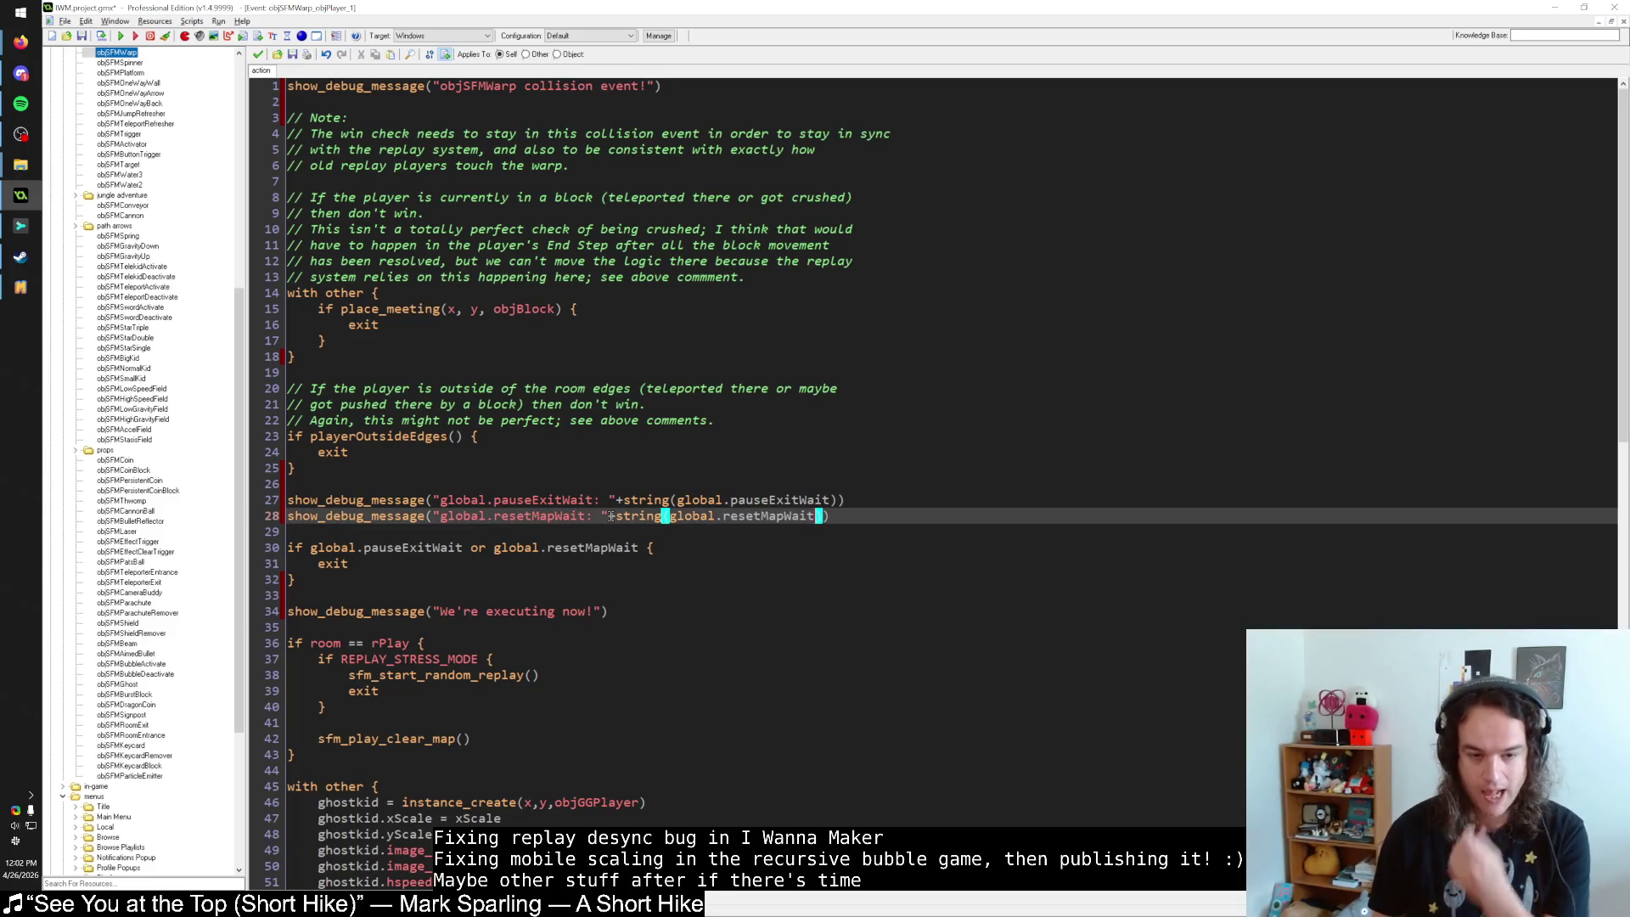
{"action": "type", "text": ")"}
{"action": "left_click", "coordinate": [613, 517]}
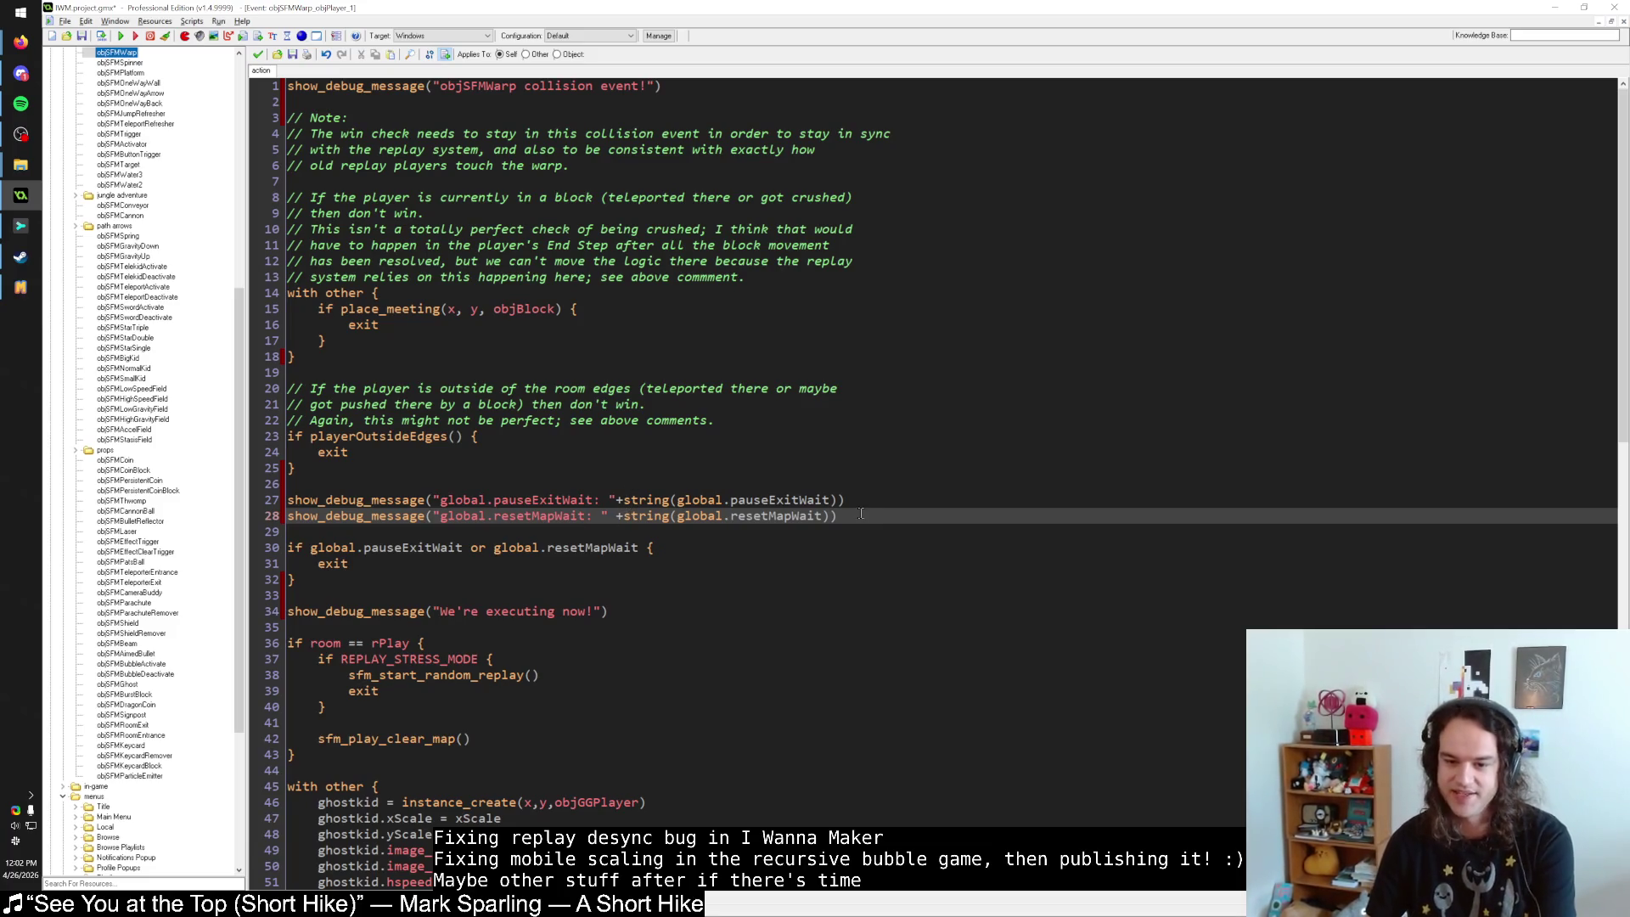
{"action": "left_click", "coordinate": [21, 287]}
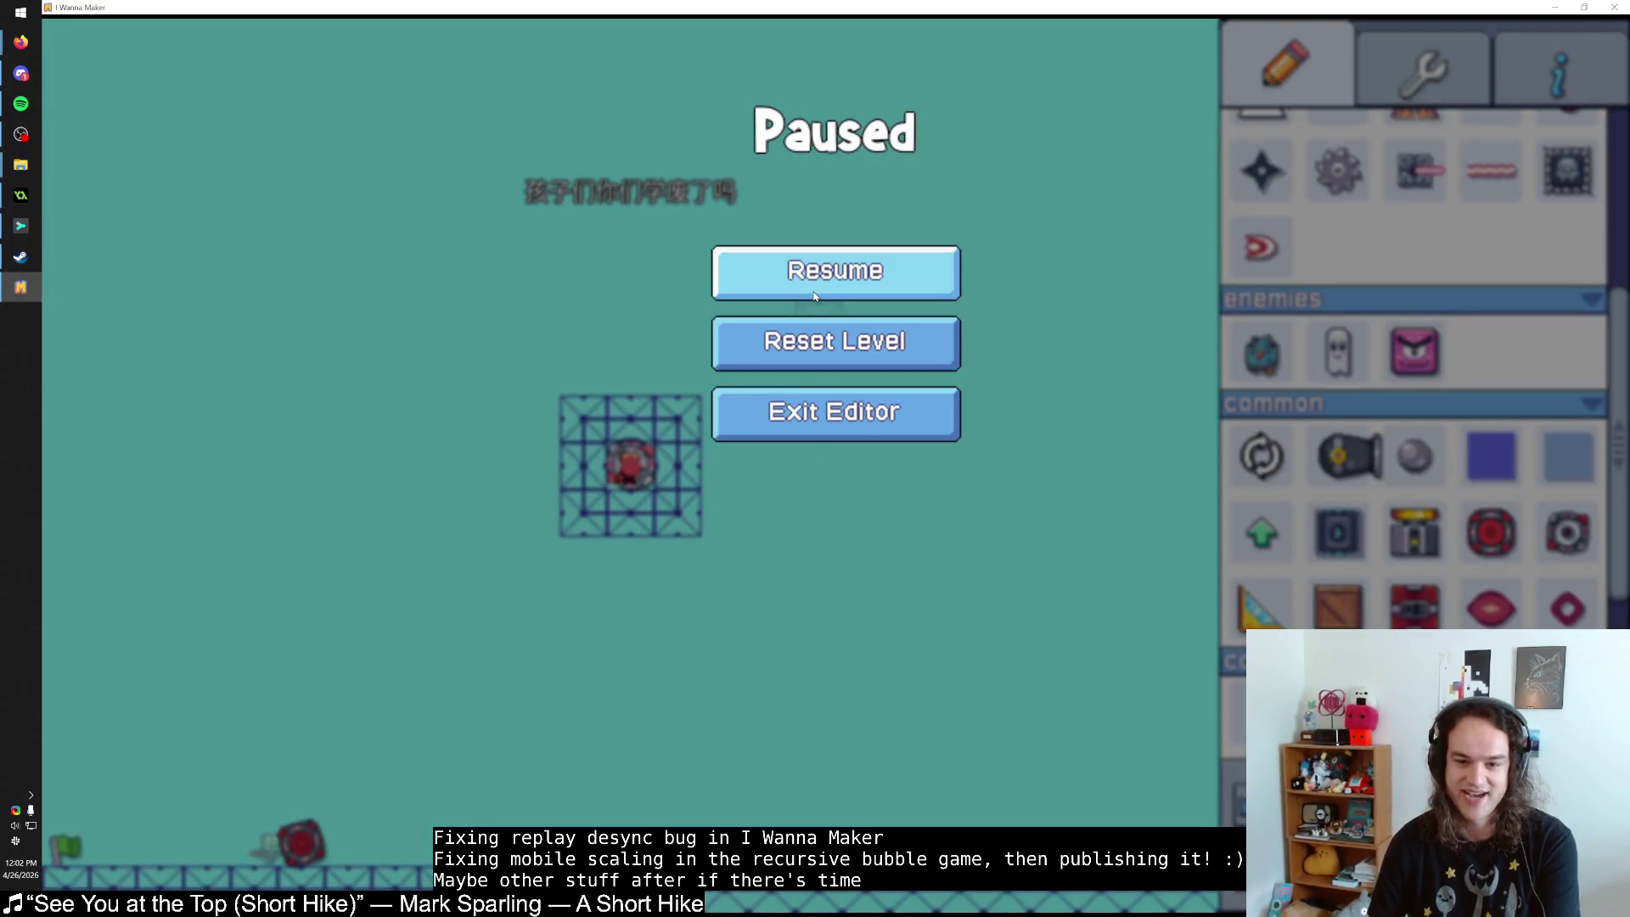
Resume the paused I Wanna Maker test level, then bring up the Steam library.
{"action": "left_click", "coordinate": [846, 361]}
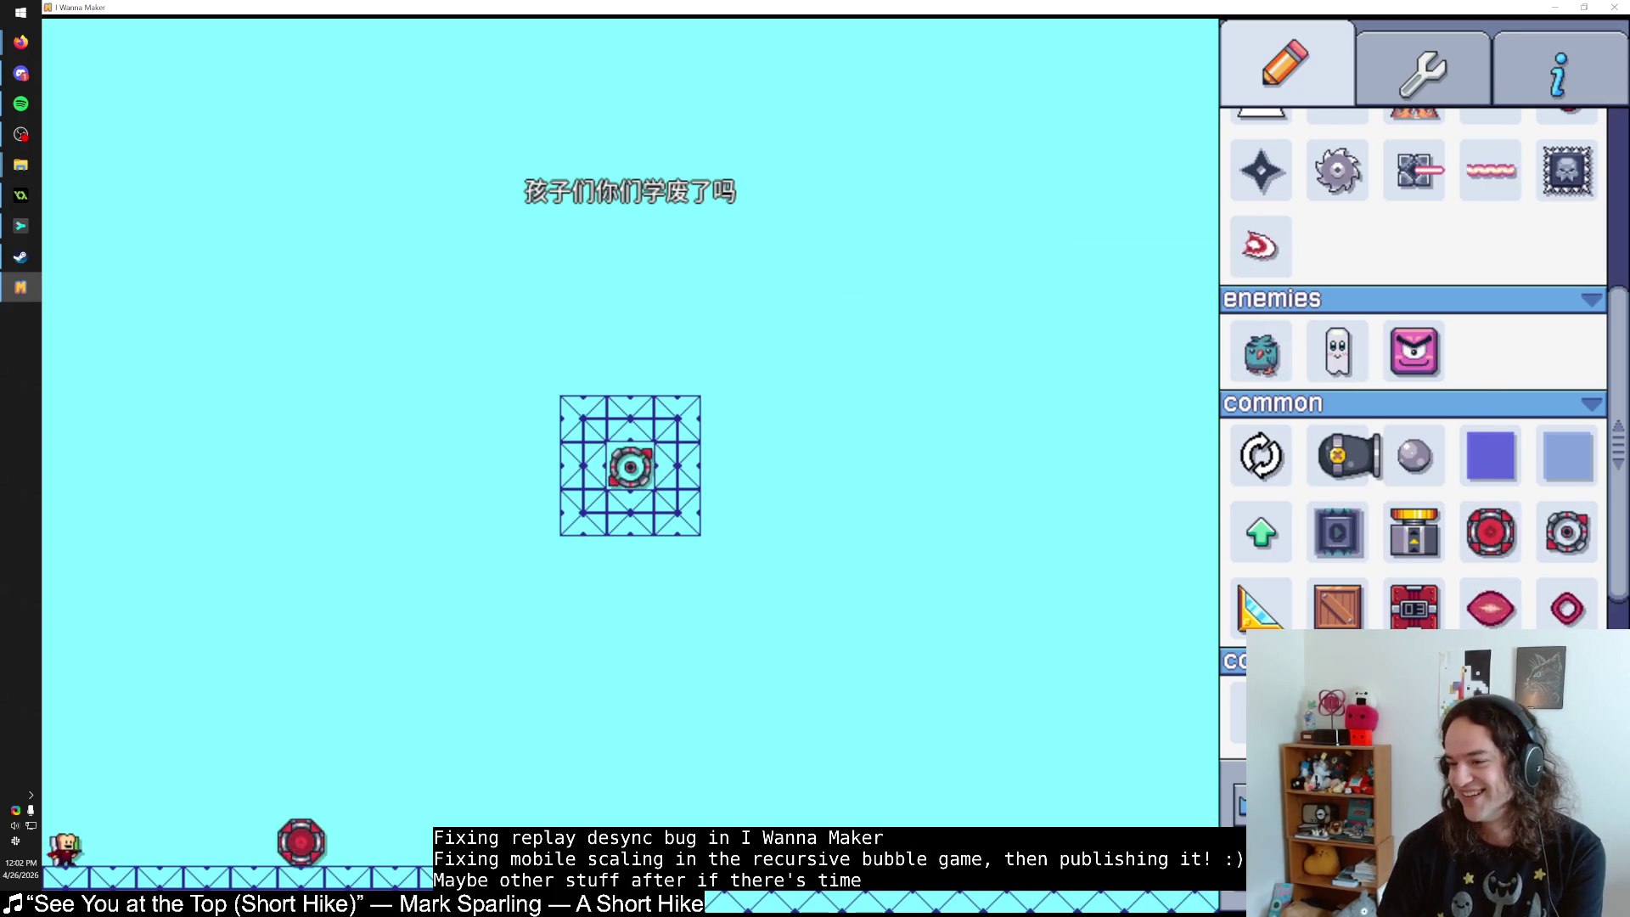
{"action": "left_click", "coordinate": [20, 257]}
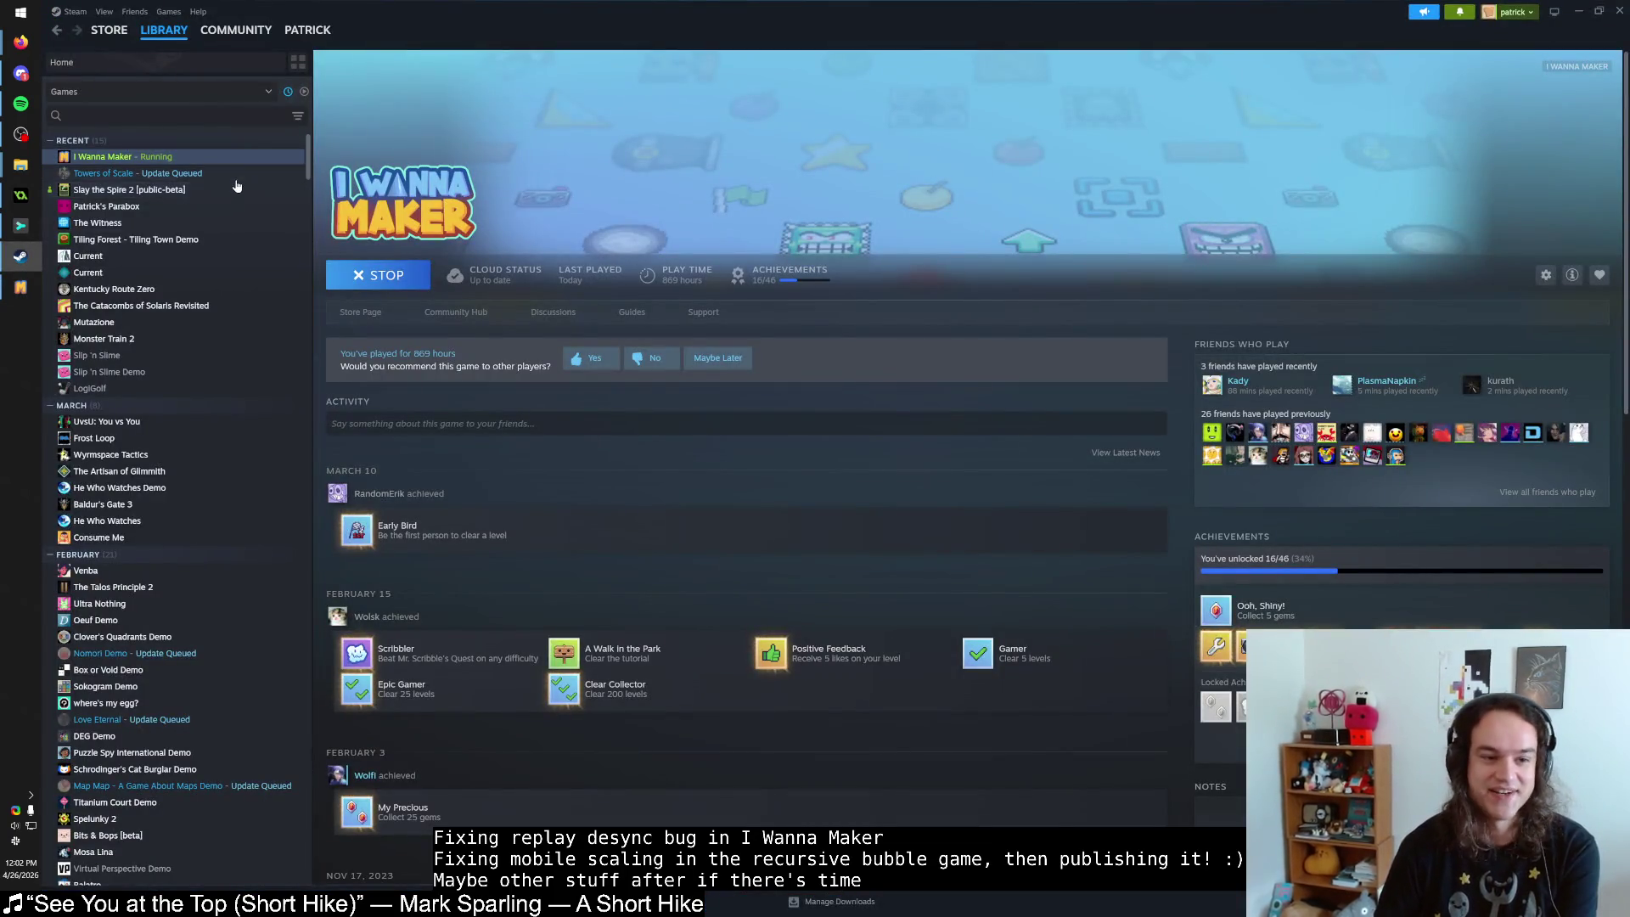
Open the Towers of Scale library page and run its queued update until PLAY appears.
{"action": "left_click", "coordinate": [228, 174]}
{"action": "left_click", "coordinate": [404, 277]}
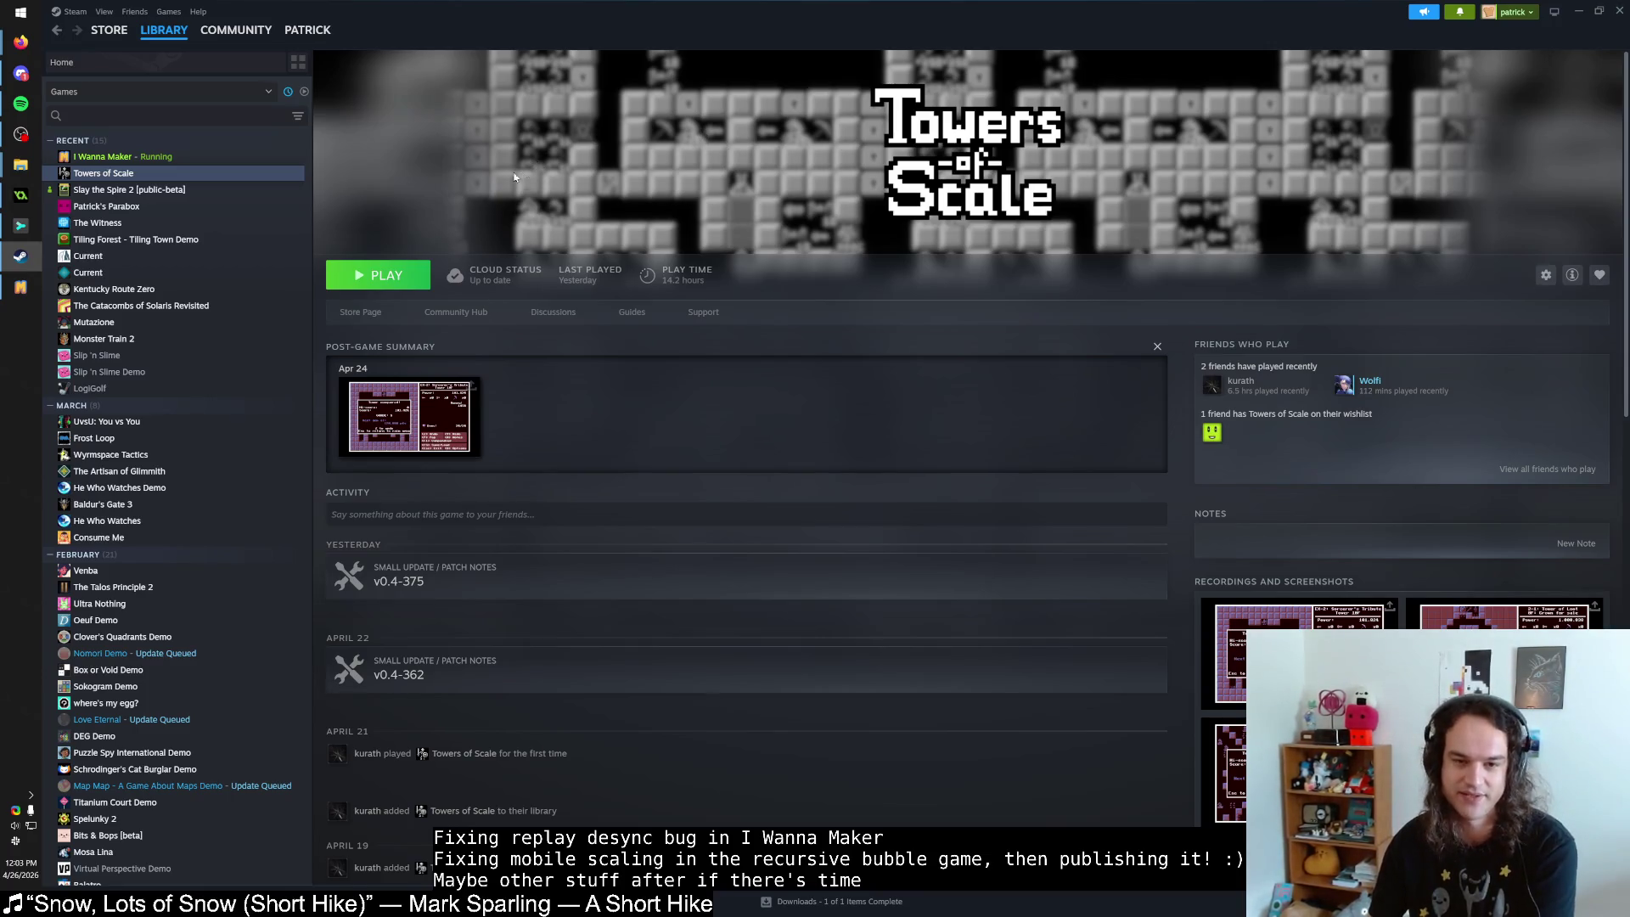
{"action": "left_click", "coordinate": [1608, 8]}
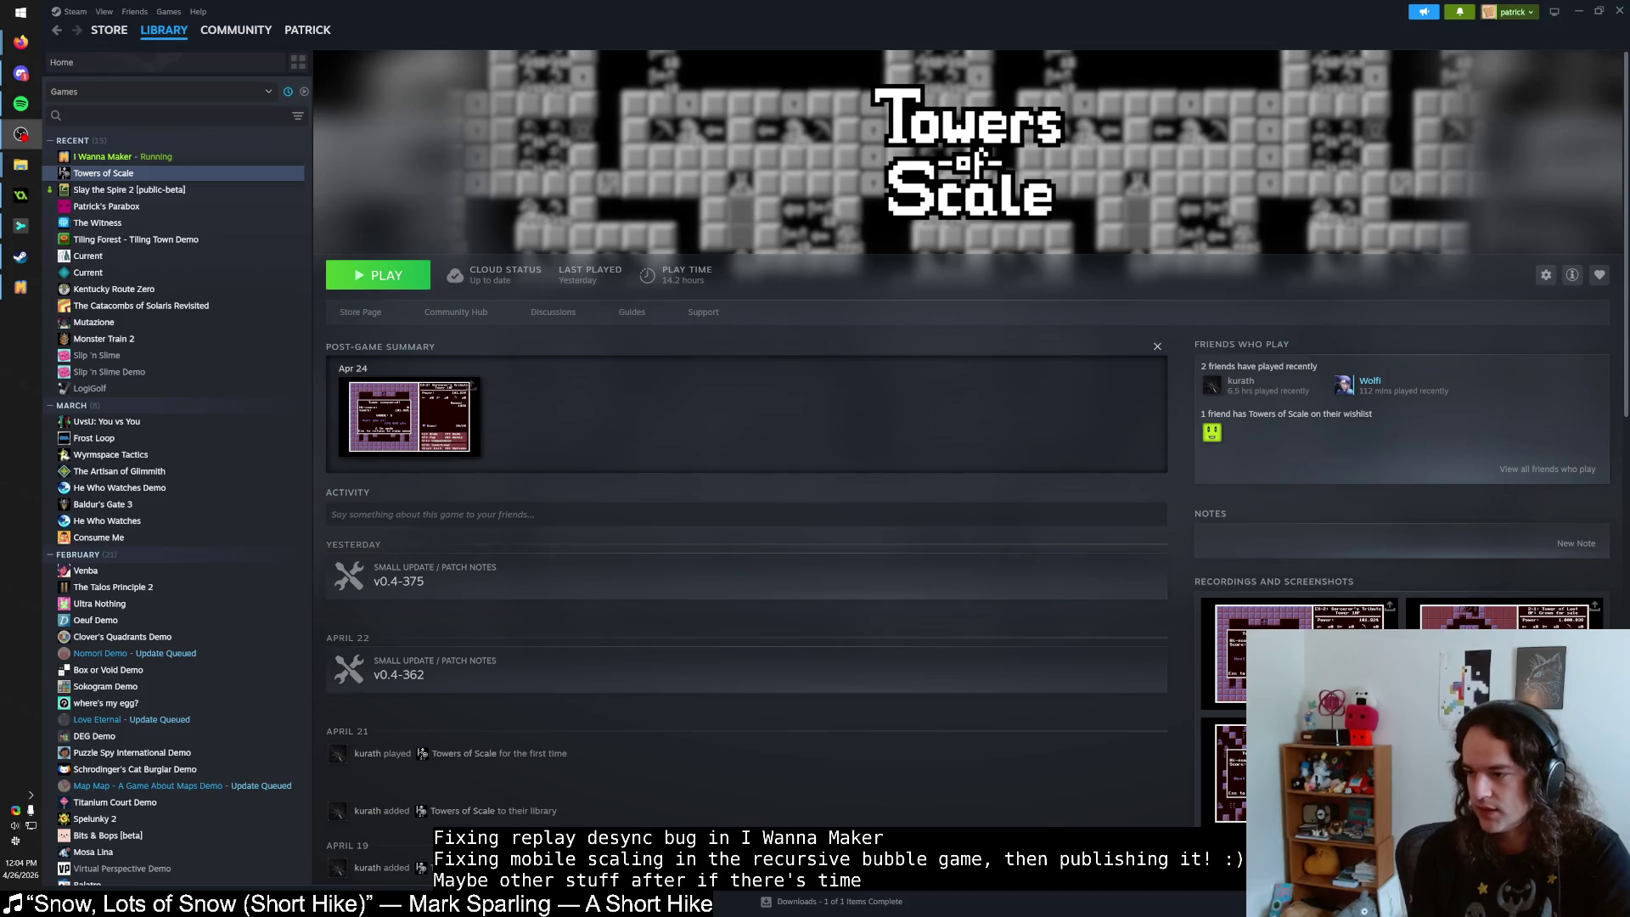
Place a pink block enemy left of the blocks and an apple below it.
{"action": "key", "text": "alt+Tab"}
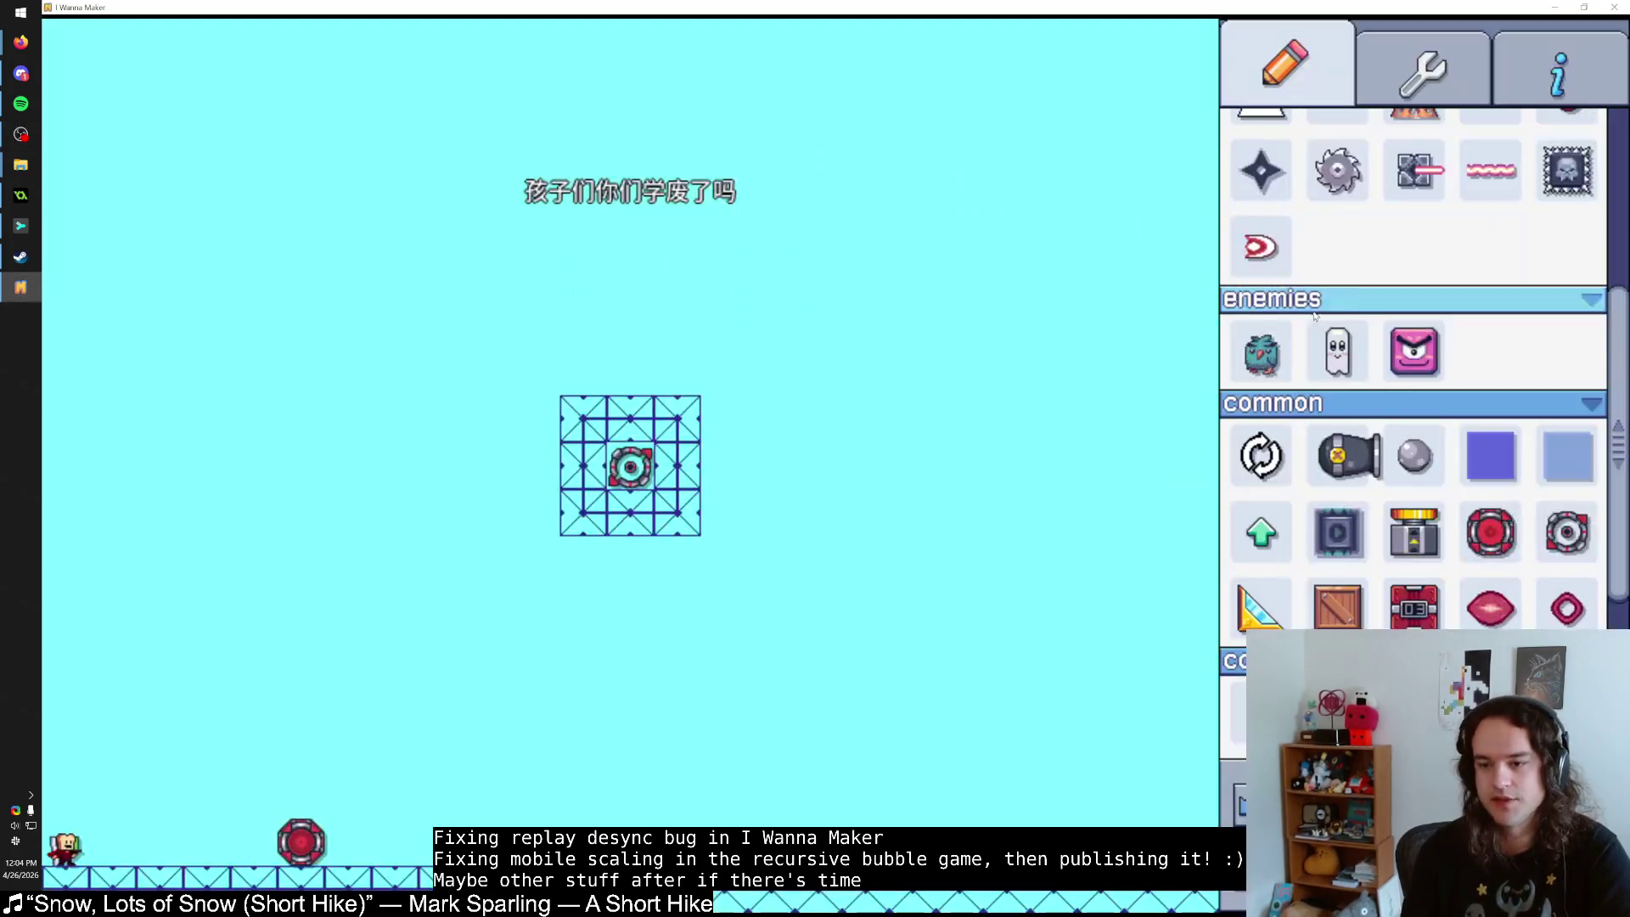
{"action": "left_click", "coordinate": [443, 513]}
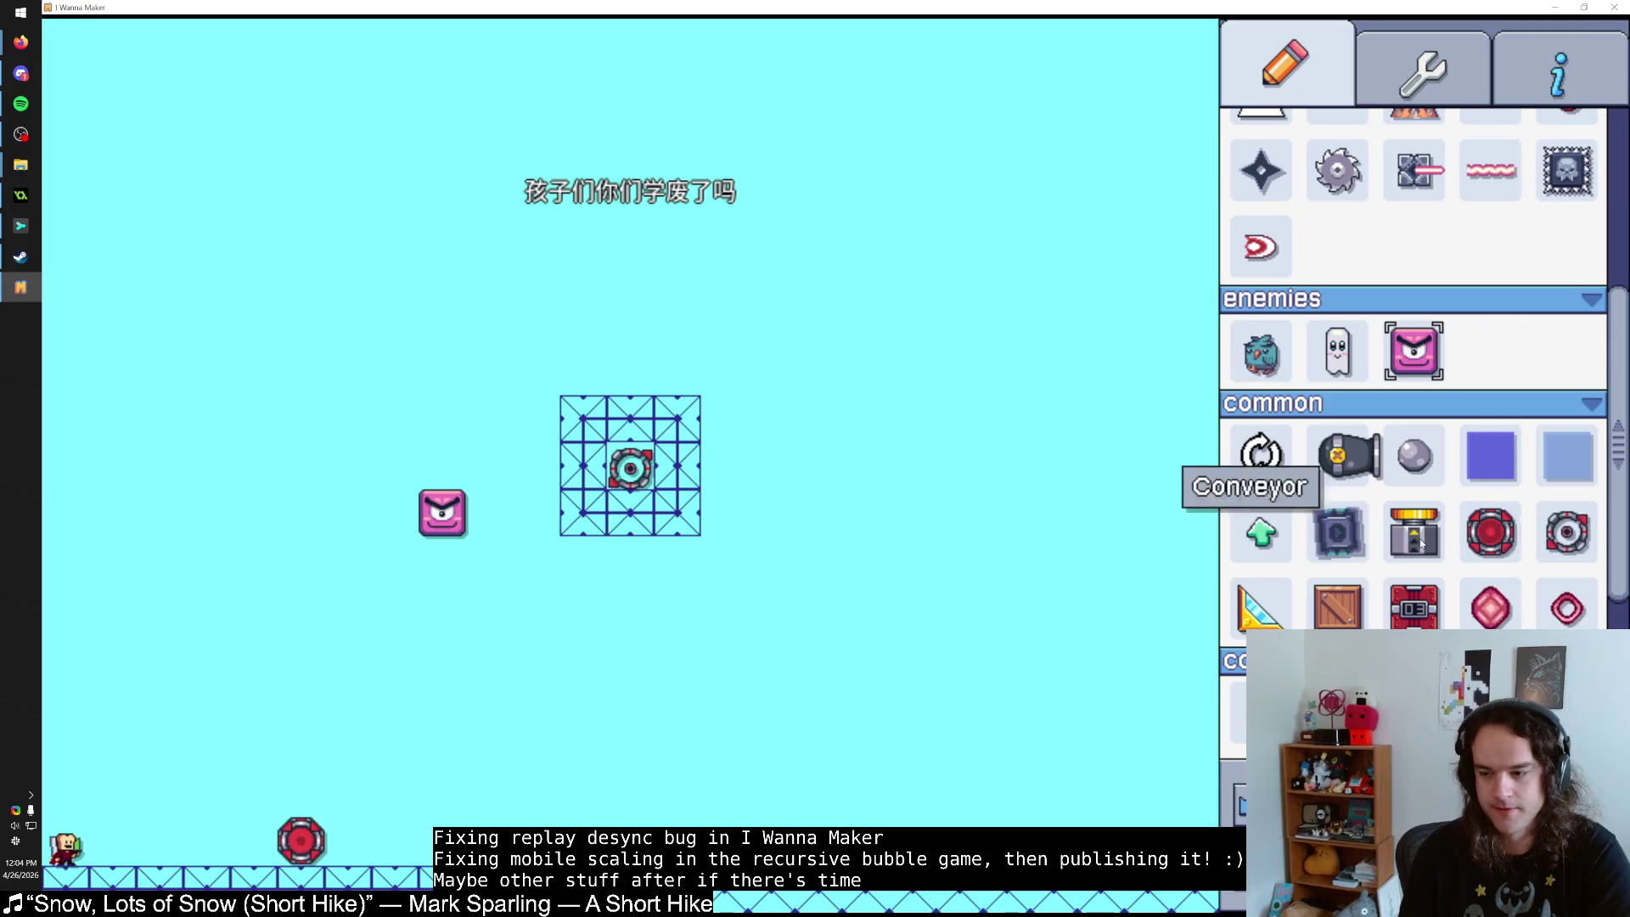
{"action": "scroll", "coordinate": [1409, 450], "scroll_direction": "up", "scroll_amount": 5}
{"action": "left_click", "coordinate": [1543, 451]}
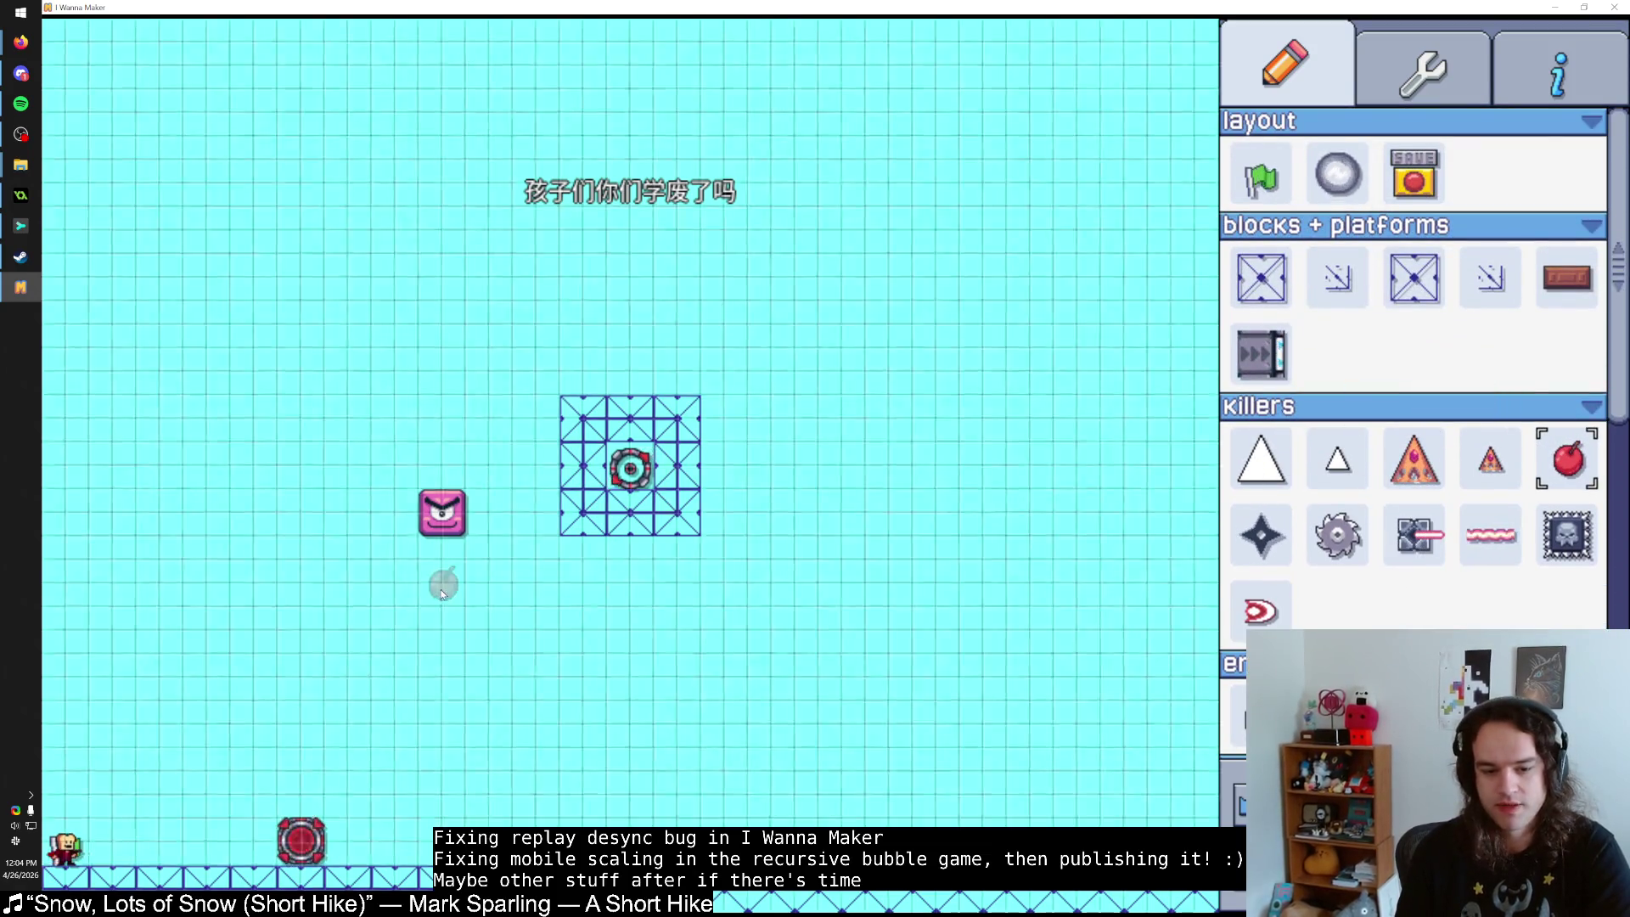
{"action": "left_click", "coordinate": [444, 608]}
Set the apple to bounce, then play-test by running right and jumping toward it.
{"action": "right_click", "coordinate": [444, 608]}
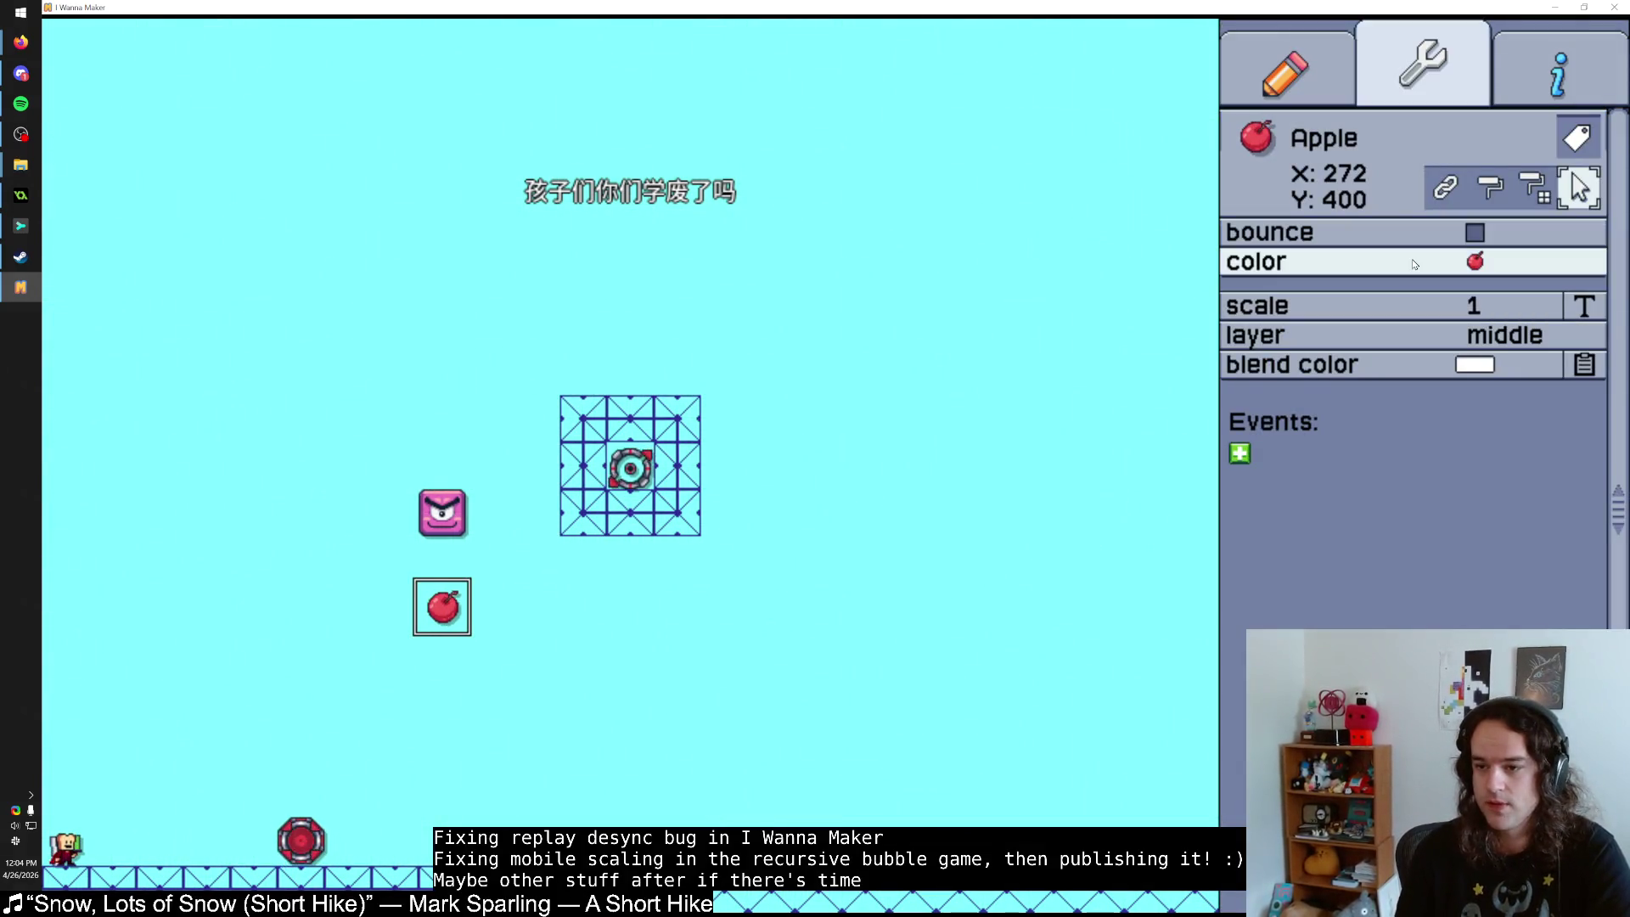
{"action": "left_click", "coordinate": [1475, 233]}
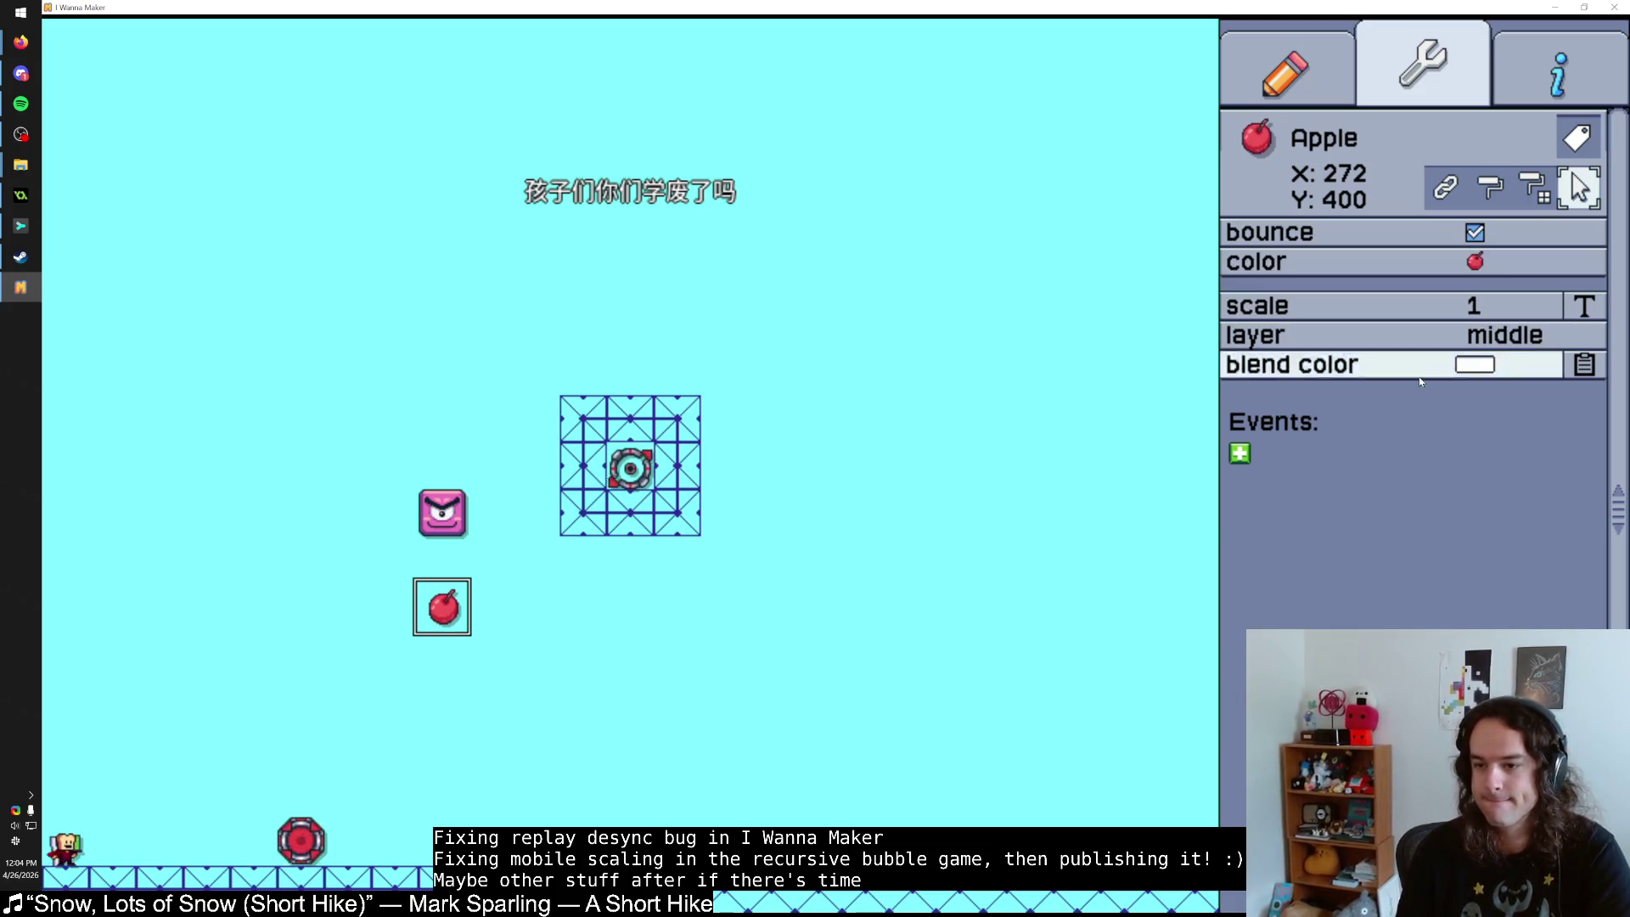
{"action": "key", "text": "Right"}
{"action": "key", "text": "shift"}
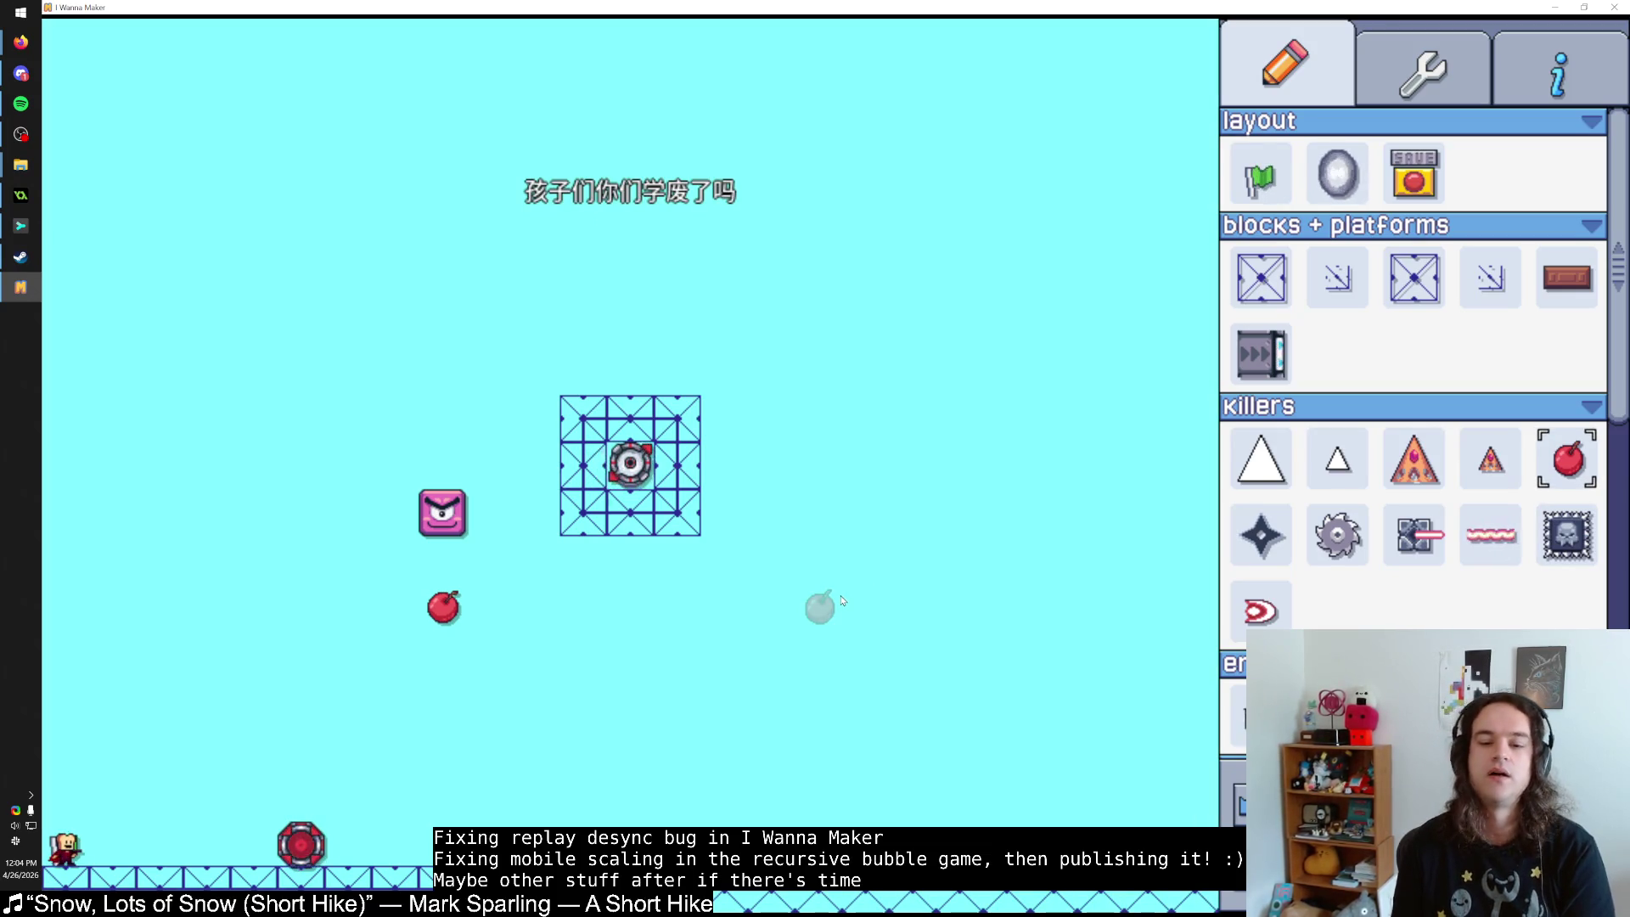
Run right and jump toward the apple again, then reset the level.
{"action": "key", "text": "Right"}
{"action": "key", "text": "shift"}
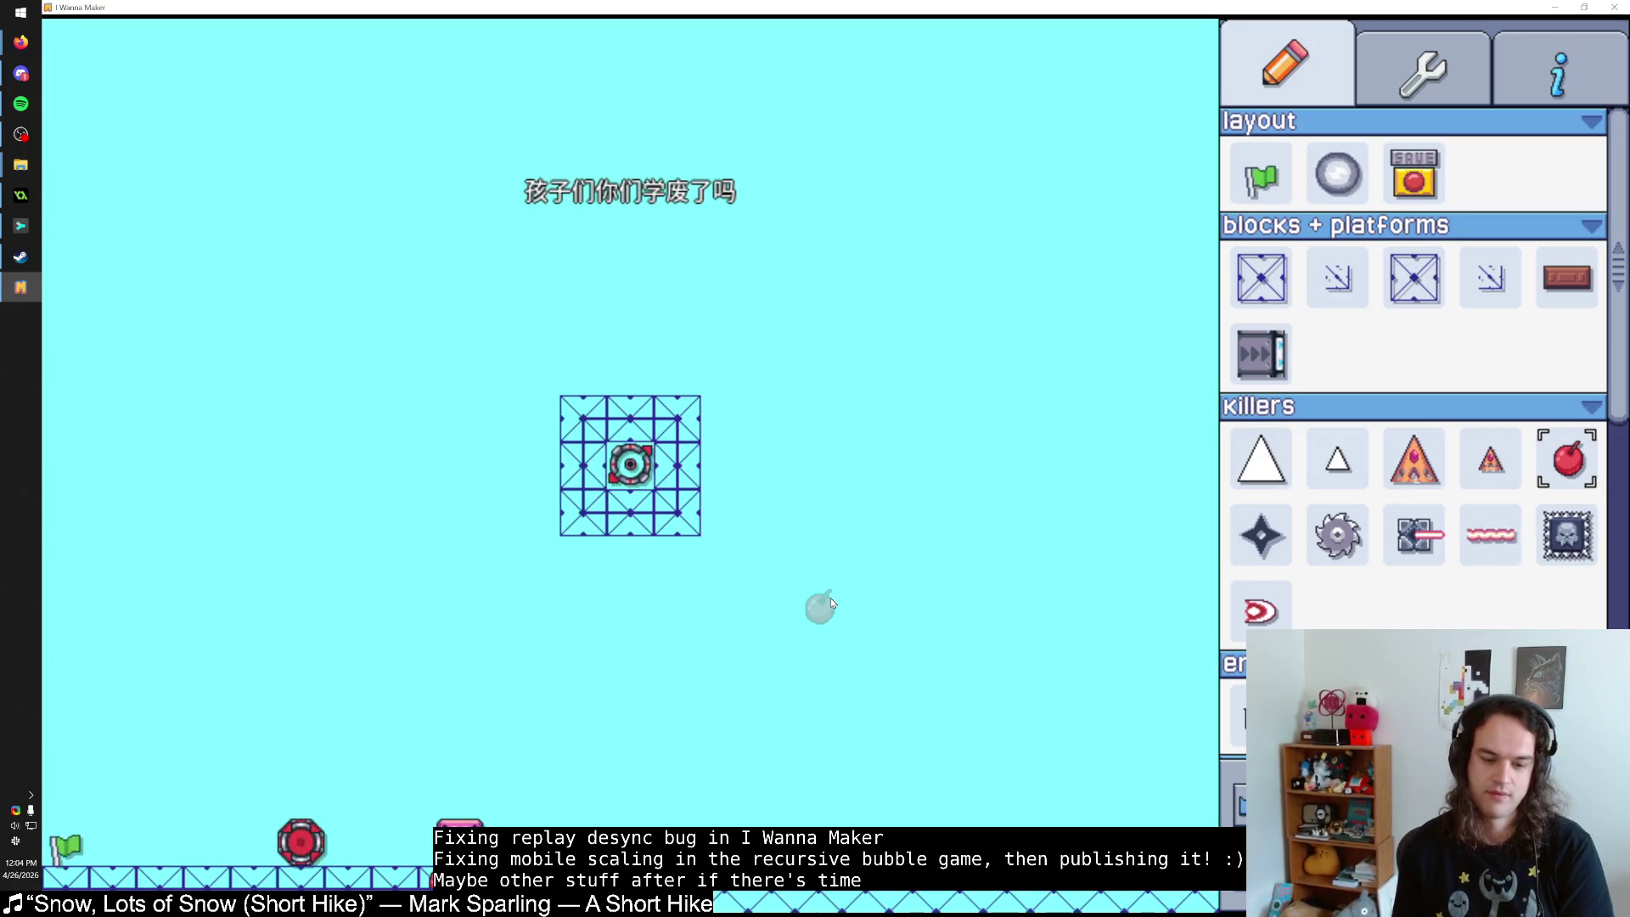
{"action": "key", "text": "r"}
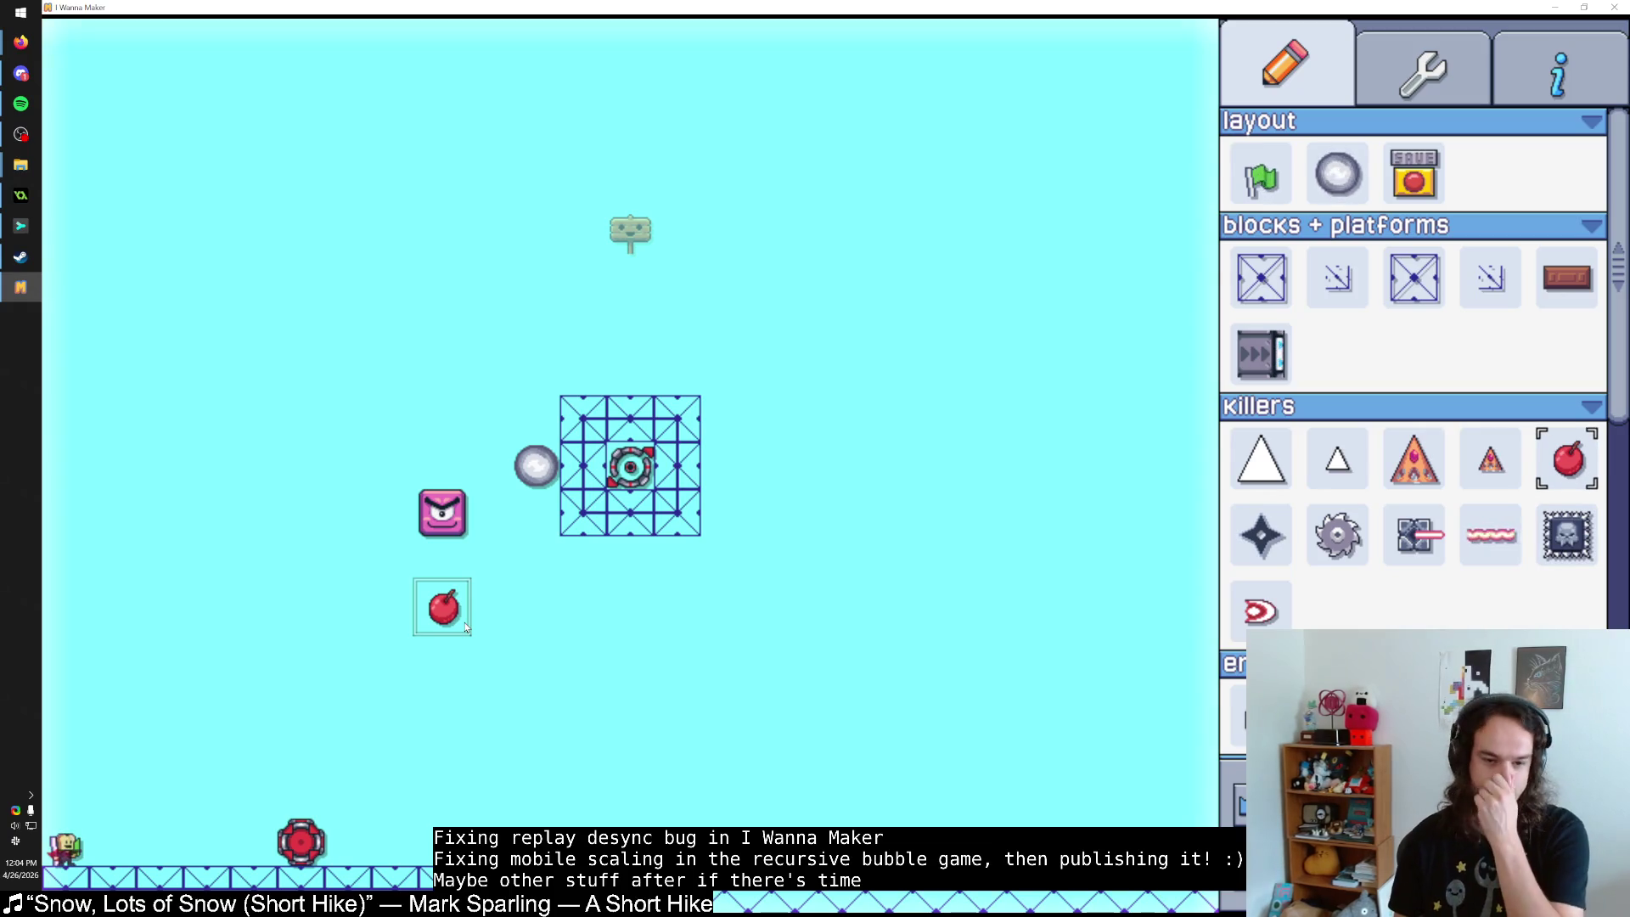
Select the apple at X 272, Y 400 to show its properties.
{"action": "left_click", "coordinate": [464, 608]}
{"action": "left_click", "coordinate": [464, 608]}
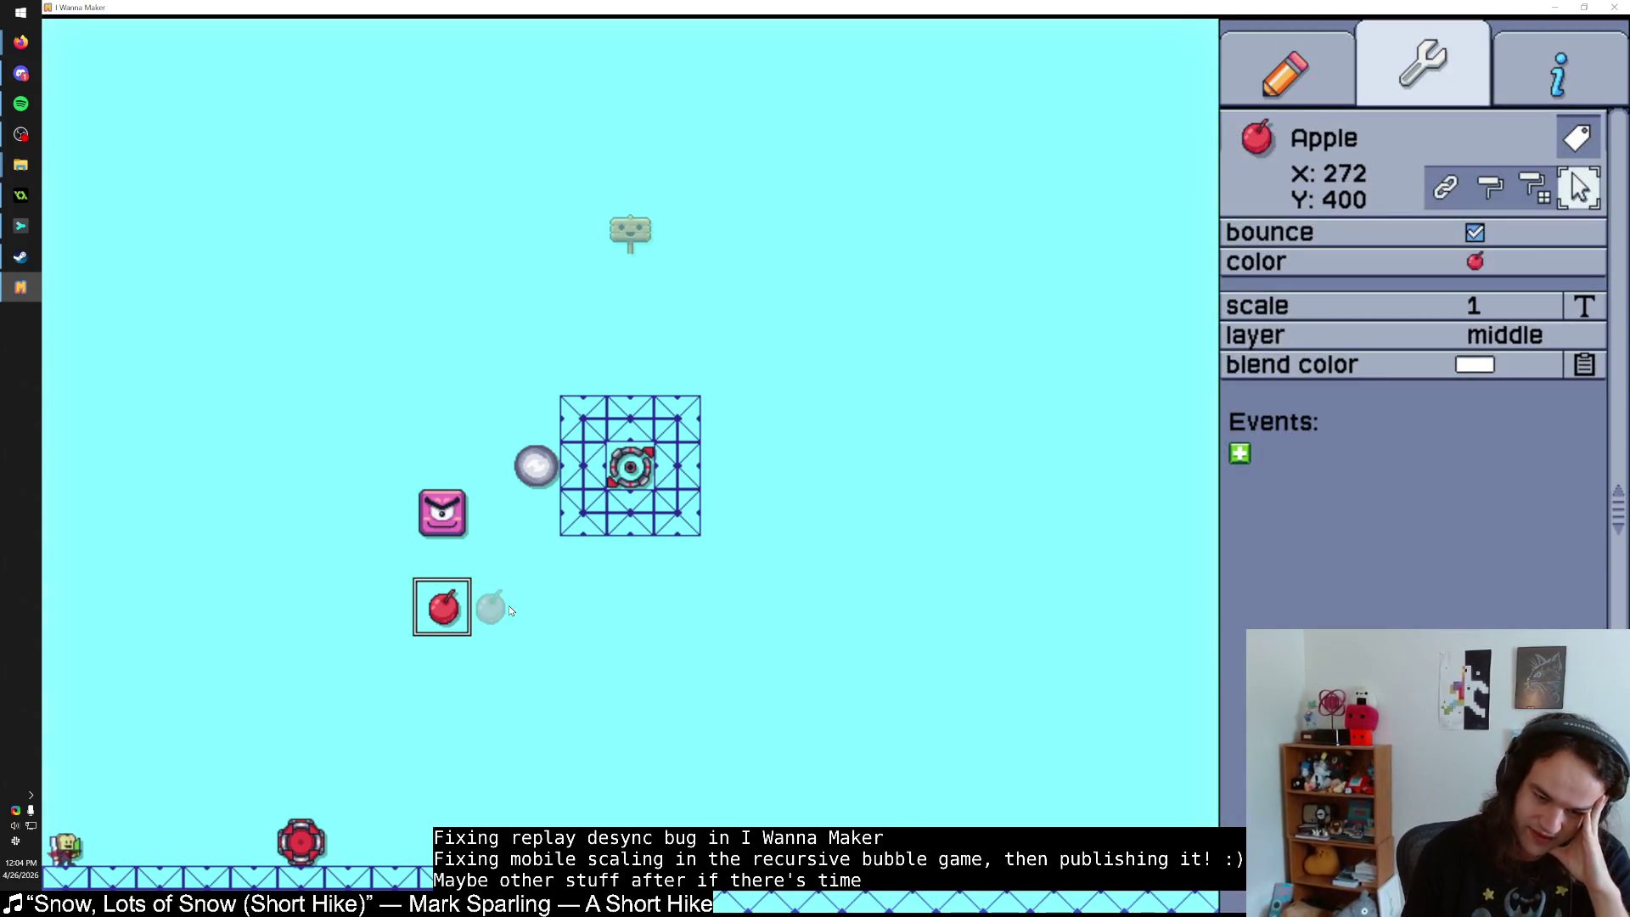
{"action": "key", "text": "Escape"}
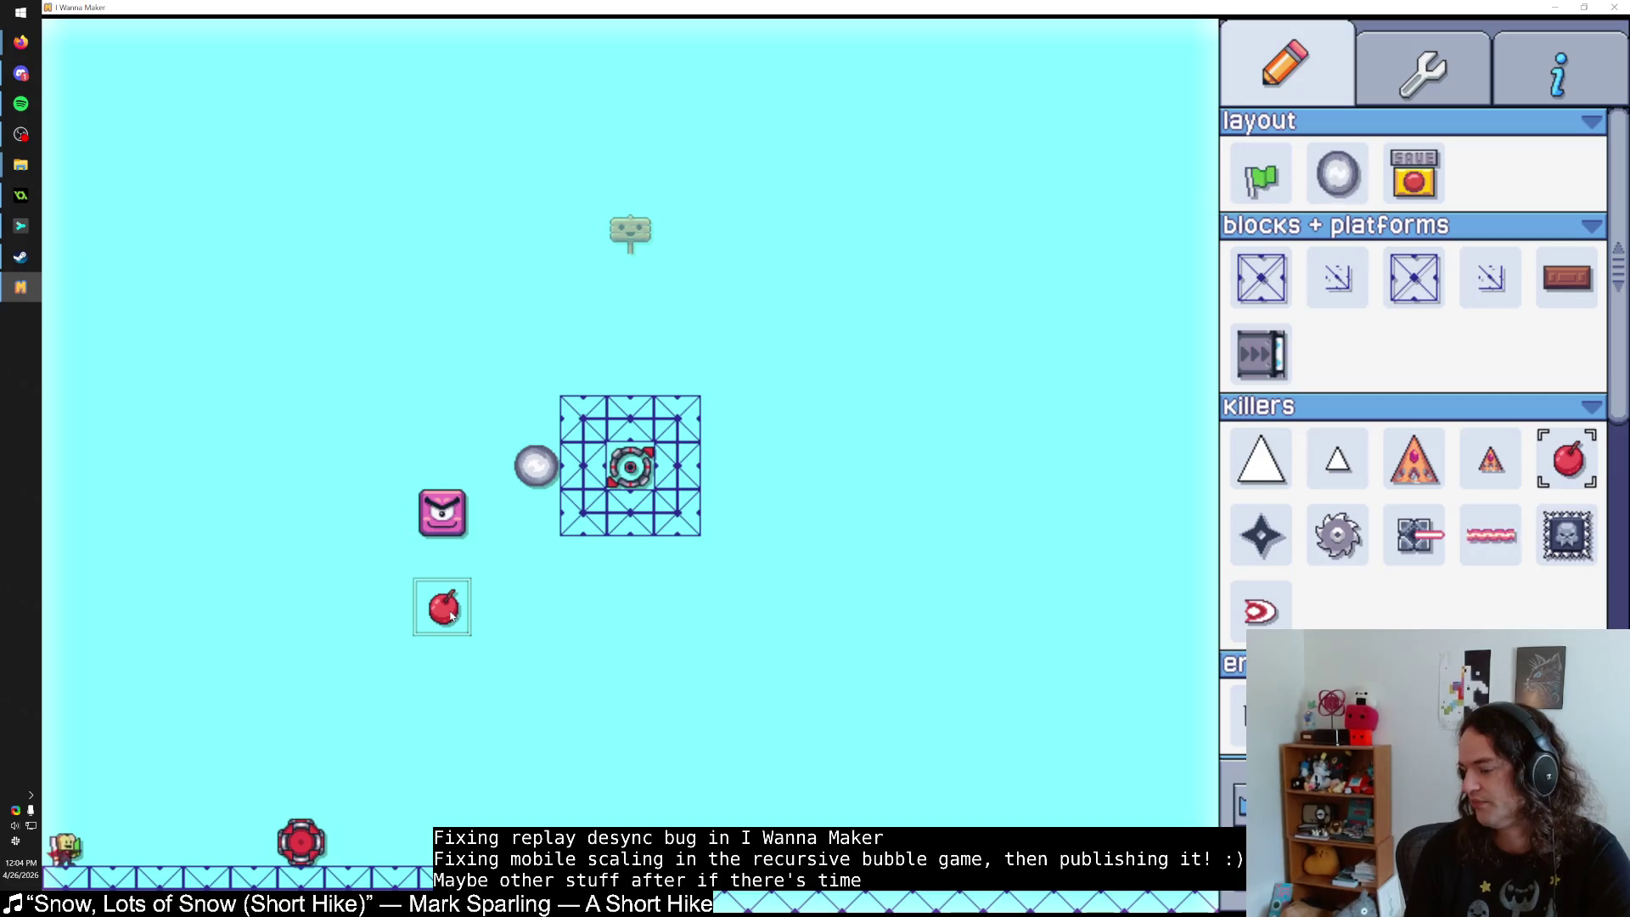
{"action": "left_click", "coordinate": [443, 608]}
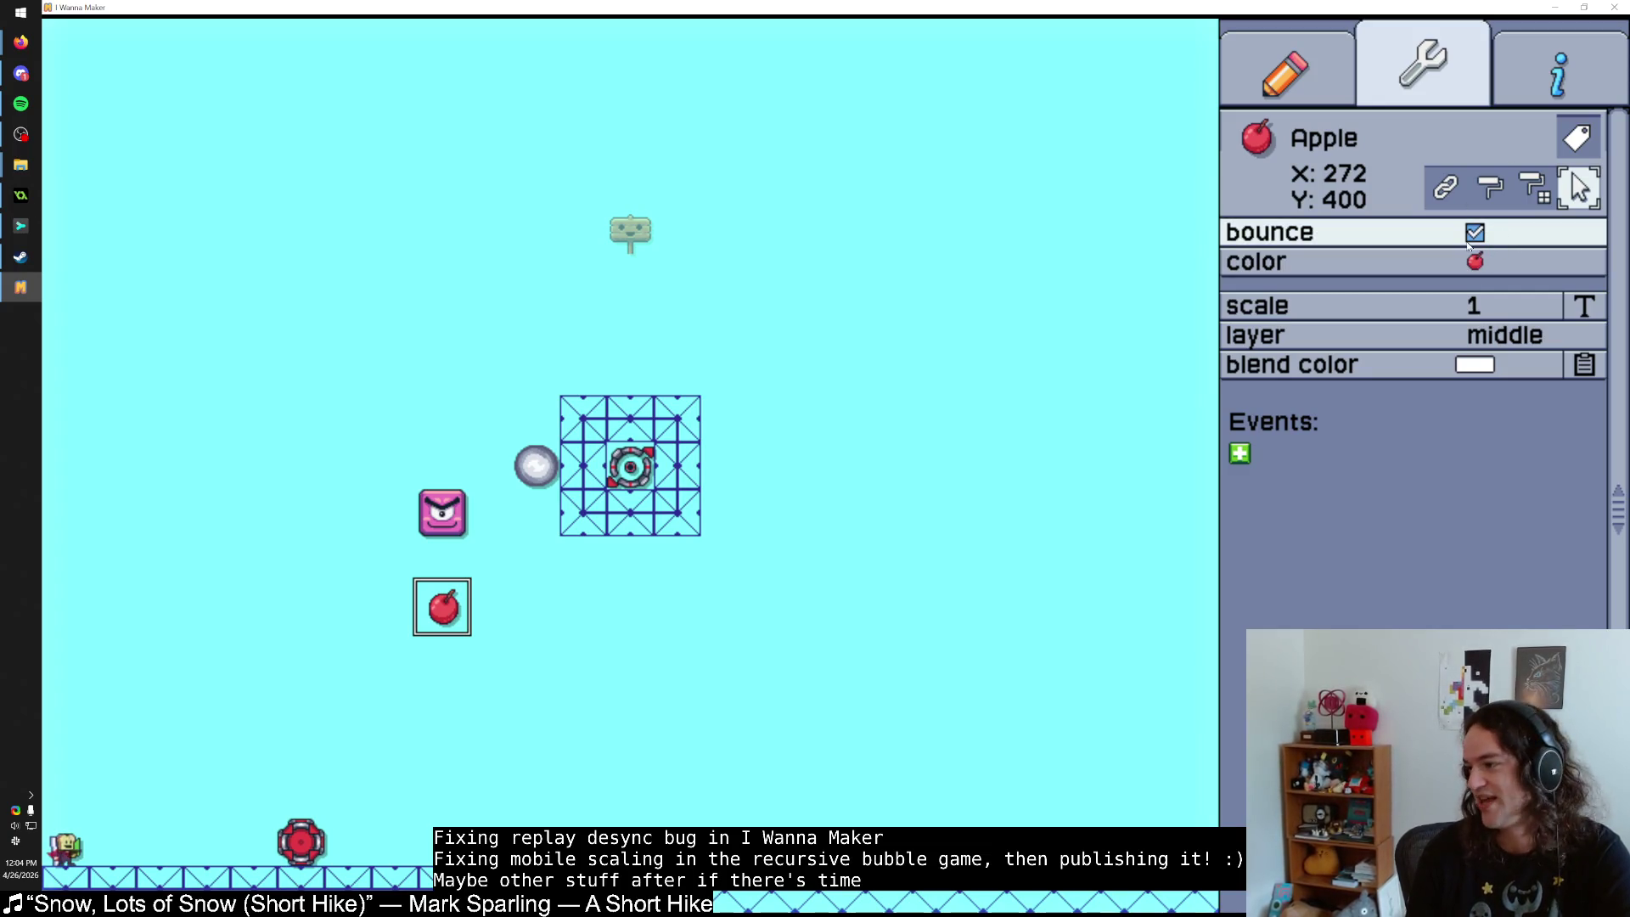
Add an On Create event from the timing category to the apple's Events list.
{"action": "left_click", "coordinate": [1240, 453]}
{"action": "left_click", "coordinate": [1286, 450]}
{"action": "left_click", "coordinate": [1316, 462]}
{"action": "left_click", "coordinate": [1333, 466]}
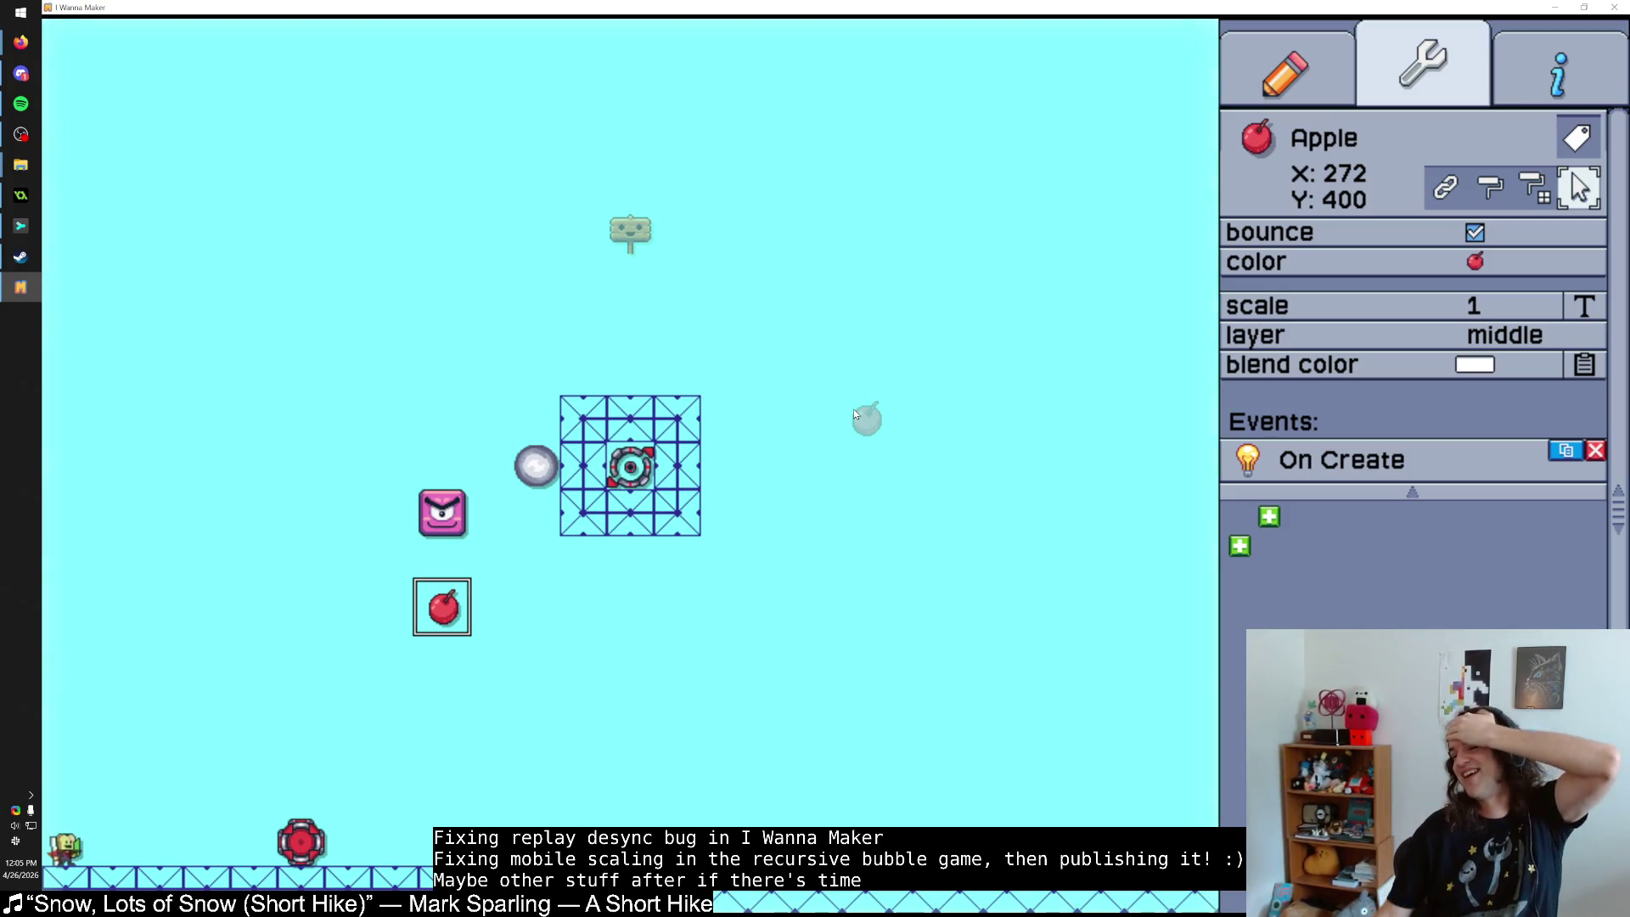
{"action": "left_click", "coordinate": [1555, 6]}
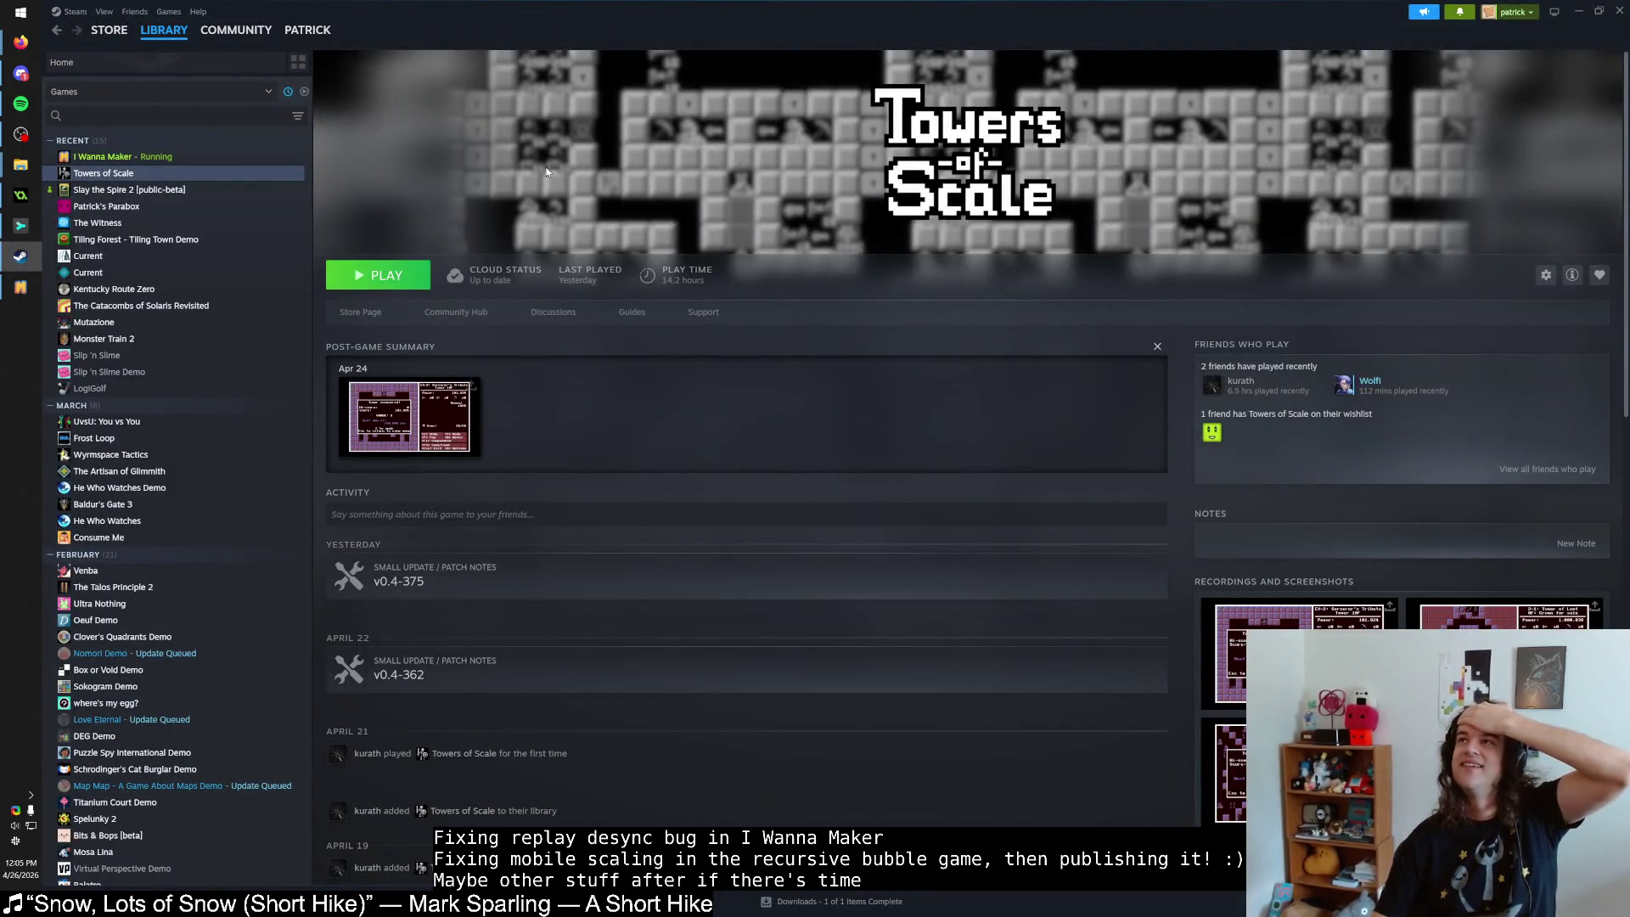
Launch Towers of Scale with PLAY and get past its title screen.
{"action": "left_click", "coordinate": [378, 275]}
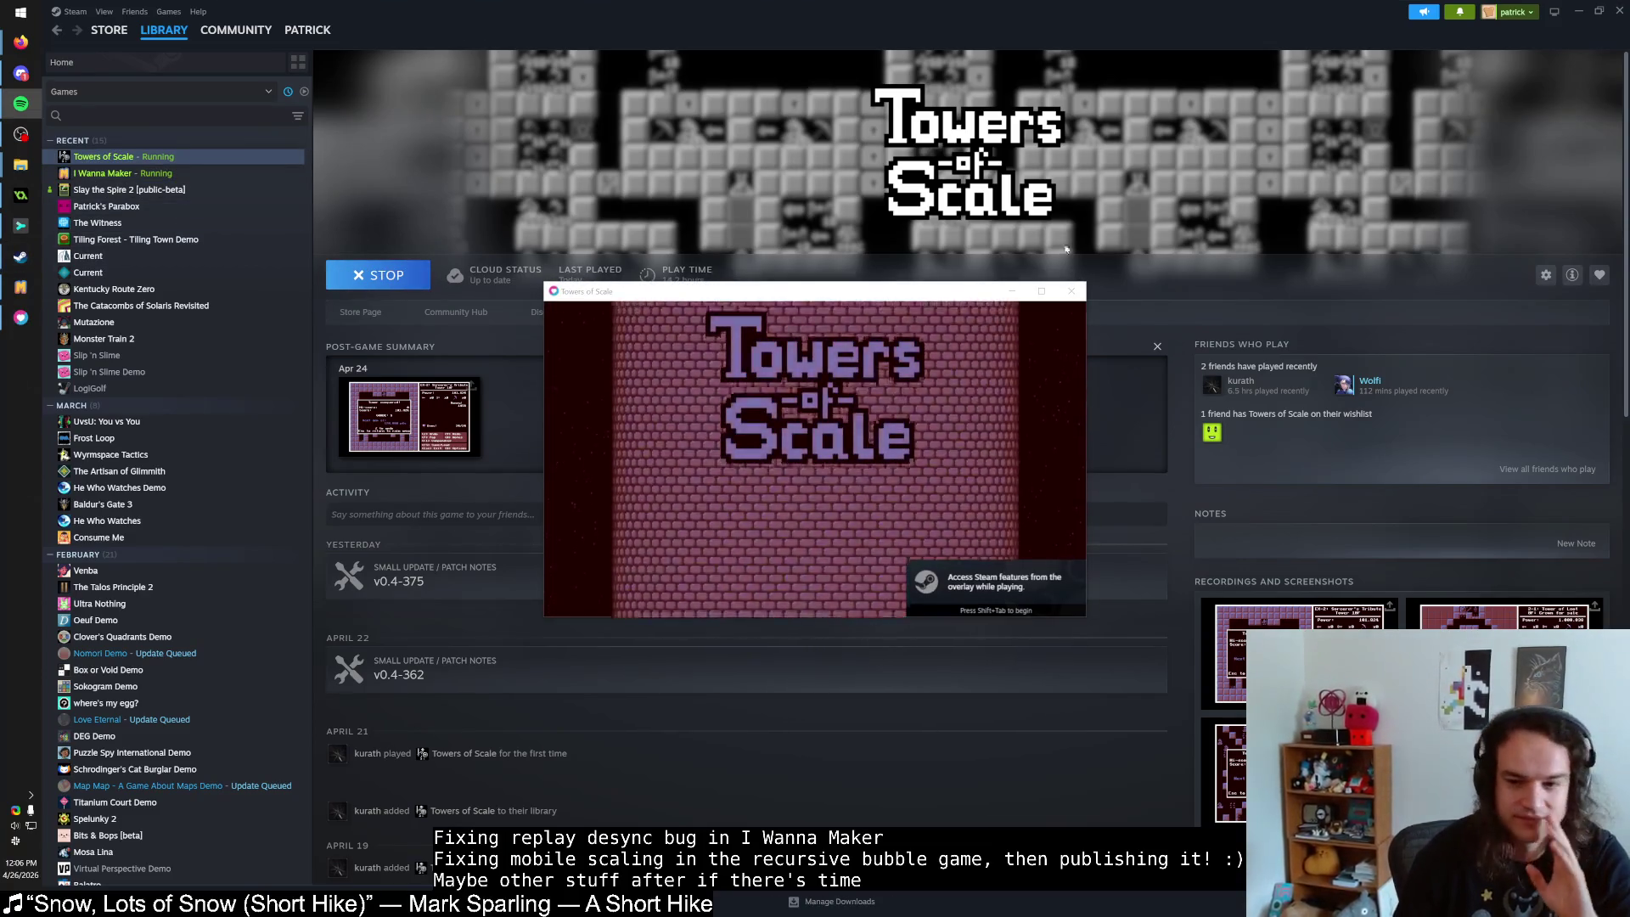
{"action": "key", "text": "space"}
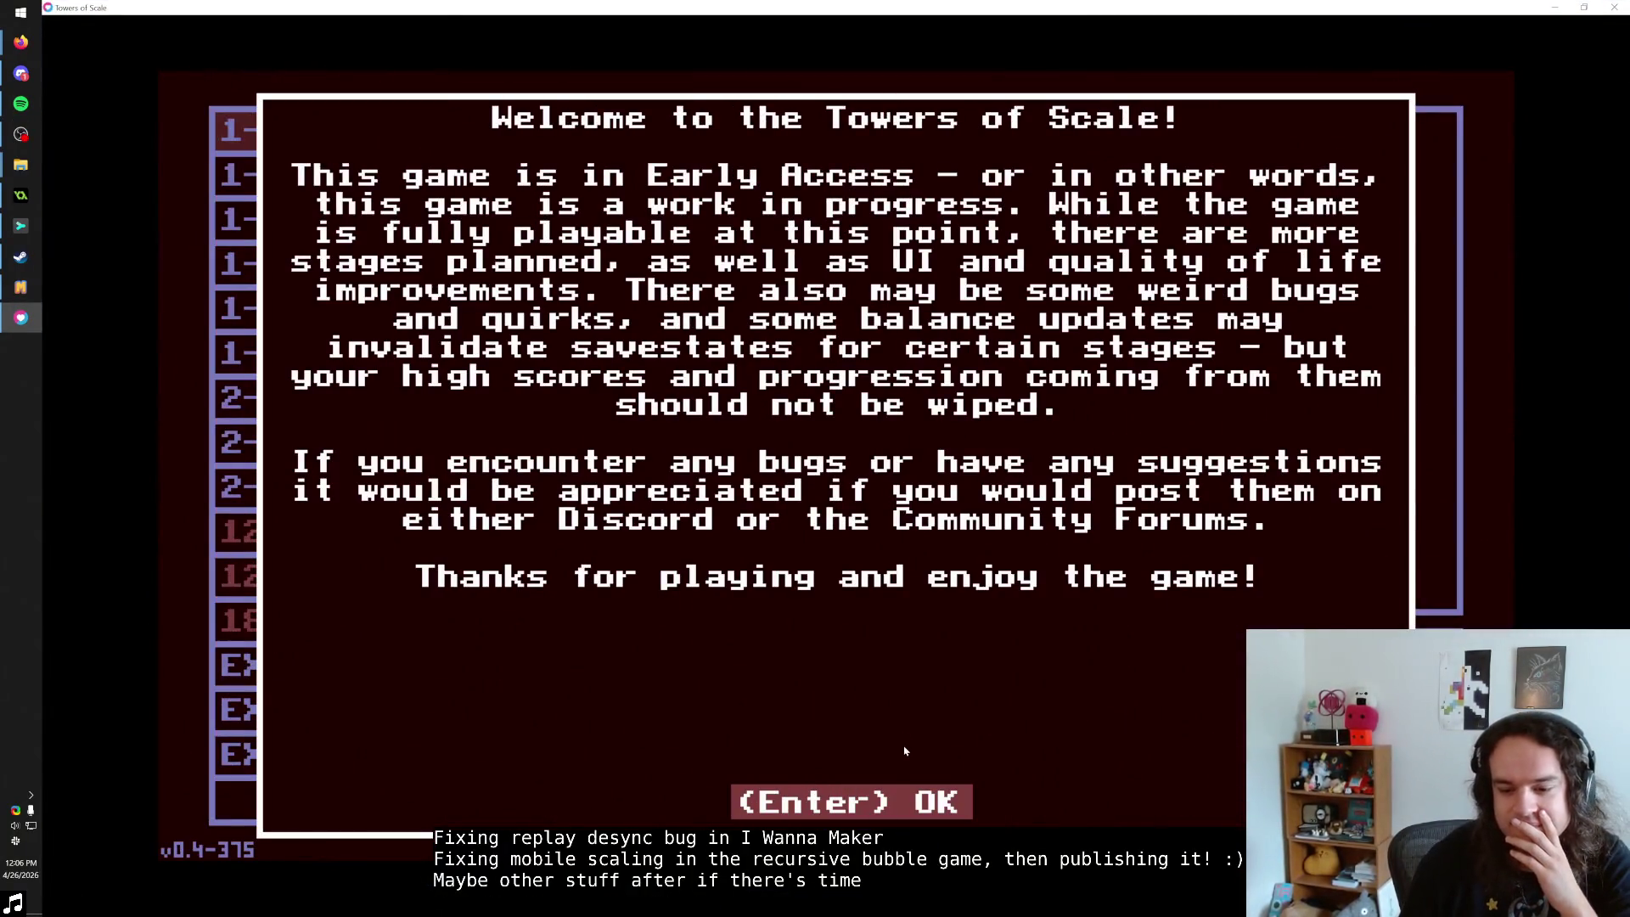
Begin stage 1-4 Miner's Obelisk and load the AUTOSAVE_HISCORE savestate.
{"action": "key", "text": "Return"}
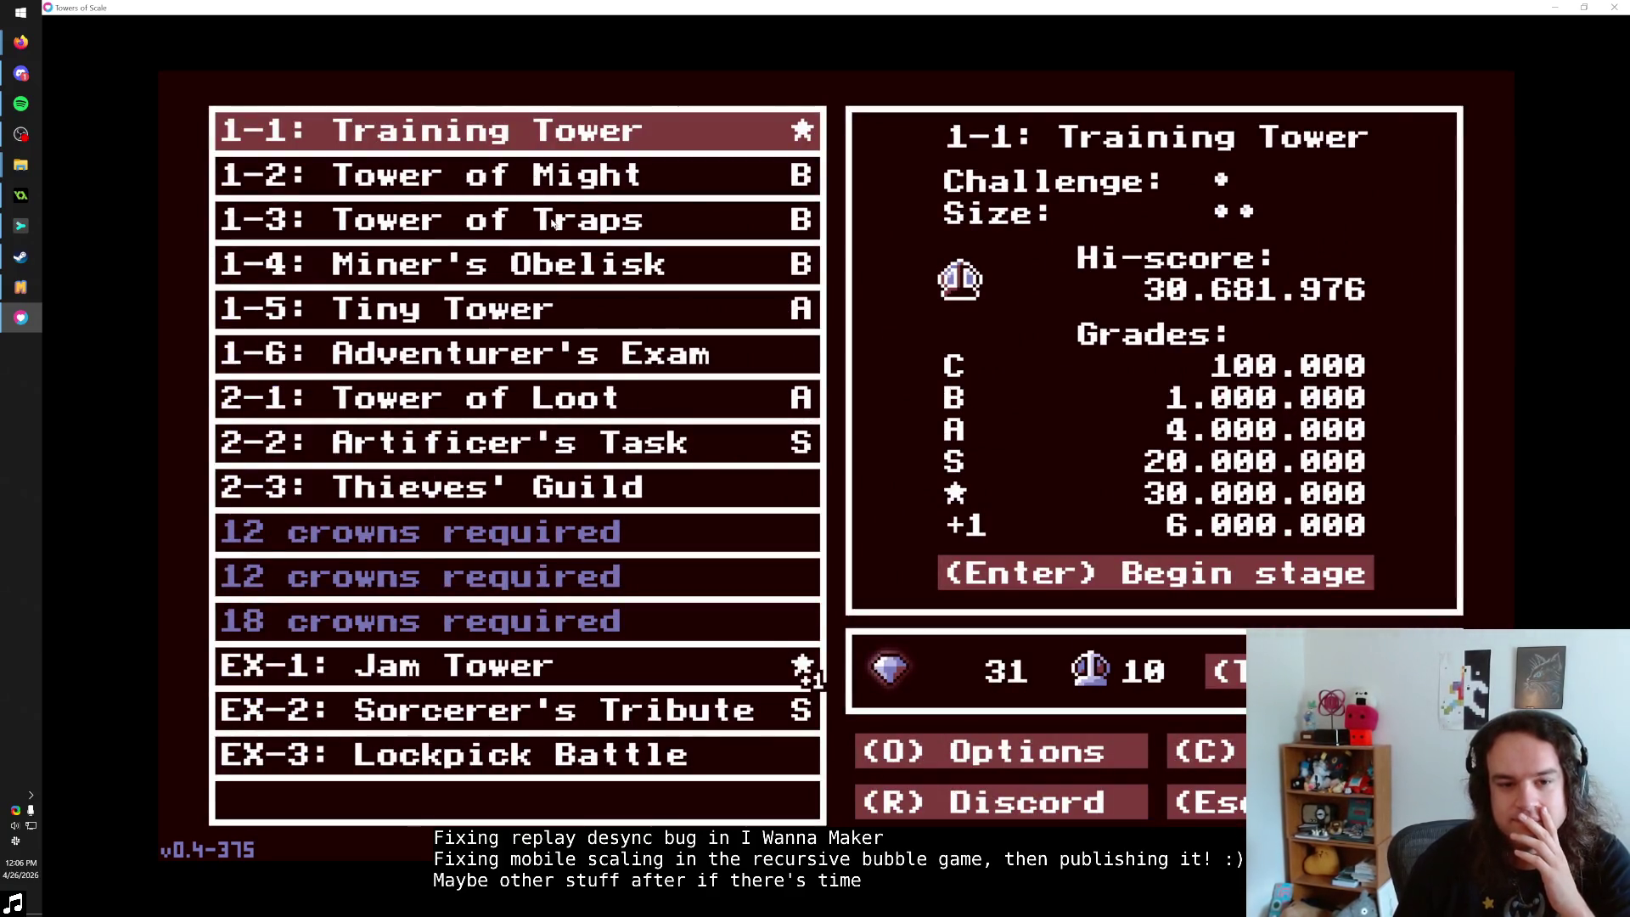
{"action": "left_click", "coordinate": [556, 254]}
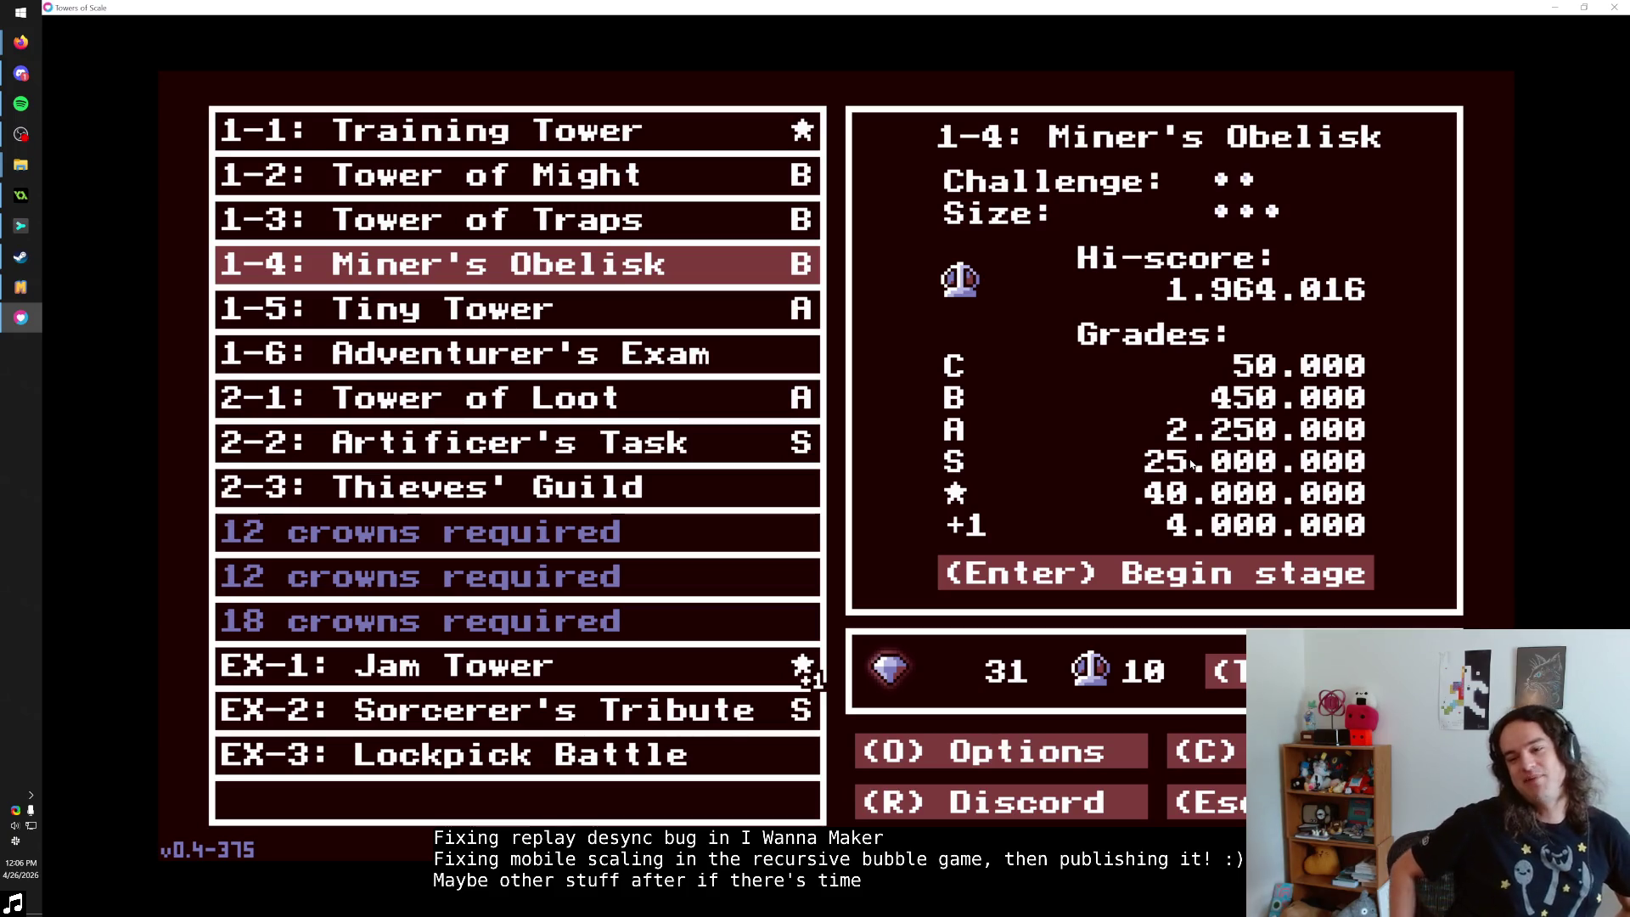
{"action": "left_click", "coordinate": [1209, 581]}
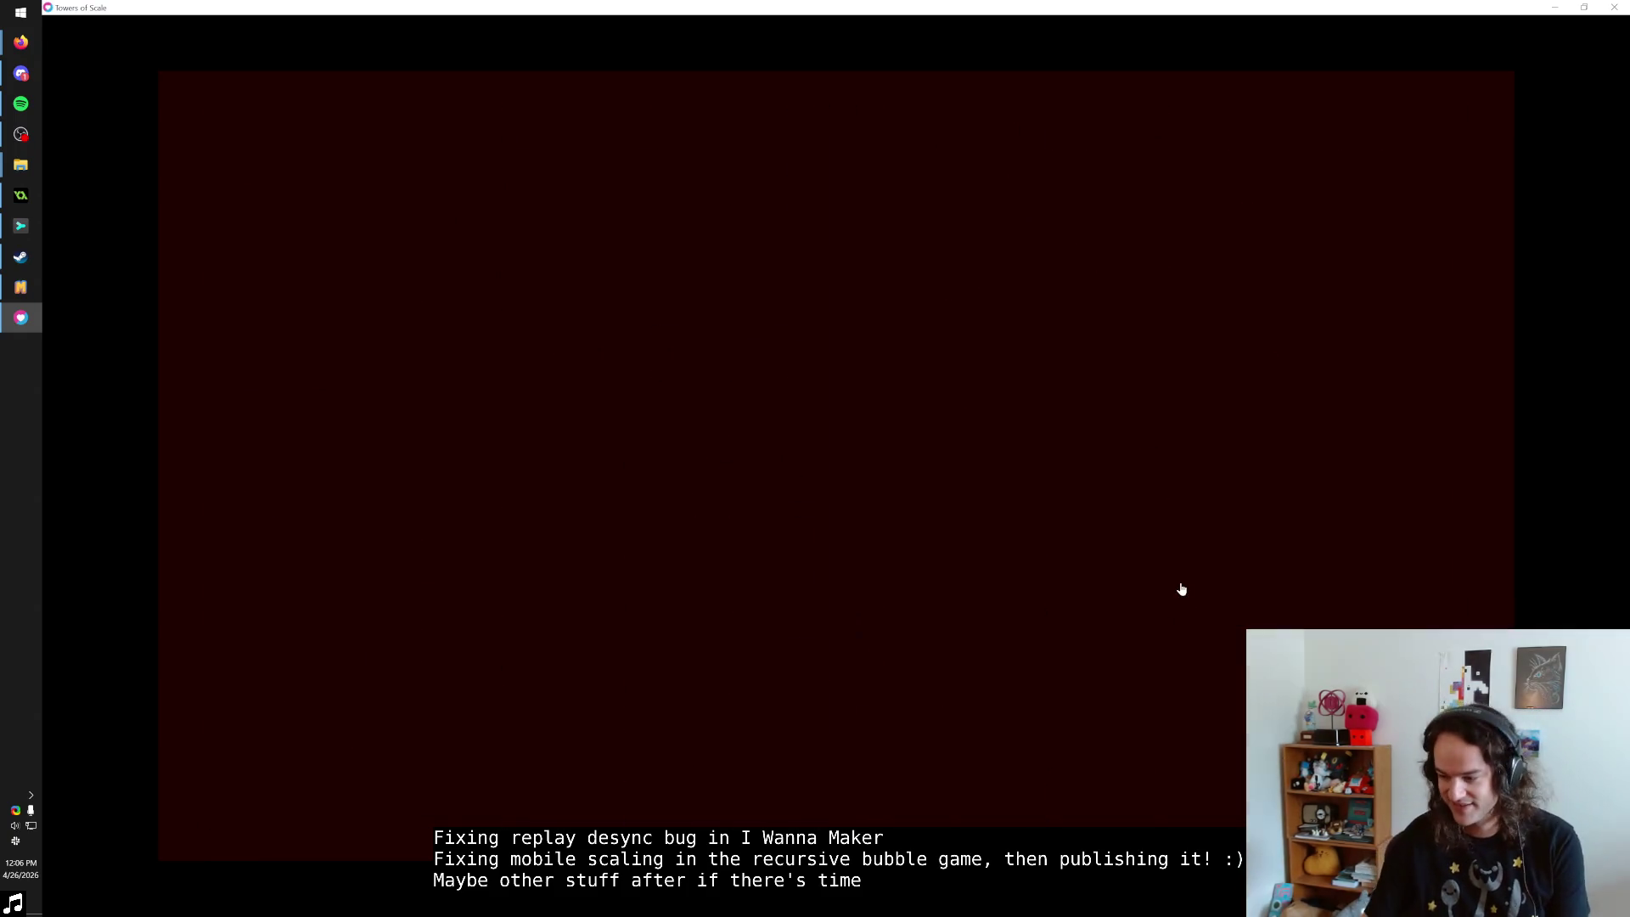
{"action": "key", "text": "F5"}
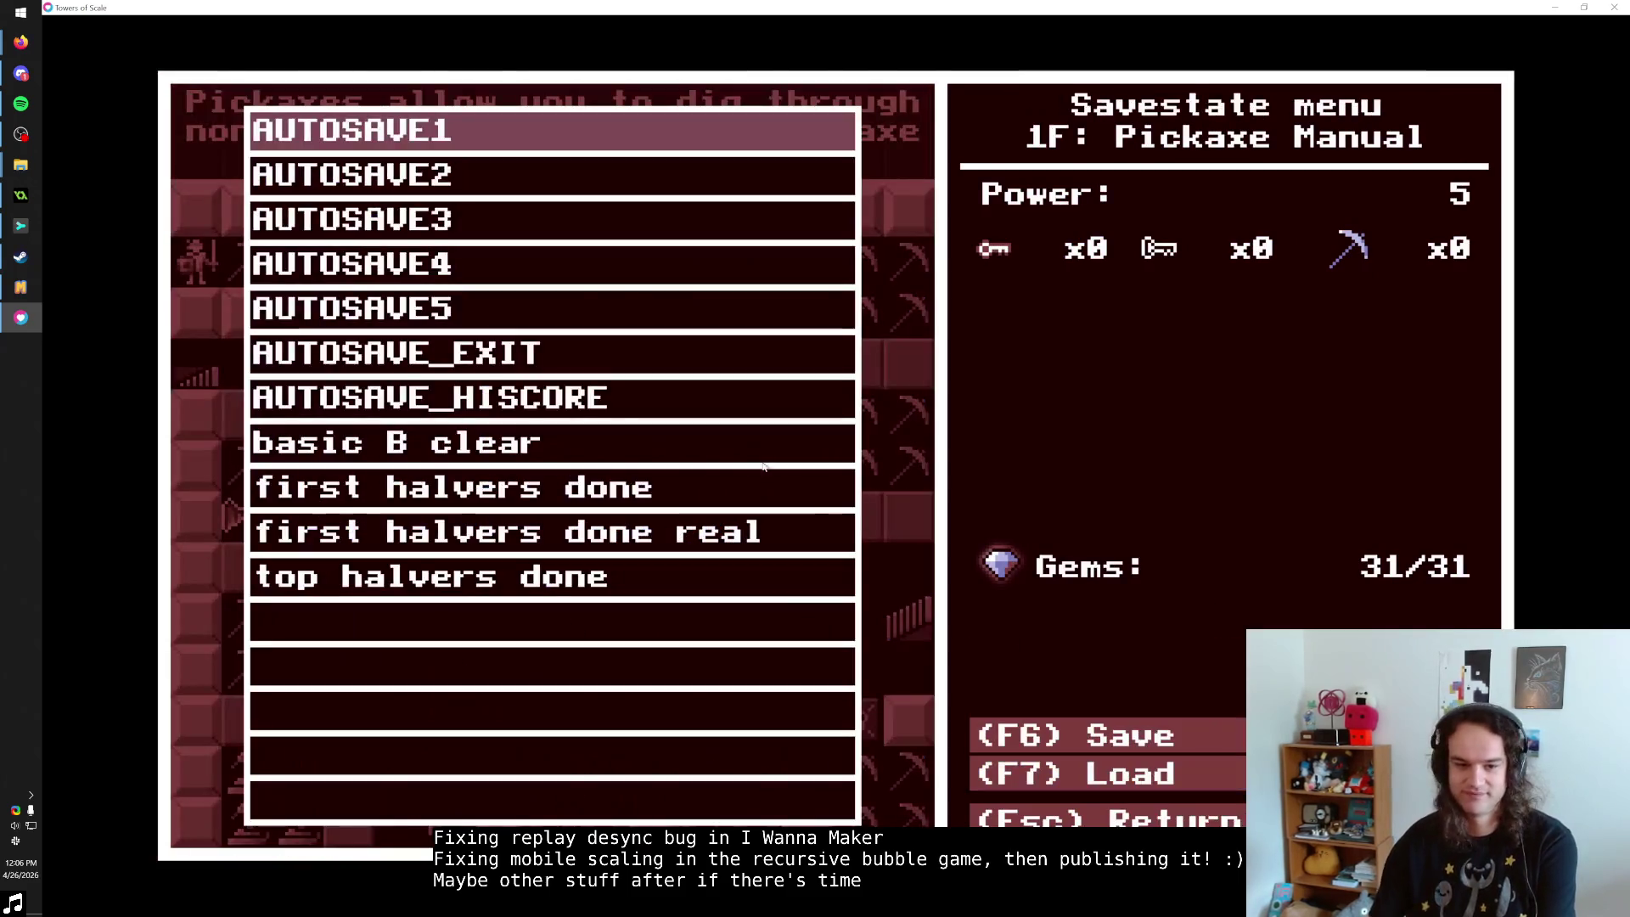
{"action": "left_click", "coordinate": [548, 393]}
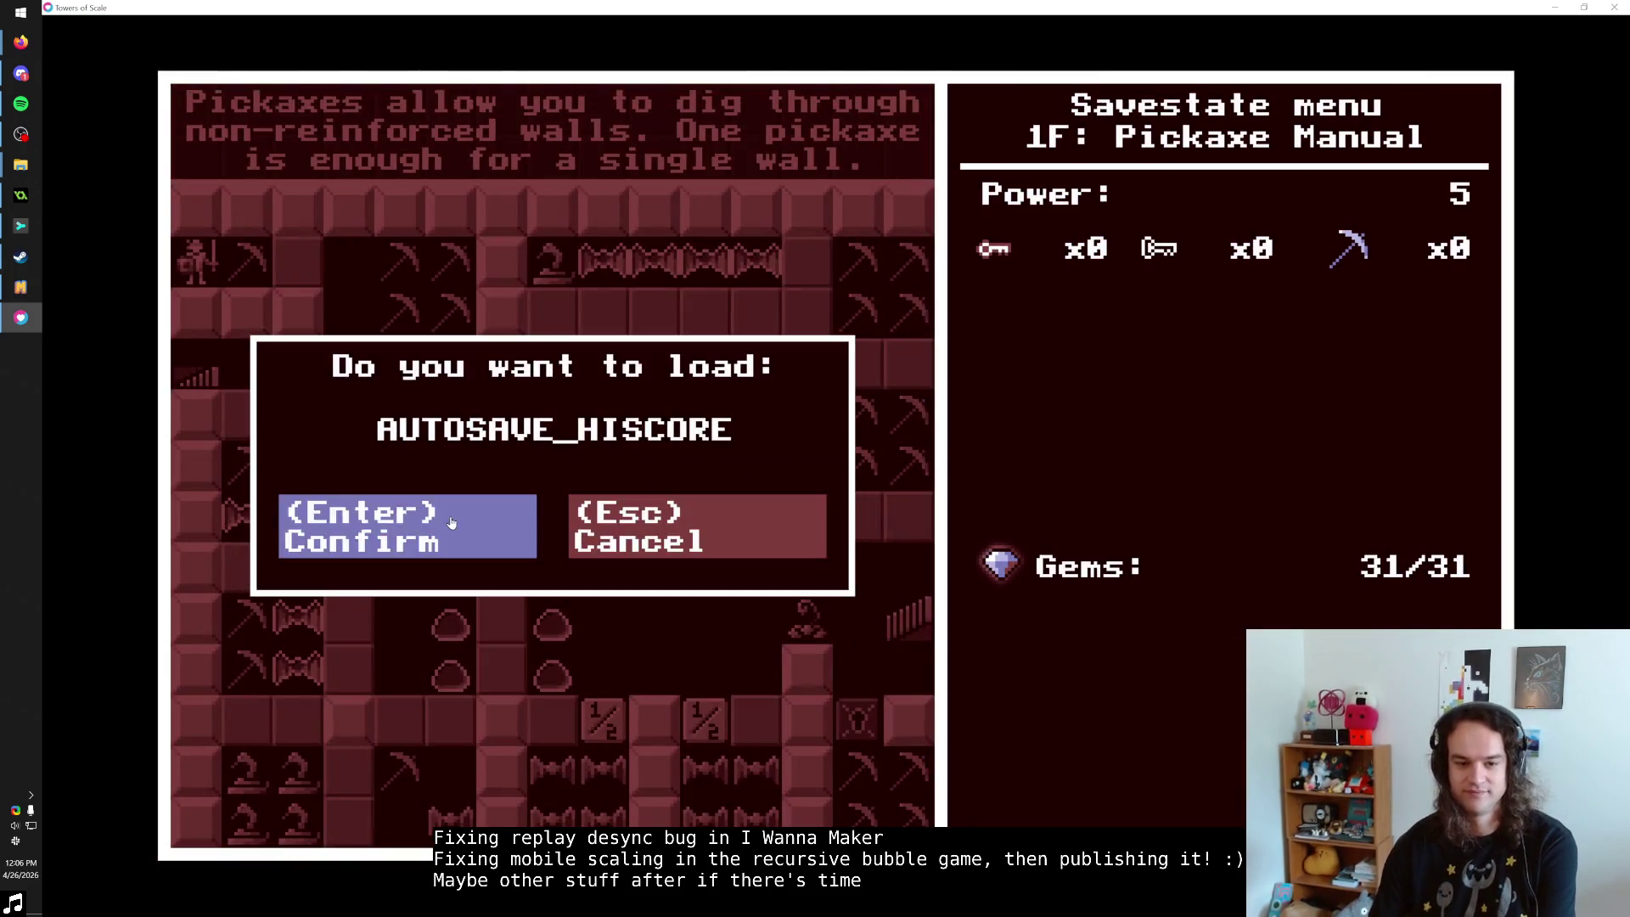
{"action": "left_click", "coordinate": [451, 519]}
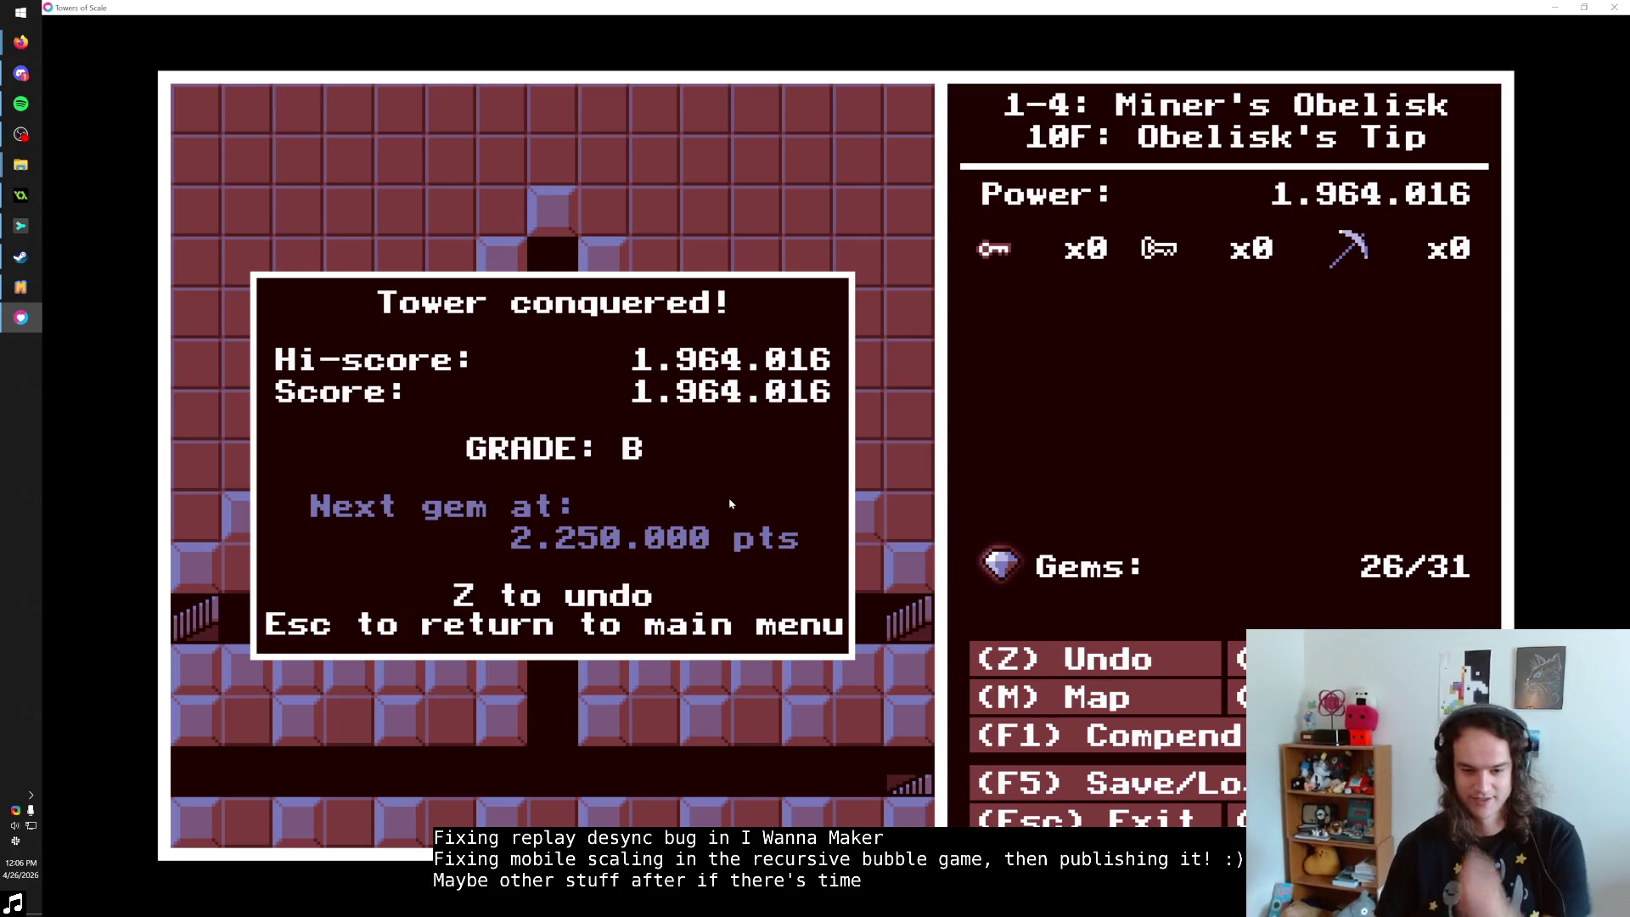
Undo the conquered run from 10F through 7F, 6F, 5F… down to B1F Miners' Lounge.
{"action": "key", "text": "z"}
{"action": "key", "text": "m"}
{"action": "key", "text": "m"}
{"action": "key", "text": "z"}
{"action": "key", "text": "z"}
{"action": "key", "text": "z"}
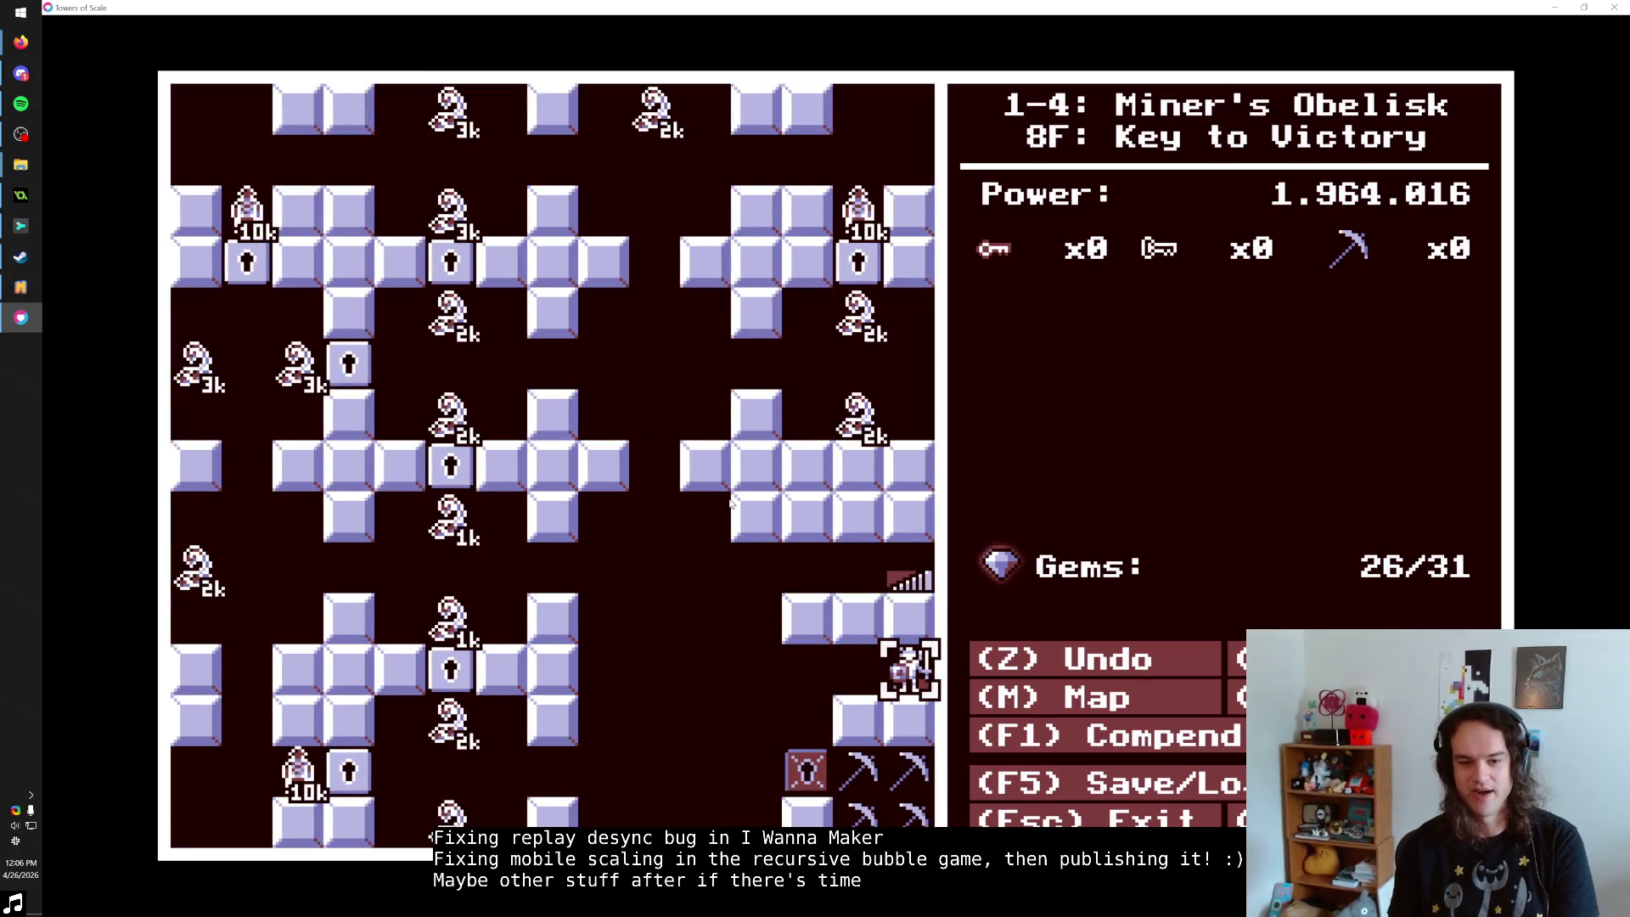
{"action": "key", "text": "z"}
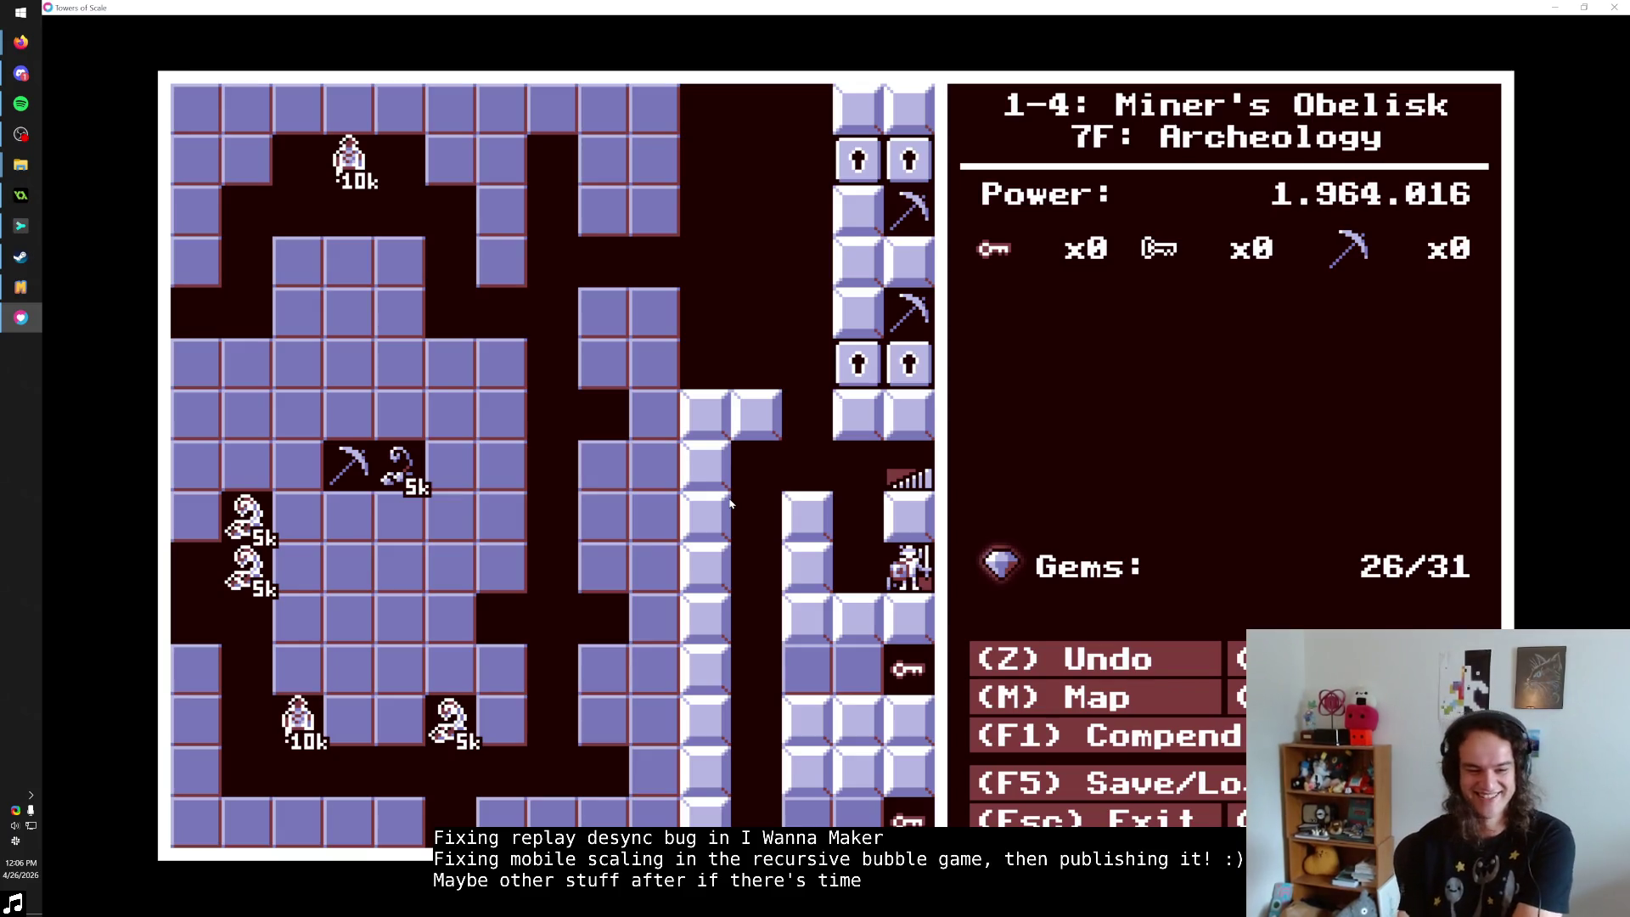
{"action": "key", "text": "z"}
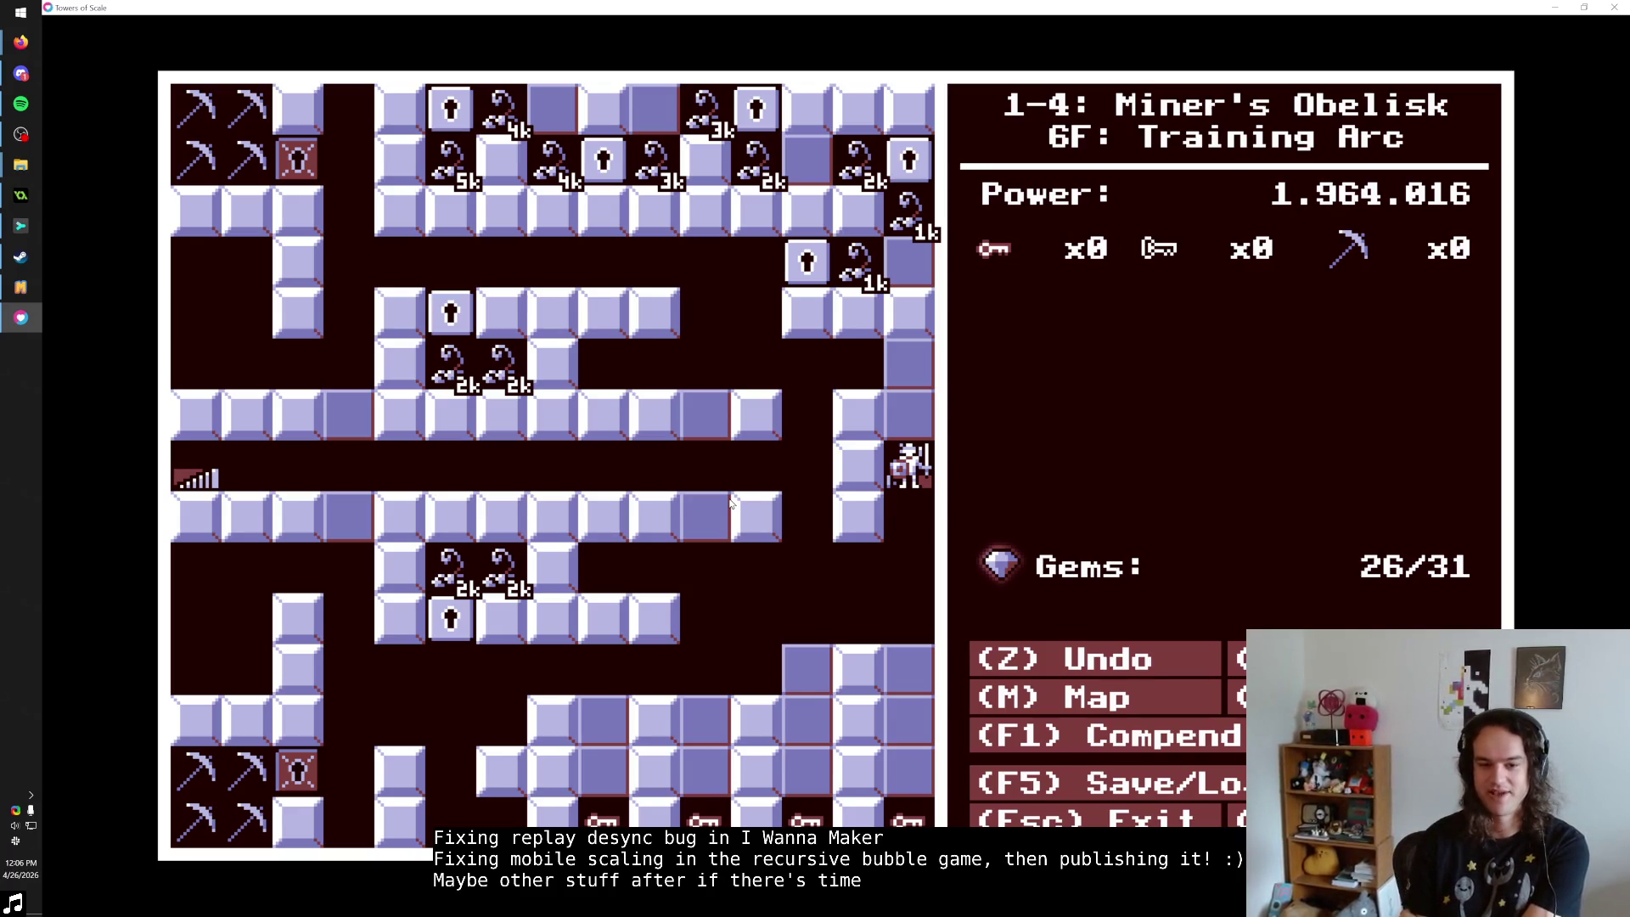
{"action": "key", "text": "Right"}
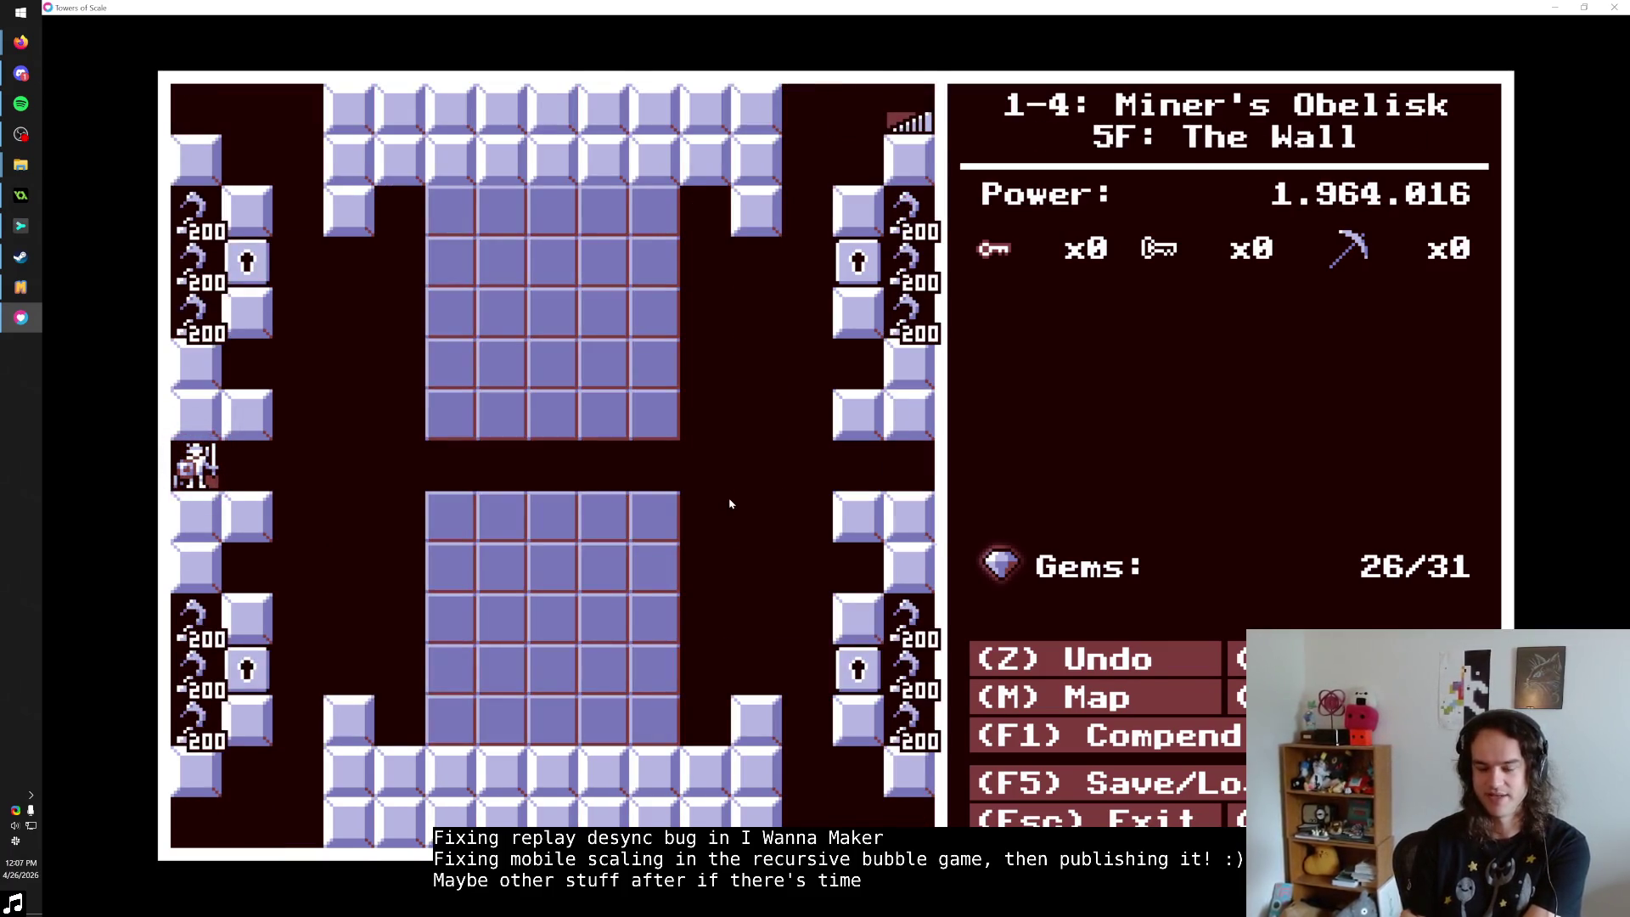
{"action": "key", "text": "Left"}
{"action": "key", "text": "Up"}
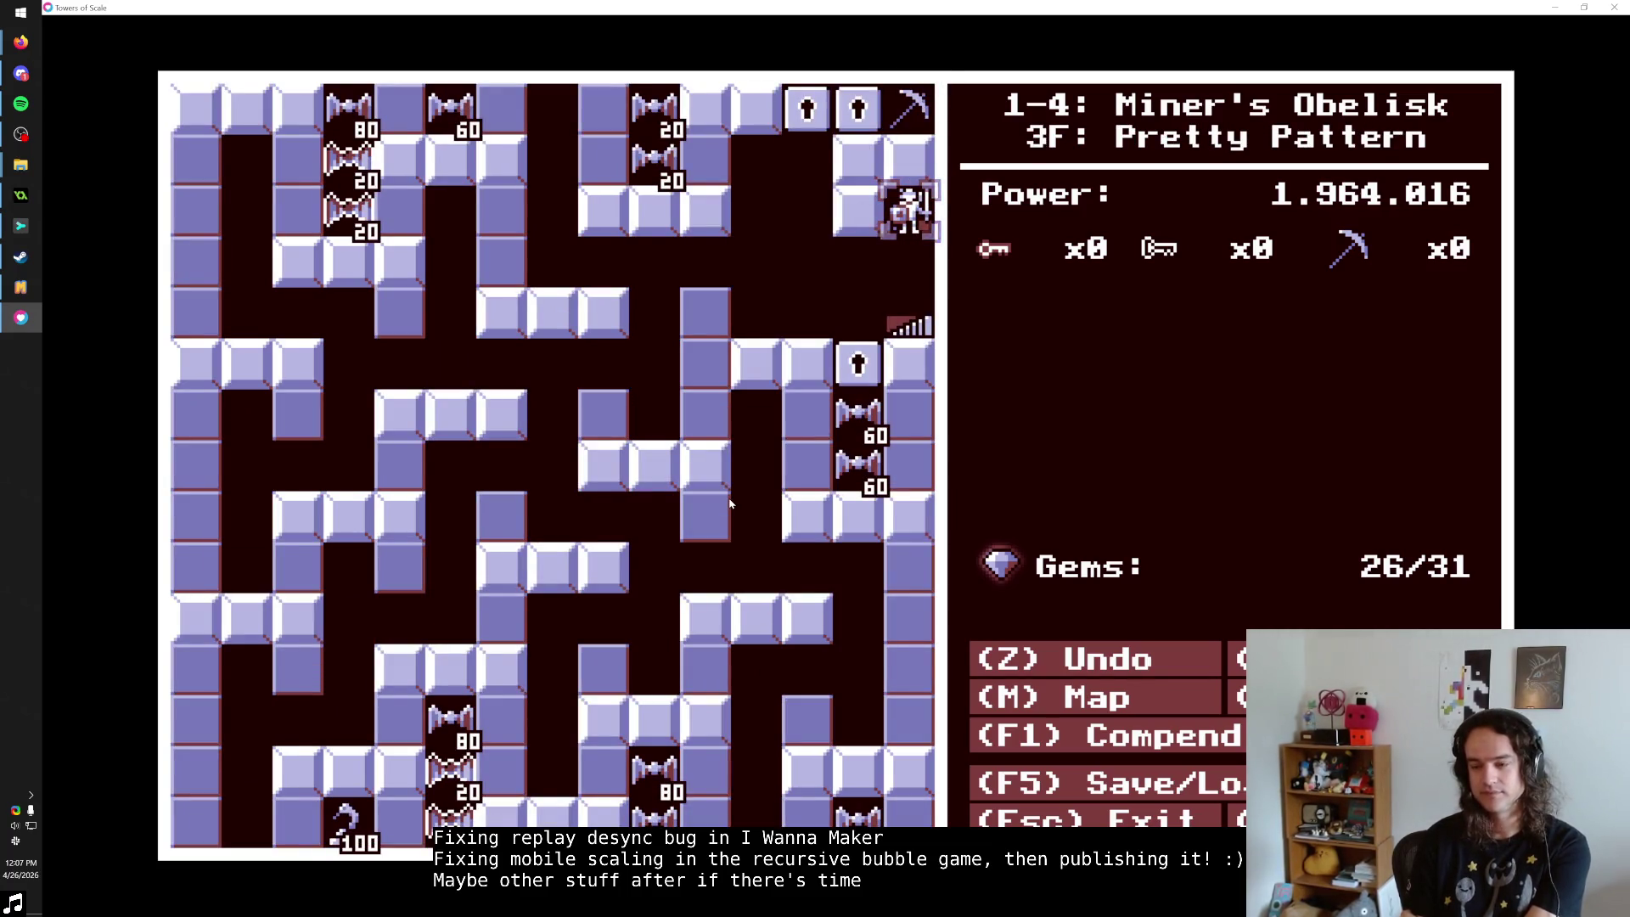
{"action": "key", "text": "Down"}
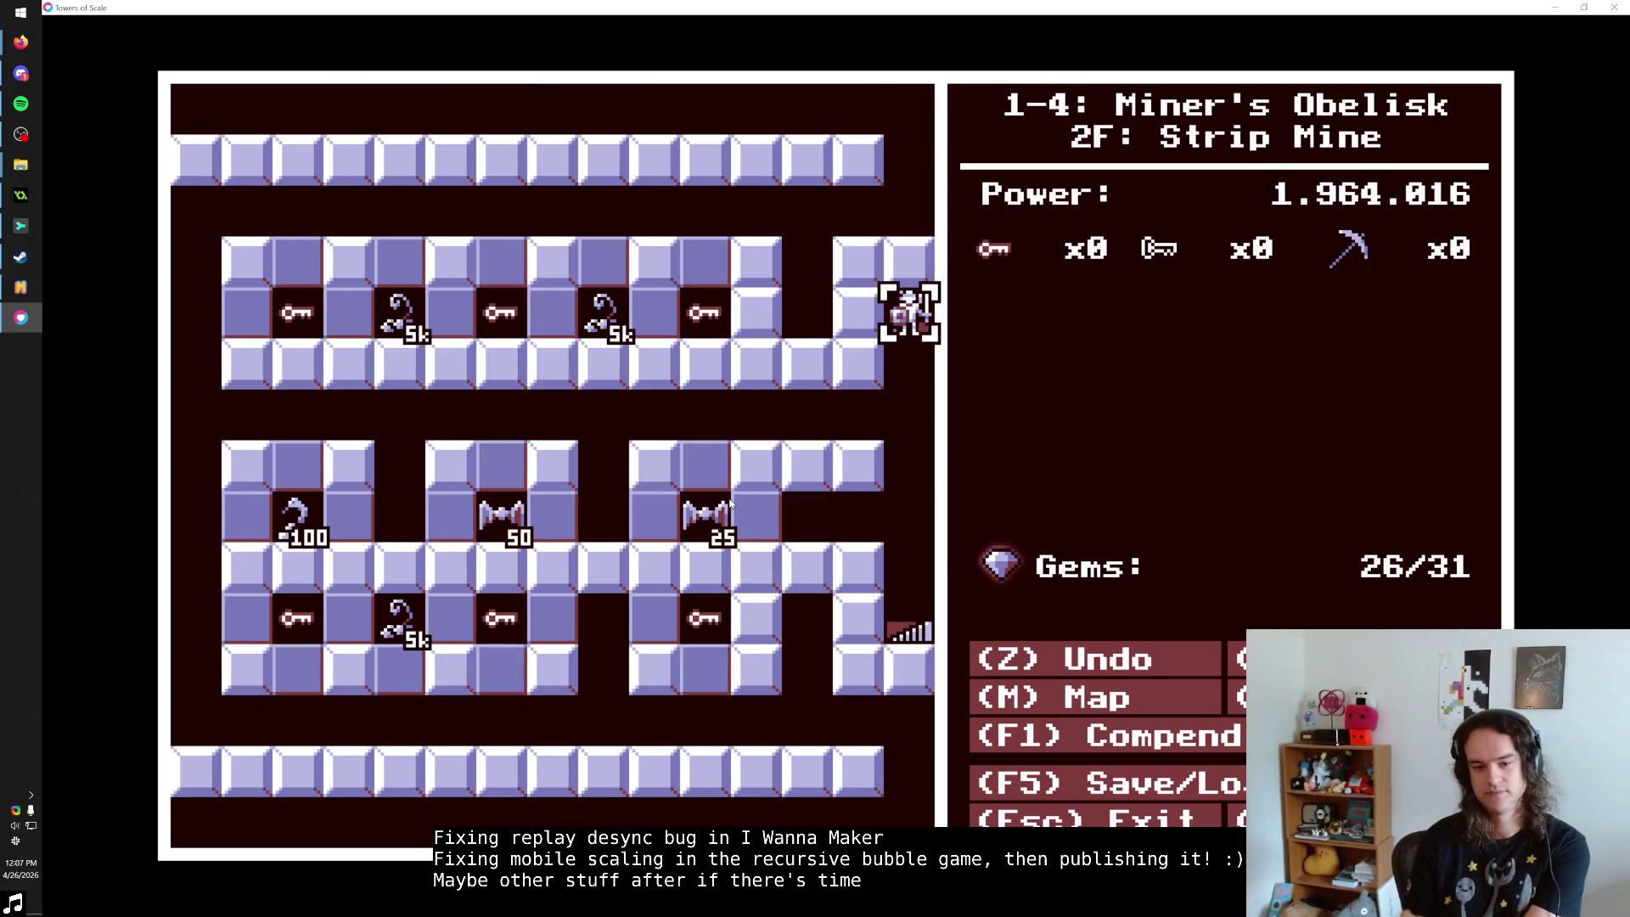
{"action": "key", "text": "Down"}
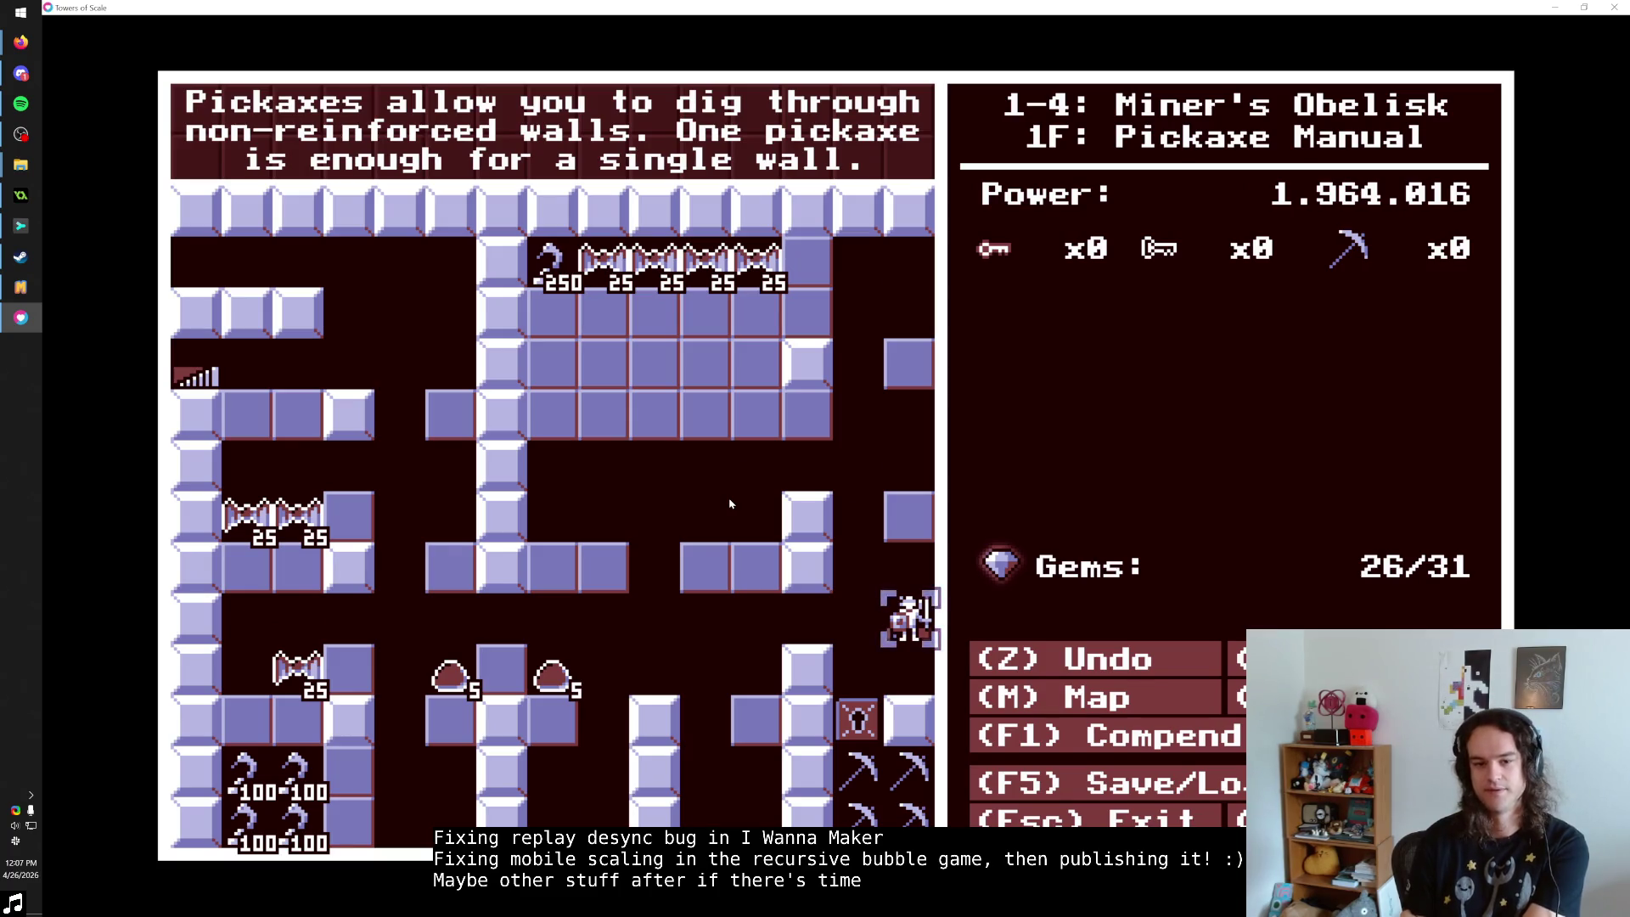
{"action": "key", "text": "Down"}
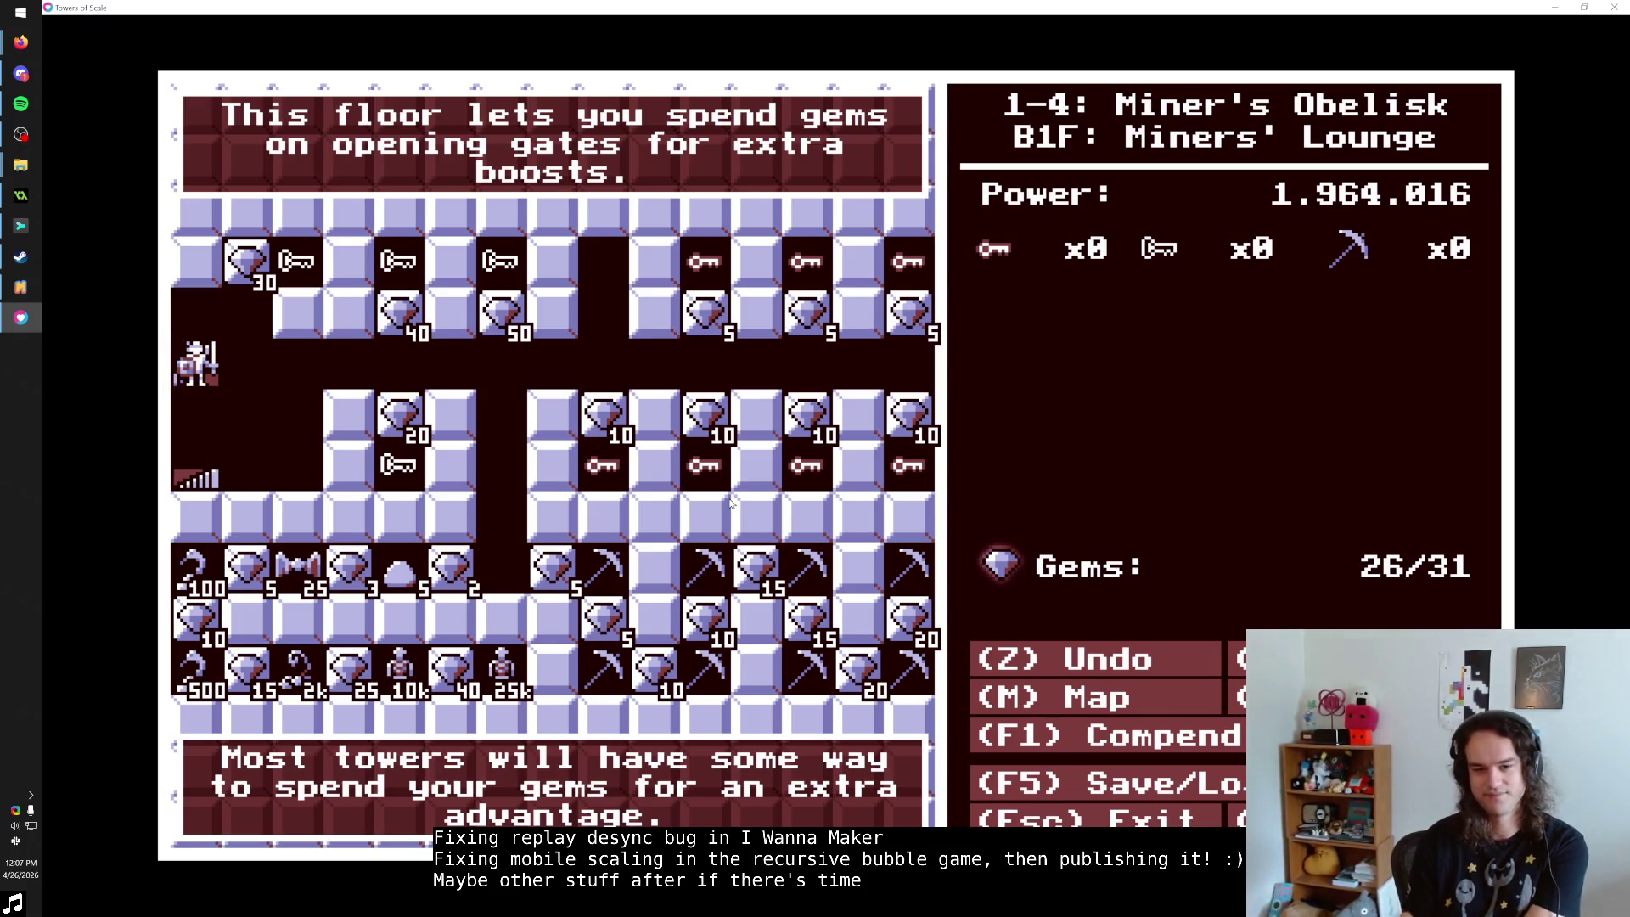
Try a move on B1F Miners' Lounge toward buying a key, then undo it.
{"action": "left_click", "coordinate": [399, 464]}
{"action": "key", "text": "z"}
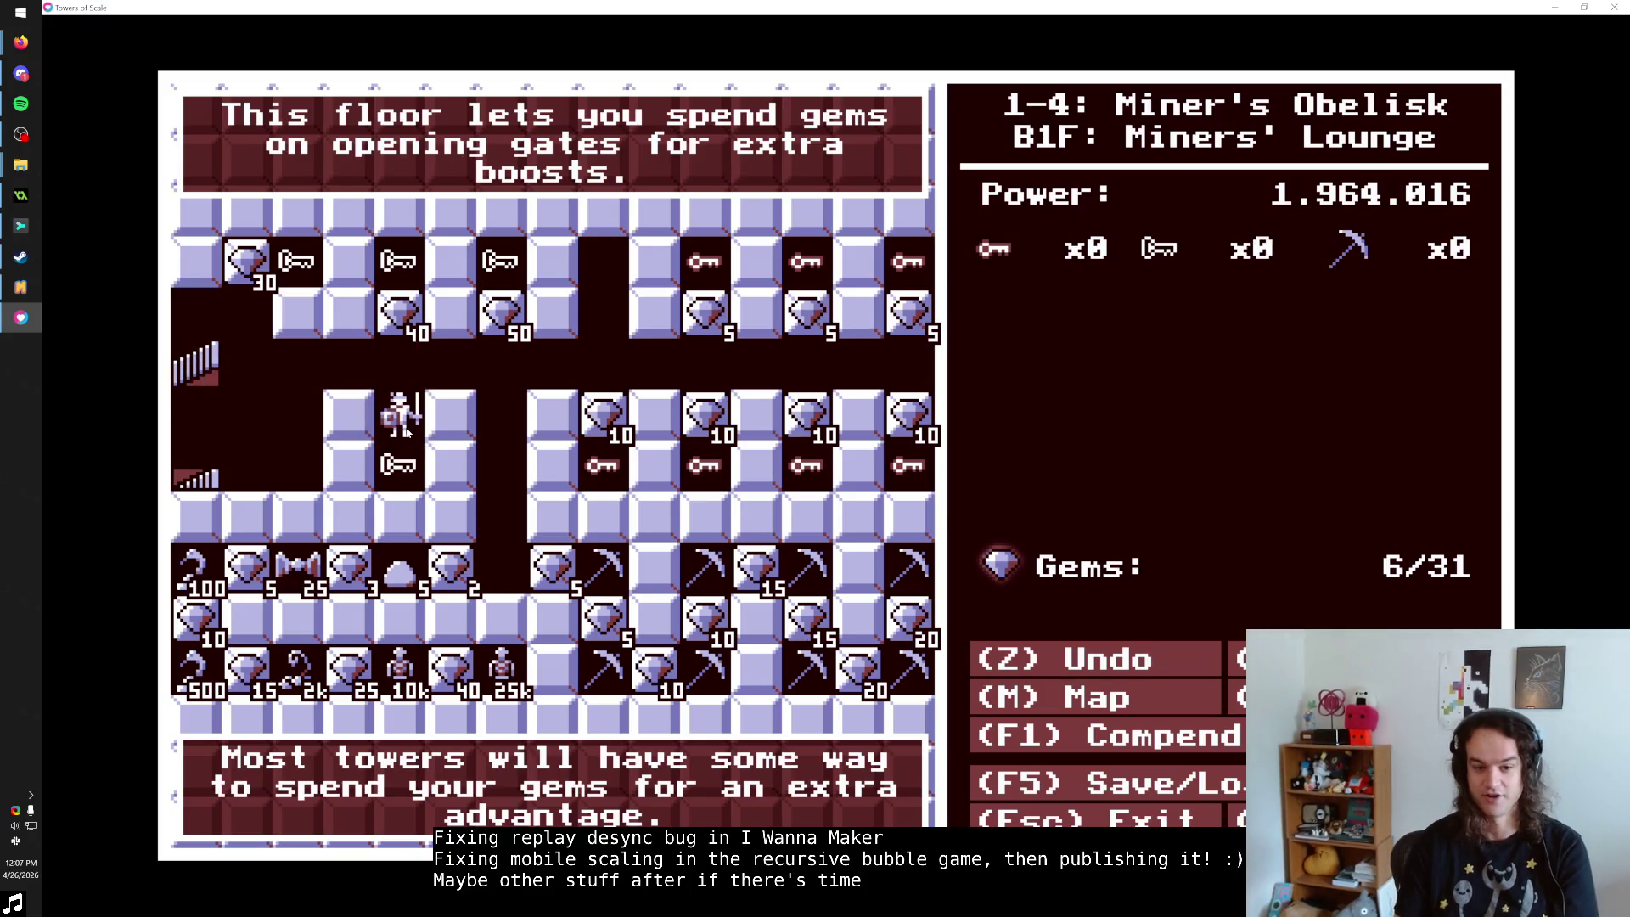
{"action": "key", "text": "z"}
Step the run's history through B2F, B1F and 1F, then forward to 6F Training Arc.
{"action": "key", "text": "Down"}
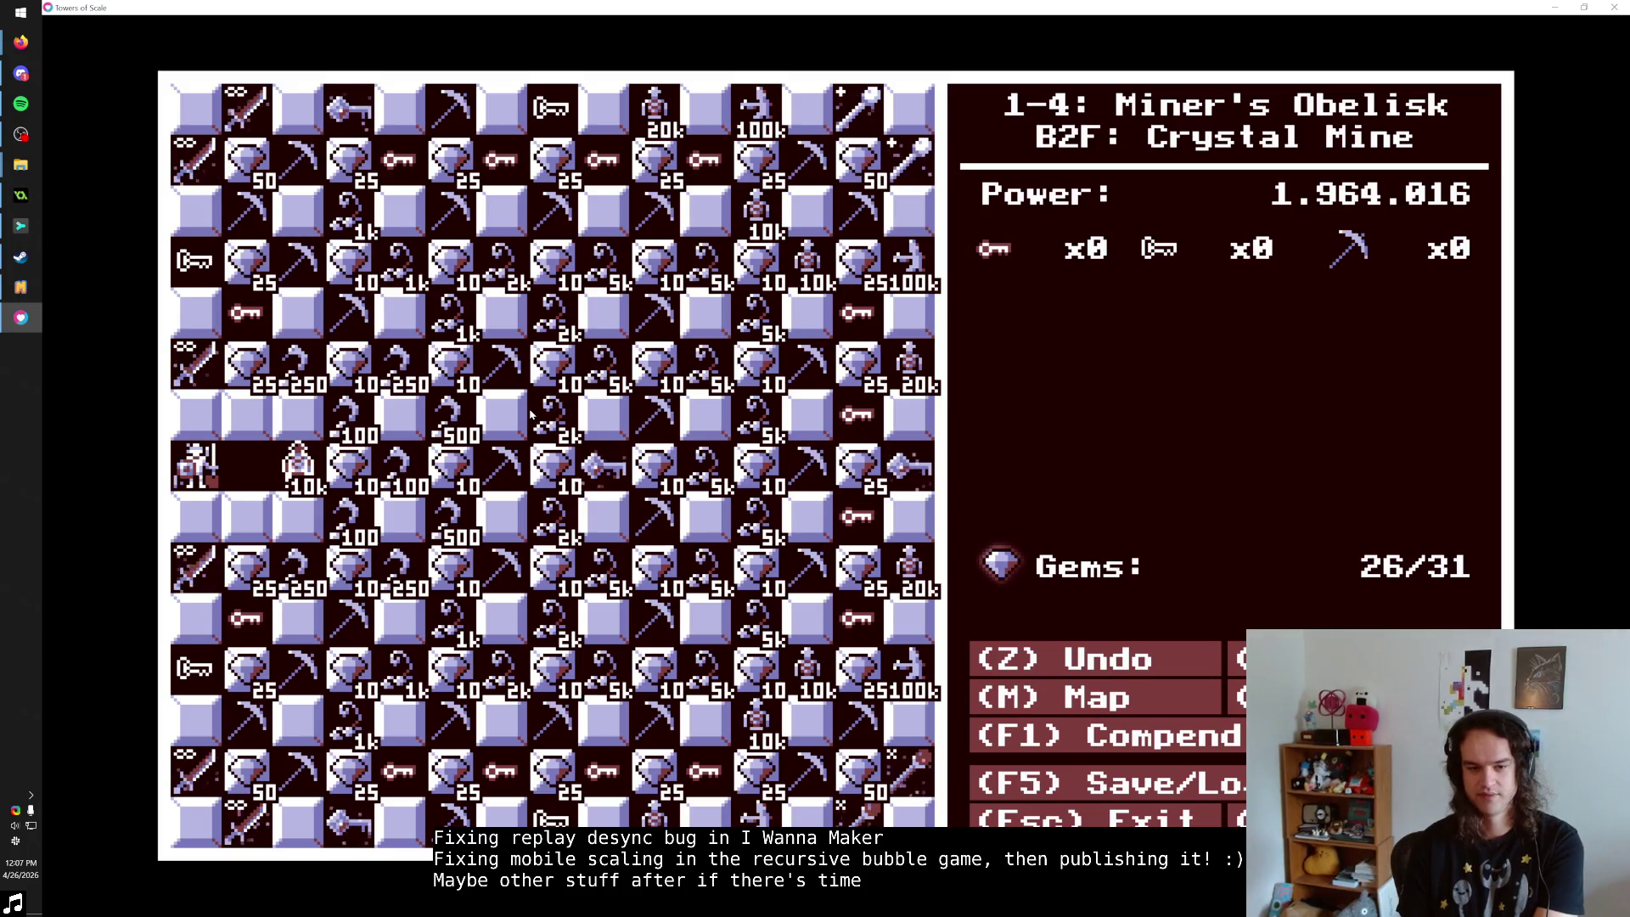
{"action": "key", "text": "Up"}
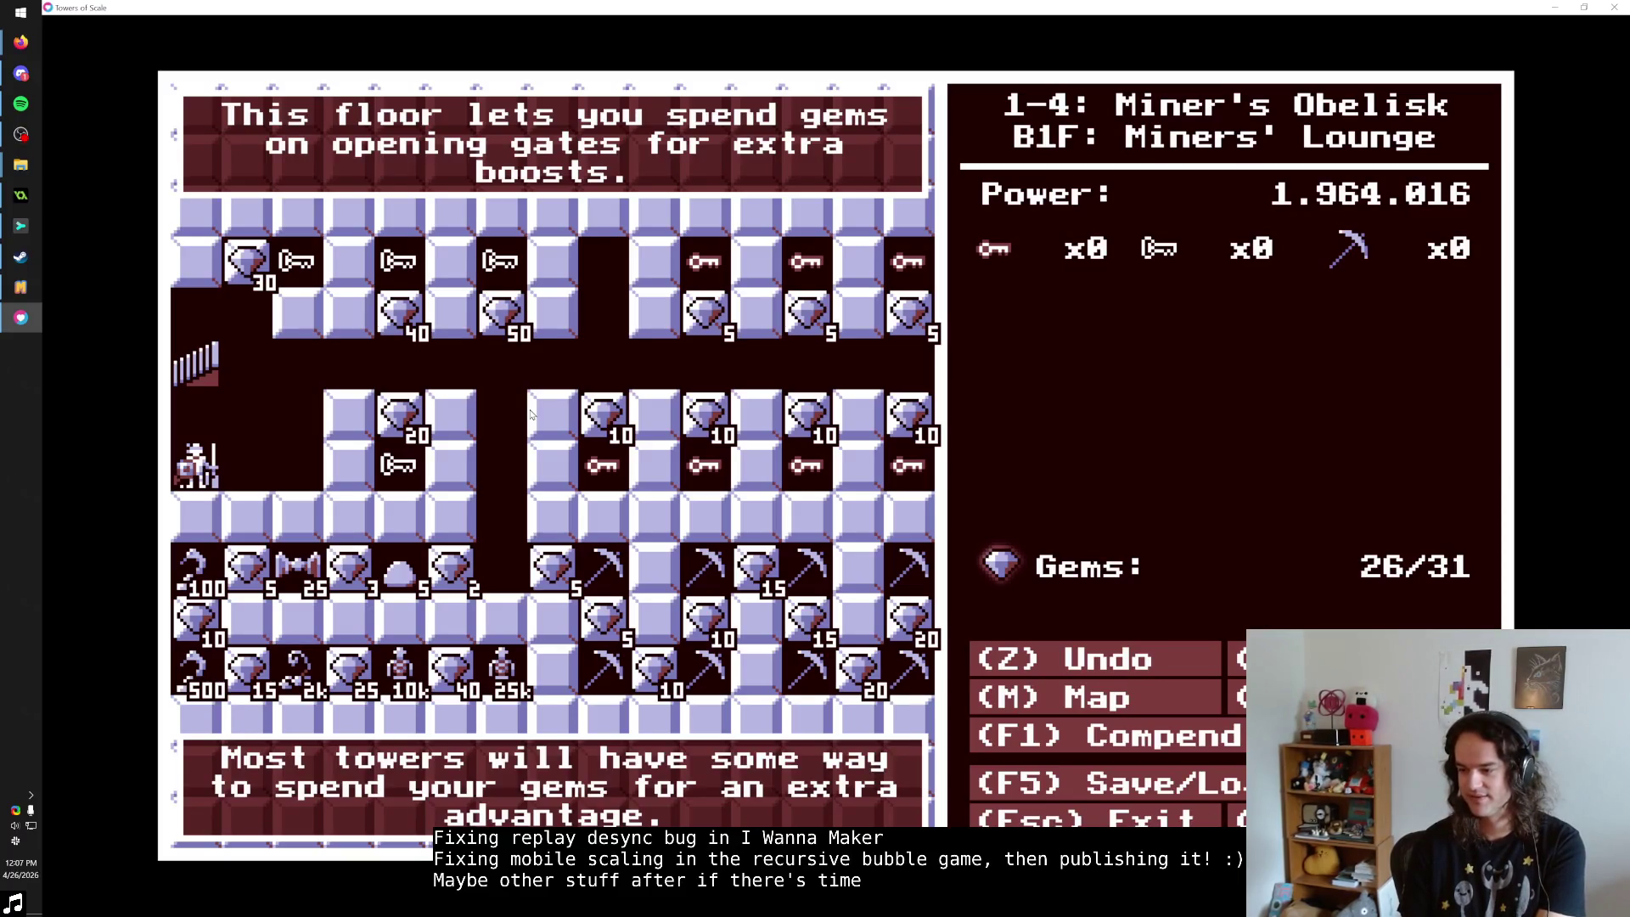
{"action": "key", "text": "Up"}
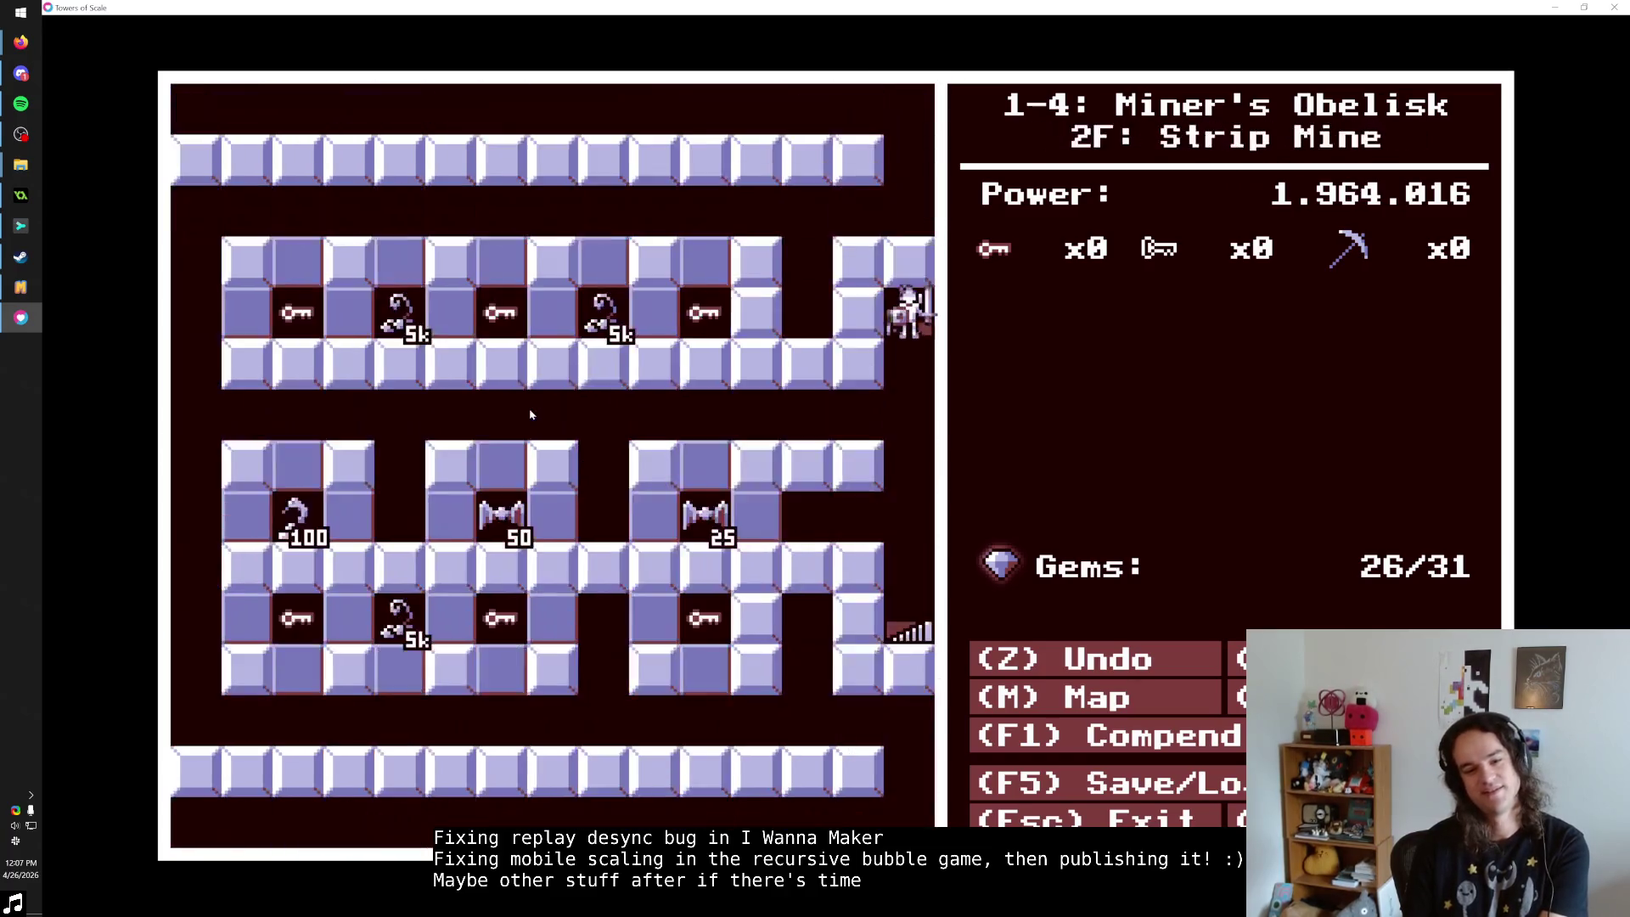
{"action": "key", "text": "Down"}
{"action": "key", "text": "Down"}
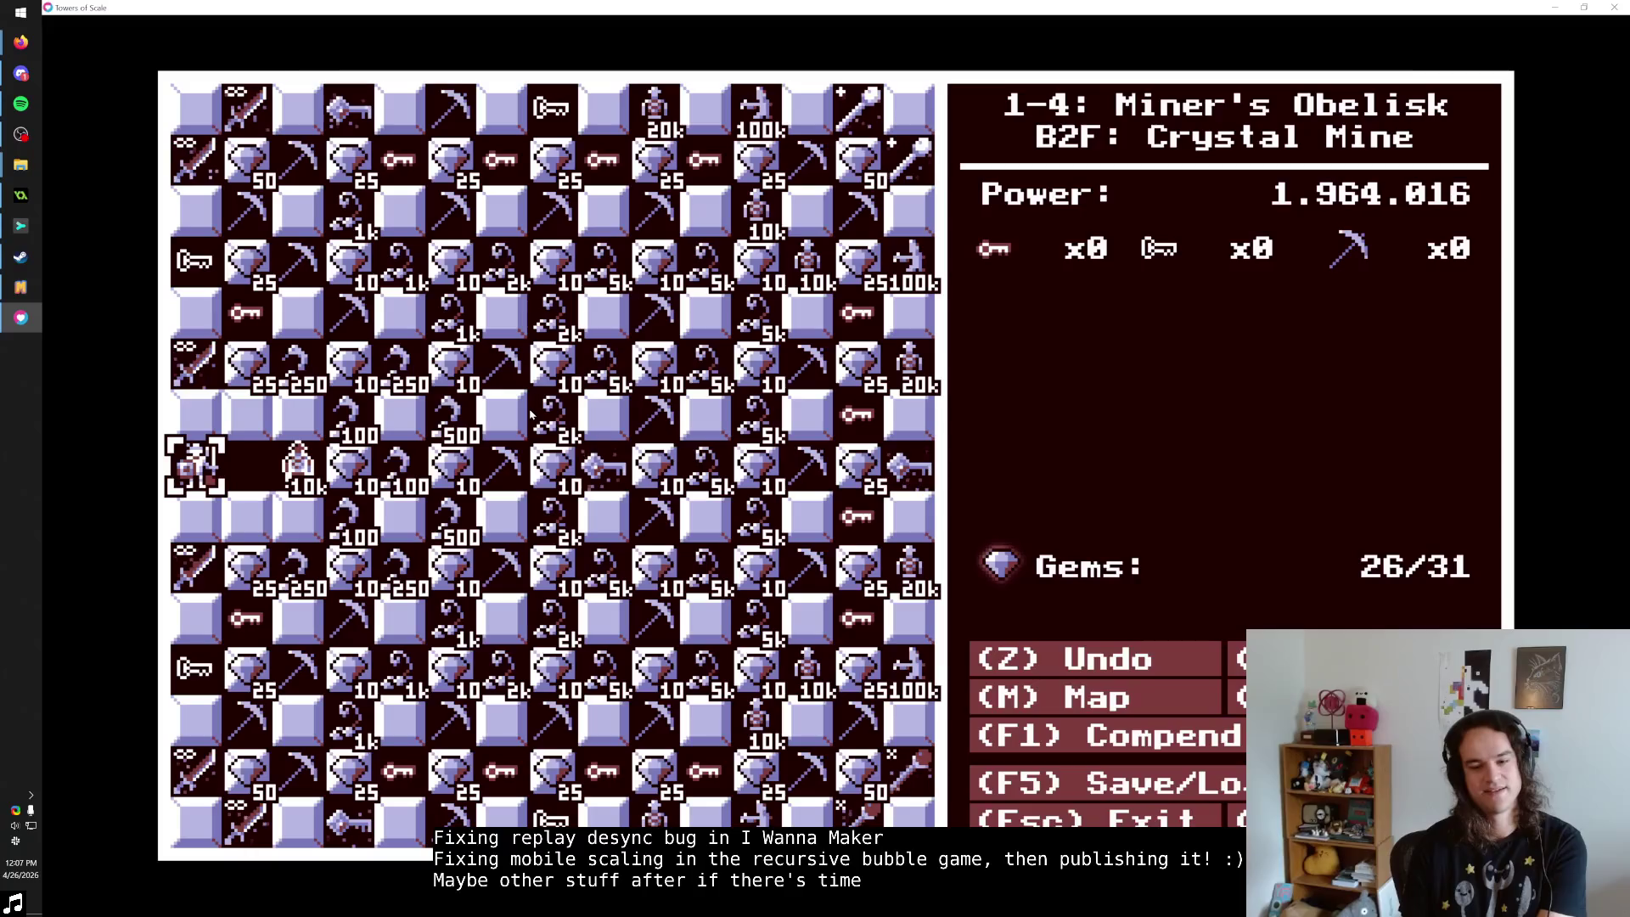
{"action": "key", "text": "Up"}
{"action": "key", "text": "Up"}
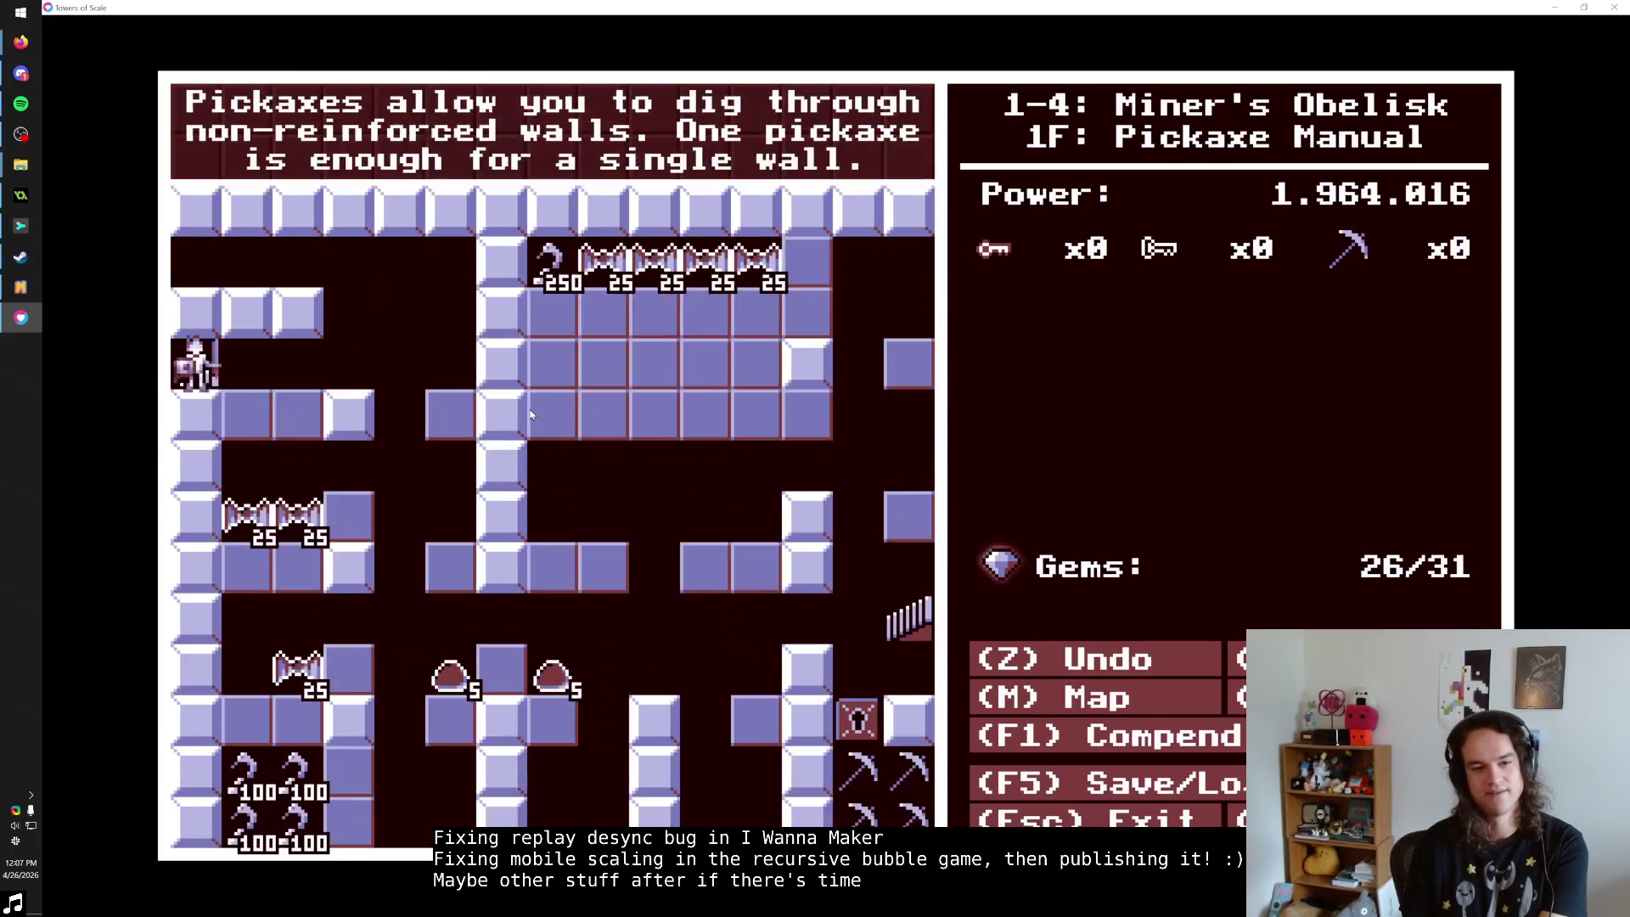
{"action": "key", "text": "Left"}
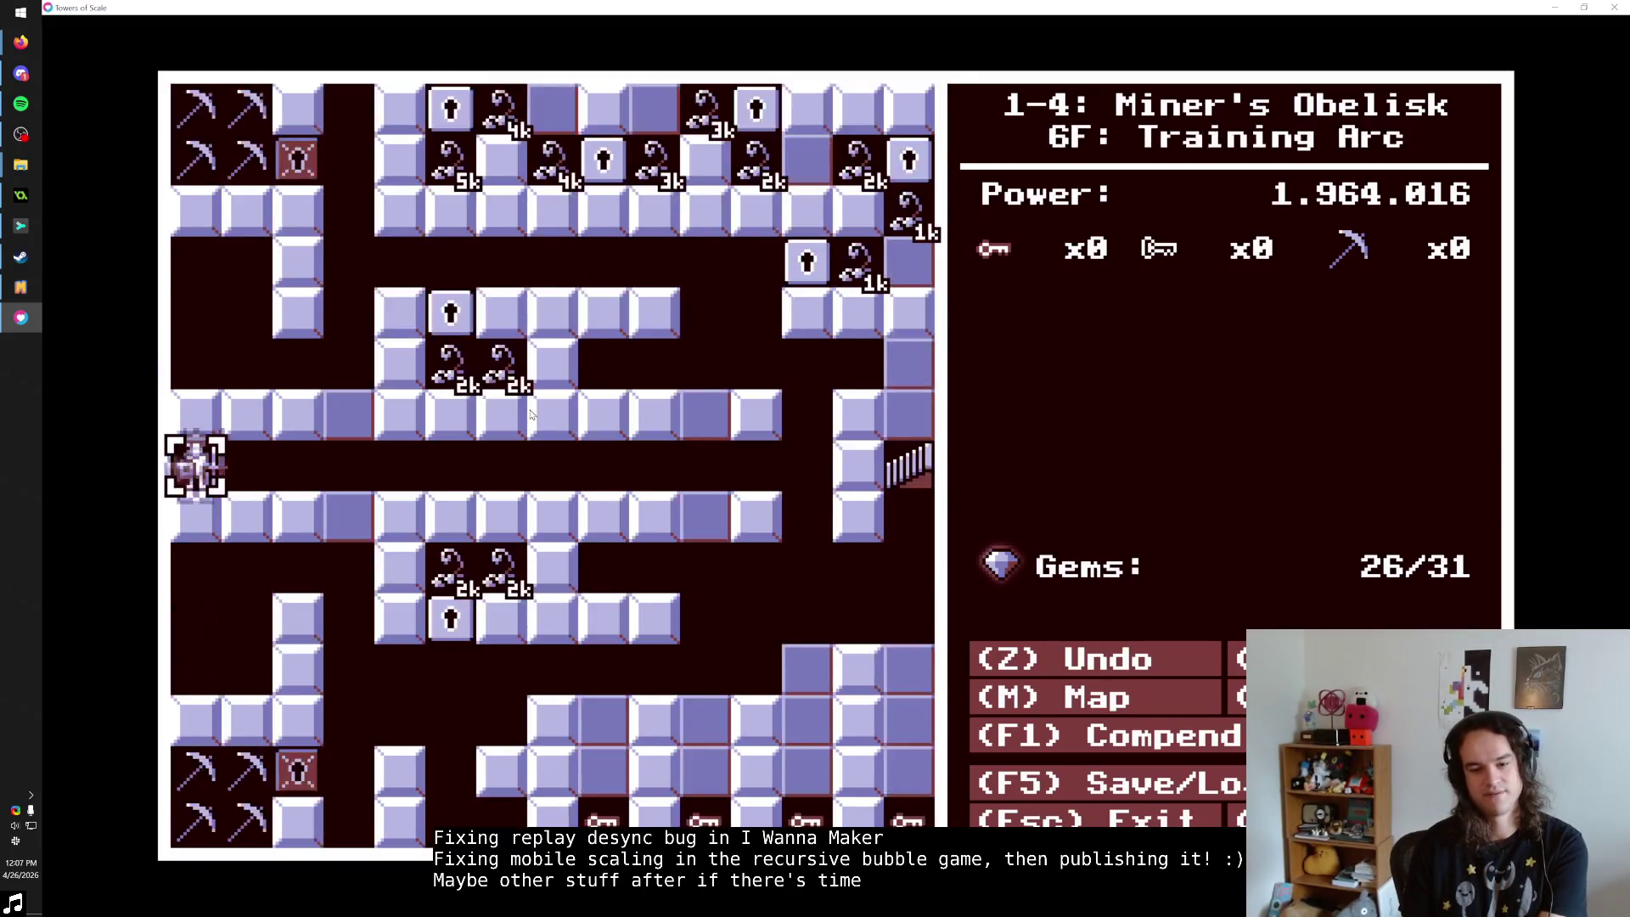